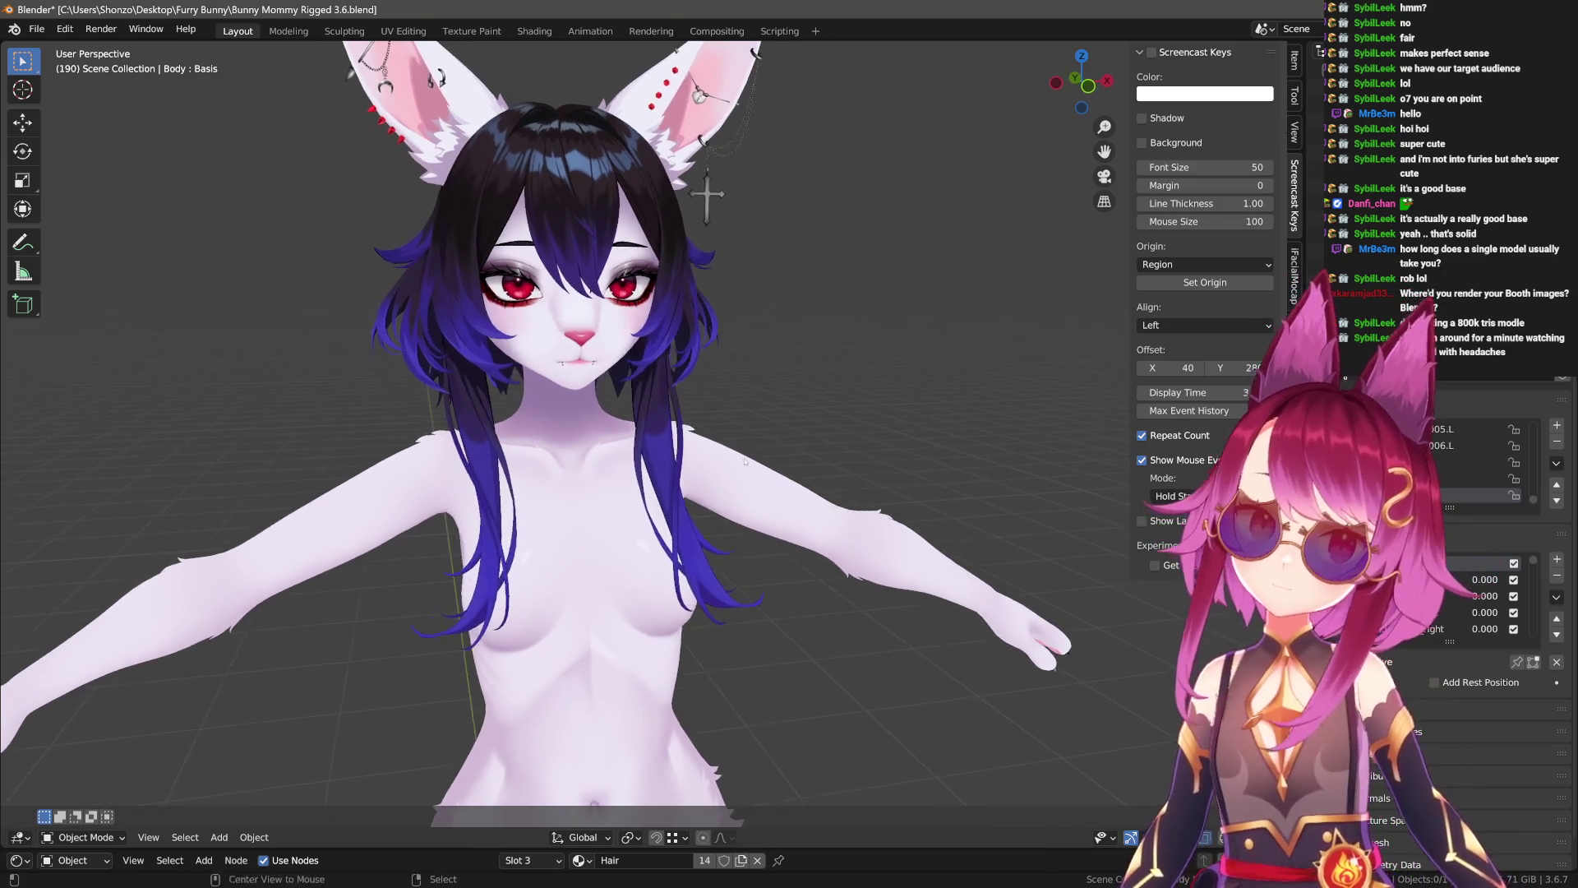
Unhide the bunny's outfit and armature, save the bunny file, and switch to Sheep.blend.
key("alt+h")
mouse_move(854, 460)
middle_mouse_down()
mouse_move(798, 460)
mouse_move(877, 400)
middle_mouse_up()
scroll(797, 460, "down", 3)
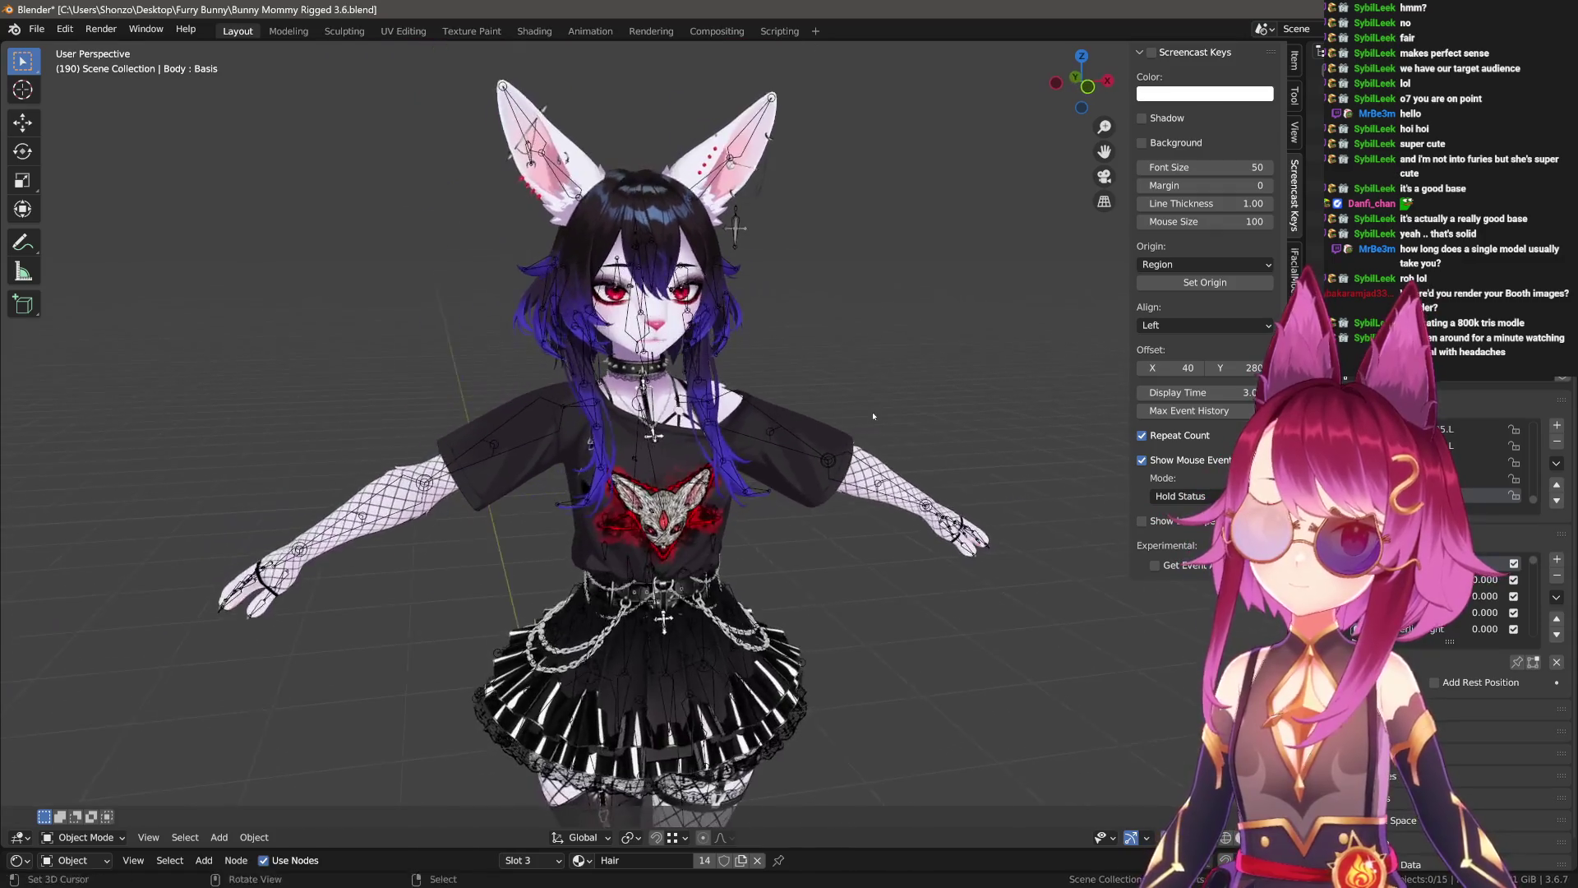
key("ctrl+s")
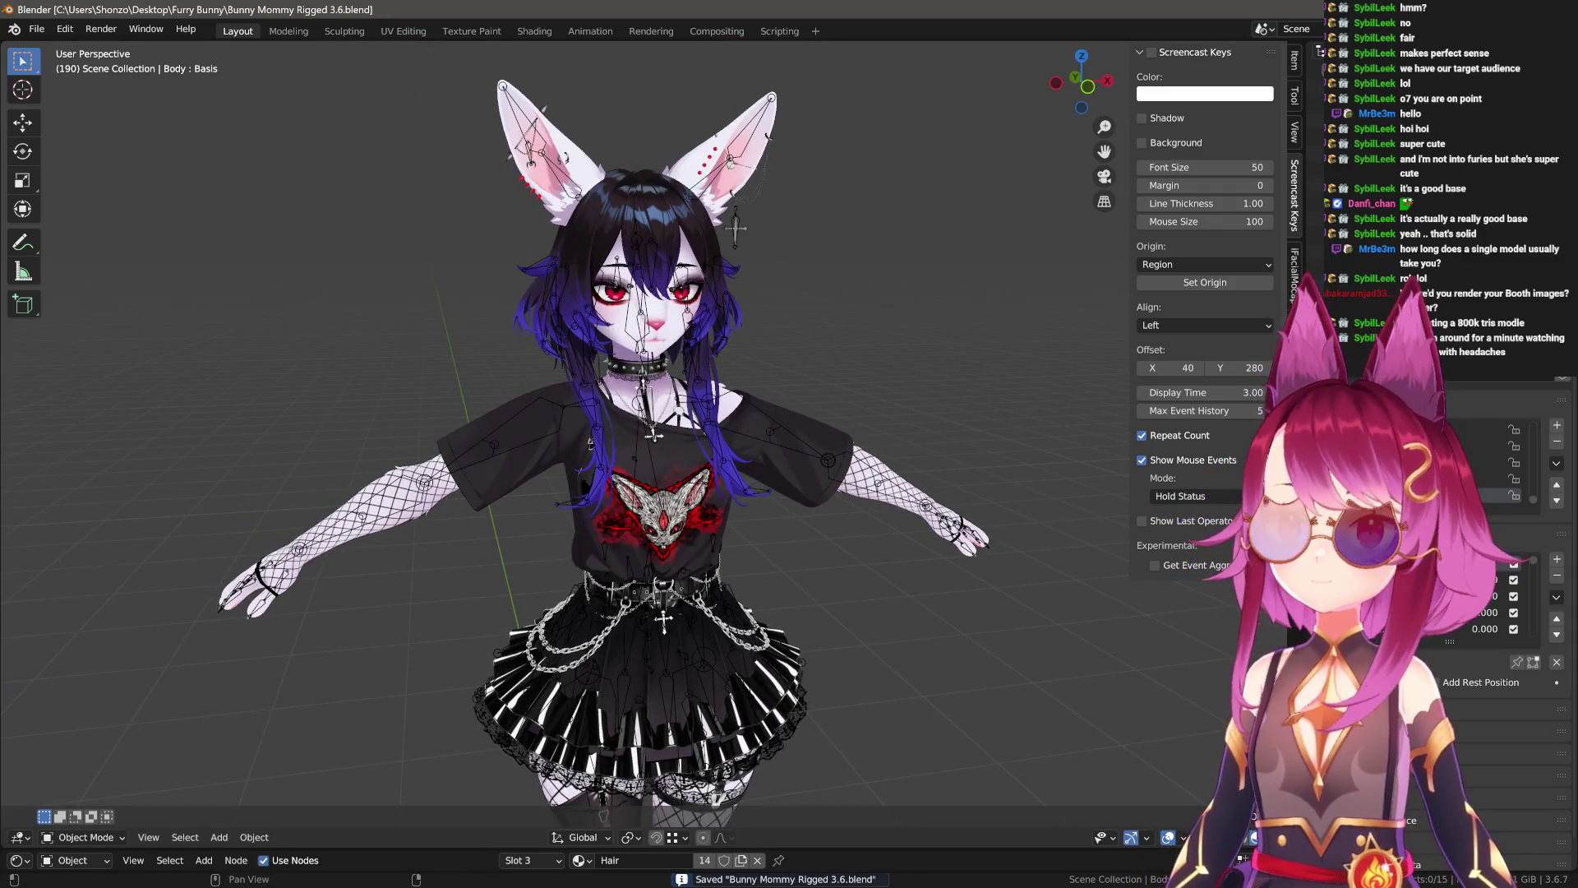
key("alt+Tab")
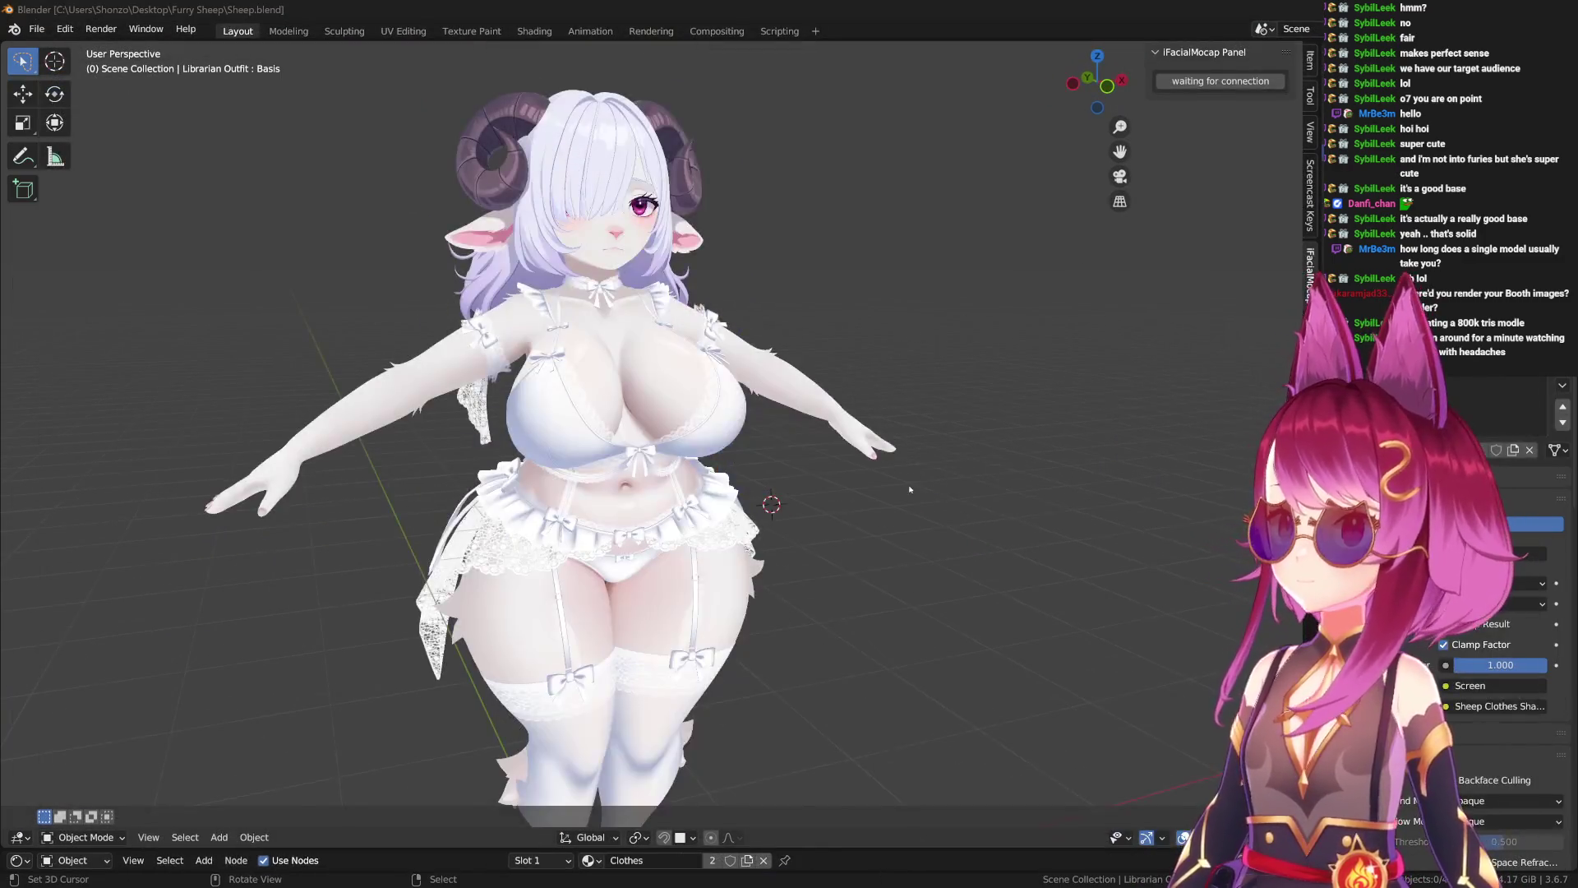
scroll(856, 493, "up", 4)
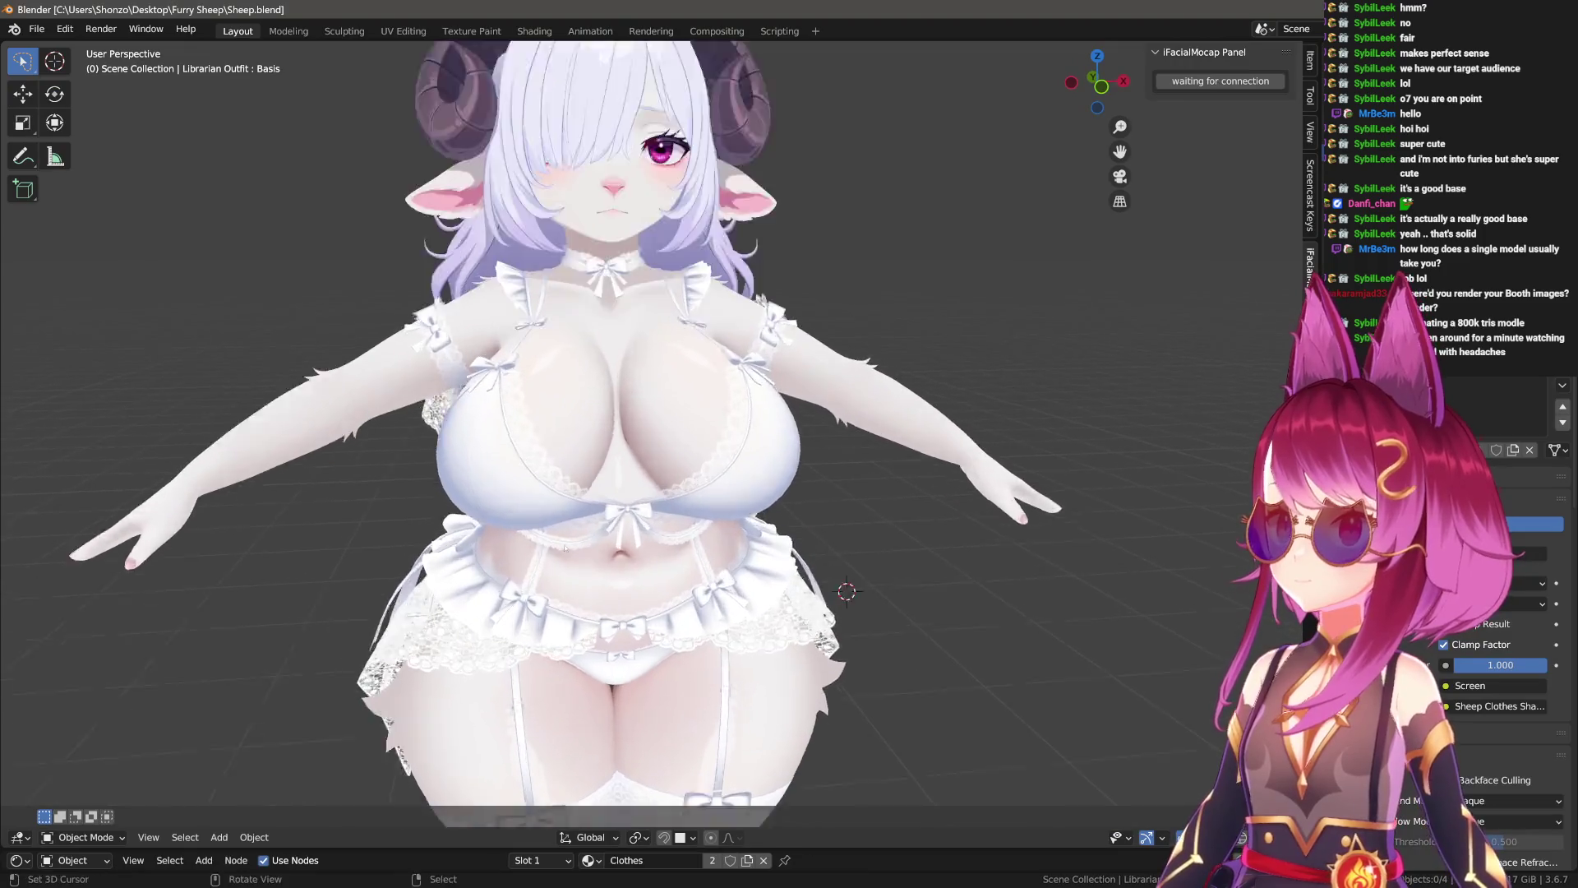
Switch over to the rigged sheep file in the Blender 2.79 window.
mouse_move(855, 493)
middle_mouse_down()
mouse_move(852, 564)
mouse_move(1183, 549)
middle_mouse_up()
key("alt+Tab")
scroll(772, 443, "up", 4)
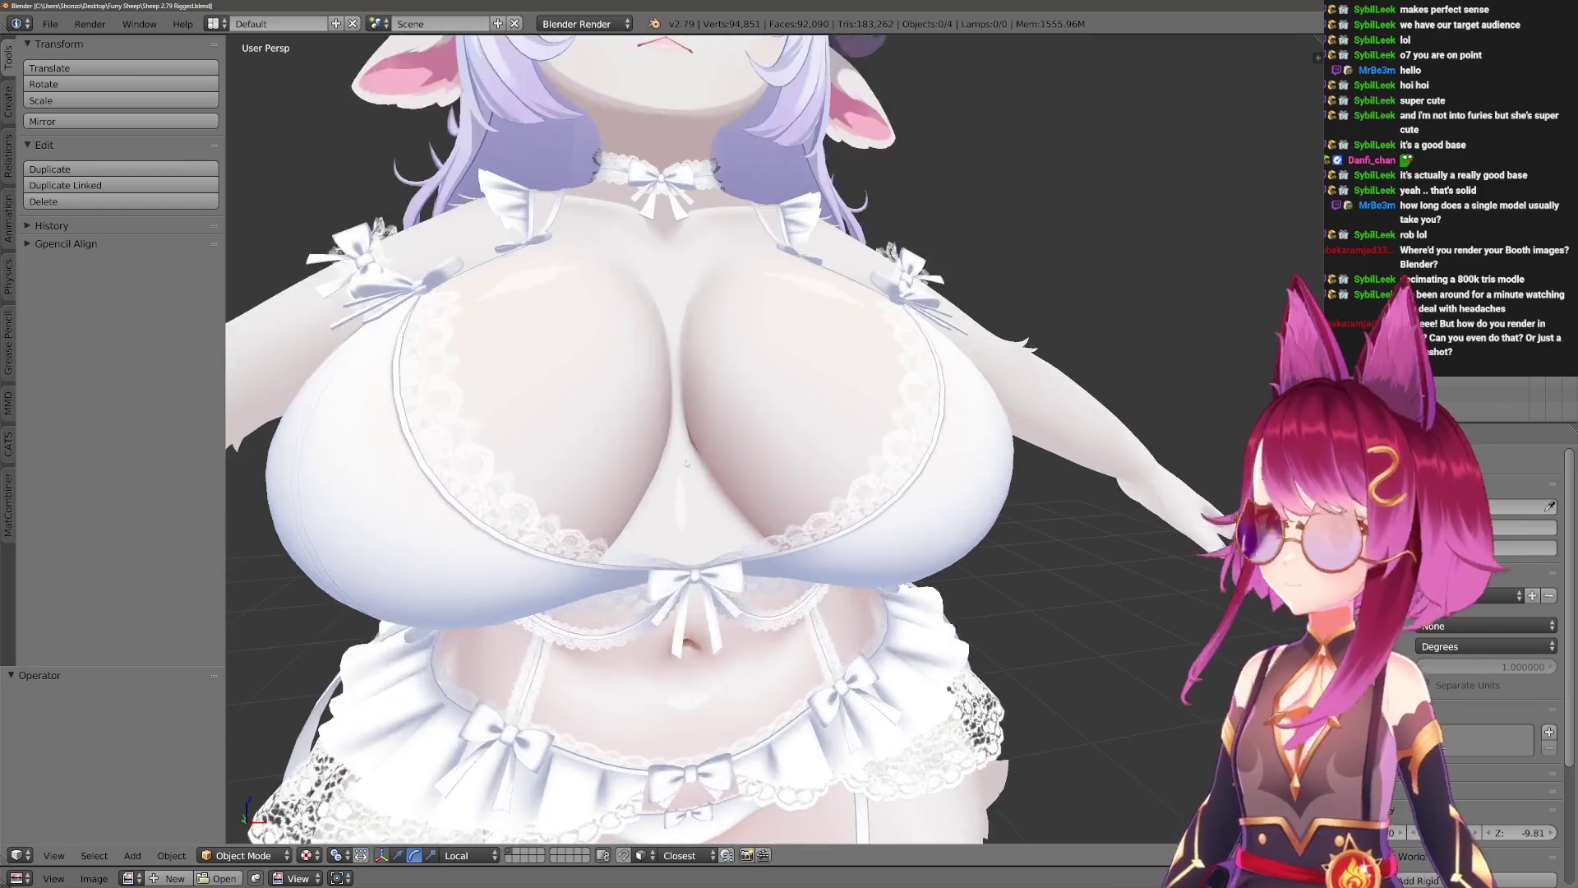
scroll(773, 443, "down", 4)
Deselect everything, select the sheep's armature and put it into Pose Mode.
key("h")
scroll(772, 444, "up", 5)
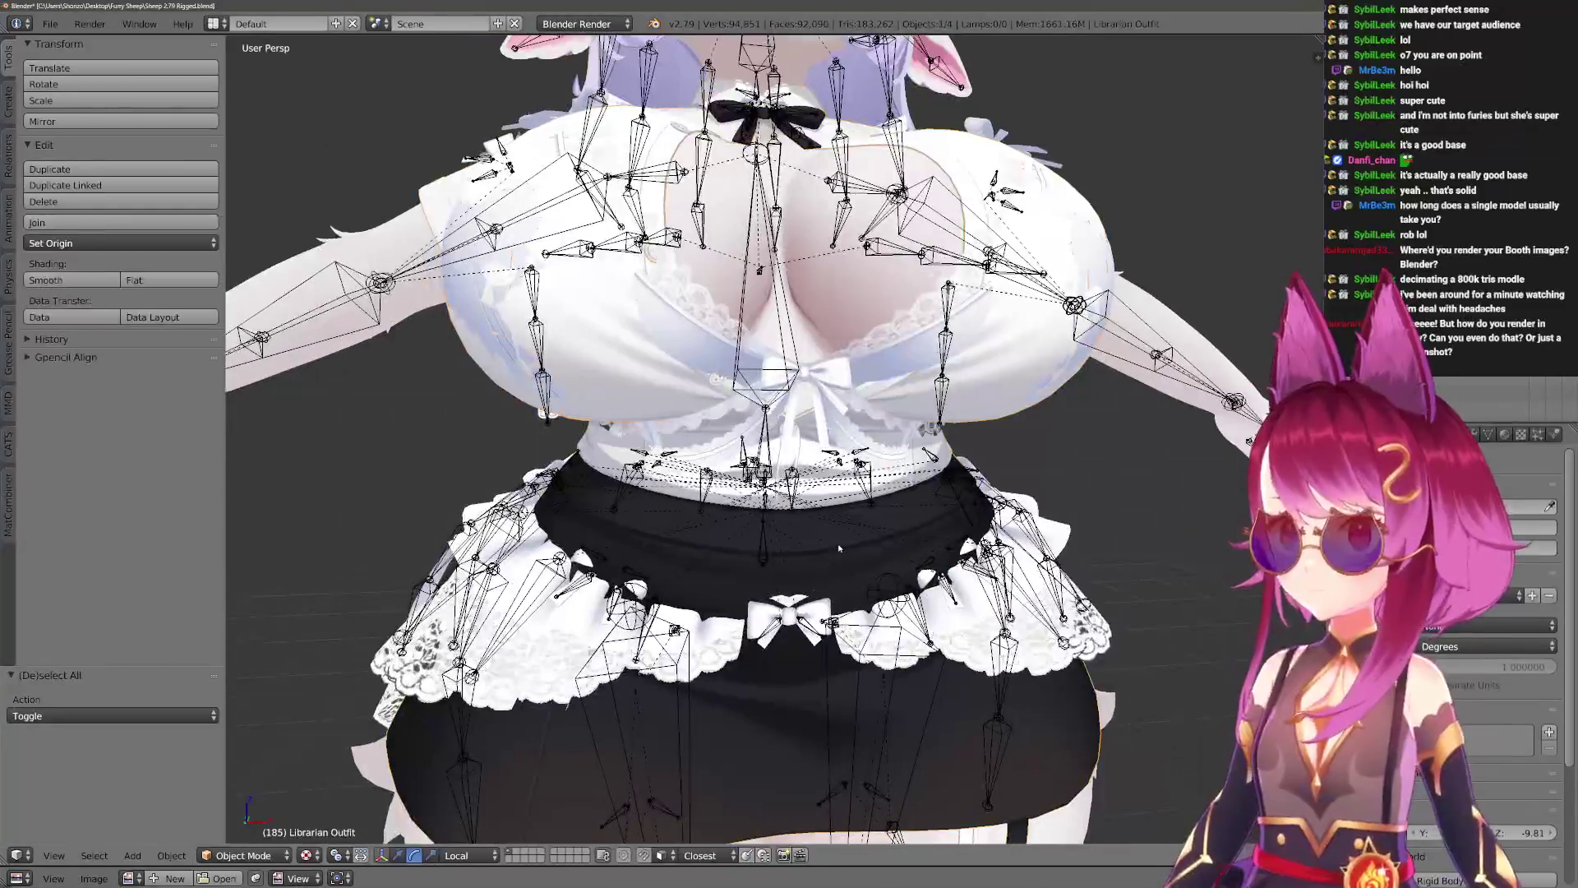
right_click(781, 374)
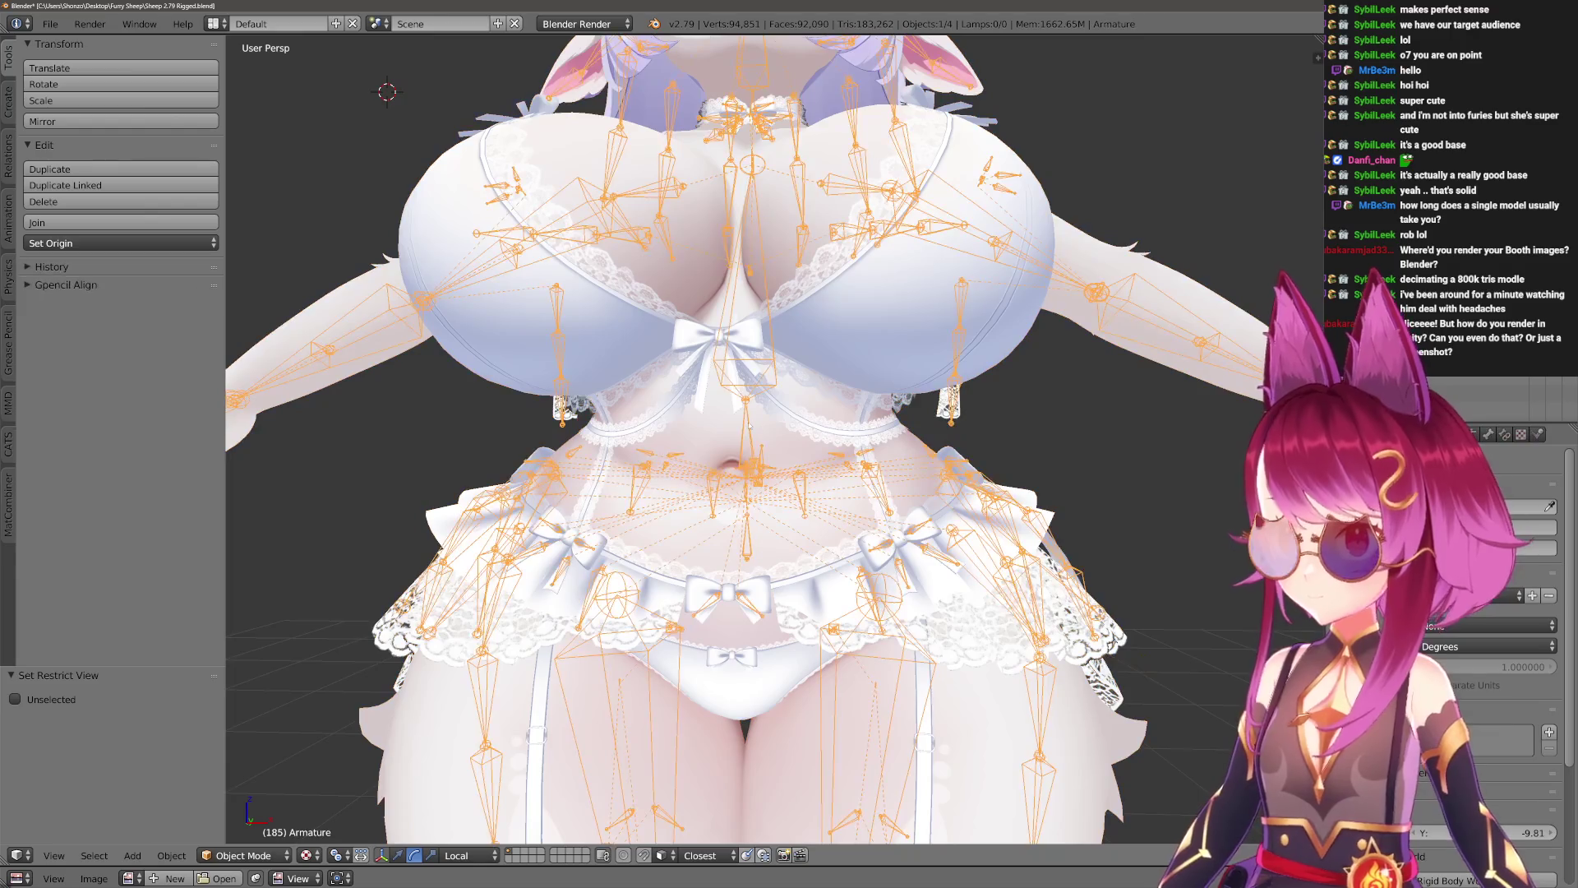
key("ctrl+Tab")
middle_click_drag(781, 526, 780, 374, "shift")
scroll(781, 374, "down", 6)
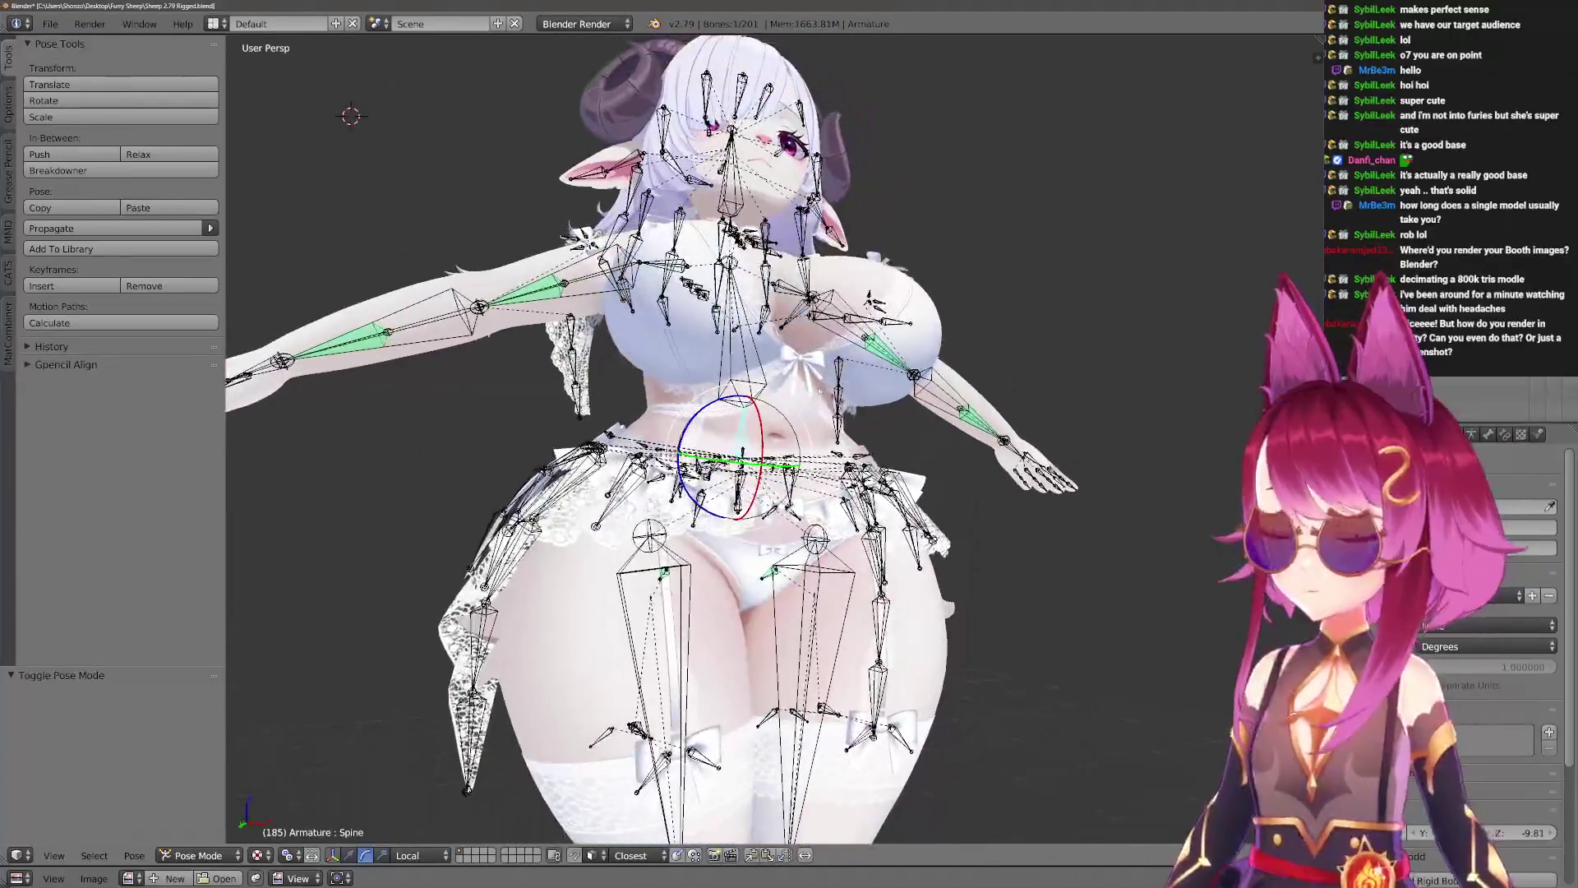
key("ctrl+Tab")
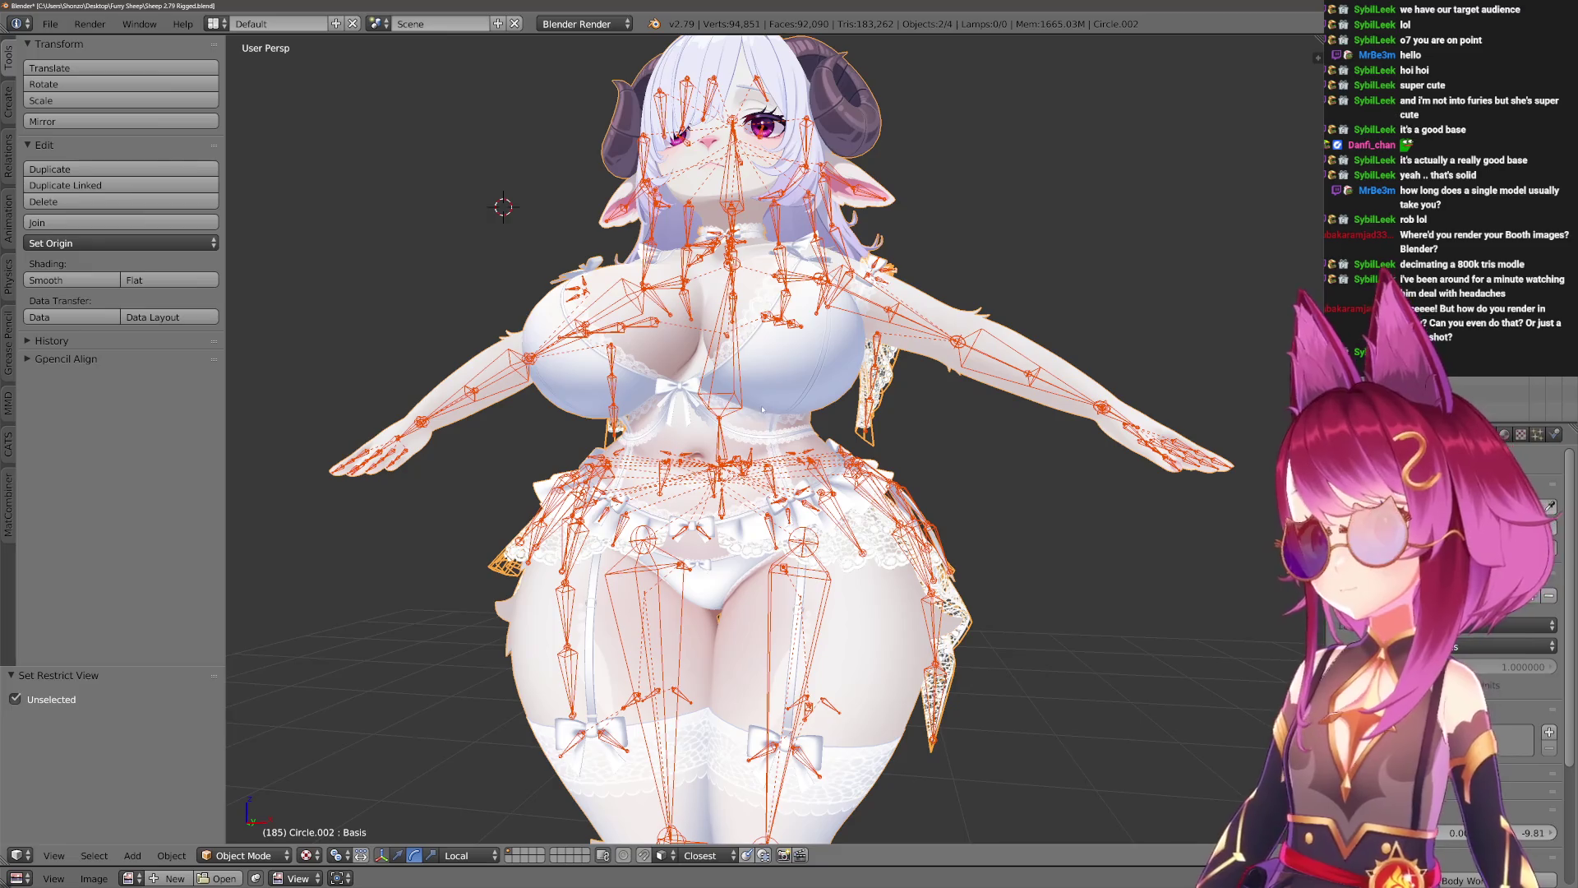
scroll(773, 444, "up", 2)
key("ctrl+Tab")
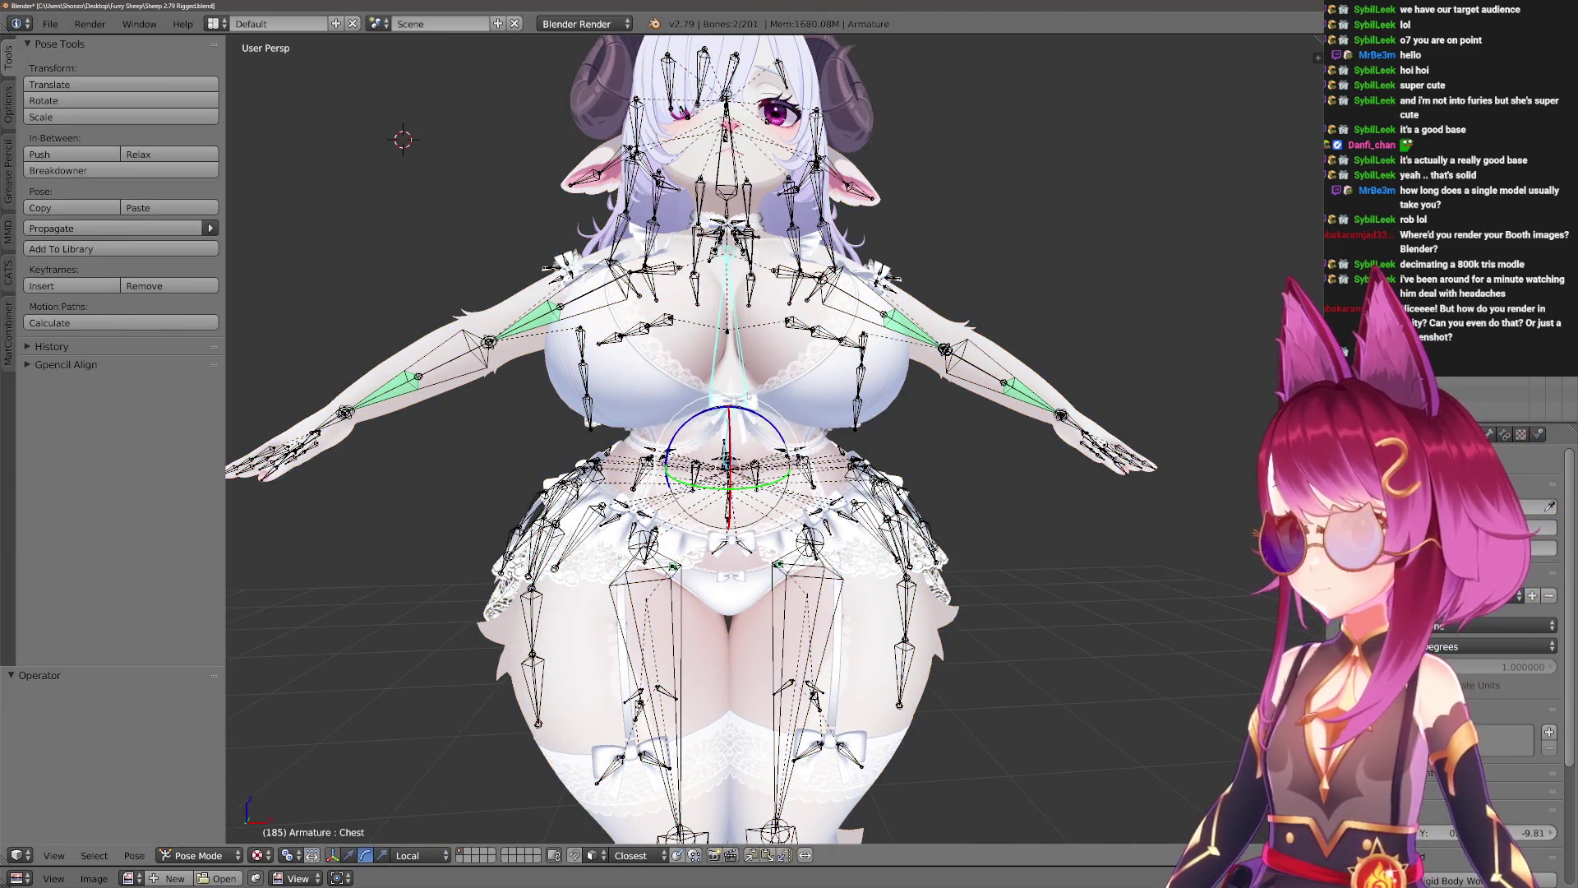
scroll(828, 475, "up", 3)
key("a")
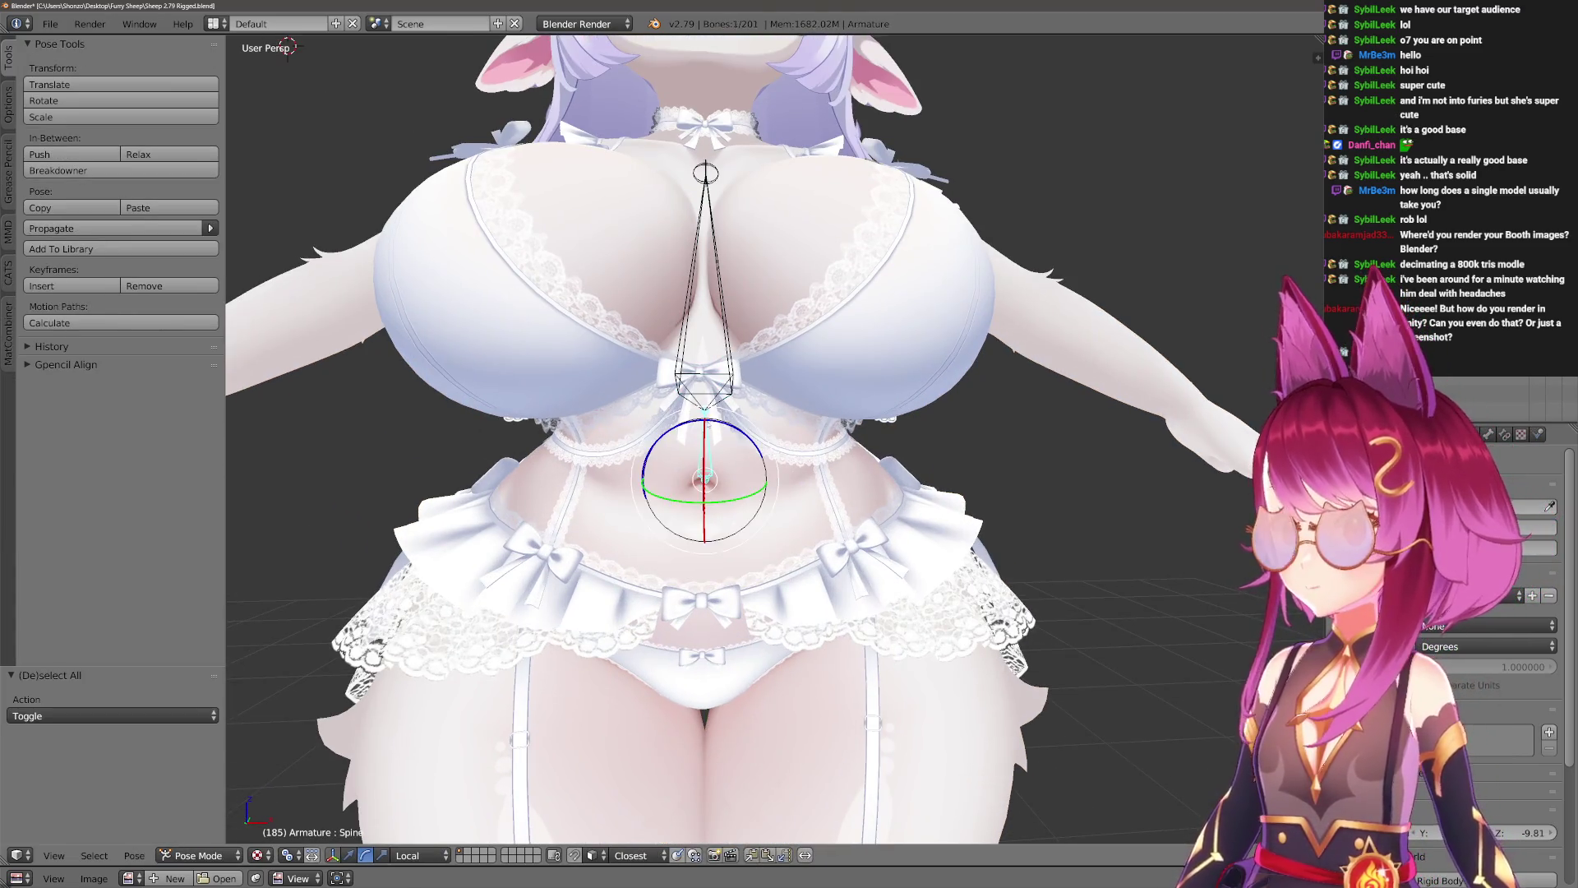
middle_click_drag(828, 476, 828, 318, "shift")
key("r")
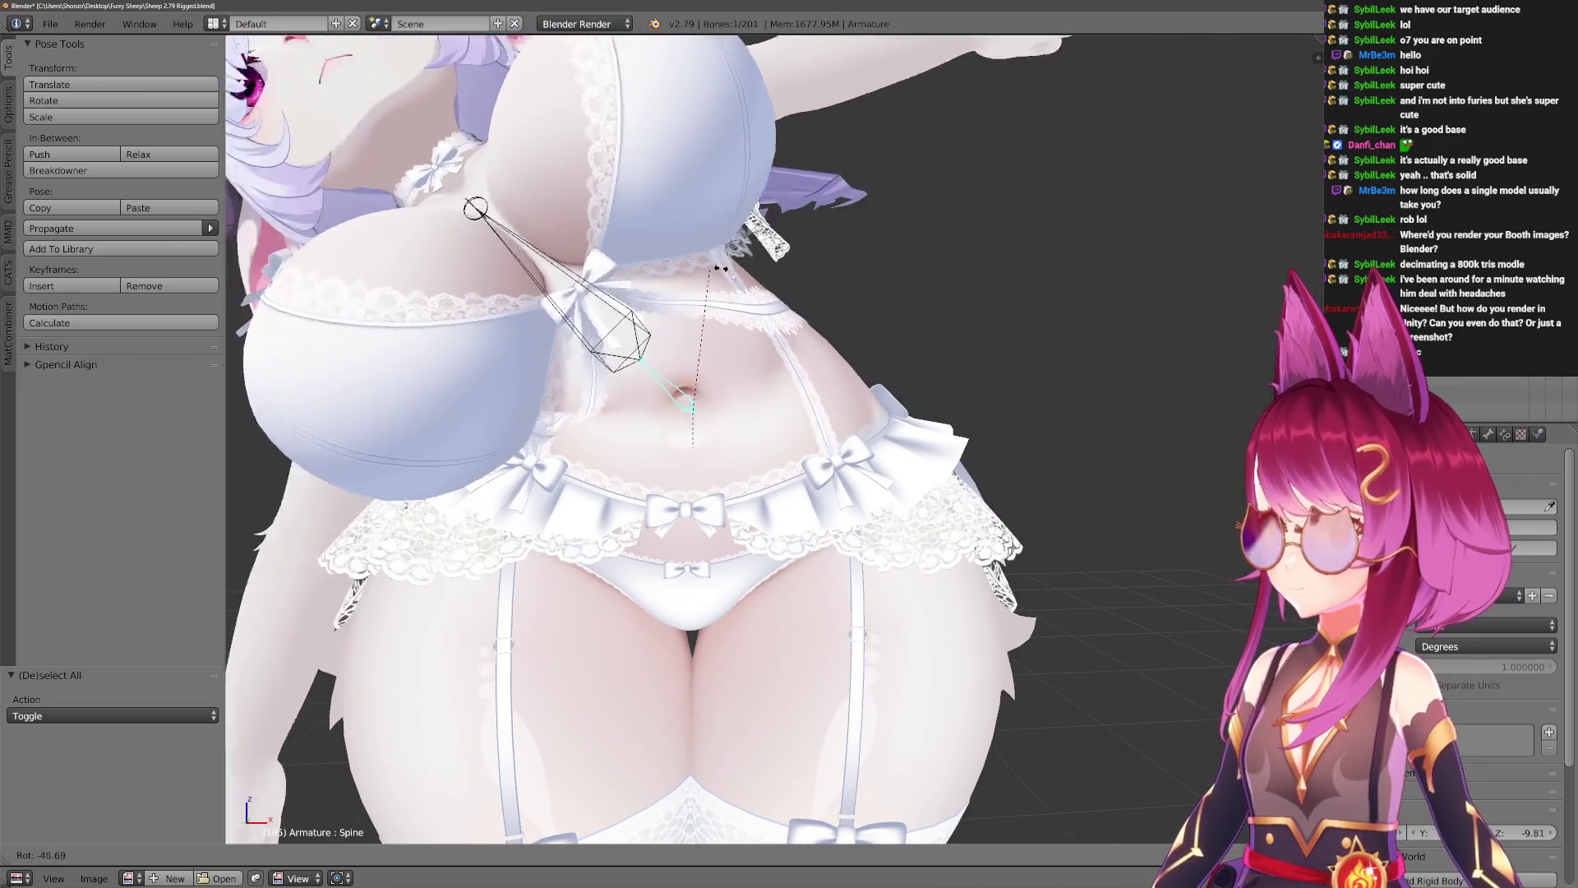
left_click(805, 393)
middle_click_drag(806, 393, 954, 370)
key("x")
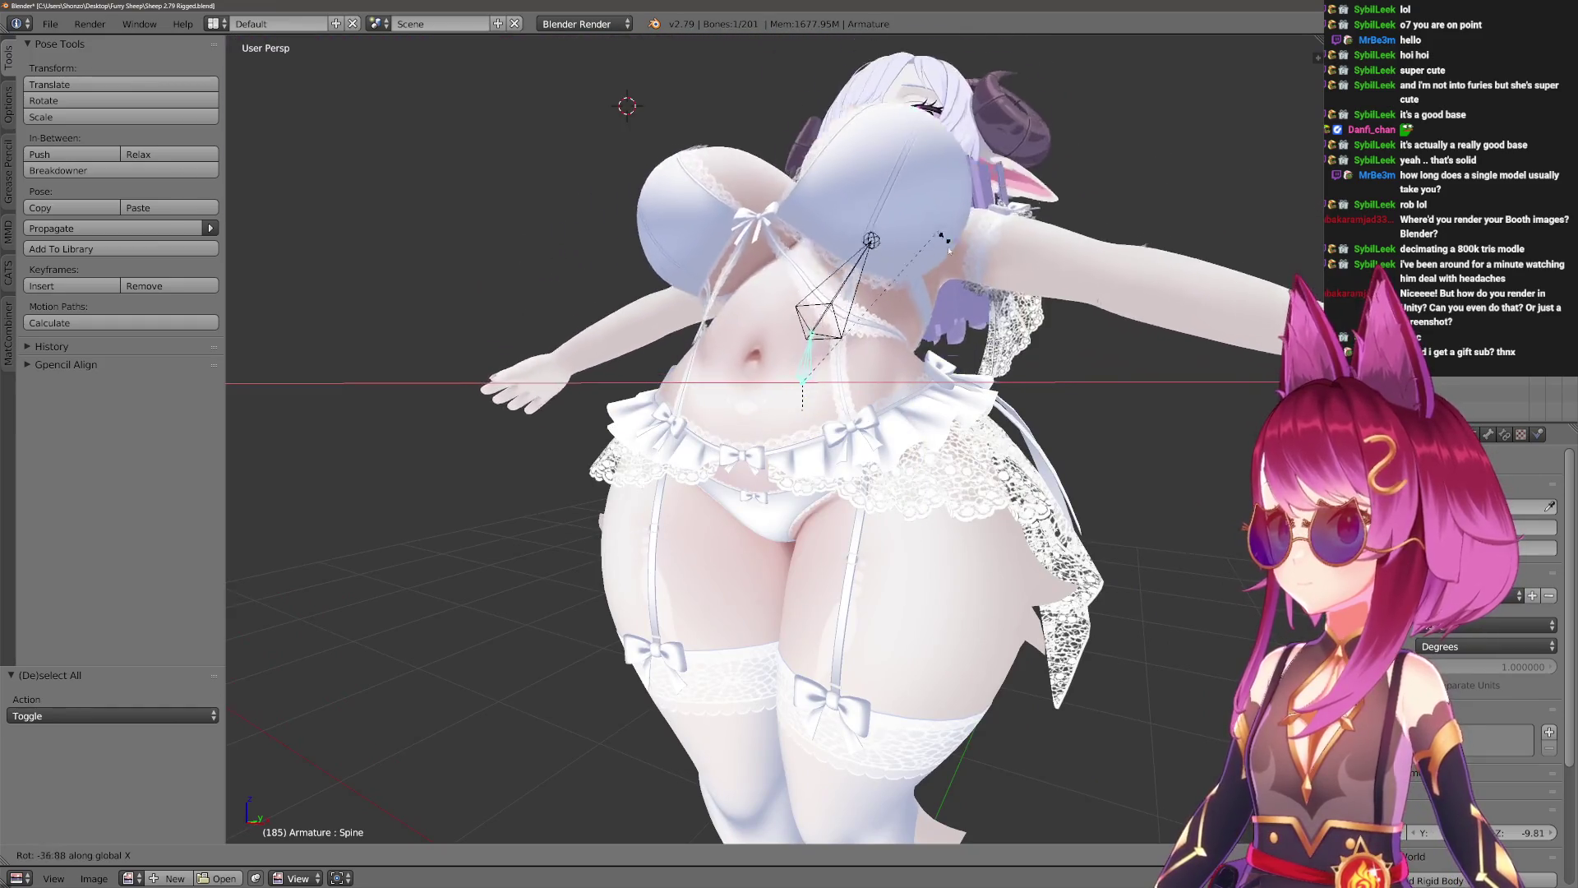
key("x")
key("x")
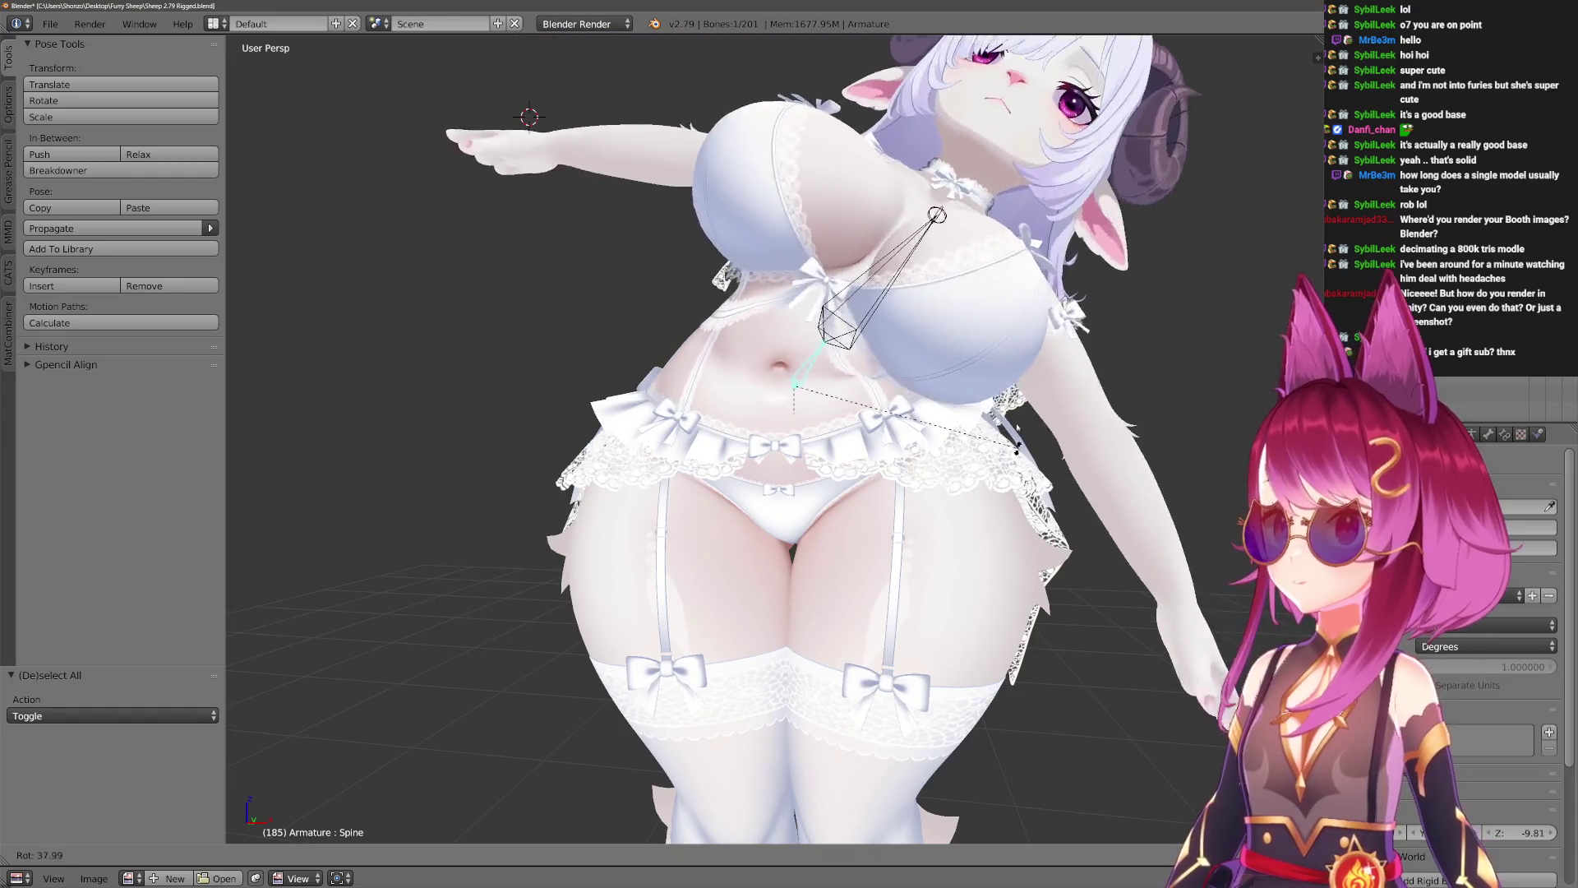
key("x")
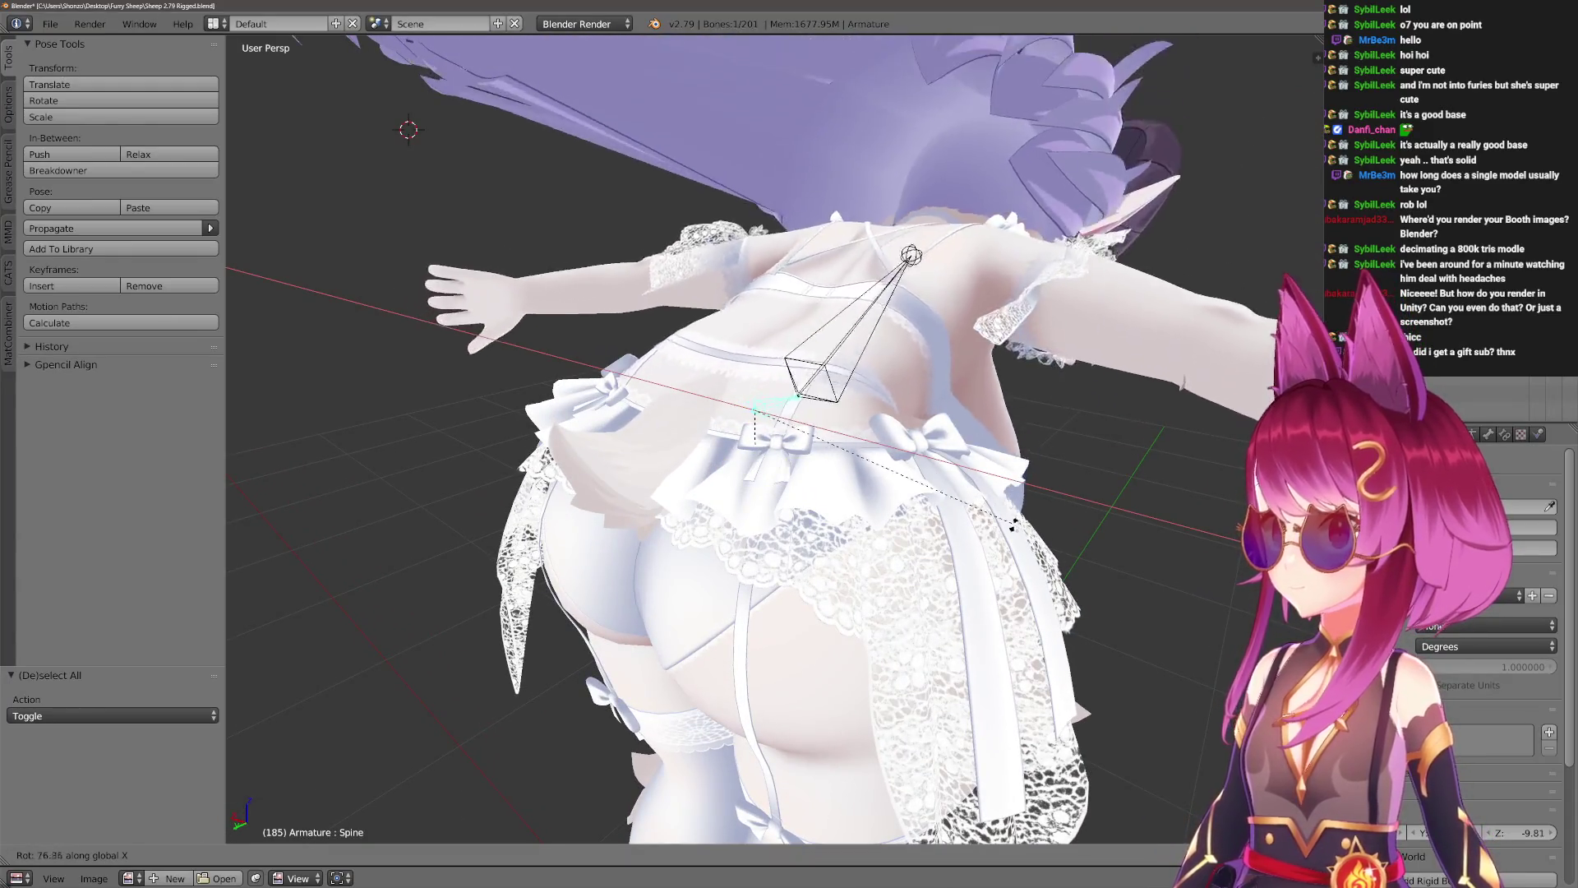
key("Escape")
mouse_move(1003, 494)
middle_mouse_down()
mouse_move(972, 335)
mouse_move(1019, 304)
mouse_move(974, 333)
mouse_move(1298, 353)
middle_mouse_up()
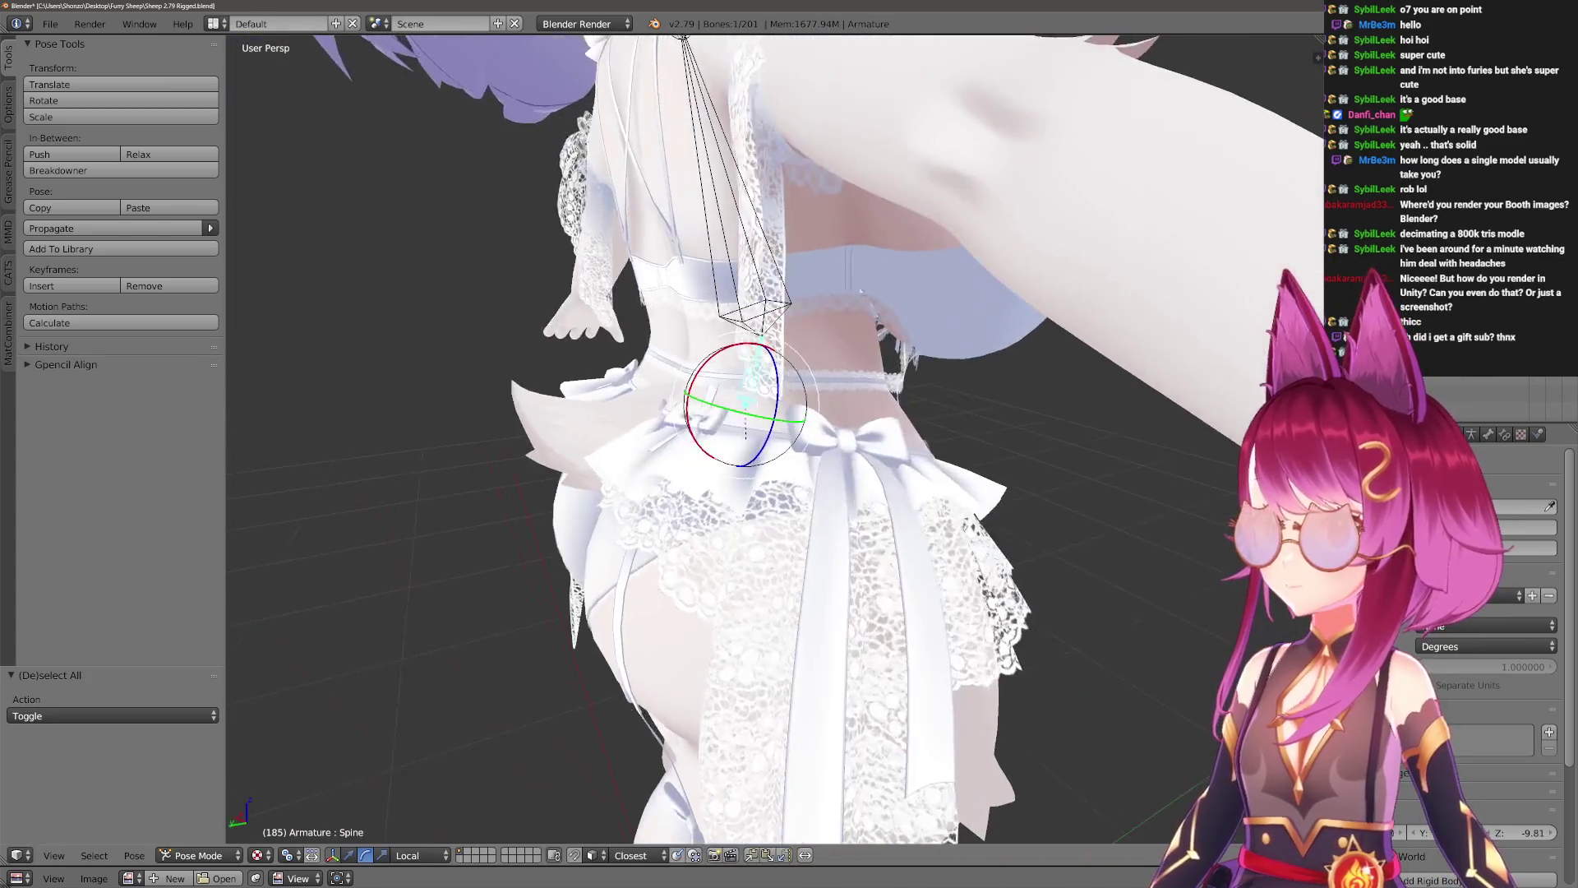
key("r")
key("x")
key("Escape")
mouse_move(906, 278)
middle_mouse_down()
mouse_move(658, 280)
mouse_move(608, 255)
middle_mouse_up()
middle_click_drag(740, 345, 892, 346)
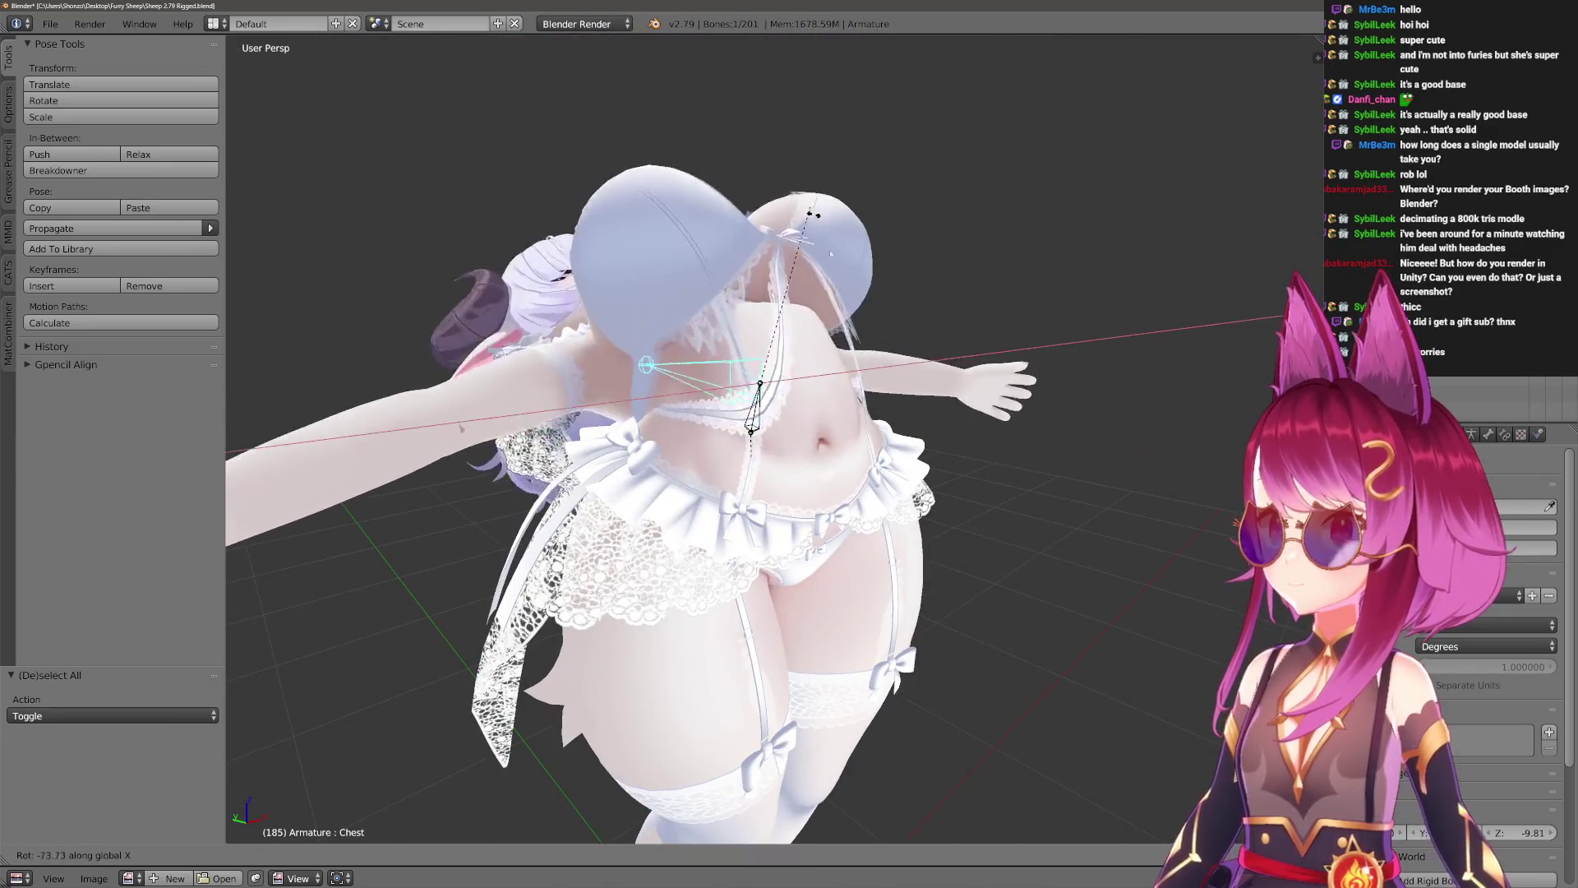
key("r")
key("x")
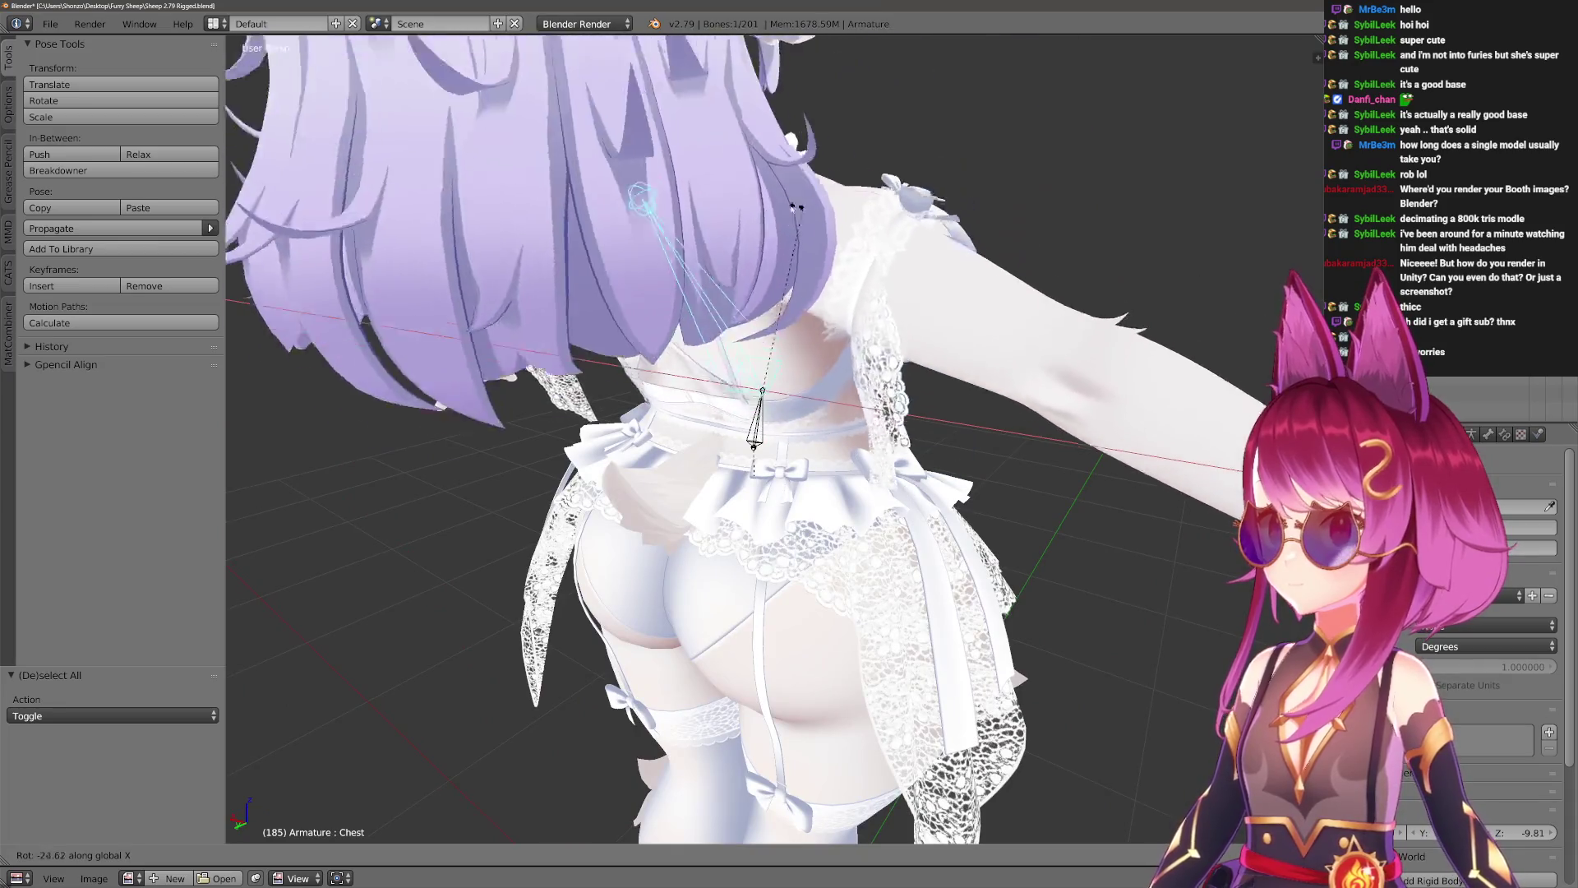
key("Escape")
middle_click_drag(857, 349, 822, 263)
key("r")
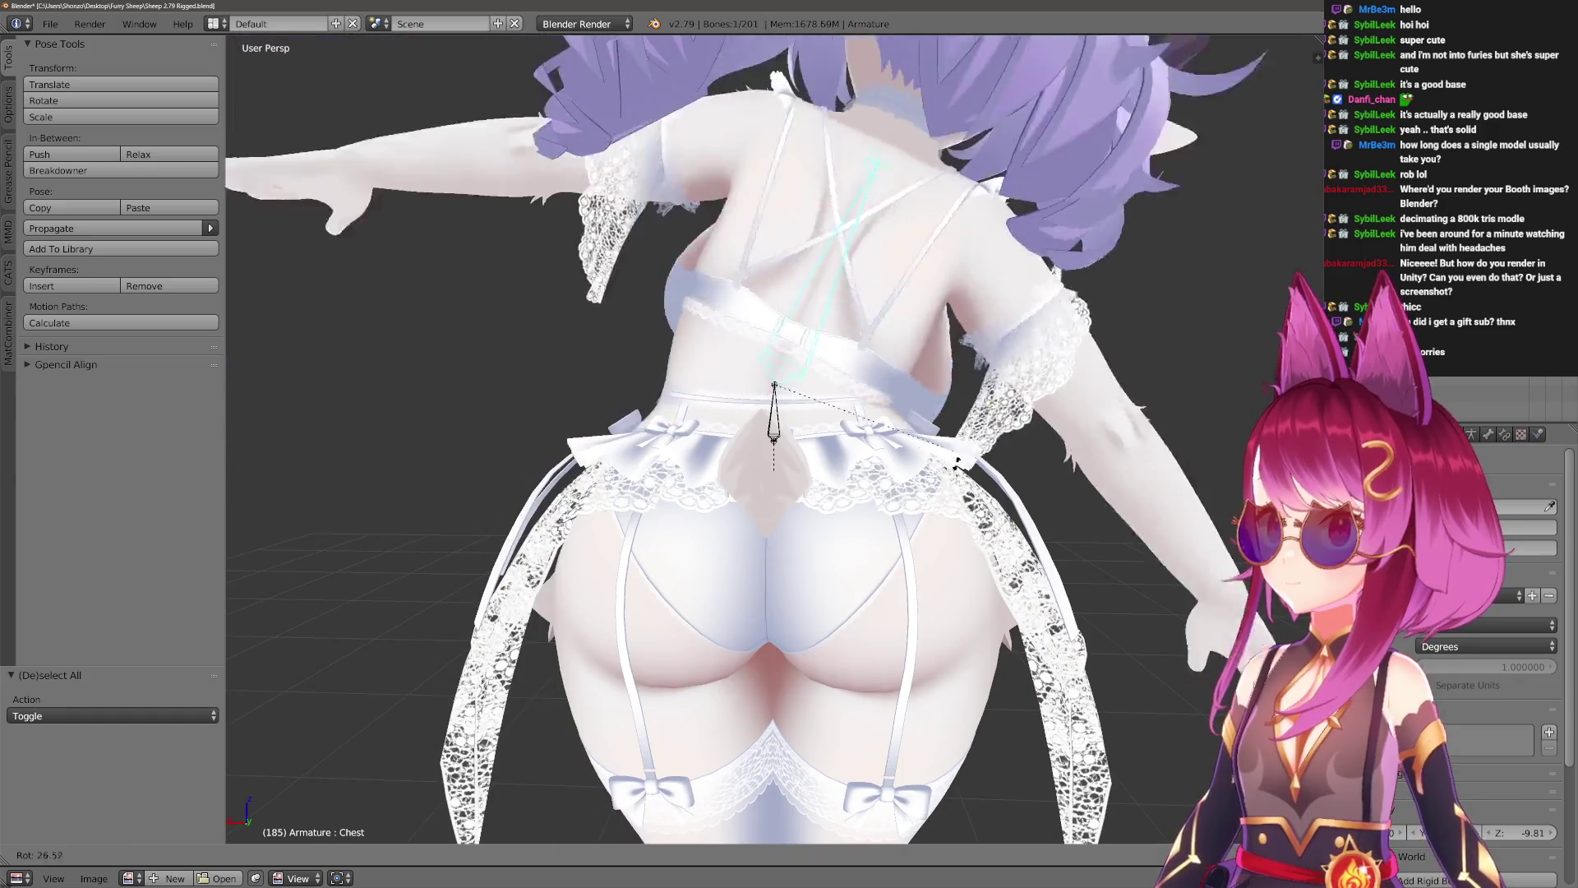
key("Escape")
middle_click_drag(883, 320, 822, 378)
Reveal all hidden bones with Alt+H and deselect them.
scroll(817, 394, "up", 4)
scroll(815, 411, "down", 3)
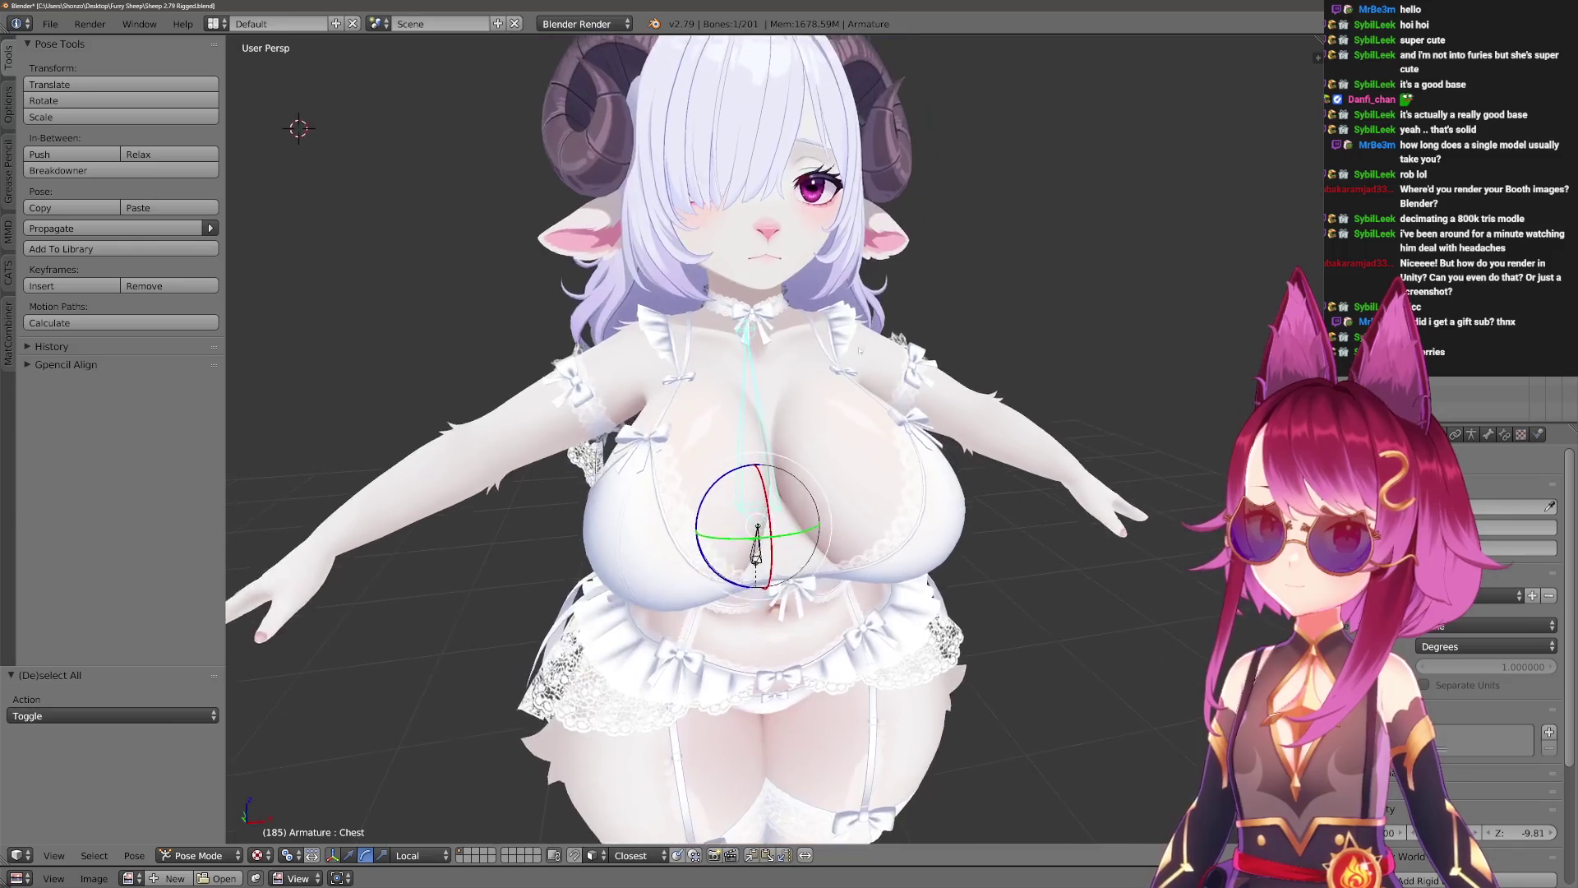
scroll(863, 379, "up", 3)
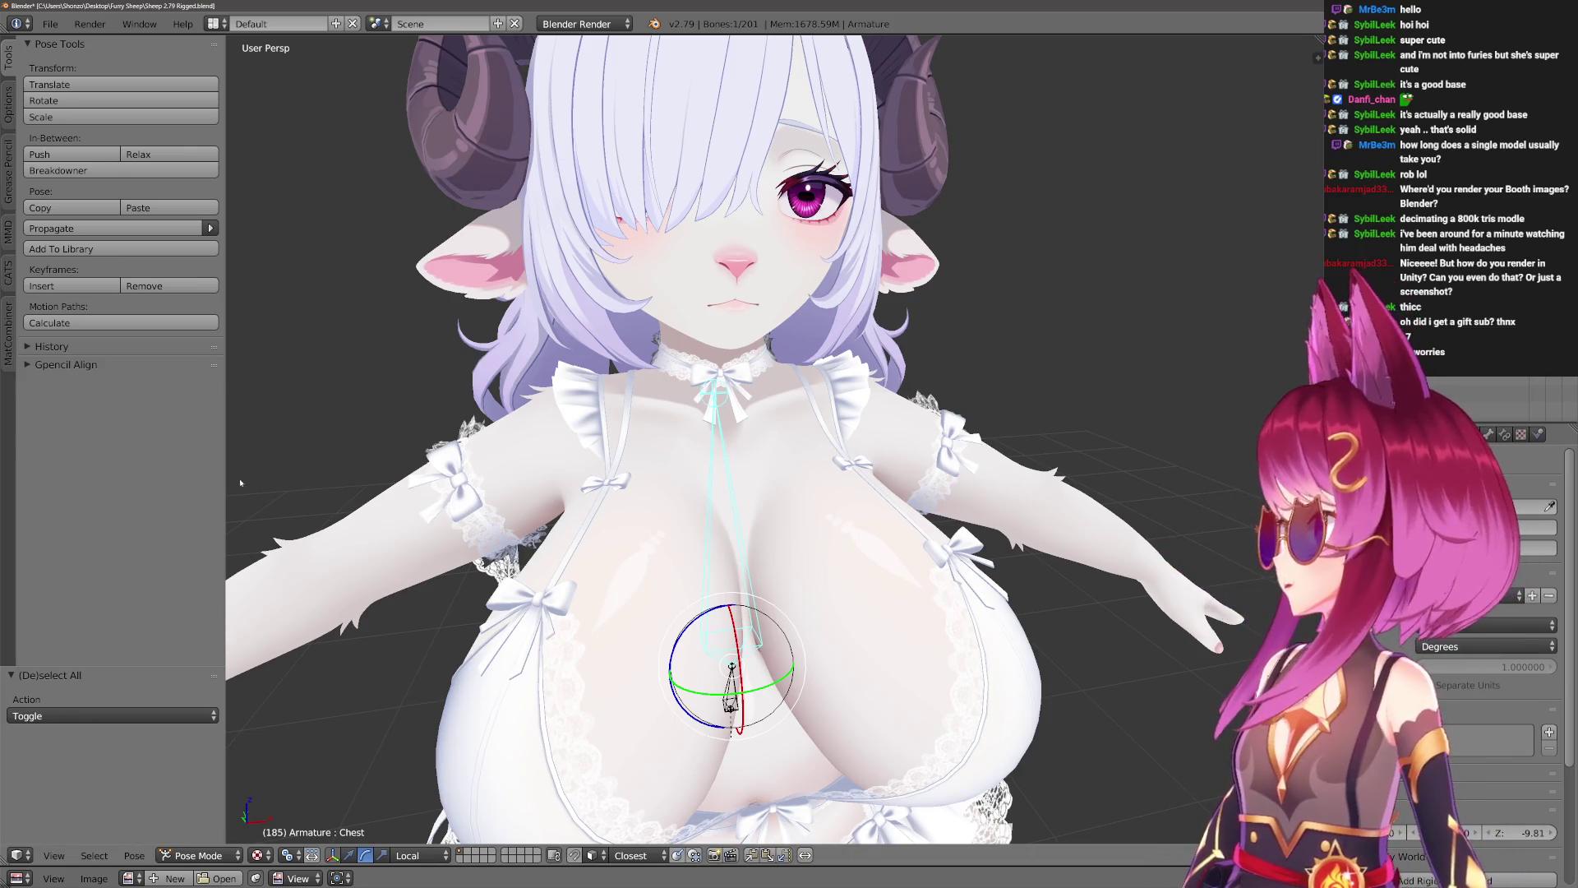
scroll(823, 540, "down", 2)
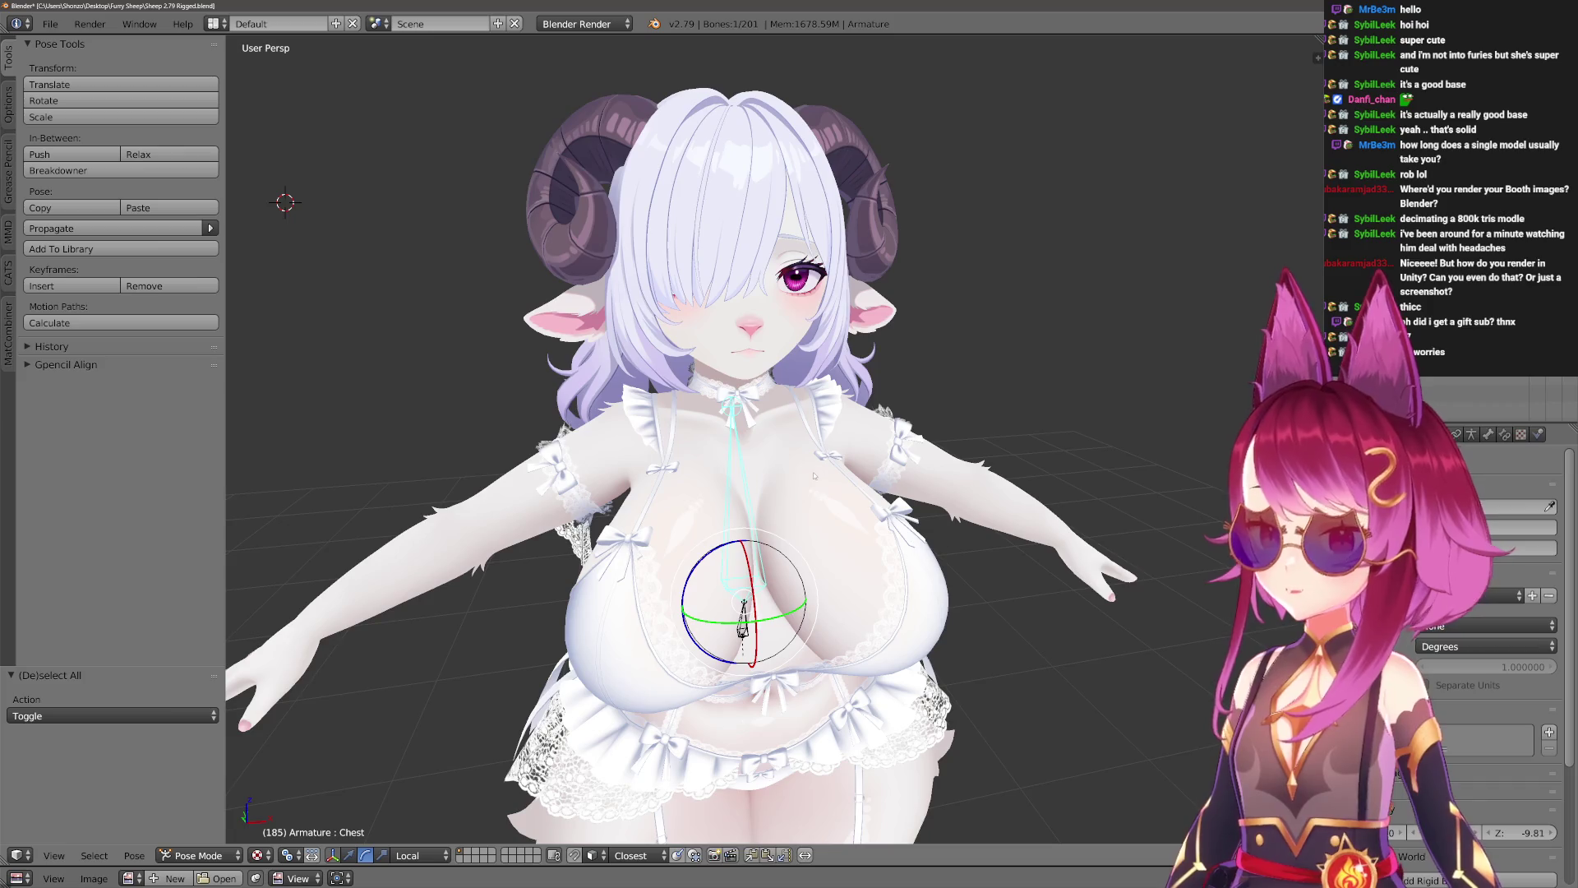
key("alt+h")
key("a")
scroll(811, 468, "up", 3)
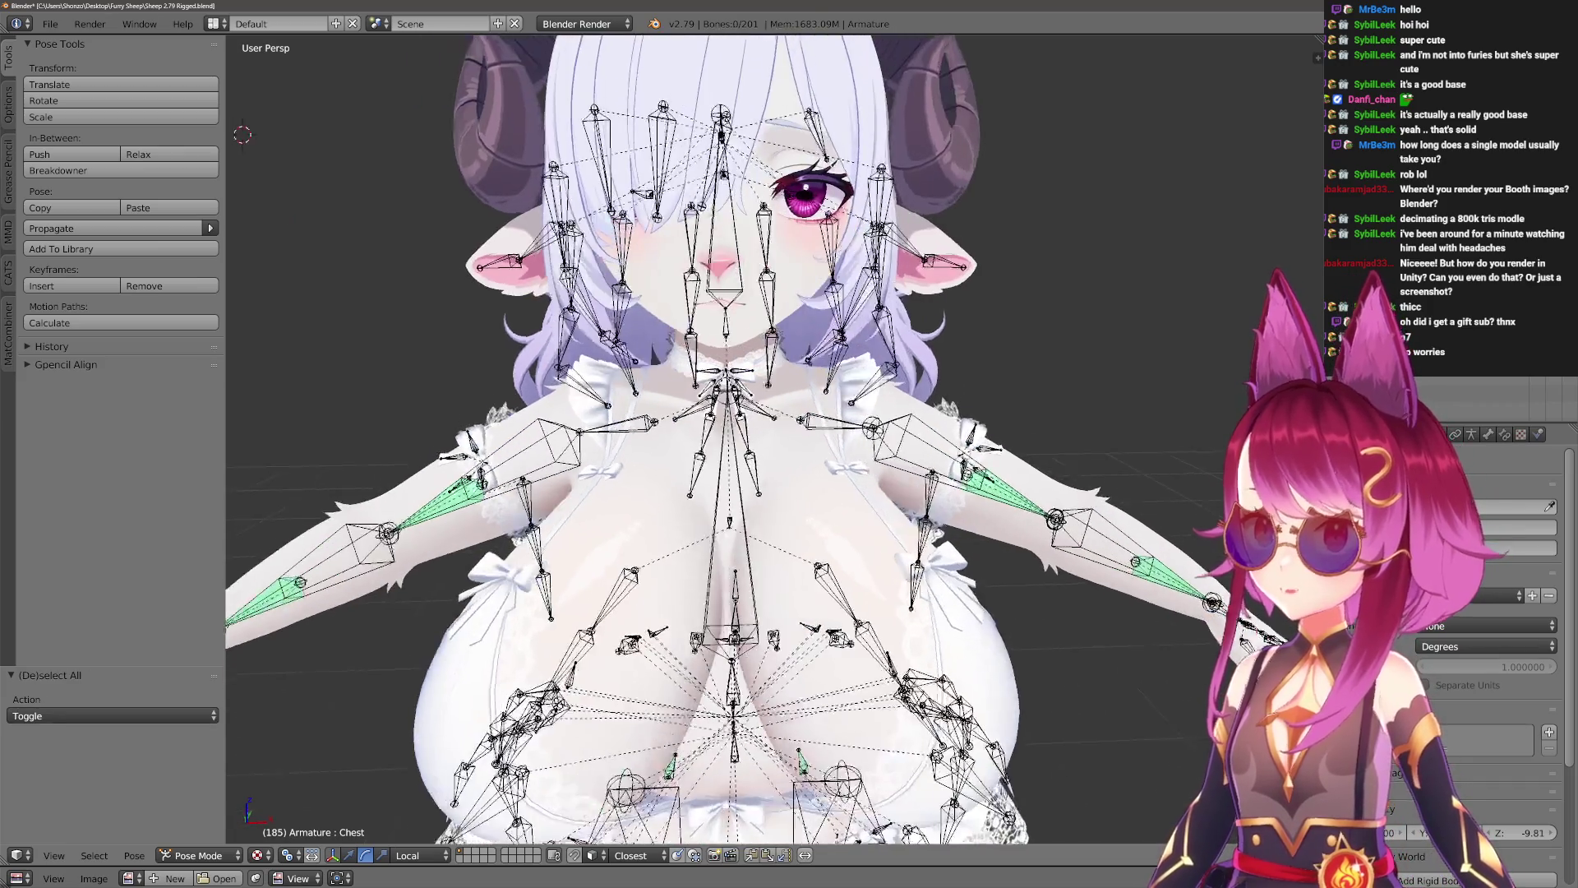
scroll(812, 467, "down", 2)
From a back view, make the Chest bone active and try a rotation, then cancel it.
middle_click_drag(740, 460, 1068, 427)
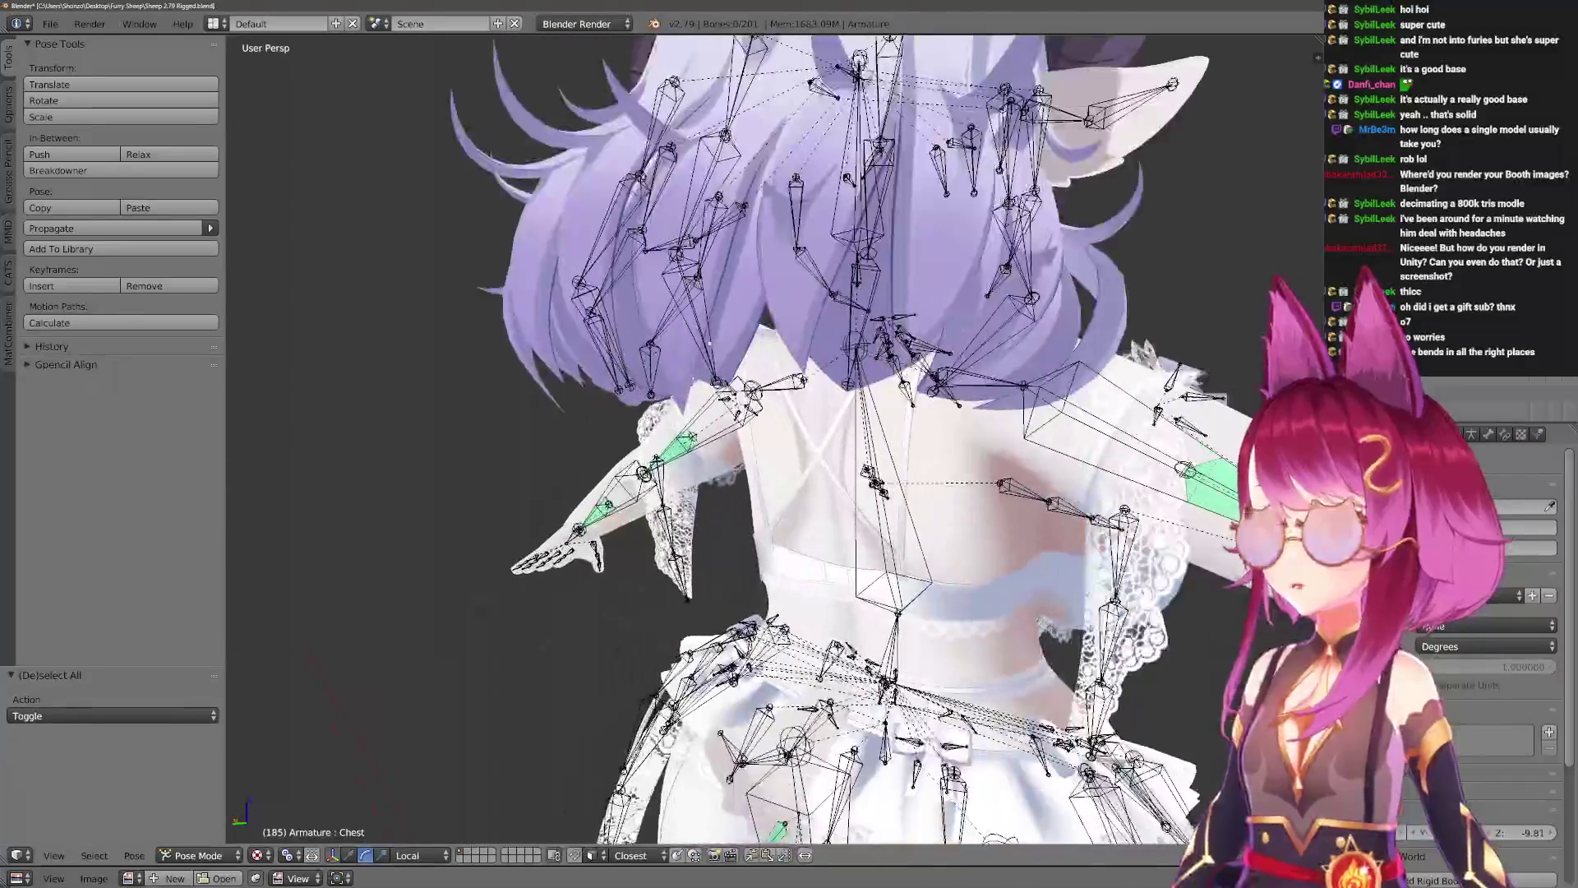
right_click(822, 246)
key("ctrl+Tab")
scroll(773, 444, "down", 2)
middle_click_drag(772, 444, 814, 436)
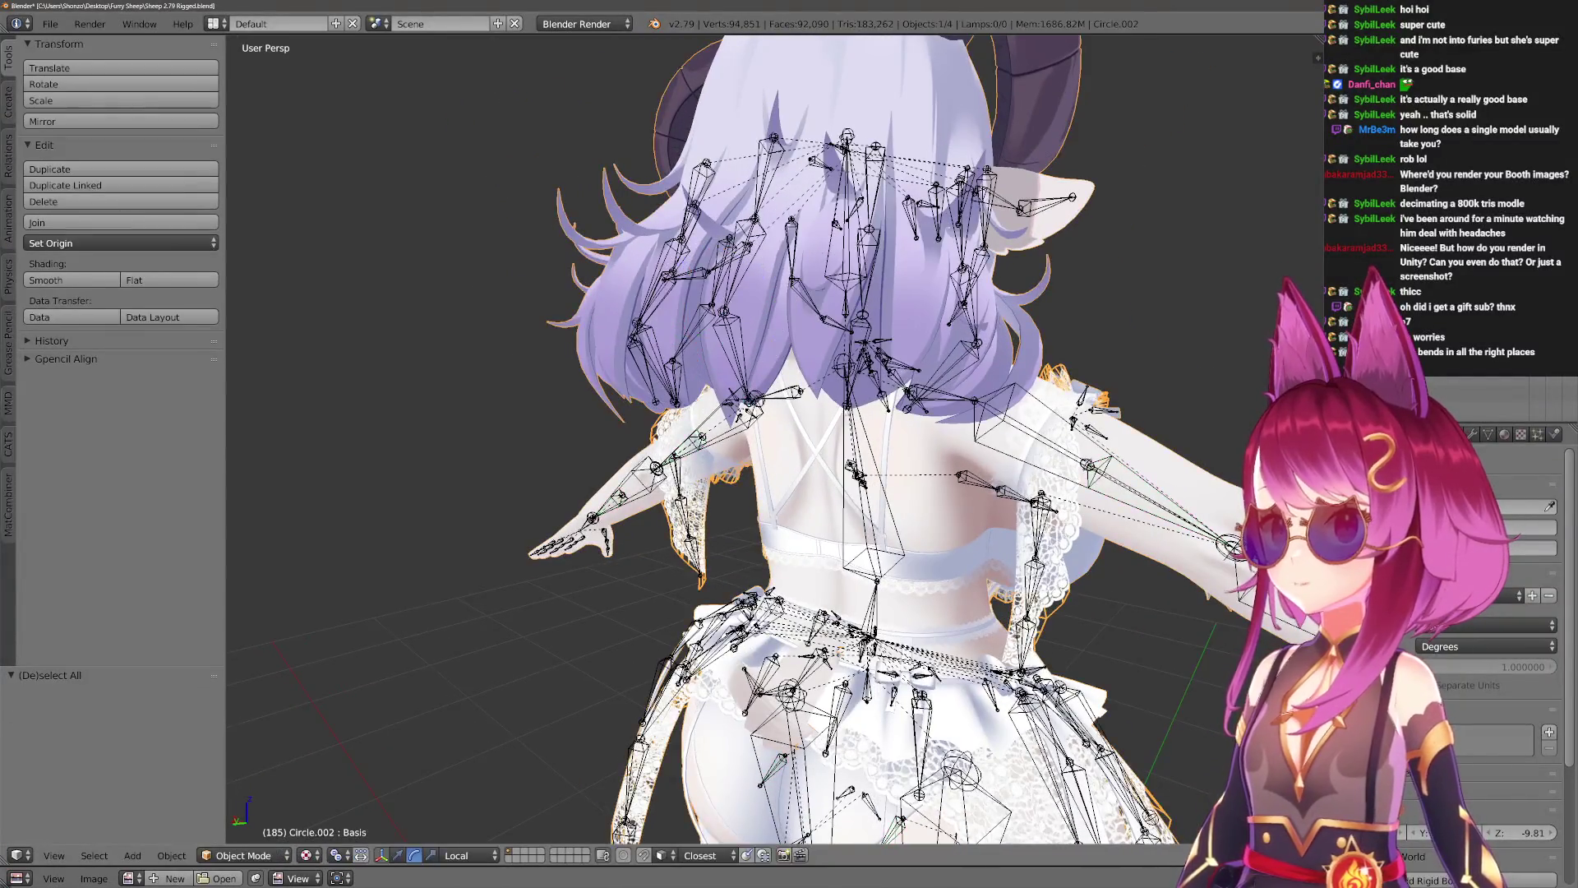
right_click(859, 493)
key("r")
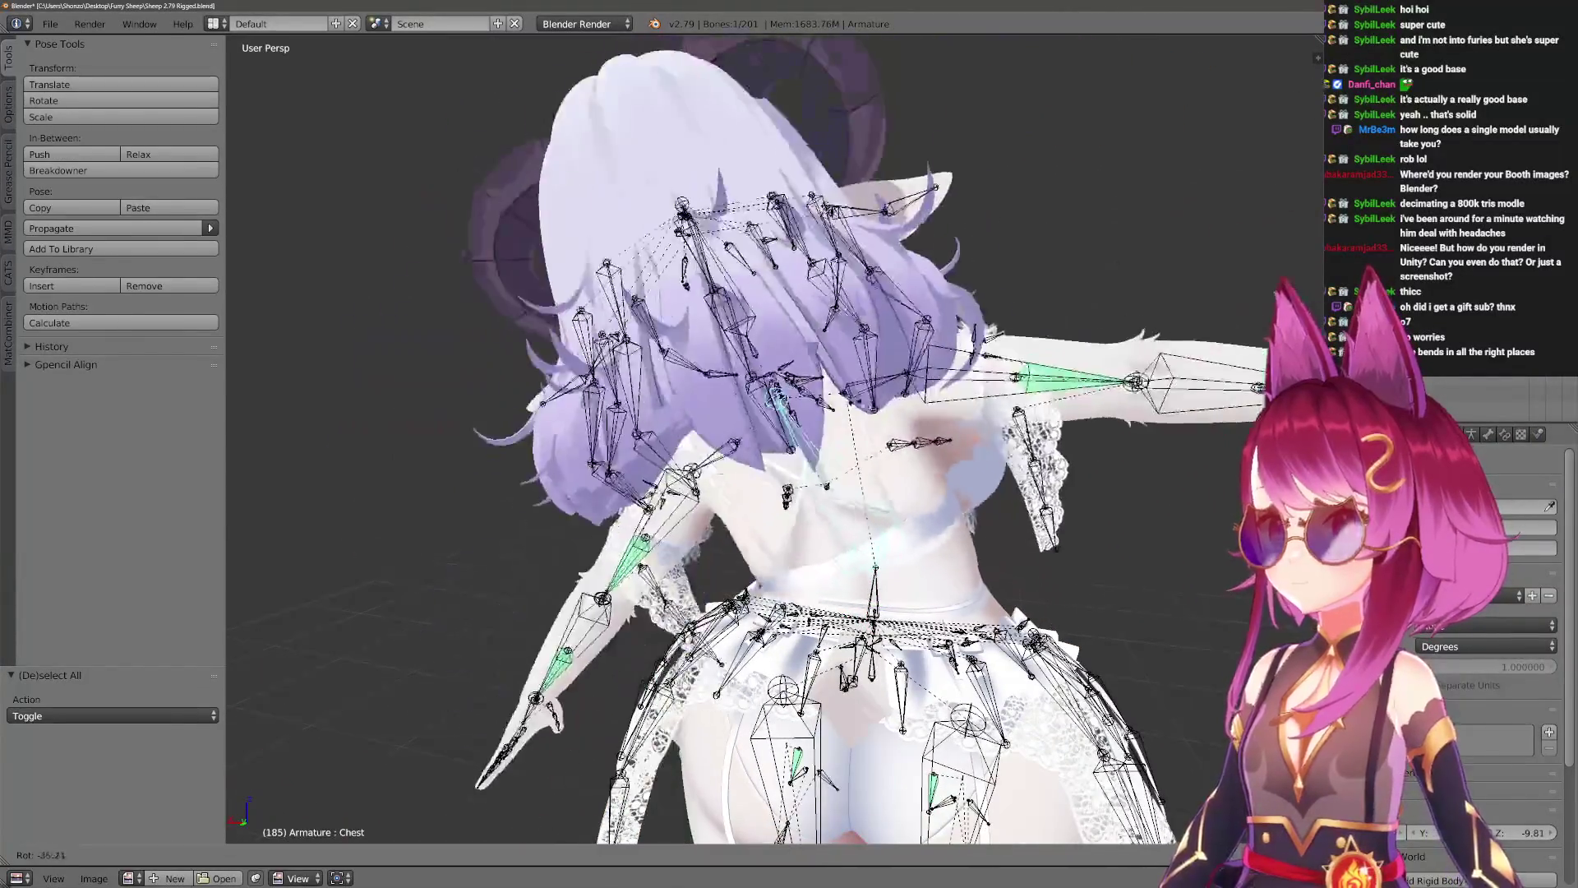
key("Escape")
key("r")
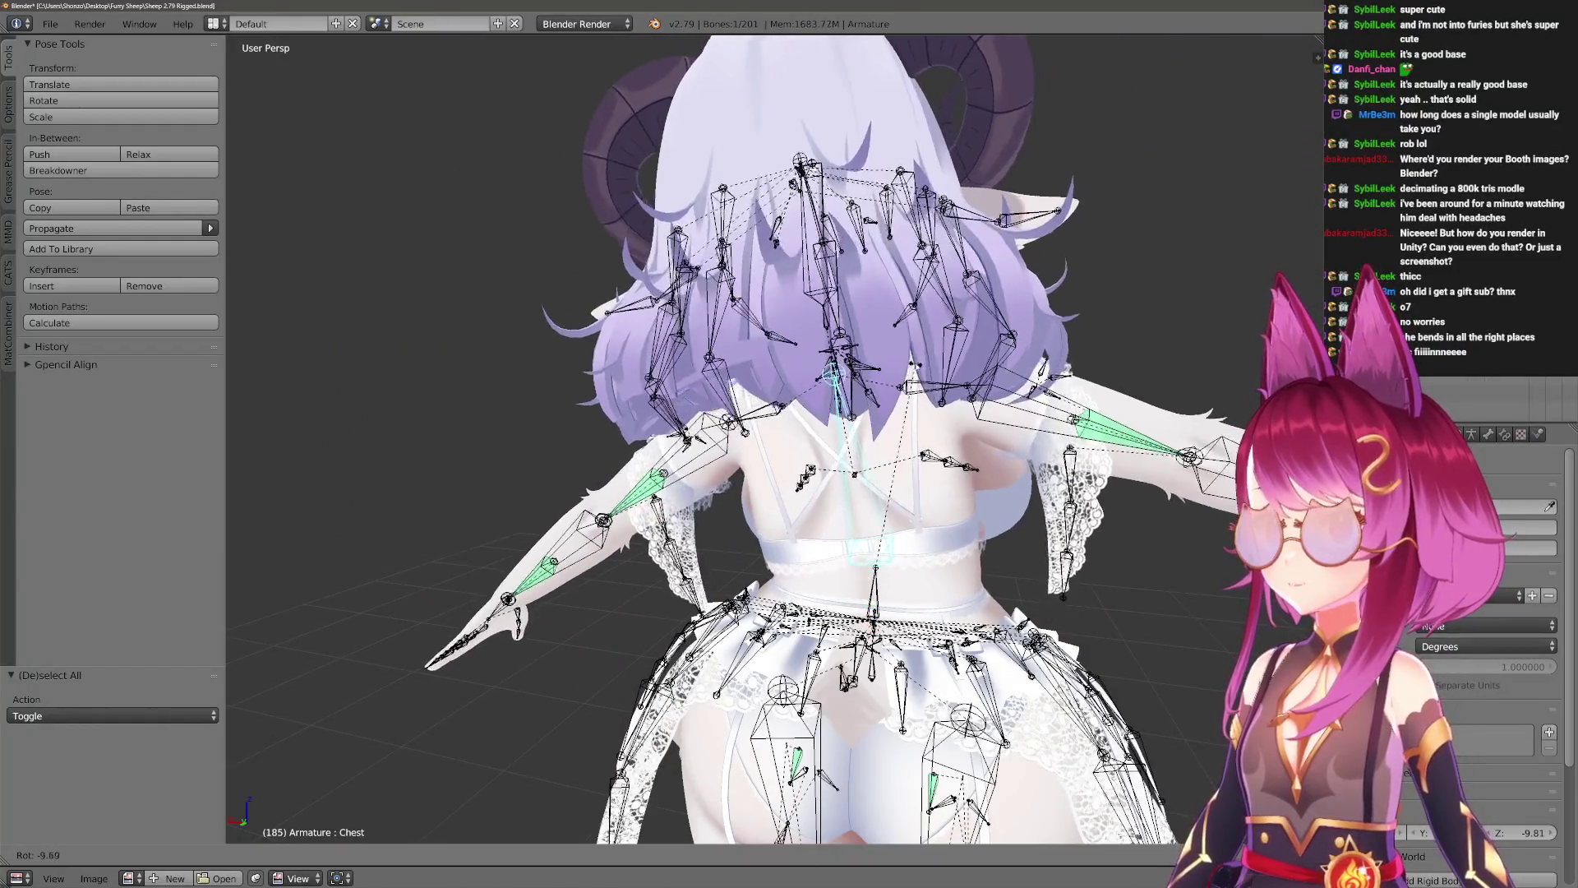
key("Escape")
Select the Circle.002 body mesh and enter Weight Paint mode showing Chest weights.
key("ctrl+Tab")
right_click(913, 331)
key("ctrl+Tab")
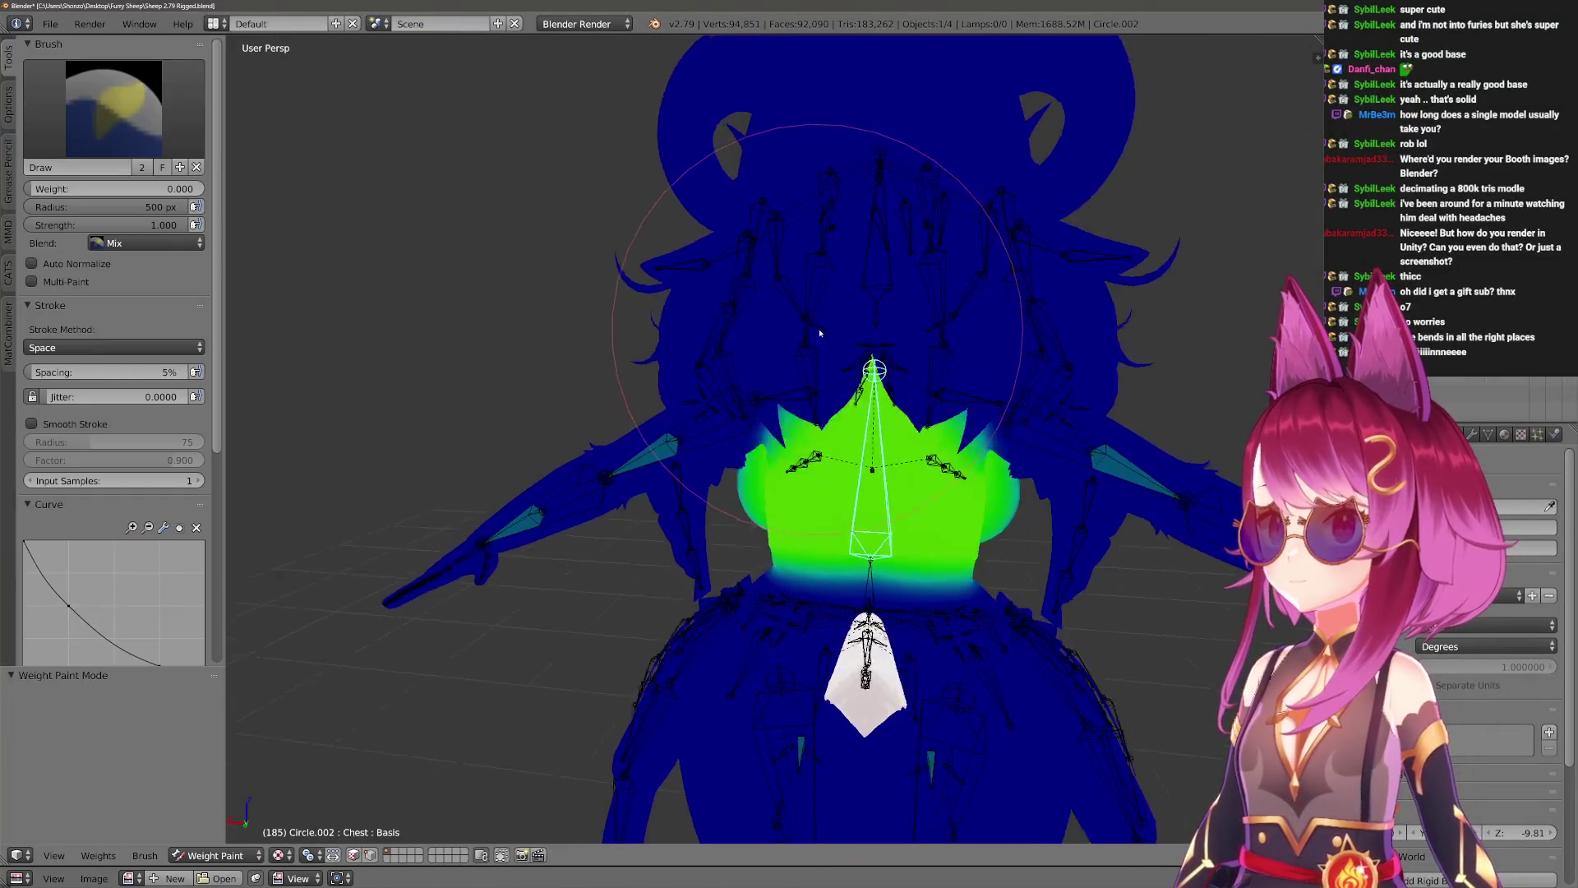
Inspect the weights of the BackHair.007.L, BackHair.006.L and BackHair.006.R bones.
right_click(845, 319, "ctrl")
key("z")
right_click(812, 283, "ctrl")
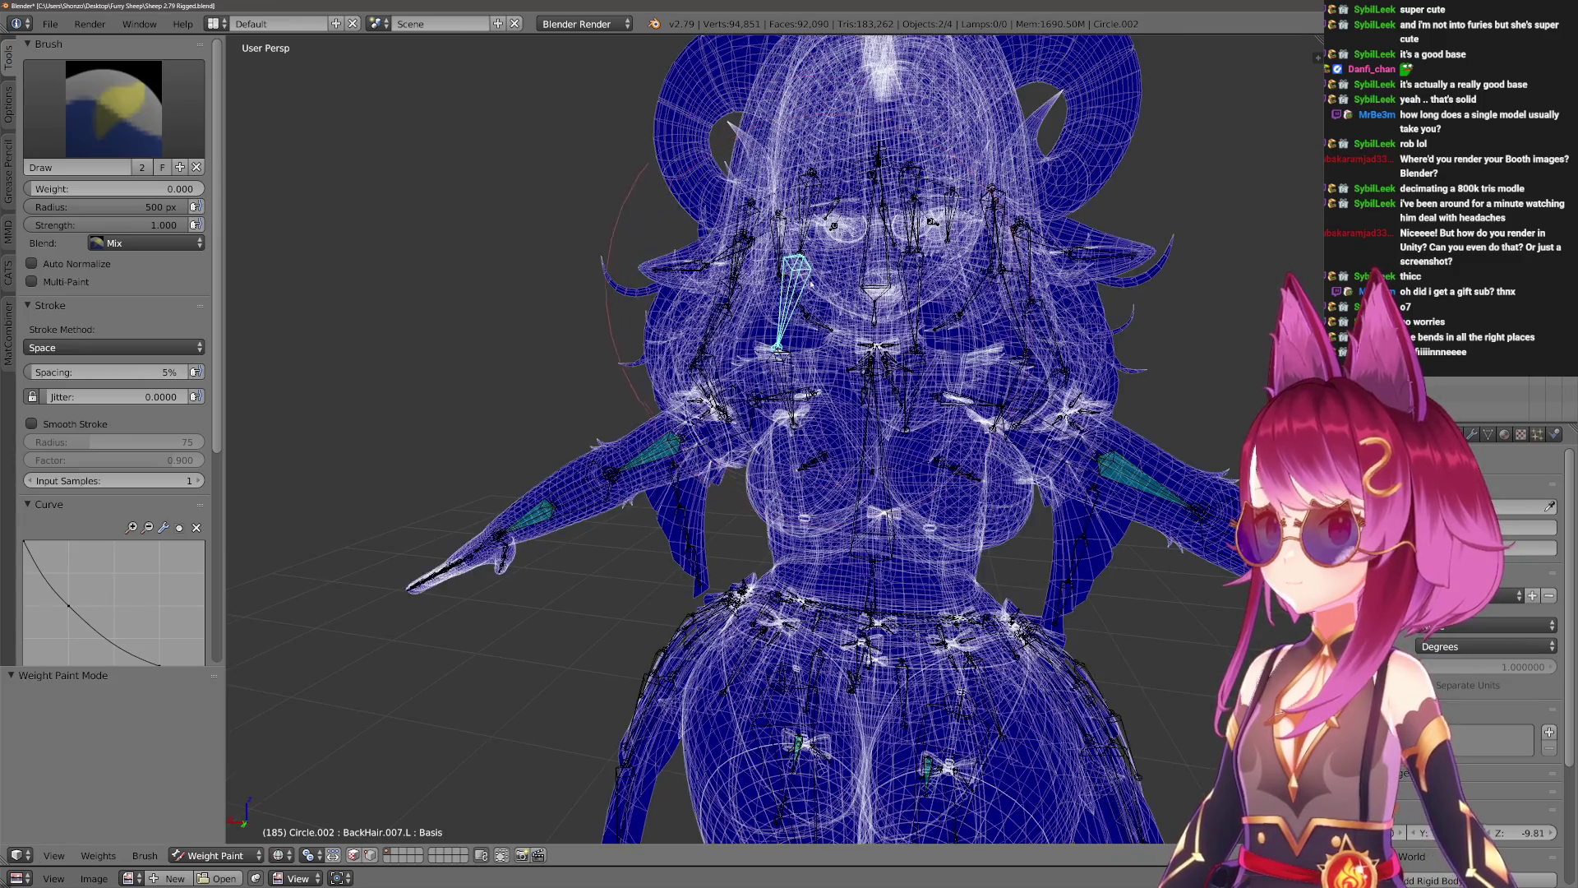
key("z")
right_click(837, 247, "ctrl")
key("g")
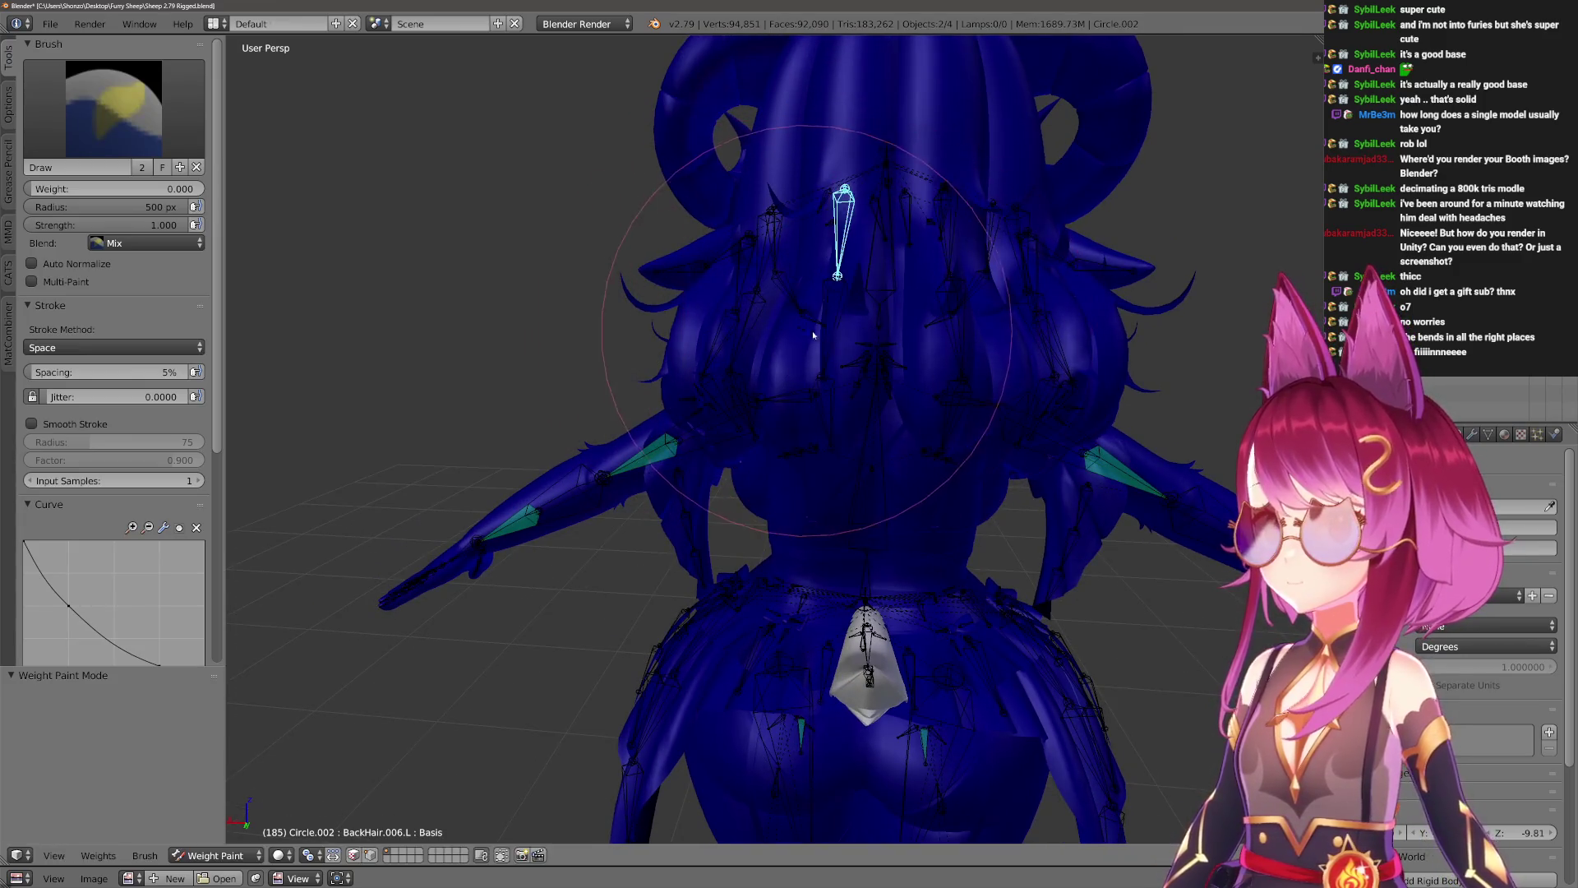
key("Escape")
right_click(923, 254, "ctrl")
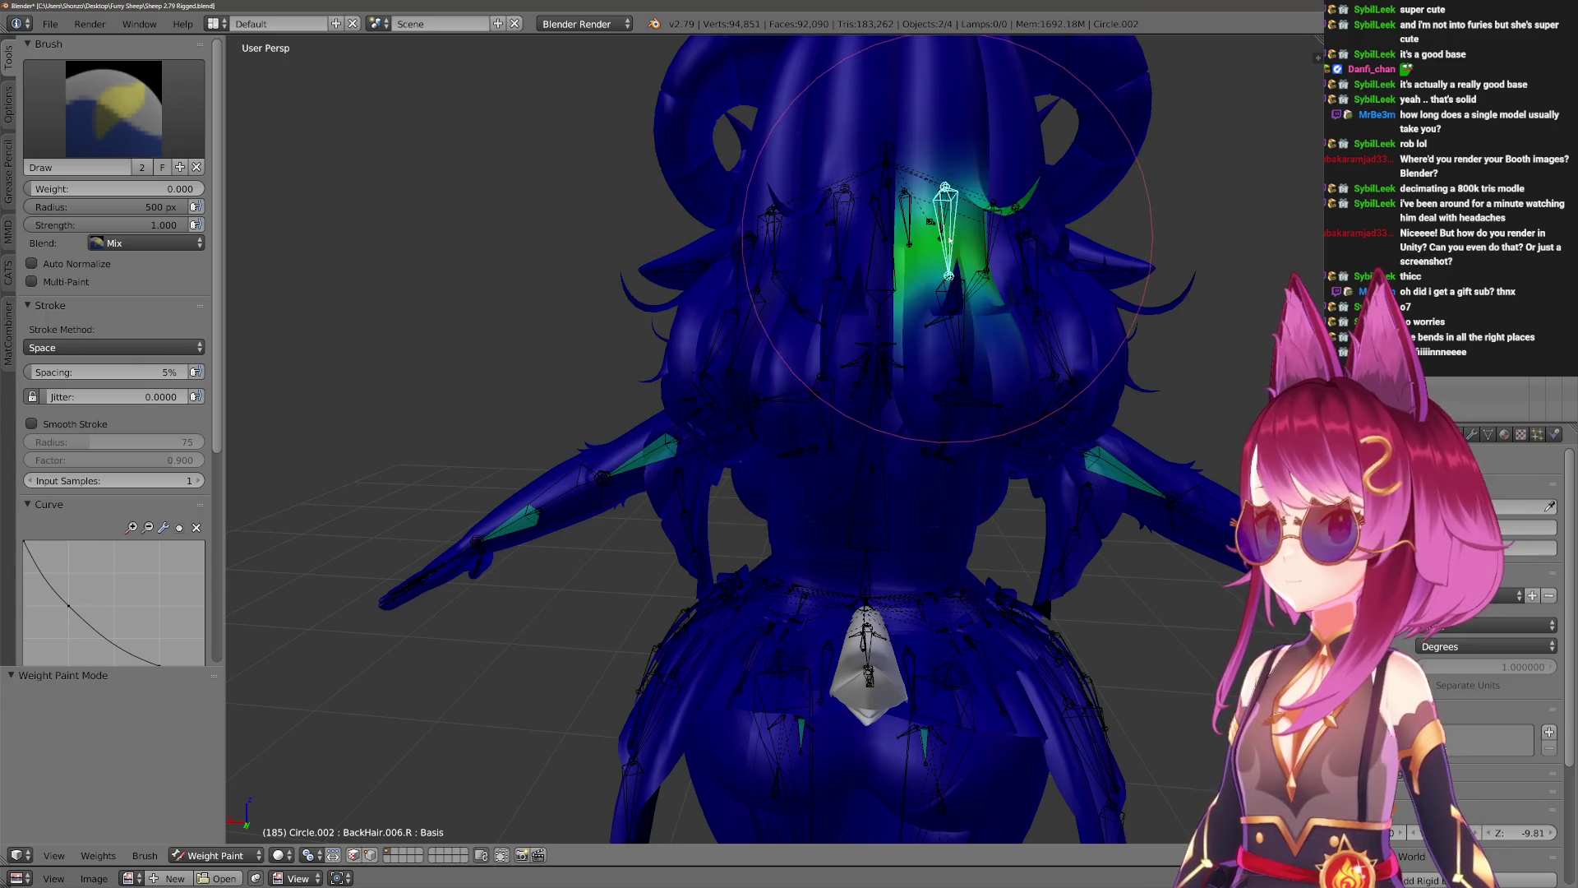
middle_click_drag(923, 253, 904, 276)
Choose the Subtract weight brush at 0.003 strength and make BackHair.R active.
left_click(7, 105)
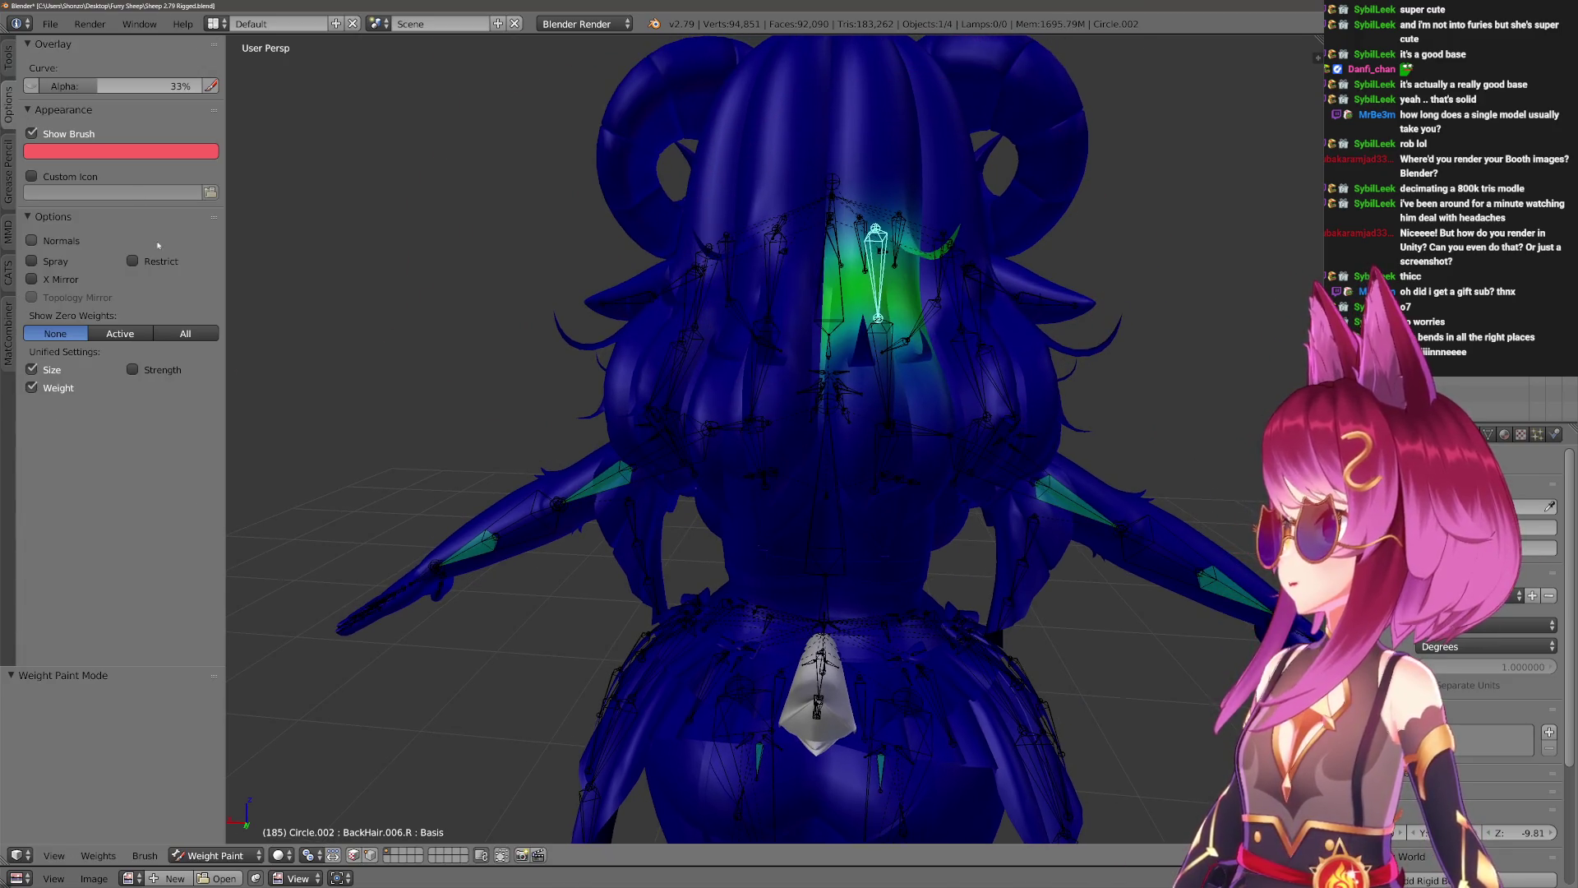
left_click(8, 55)
left_click(113, 107)
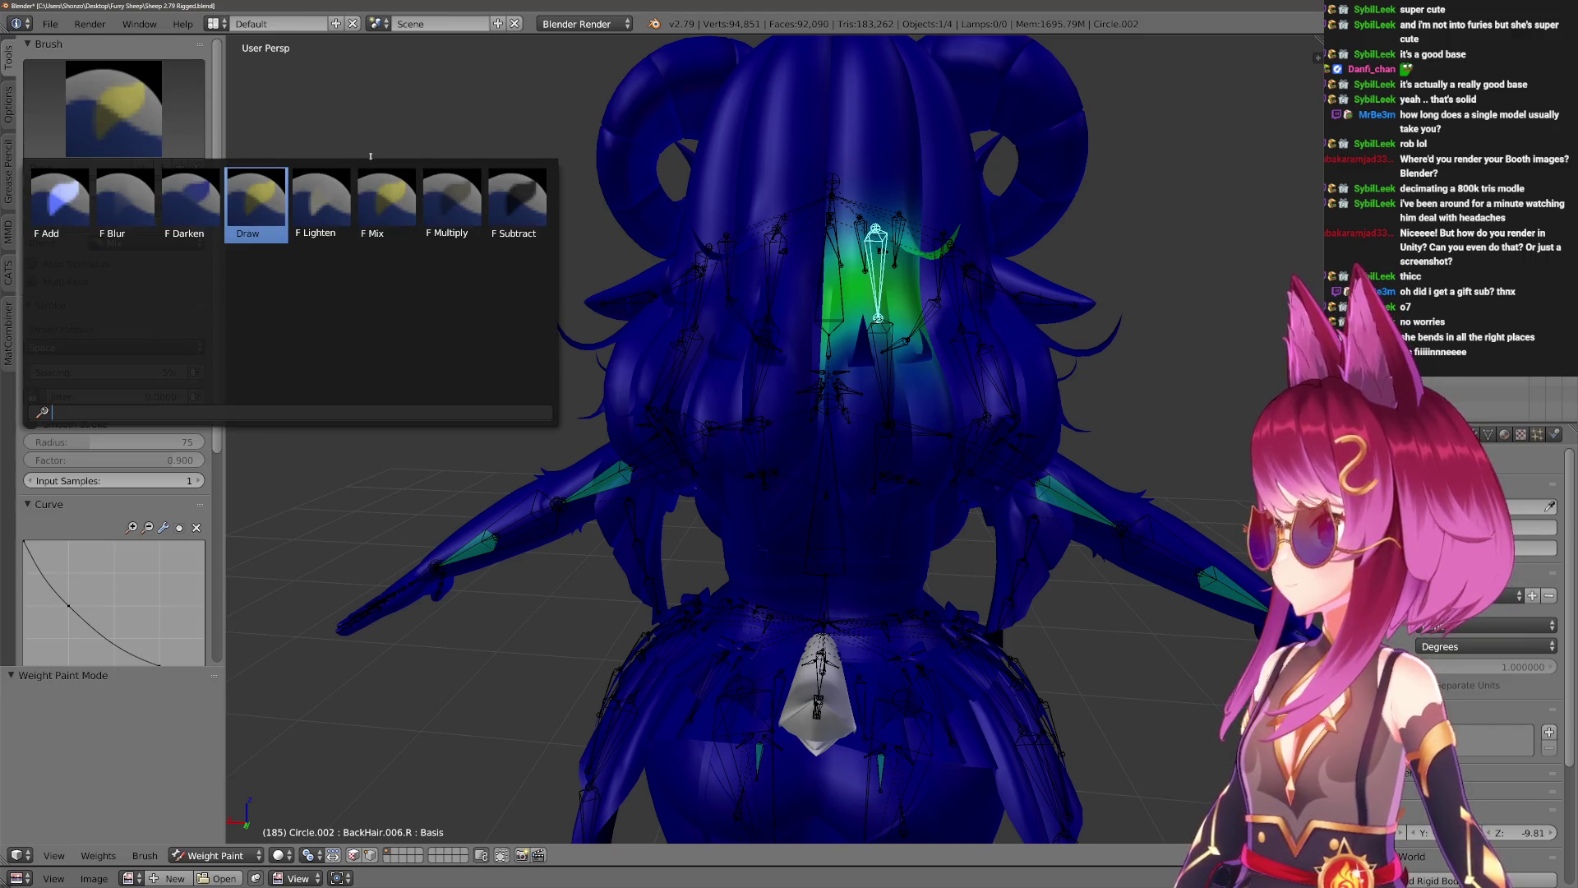
left_click(528, 202)
mouse_move(546, 221)
middle_mouse_down()
mouse_move(823, 294)
mouse_move(793, 335)
mouse_move(733, 364)
mouse_move(823, 398)
mouse_move(789, 382)
middle_mouse_up()
right_click(846, 300, "ctrl")
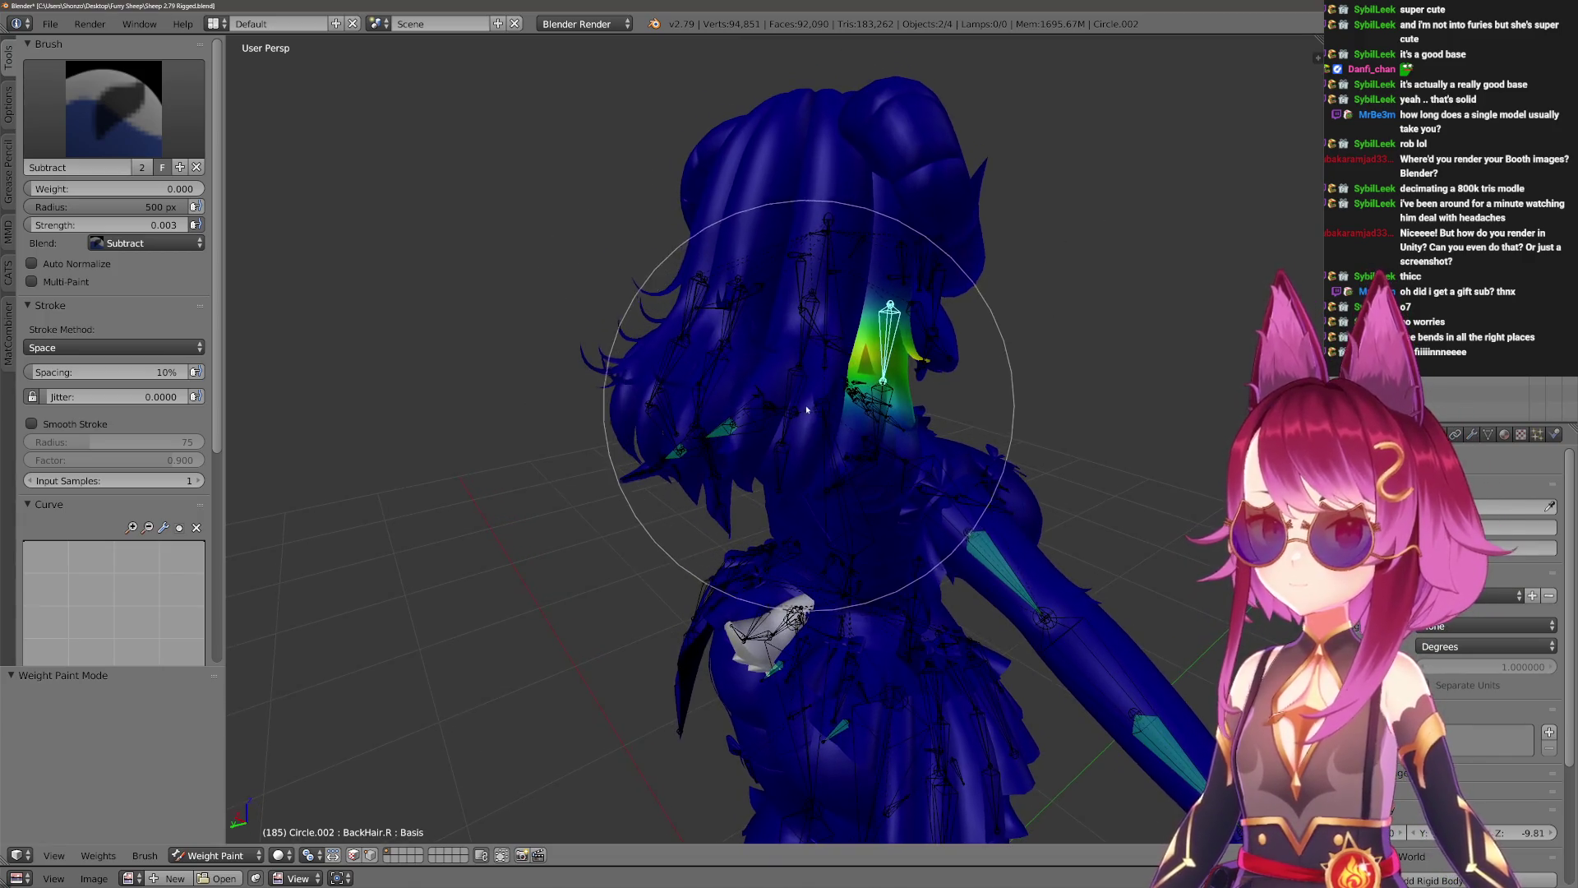
Check the weights of the right back-hair bones BackHair.001.R through BackHair.008.R.
key("f")
left_click(781, 377)
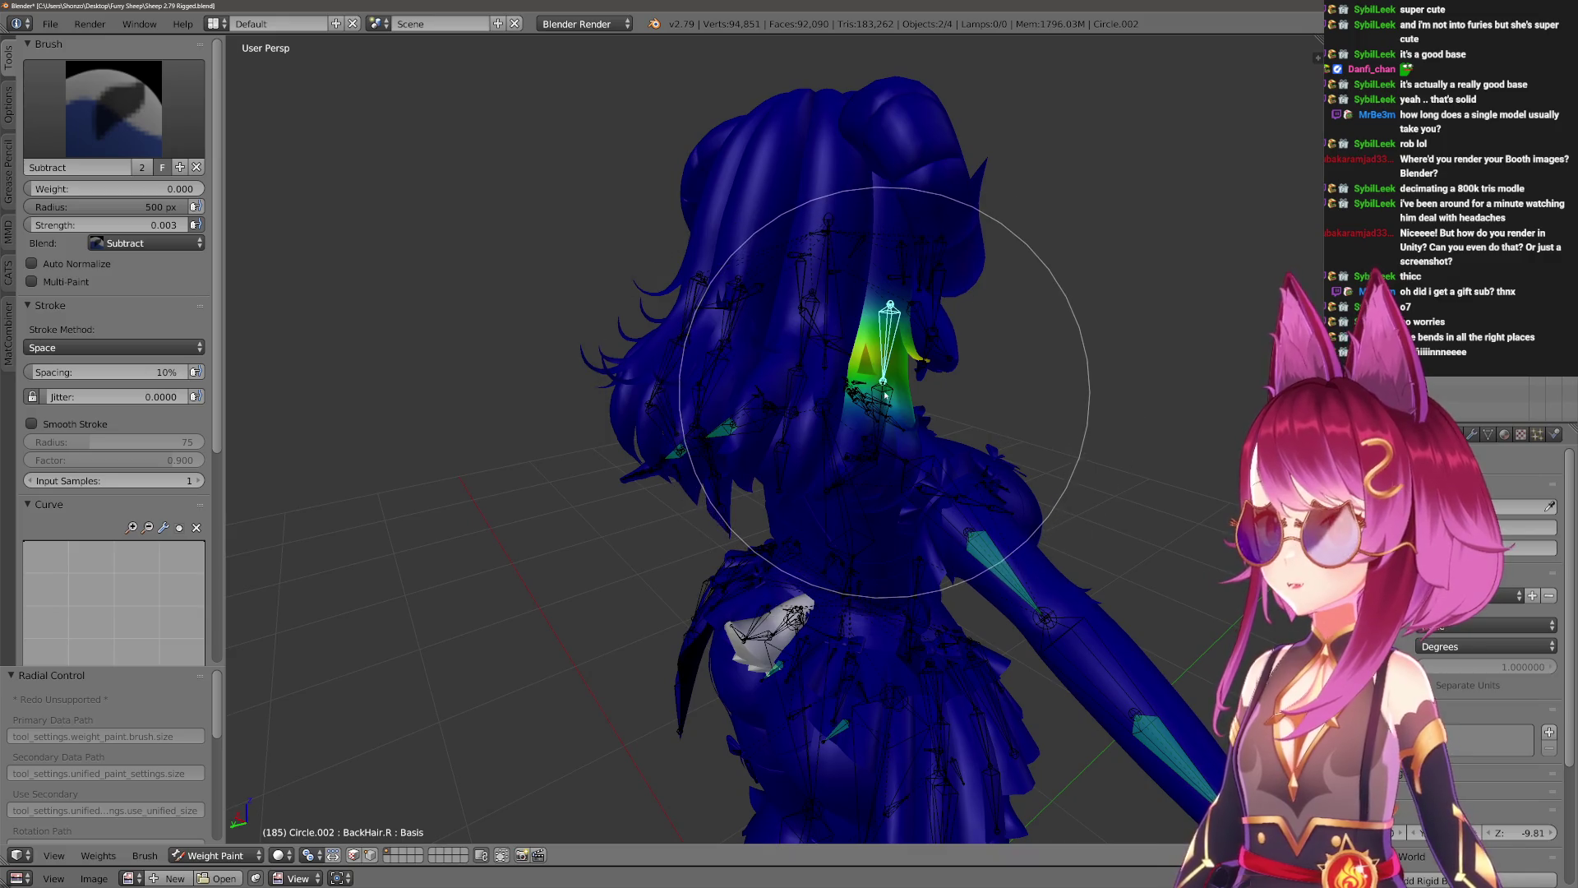
right_click(904, 437, "ctrl")
right_click(822, 423, "ctrl")
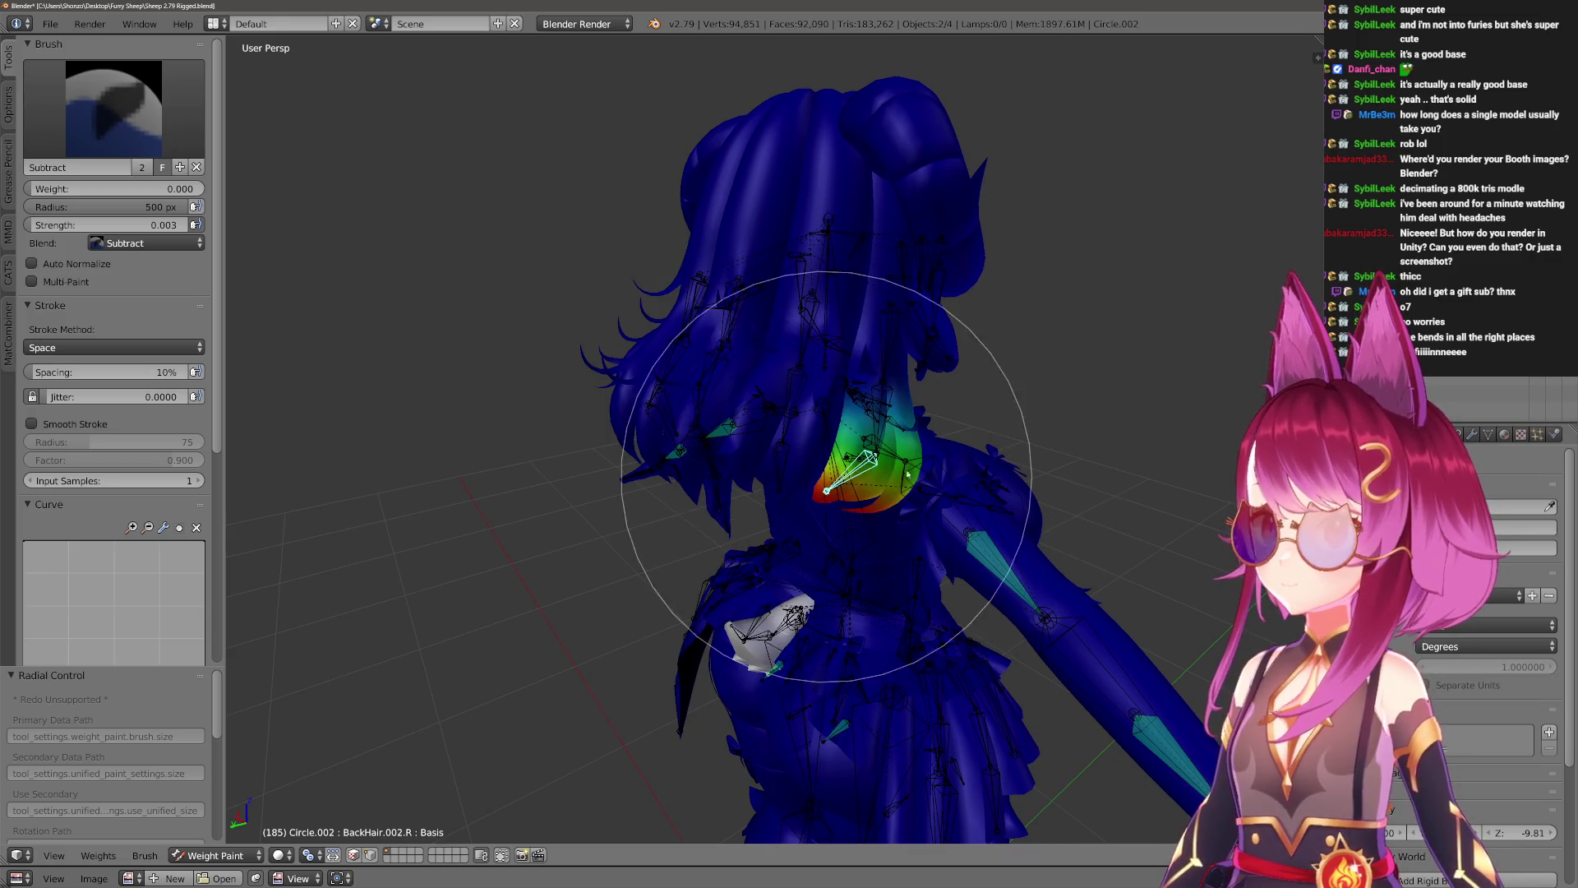
right_click(761, 275, "ctrl")
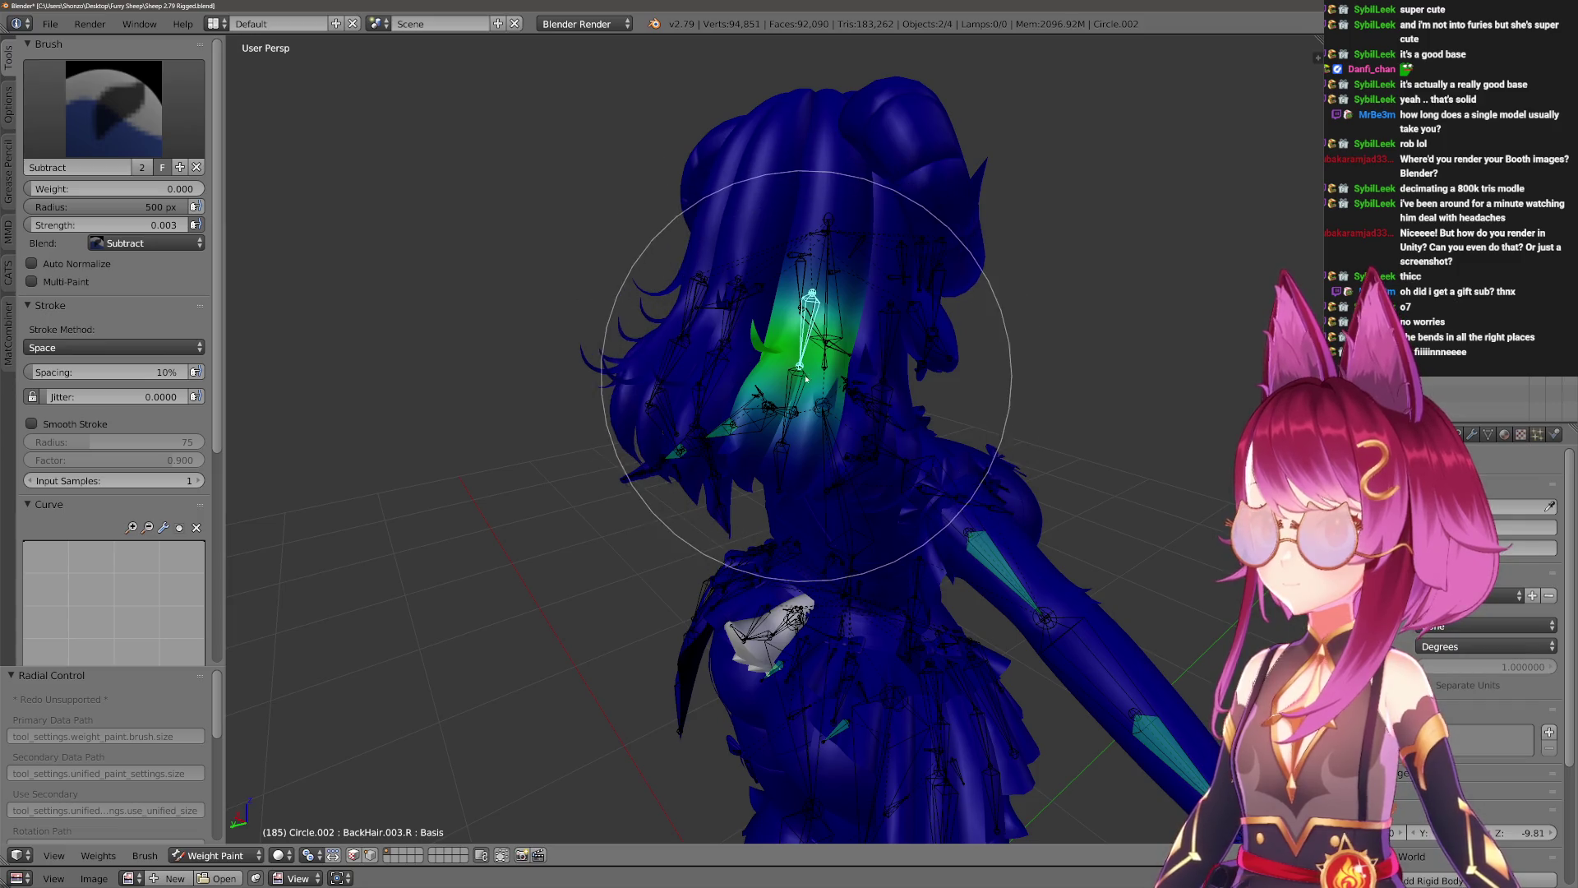
right_click(764, 392, "ctrl")
right_click(794, 429, "ctrl")
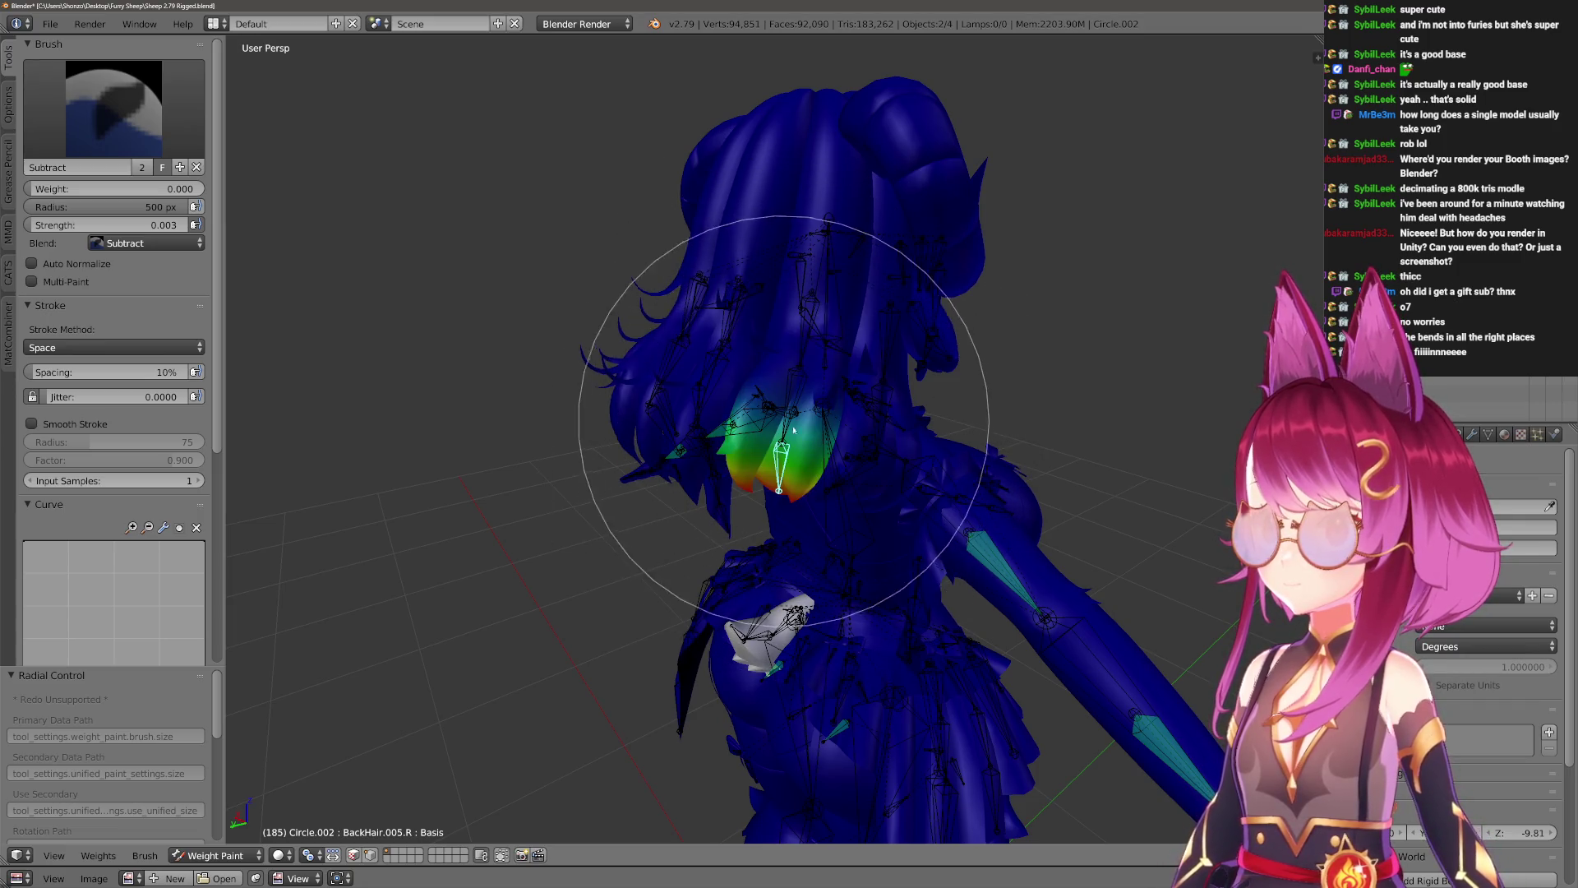
middle_click_drag(750, 452, 756, 359)
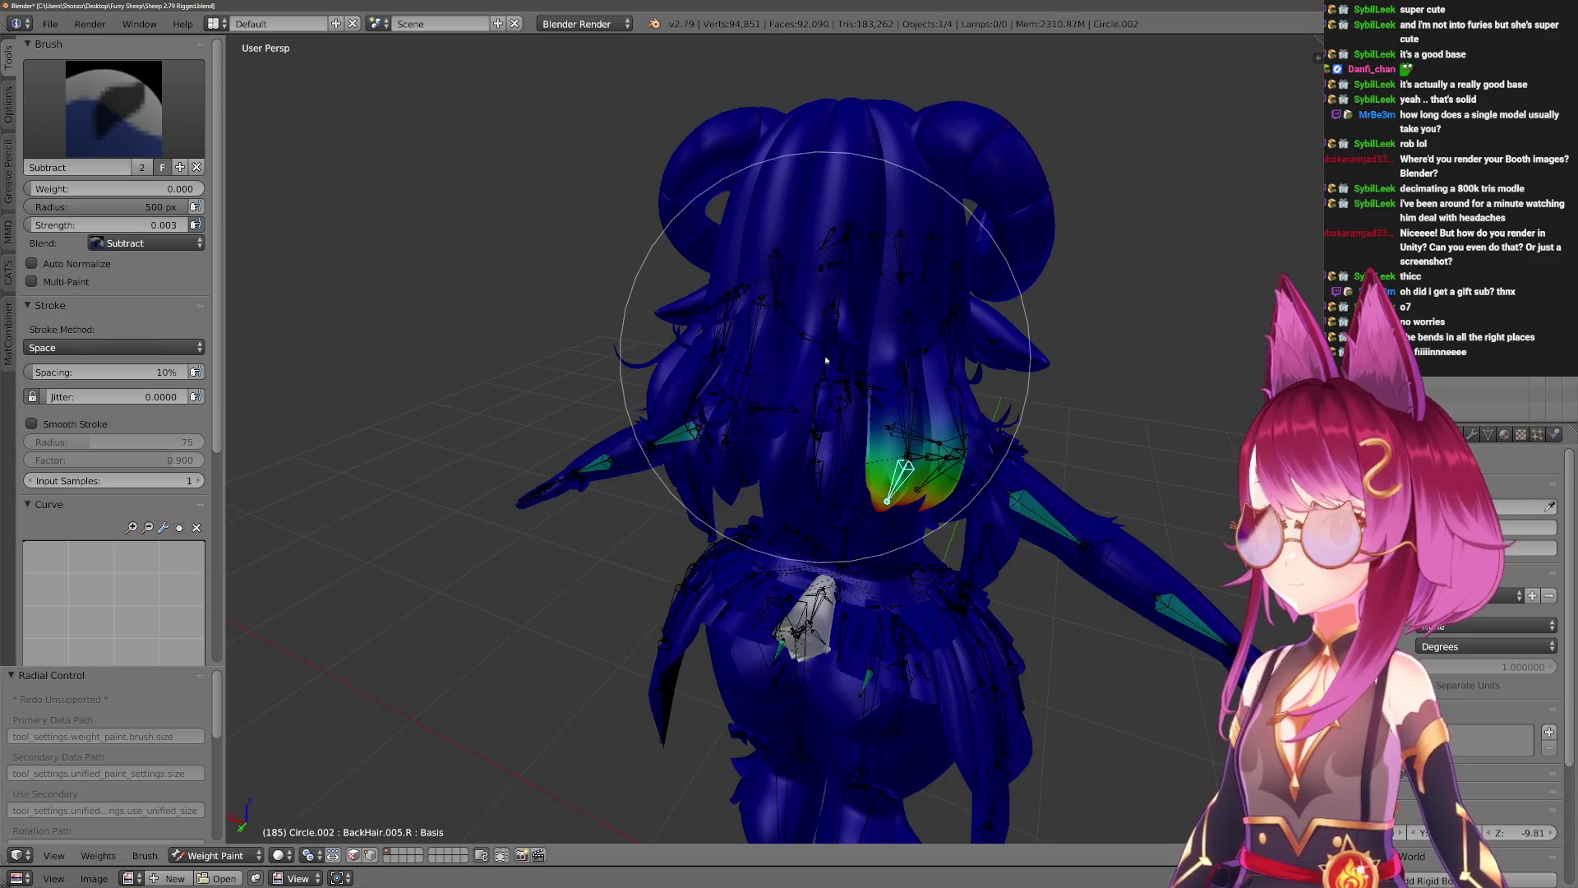
right_click(812, 327, "ctrl")
right_click(822, 395, "ctrl")
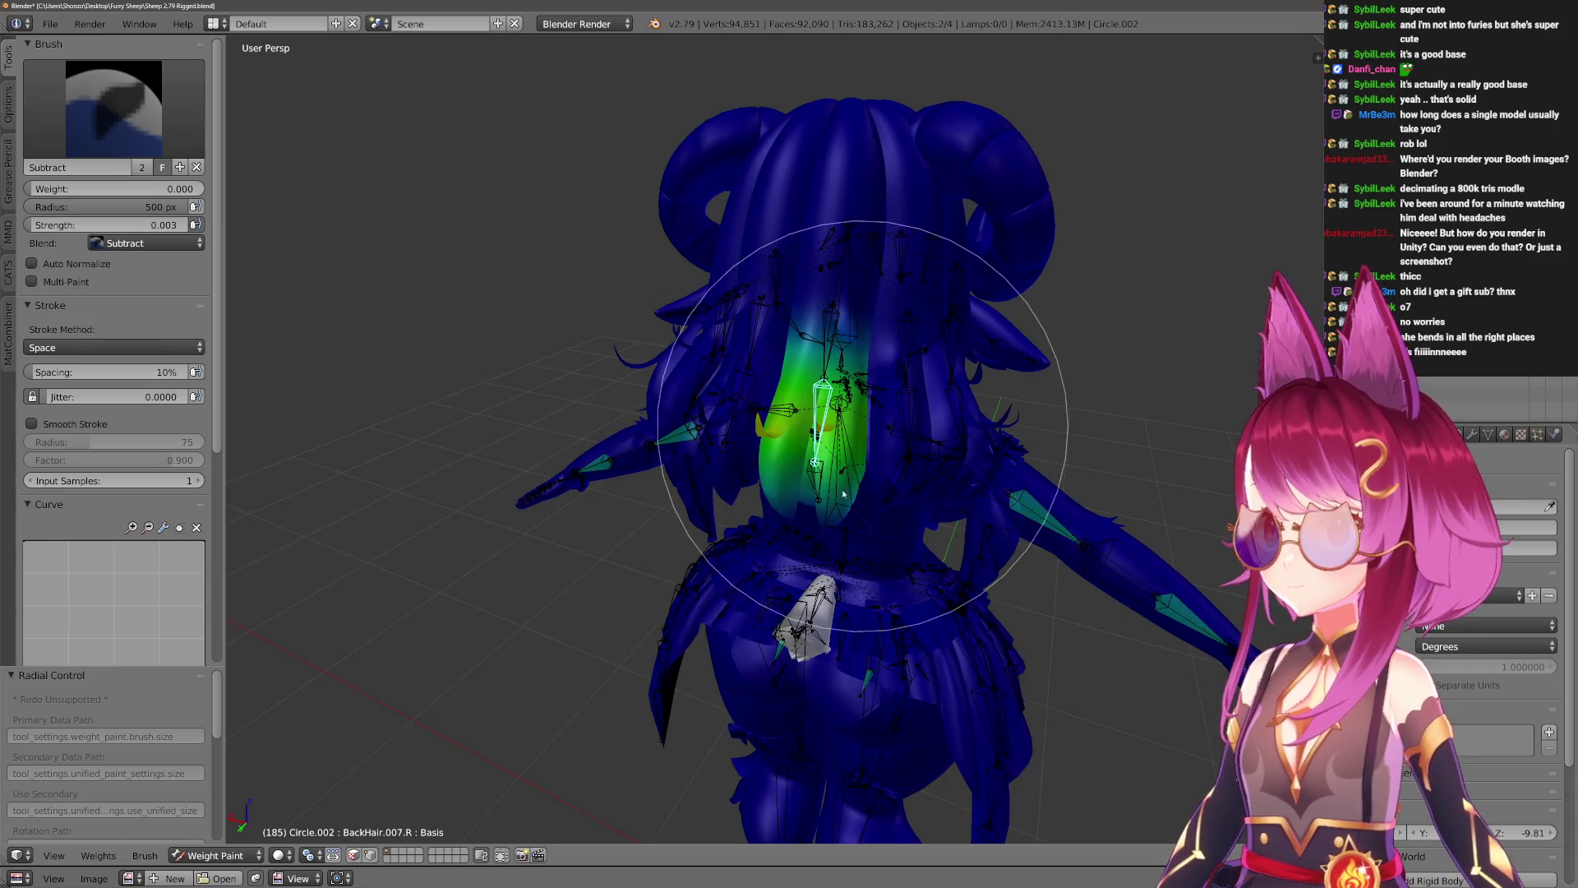
right_click(821, 471, "ctrl")
From the rear, check the BackHair.006.L and BackHair.008.L bone weights.
mouse_move(815, 516)
middle_mouse_down()
mouse_move(775, 426)
mouse_move(781, 476)
mouse_move(766, 441)
middle_mouse_up()
middle_click_drag(786, 360, 740, 282)
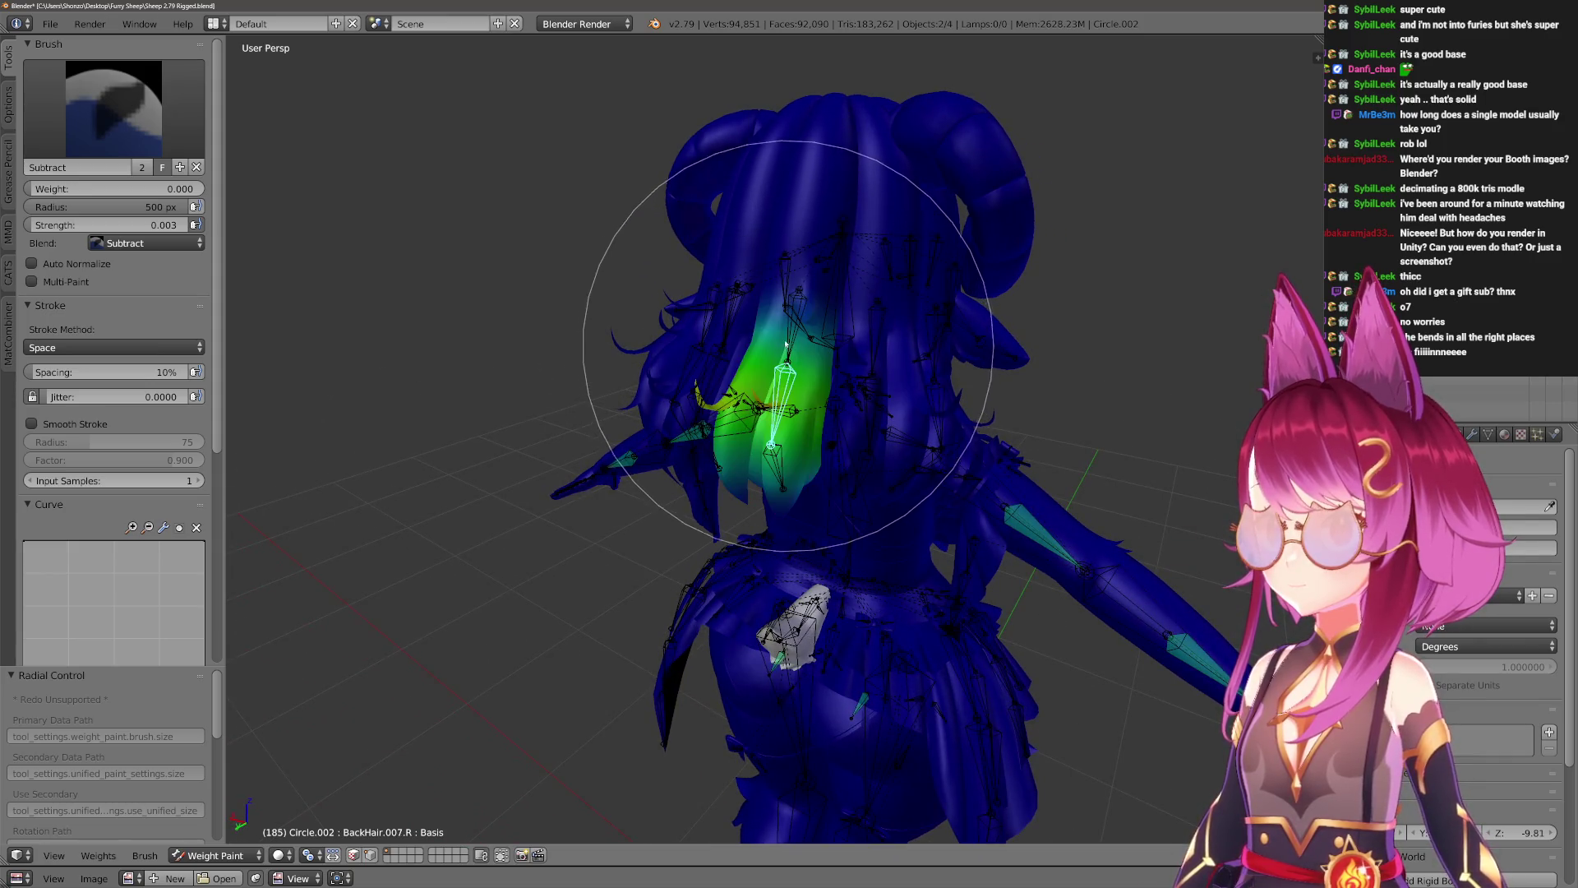
right_click(760, 296, "ctrl")
mouse_move(695, 394)
middle_mouse_down()
mouse_move(775, 405)
mouse_move(814, 474)
middle_mouse_up()
right_click(768, 455, "ctrl")
right_click(884, 343, "ctrl")
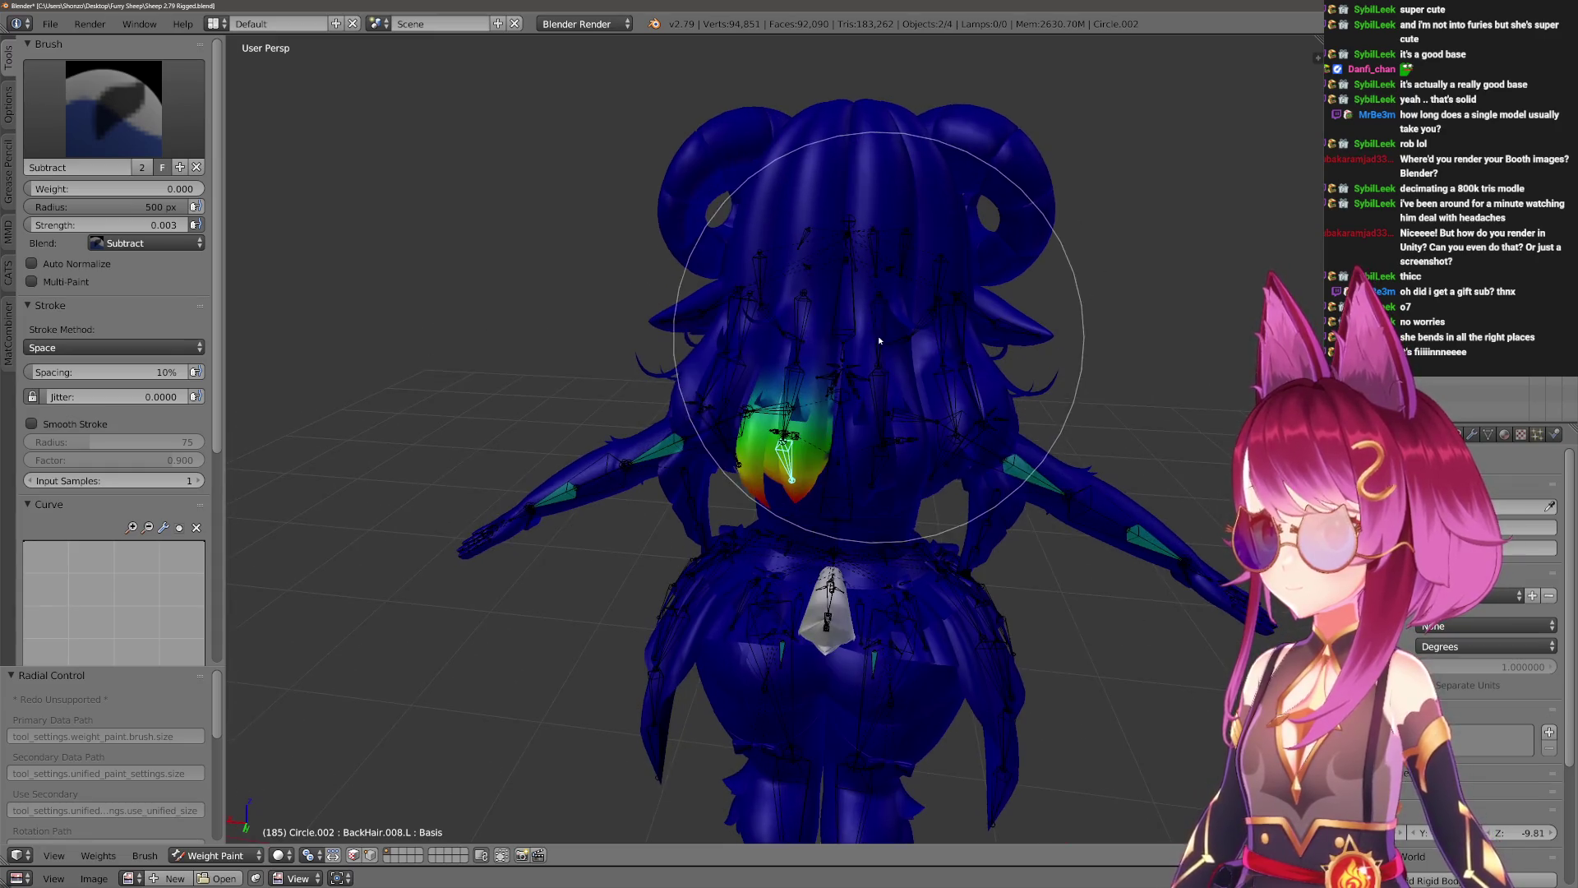
Briefly enter Edit Mode to select all vertices, then return to Weight Paint.
key("Tab")
key("a")
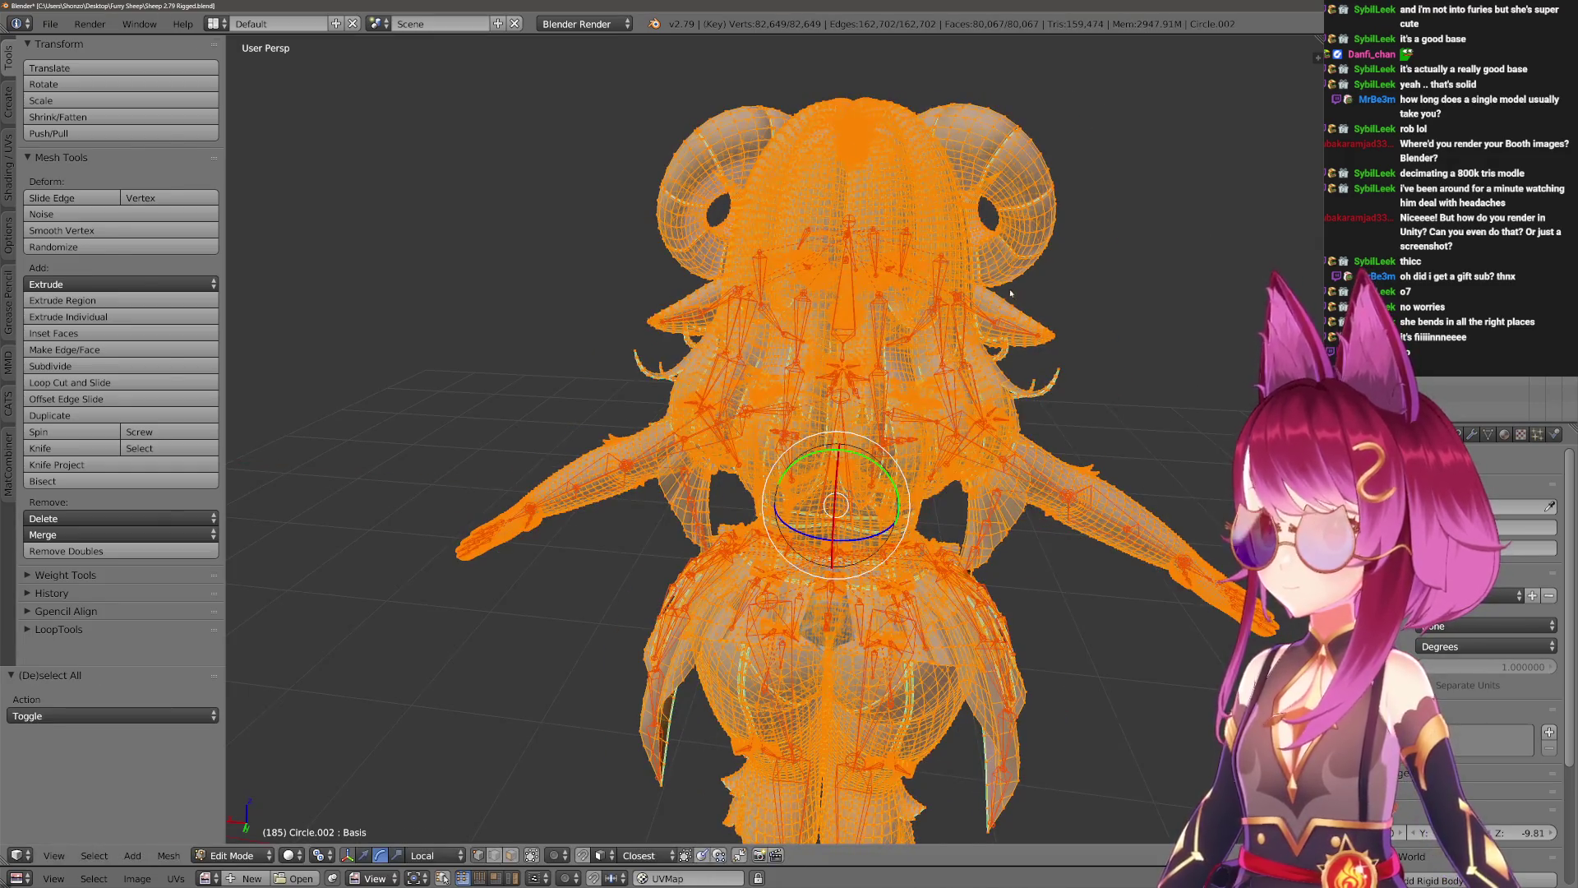
key("Tab")
right_click(850, 230, "ctrl")
right_click(878, 328, "ctrl")
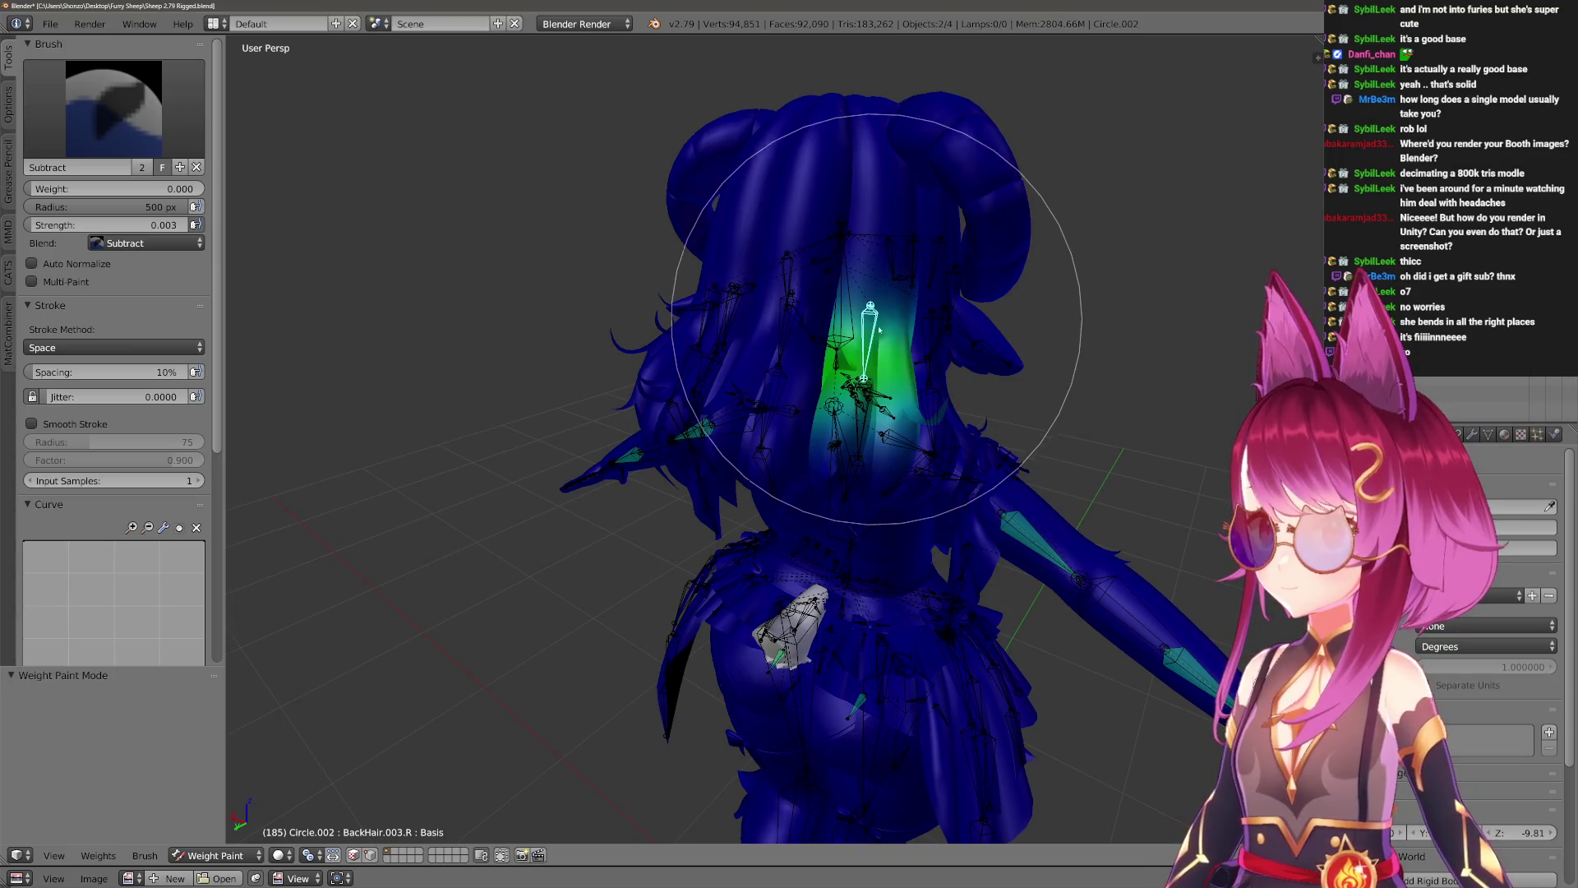
Recheck the BackHair.R, 002.R, 003.R and 005.R to 008.R weights from the side.
mouse_move(878, 329)
middle_mouse_down()
mouse_move(895, 378)
mouse_move(864, 351)
middle_mouse_up()
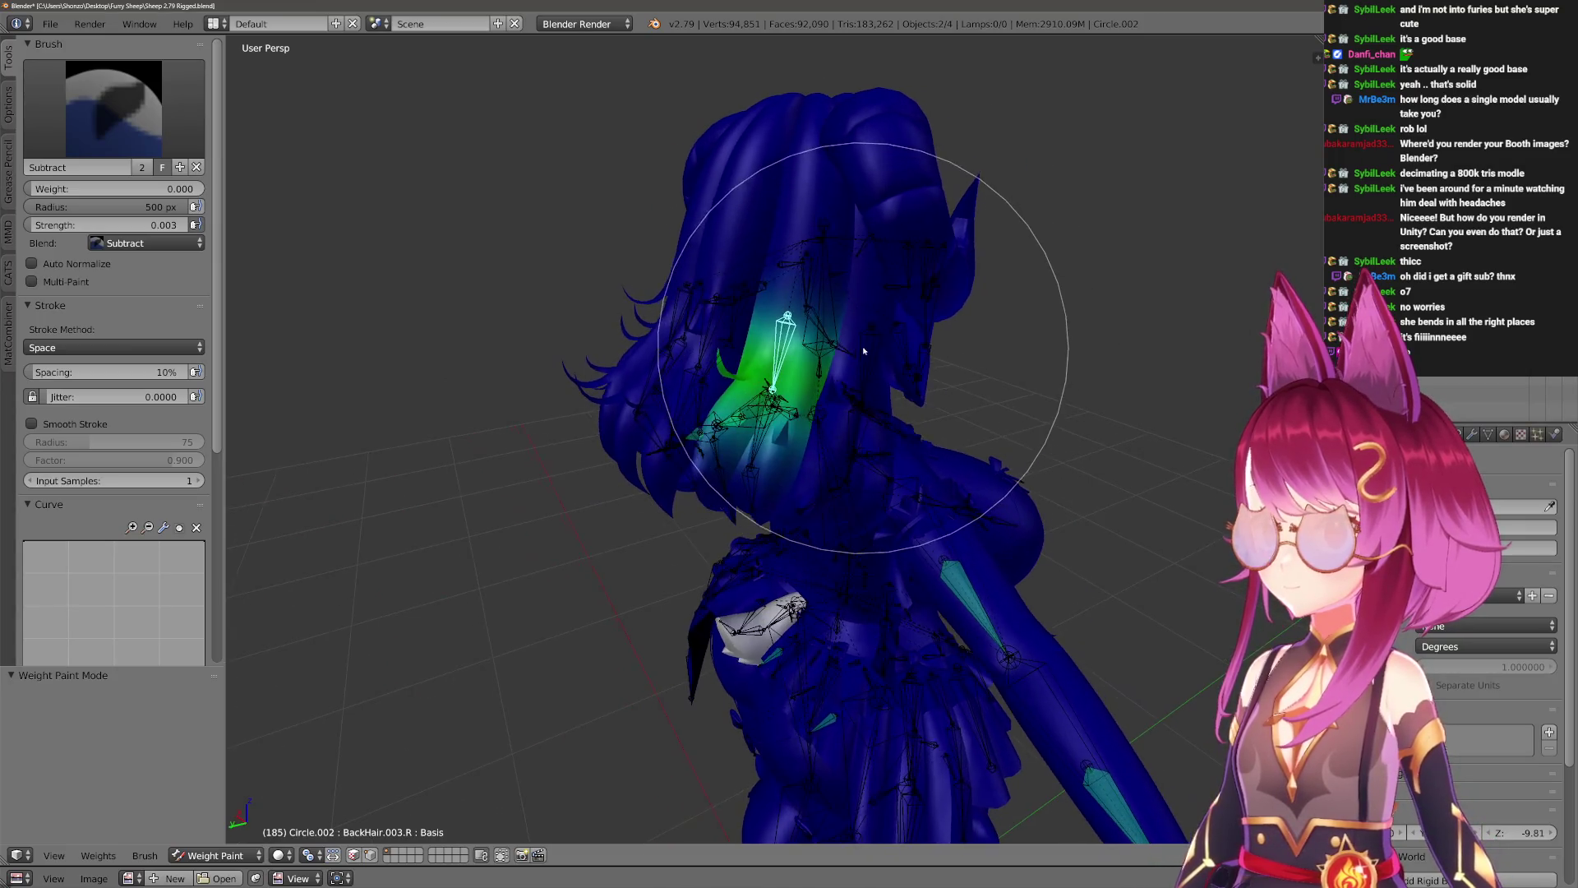
right_click(878, 297, "ctrl")
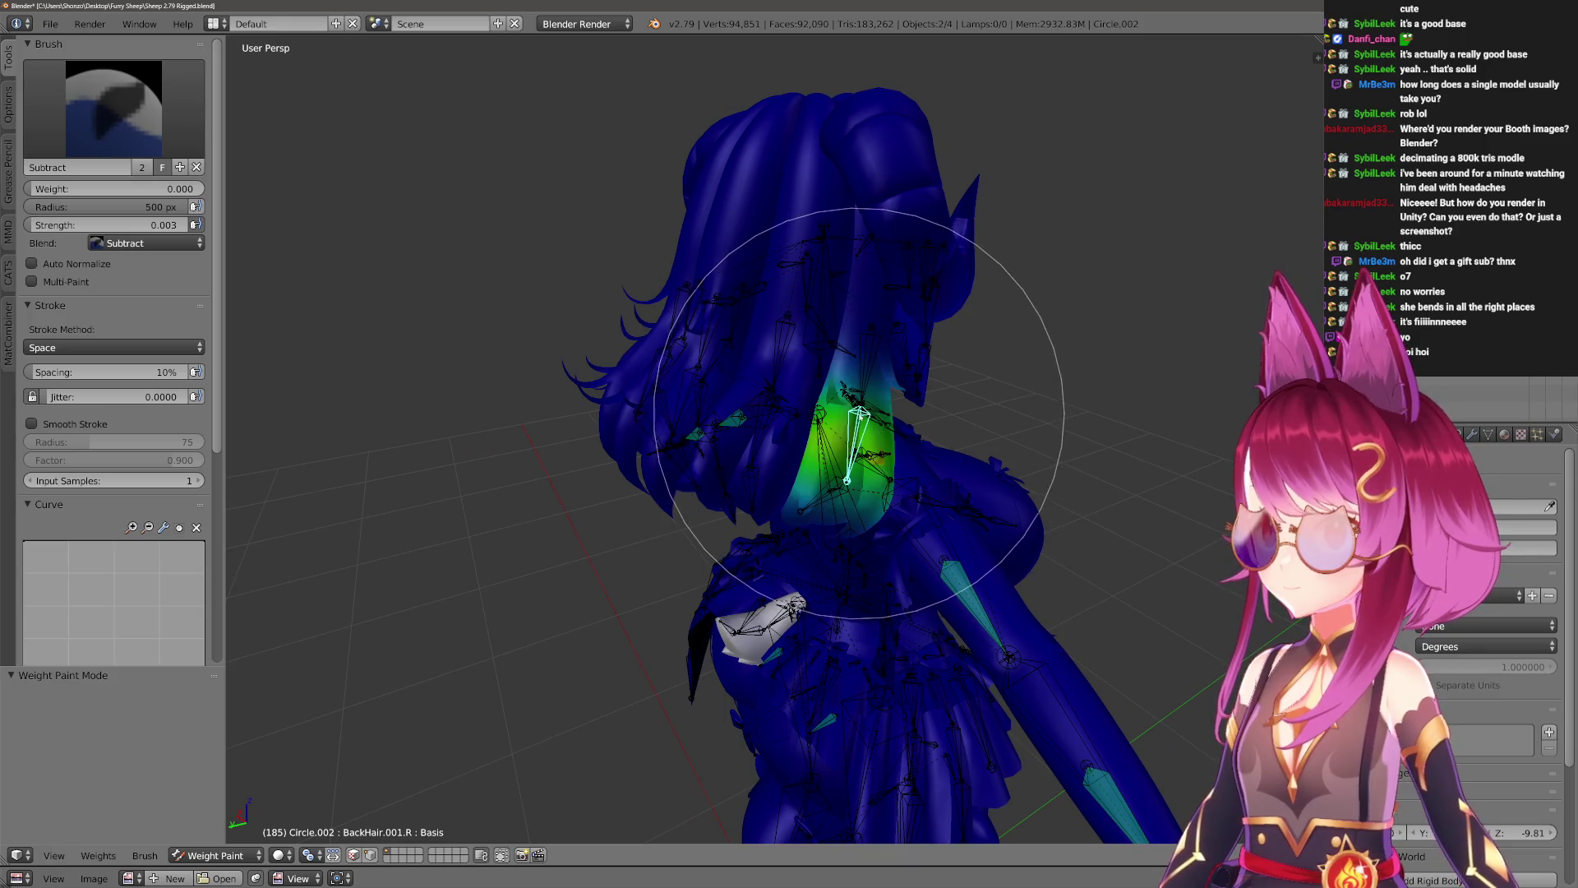
right_click(800, 466, "ctrl")
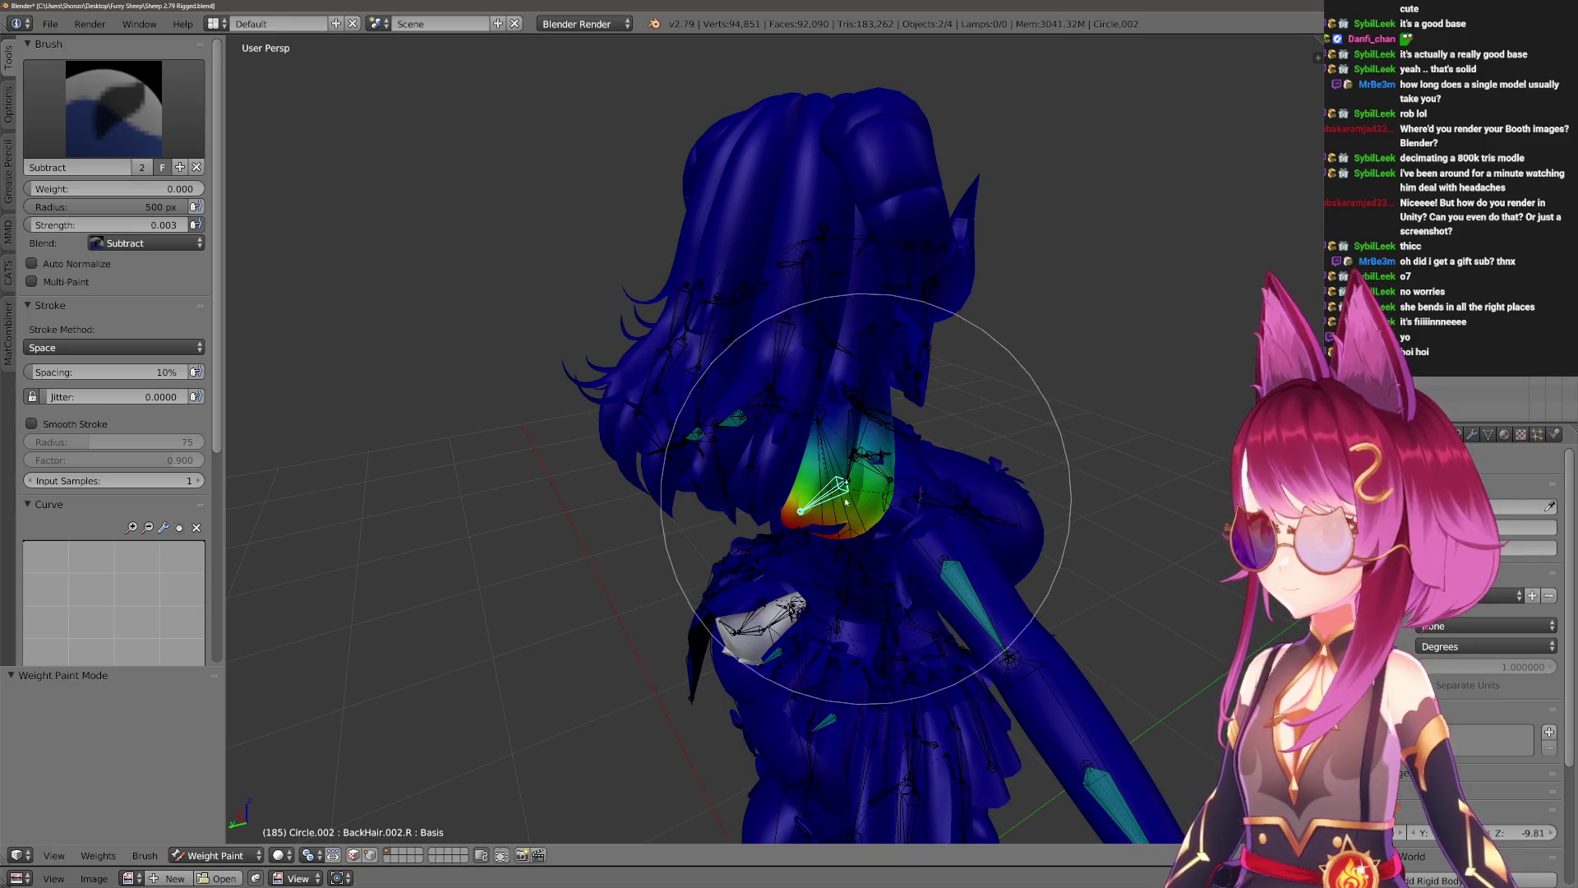
right_click(751, 460, "ctrl")
right_click(727, 329, "ctrl")
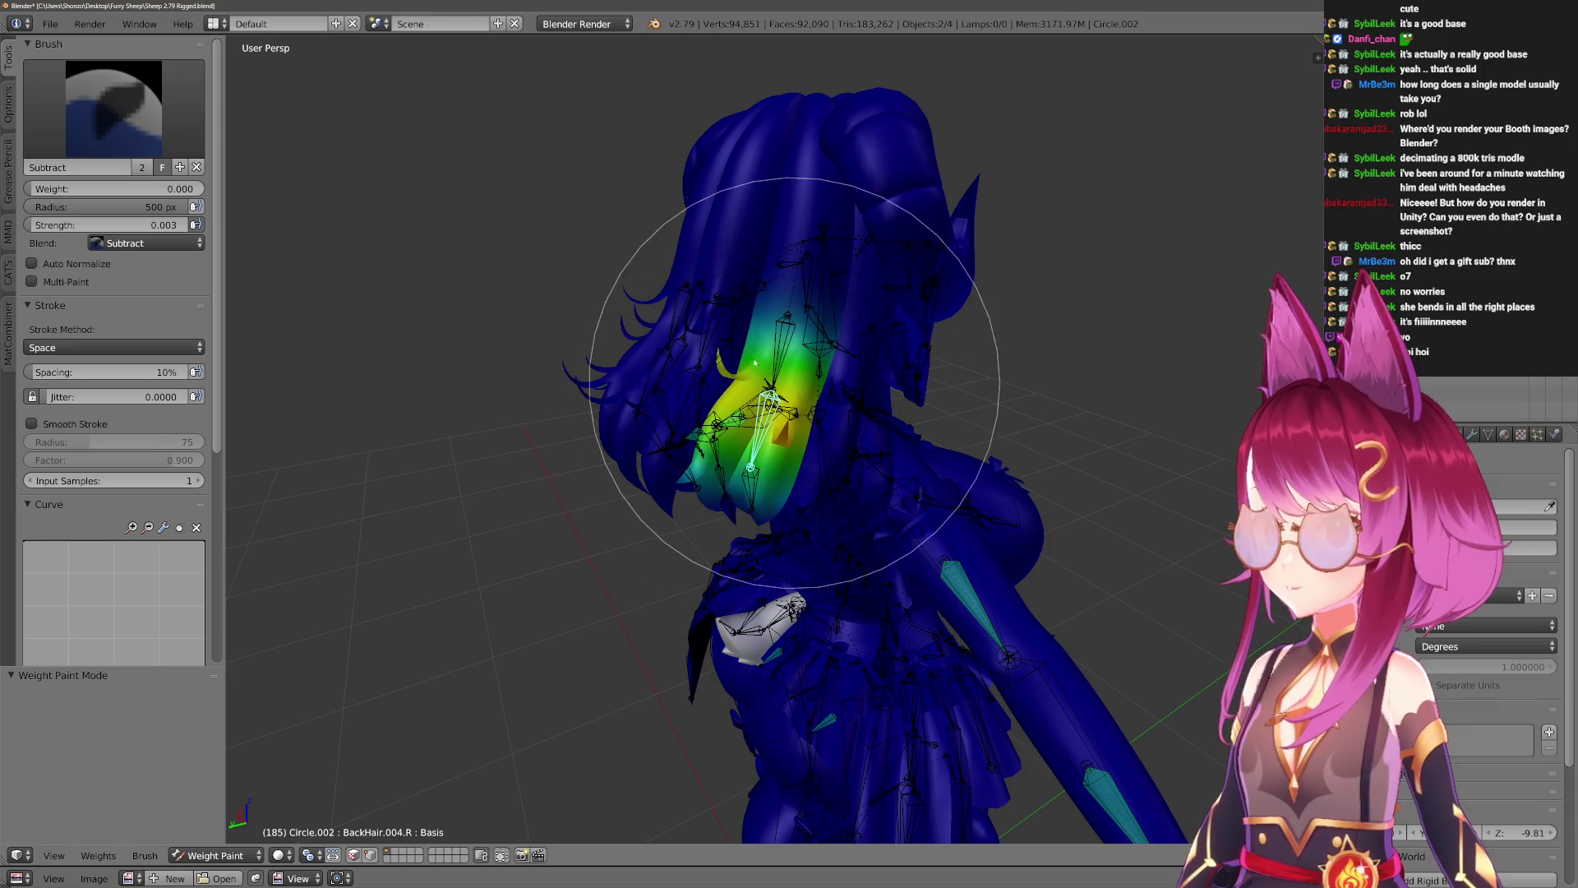
right_click(785, 329, "ctrl")
middle_click_drag(787, 380, 740, 366)
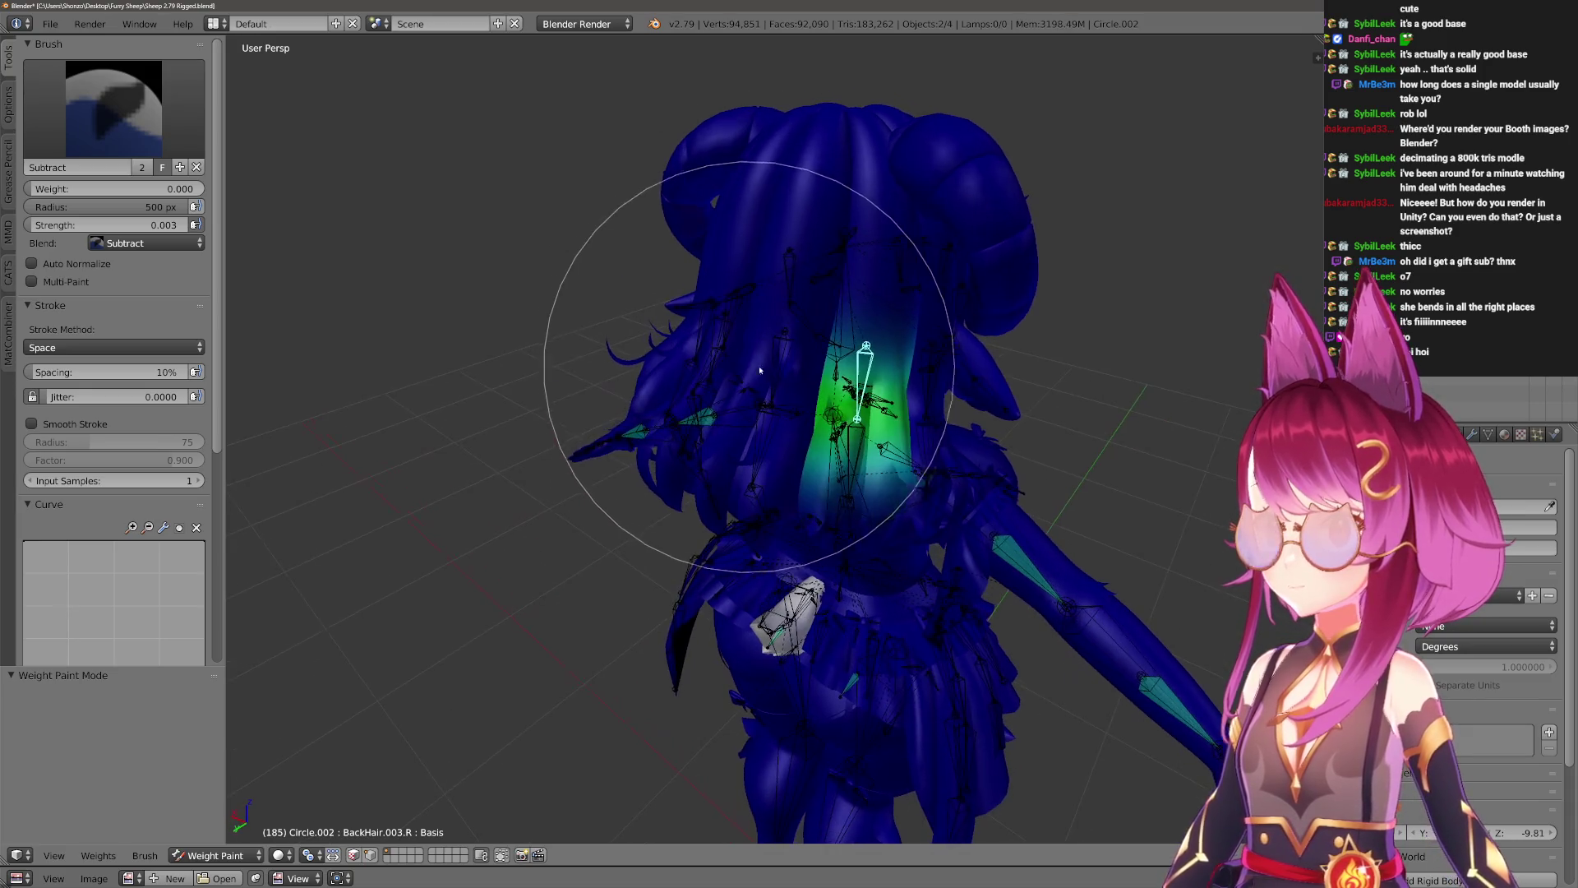
right_click(764, 403, "ctrl")
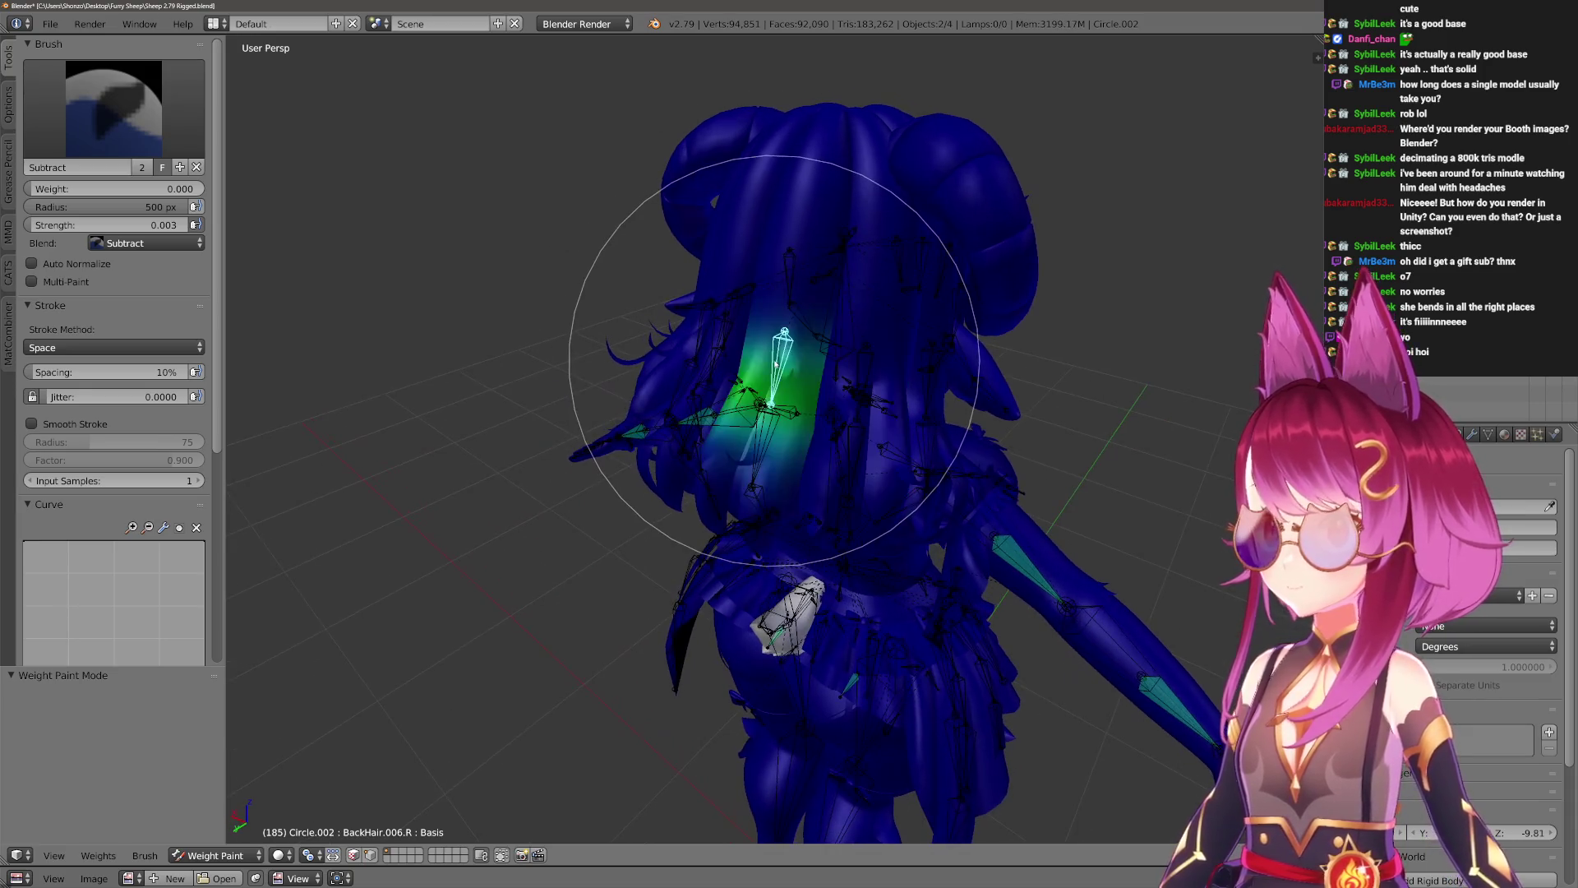
right_click(753, 440, "ctrl")
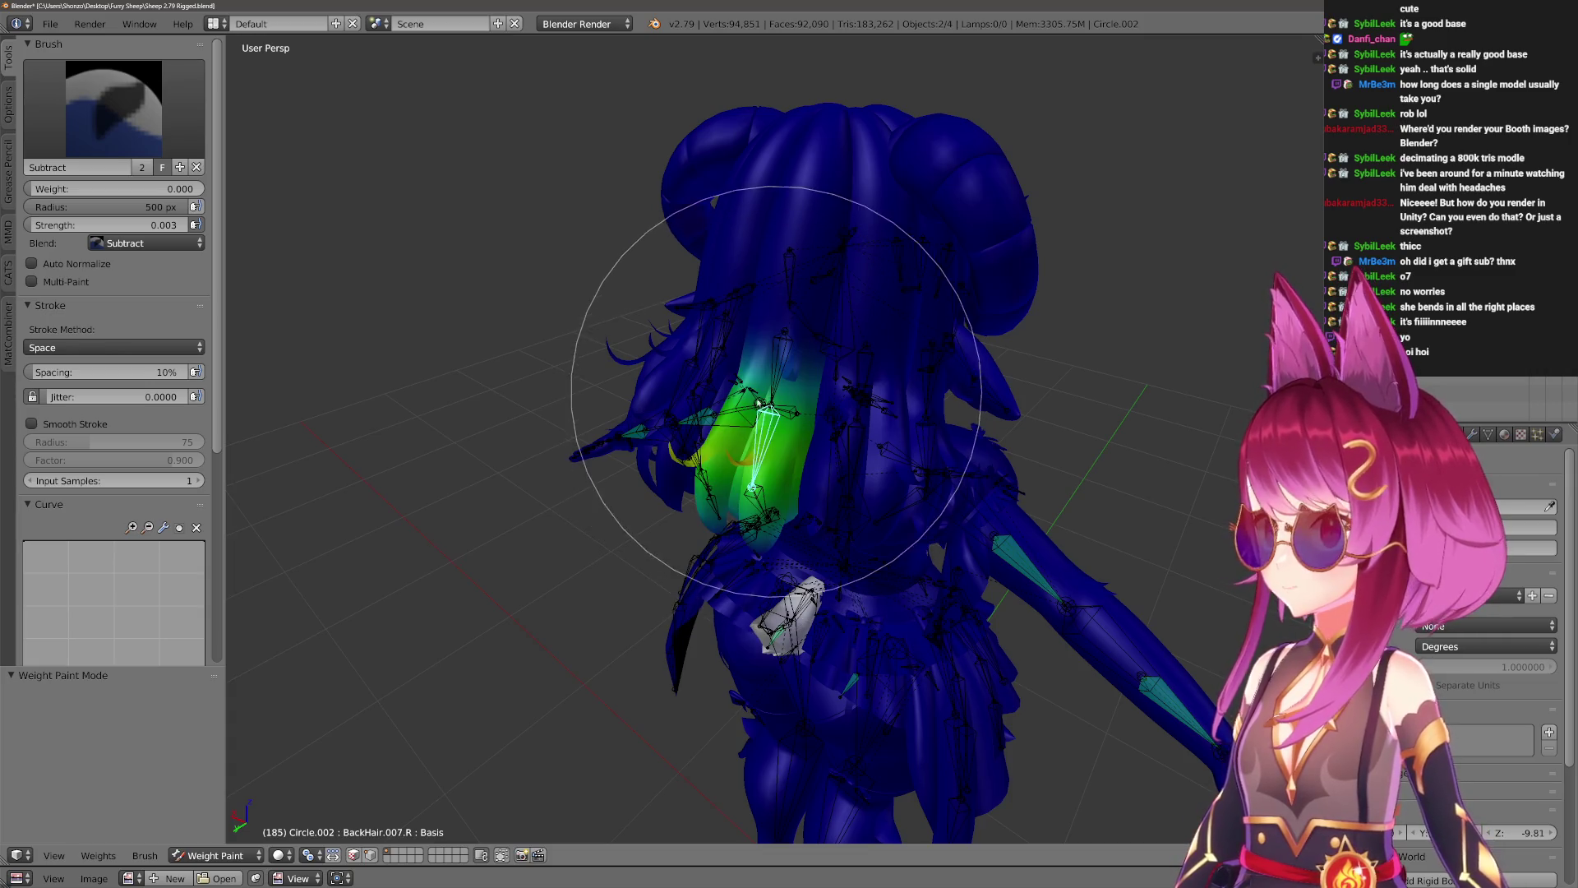
right_click(761, 503, "ctrl")
Pull back to a full-body front view and switch to Object Mode.
mouse_move(786, 500)
middle_mouse_down()
mouse_move(715, 546)
mouse_move(824, 501)
mouse_move(662, 535)
mouse_move(736, 510)
mouse_move(724, 501)
middle_mouse_up()
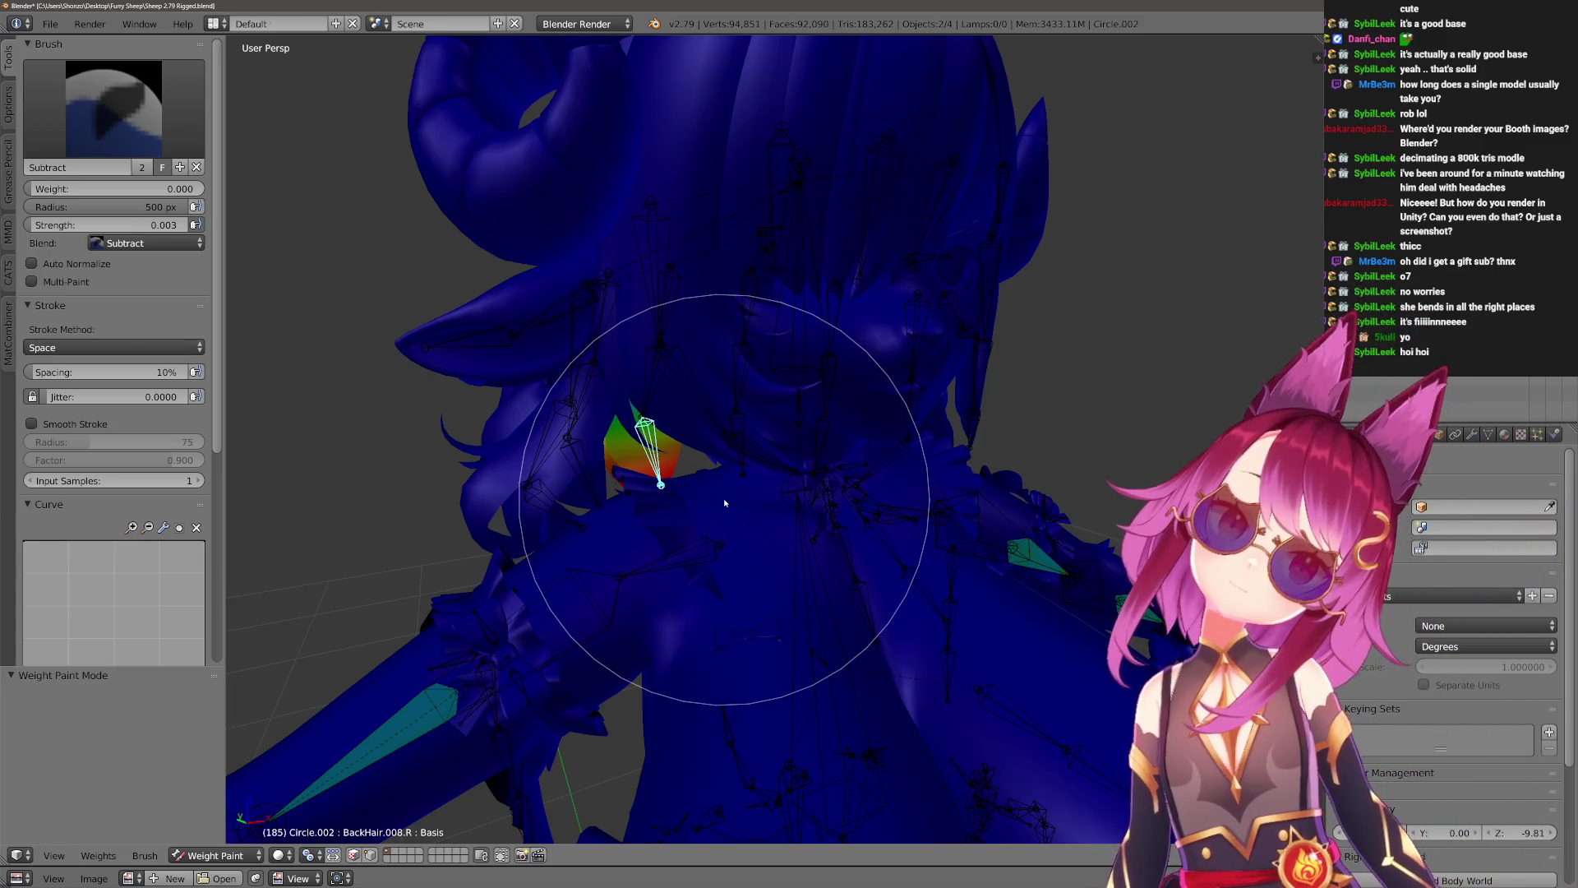
mouse_move(725, 503)
middle_mouse_down()
mouse_move(704, 451)
mouse_move(733, 521)
mouse_move(711, 554)
middle_mouse_up()
key("ctrl+Tab")
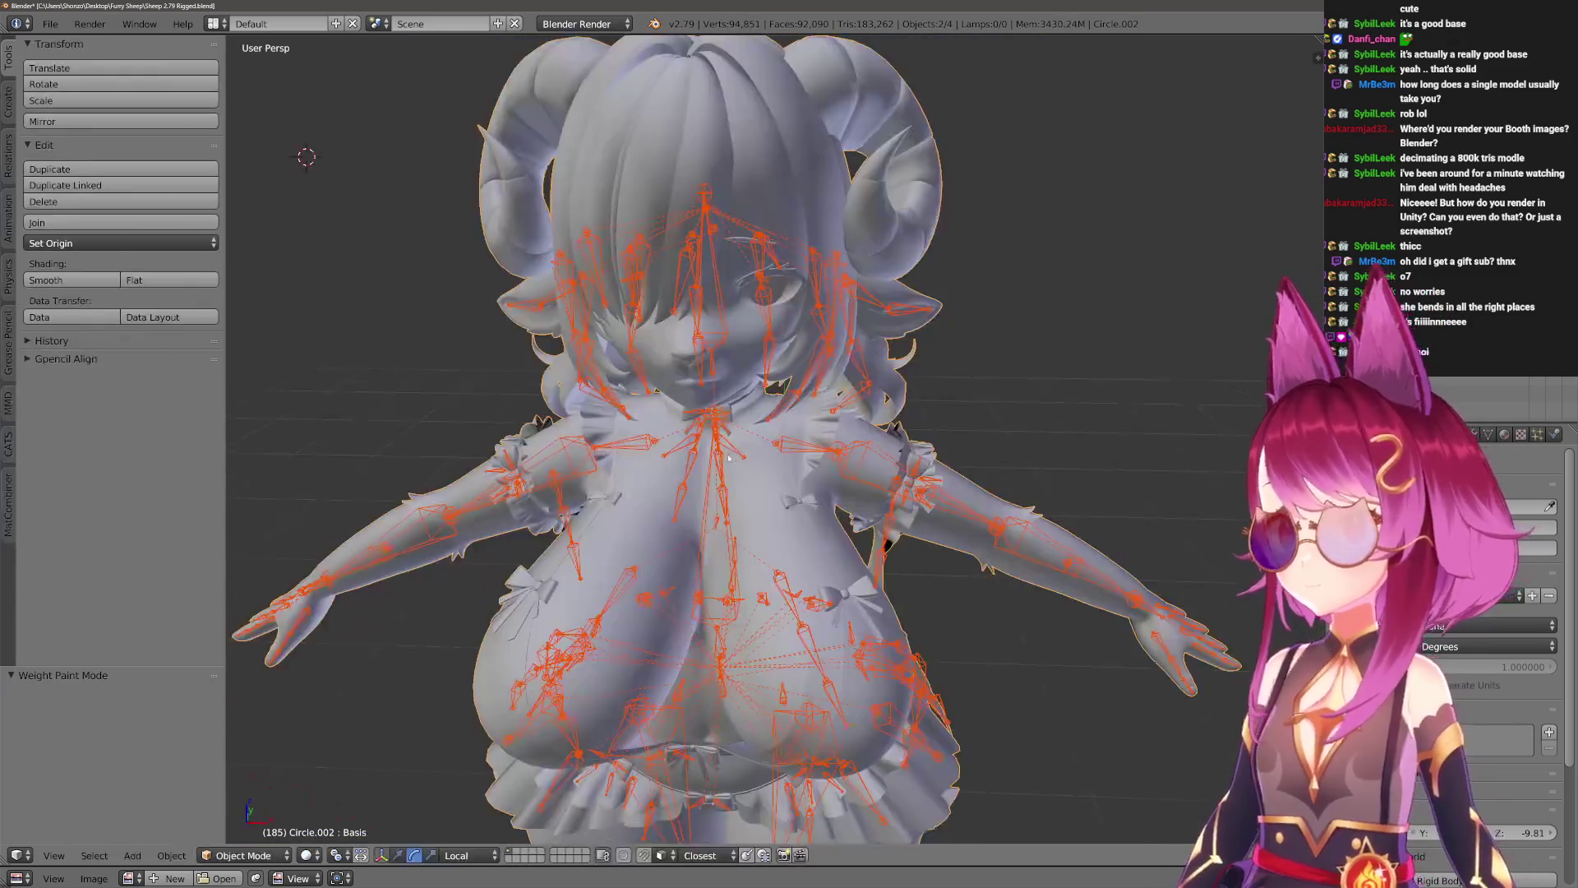
Switch to textured shading and enter Edit Mode on the mesh with nothing selected.
key("alt+z")
scroll(729, 459, "up", 4)
key("a")
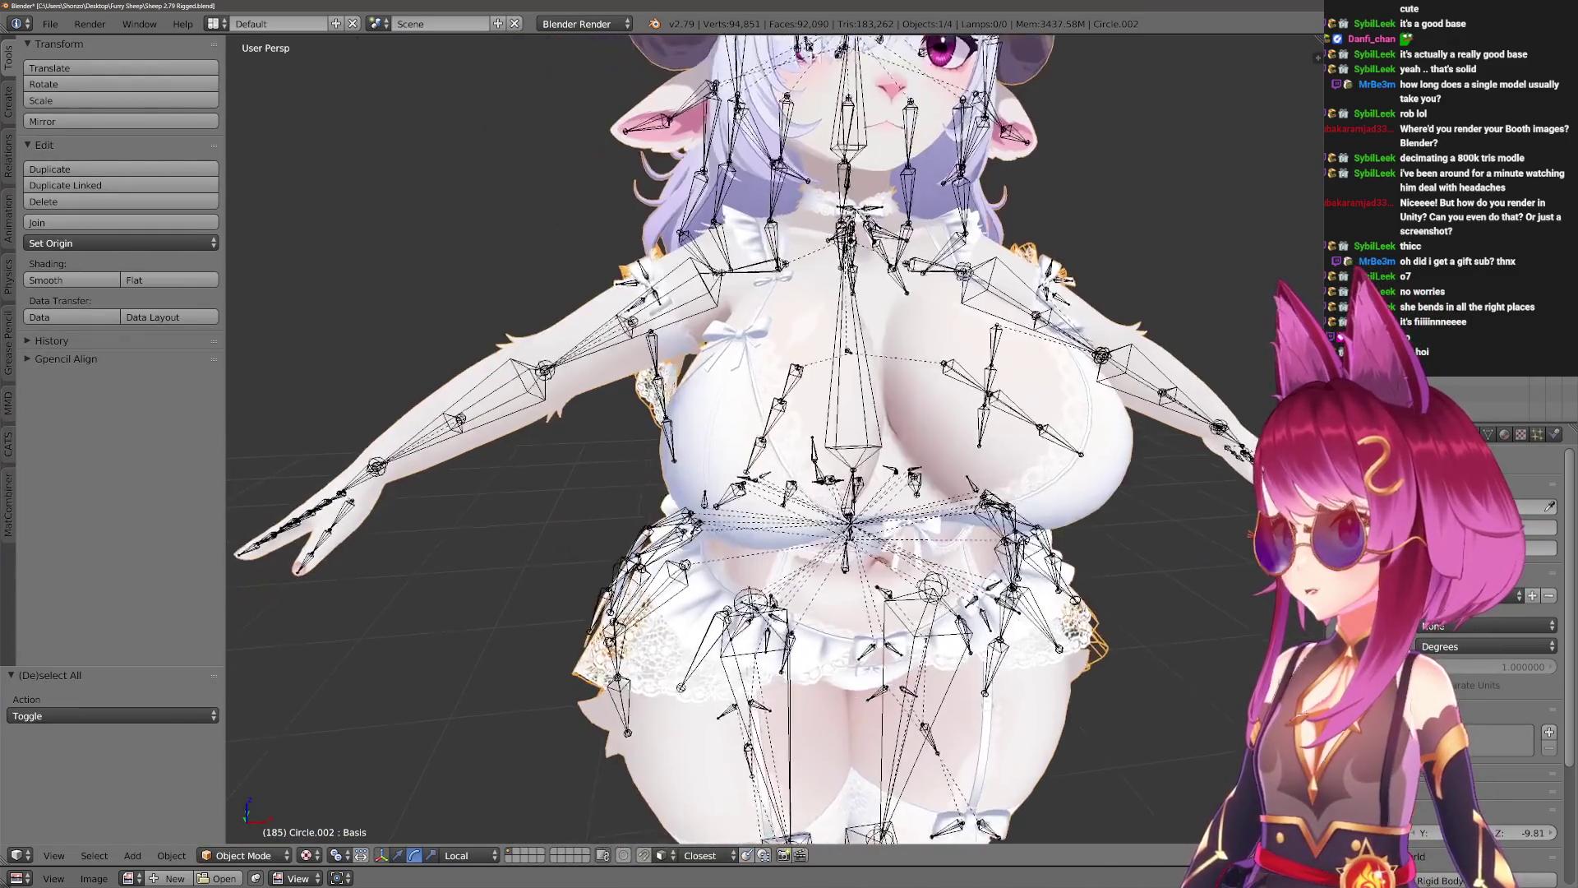
scroll(672, 323, "down", 4, "shift")
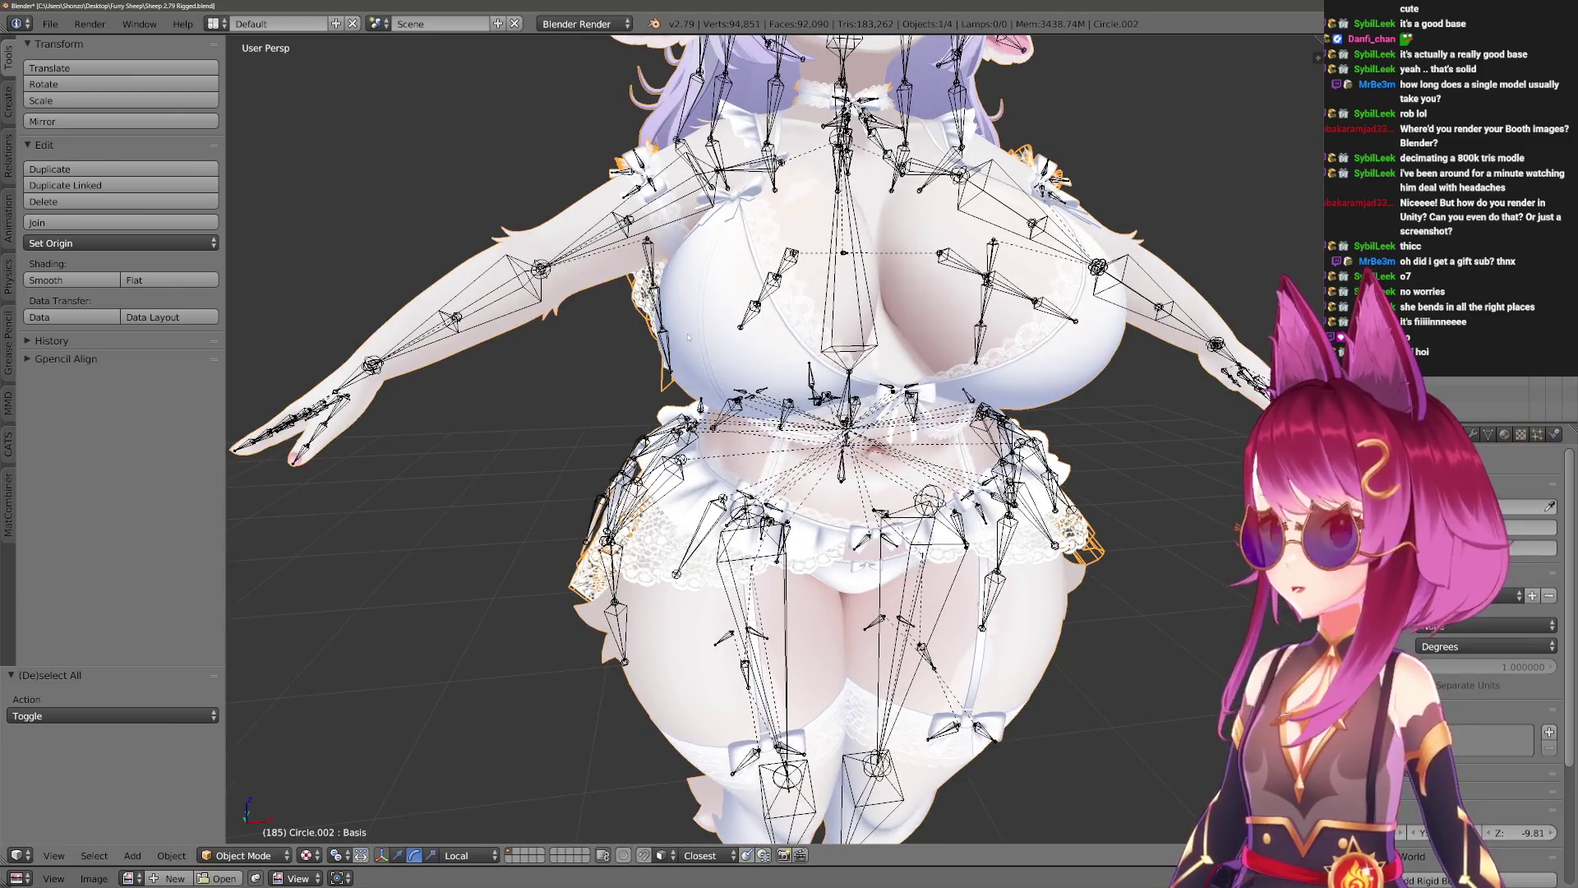
key("Tab")
key("a")
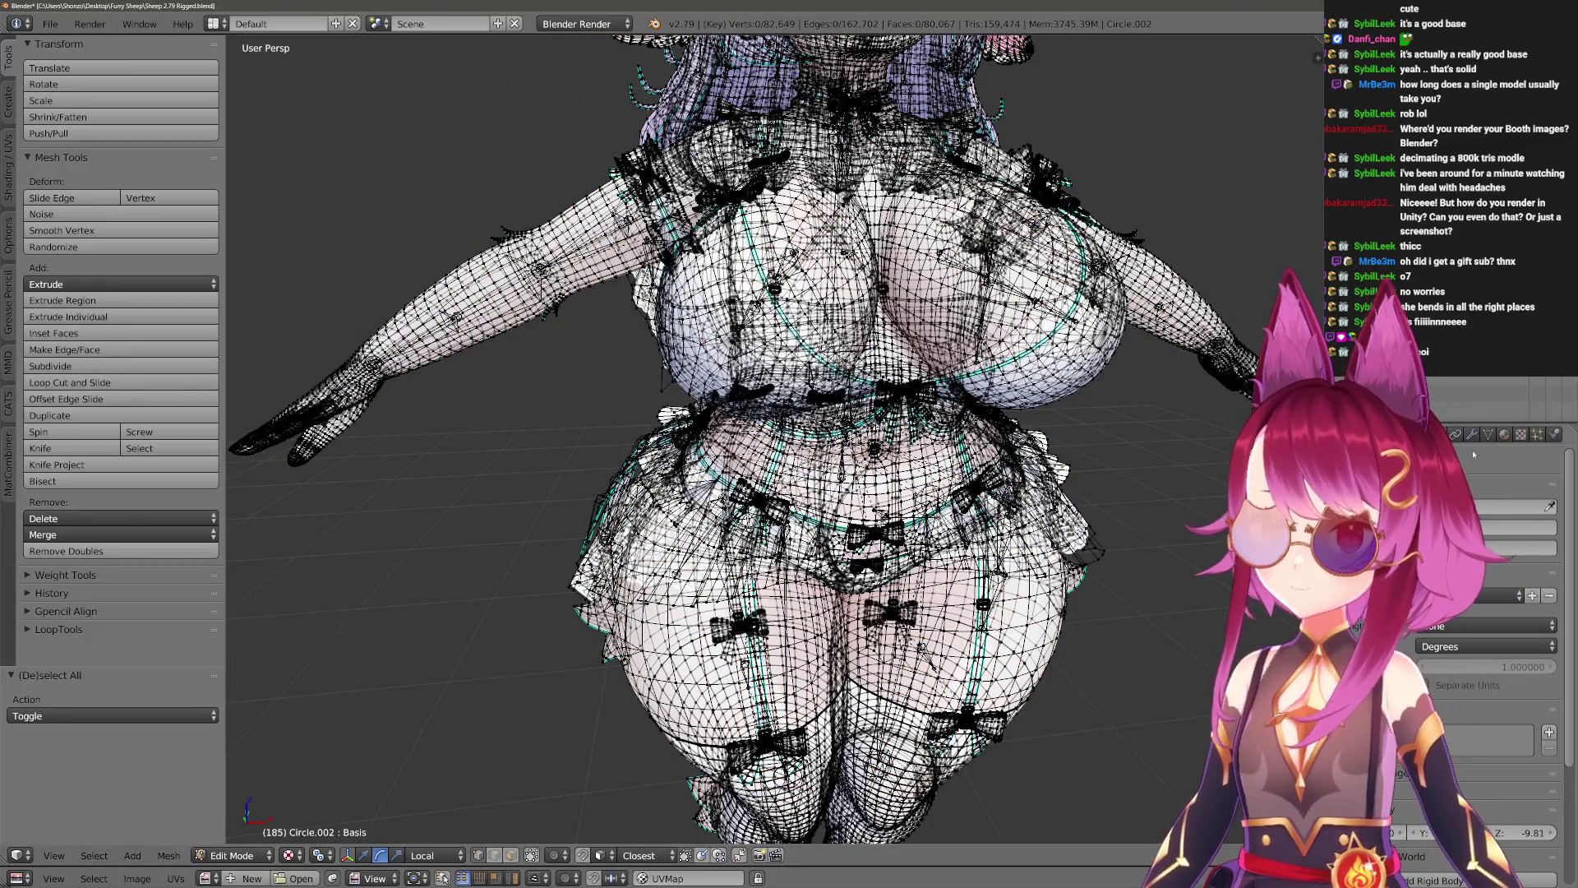
Select one vertex group's vertices and separate them into a new object by Selection.
left_click(1487, 434)
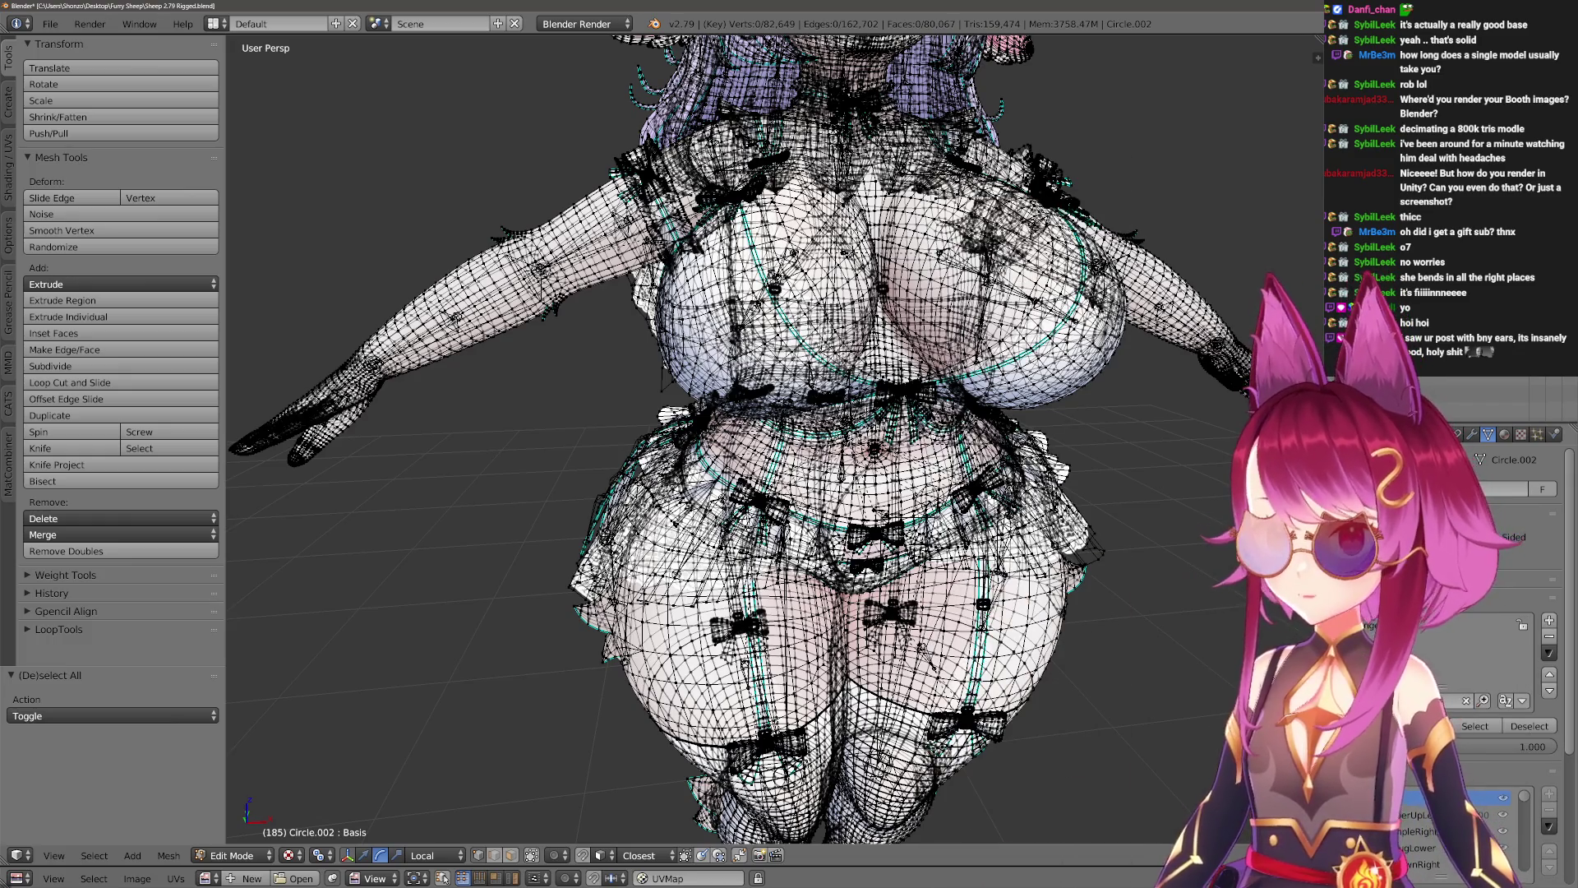
left_click(1398, 625)
left_click(1474, 726)
scroll(946, 528, "down", 5)
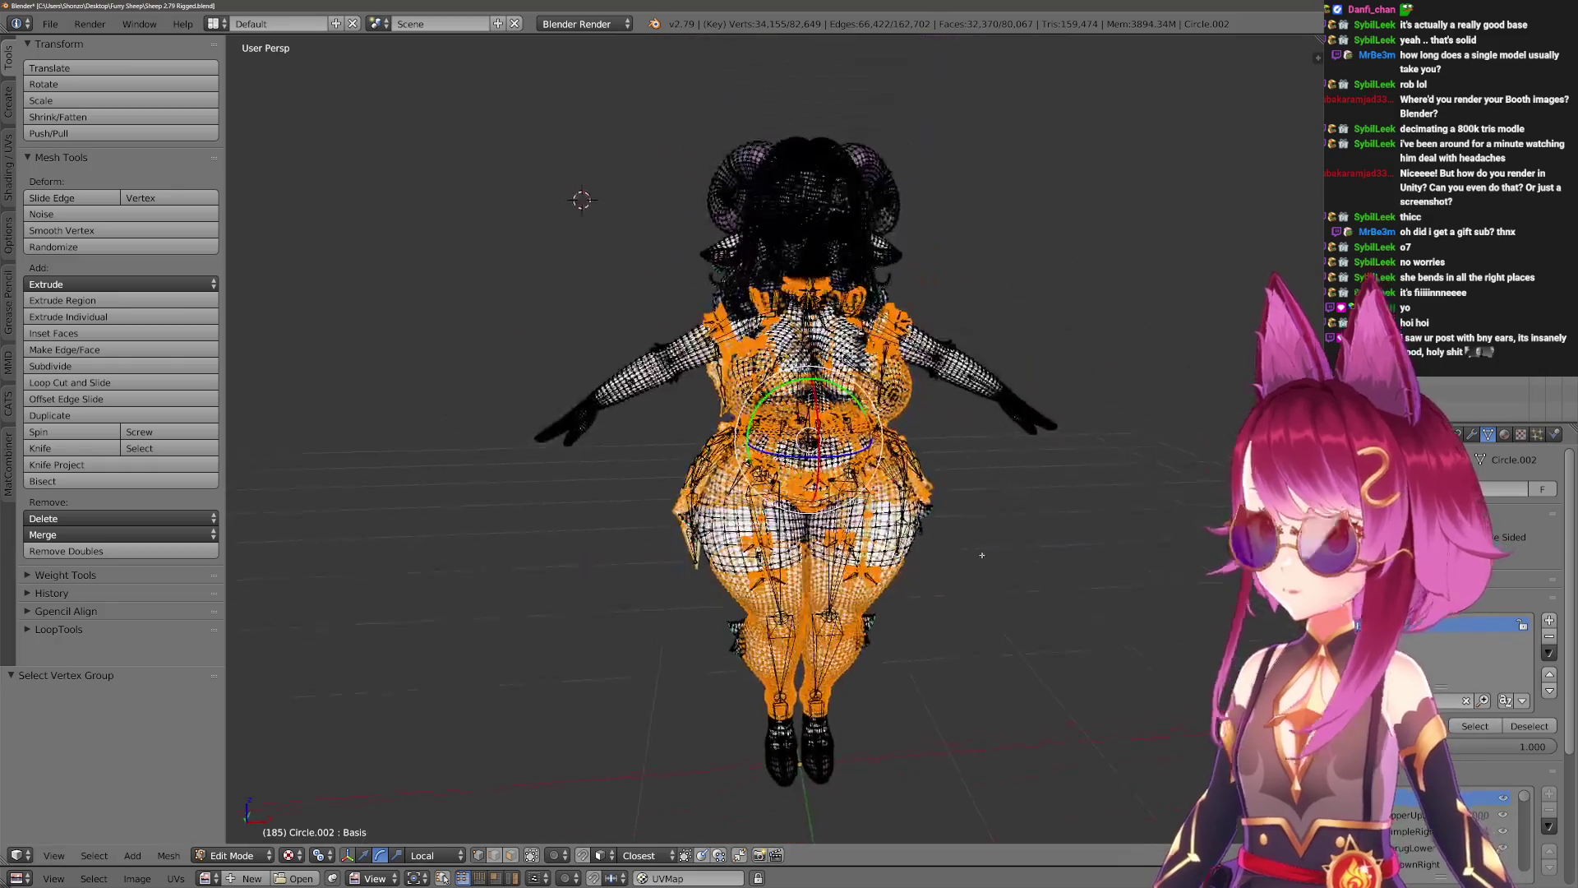
key("p")
left_click(946, 553)
key("Tab")
key("z")
scroll(946, 528, "up", 3)
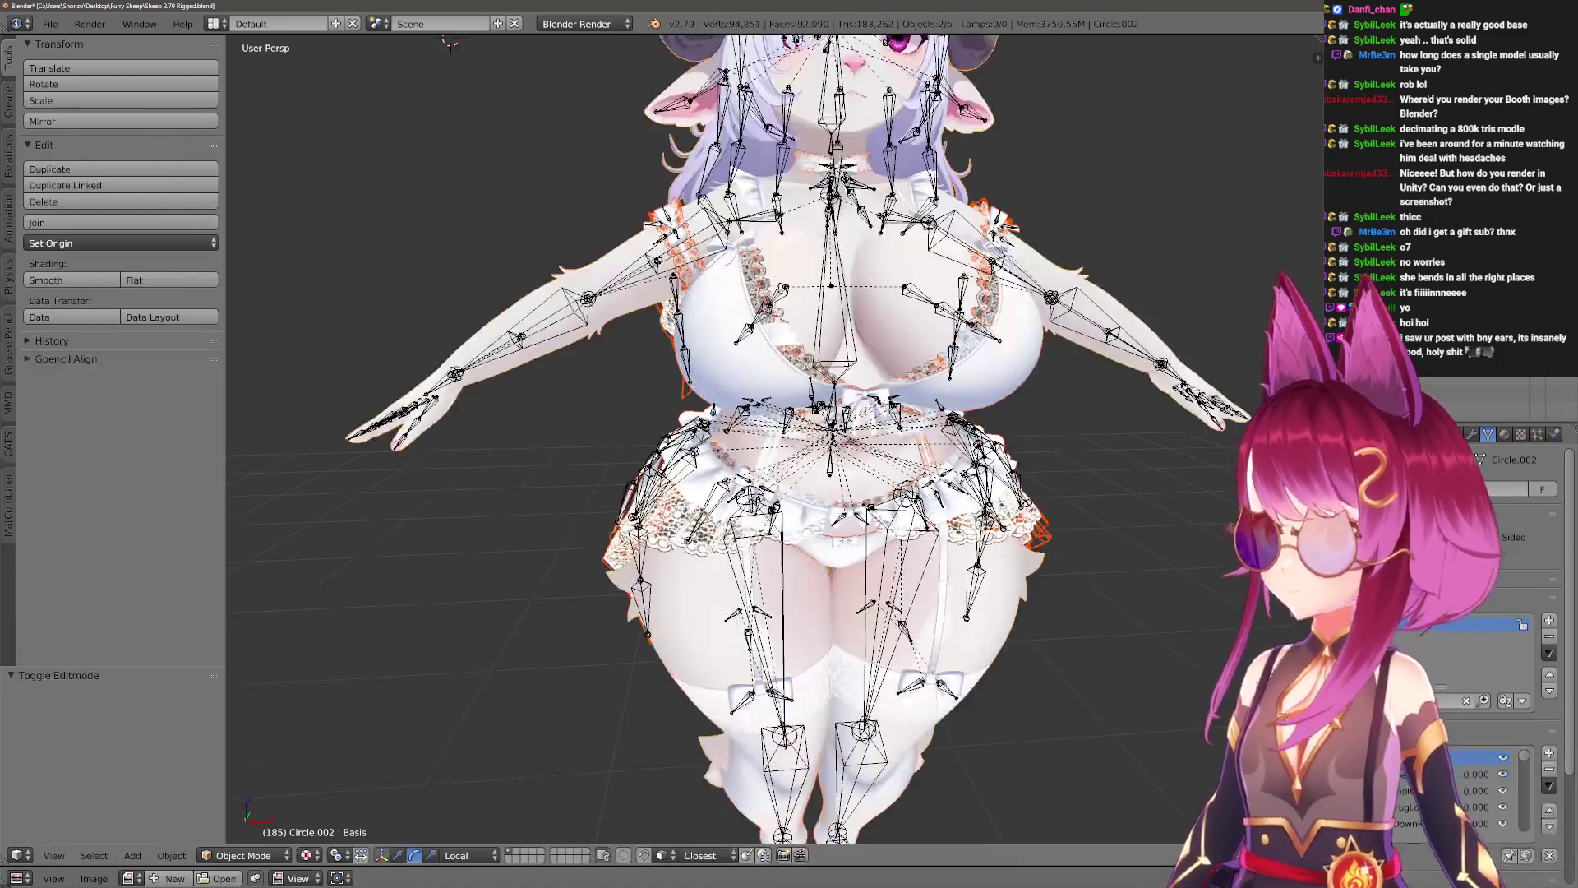
Keep only the armature and sheep mesh visible with Shift+H, shown in textured shading.
key("z")
key("z")
scroll(961, 515, "down", 2)
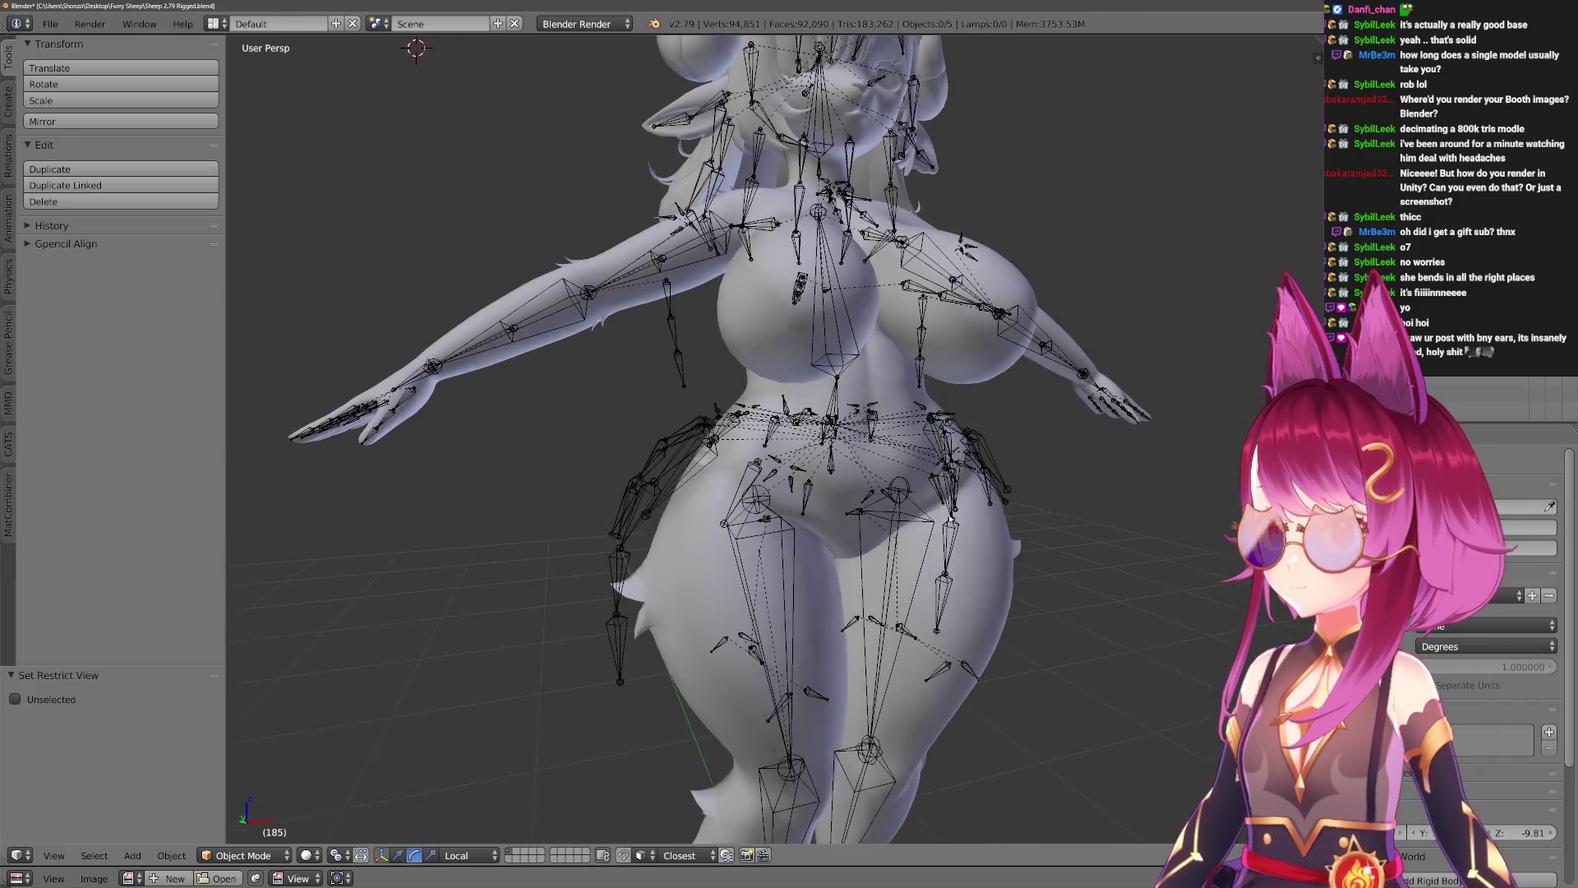
middle_click_drag(961, 514, 937, 509)
right_click(937, 510)
key("ctrl+Tab")
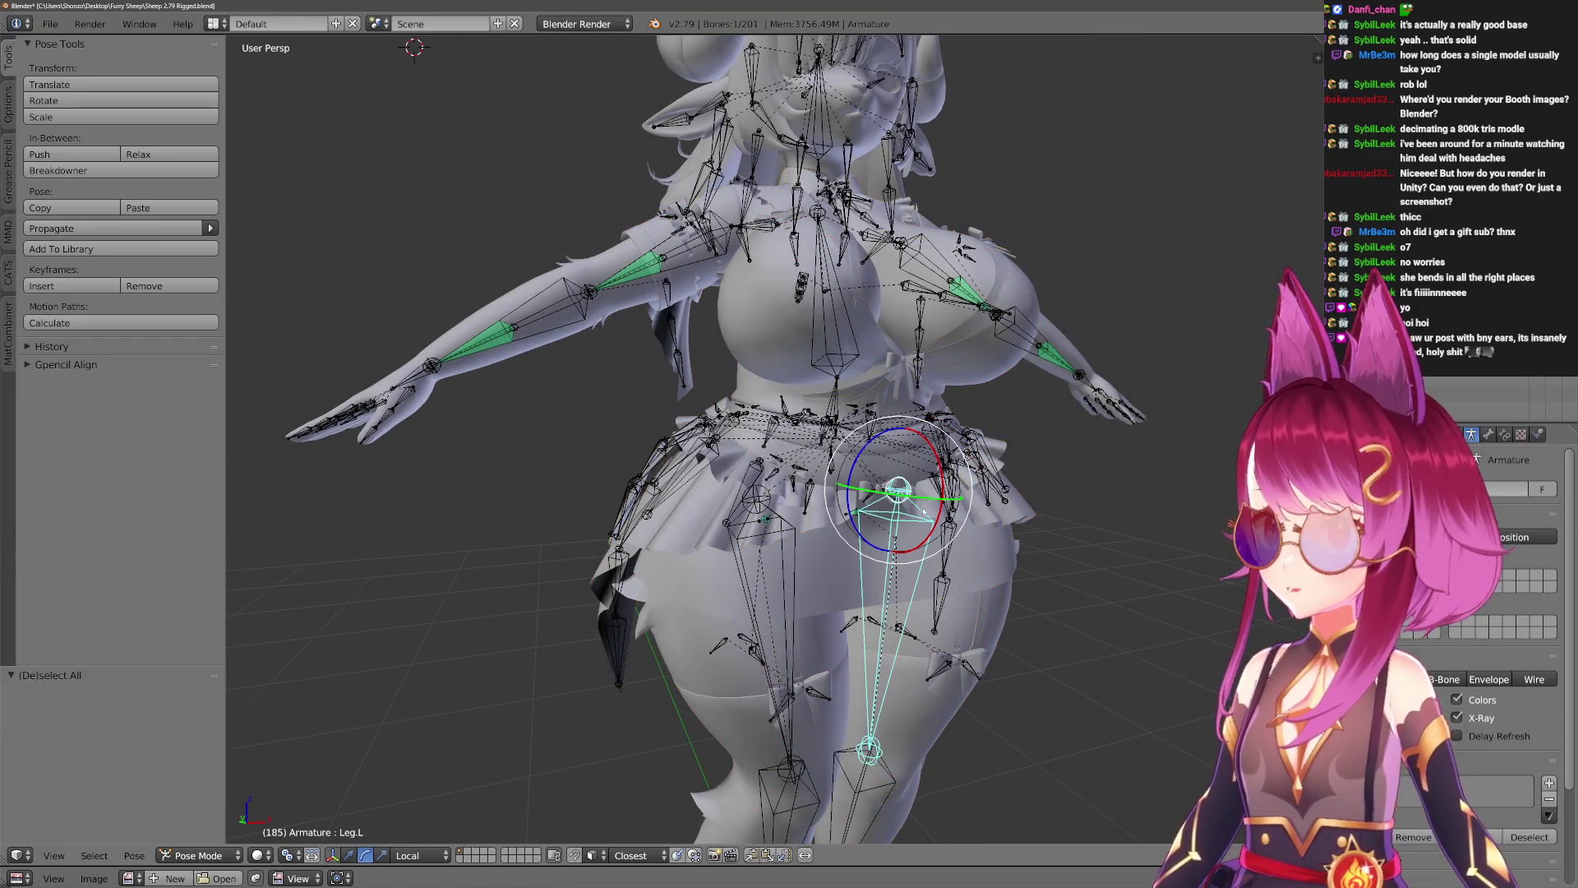
key("ctrl+Tab")
key("shift+h")
mouse_move(937, 510)
middle_mouse_down()
mouse_move(863, 507)
mouse_move(871, 521)
mouse_move(870, 498)
middle_mouse_up()
key("alt+z")
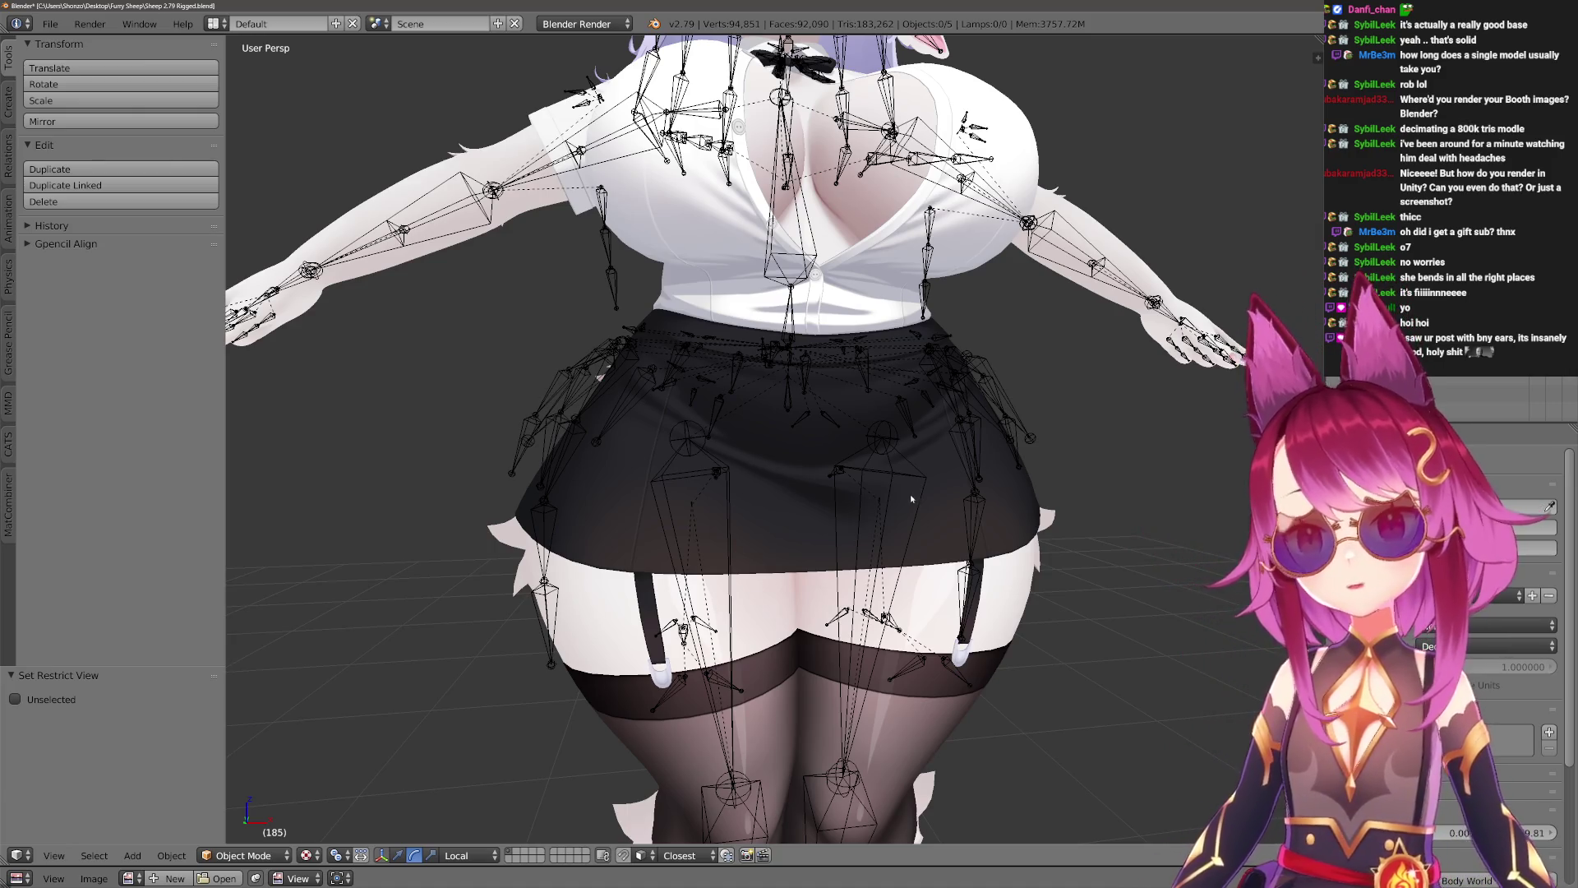
scroll(910, 498, "down", 1)
scroll(919, 450, "down", 4)
middle_click_drag(919, 451, 762, 509, "shift")
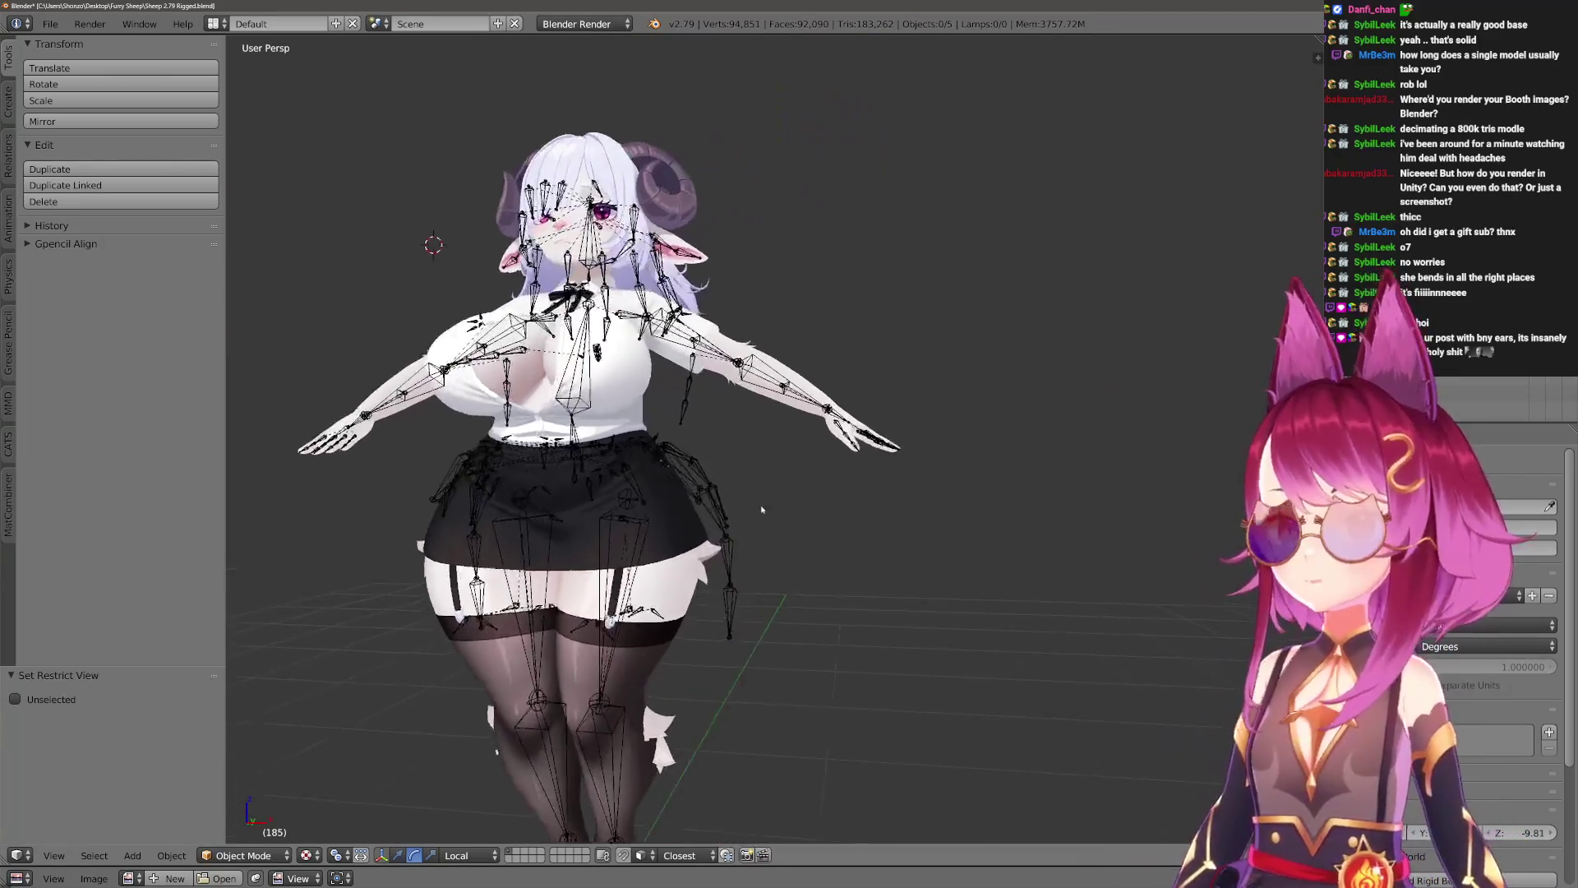
scroll(772, 514, "up", 2)
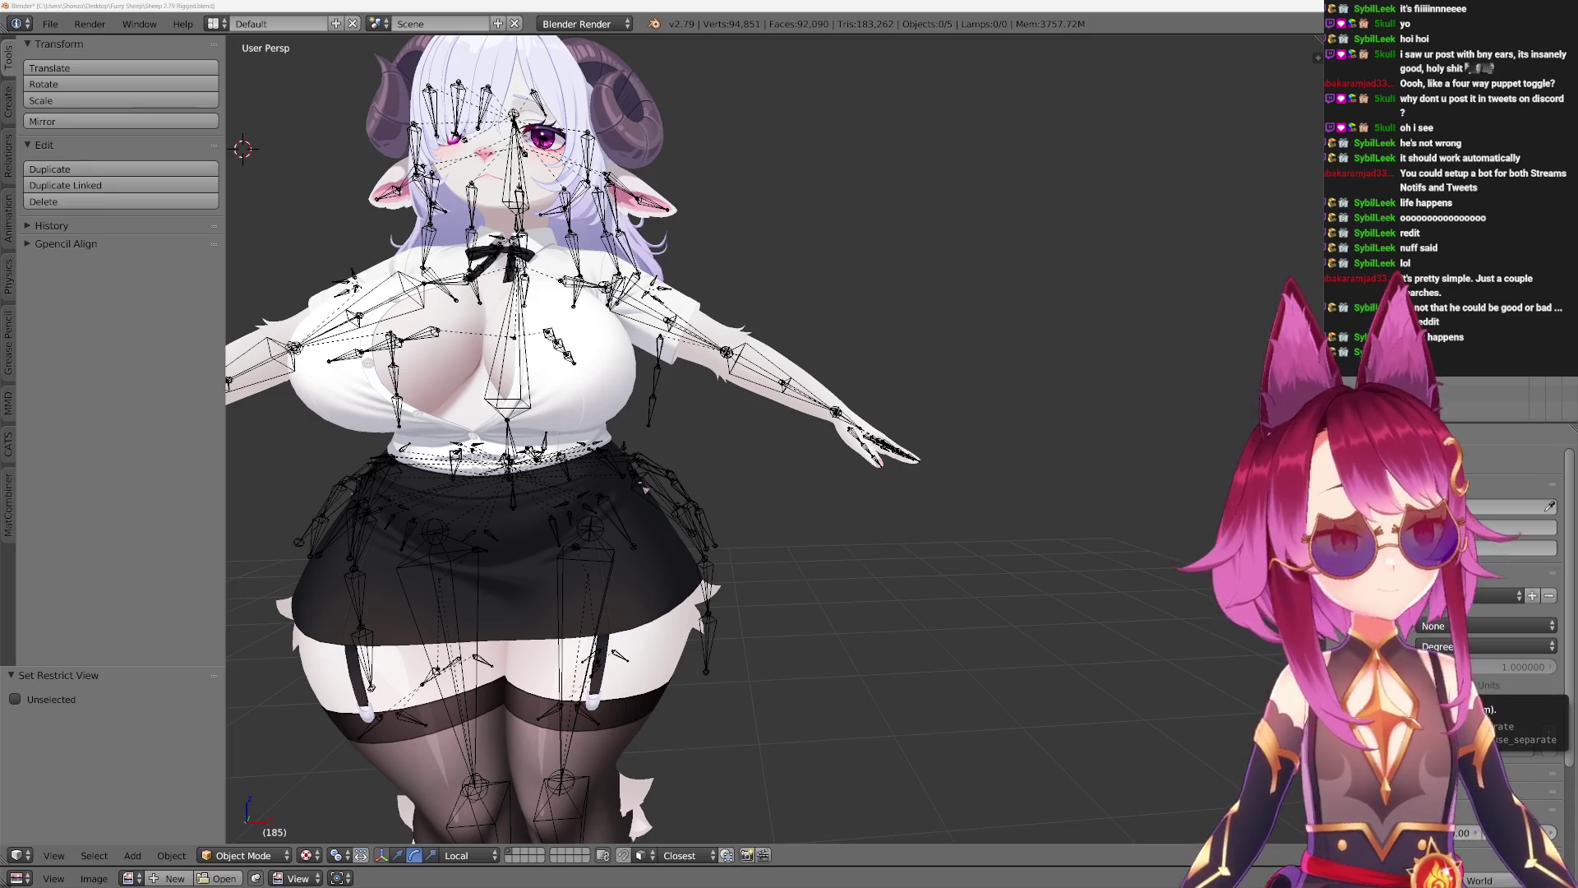
mouse_move(781, 488)
middle_mouse_down()
mouse_move(905, 493)
mouse_move(789, 501)
mouse_move(801, 543)
mouse_move(769, 553)
mouse_move(804, 505)
middle_mouse_up()
Select the Librarian Outfit mesh and parent it to the armature in the Outliner.
scroll(803, 570, "up", 3)
scroll(792, 534, "up", 2)
scroll(804, 505, "down", 1)
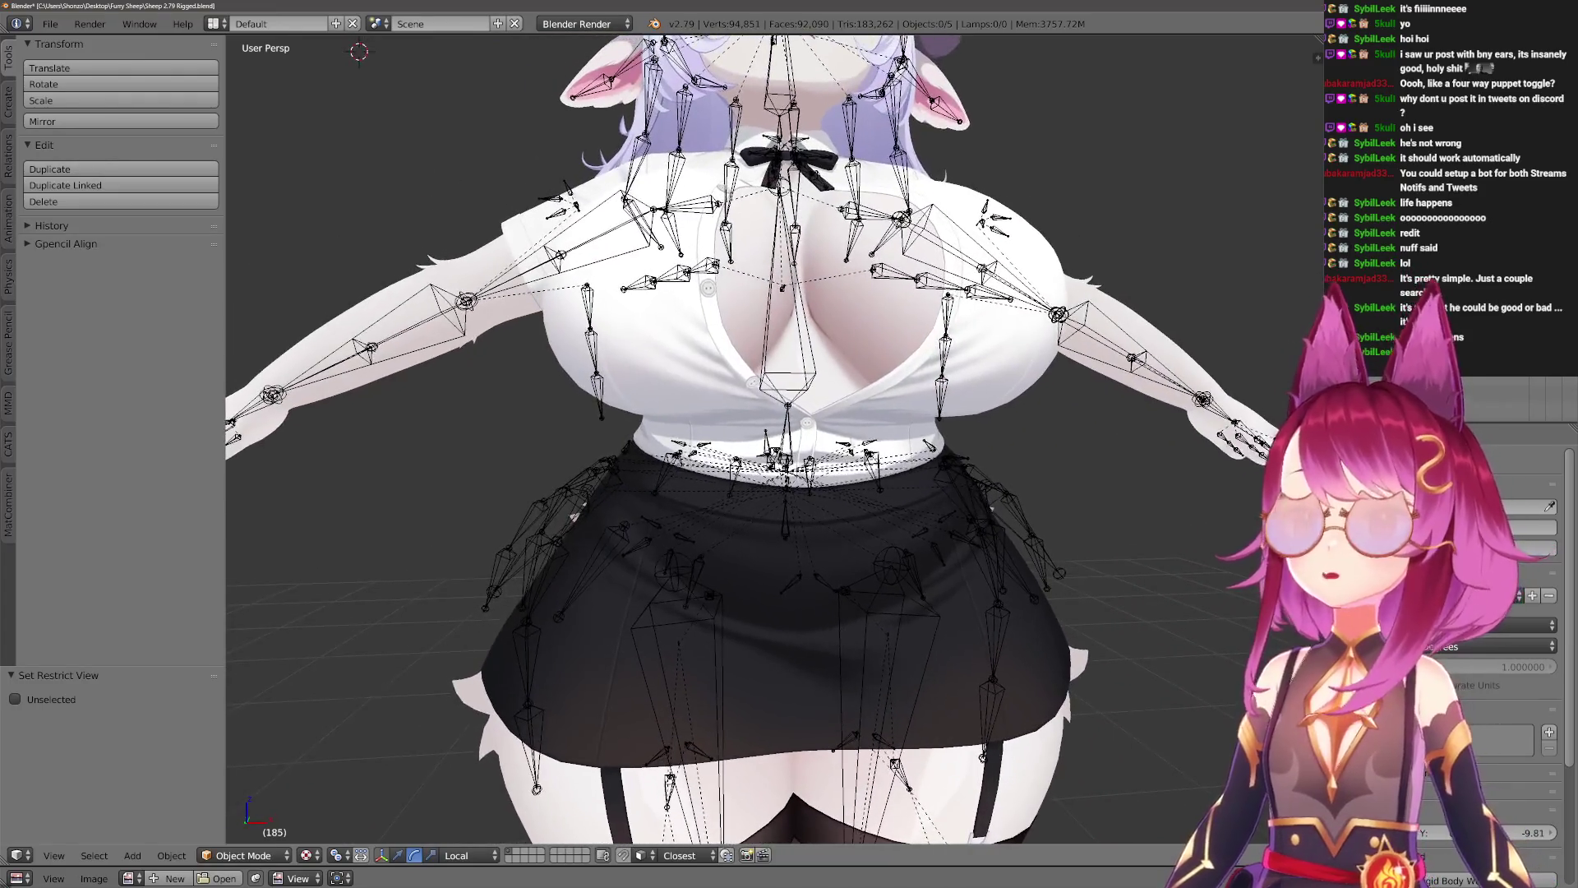
right_click(801, 510)
scroll(799, 543, "down", 4)
scroll(798, 555, "up", 3)
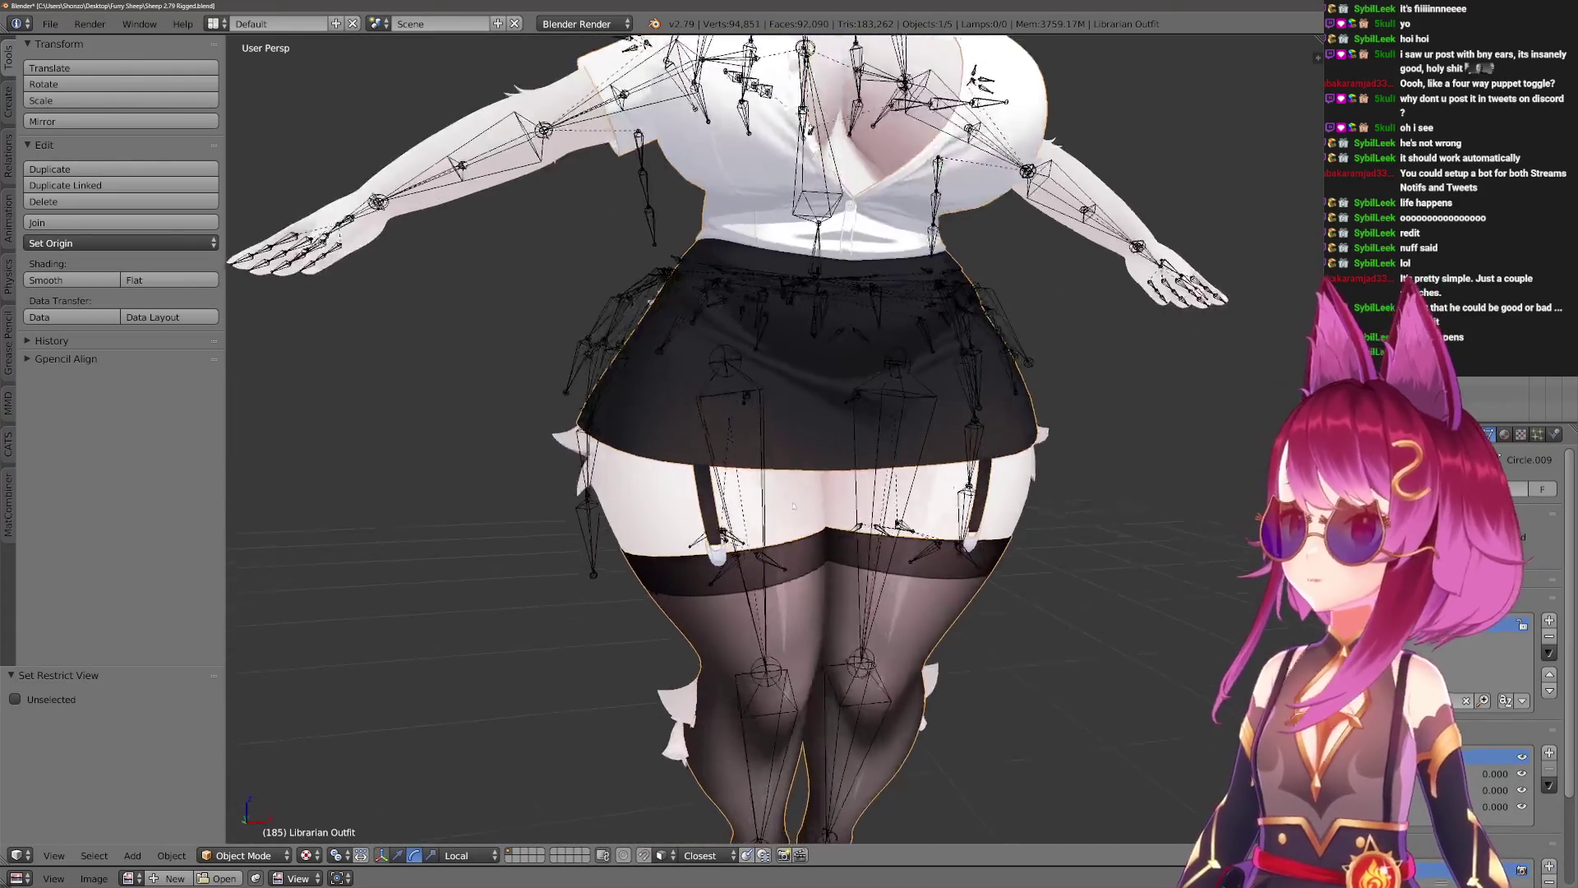
mouse_move(798, 555)
middle_mouse_down()
mouse_move(764, 546)
mouse_move(785, 526)
middle_mouse_up()
scroll(785, 526, "down", 3)
scroll(782, 516, "up", 3)
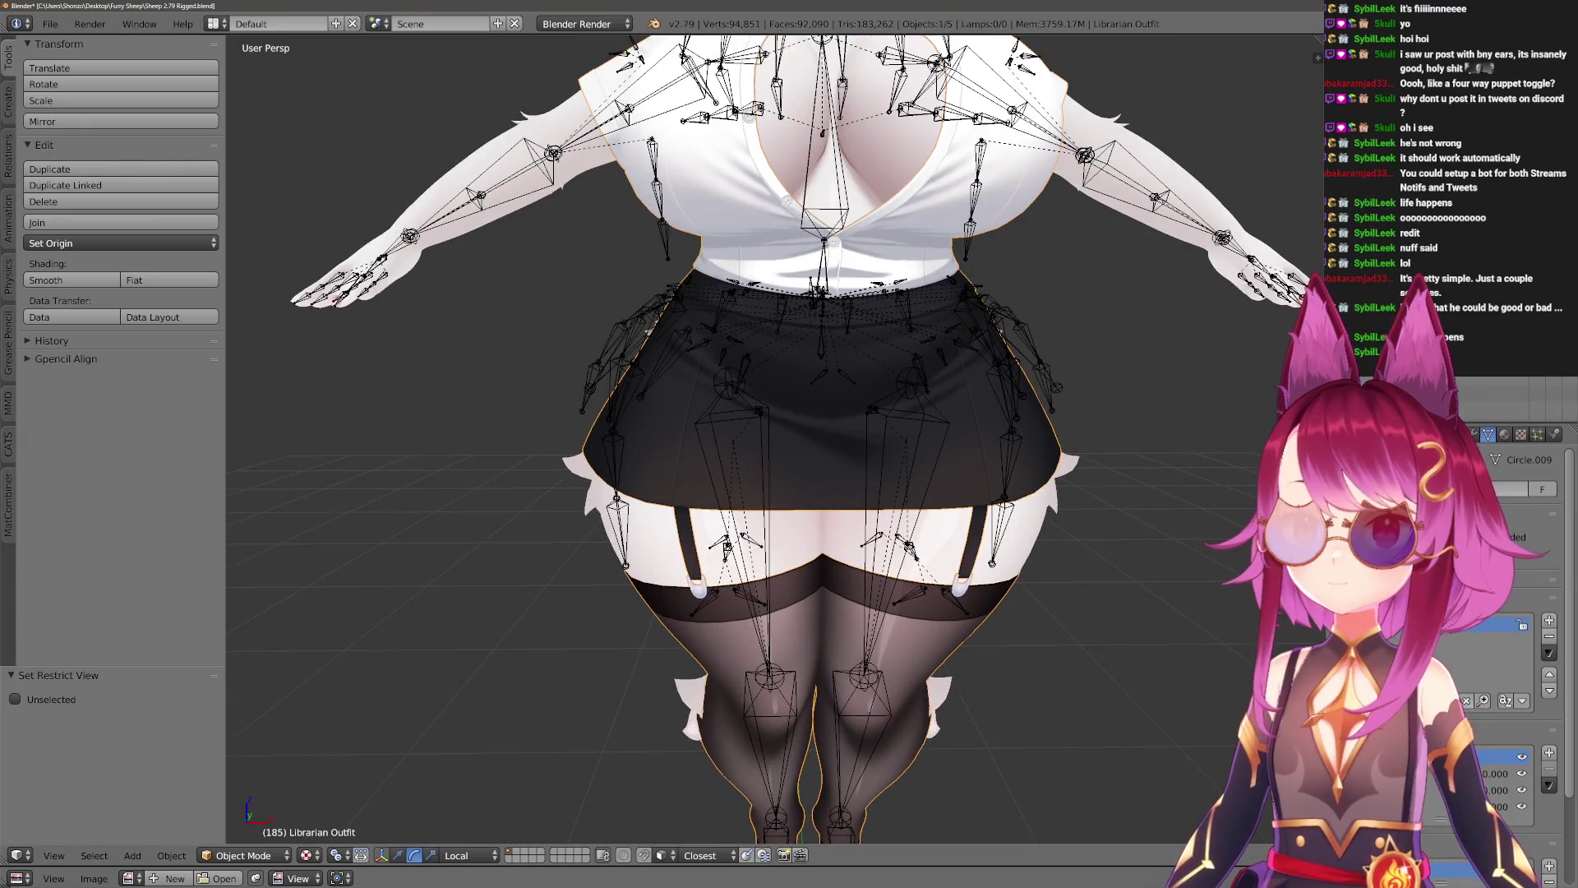
left_click(1283, 128)
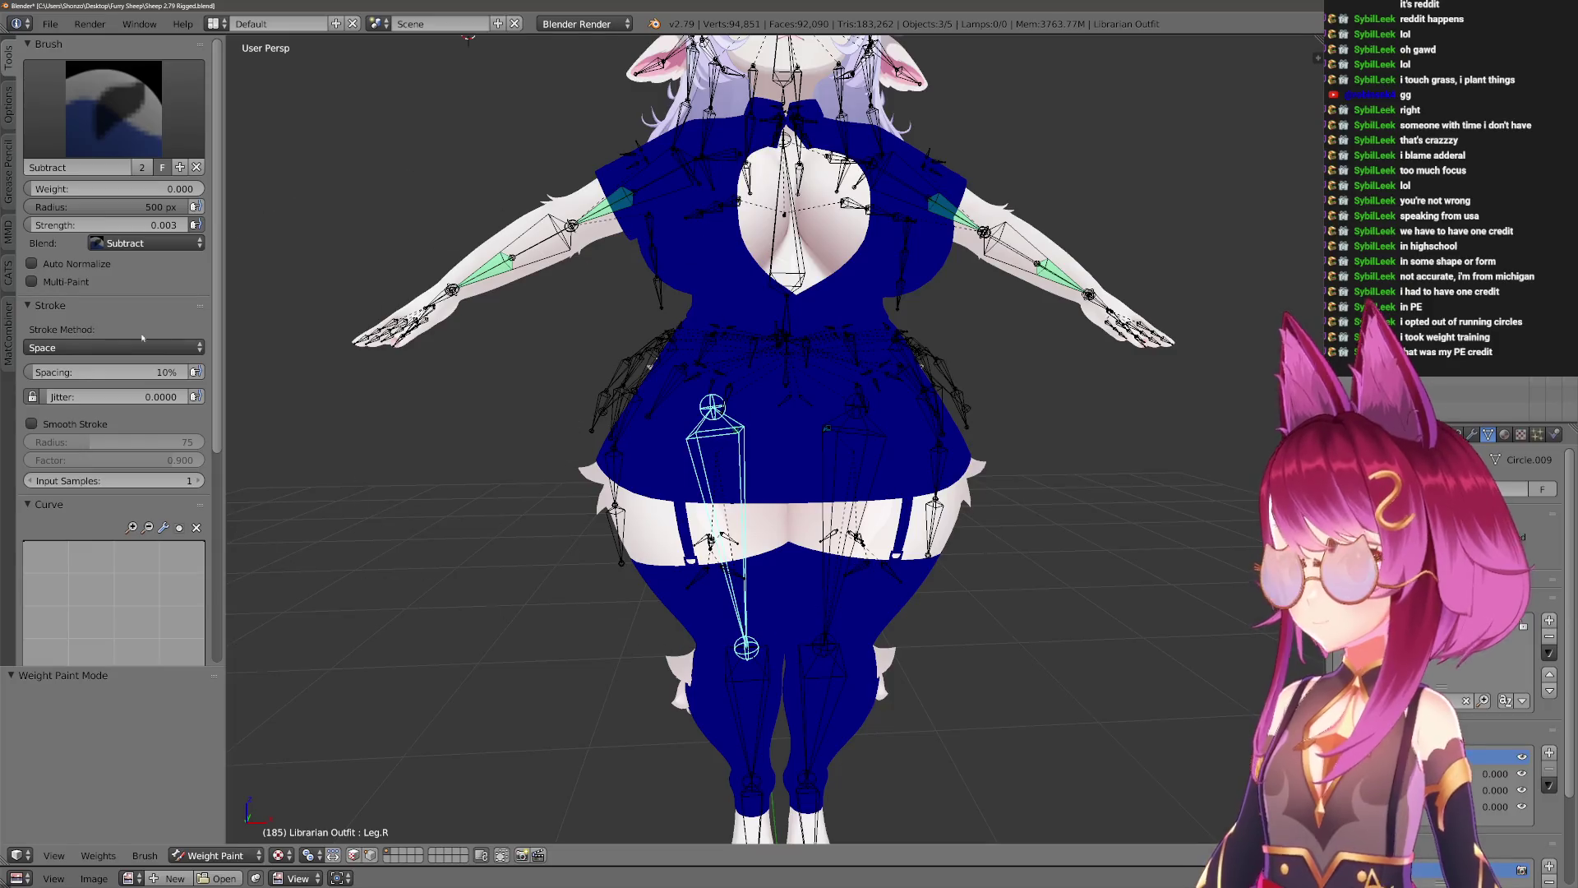
Scroll the tool shelf down to Weight Tools with the outfit's Leg.R group active.
scroll(160, 537, "down", 8)
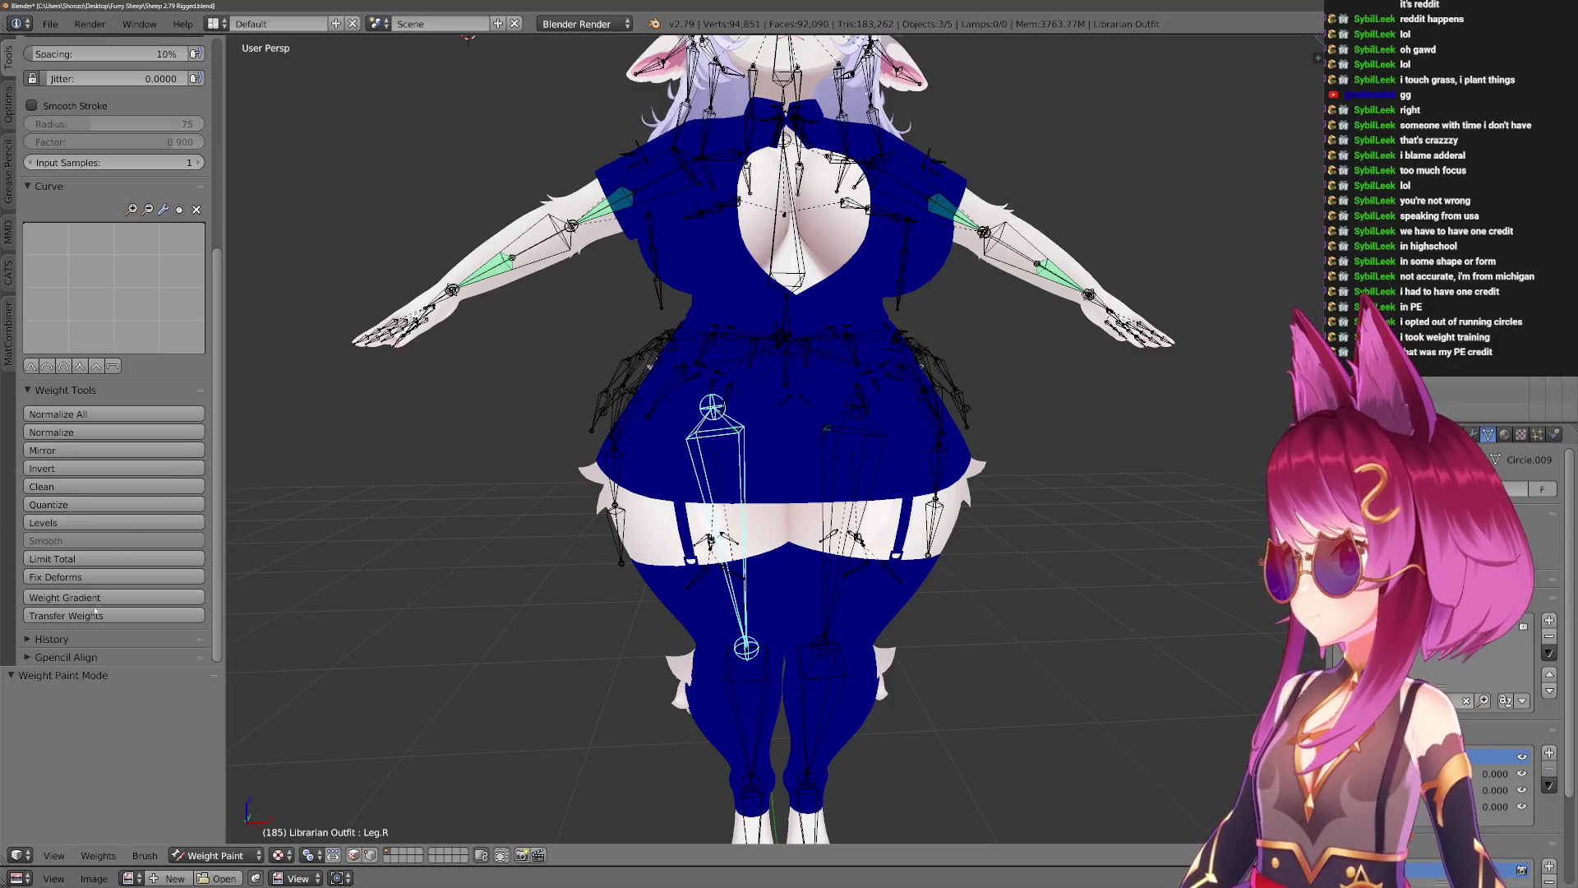
Transfer the body's weights onto the outfit with Source Layers set to By Name.
left_click(113, 615)
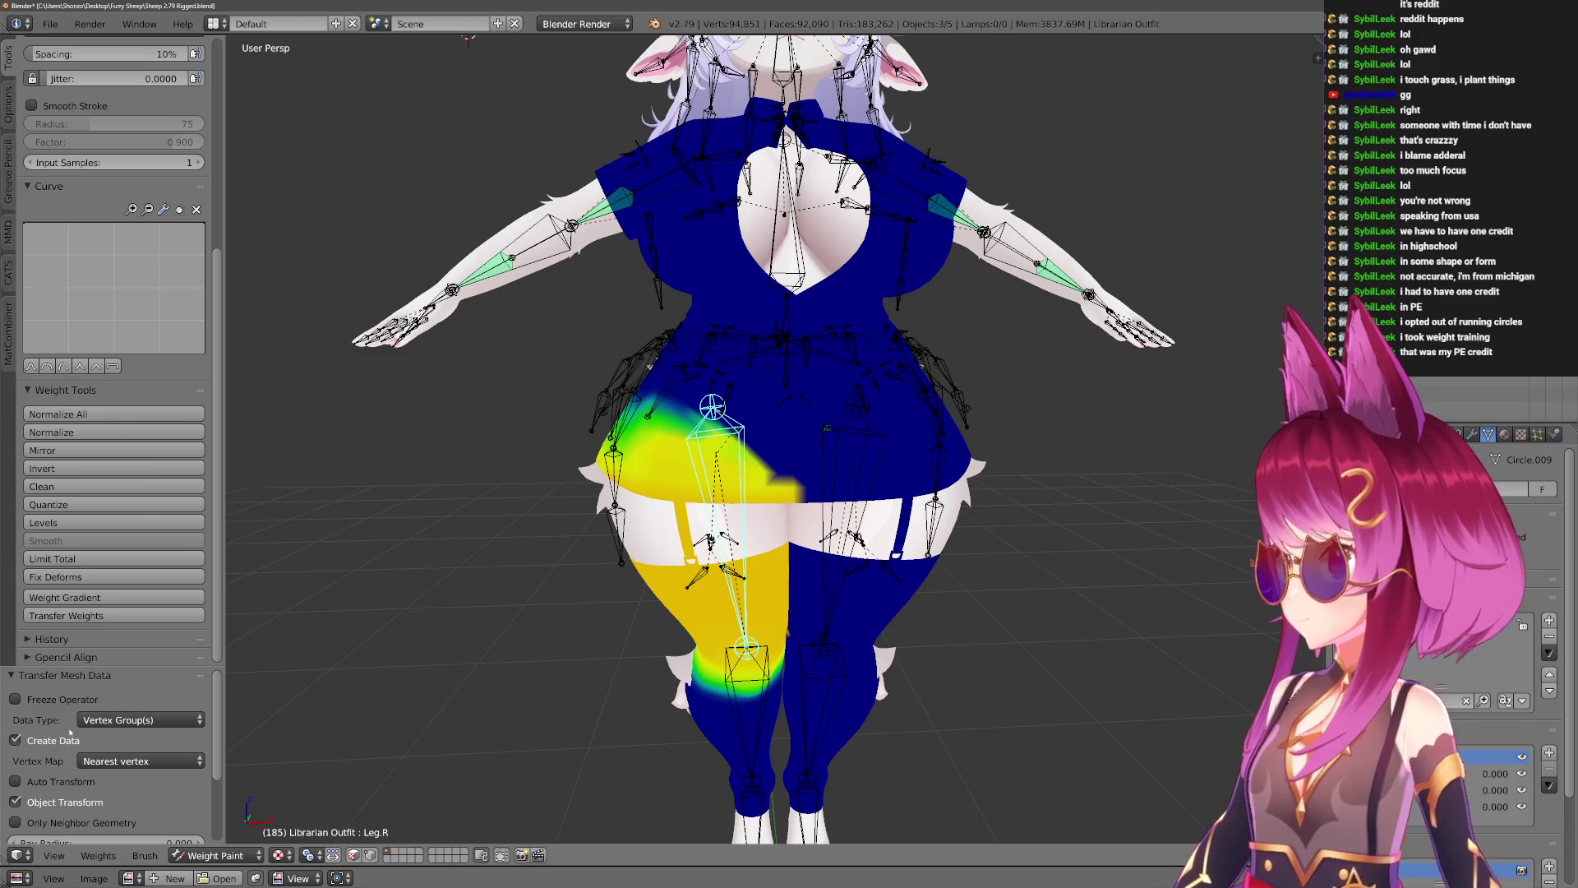
scroll(111, 789, "down", 3)
left_click(129, 765)
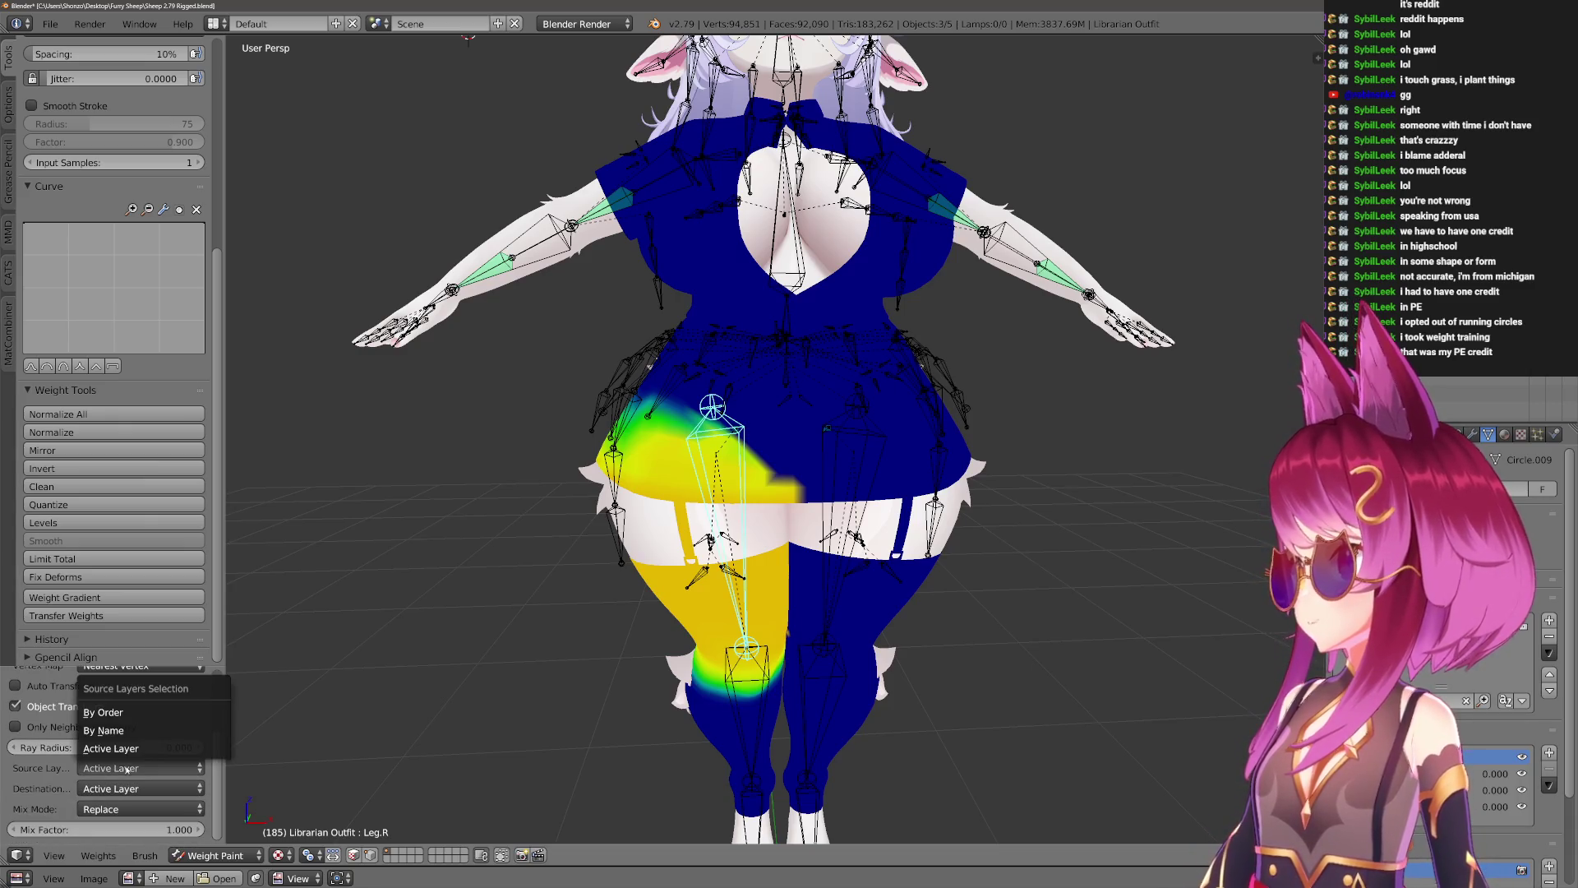
left_click(103, 730)
Make Leg.R the active bone and rotate it on X to test the outfit's deformation.
right_click(735, 429)
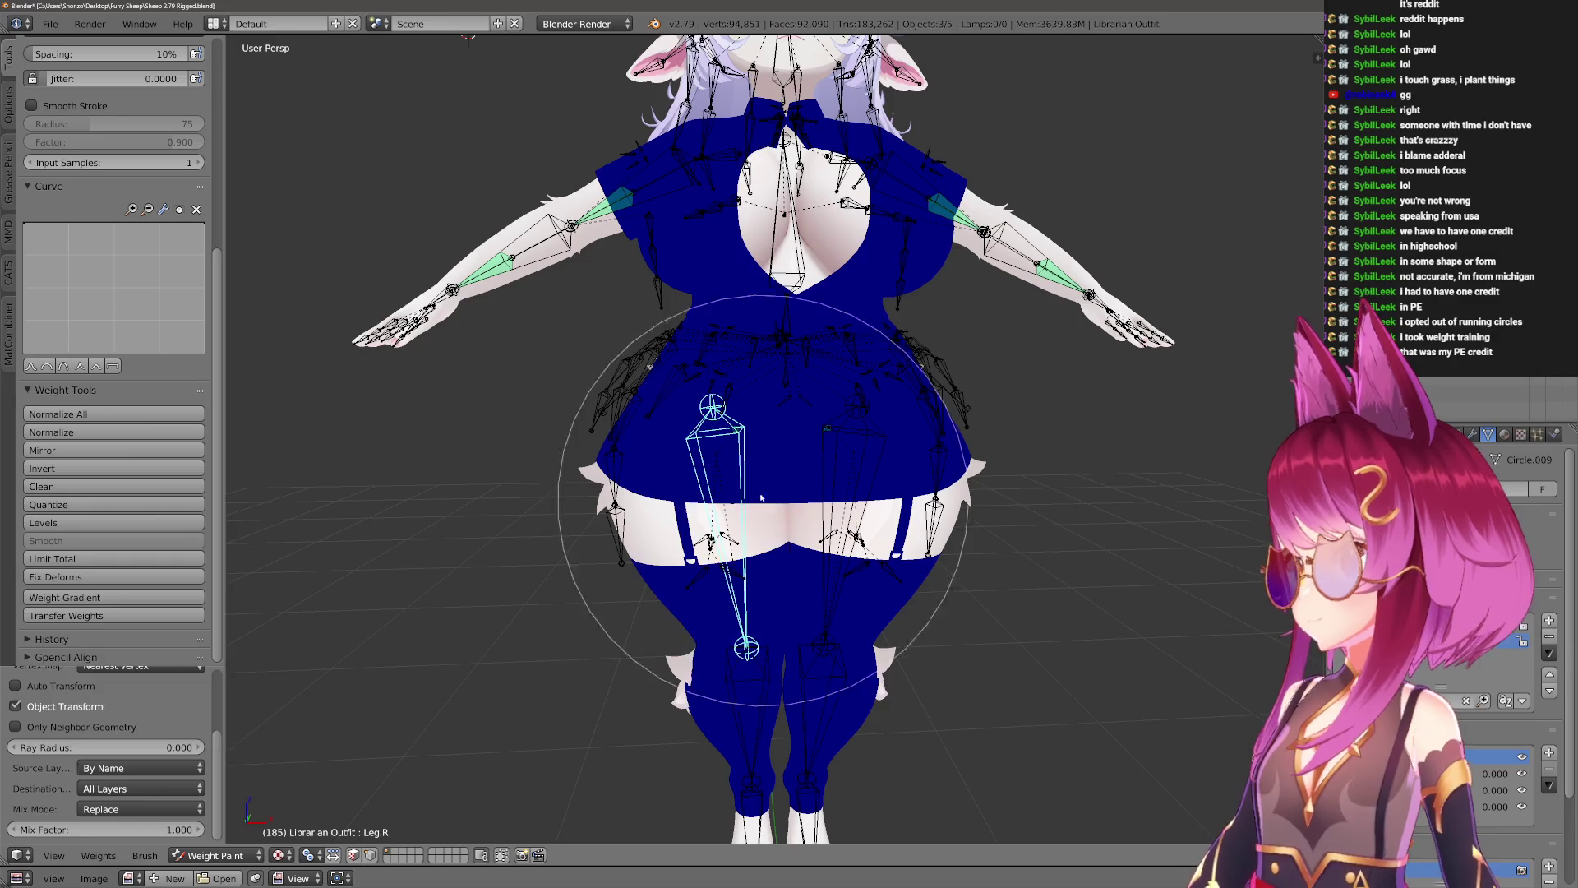
right_click(723, 509)
mouse_move(723, 509)
middle_mouse_down()
mouse_move(711, 557)
mouse_move(669, 564)
middle_mouse_up()
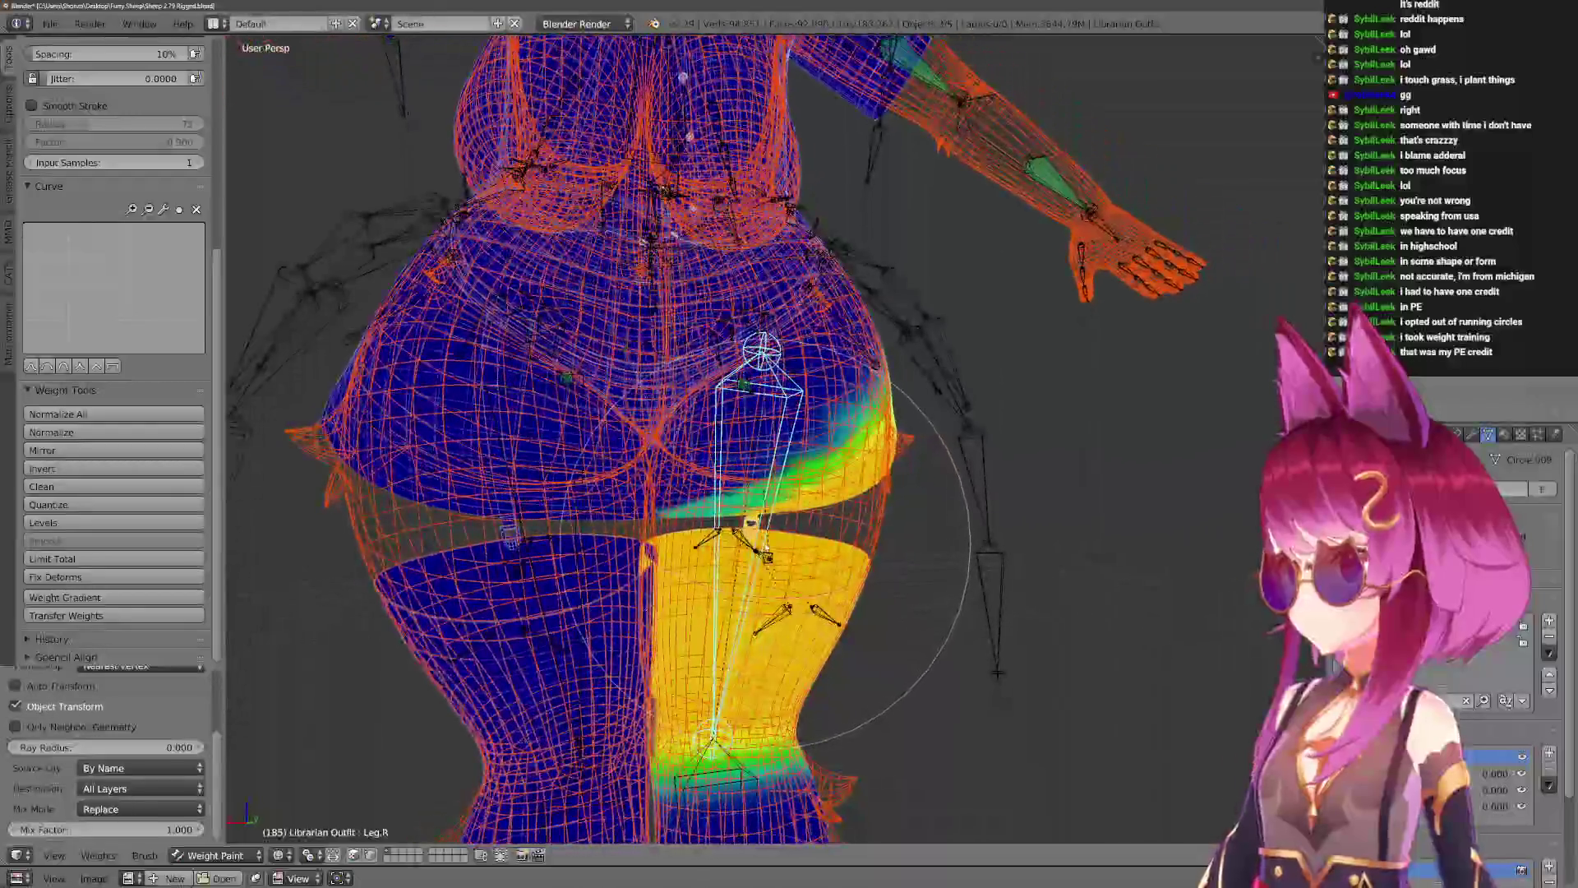
key("r")
key("x")
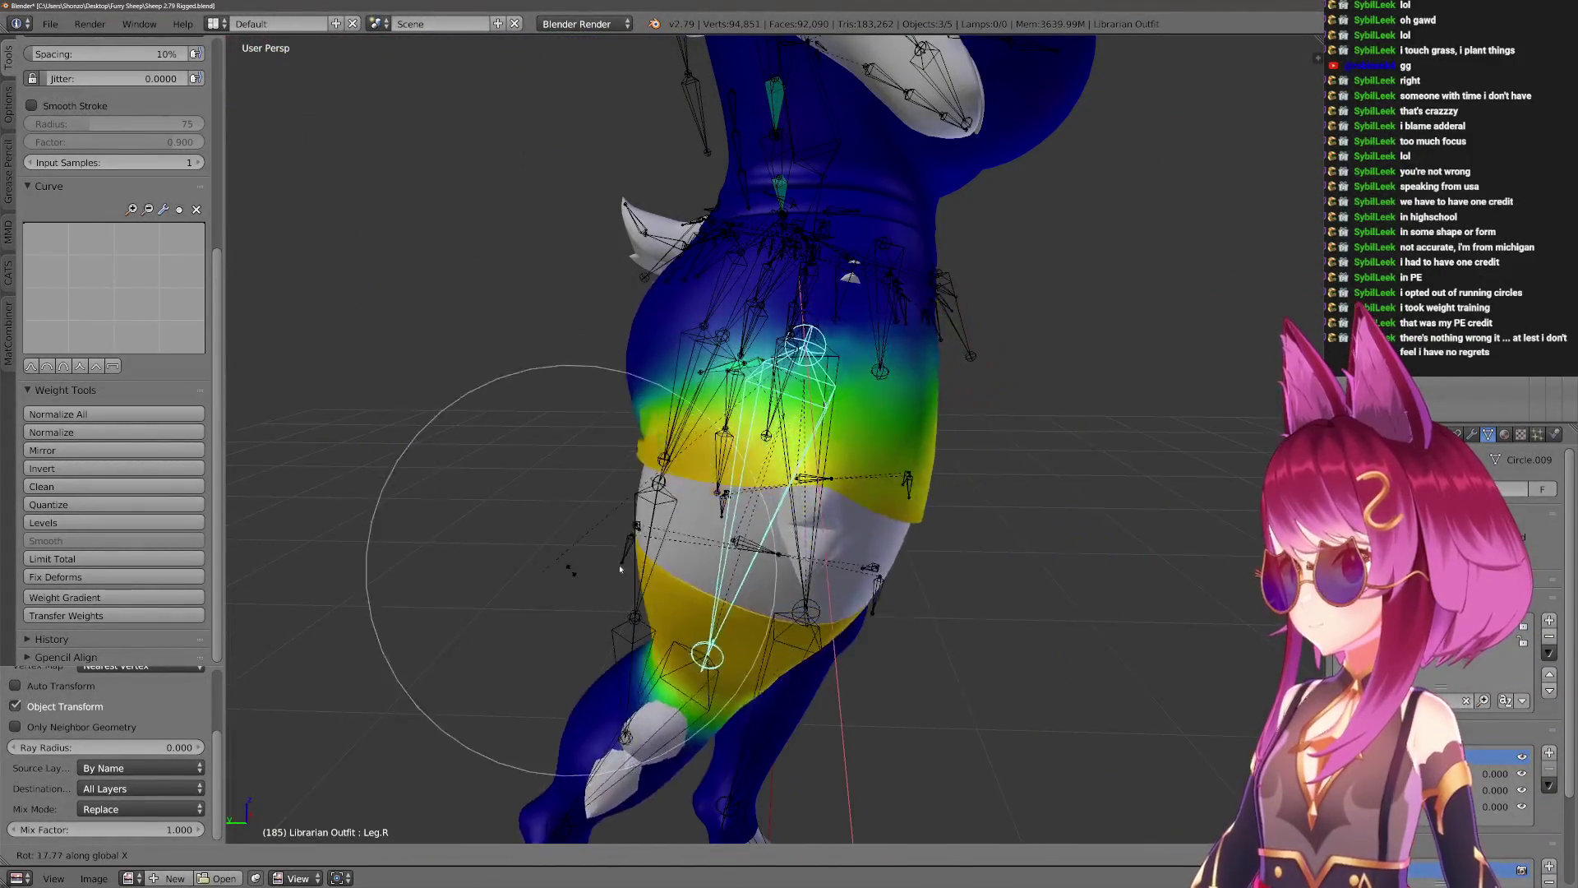
right_click(795, 499)
middle_click_drag(796, 499, 817, 567)
key("r")
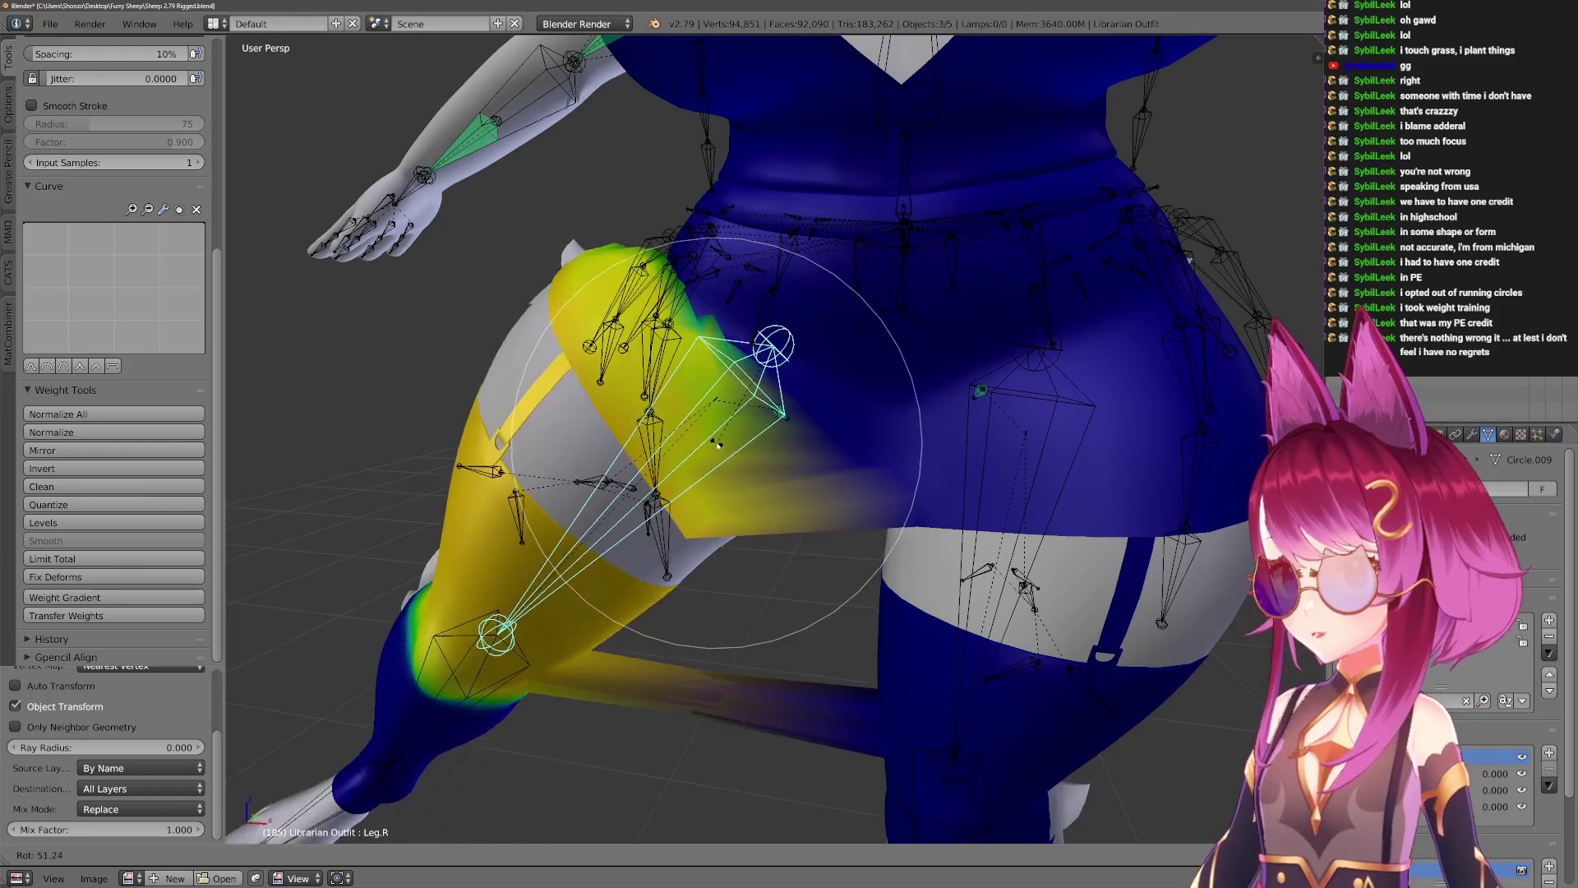
right_click(814, 494)
middle_click_drag(814, 494, 816, 500)
Test-rotate Leg.R to check how the outfit deforms around the legs.
key("r")
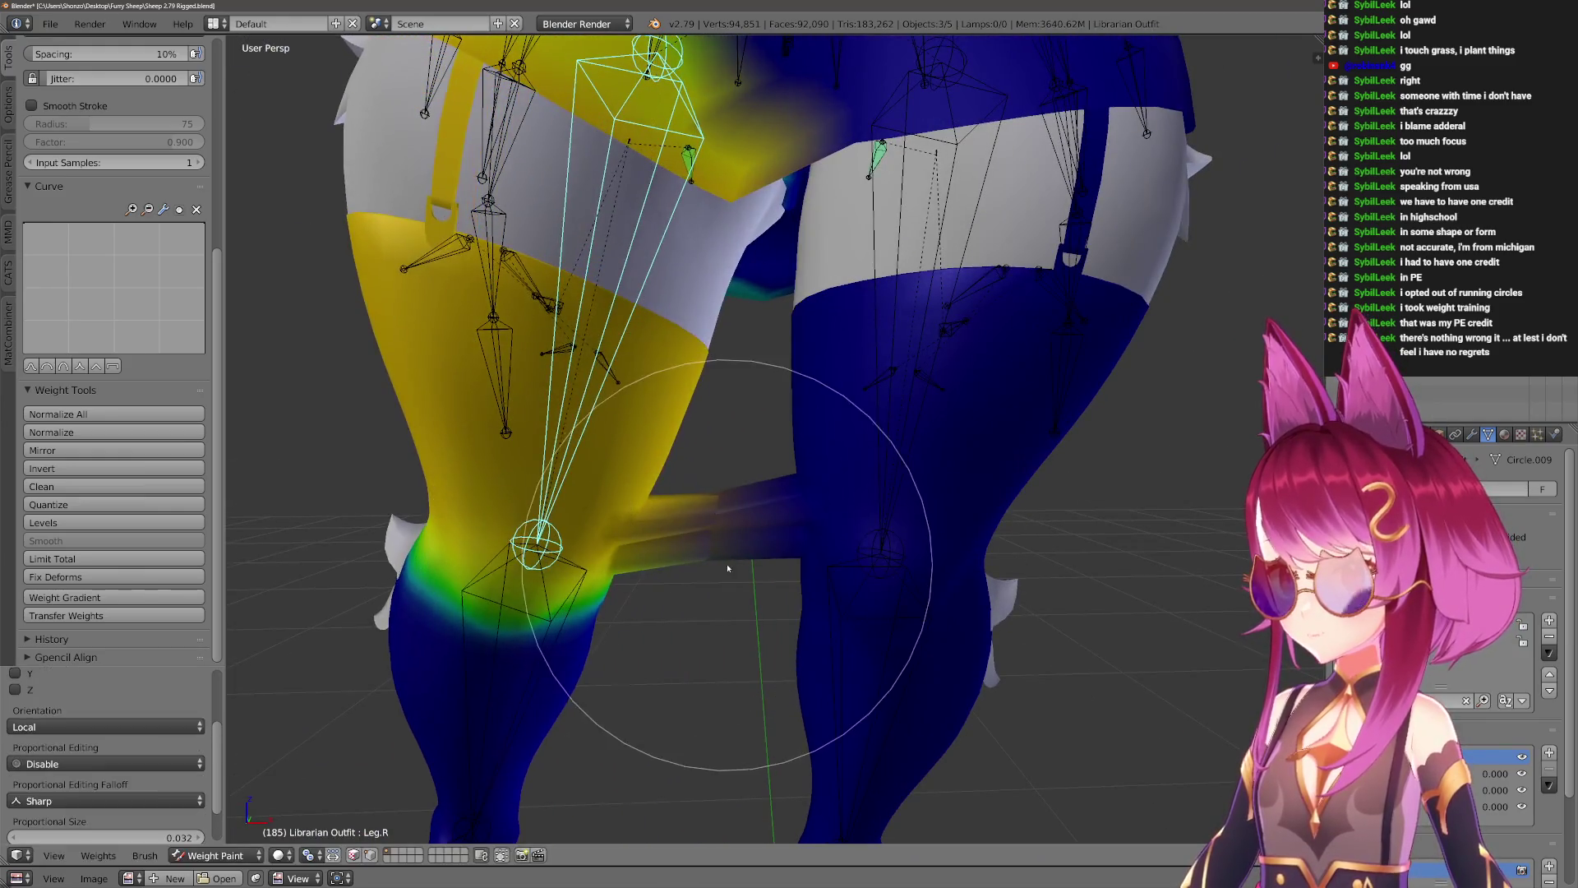
left_click(734, 555)
scroll(733, 554, "up", 5)
middle_click_drag(733, 559, 766, 521)
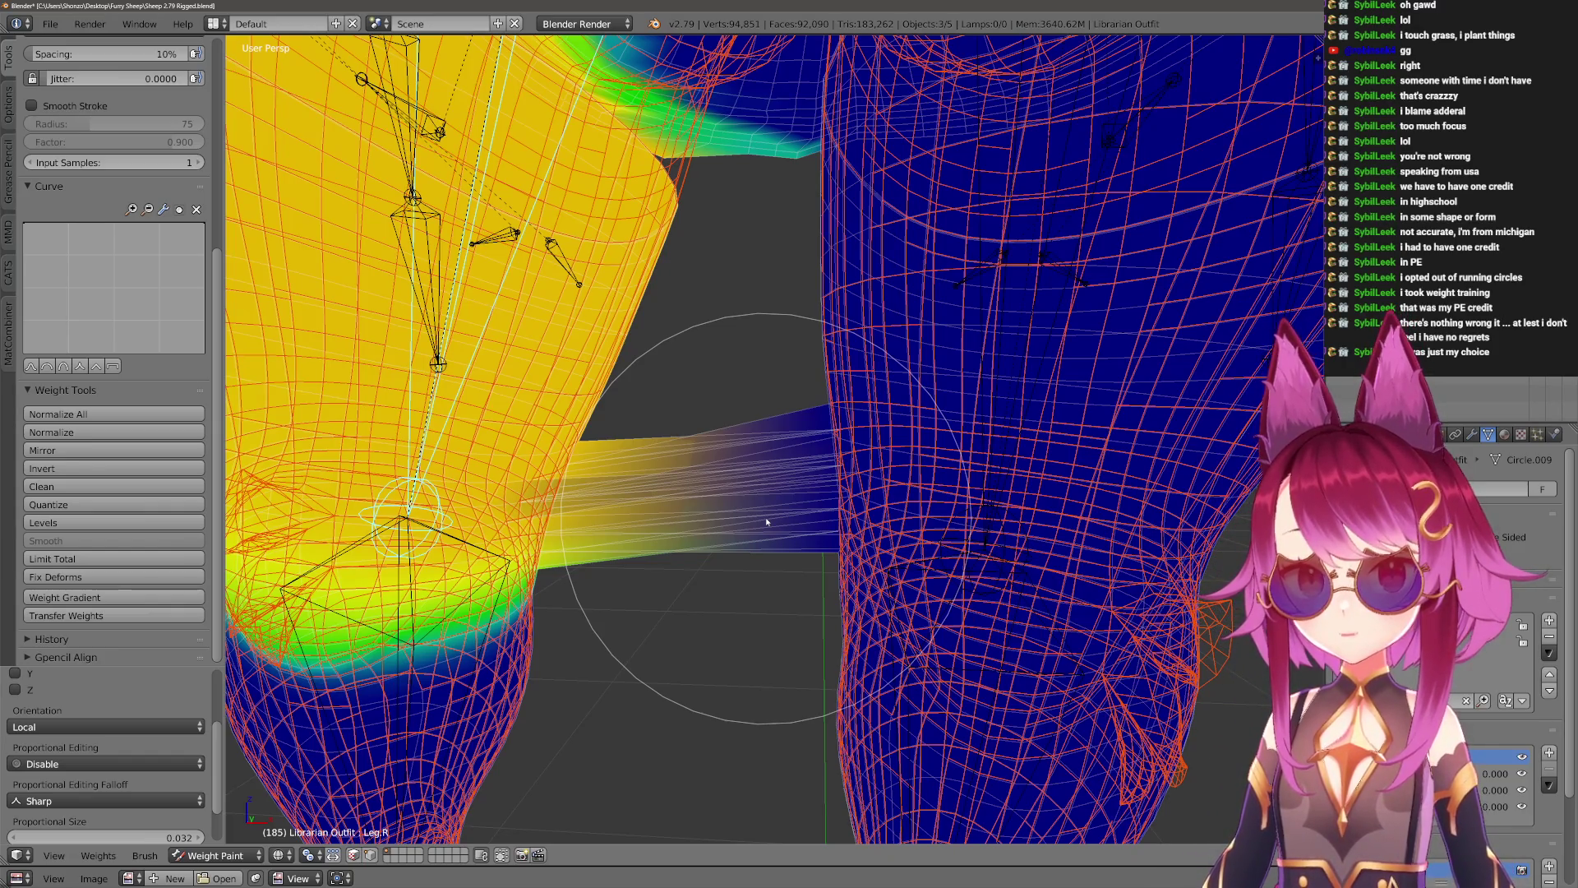
scroll(766, 521, "up", 4)
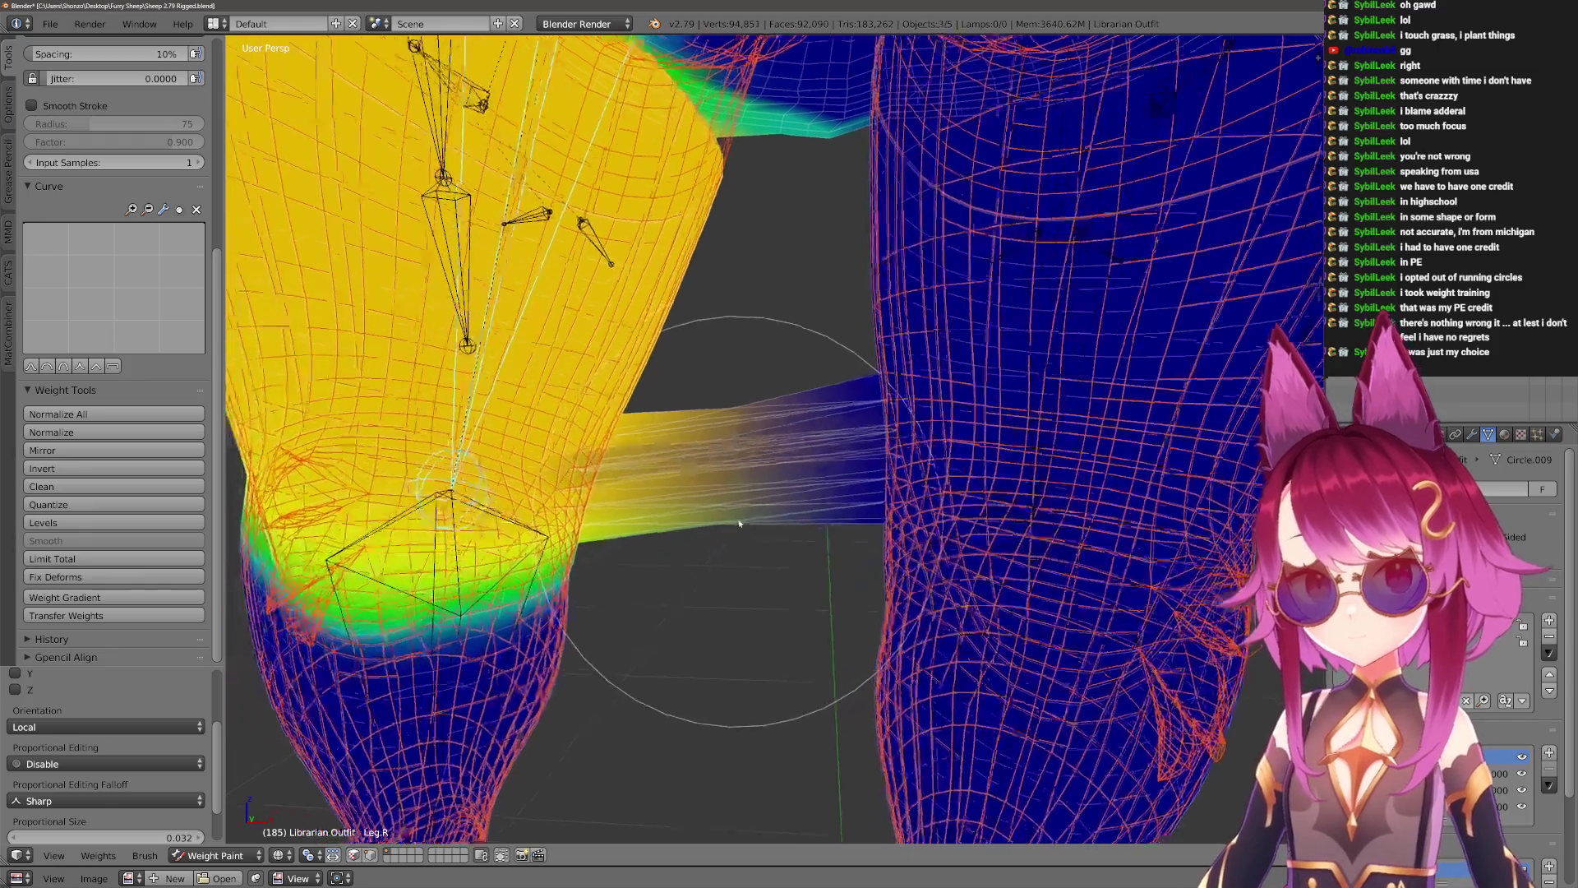
scroll(716, 544, "up", 5)
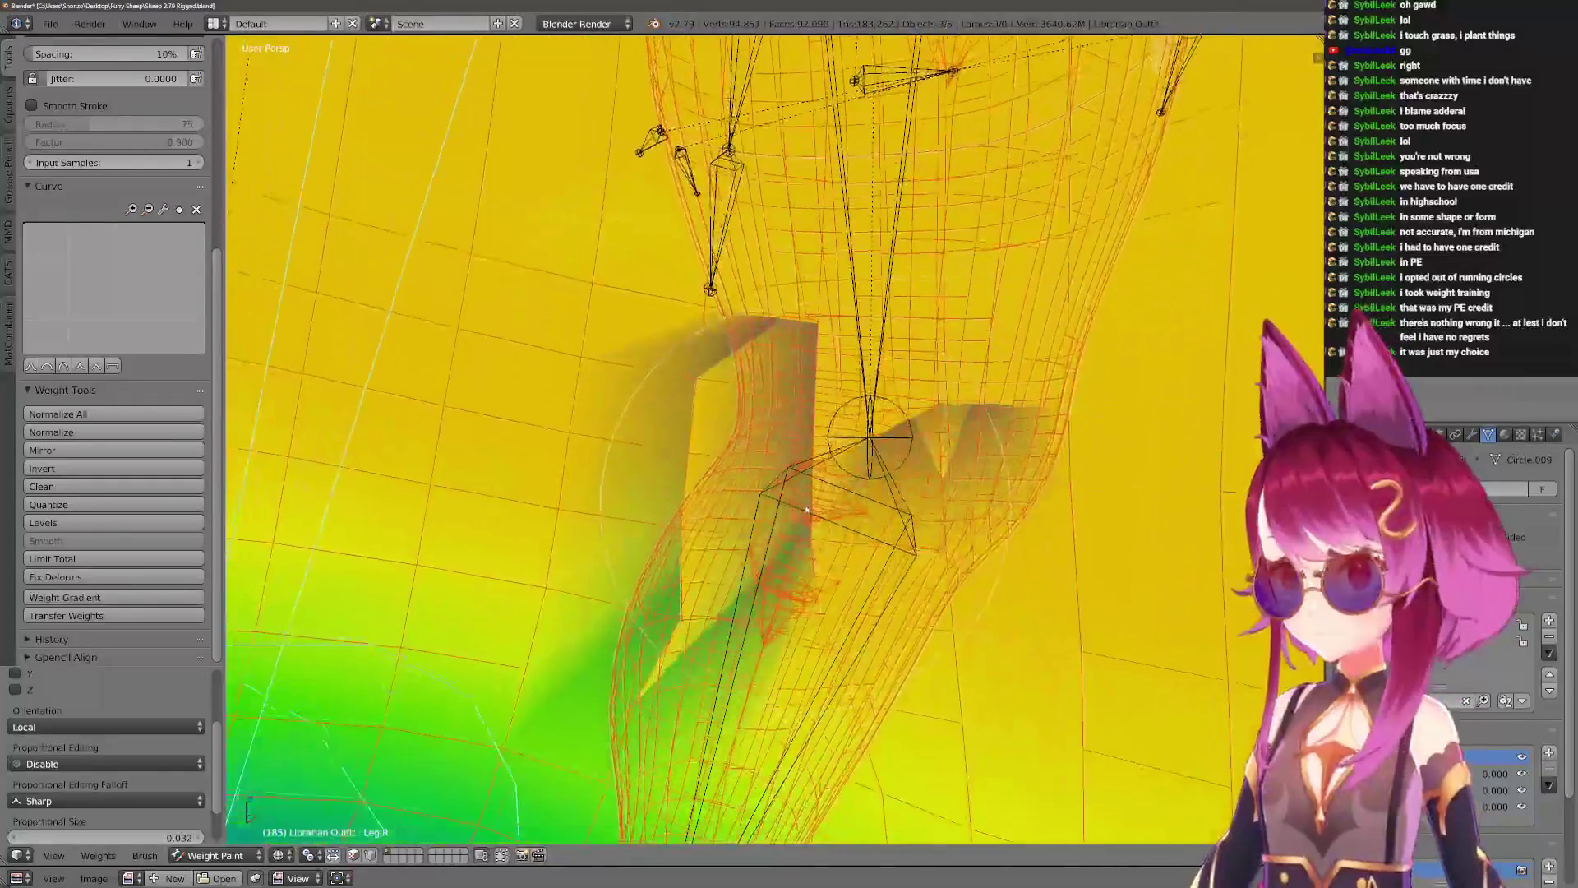
scroll(690, 544, "down", 4)
scroll(670, 545, "down", 5)
scroll(757, 529, "up", 7)
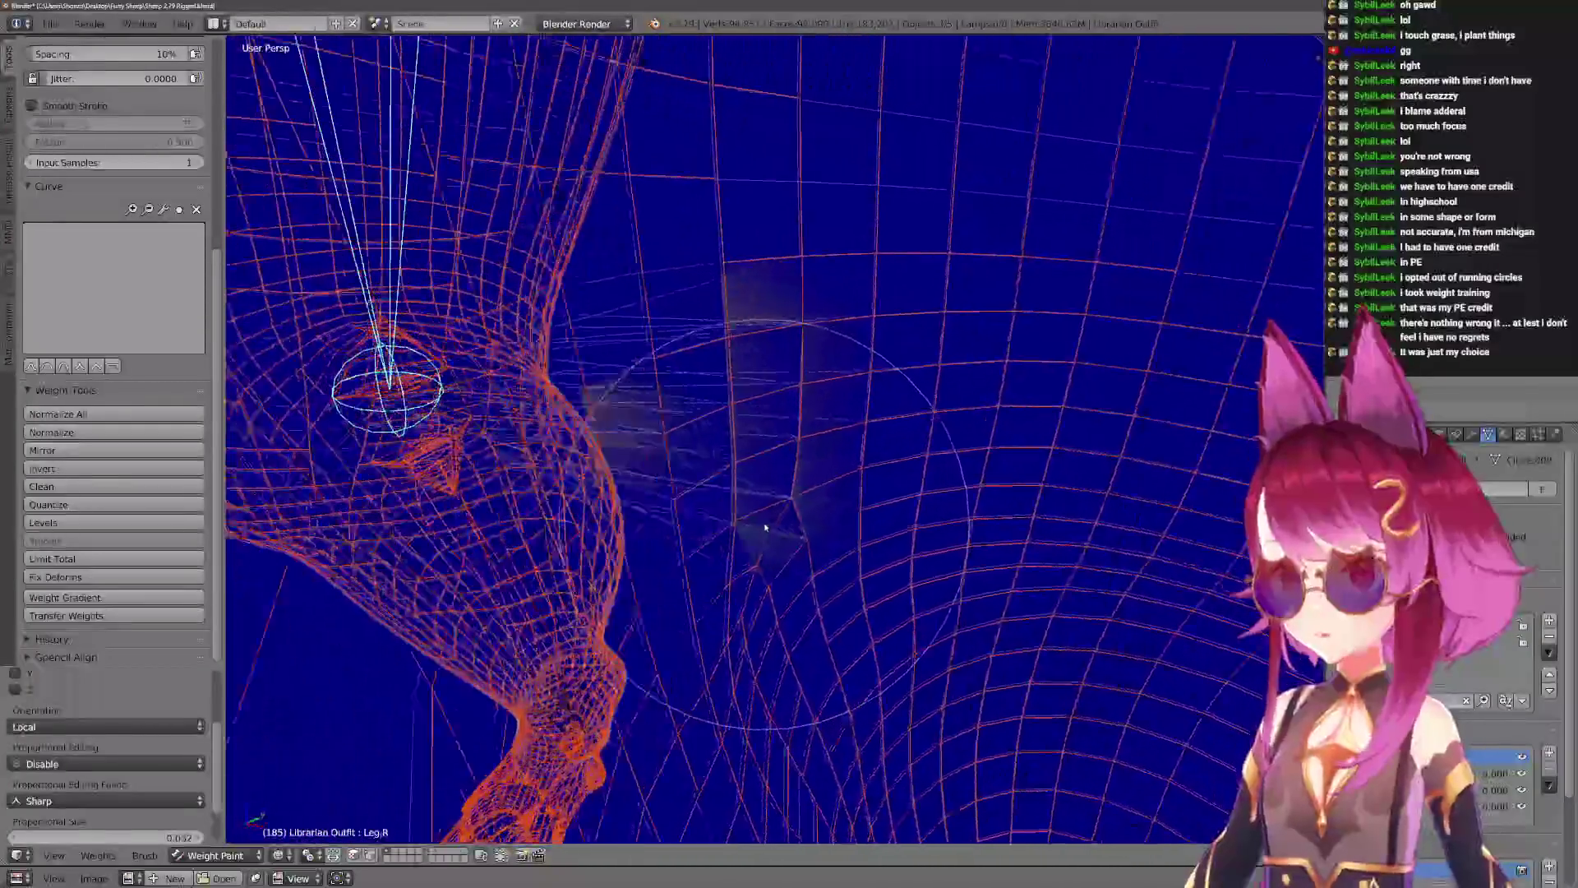
scroll(751, 522, "down", 4)
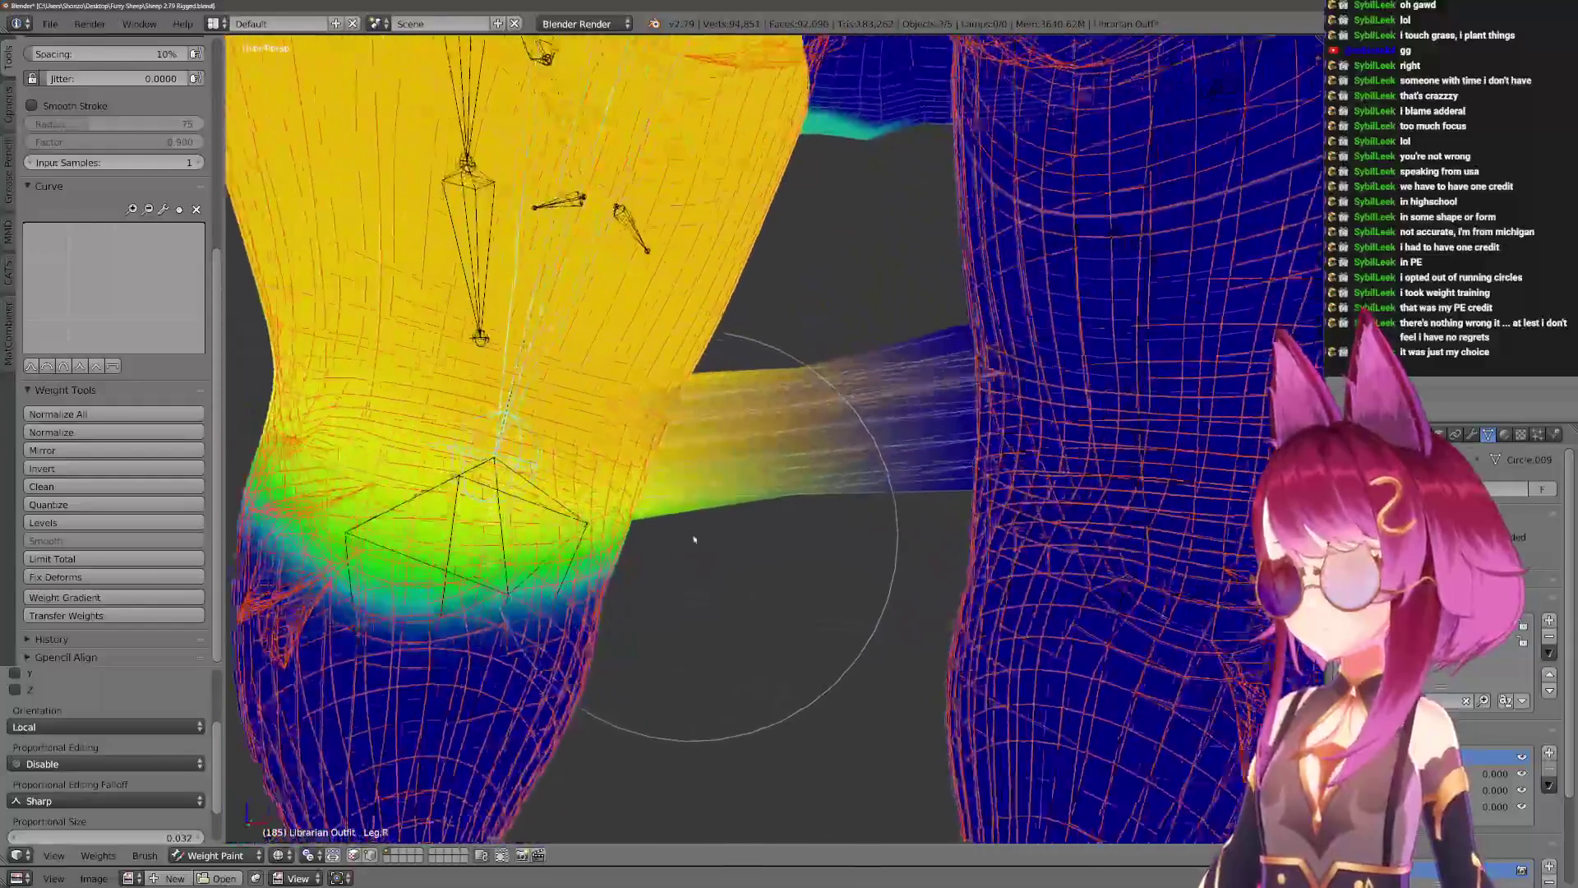
Resize the brush and paint the stretched leg-bridge junction up to full weight.
key("f")
left_click(637, 526)
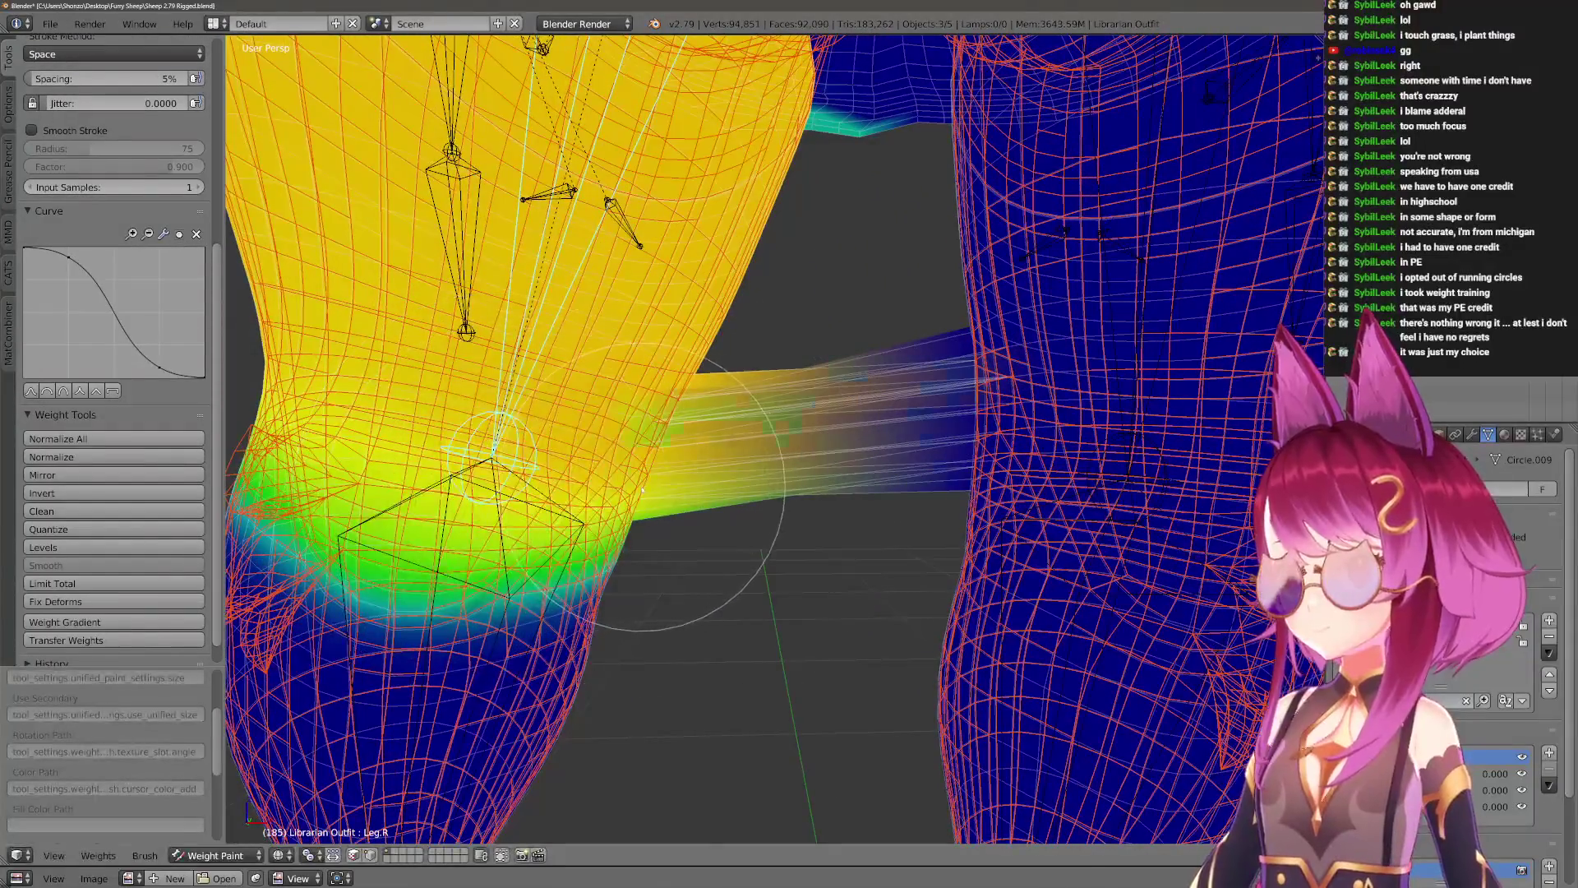
mouse_move(690, 427)
left_mouse_down()
mouse_move(701, 412)
mouse_move(723, 444)
left_mouse_up()
middle_click_drag(723, 444, 739, 428)
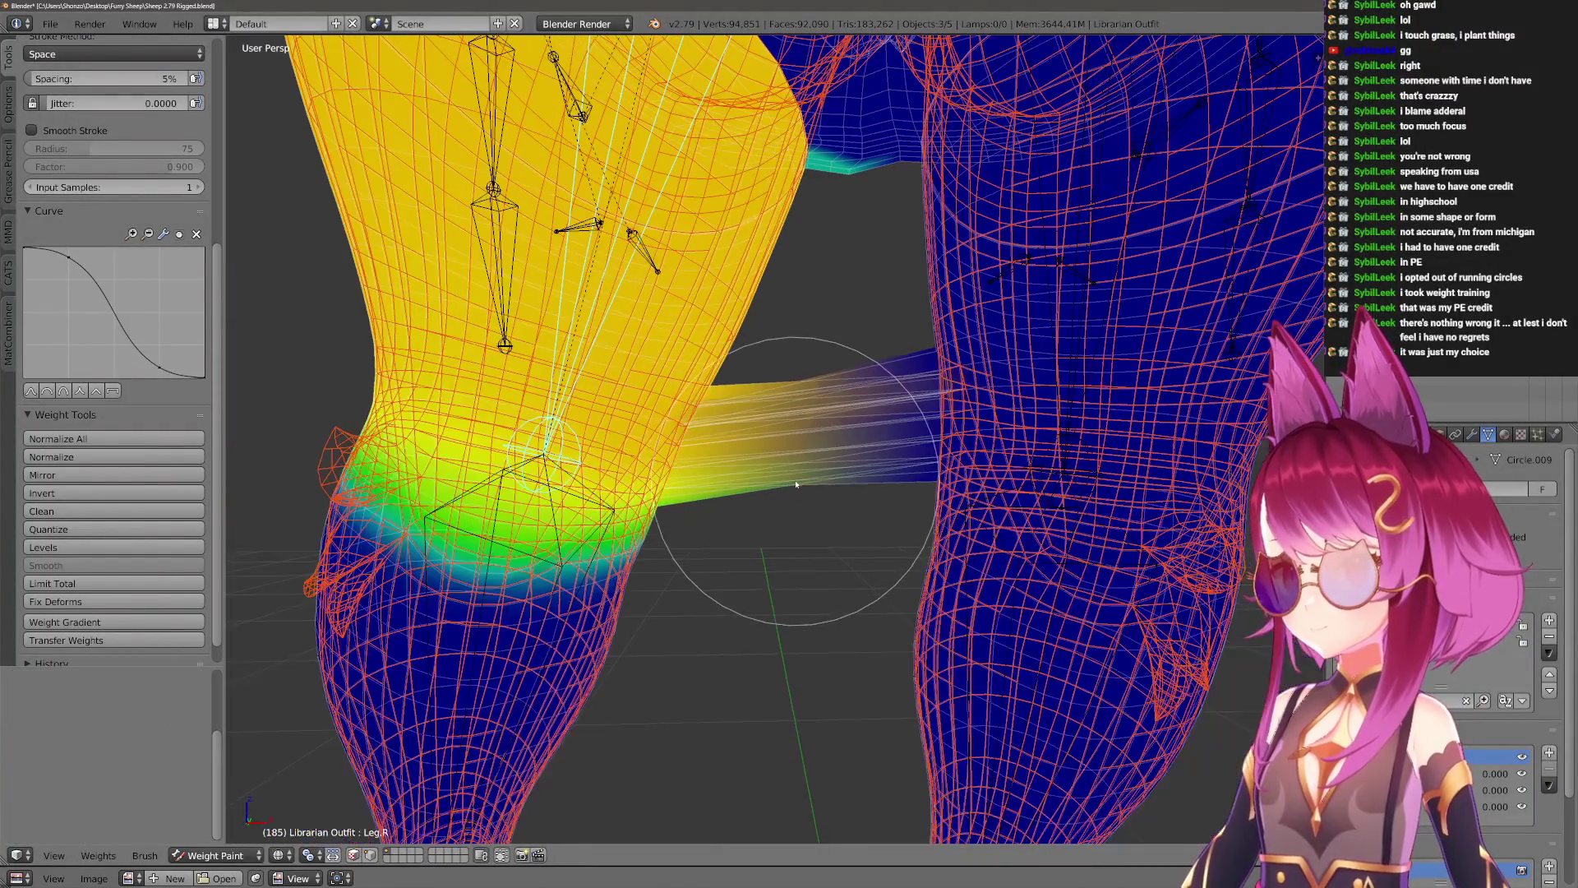
left_click_drag(740, 427, 755, 425)
middle_click_drag(754, 425, 862, 430)
scroll(859, 526, "up", 6)
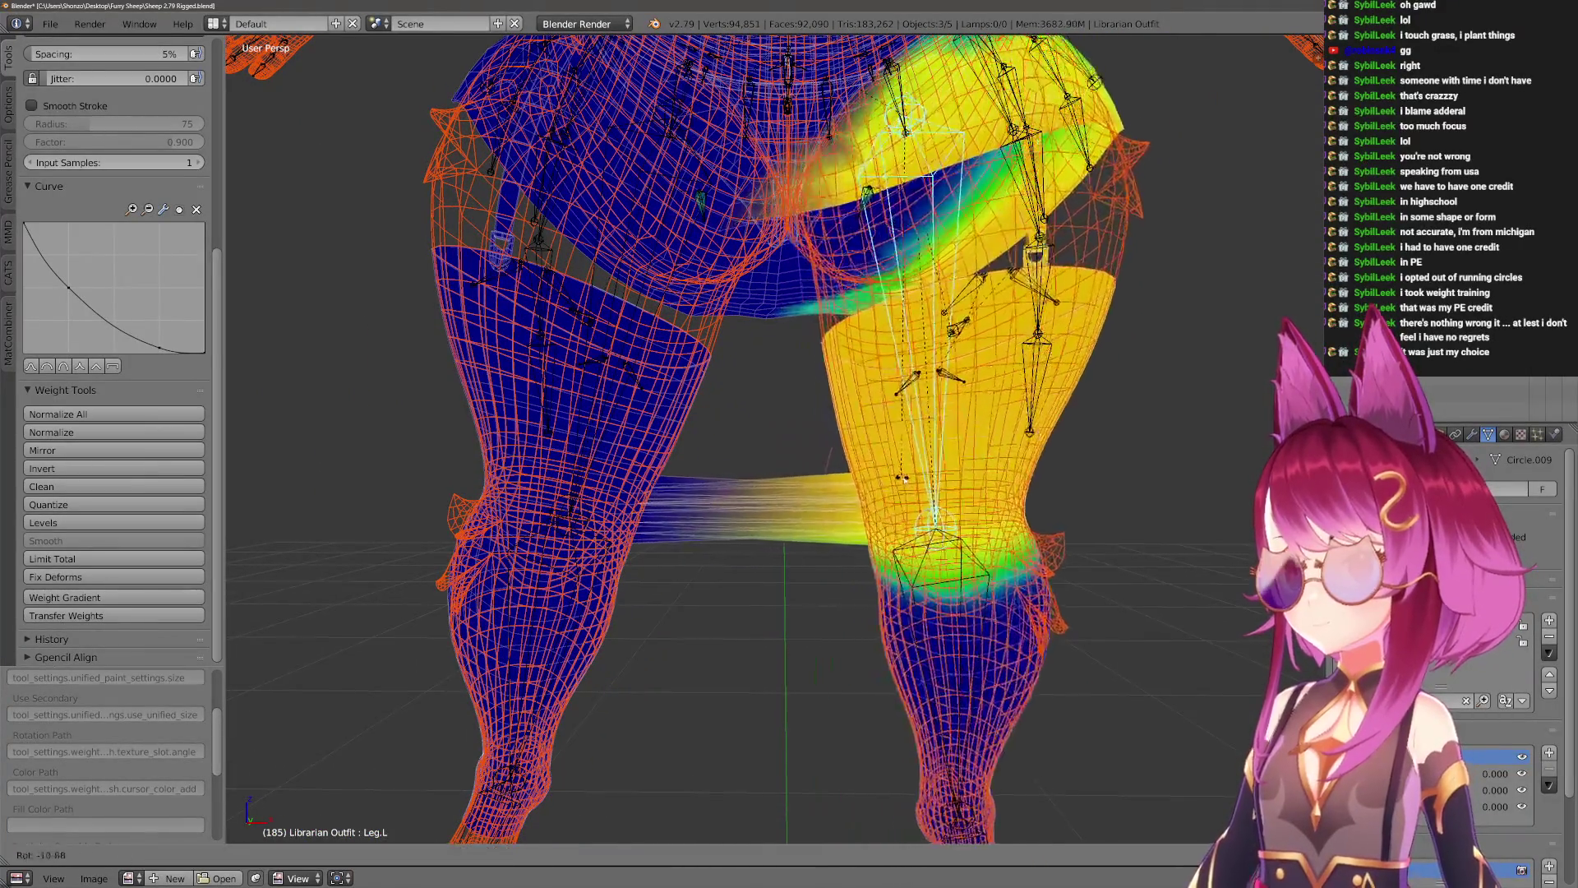
scroll(905, 525, "down", 3)
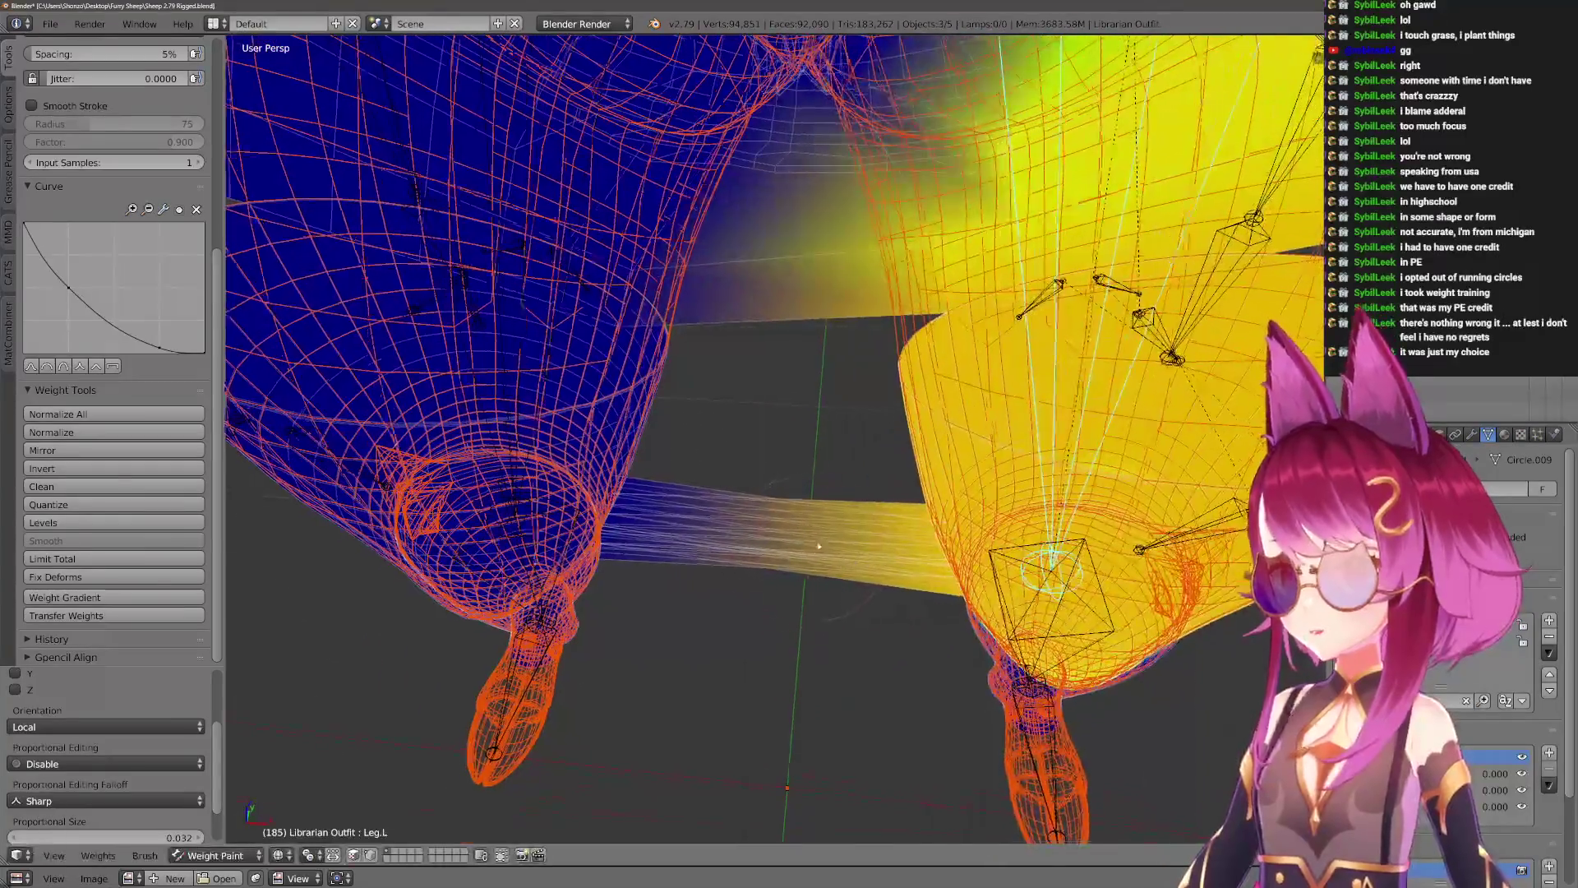
scroll(850, 492, "up", 3)
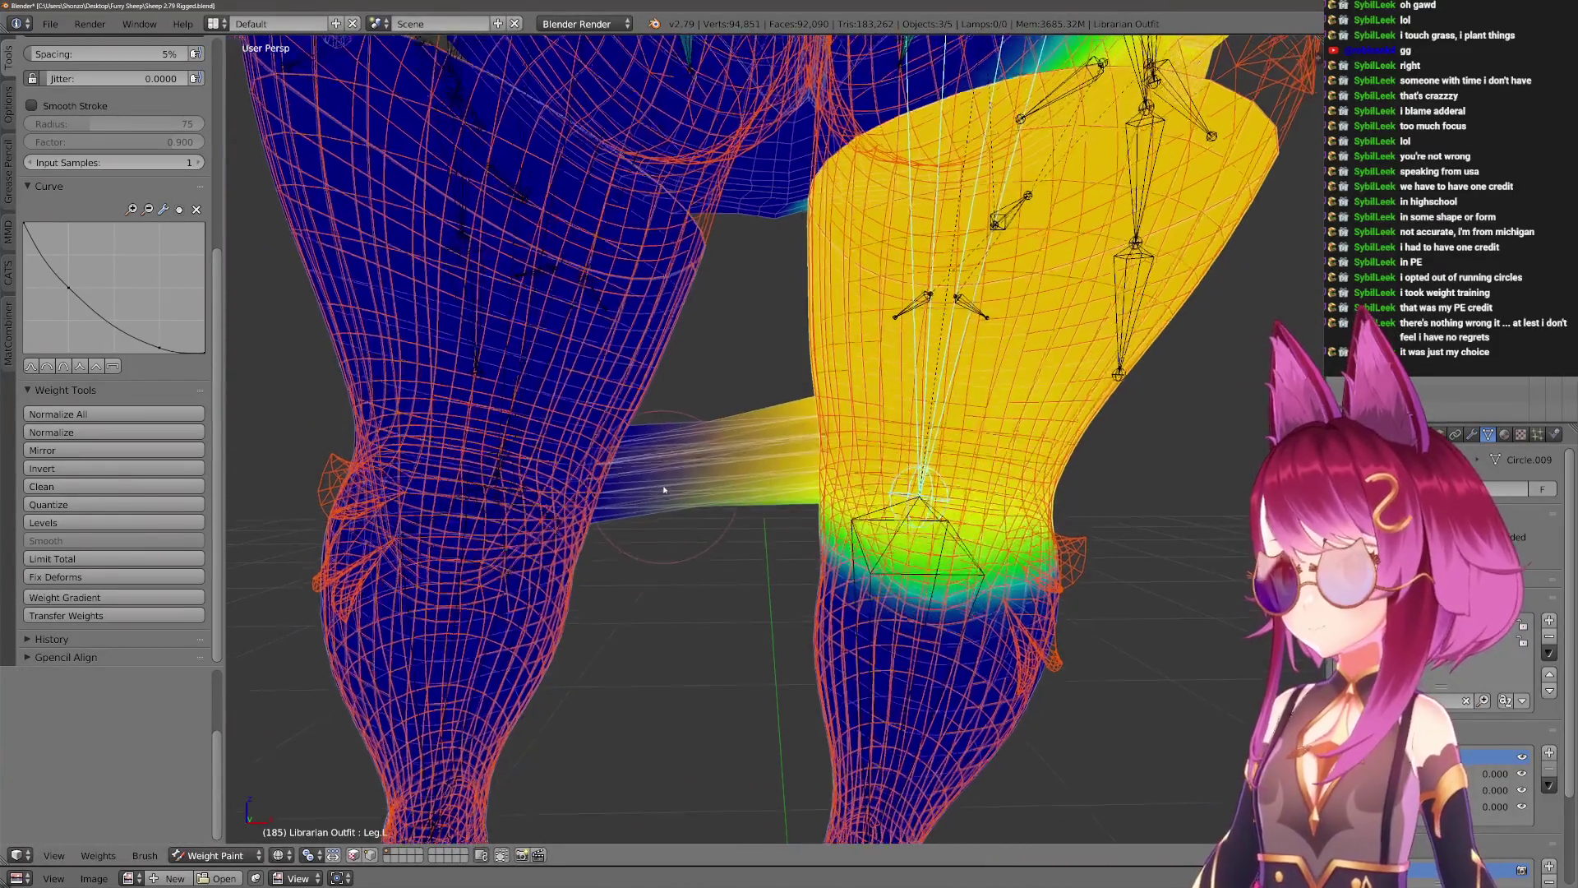
middle_click_drag(850, 492, 904, 493)
scroll(575, 406, "up", 6)
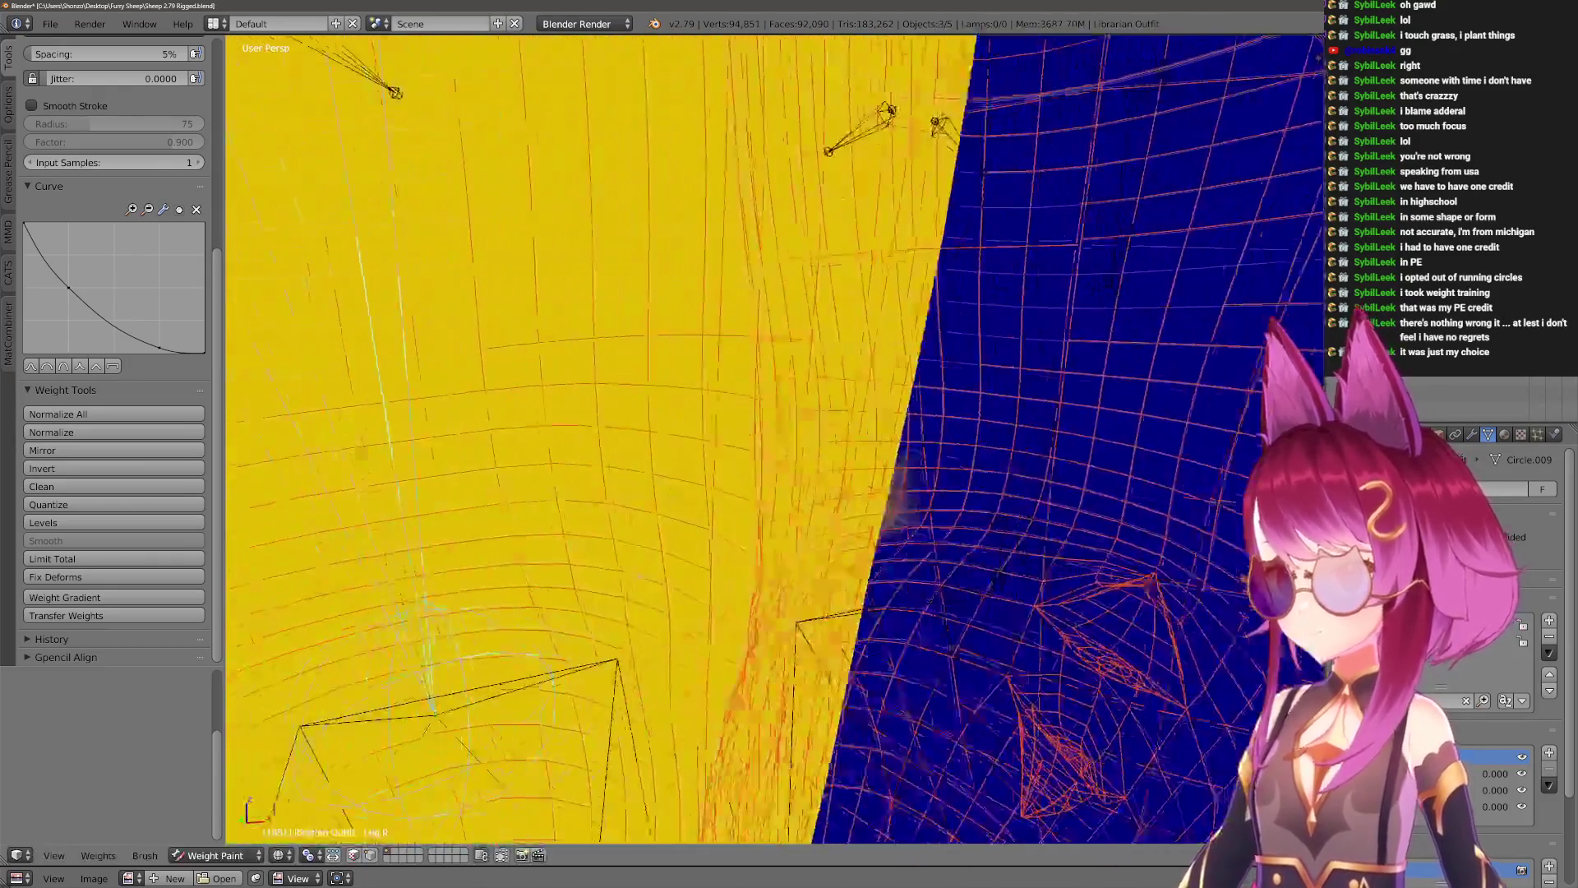
mouse_move(896, 493)
middle_mouse_down()
mouse_move(831, 493)
mouse_move(822, 461)
middle_mouse_up()
In Edit Mode, select the right-thigh edge loop and grow it into a wide band.
key("Tab")
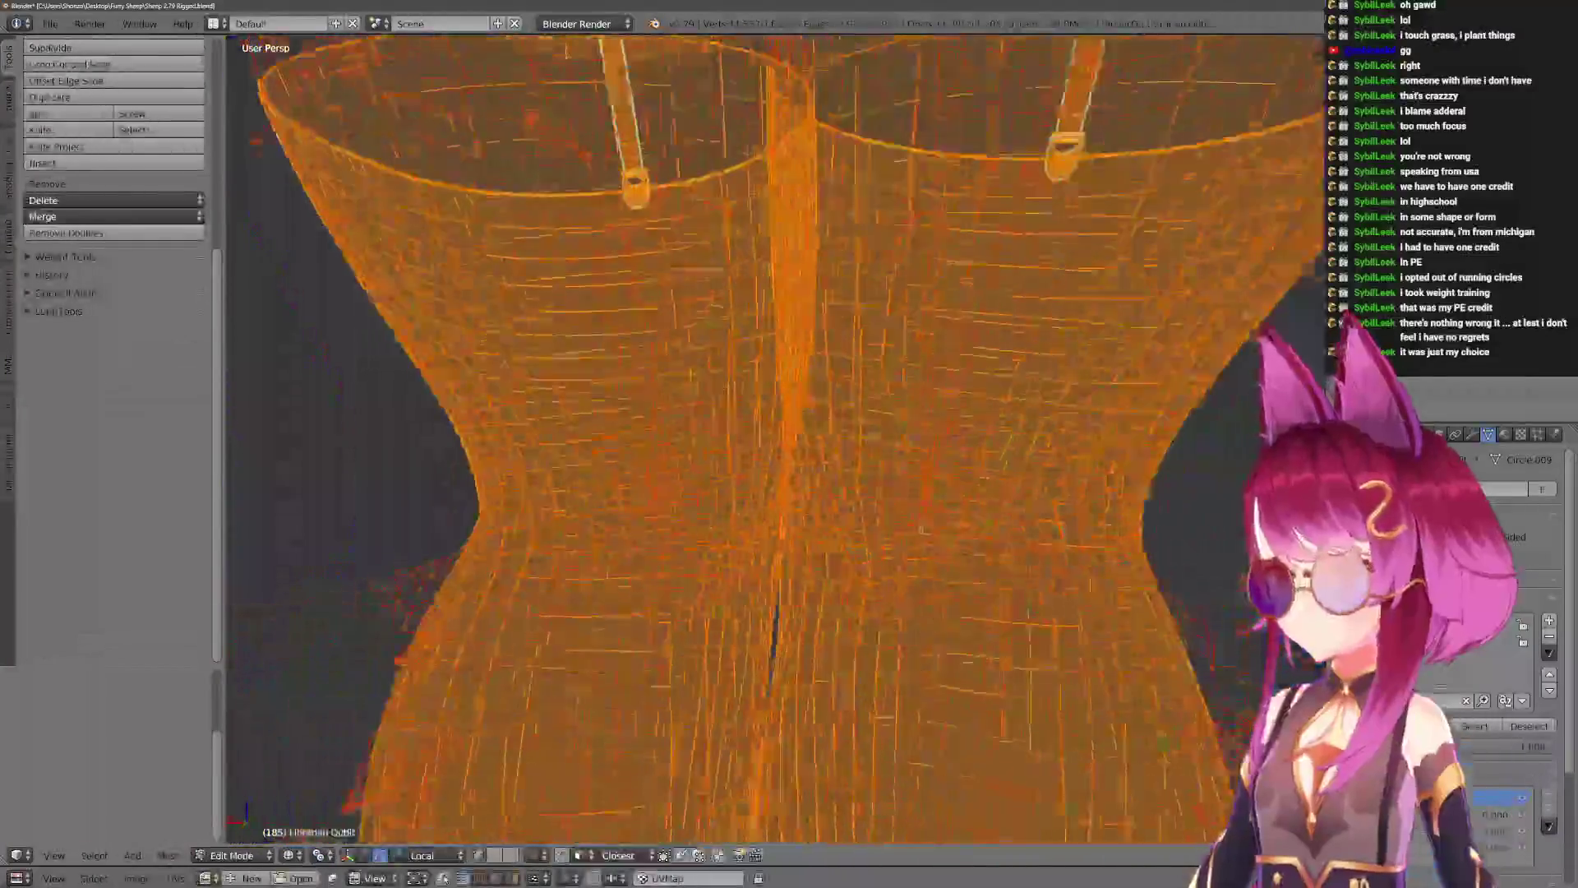
right_click(1159, 478, "alt")
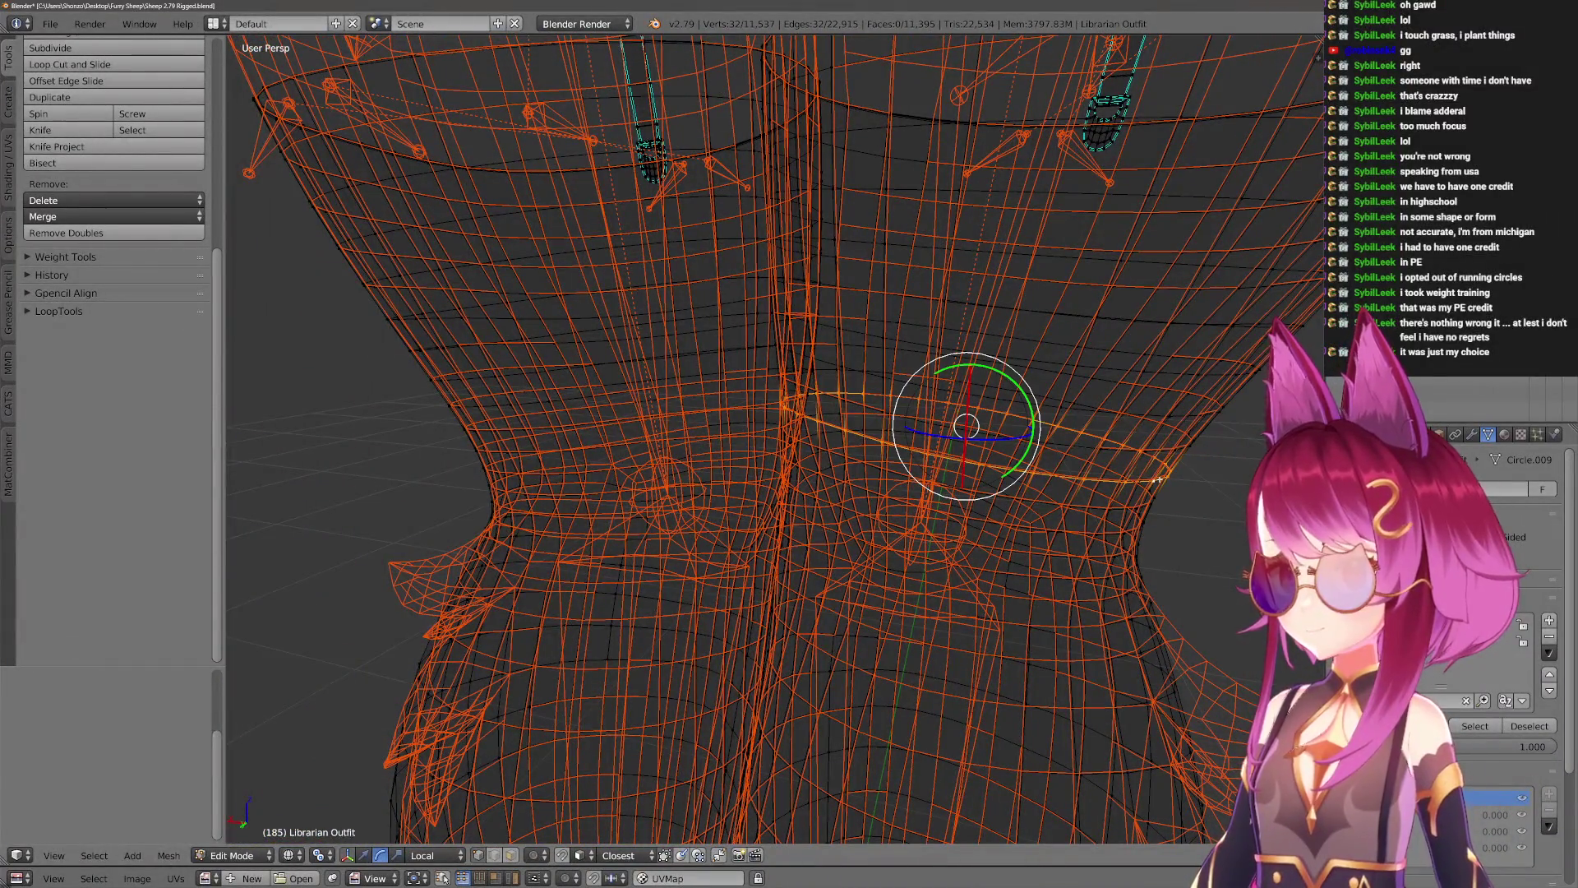
key("ctrl+KP_Add")
key("ctrl+KP_Add")
key("ctrl+KP_Add")
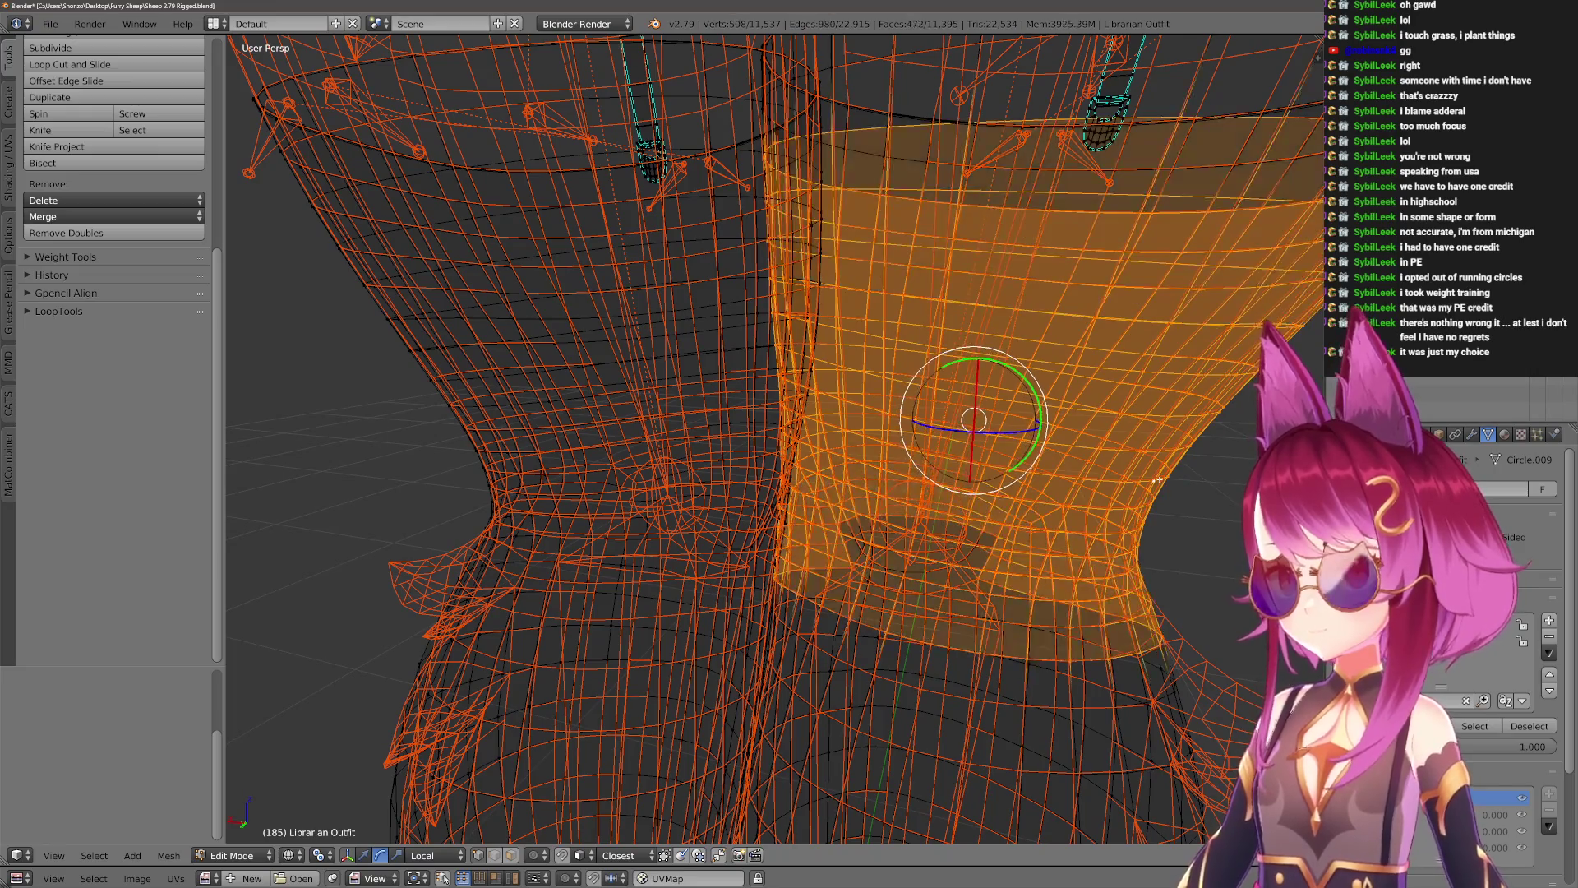
key("Tab")
mouse_move(1158, 480)
middle_mouse_down()
mouse_move(986, 443)
mouse_move(830, 455)
middle_mouse_up()
scroll(819, 452, "down", 5)
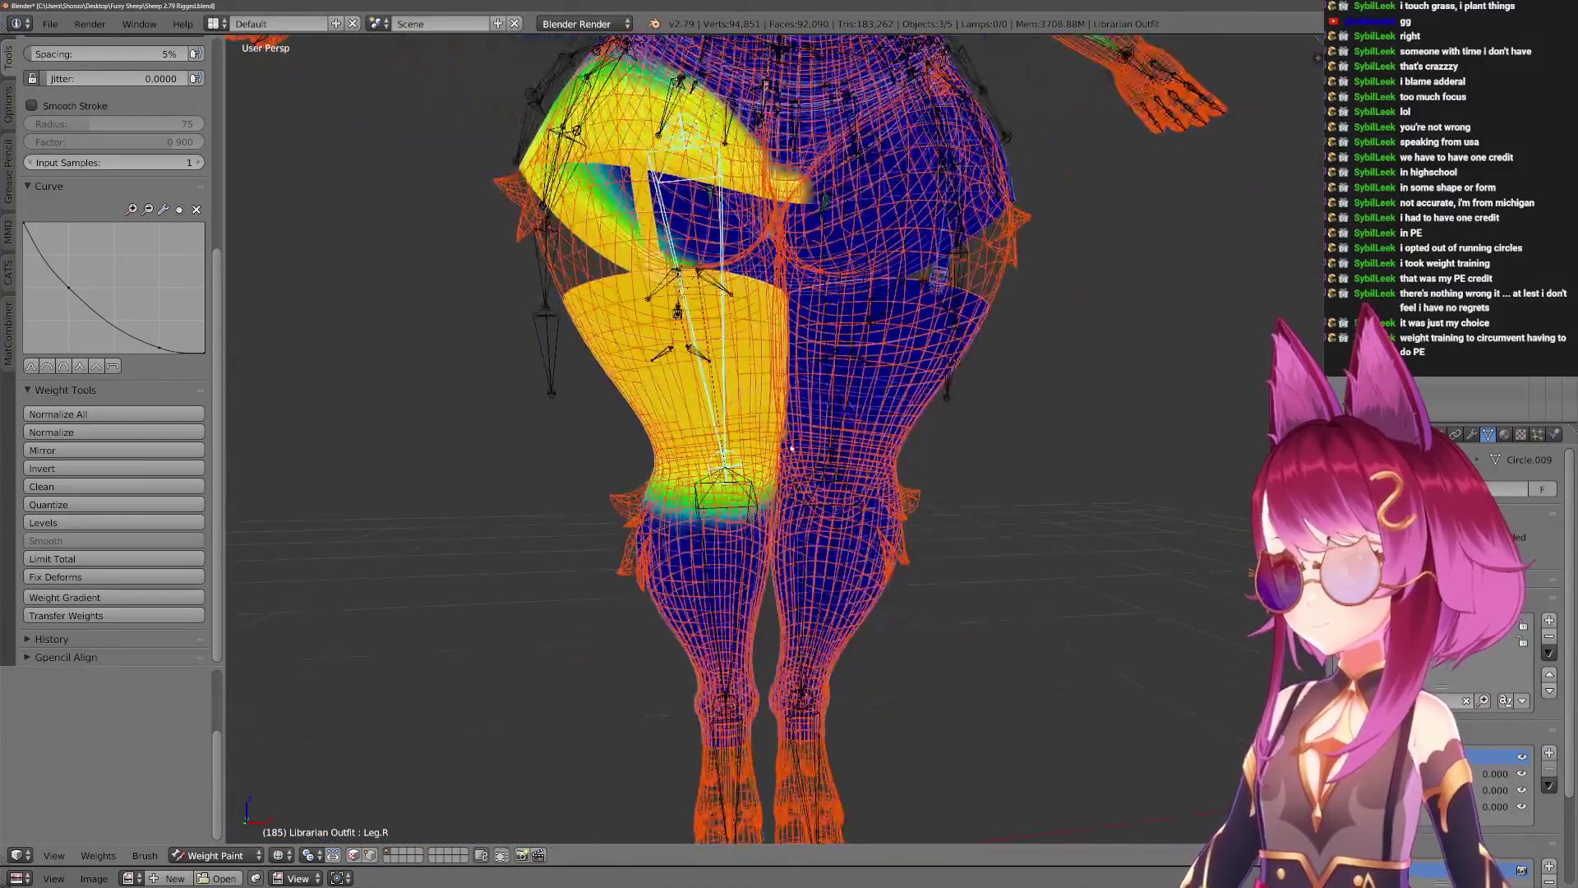
Reselect the armature together with the Librarian Outfit and return to Weight Paint.
key("ctrl+Tab")
right_click(767, 413)
key("ctrl+Tab")
key("ctrl+Tab")
right_click(783, 481)
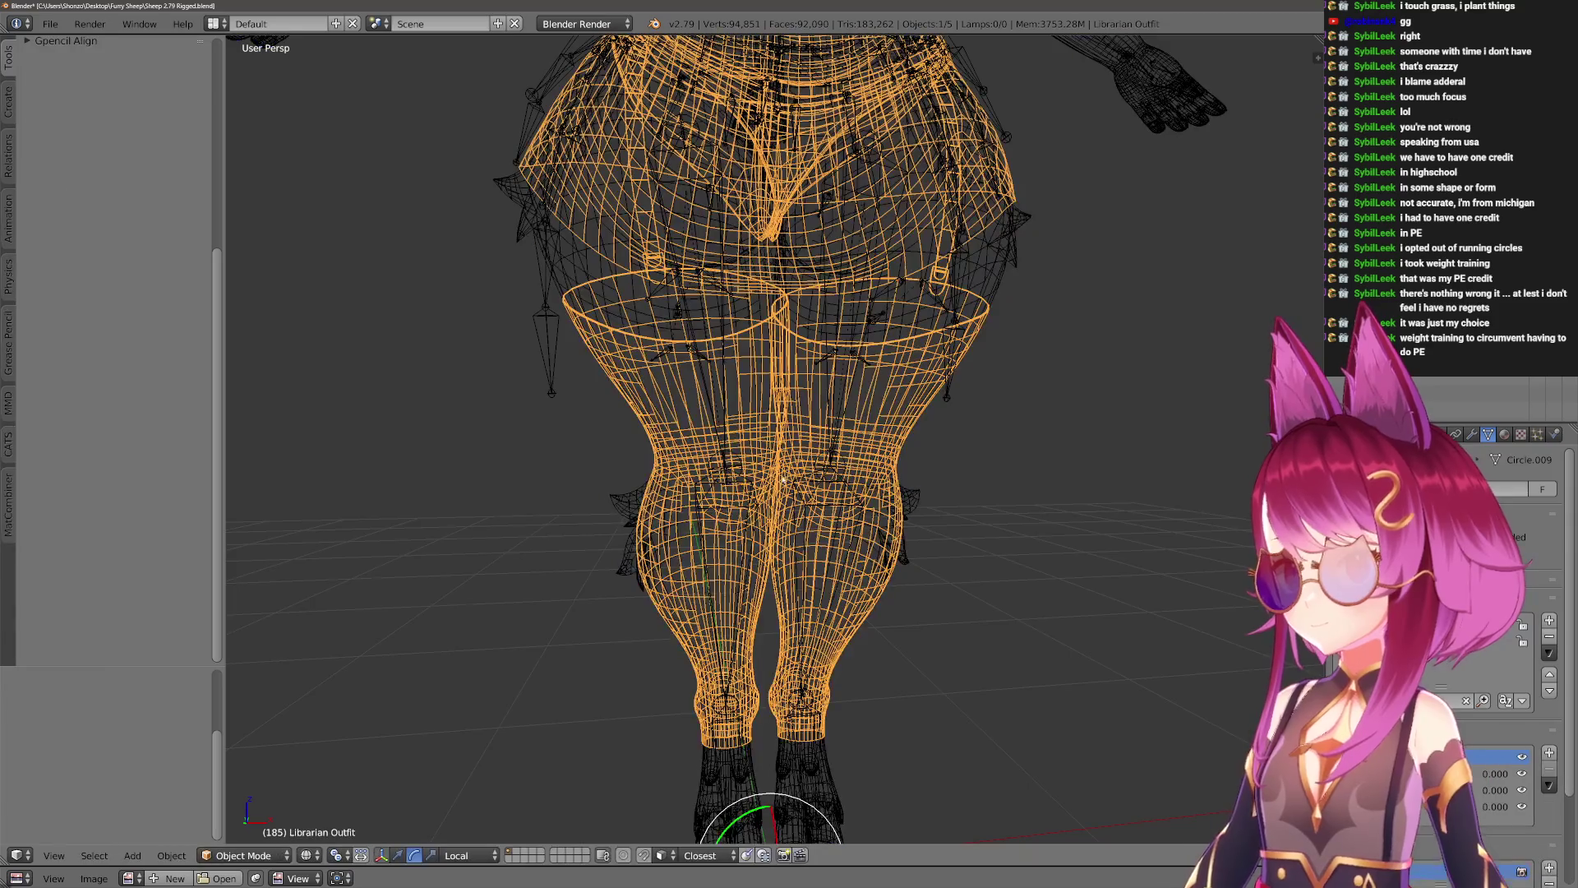
key("ctrl+Tab")
scroll(804, 470, "up", 3)
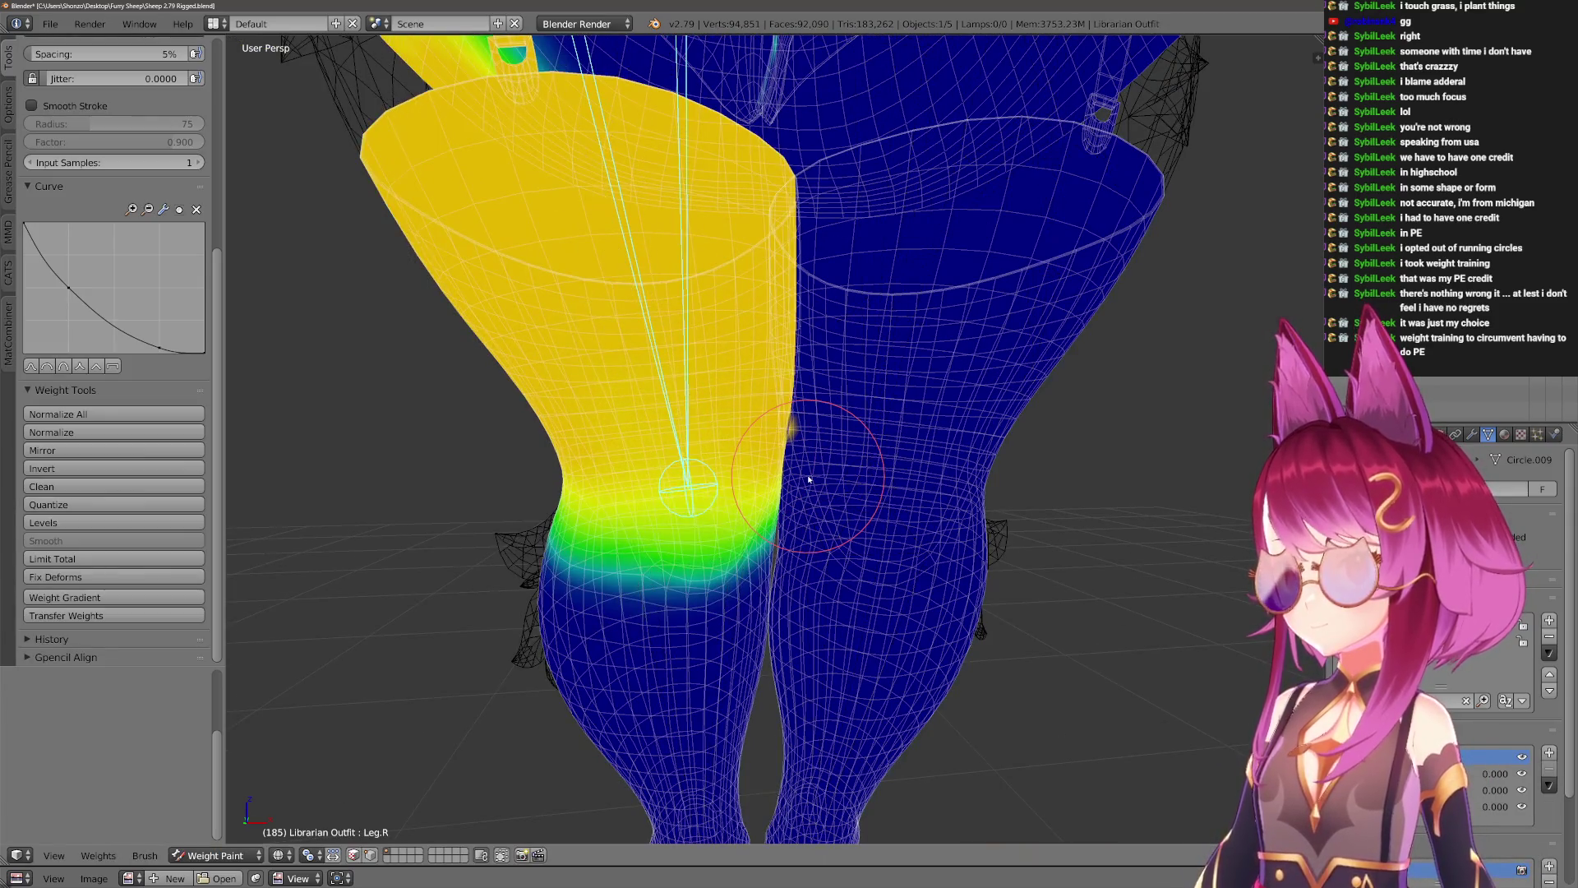
key("ctrl+Tab")
right_click(822, 476)
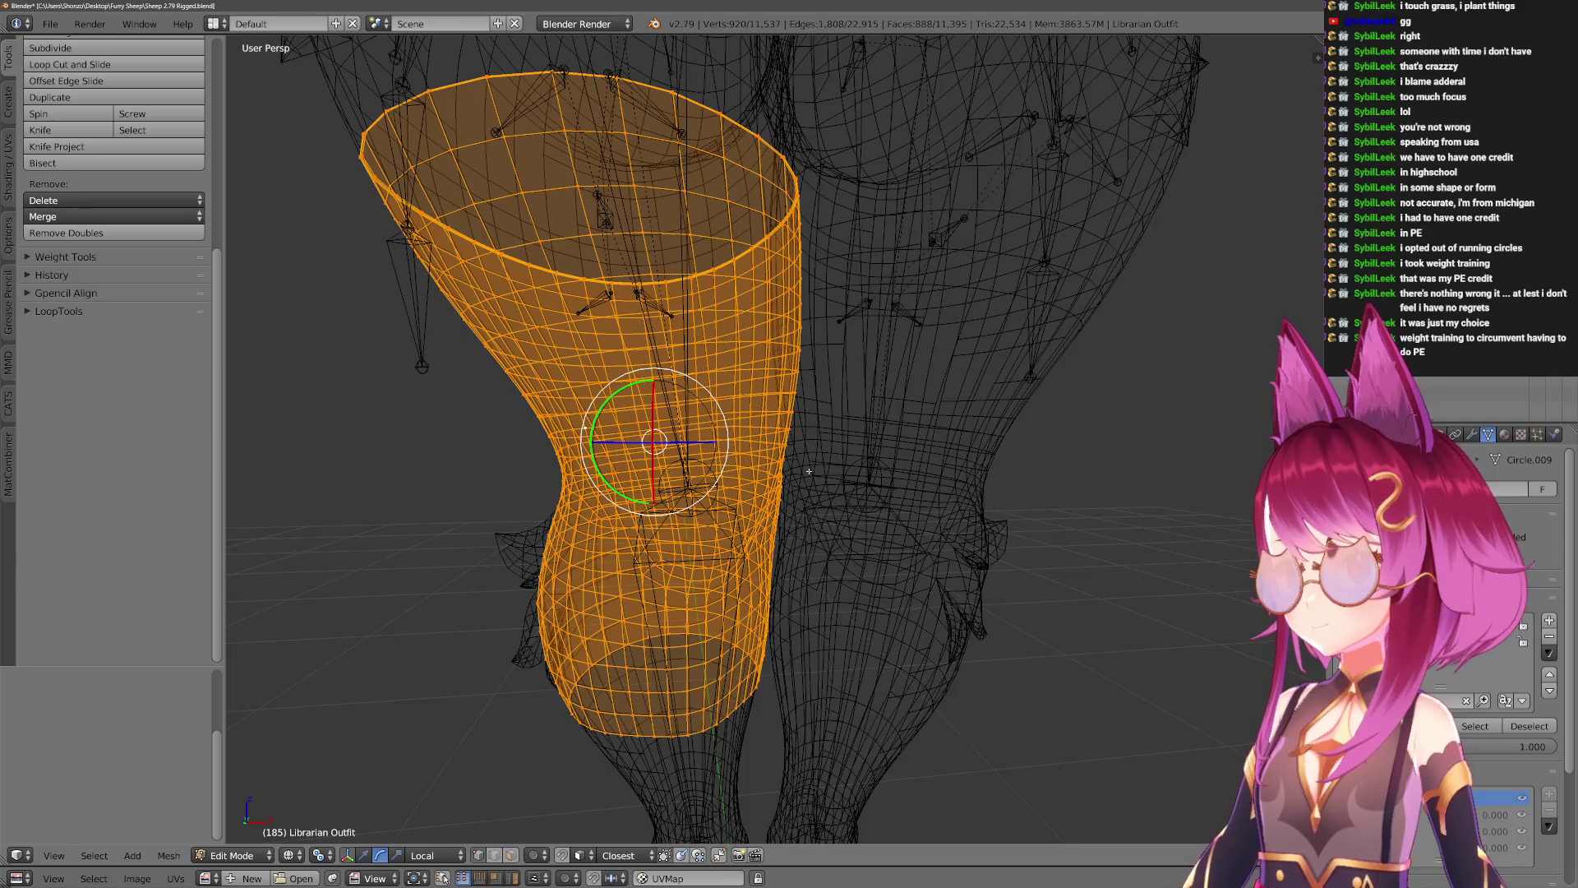
key("ctrl+Tab")
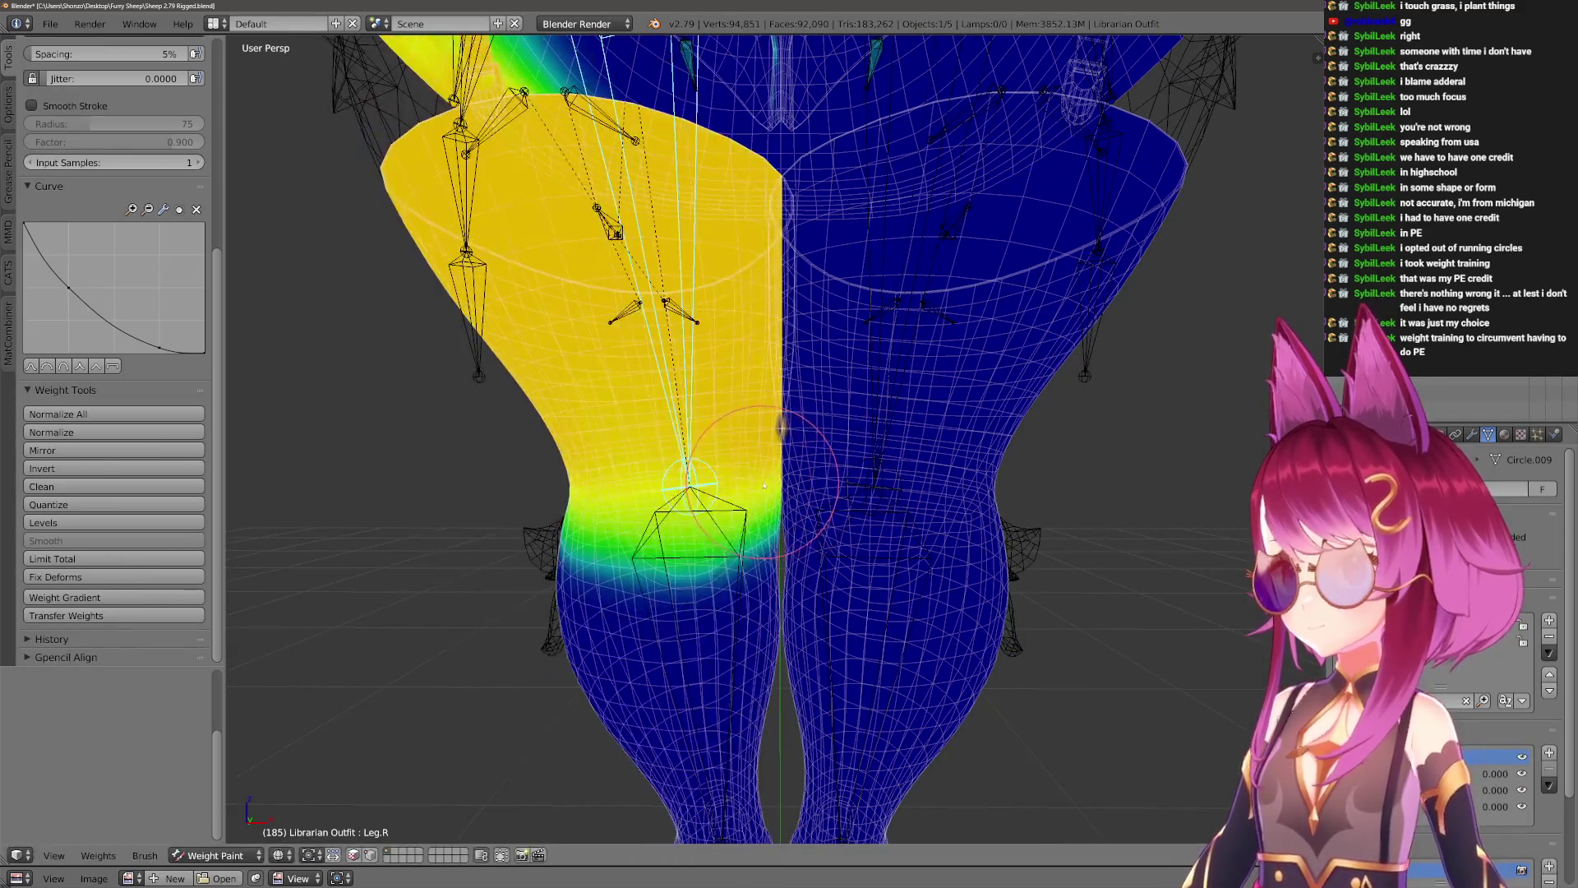
Enable the face mask and paint a low-weight patch on the thigh near the knee.
key("v")
left_click_drag(851, 485, 781, 460)
scroll(822, 485, "up", 3)
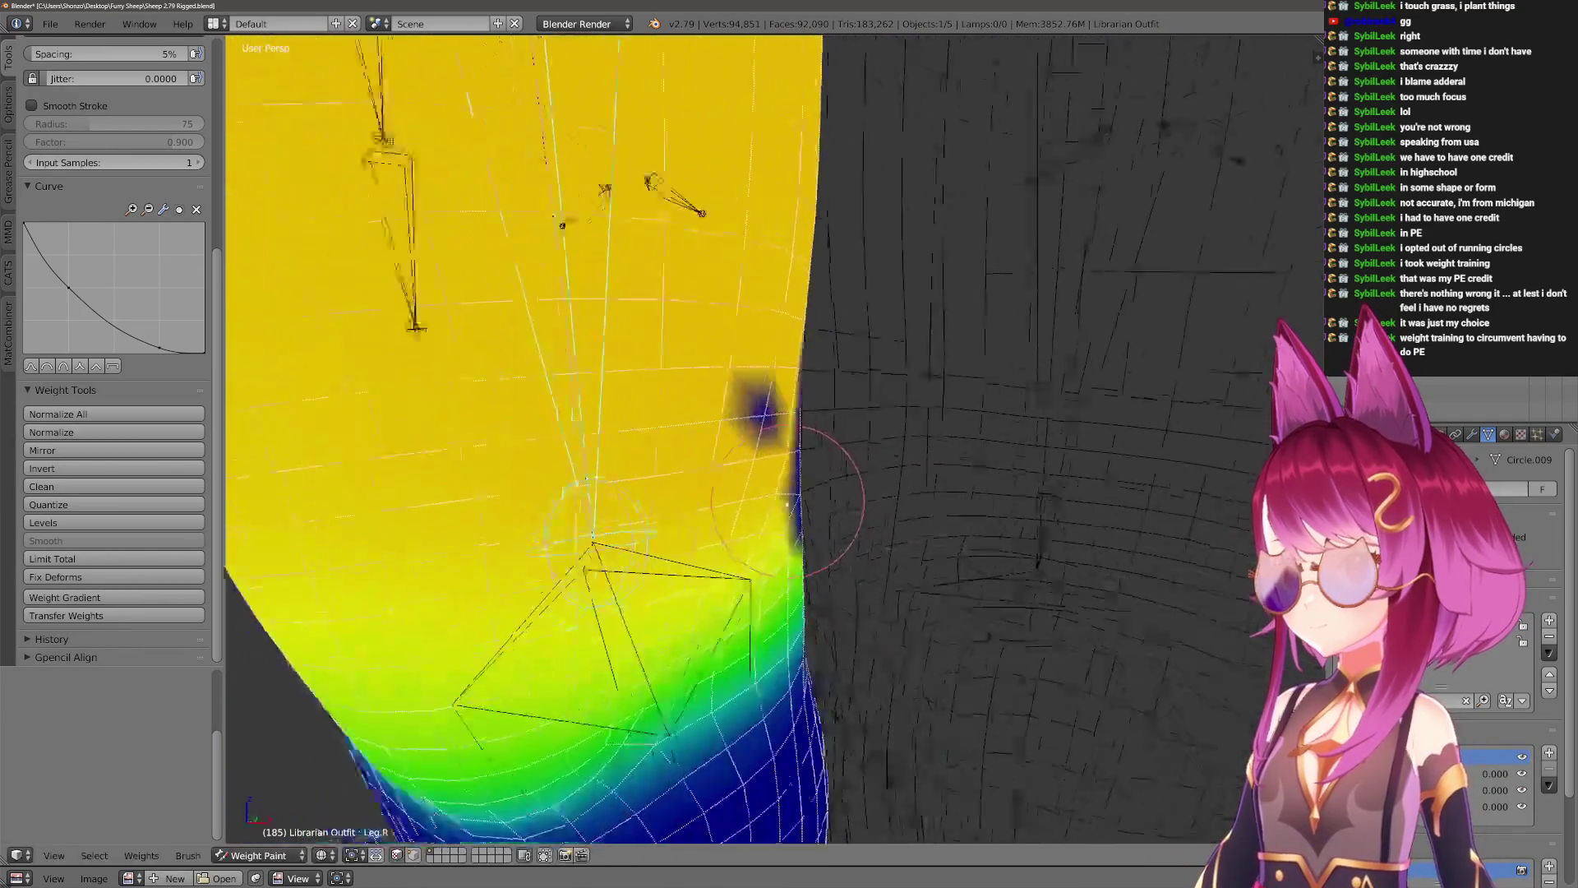
Paint more low weight near the knee, then switch to the Mix draw brush at weight 0.8.
left_click_drag(649, 394, 739, 427)
left_click_drag(822, 543, 822, 346)
mouse_move(894, 342)
middle_mouse_down()
mouse_move(846, 377)
mouse_move(740, 411)
middle_mouse_up()
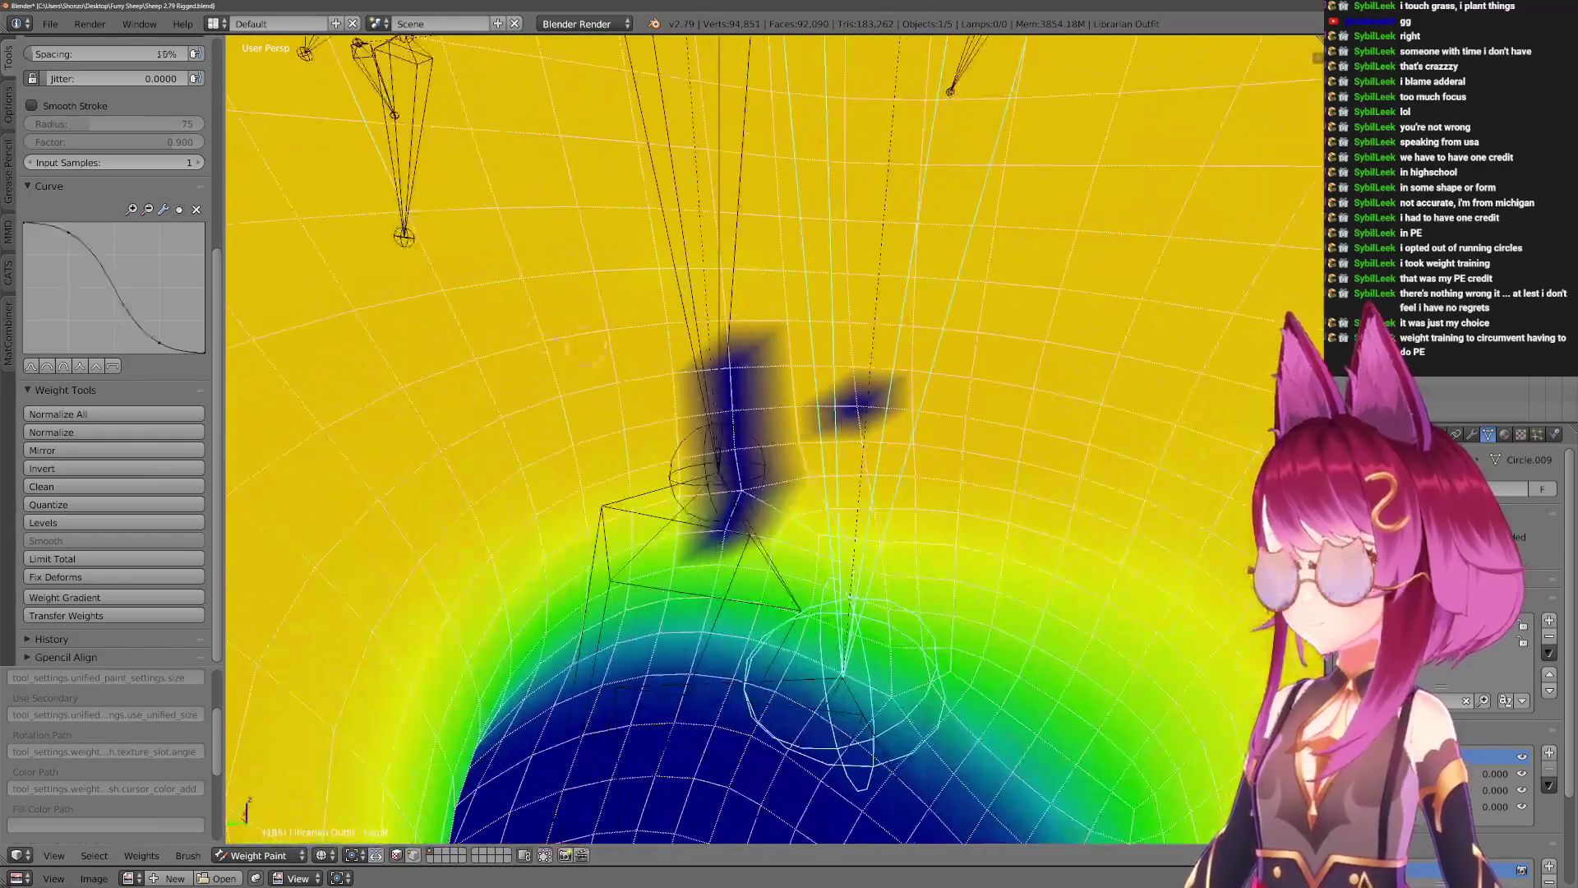
scroll(183, 232, "up", 5)
scroll(182, 233, "up", 4)
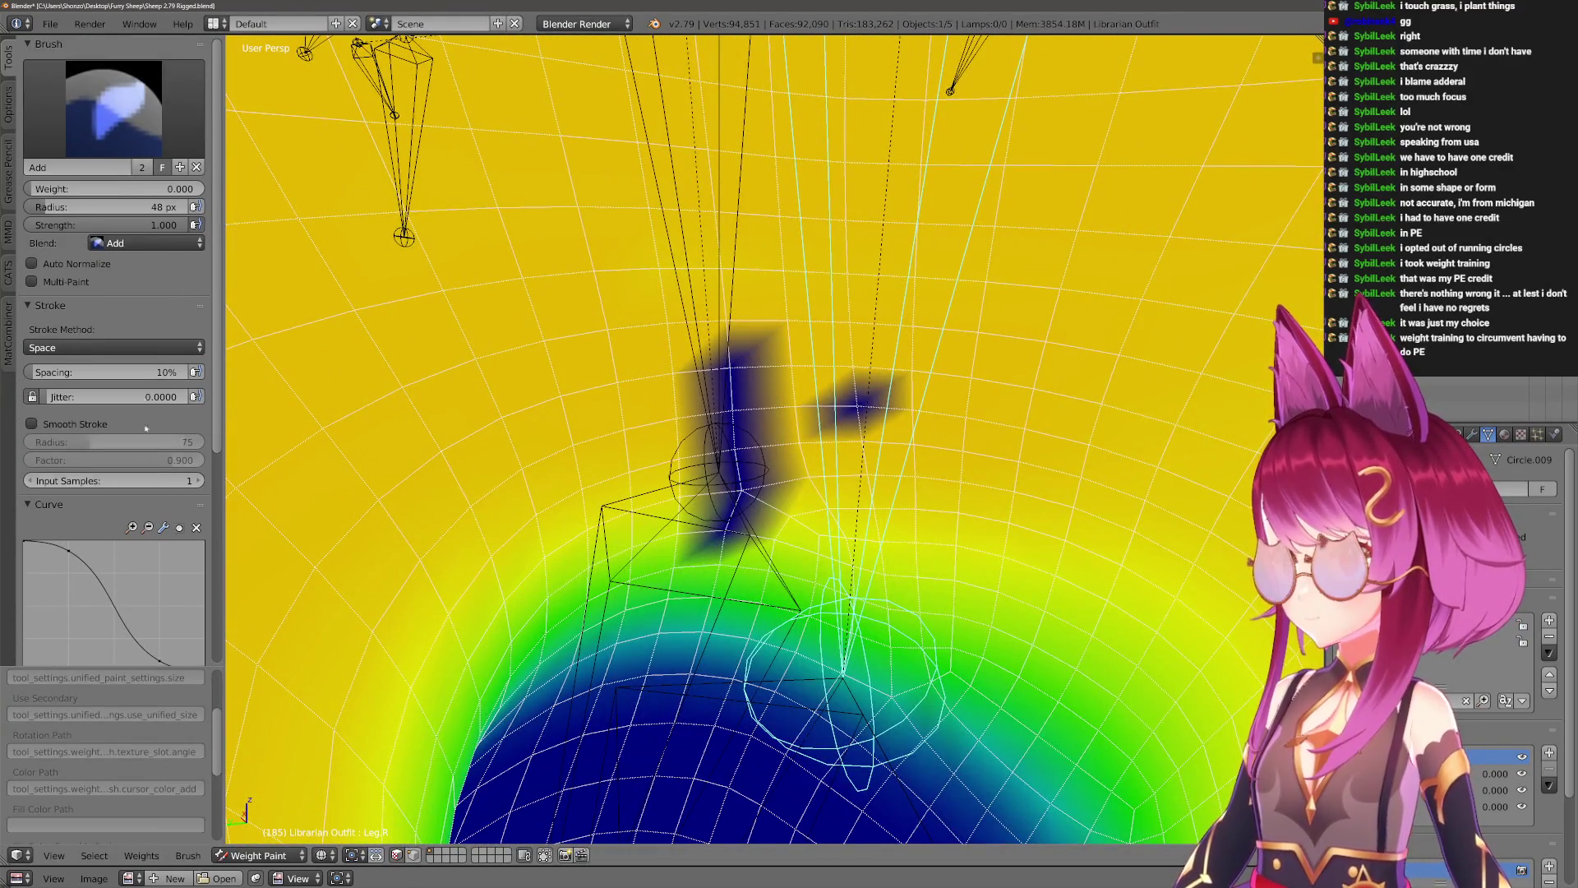
key("1")
left_click_drag(32, 188, 168, 188)
scroll(124, 411, "down", 3)
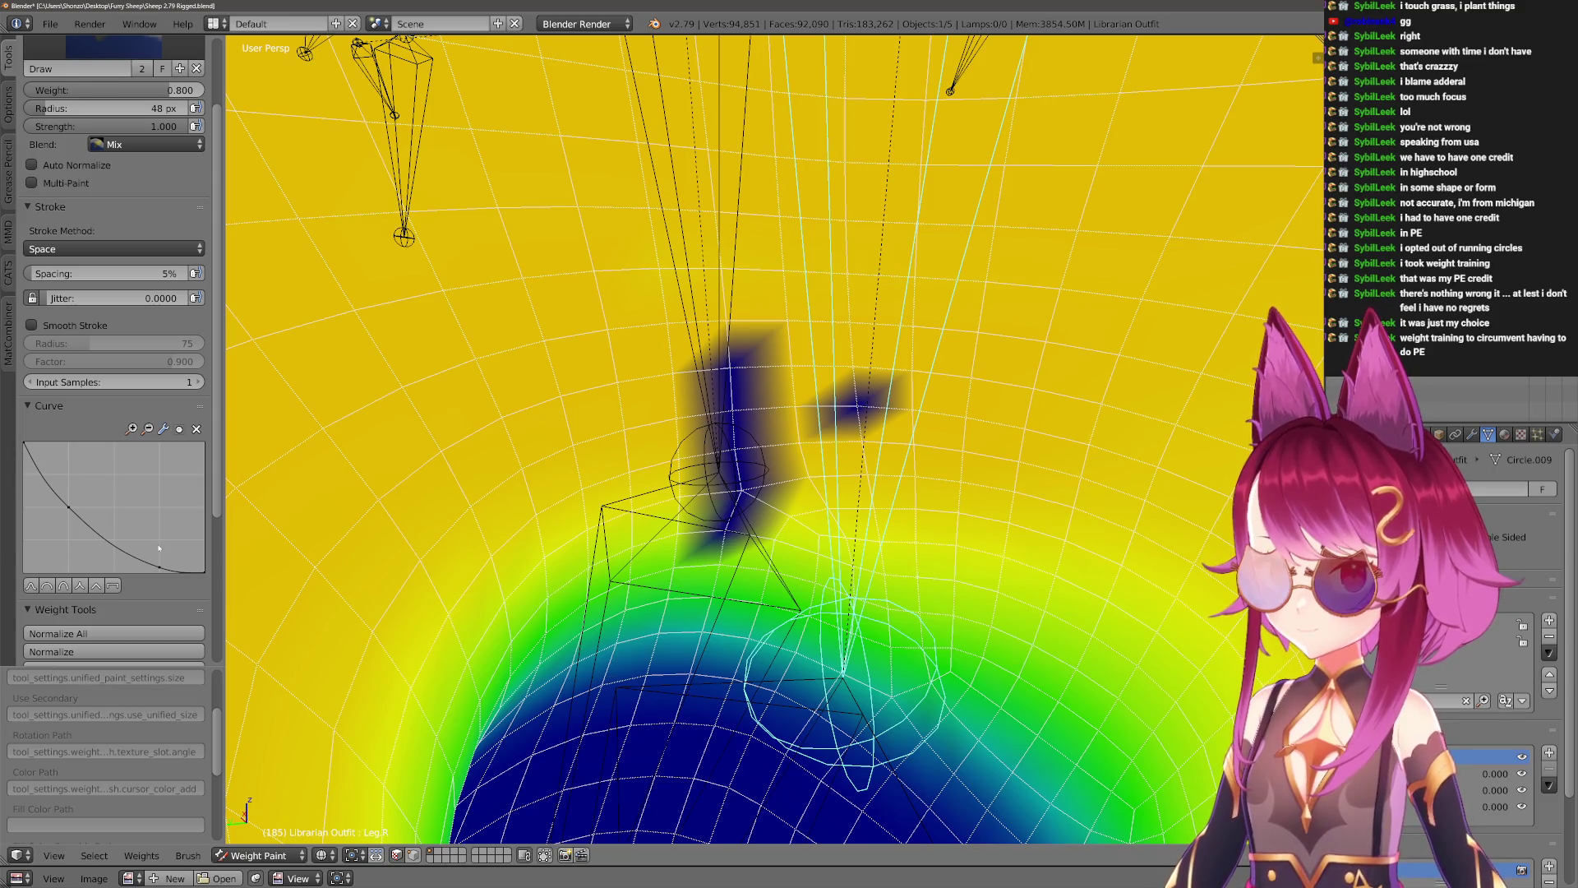
Undo the six stray dark-blue weight strokes on the thigh.
middle_click_drag(579, 523, 789, 494)
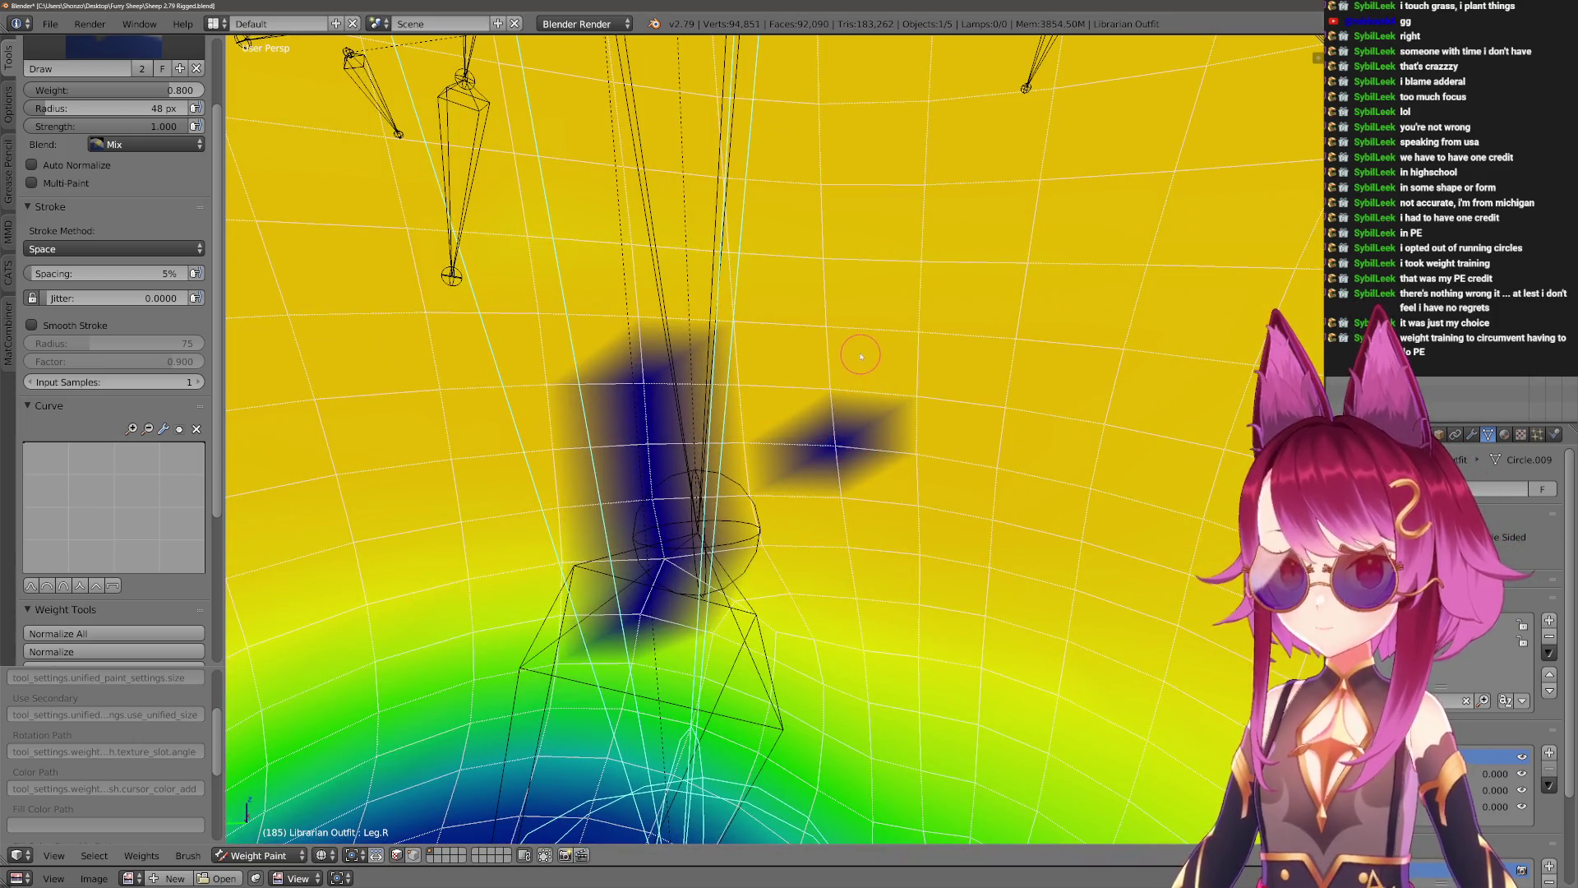
middle_click_drag(851, 343, 845, 355)
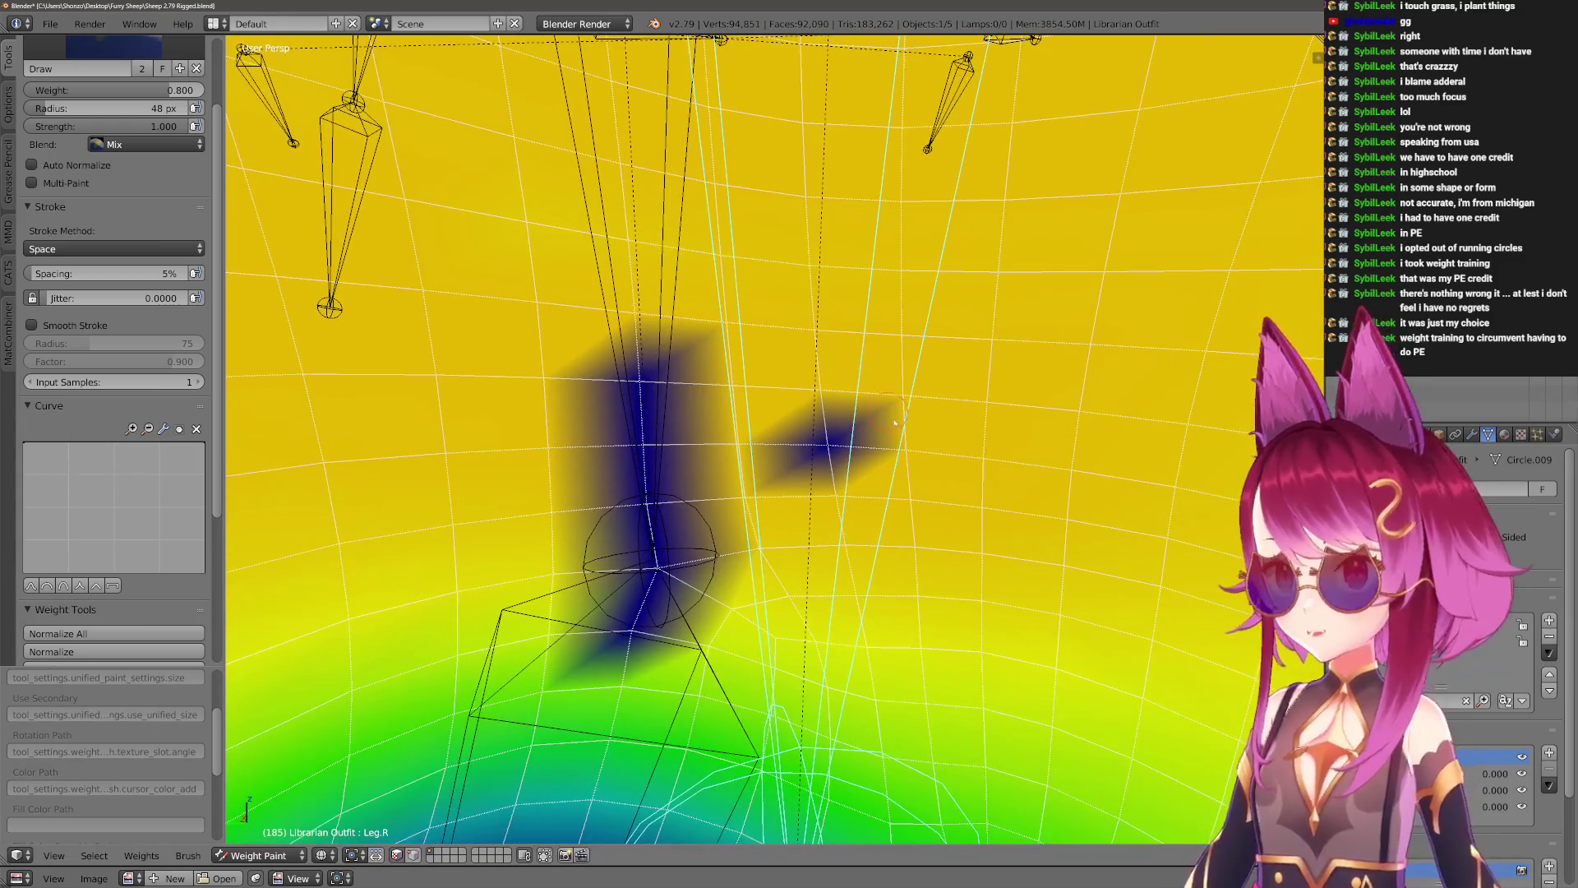
scroll(142, 333, "up", 3)
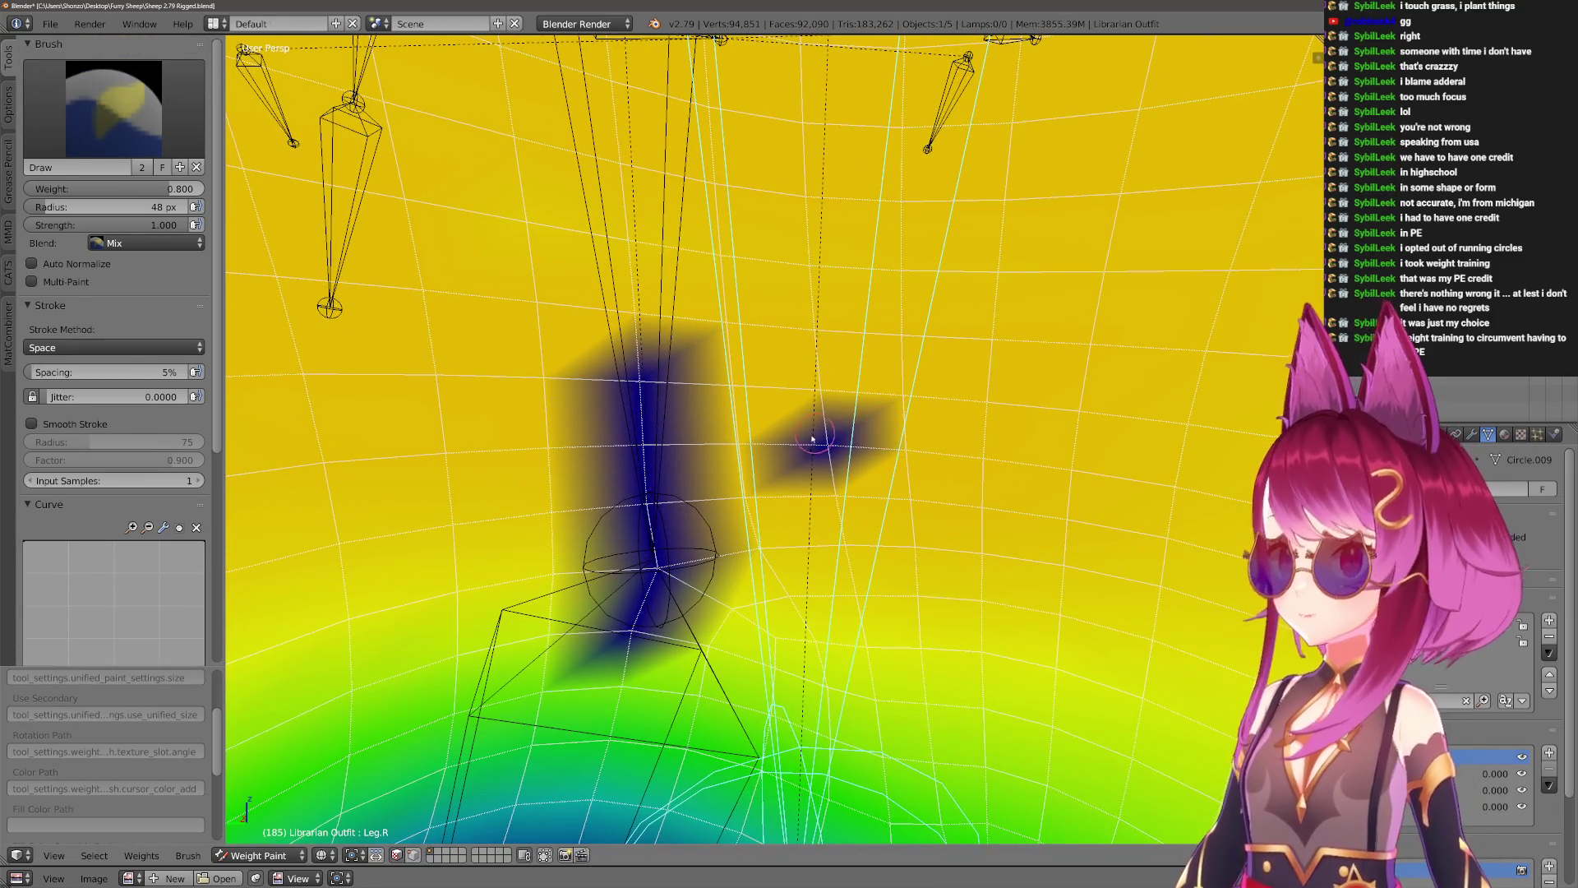
key("ctrl+z")
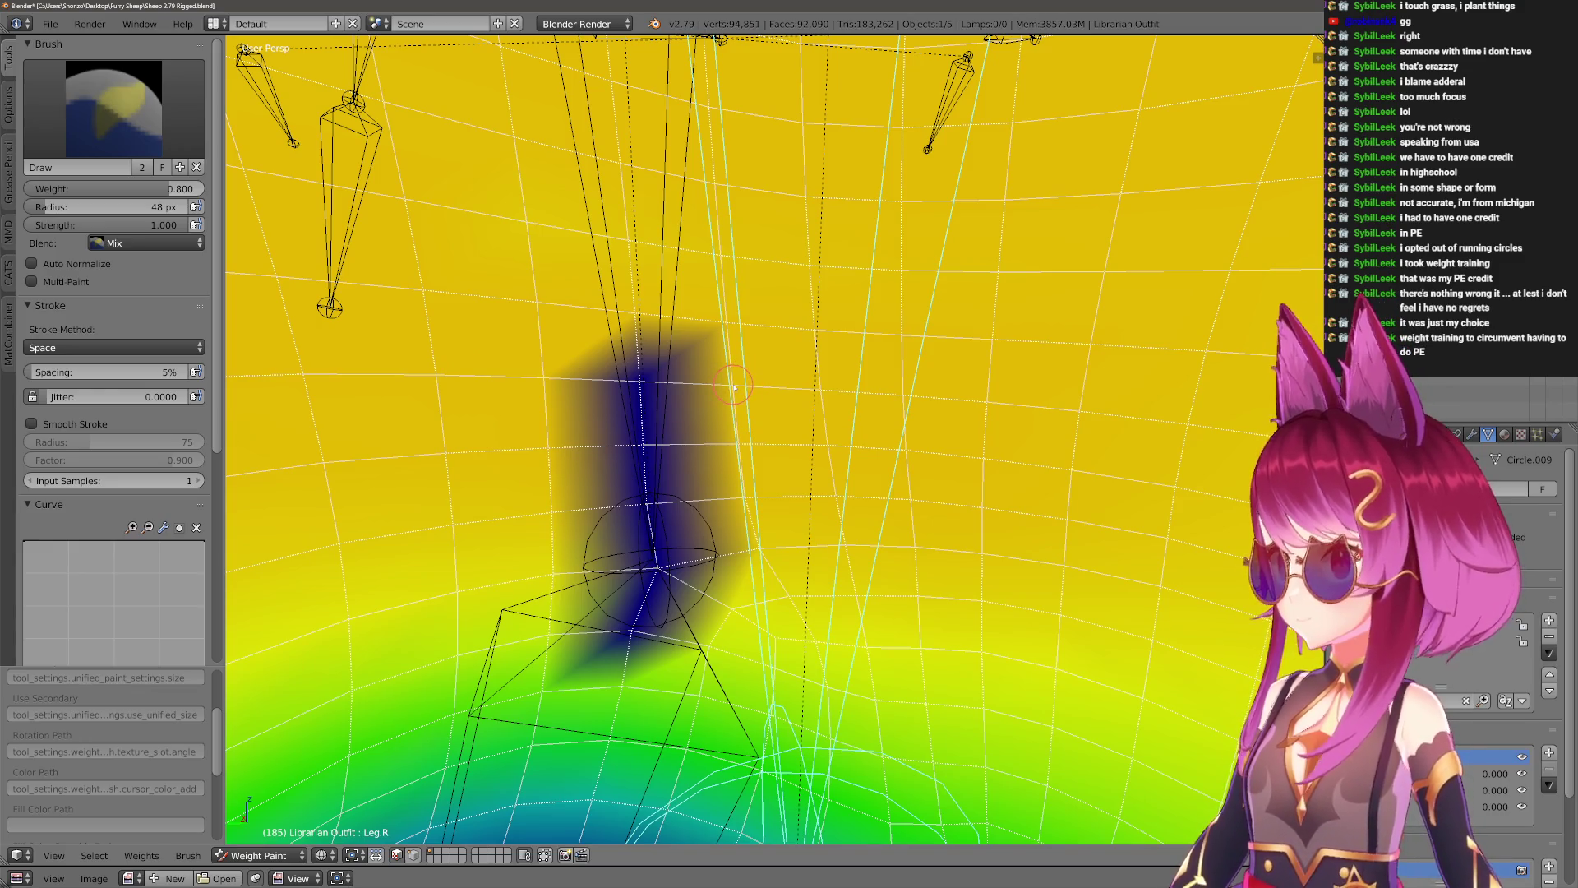
key("ctrl+z")
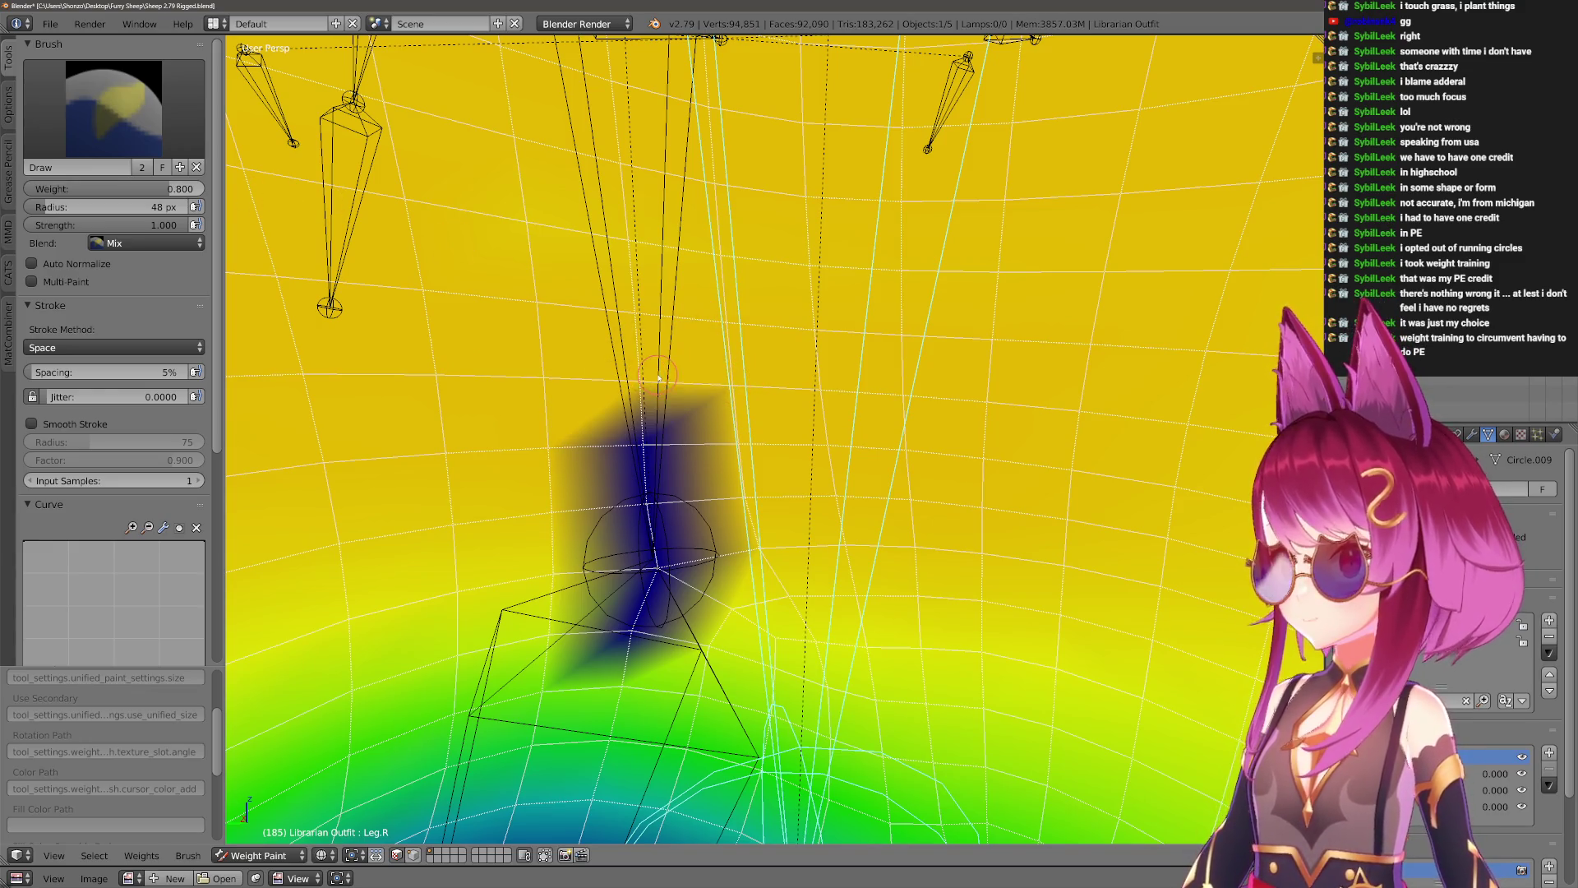
key("ctrl+z")
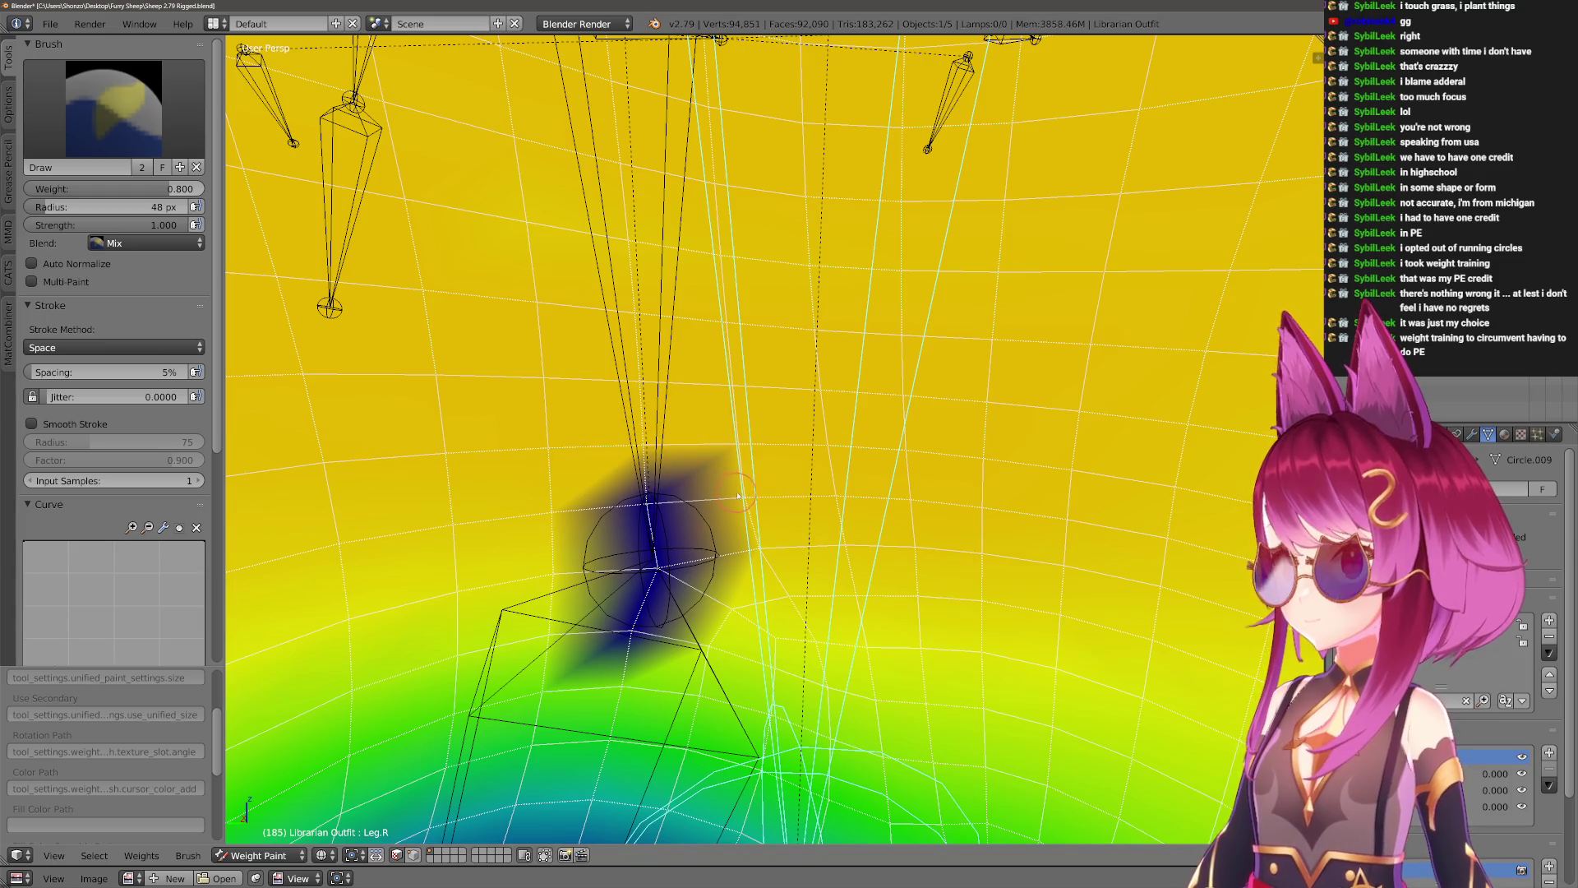
key("ctrl+z")
middle_click_drag(738, 496, 568, 472)
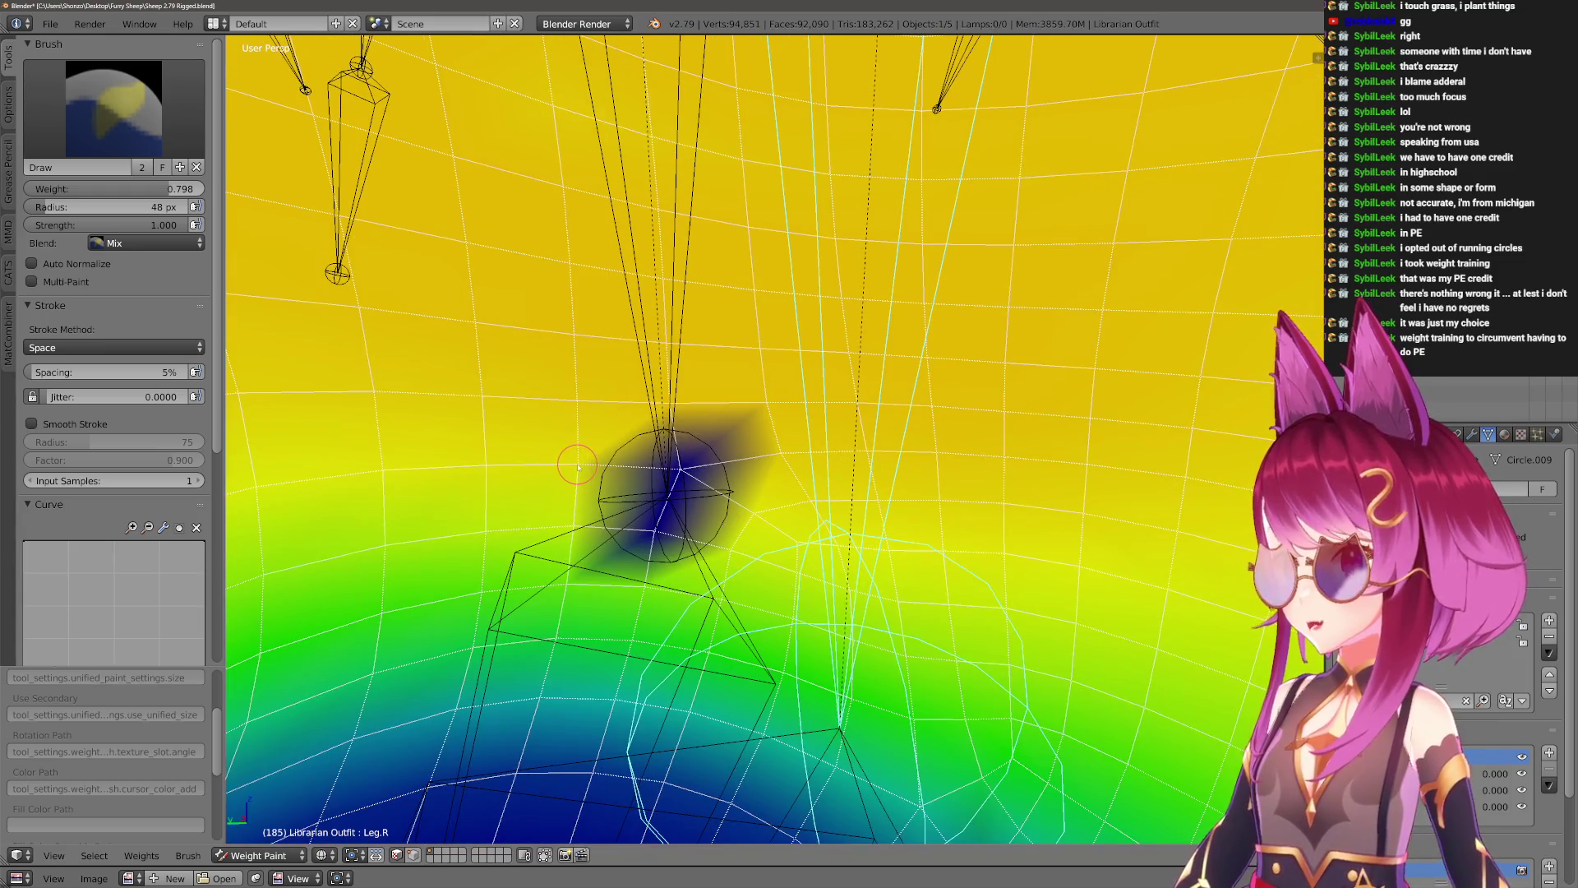
key("ctrl+z")
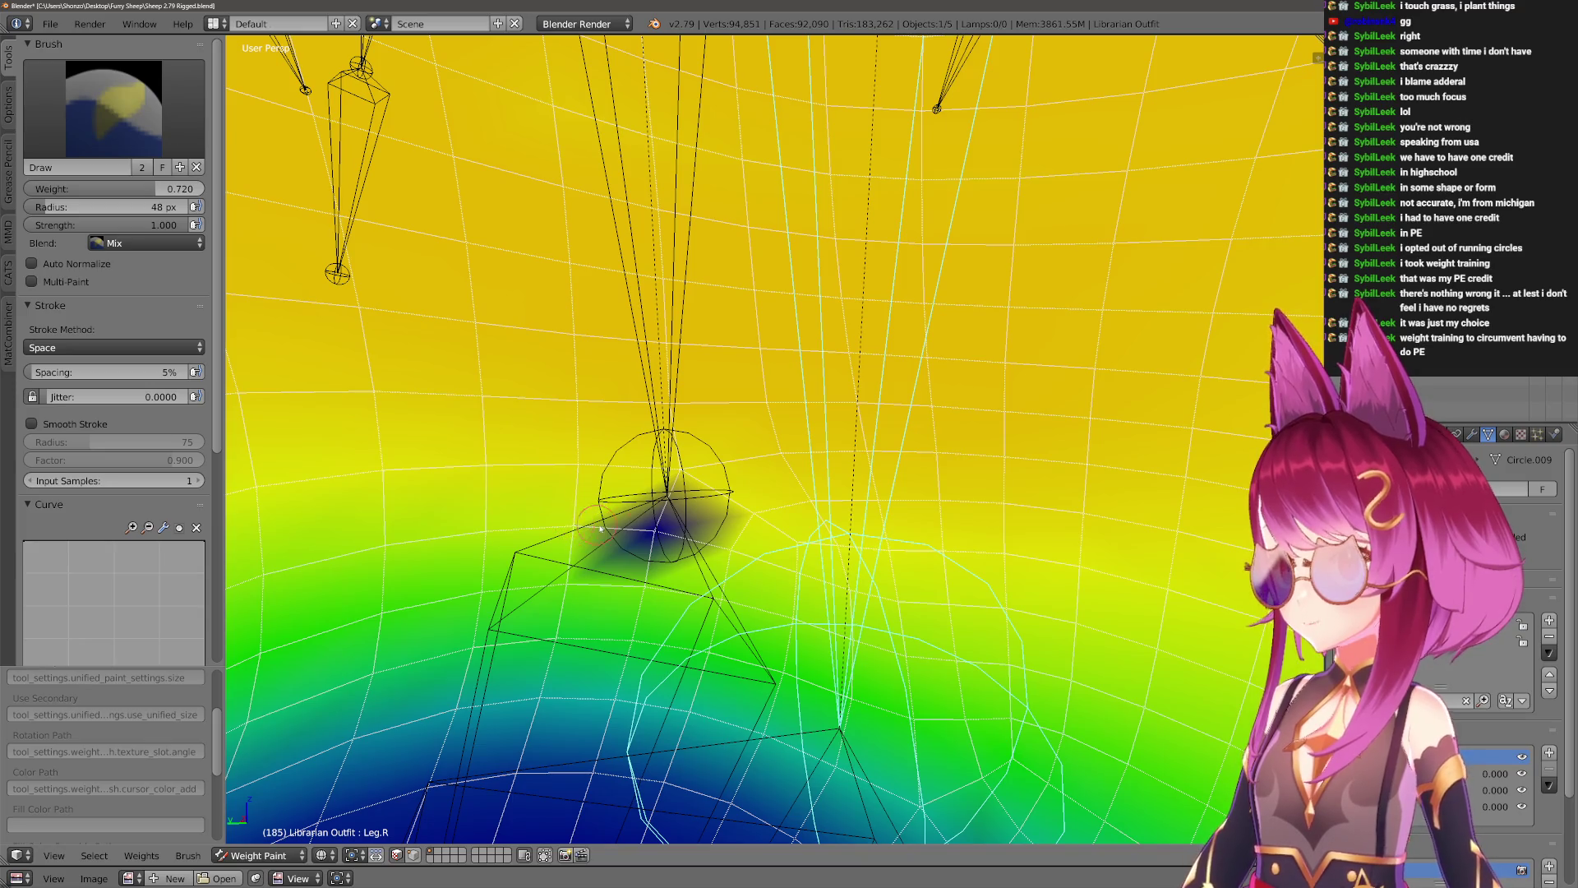
key("ctrl+z")
mouse_move(660, 535)
middle_mouse_down()
mouse_move(727, 536)
mouse_move(674, 402)
middle_mouse_up()
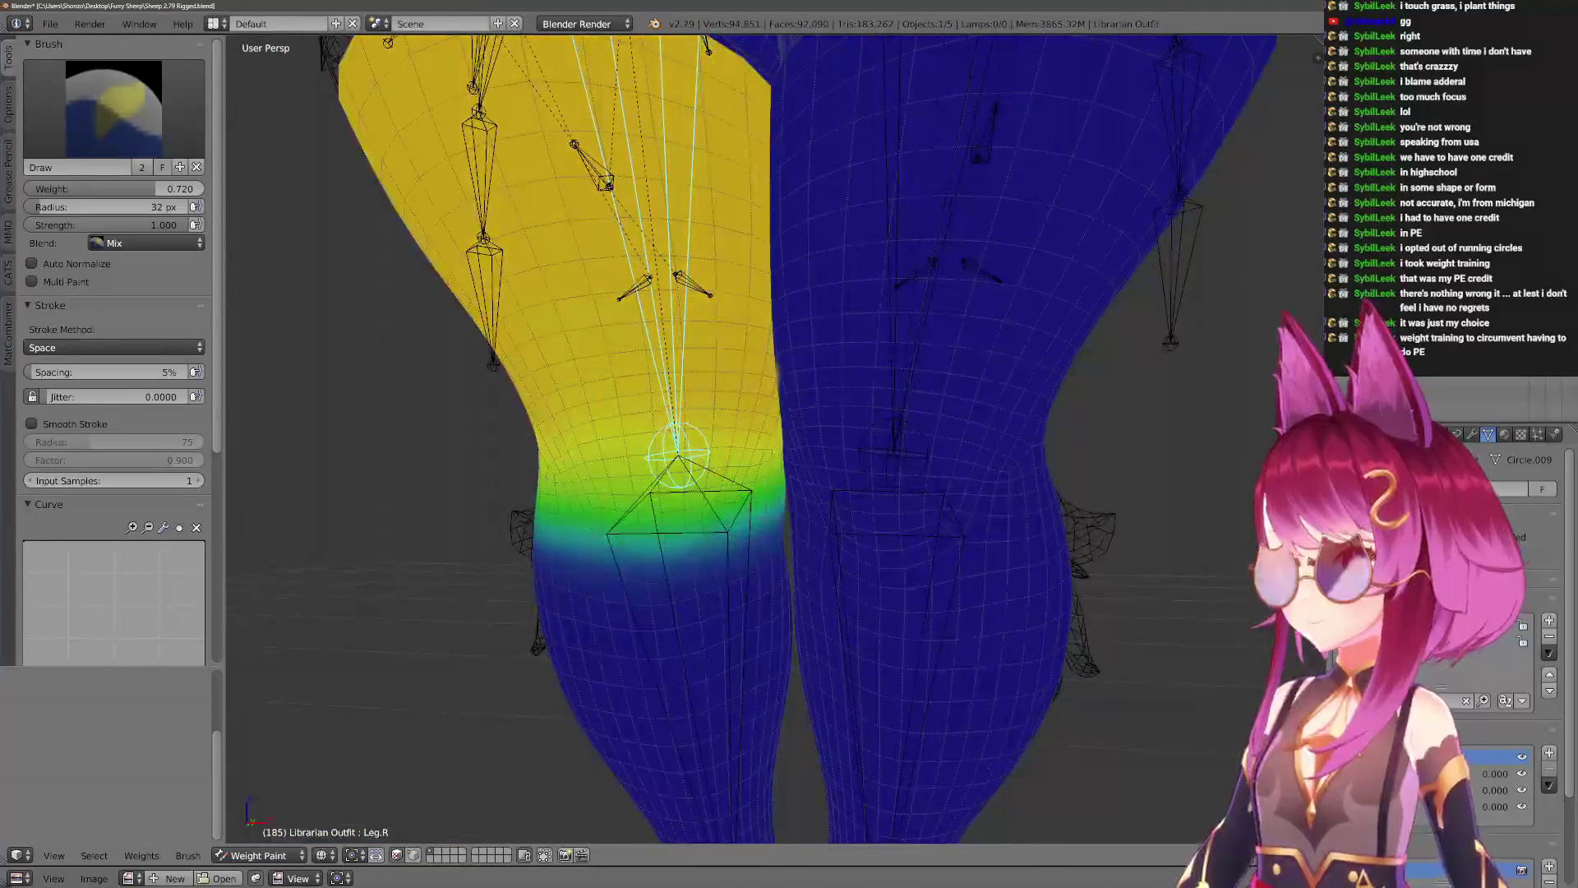
Turn off the face mask, test-rotate the leg bone and cancel, then choose the Subtract brush.
key("m")
key("r")
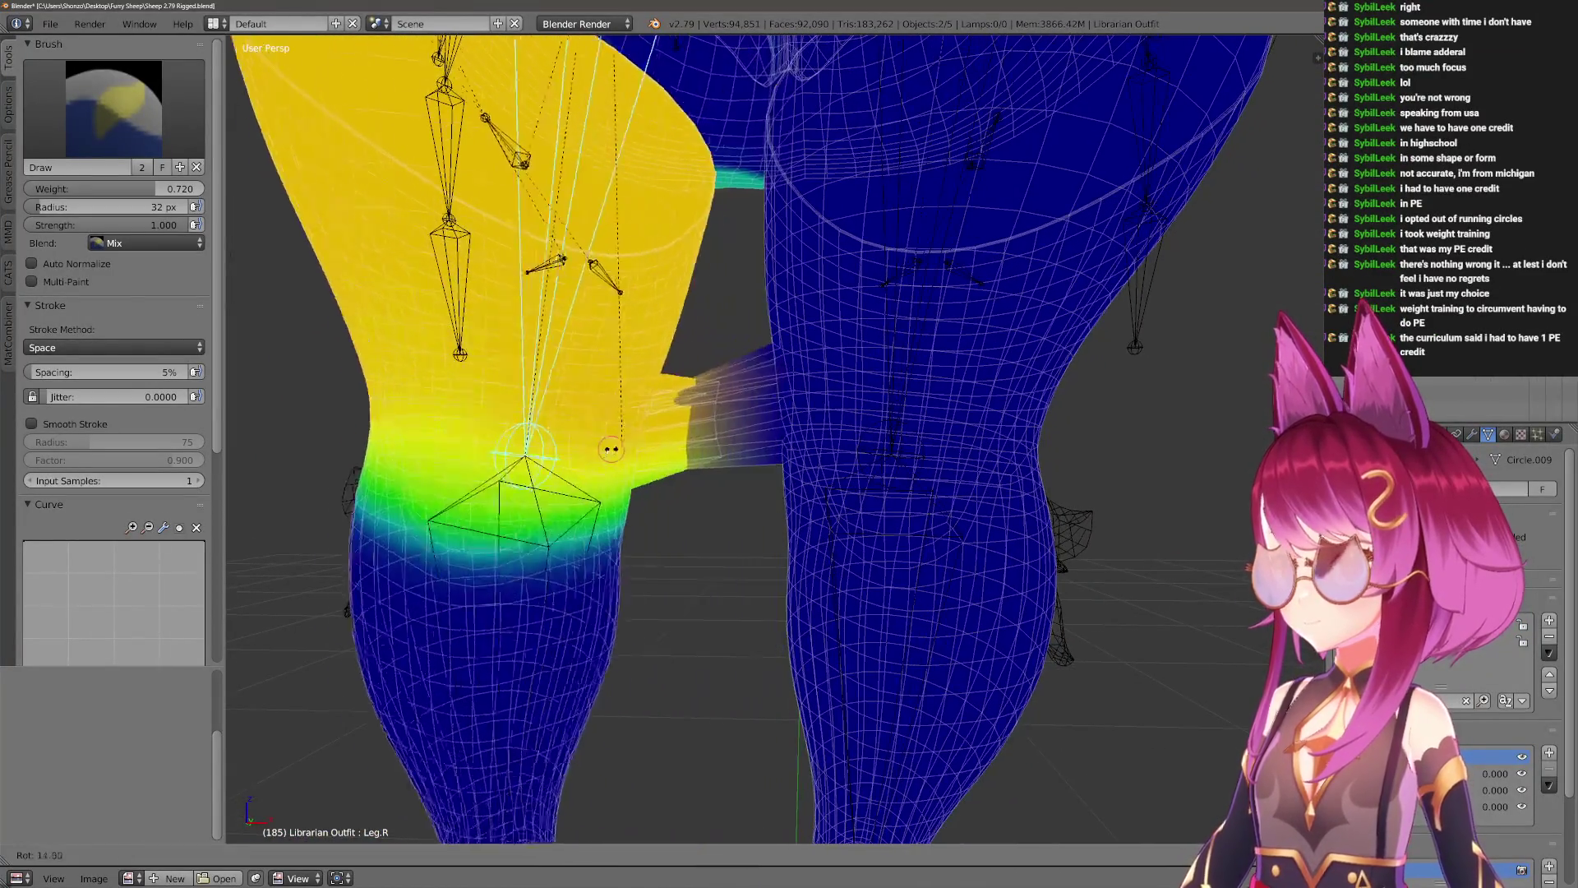
right_click(708, 480)
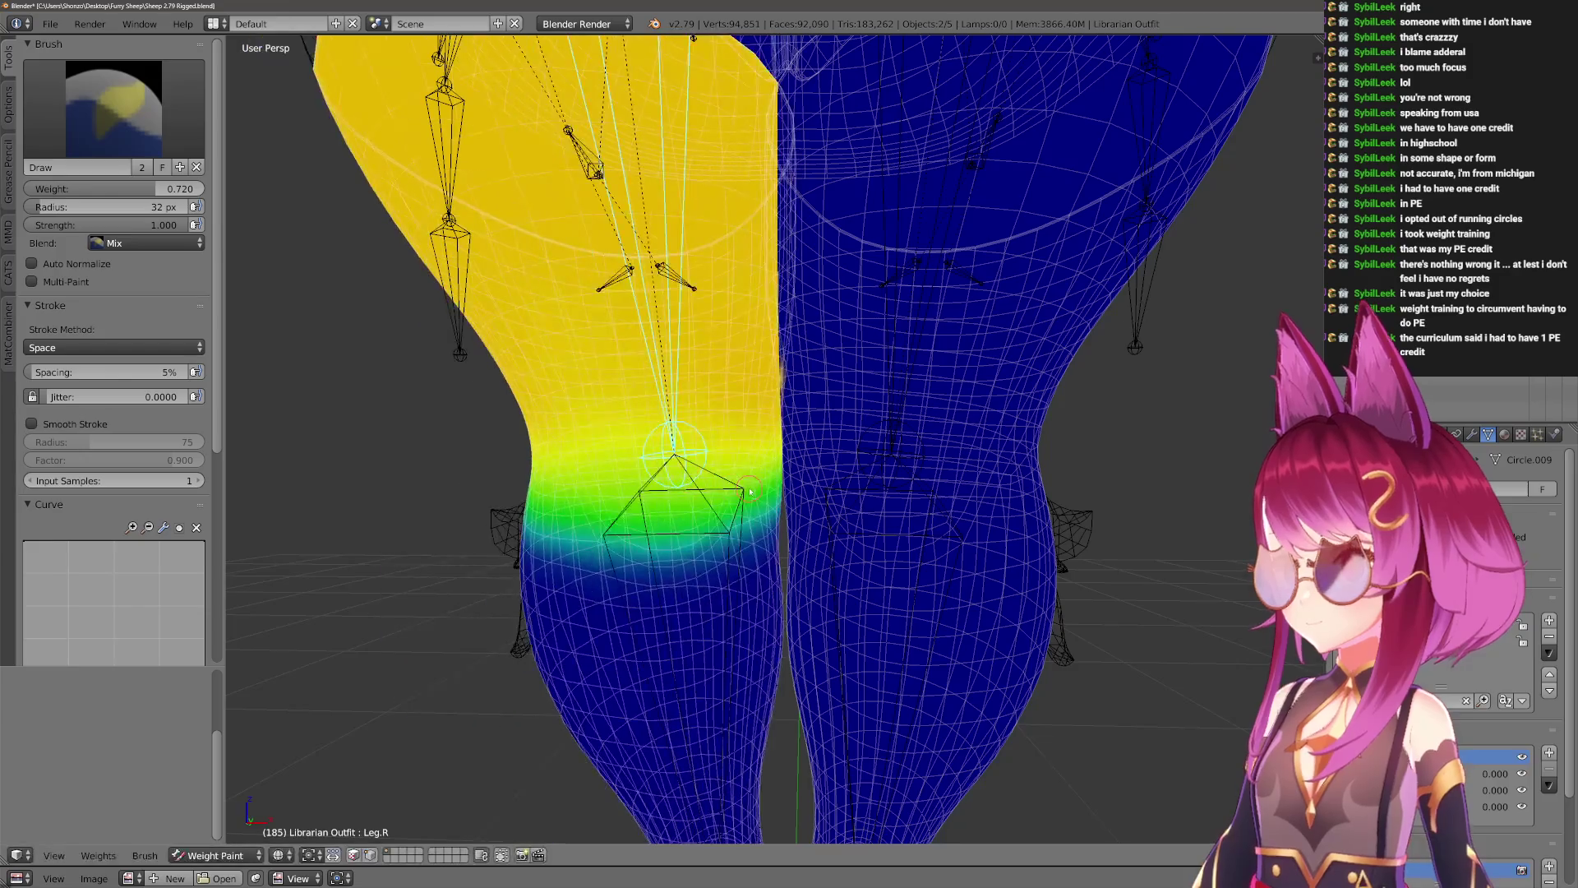
left_click(113, 106)
left_click(403, 212)
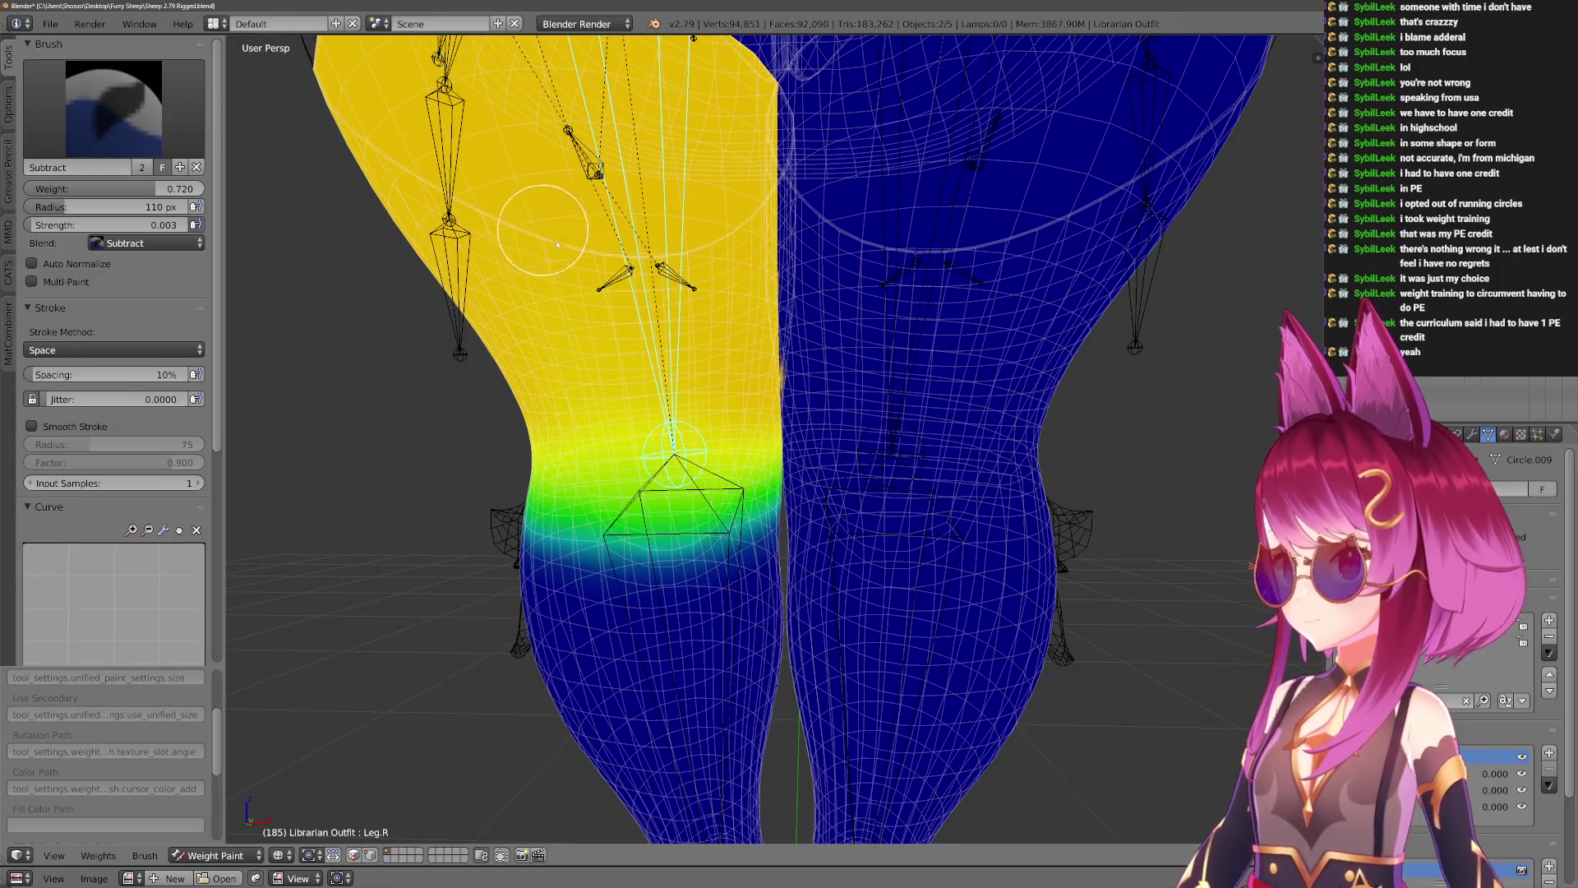
Grow the knee-loop selection into a band, mask painting to it, and set a 500 px brush.
key("Tab")
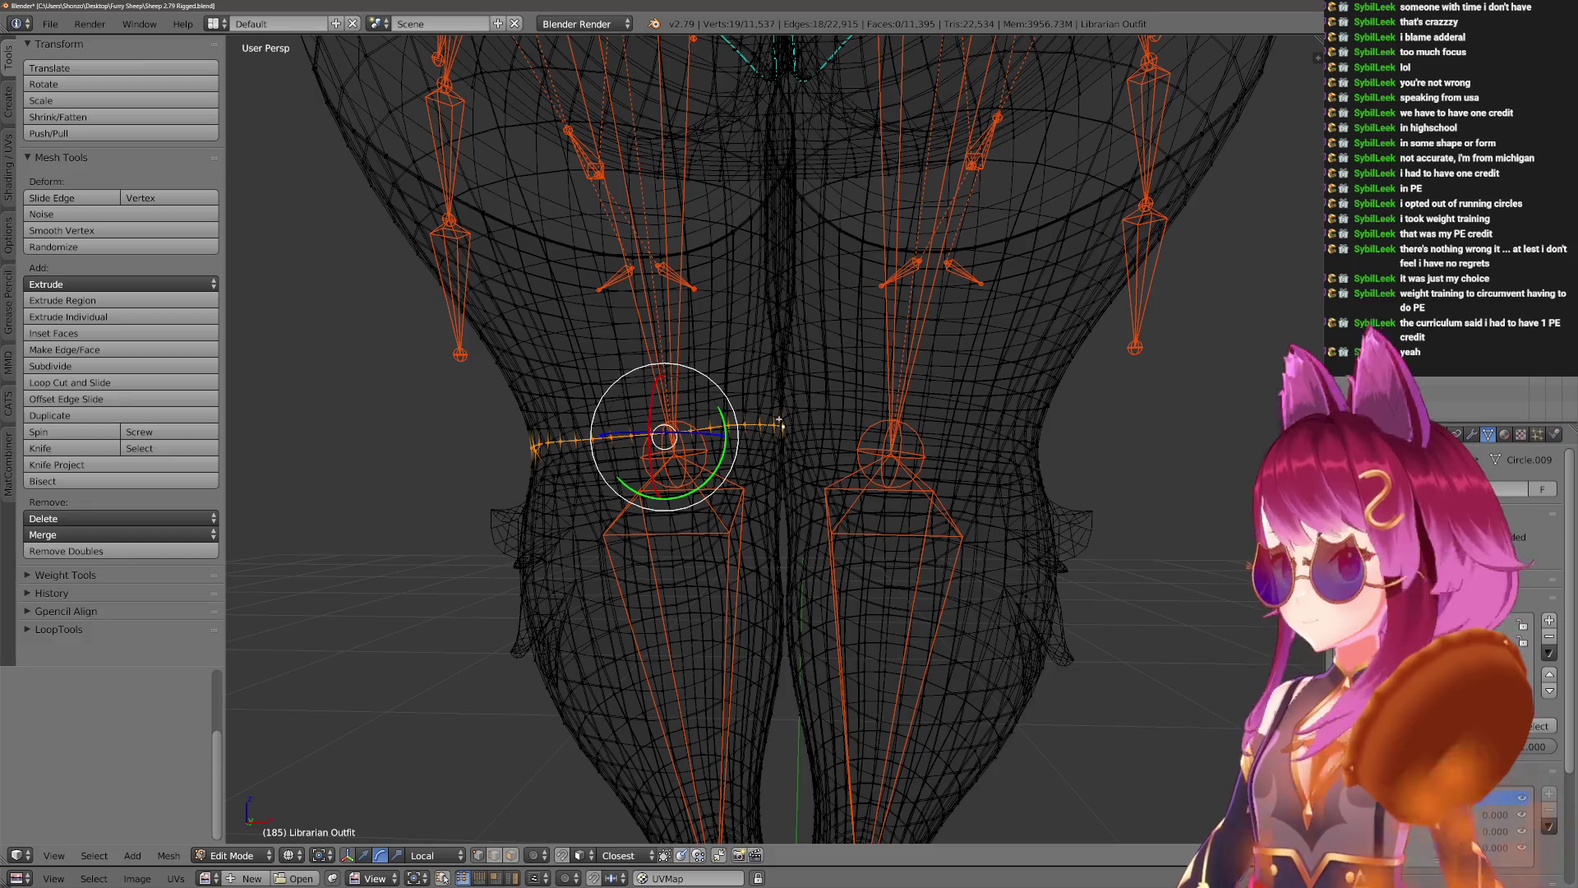
key("Right")
key("Right")
key("Right")
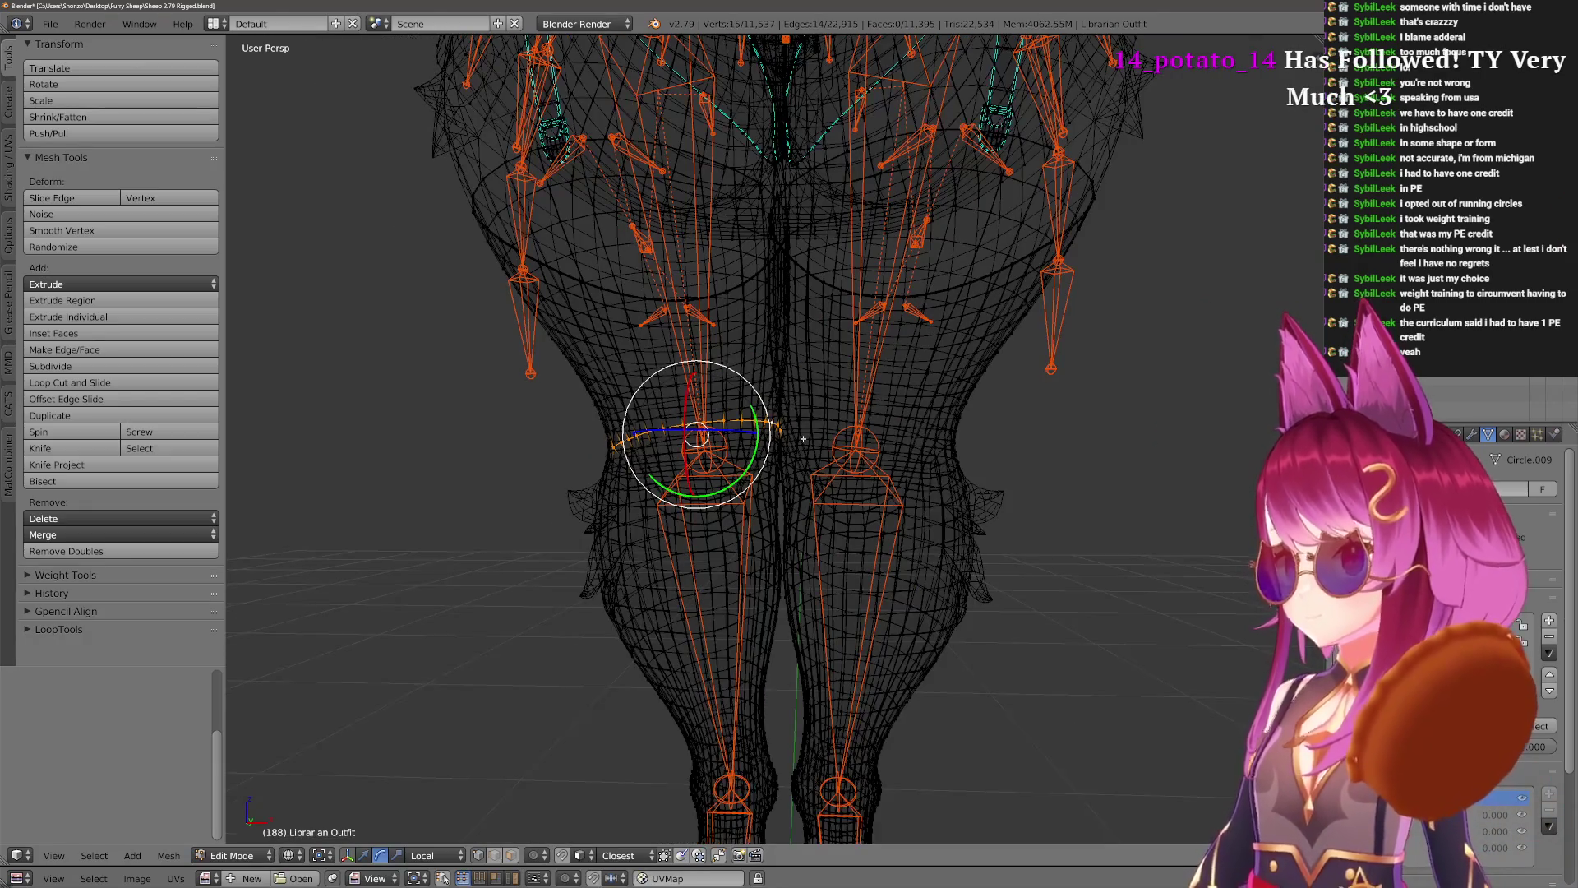
key("ctrl+KP_Add")
key("ctrl+KP_Add")
key("ctrl+KP_Add")
key("ctrl+KP_Add")
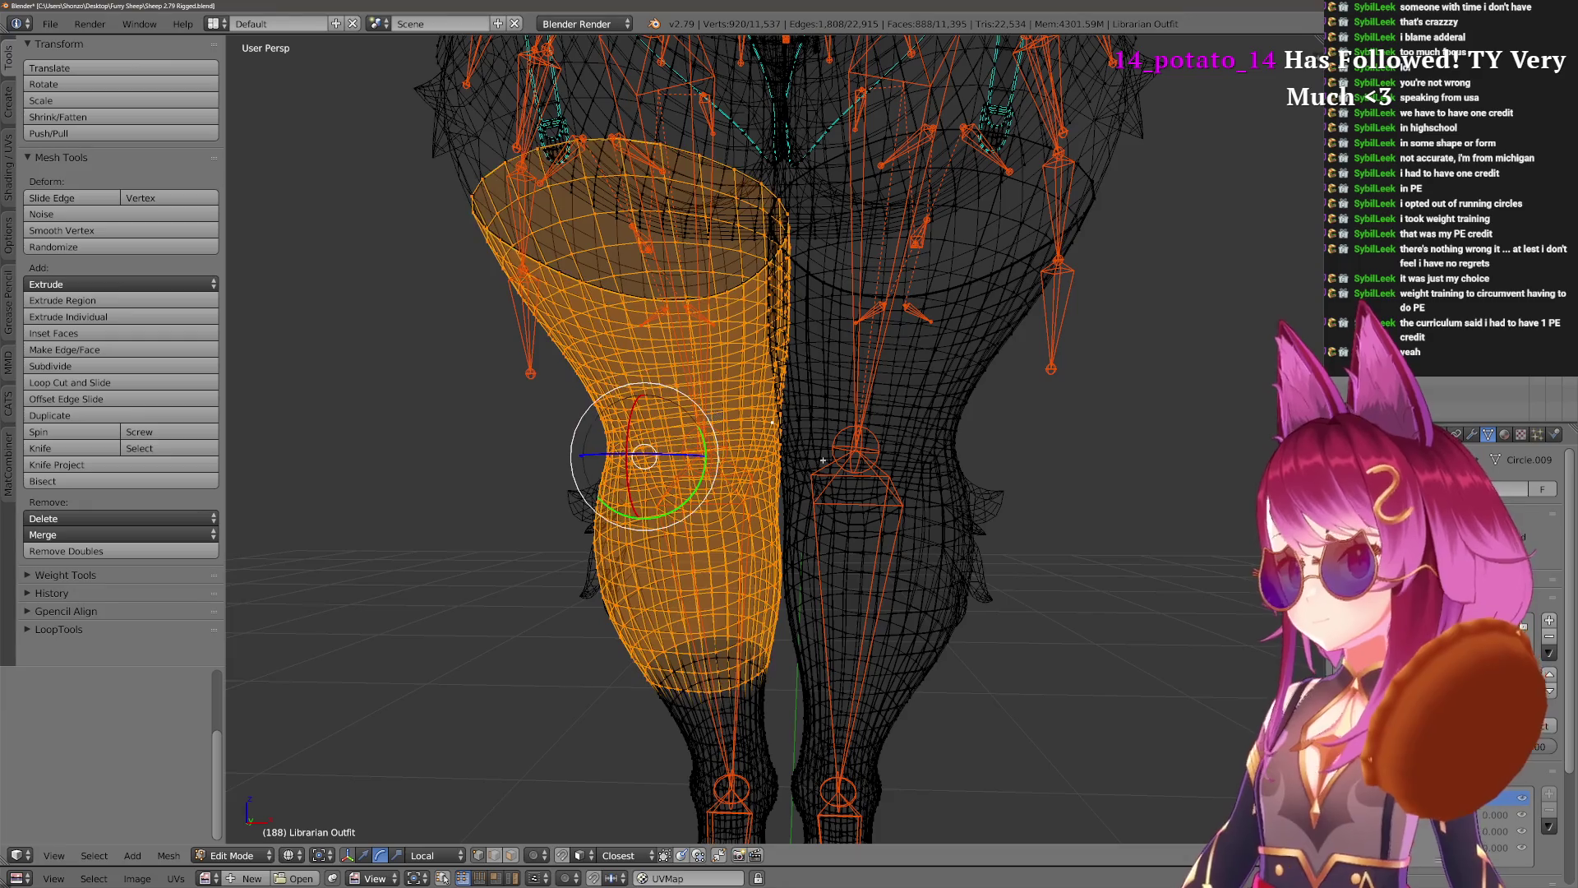
key("Tab")
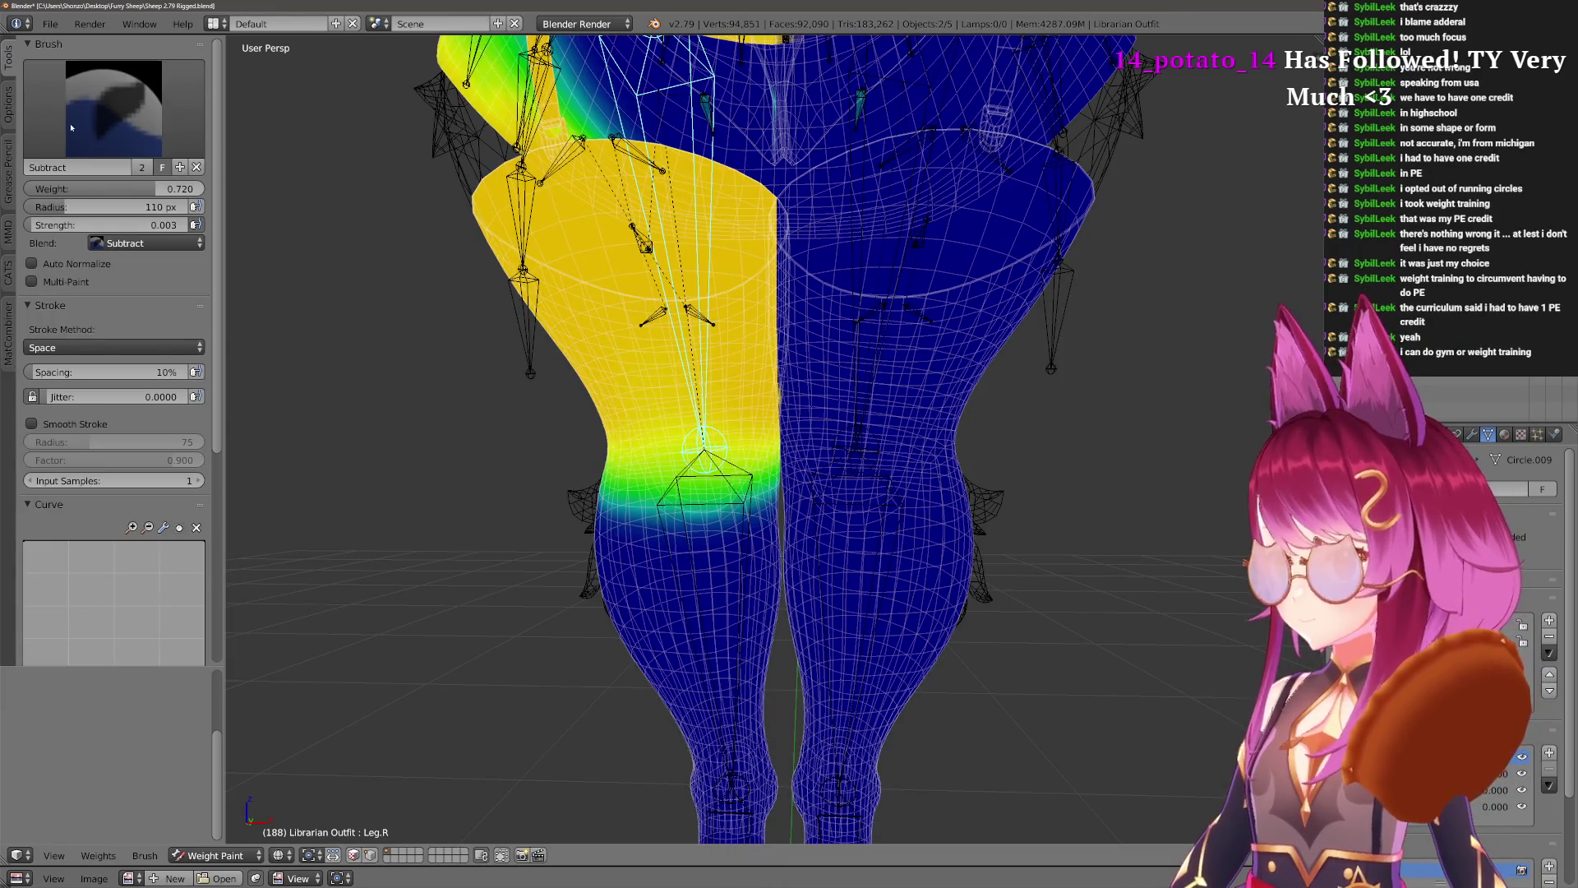
key("m")
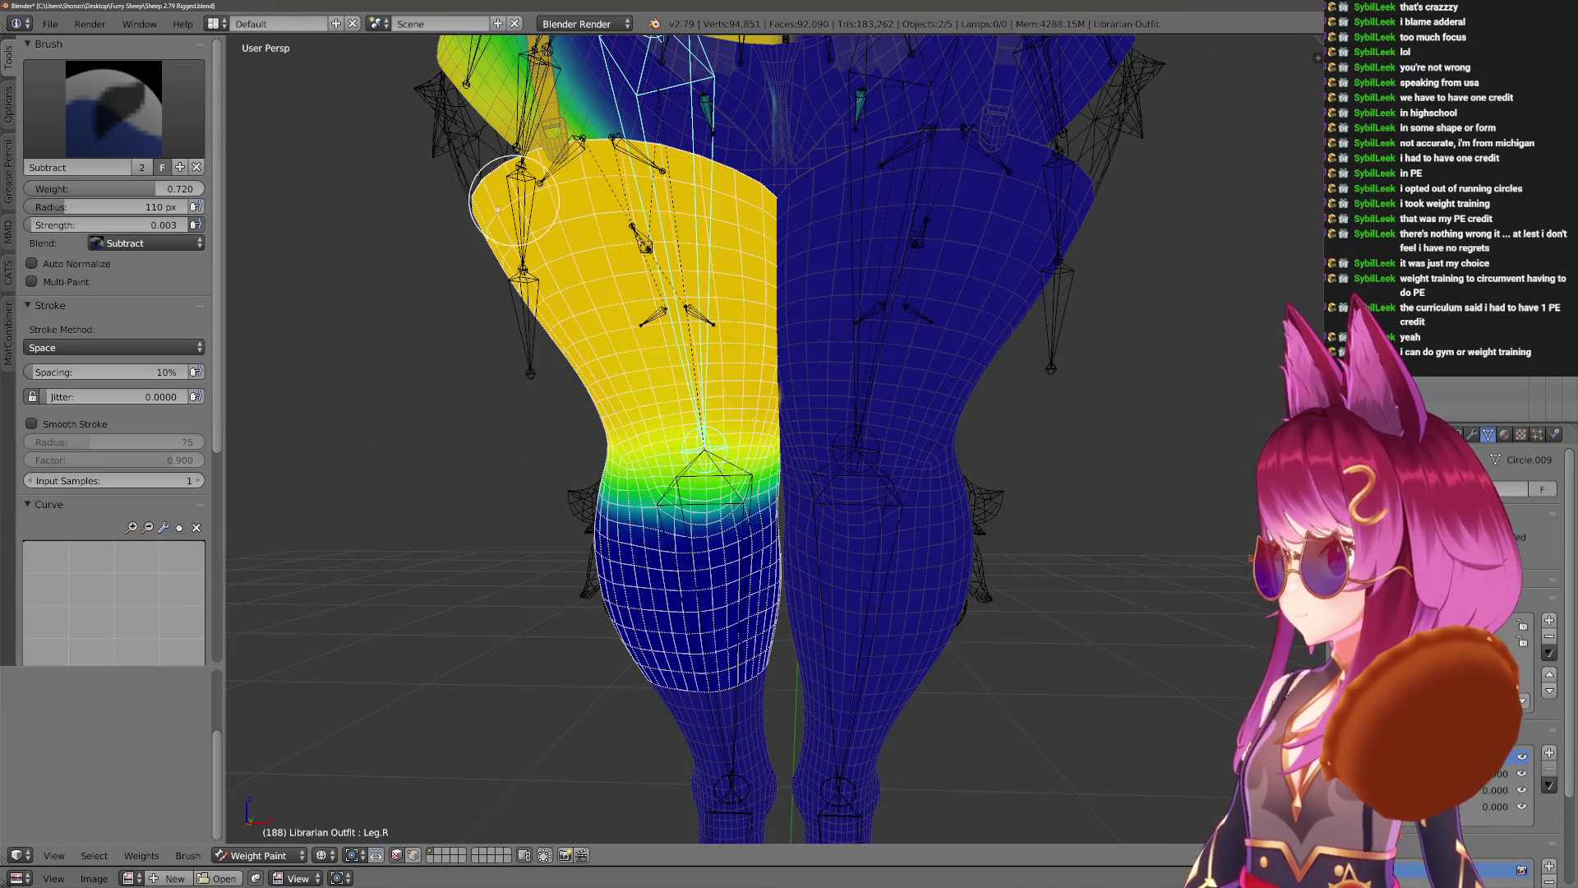
key("f")
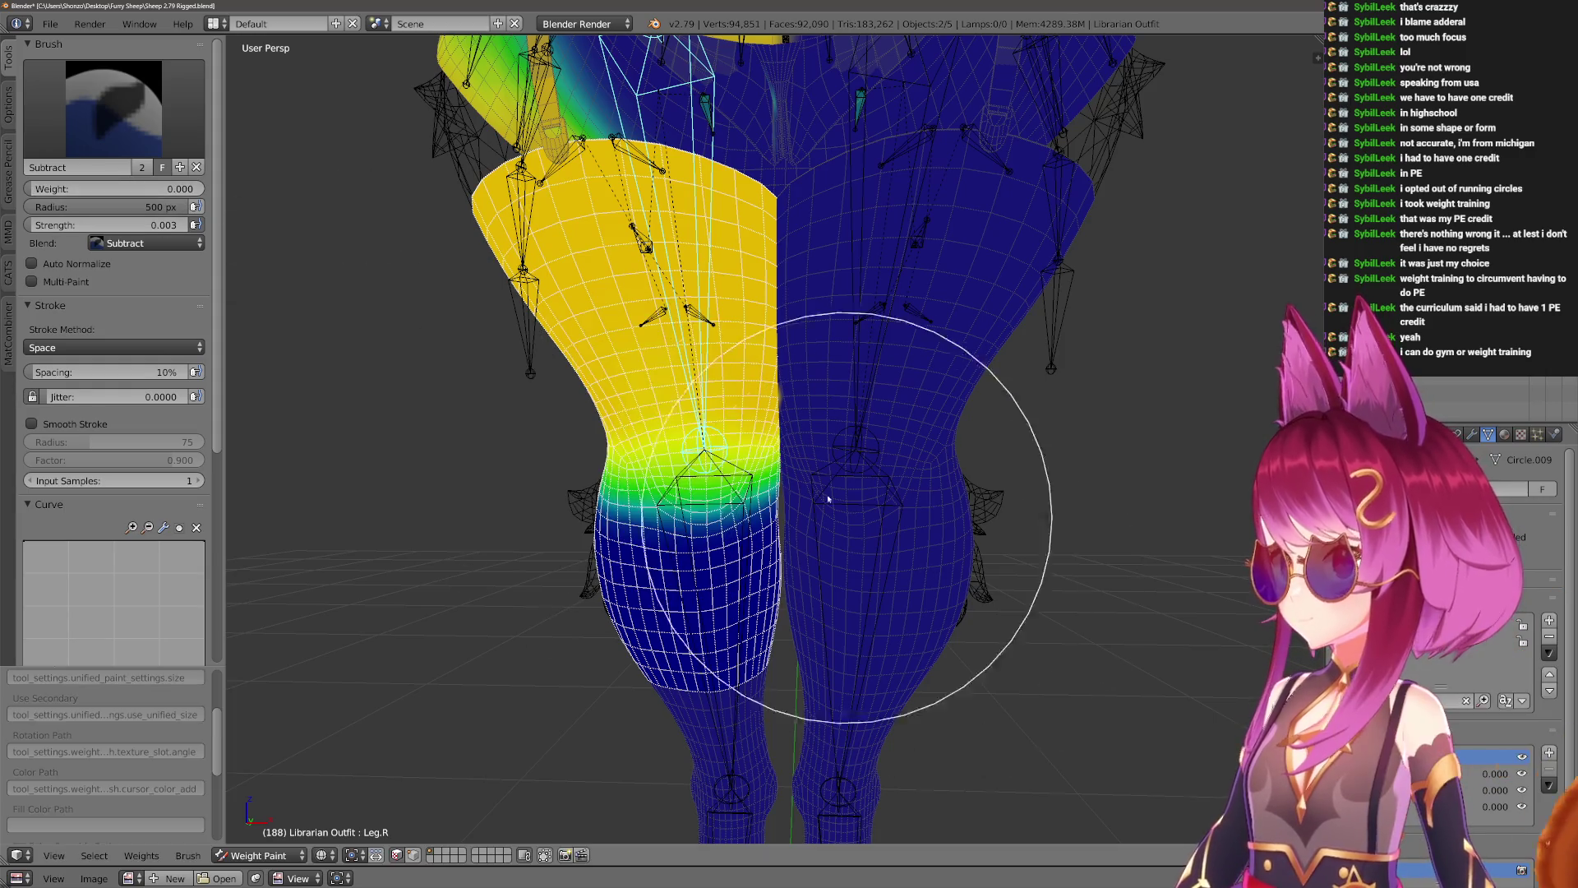
left_click(11, 128)
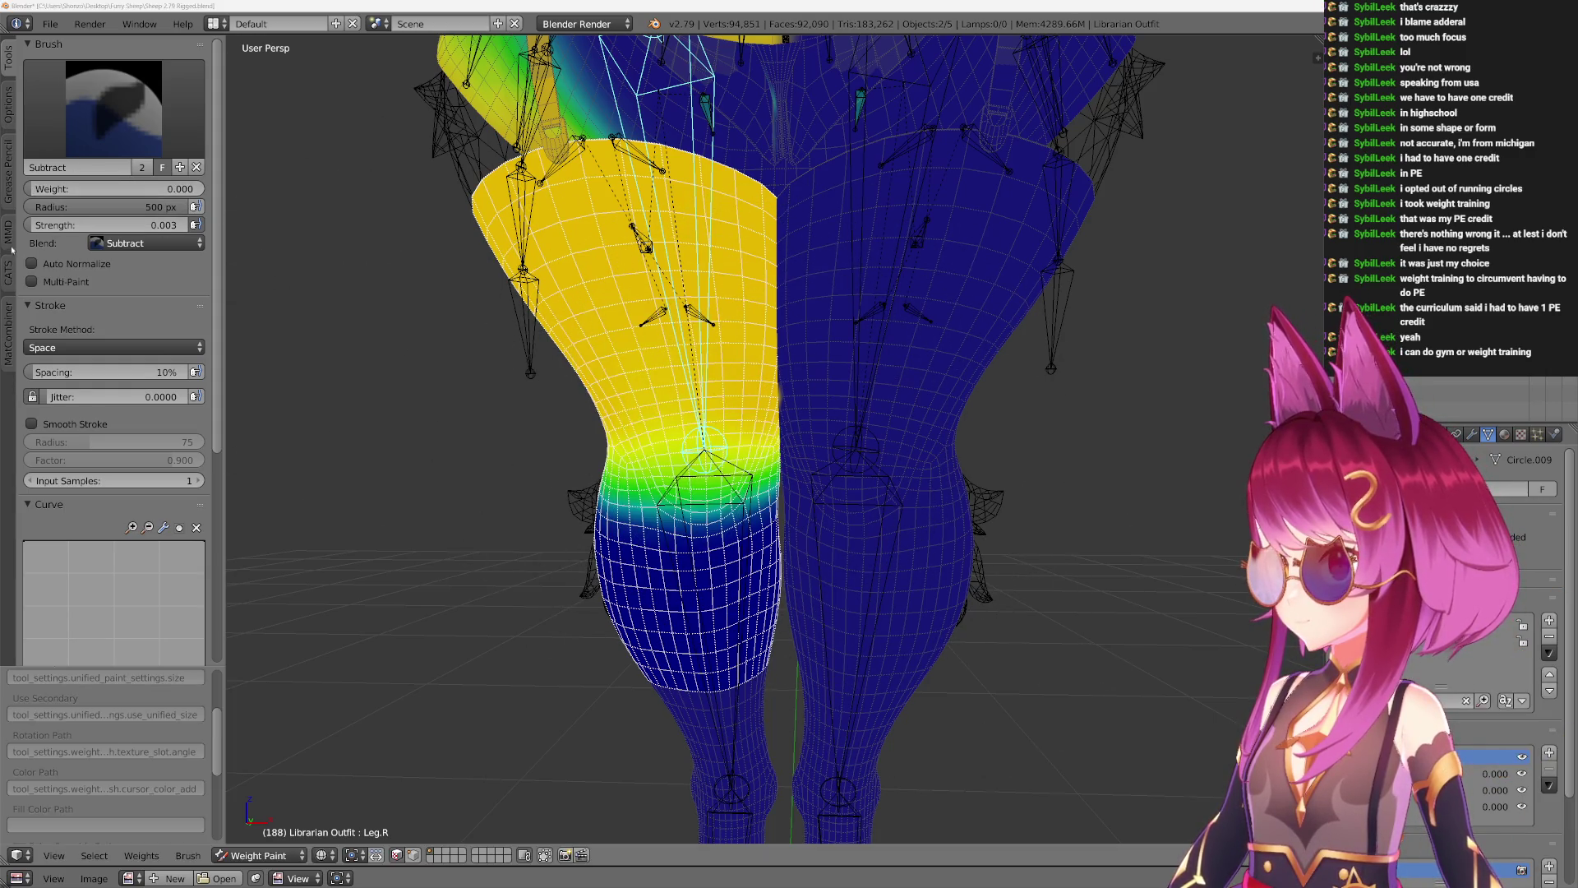
left_click(9, 108)
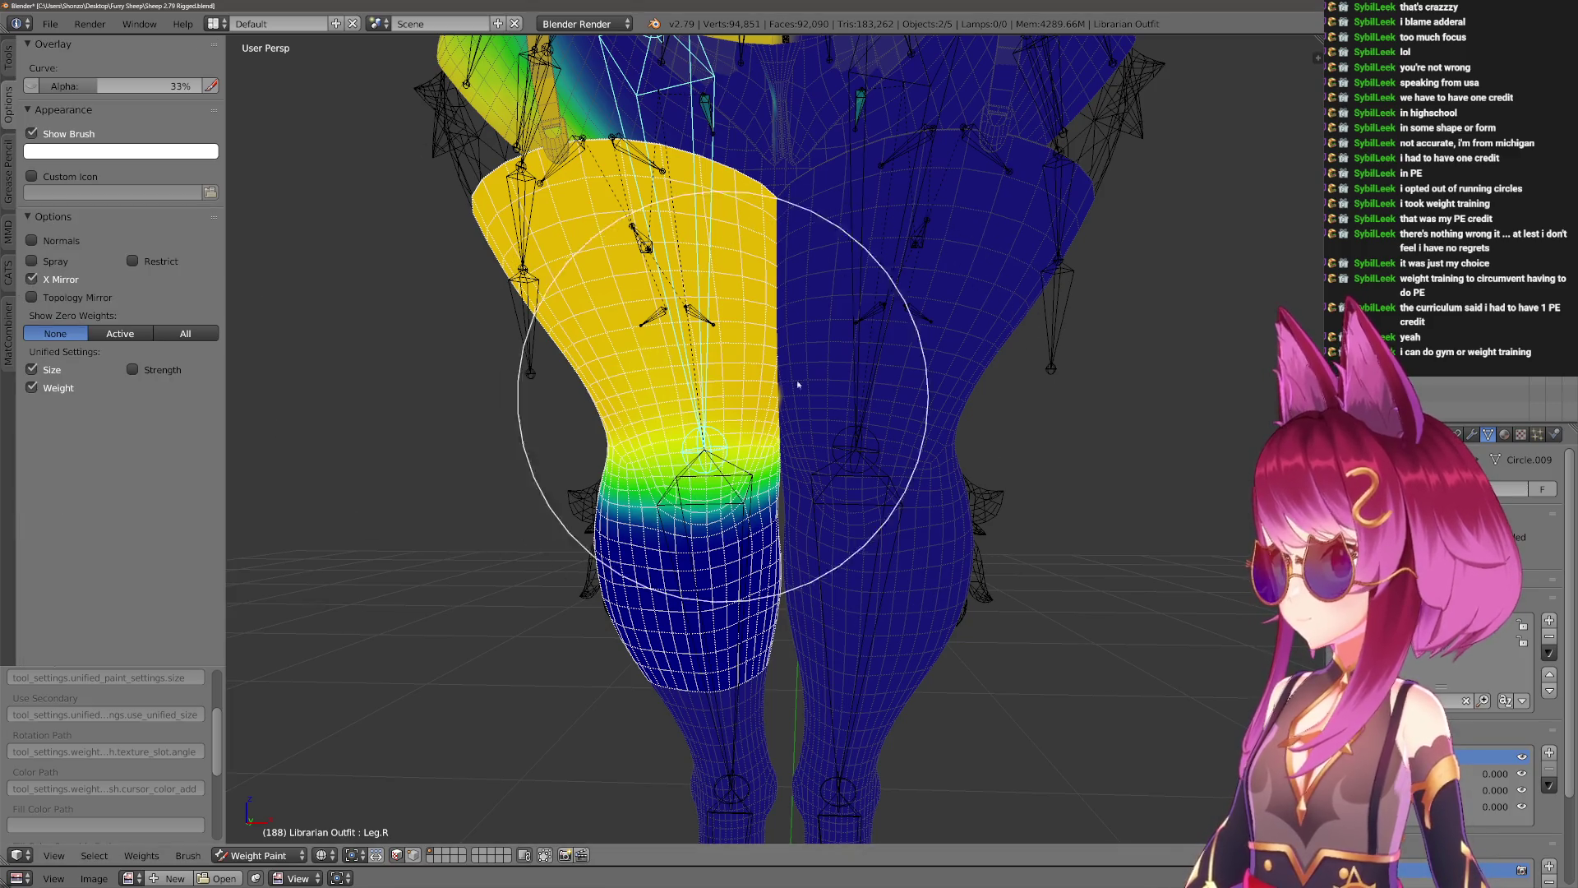
scroll(787, 382, "up", 5)
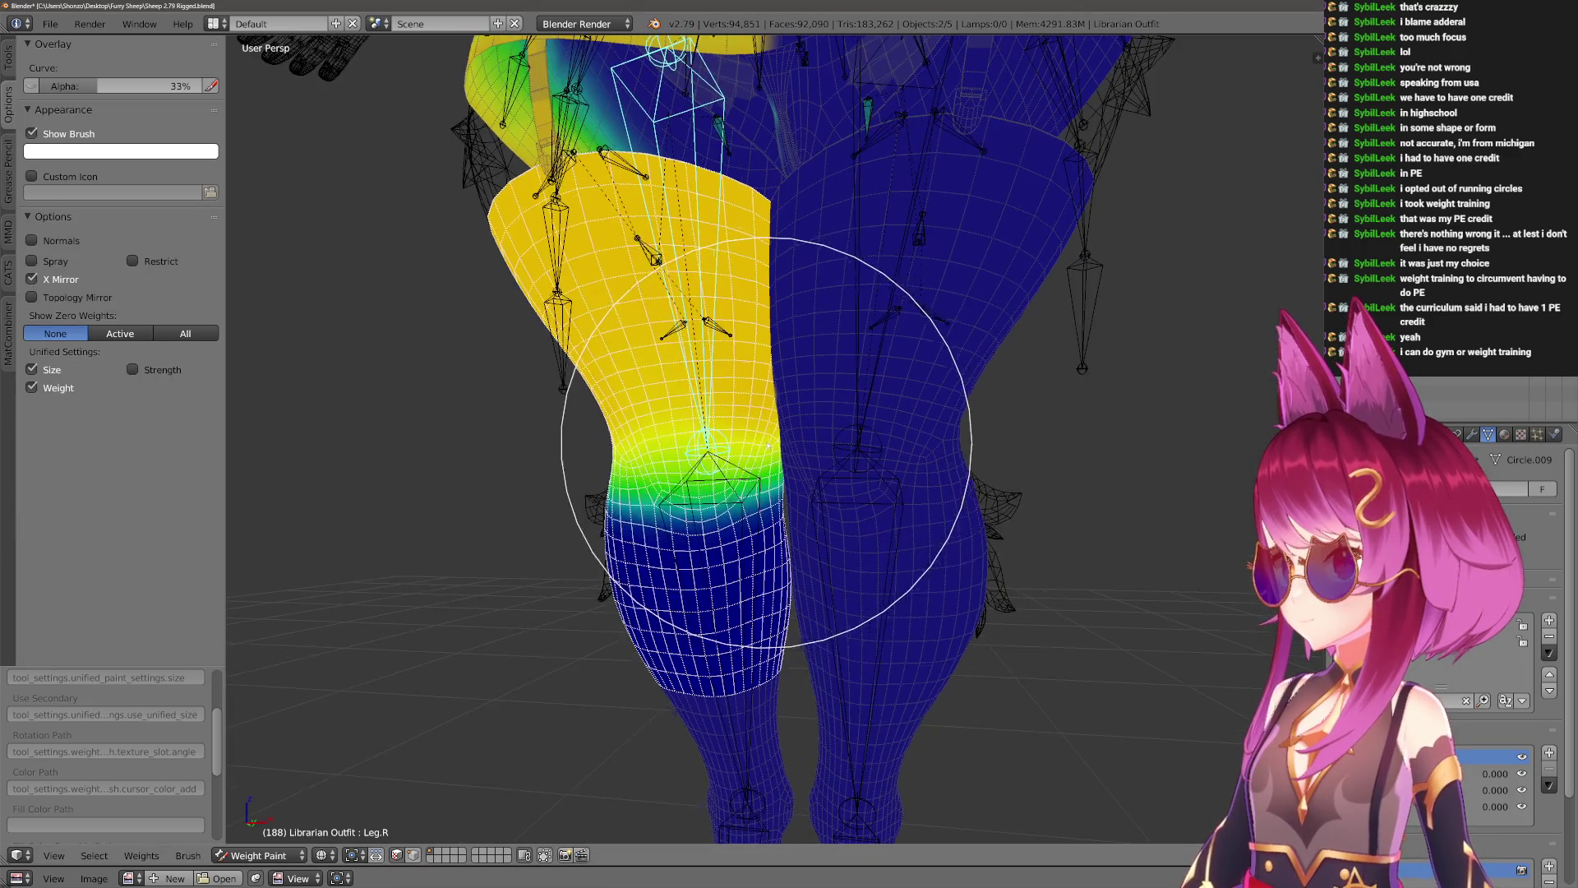
Select the waist edge loop, grow it over the right leg and hip, and hide the rest.
key("Tab")
key("a")
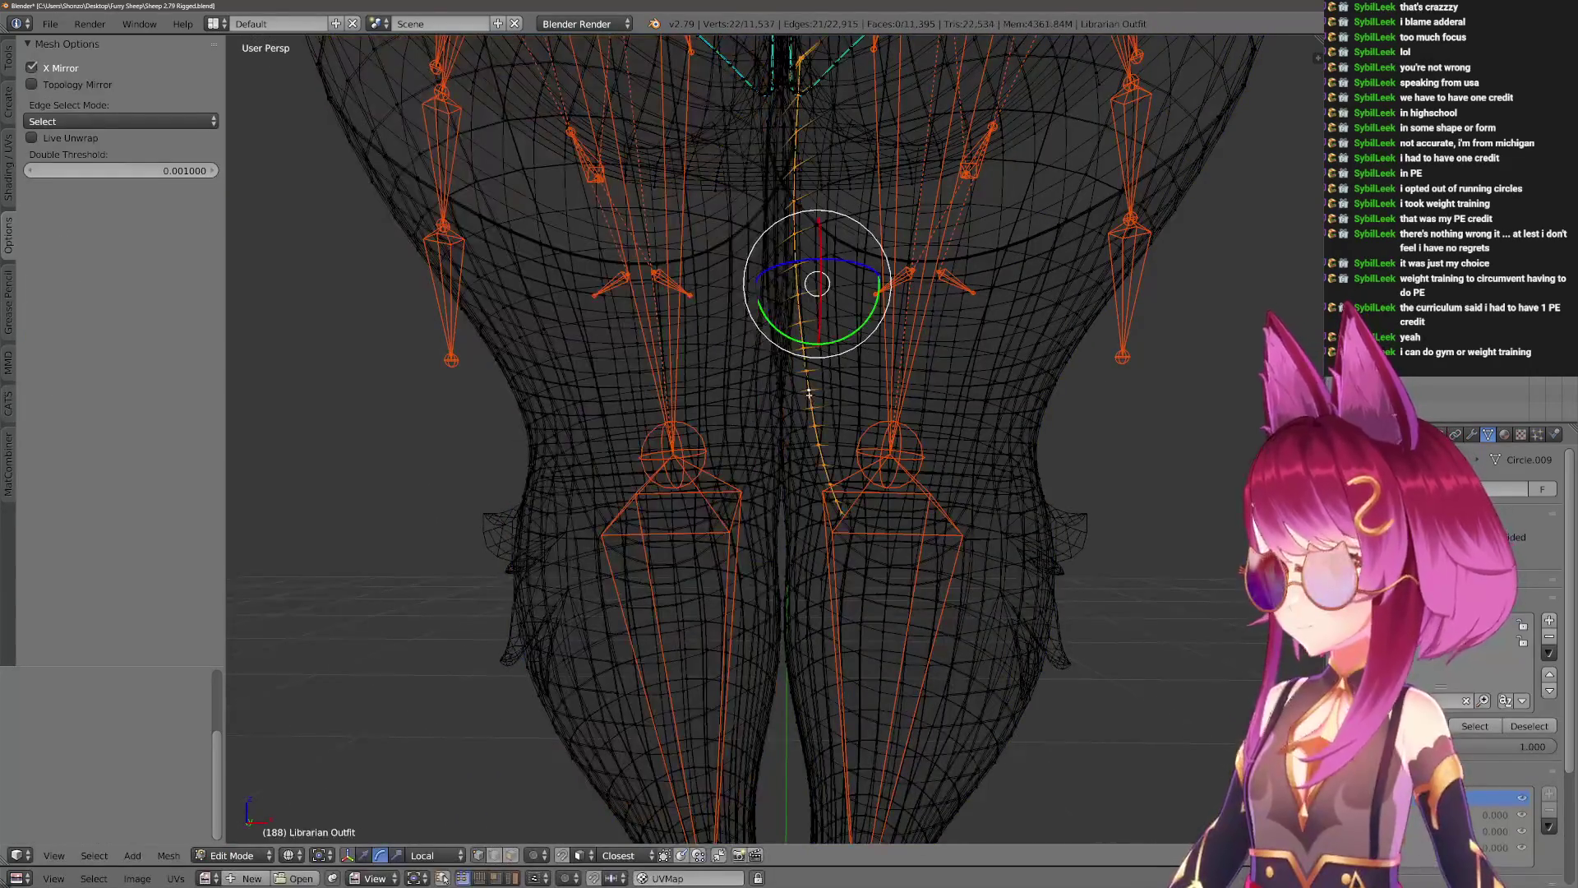
right_click(804, 390, "alt")
key("ctrl+KP_Add")
key("ctrl+KP_Add")
key("ctrl+KP_Add")
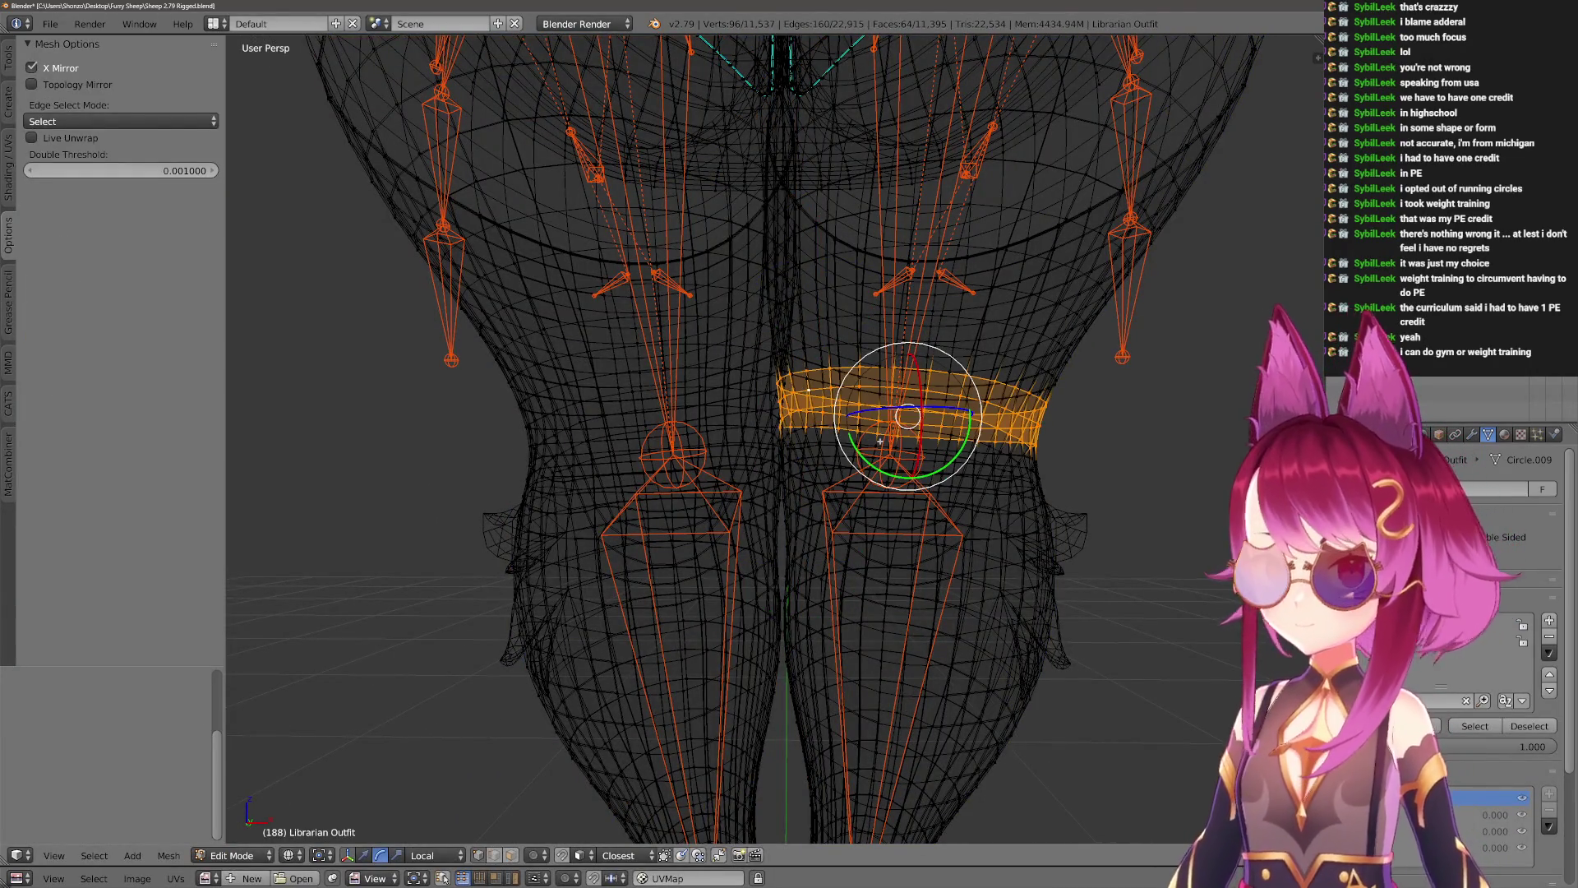
key("Tab")
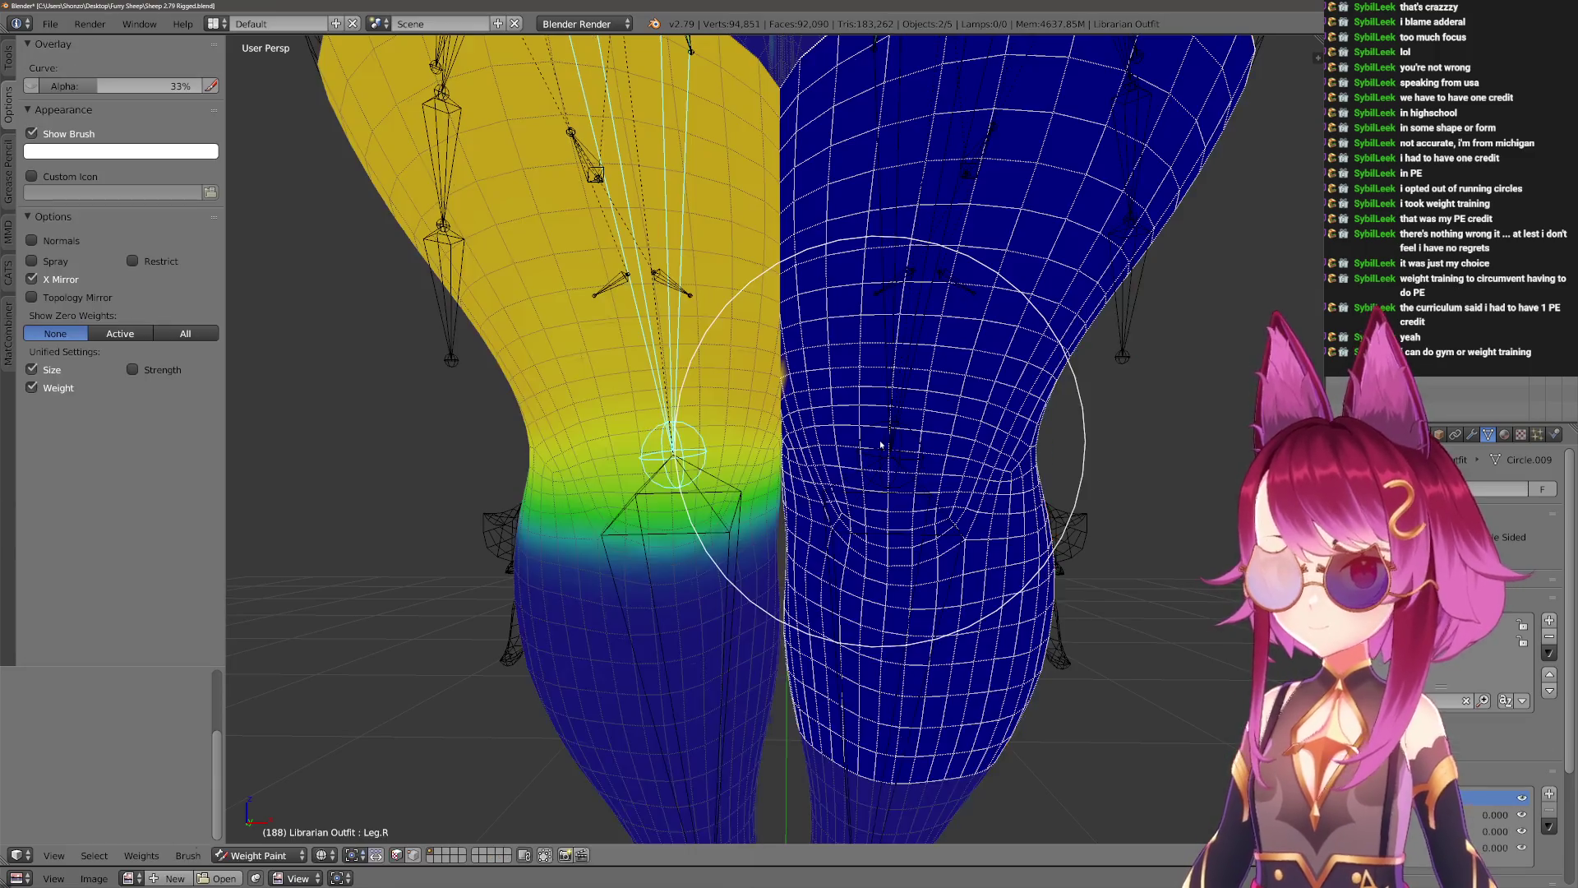
mouse_move(881, 441)
middle_mouse_down()
mouse_move(775, 546)
mouse_move(830, 519)
mouse_move(740, 509)
middle_mouse_up()
key("shift+h")
Paint weight onto the isolated right leg with a smaller brush, then reveal the hidden geometry.
left_click_drag(750, 444, 746, 530)
key("f")
left_click(812, 466)
left_click(7, 53)
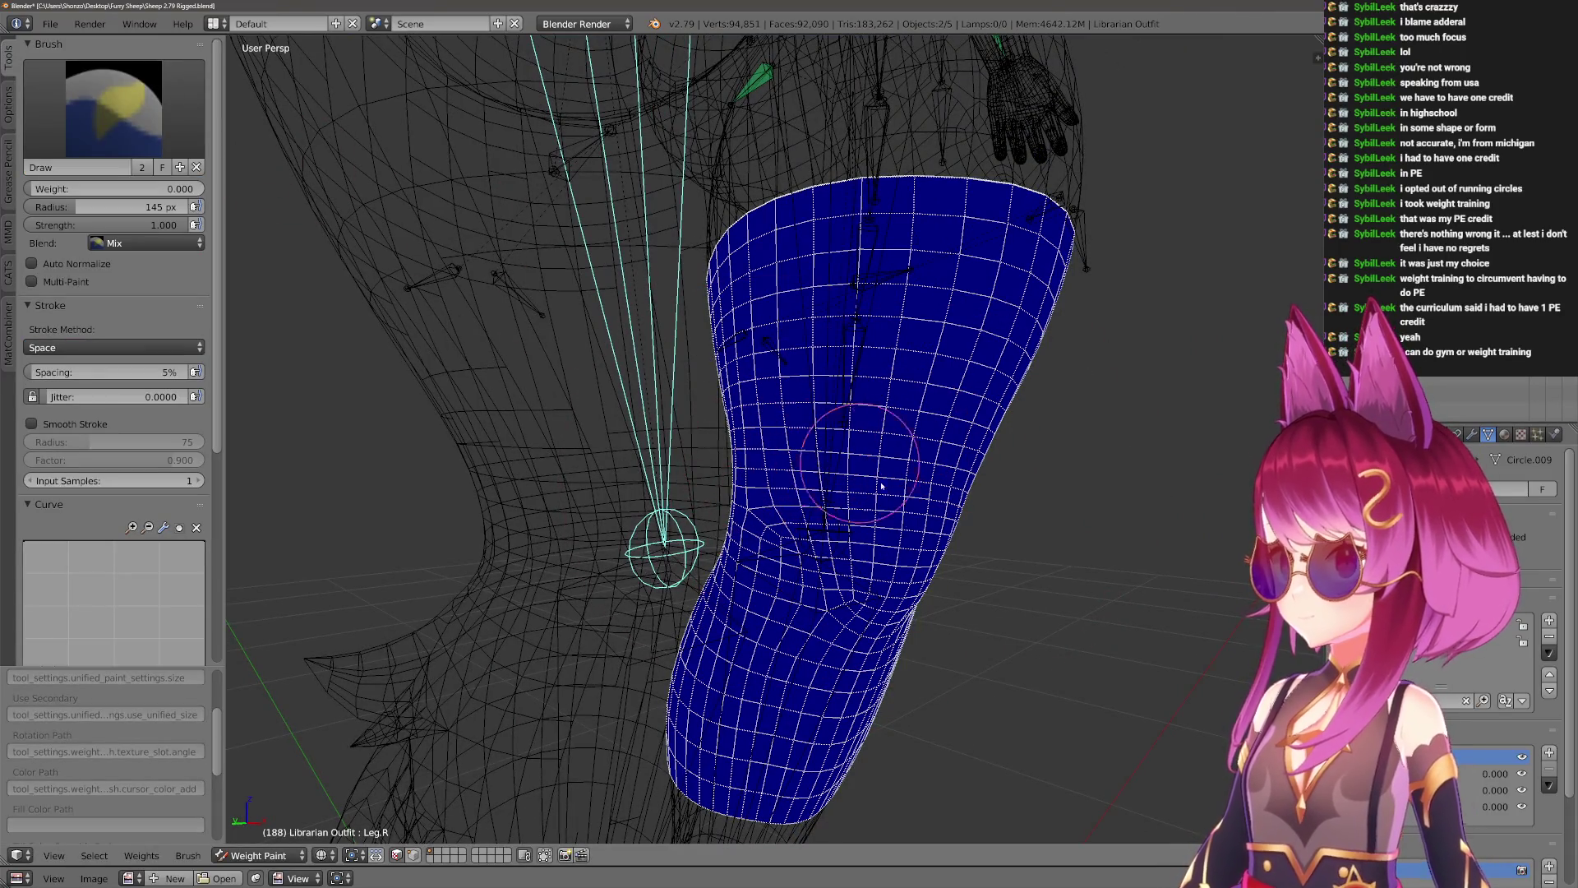
middle_click_drag(882, 486, 801, 527)
key("alt+h")
scroll(803, 527, "up", 2)
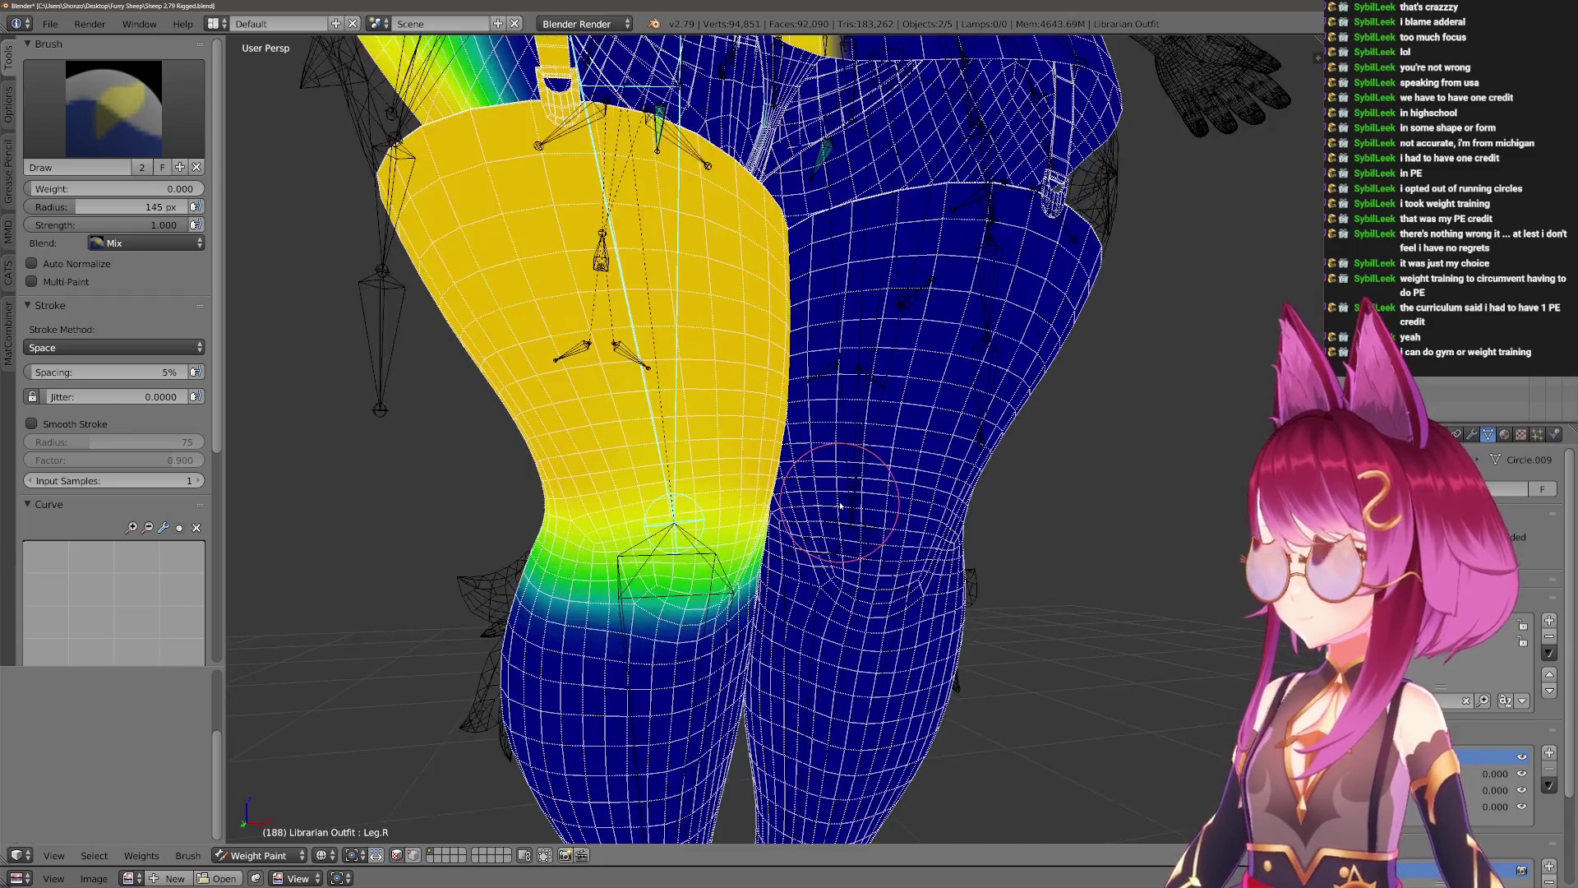
scroll(777, 490, "down", 3)
Test-rotate Leg.R, then compare the Leg.L, Knee.L and Leg.R weights.
key("r")
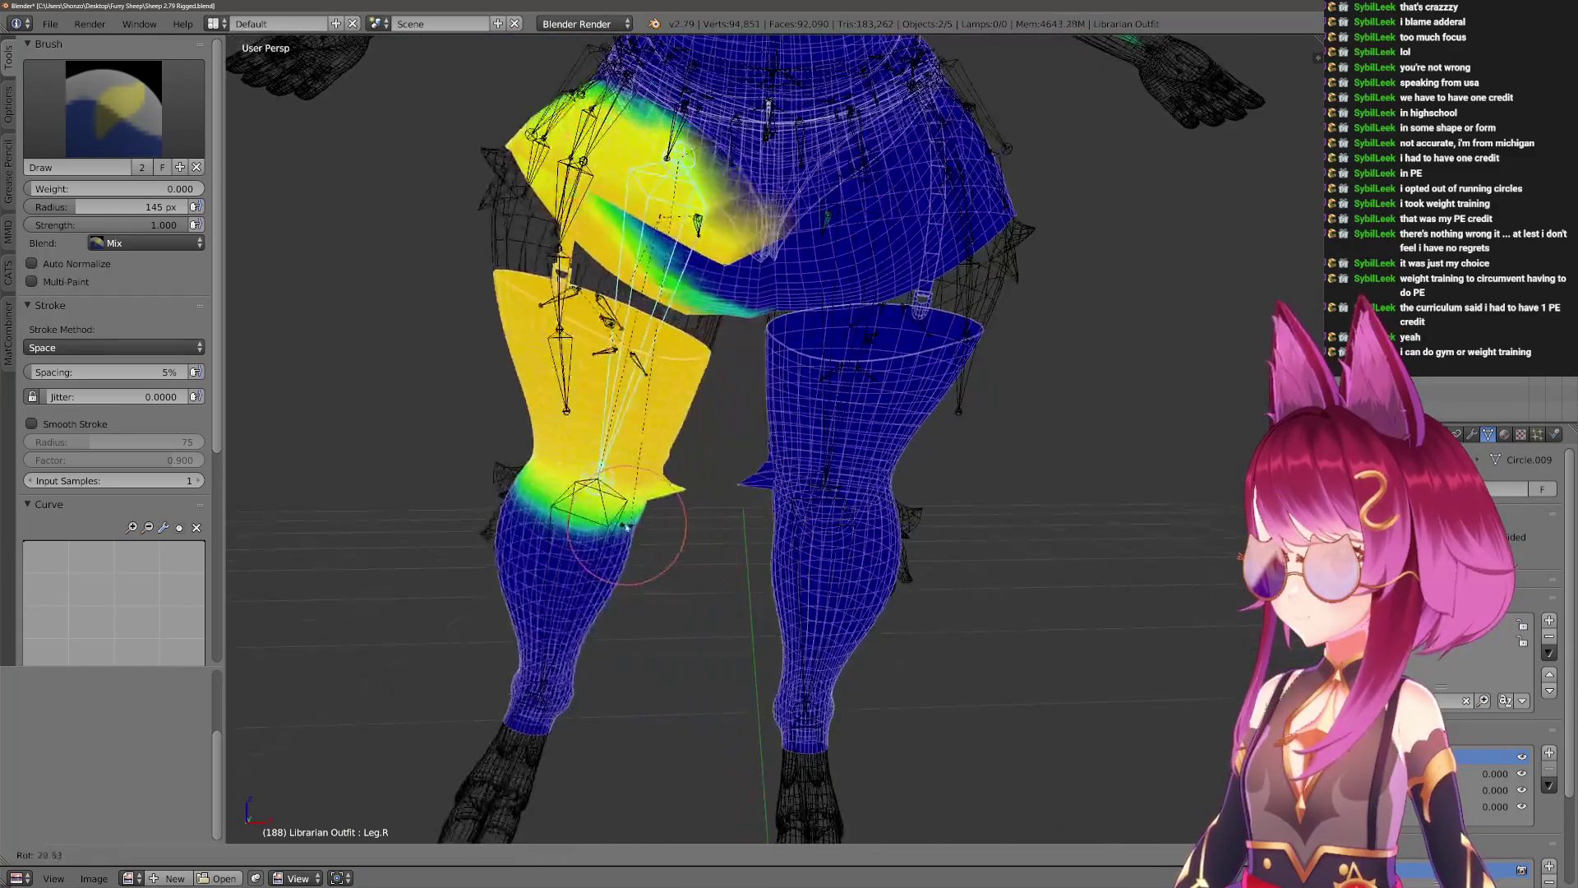
left_click(666, 522)
scroll(666, 526, "up", 3)
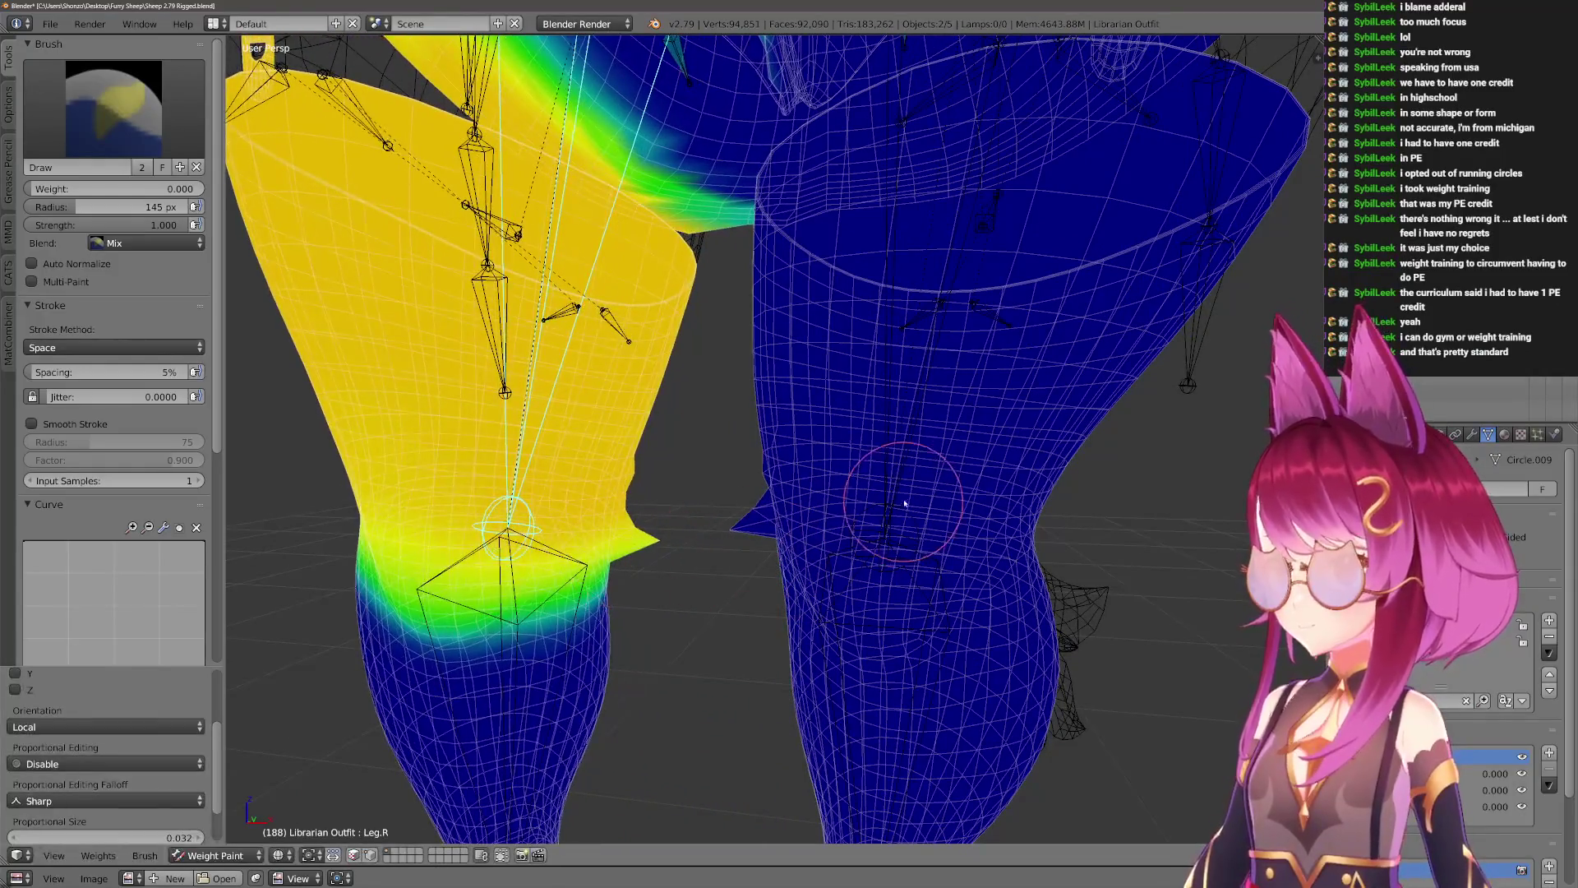
right_click(888, 474, "ctrl")
scroll(724, 493, "up", 4)
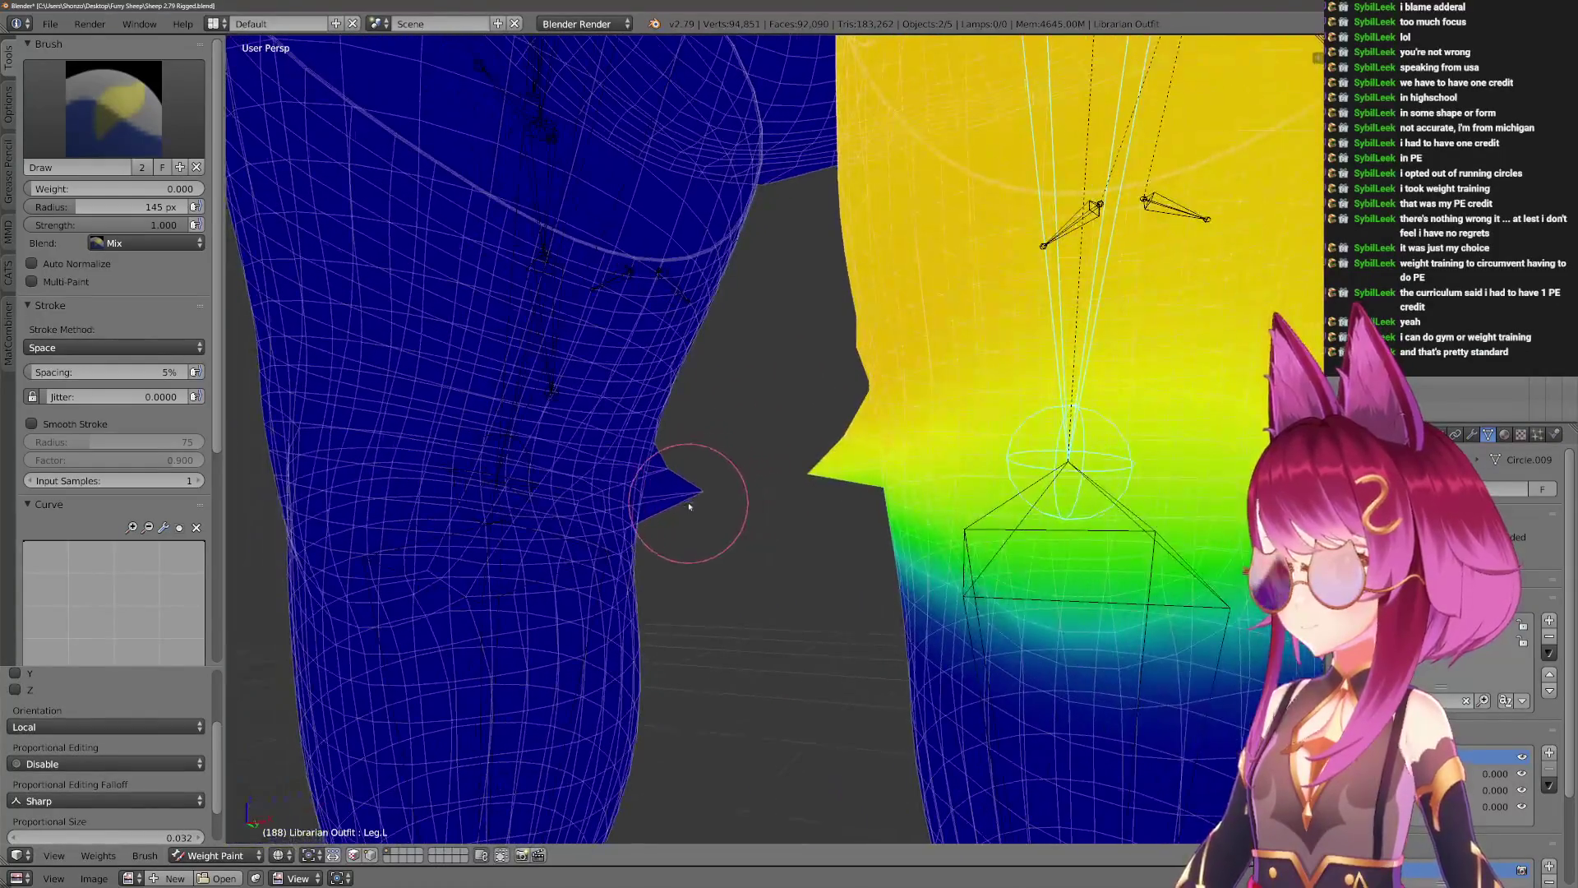
scroll(679, 507, "down", 2)
right_click(903, 544, "ctrl")
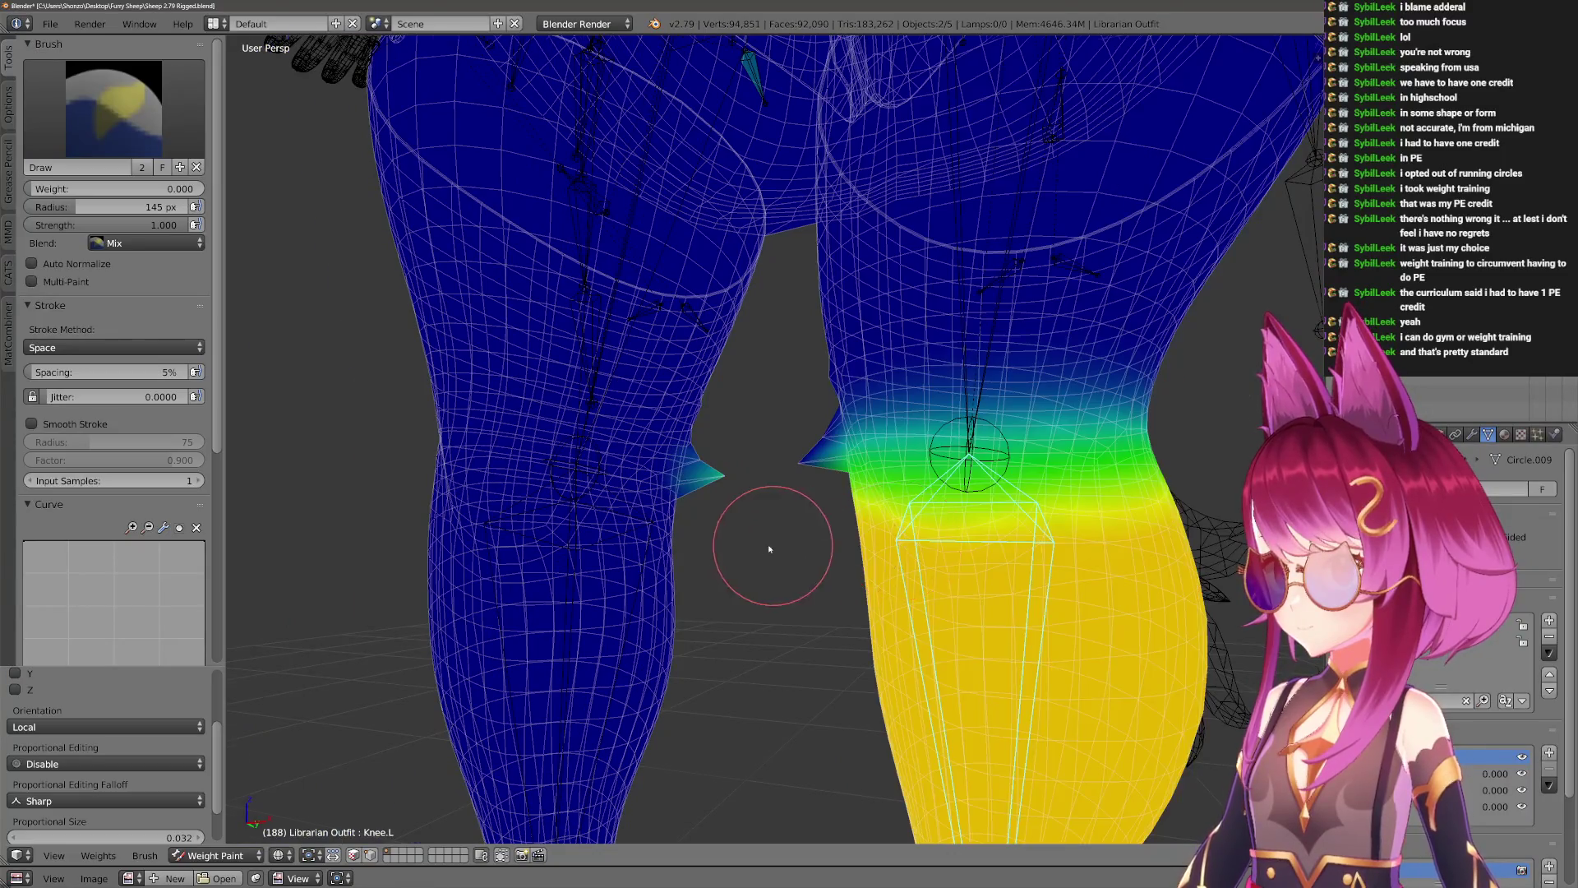
scroll(740, 526, "up", 2)
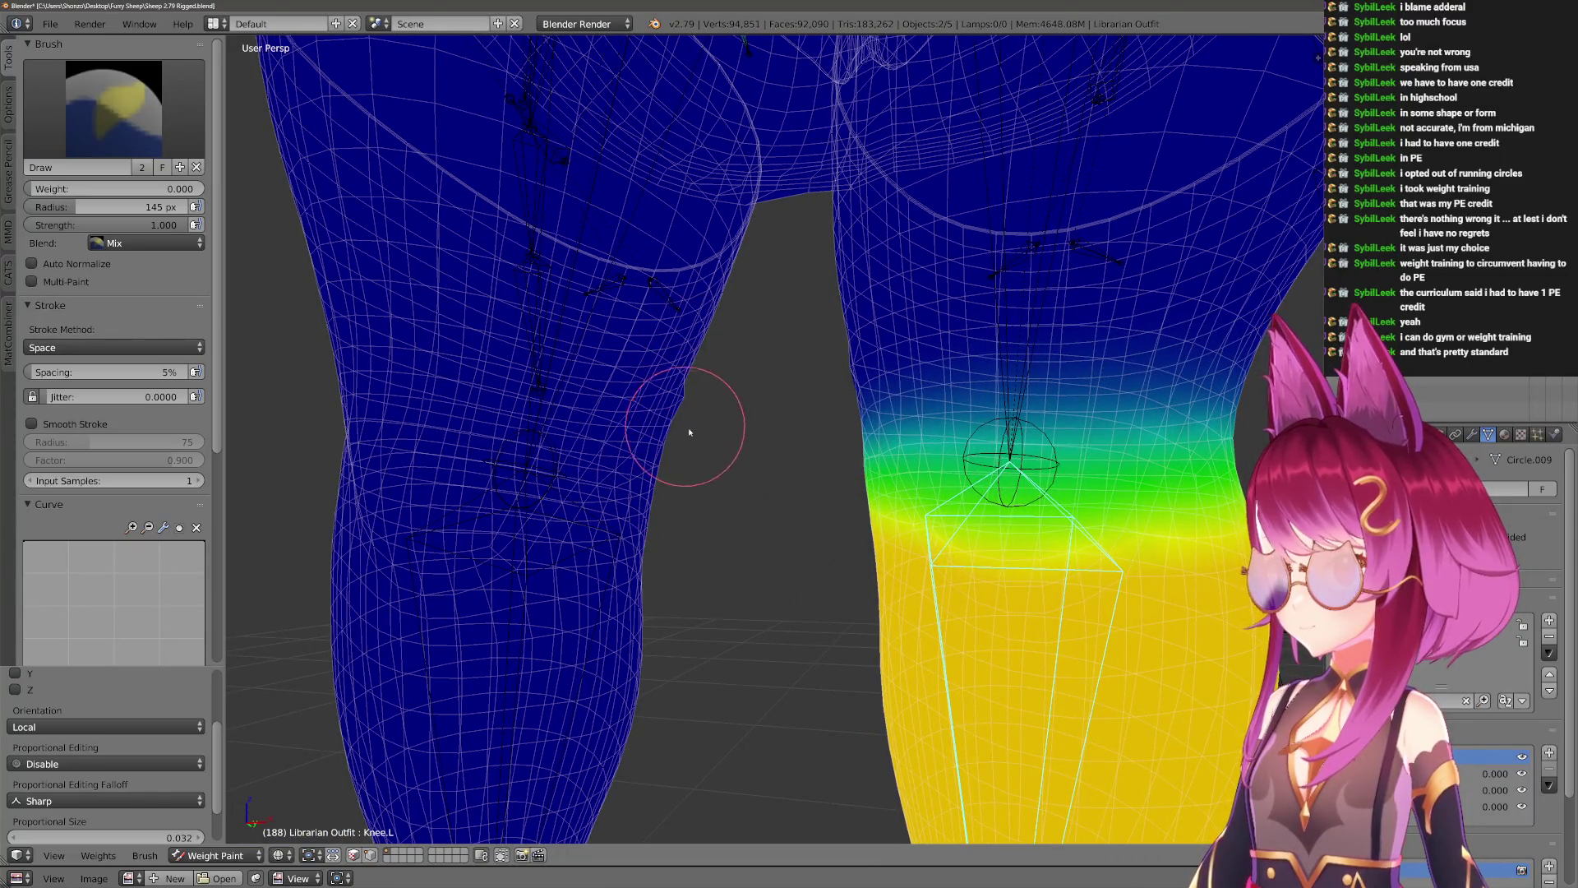
mouse_move(689, 431)
middle_mouse_down()
mouse_move(712, 440)
mouse_move(658, 394)
middle_mouse_up()
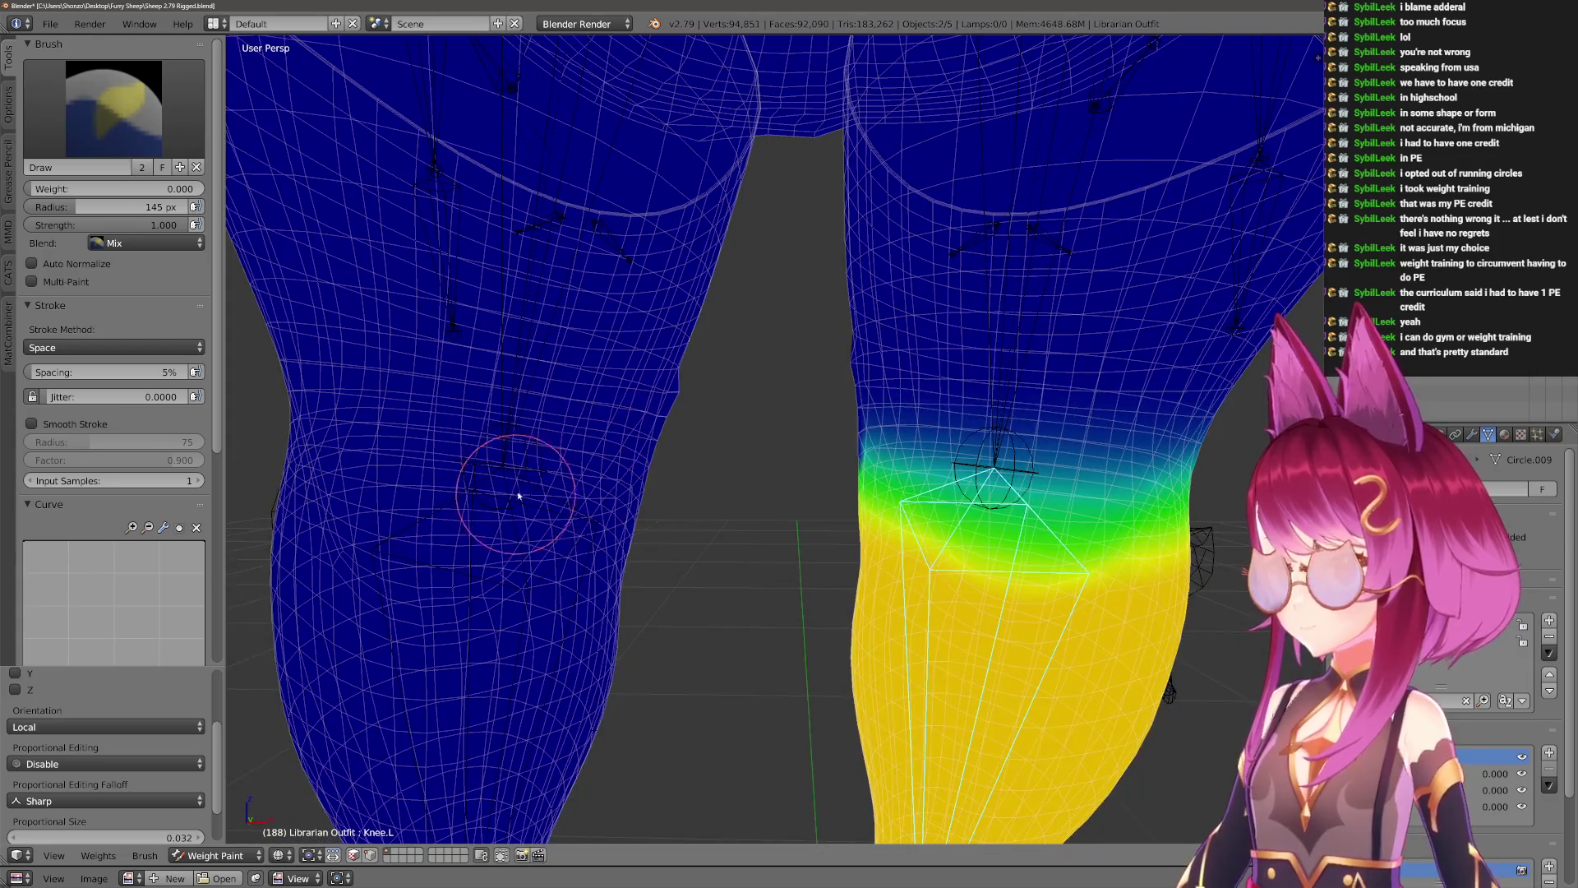
right_click(1016, 383, "ctrl")
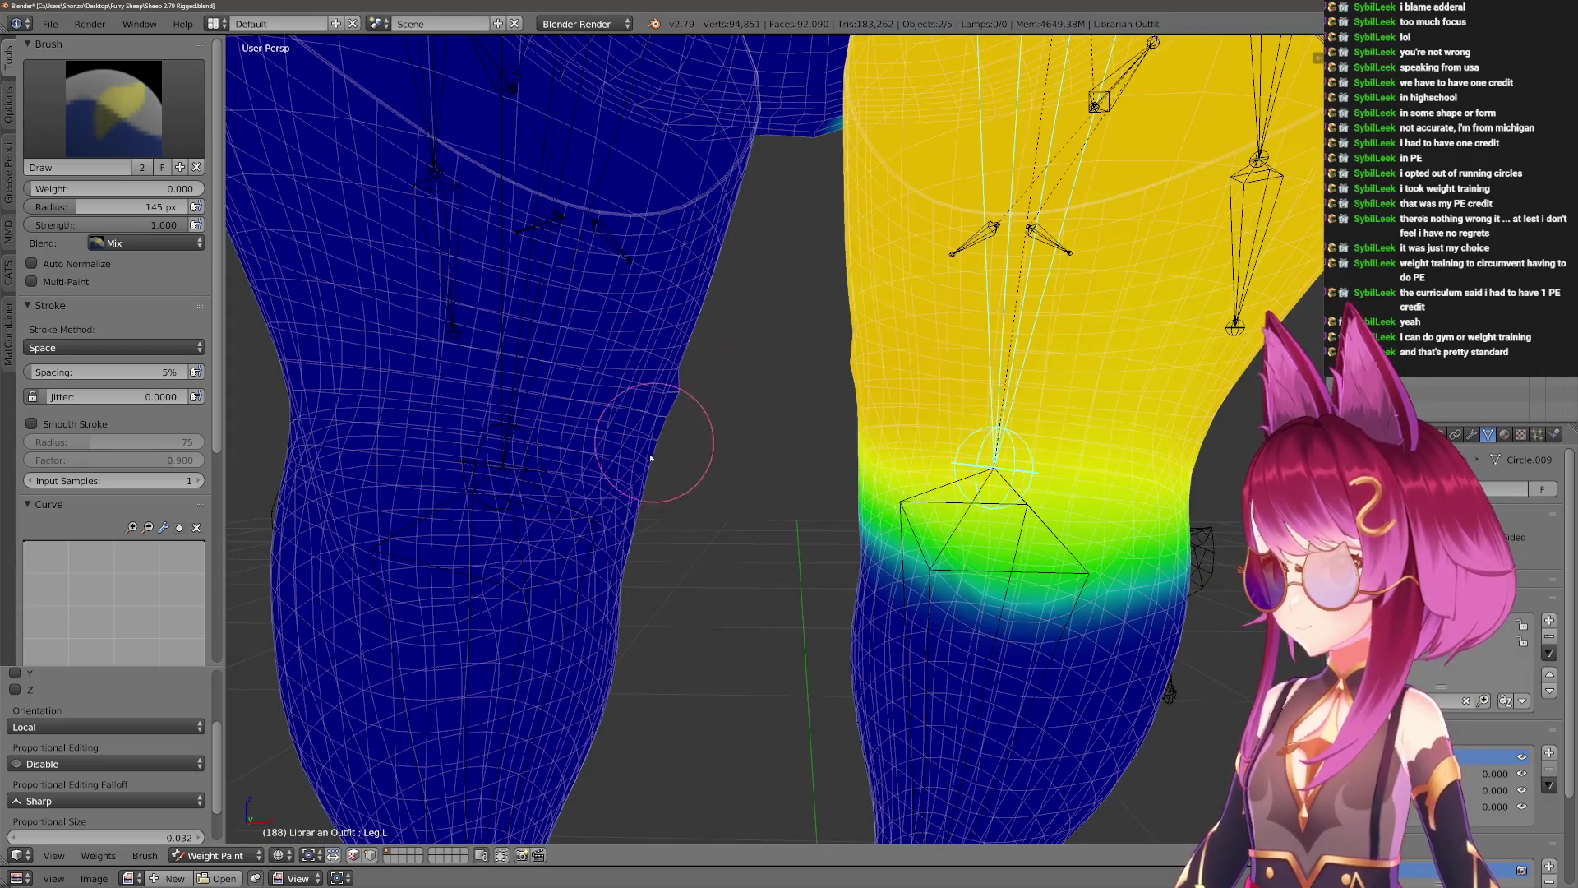
right_click(525, 472, "ctrl")
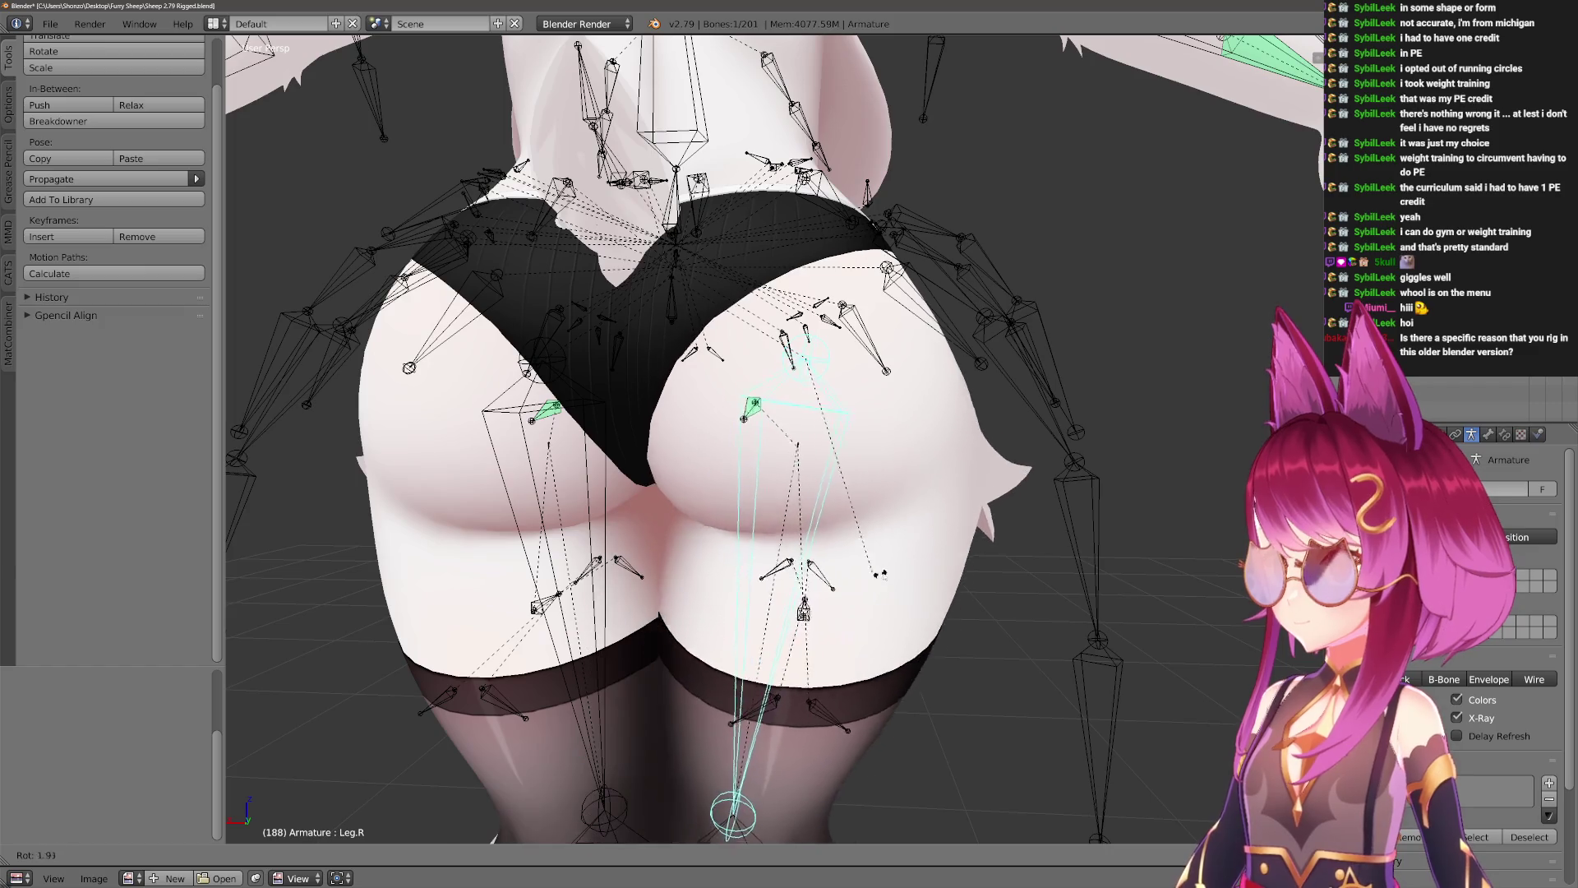
Pose Leg.R with a test rotation and enlarge the brush radius to 500 px.
key("r")
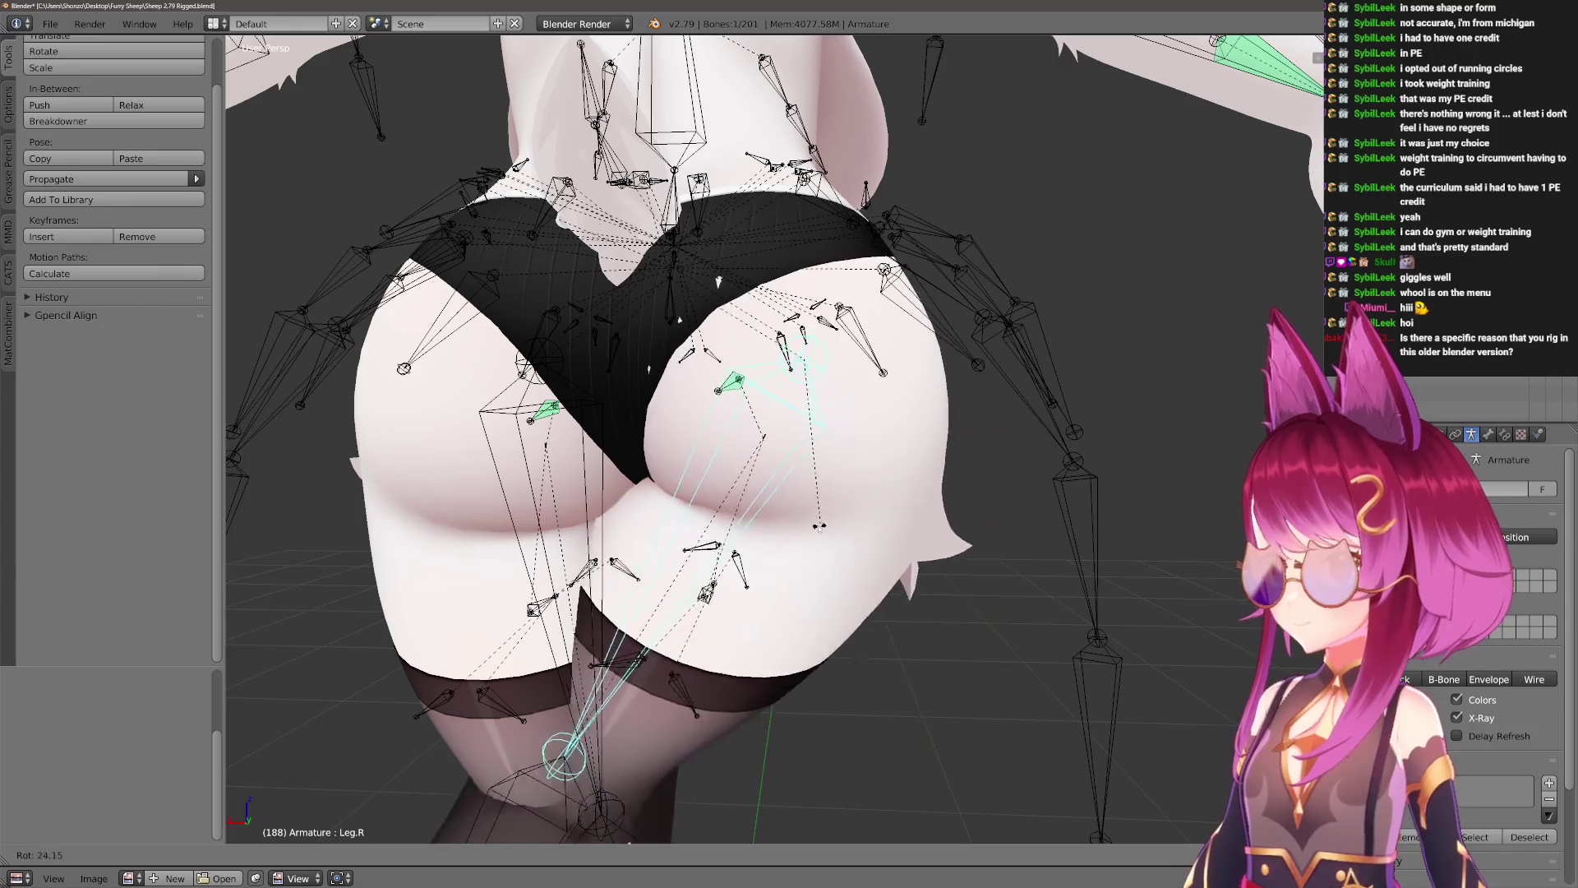
left_click(800, 483)
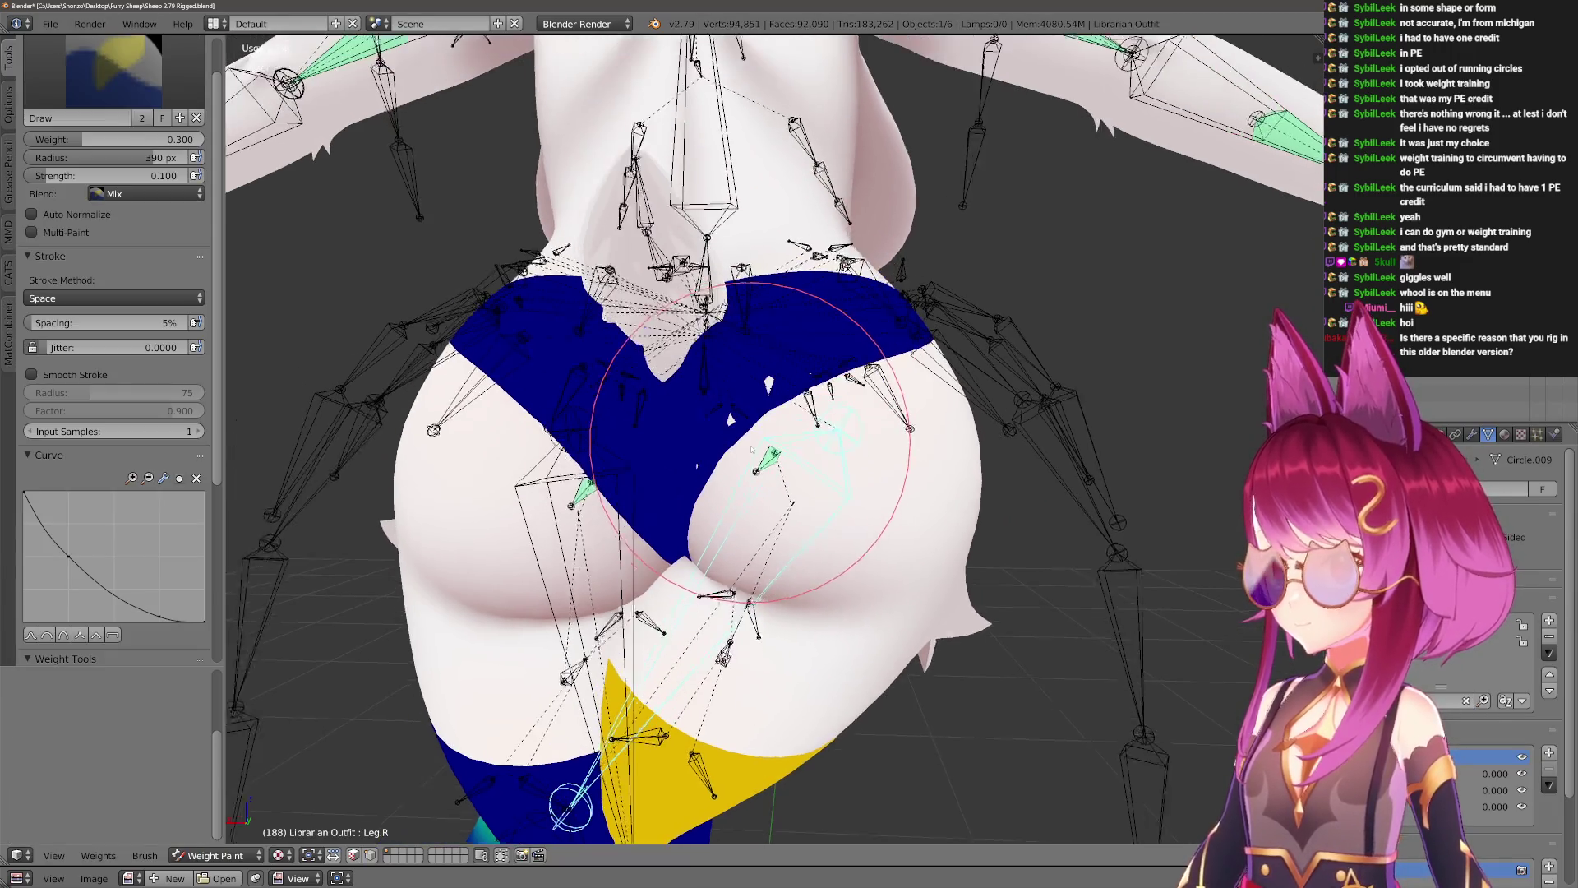
scroll(779, 488, "up", 10)
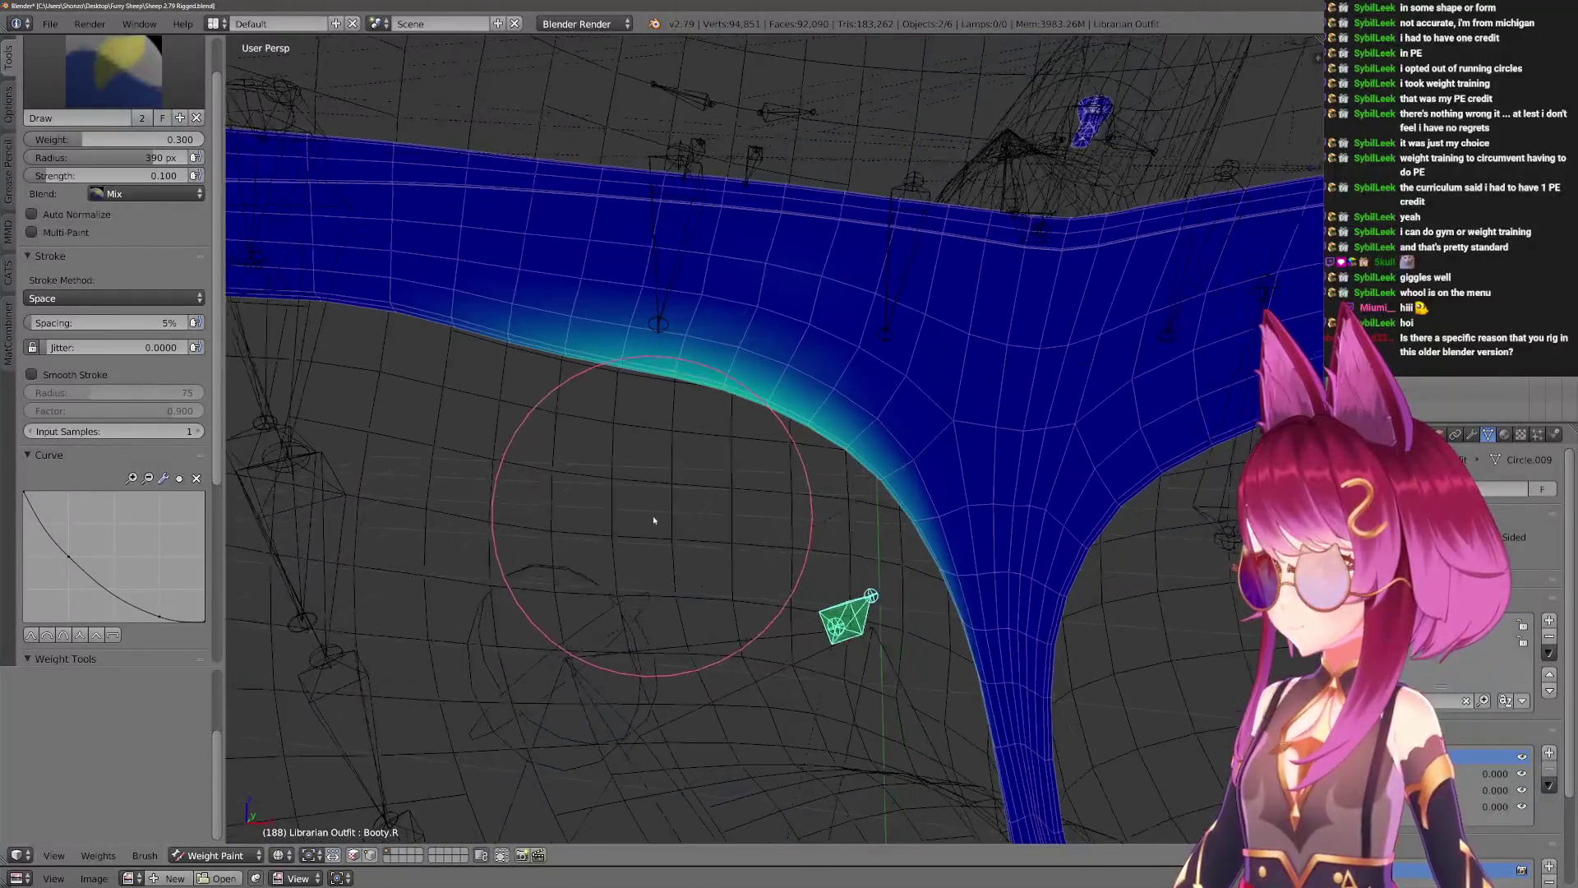
key("f")
left_click(722, 517)
scroll(761, 516, "up", 3)
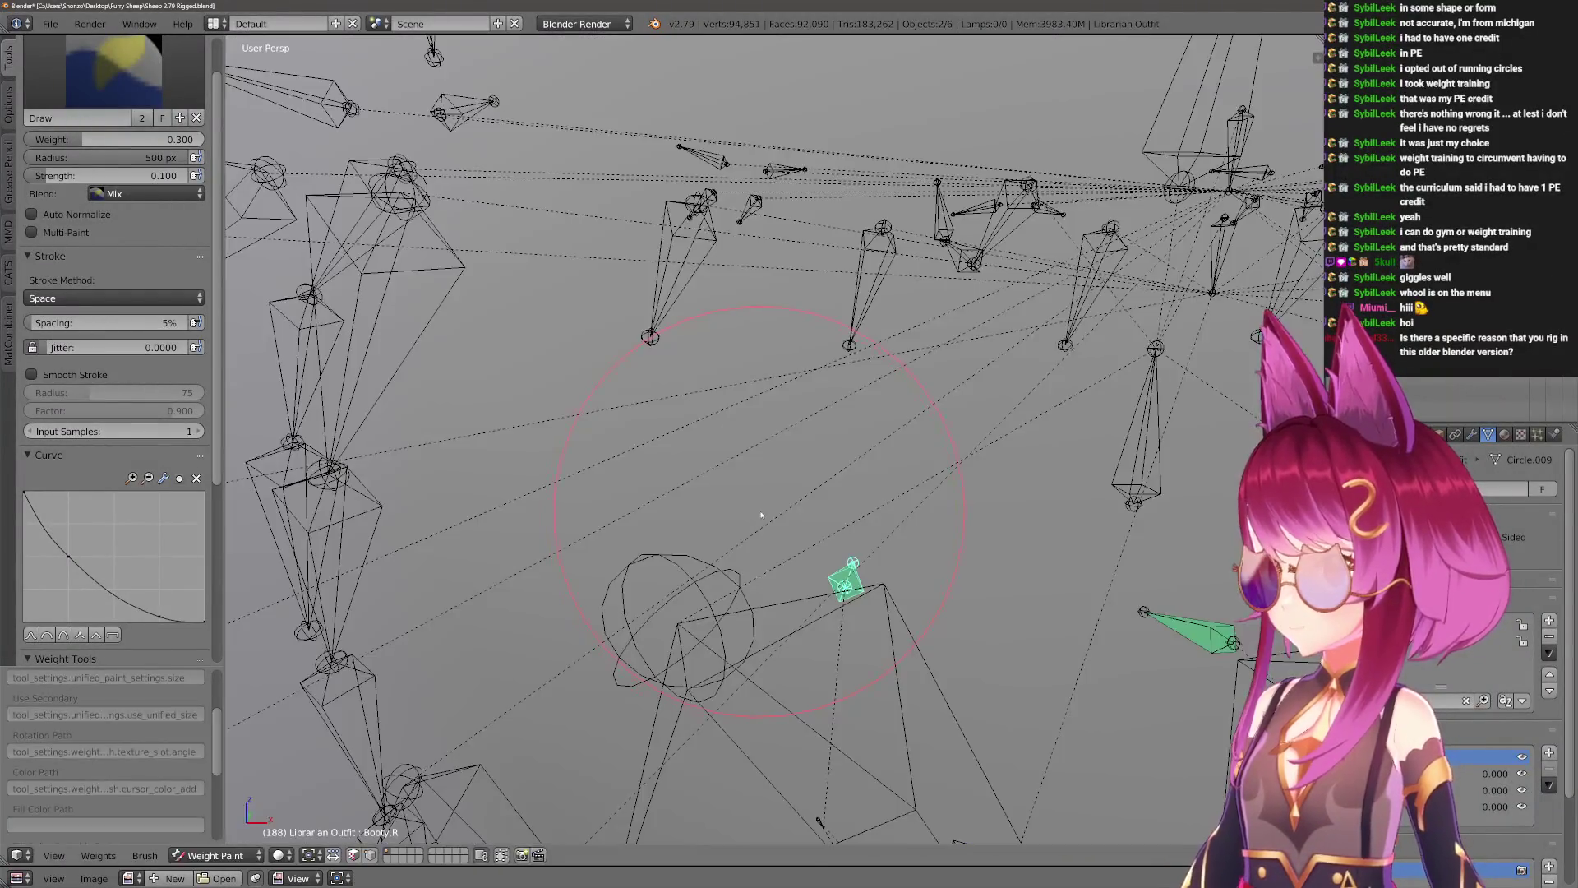
scroll(704, 535, "up", 2)
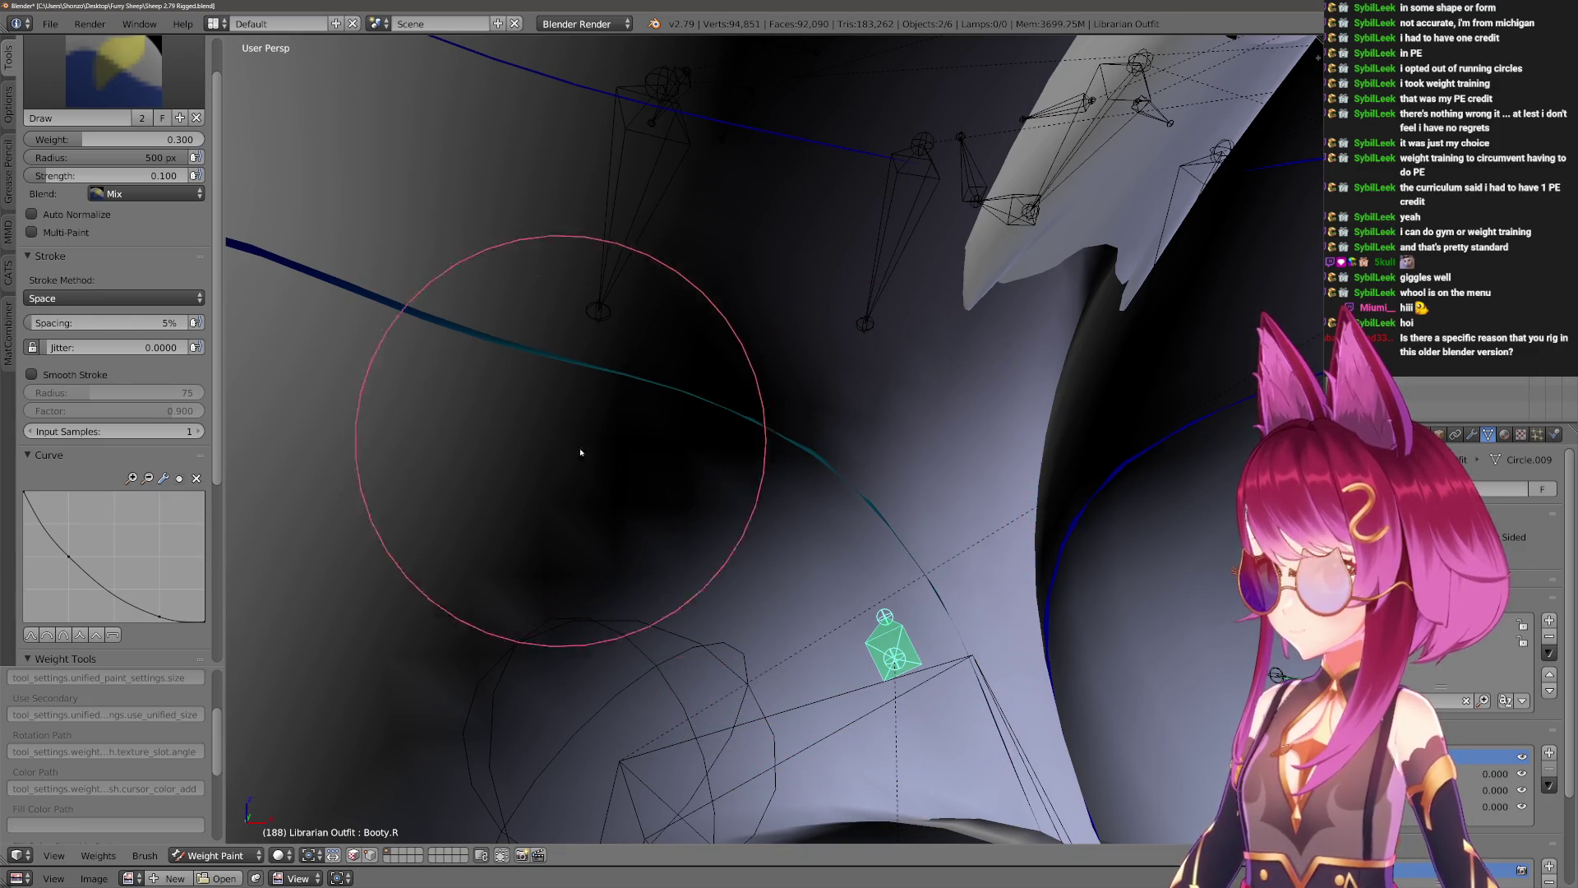
scroll(580, 460, "down", 6)
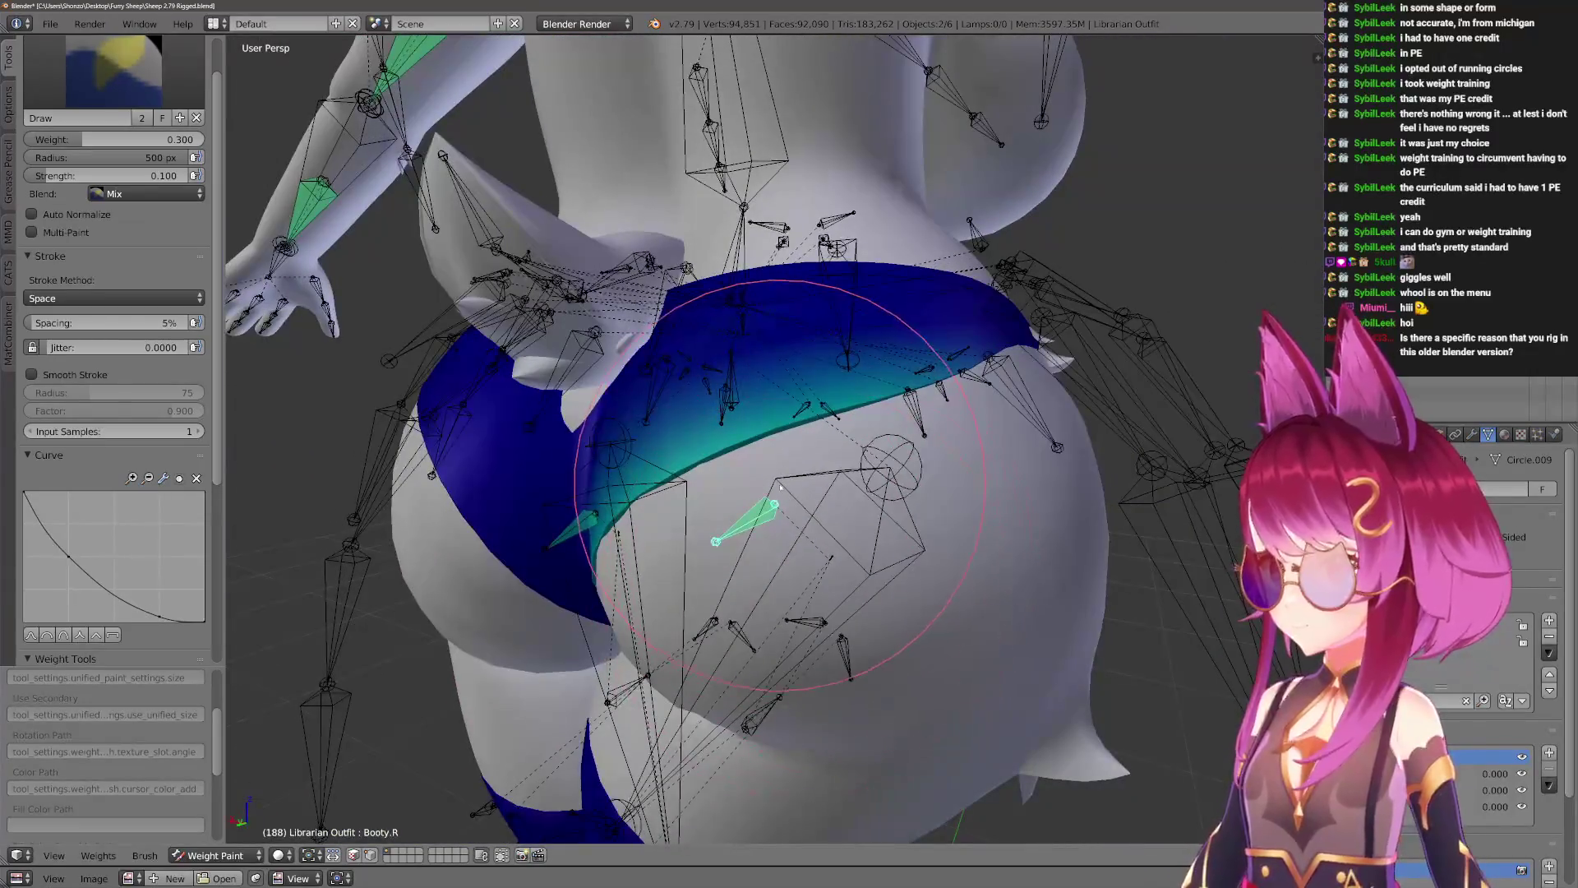
Rotate Leg.R about the global X axis, then resize the brush and zoom in on the hip.
right_click(781, 487)
key("r")
key("x")
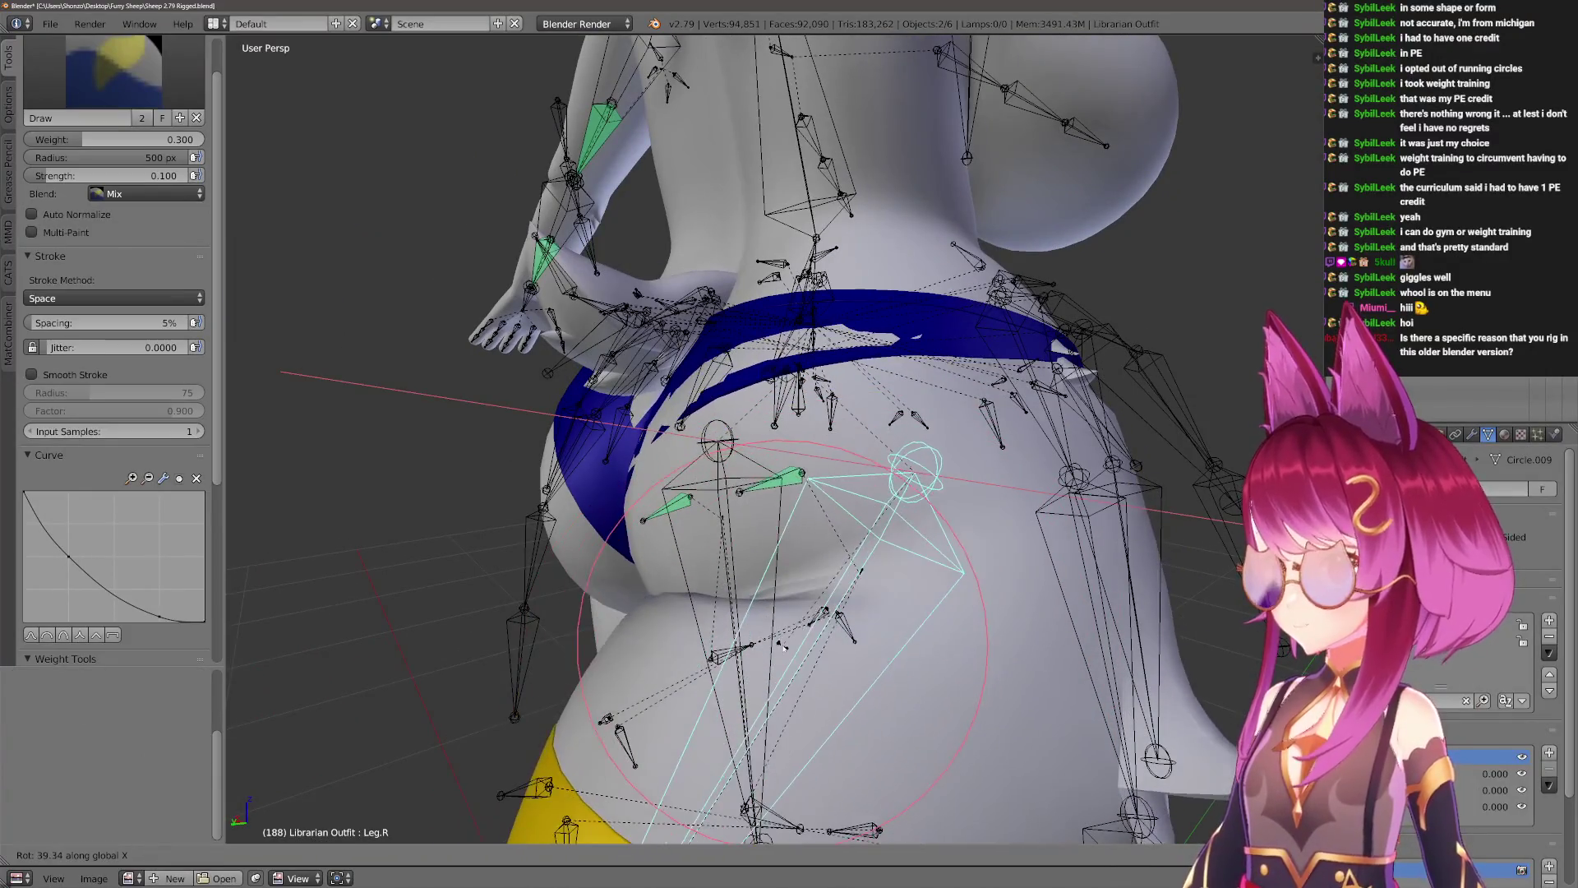
left_click(783, 645)
scroll(737, 570, "up", 8)
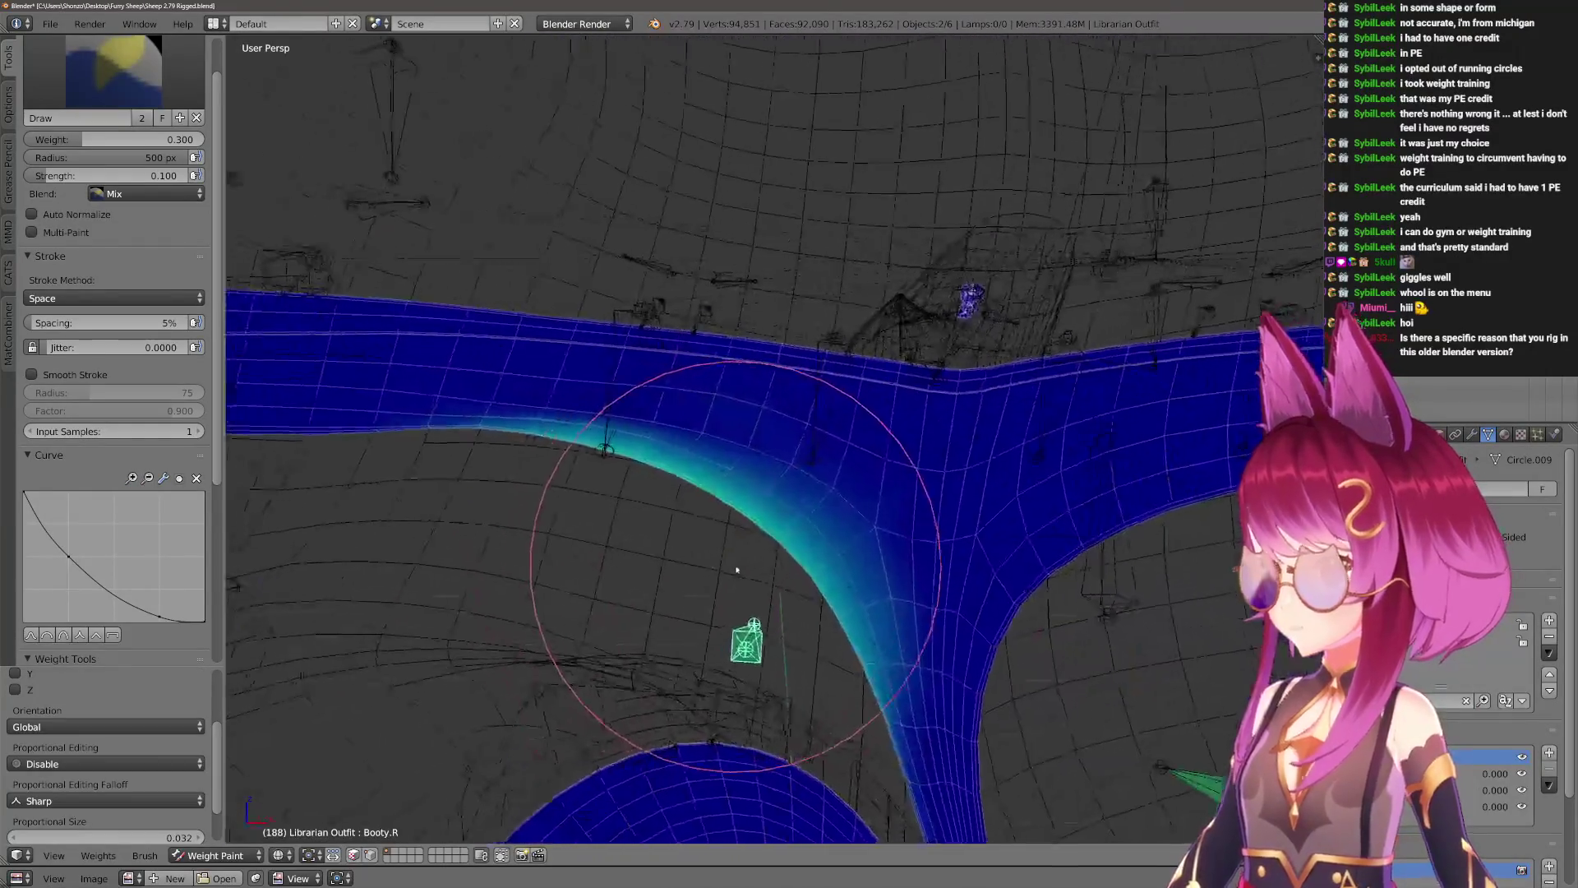
mouse_move(737, 570)
middle_mouse_down()
mouse_move(634, 563)
mouse_move(431, 395)
middle_mouse_up()
key("f")
left_click(624, 539)
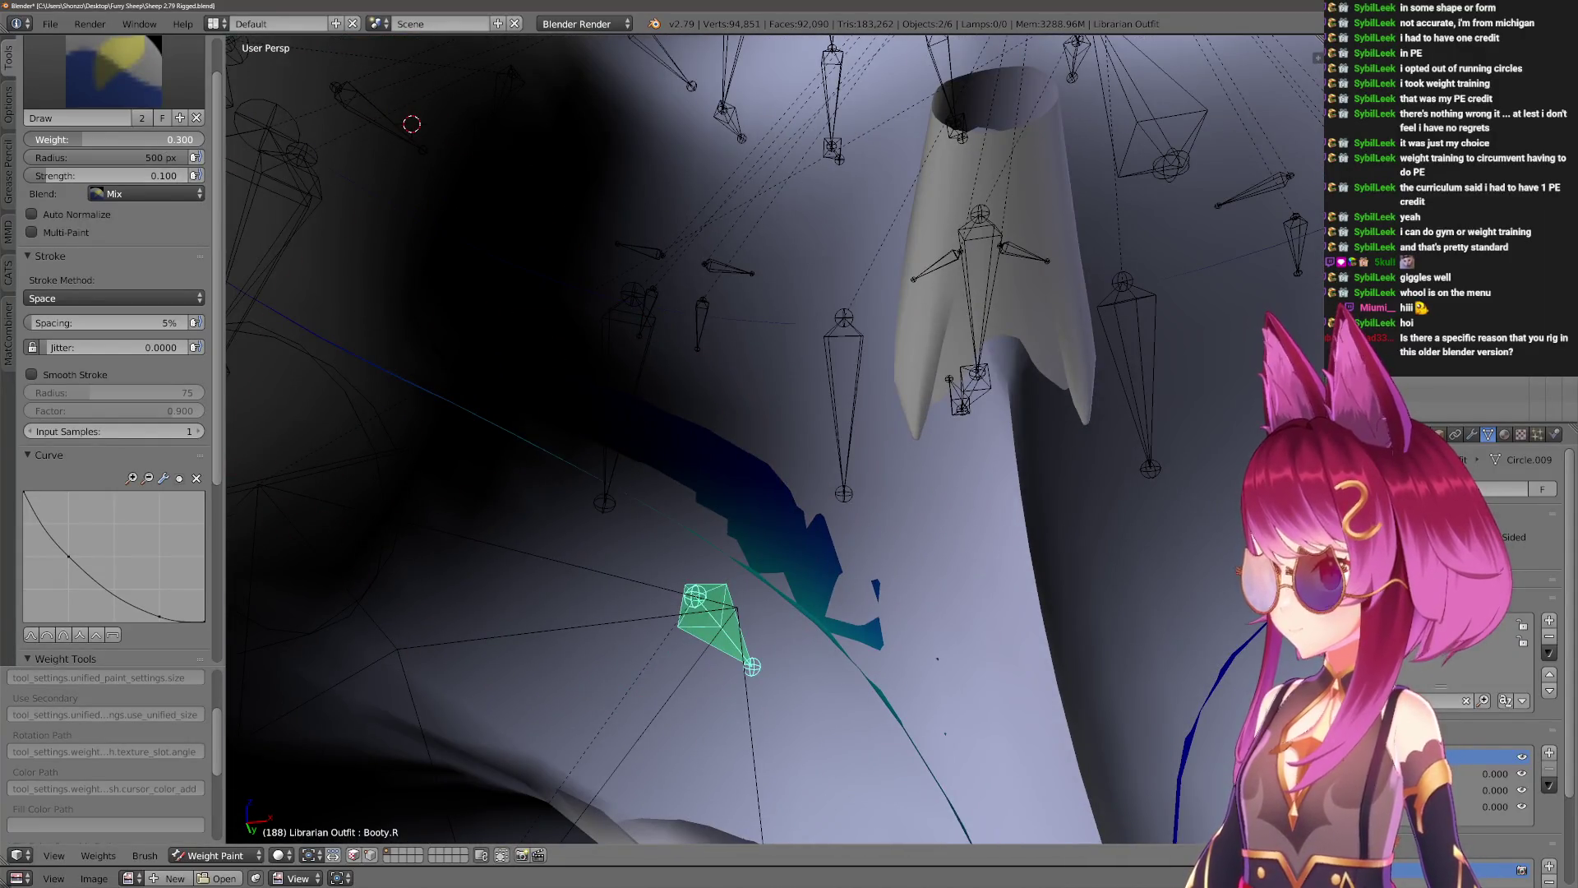
mouse_move(548, 517)
middle_mouse_down()
mouse_move(600, 546)
mouse_move(986, 526)
mouse_move(863, 511)
mouse_move(915, 564)
mouse_move(909, 616)
mouse_move(830, 575)
mouse_move(764, 604)
mouse_move(757, 624)
mouse_move(747, 537)
mouse_move(877, 565)
middle_mouse_up()
key("n")
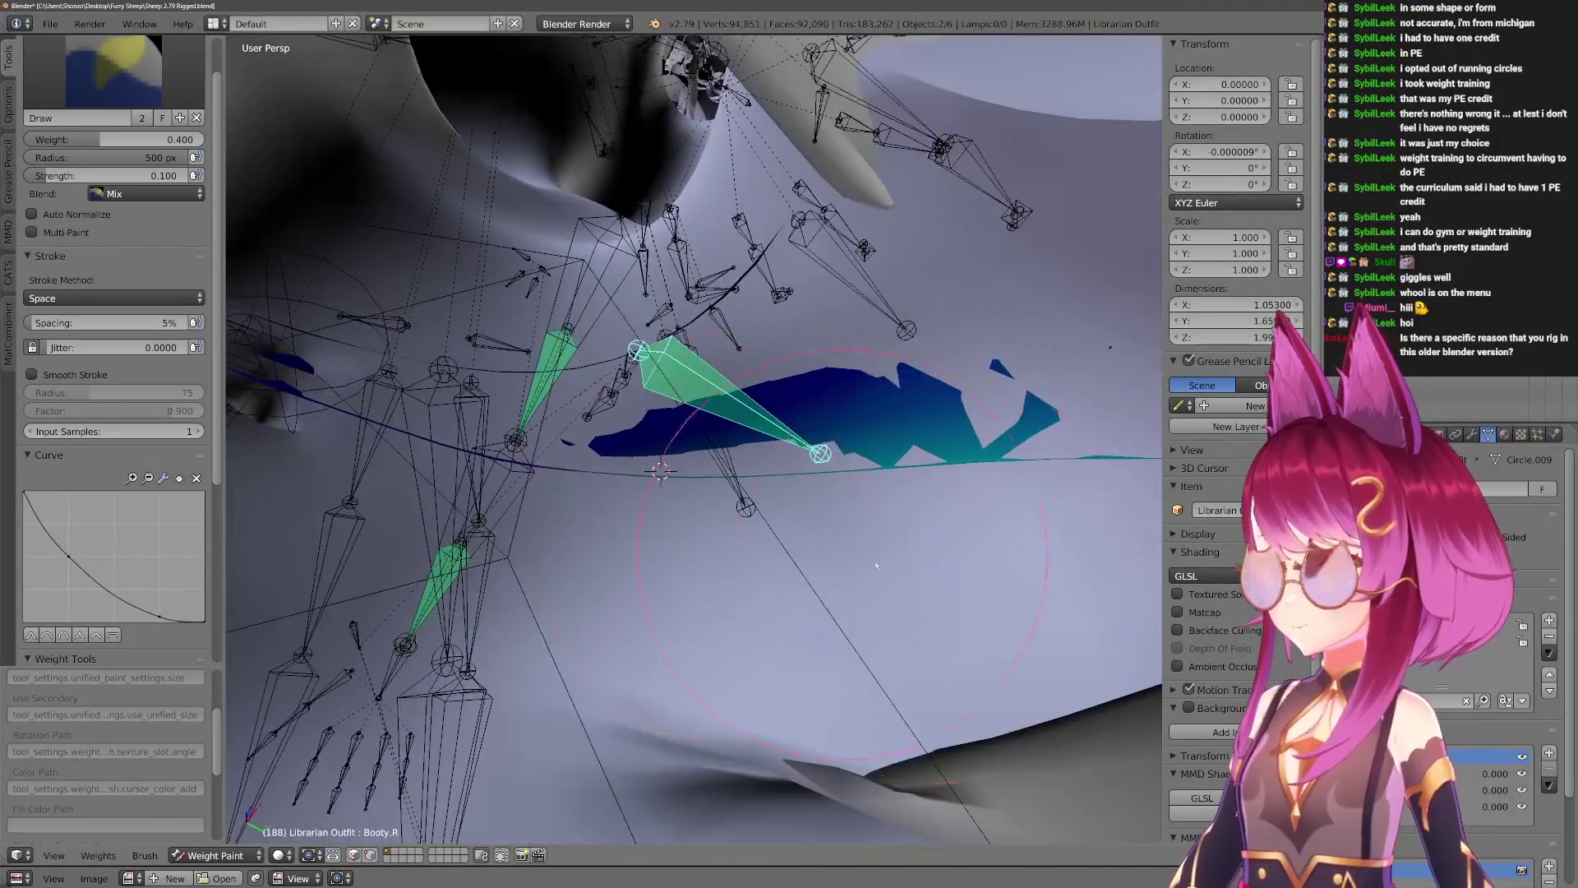
Turn off Backface Culling and switch the viewport to Matcap shading.
key("alt+z")
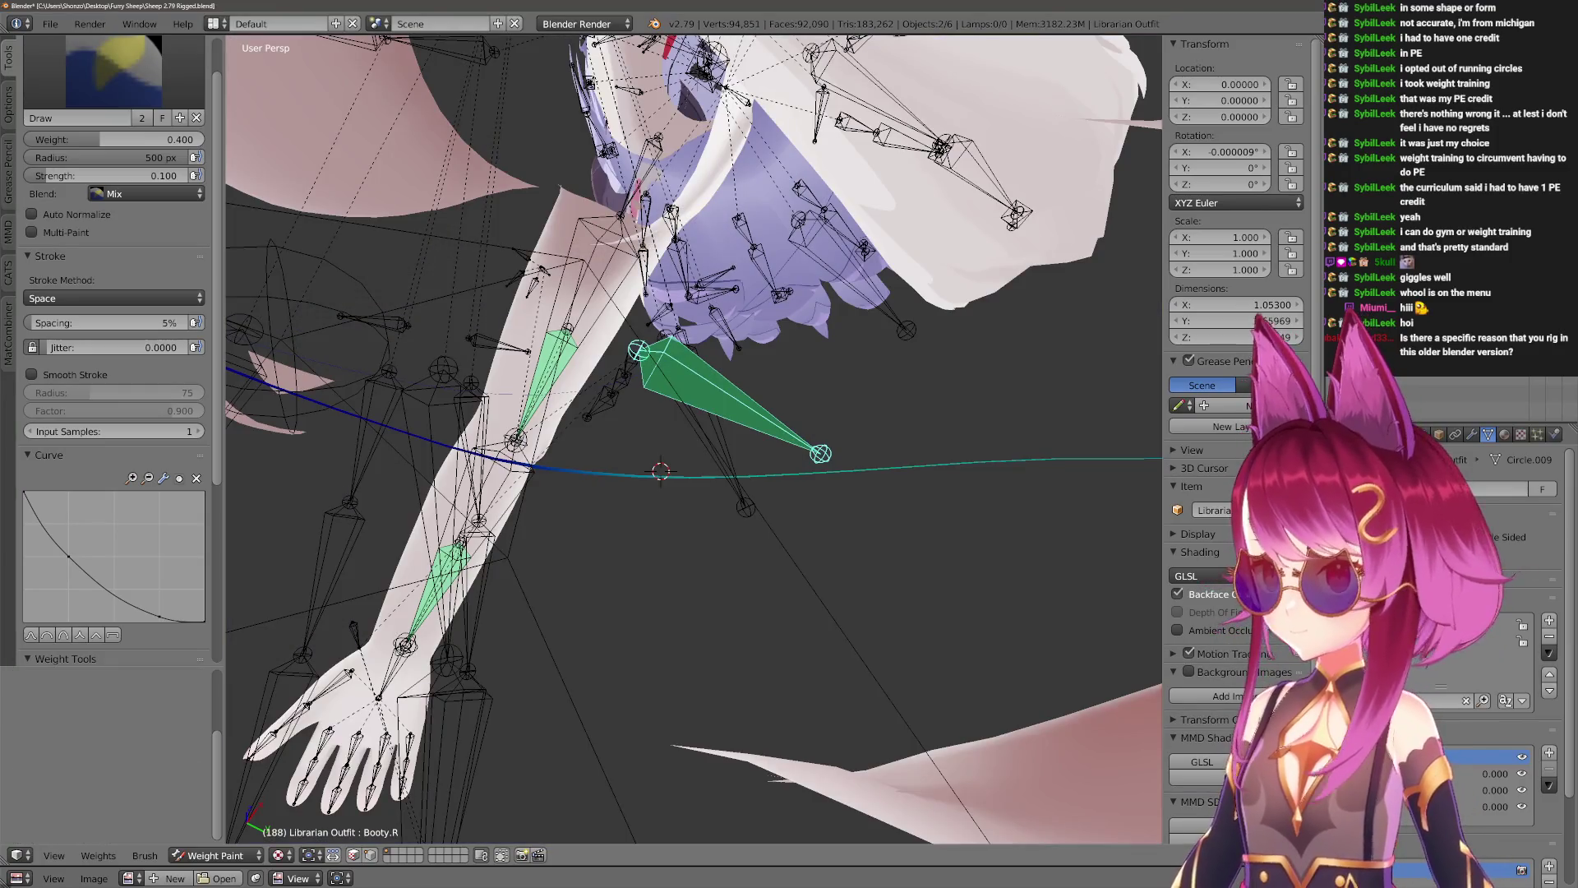
key("alt+z")
middle_click_drag(751, 553, 785, 572)
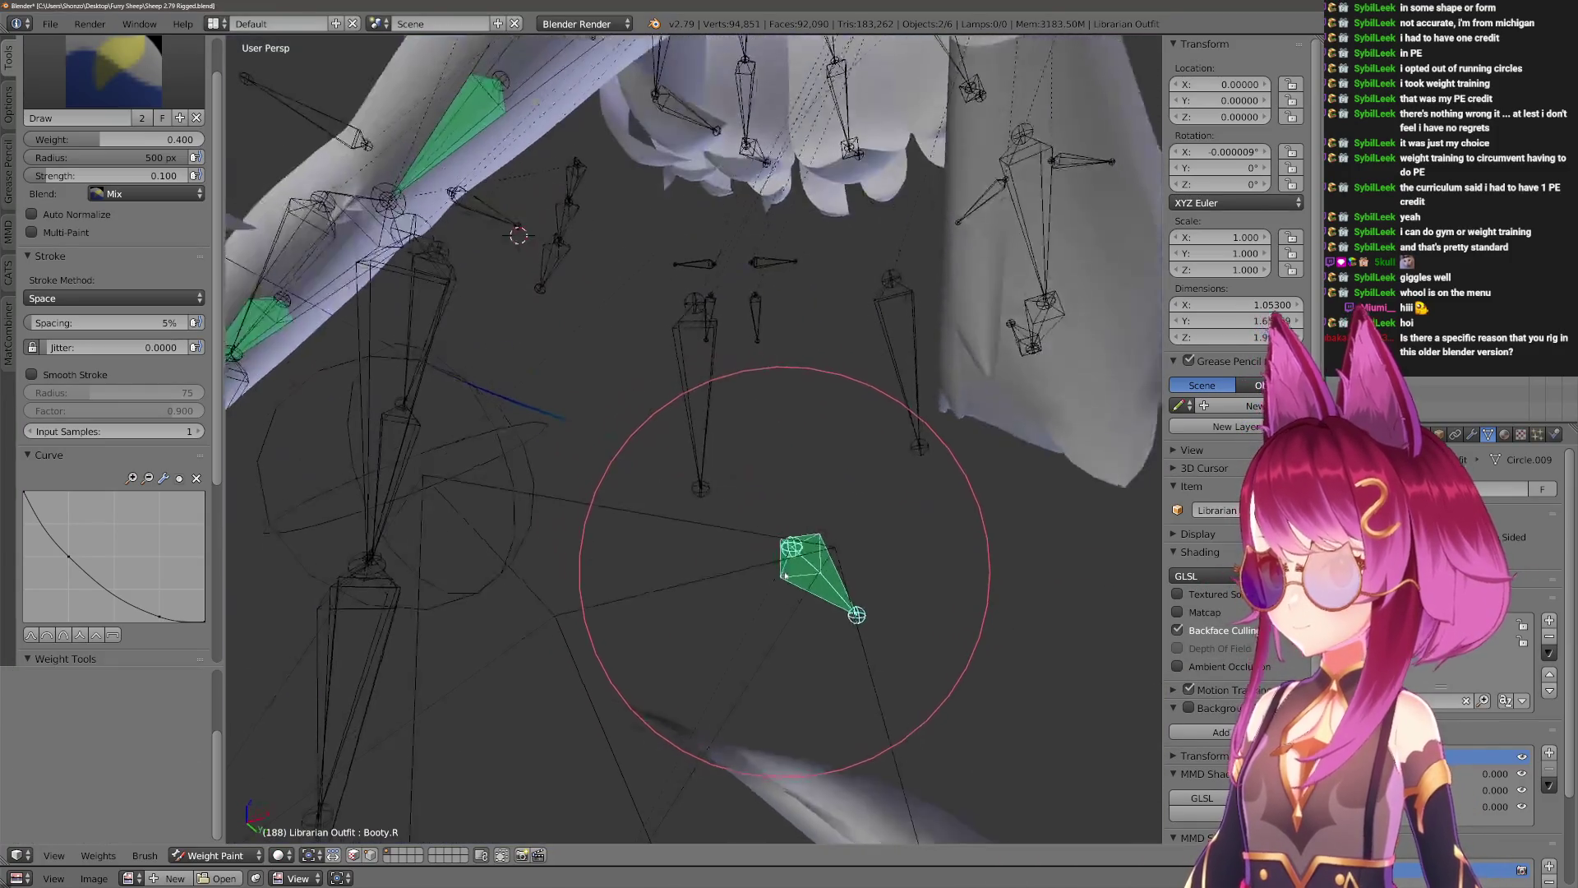
left_click(1178, 630)
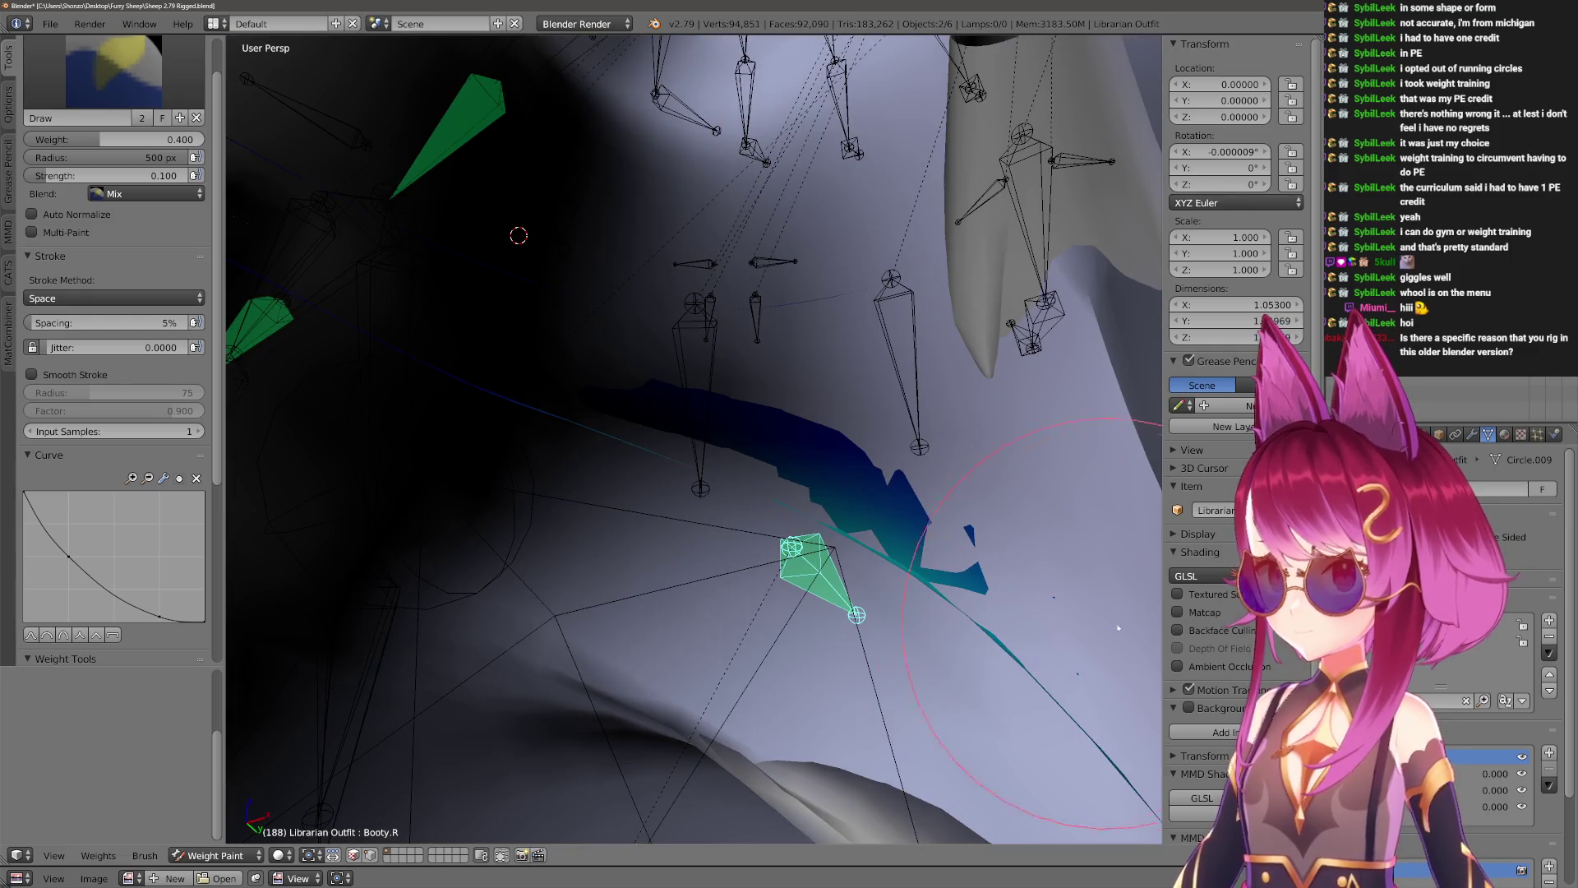
left_click(1177, 613)
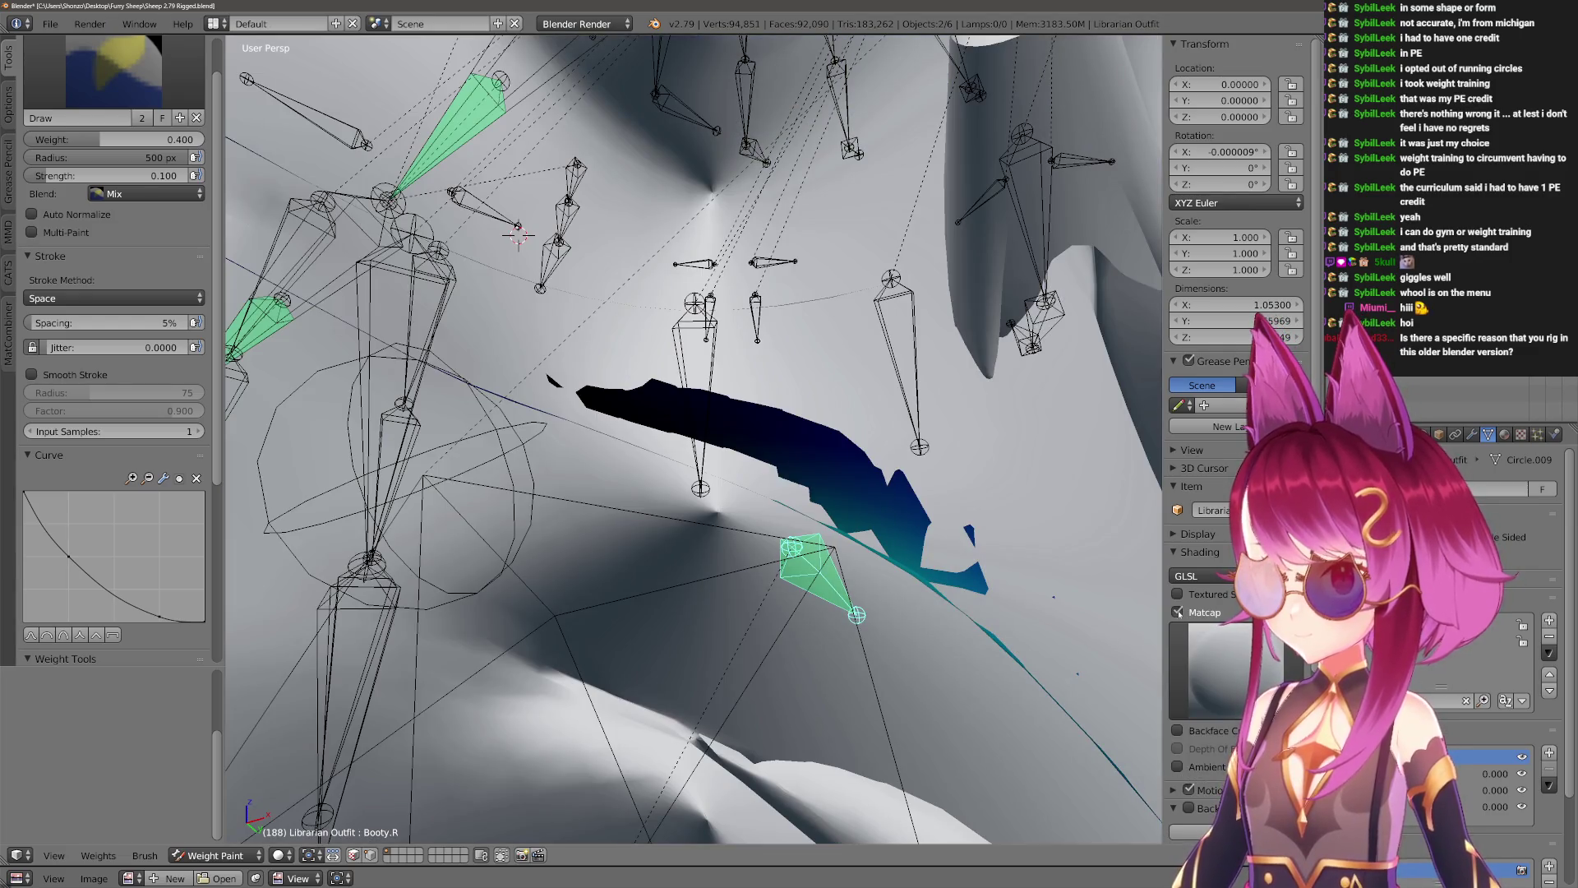
middle_click_drag(575, 411, 707, 460)
Try another matcap, settle on the plain grey one, then switch to Textured shading.
left_click(1217, 670)
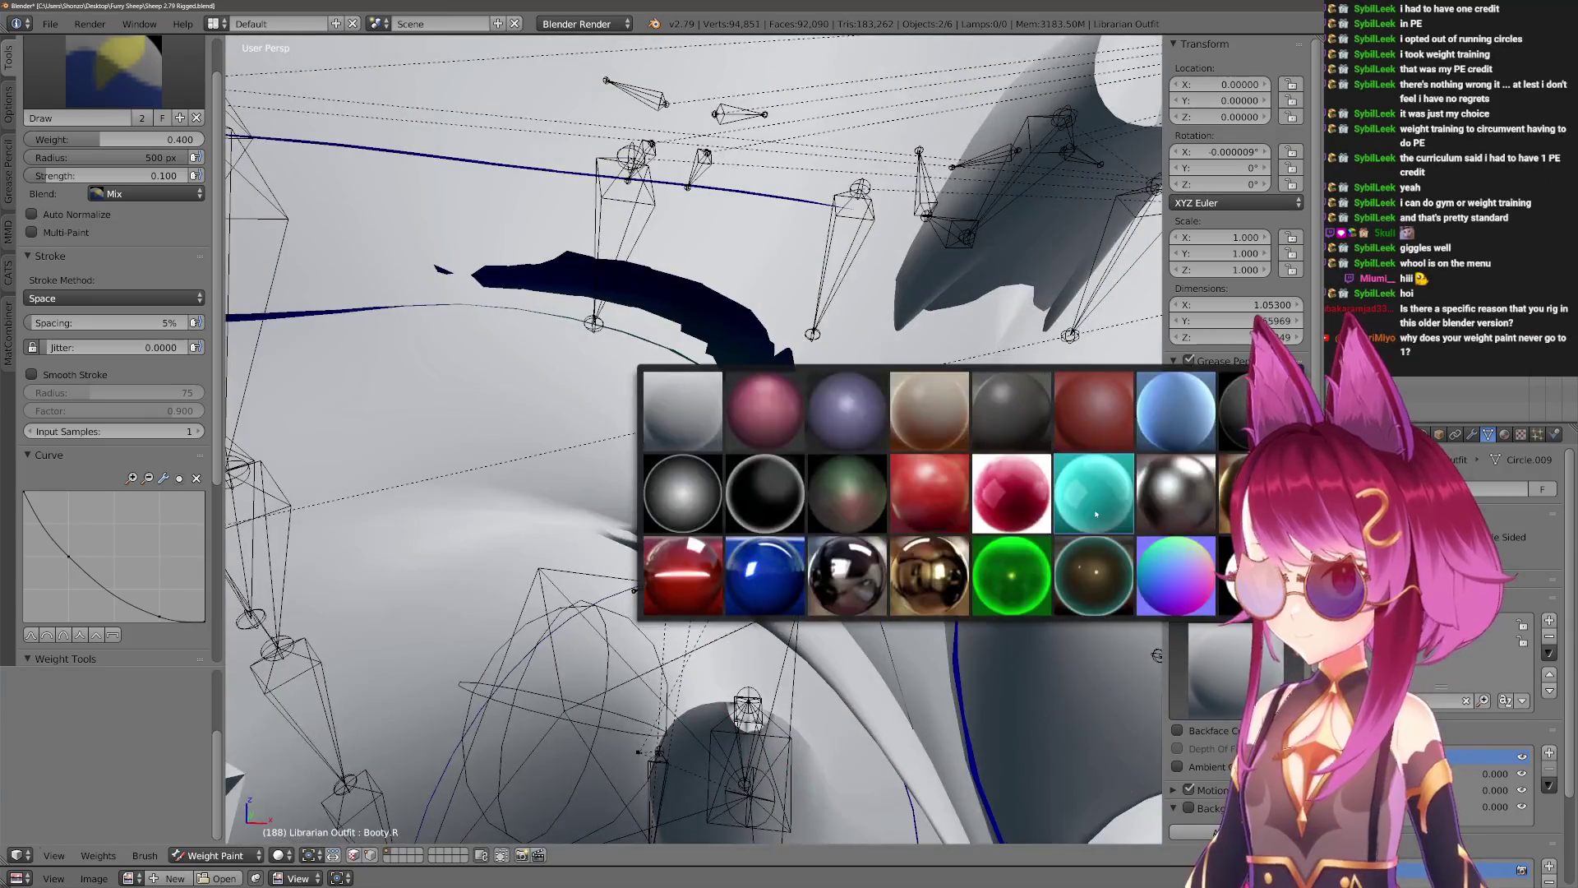
left_click(1167, 502)
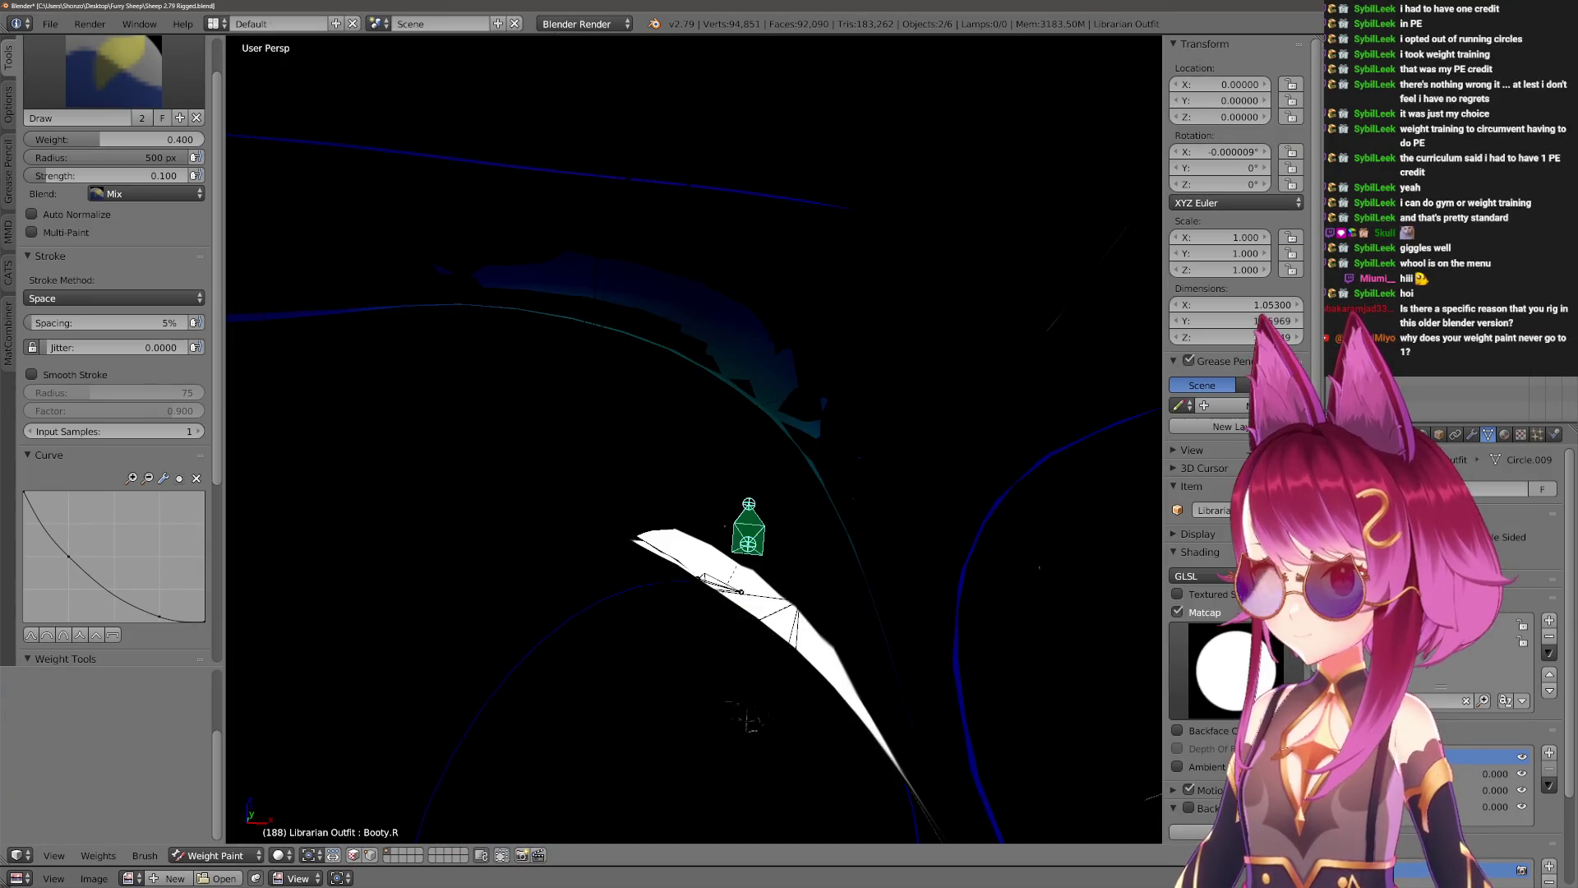
mouse_move(748, 526)
middle_mouse_down()
mouse_move(704, 493)
mouse_move(775, 529)
mouse_move(615, 536)
mouse_move(723, 458)
mouse_move(750, 529)
middle_mouse_up()
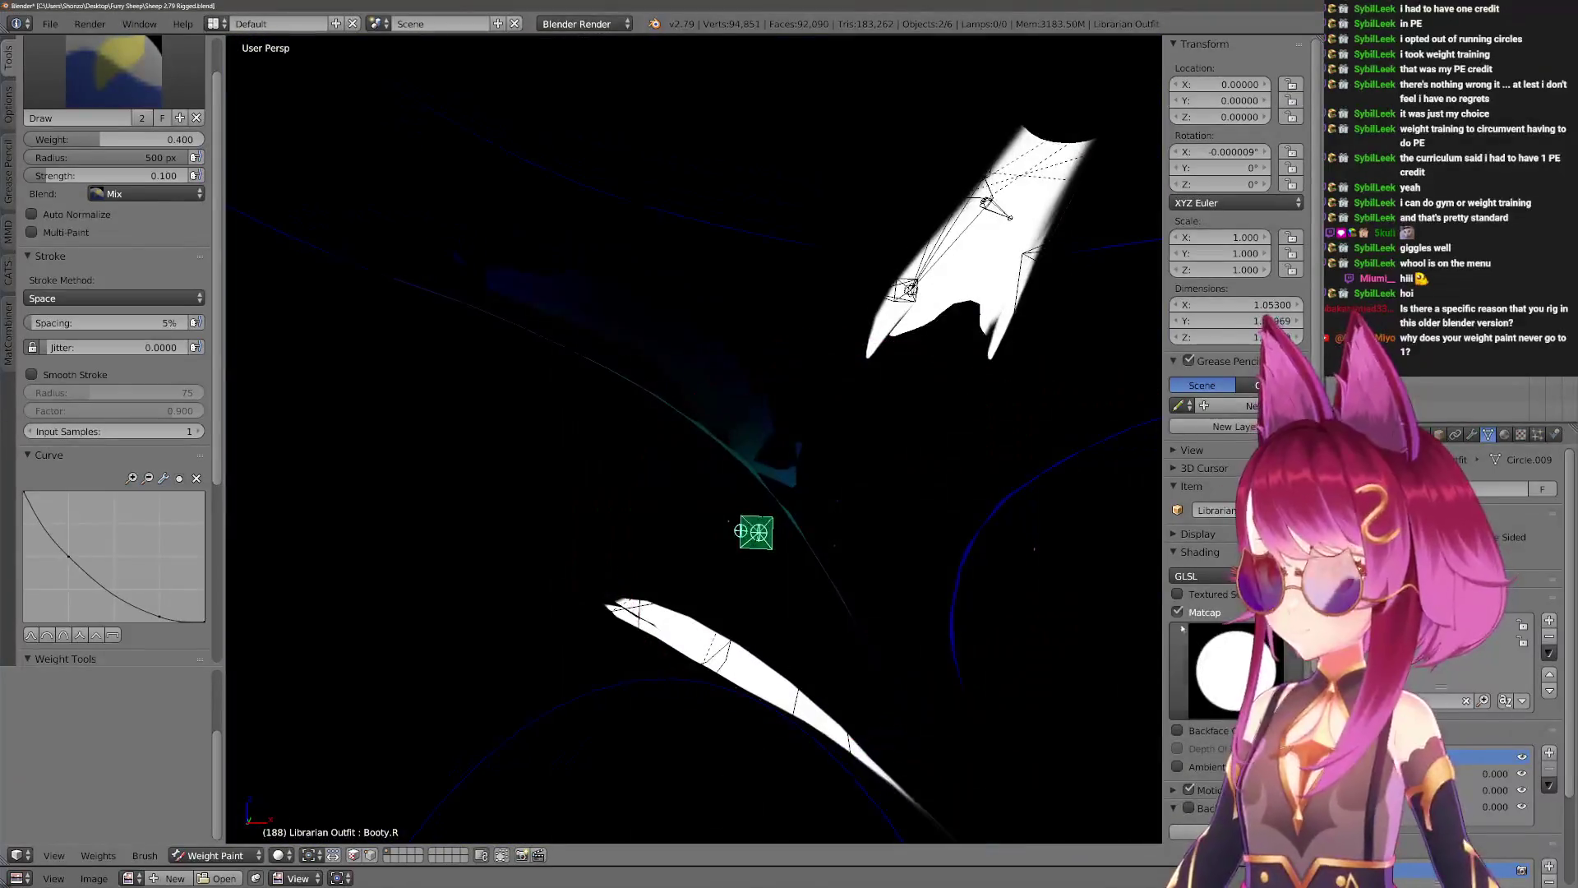
left_click(1224, 662)
left_click(721, 419)
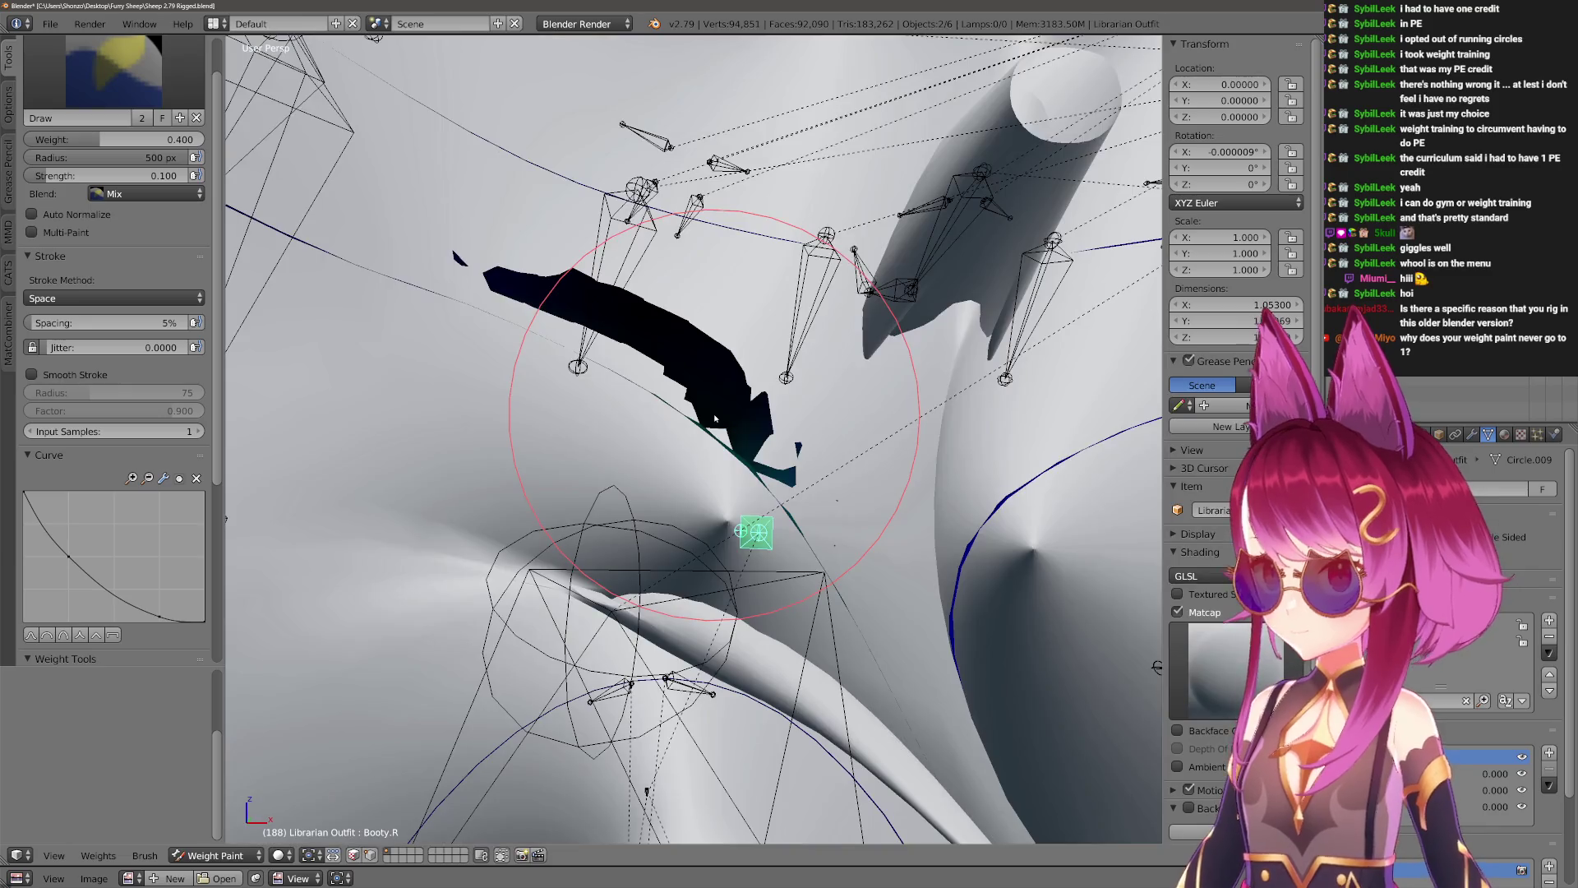
mouse_move(740, 529)
middle_mouse_down()
mouse_move(782, 415)
mouse_move(811, 451)
middle_mouse_up()
key("alt+z")
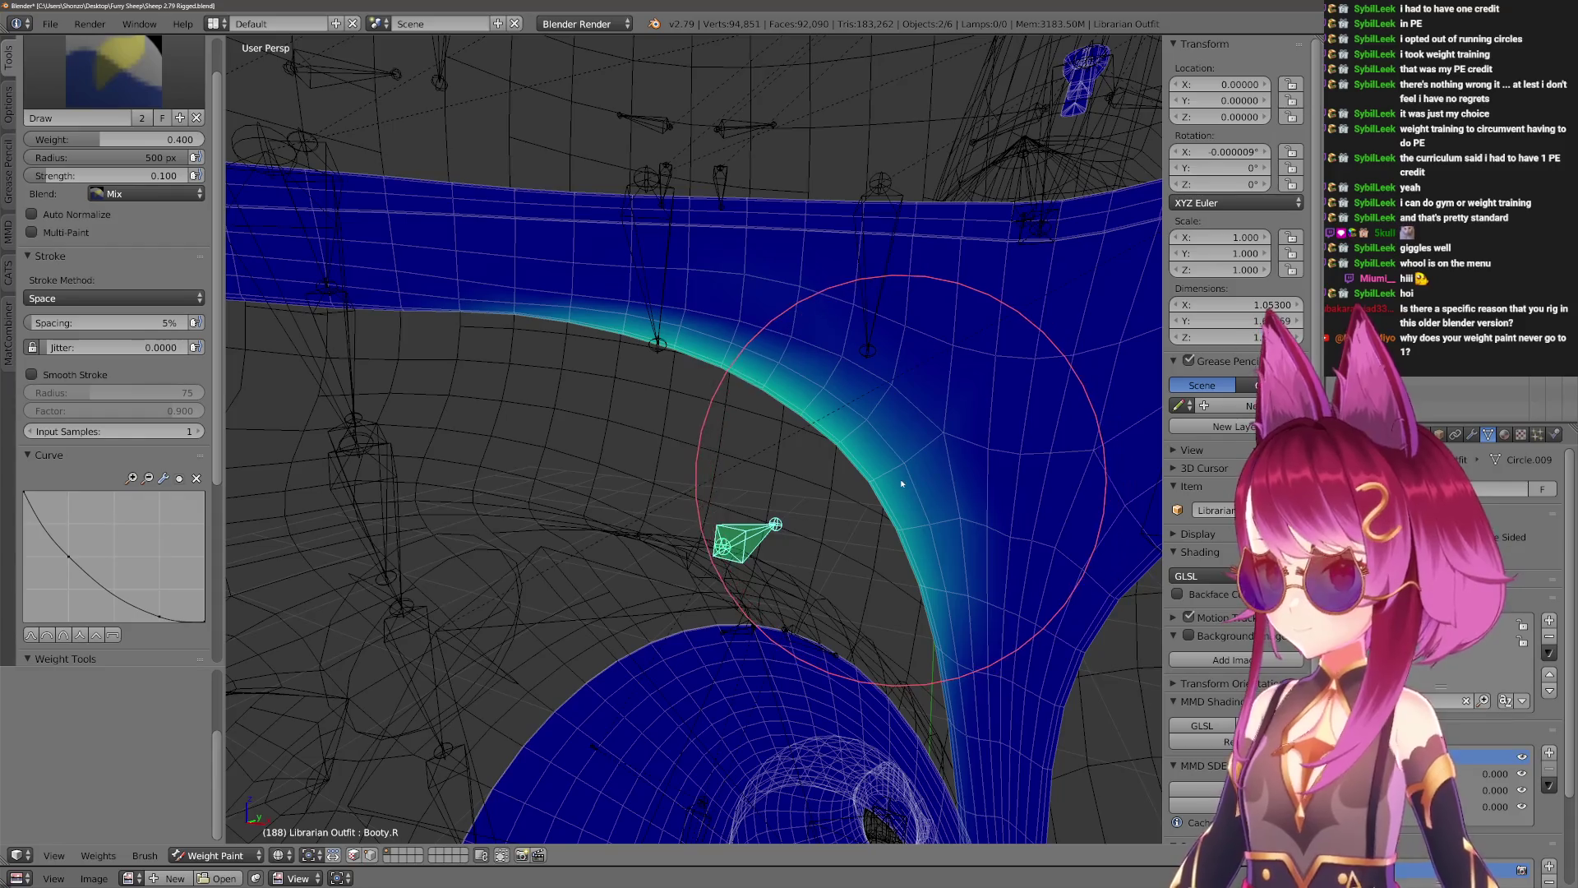
Toggle Textured Solid and Matcap shading so the Booty.R weight colours show through.
key("alt+z")
left_click(1208, 665)
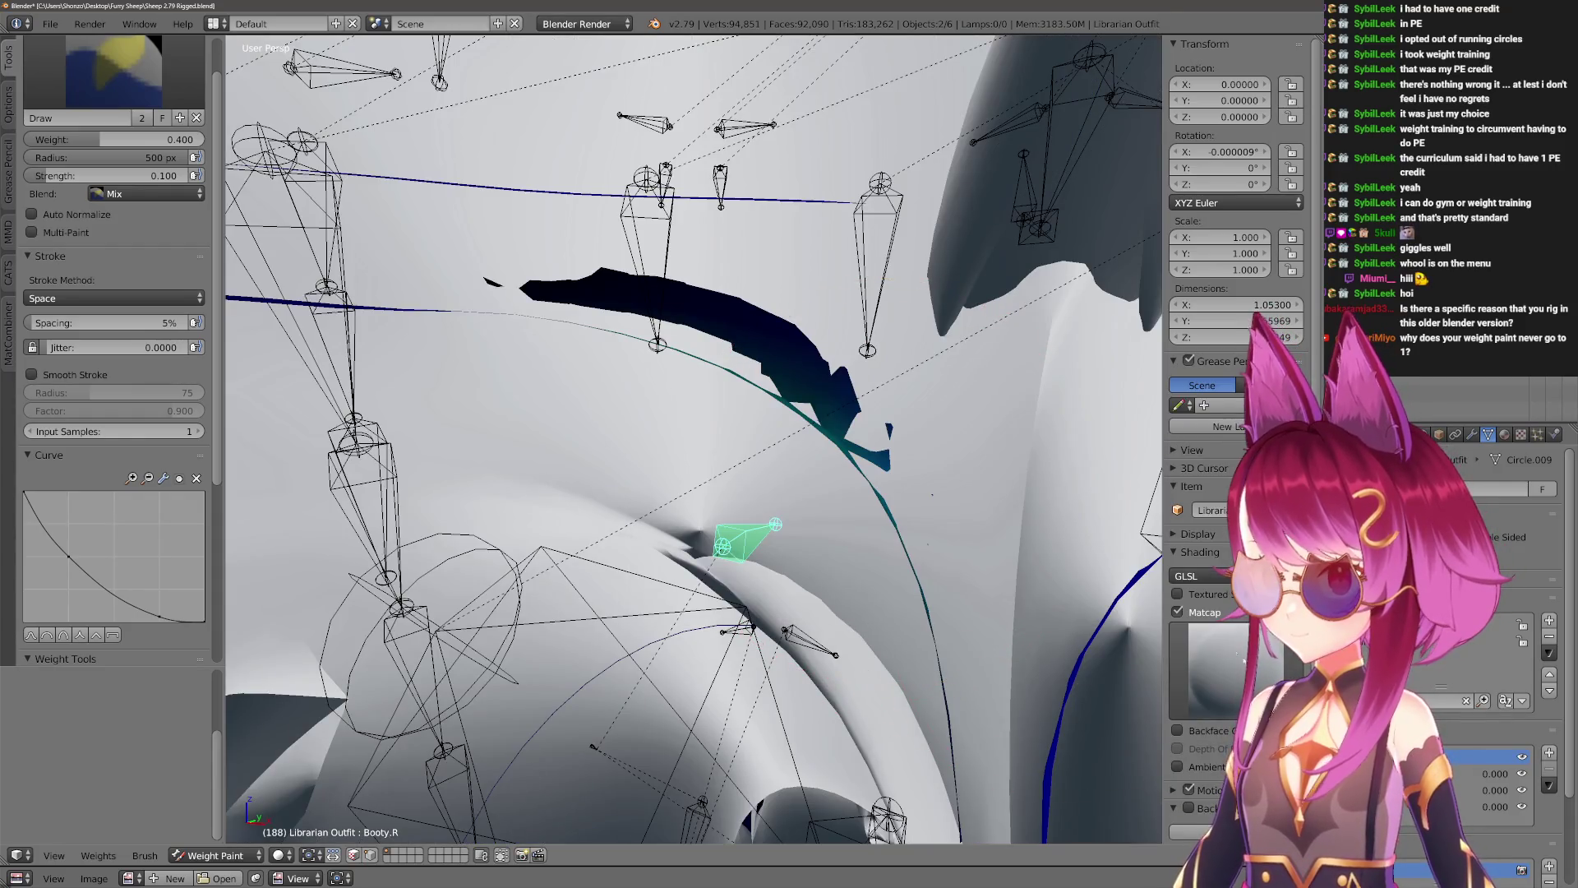
left_click(1178, 594)
left_click(1178, 612)
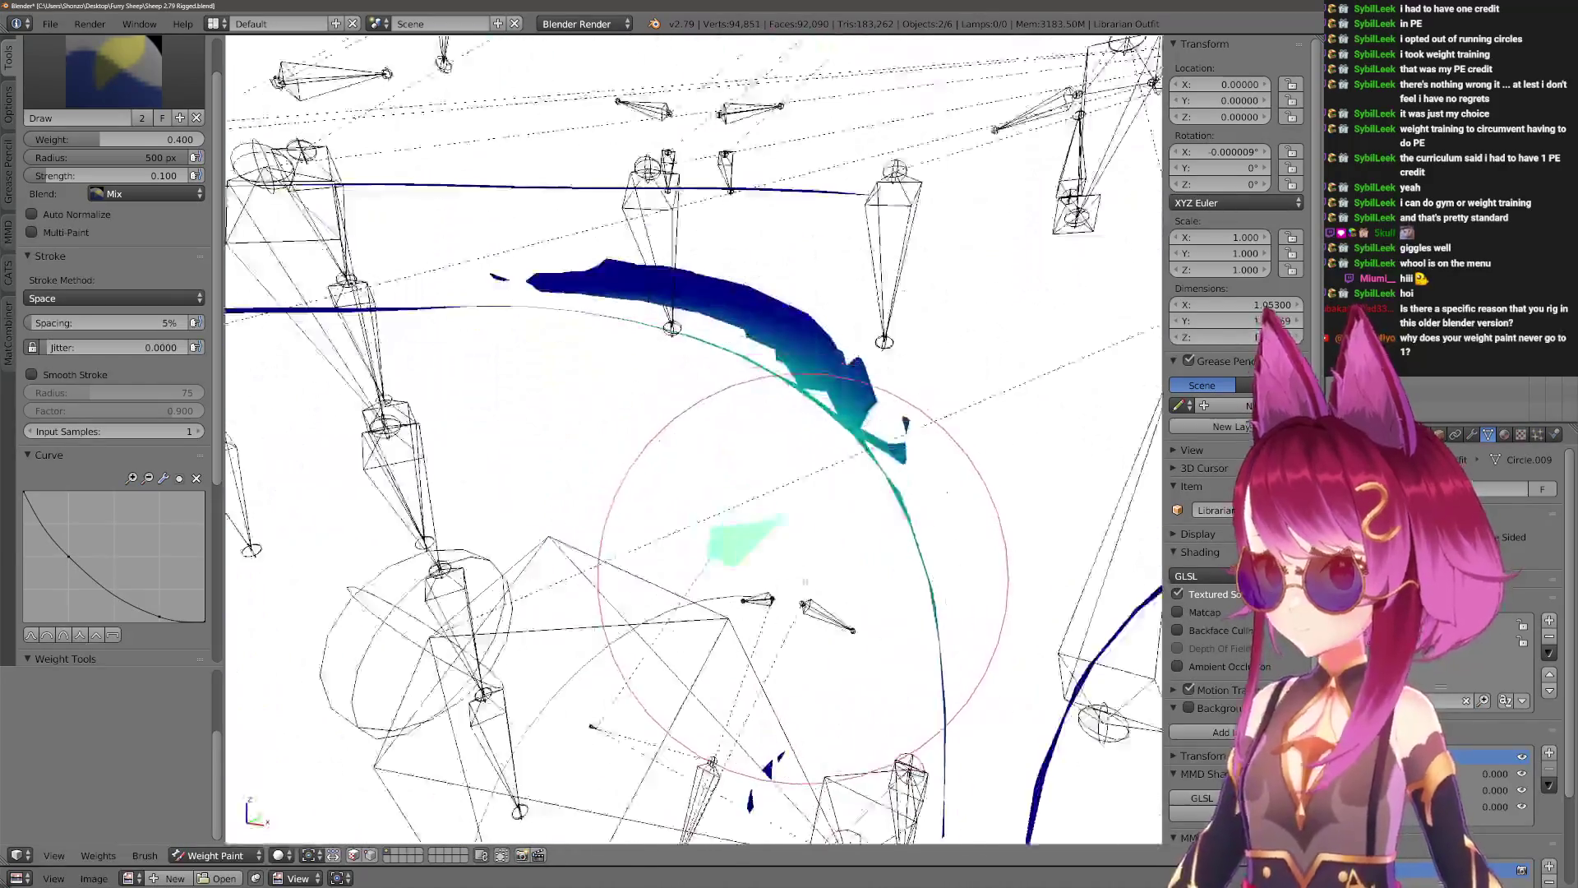
key("alt+z")
key("alt+z")
middle_click_drag(836, 541, 829, 469)
middle_click_drag(1065, 566, 1118, 579)
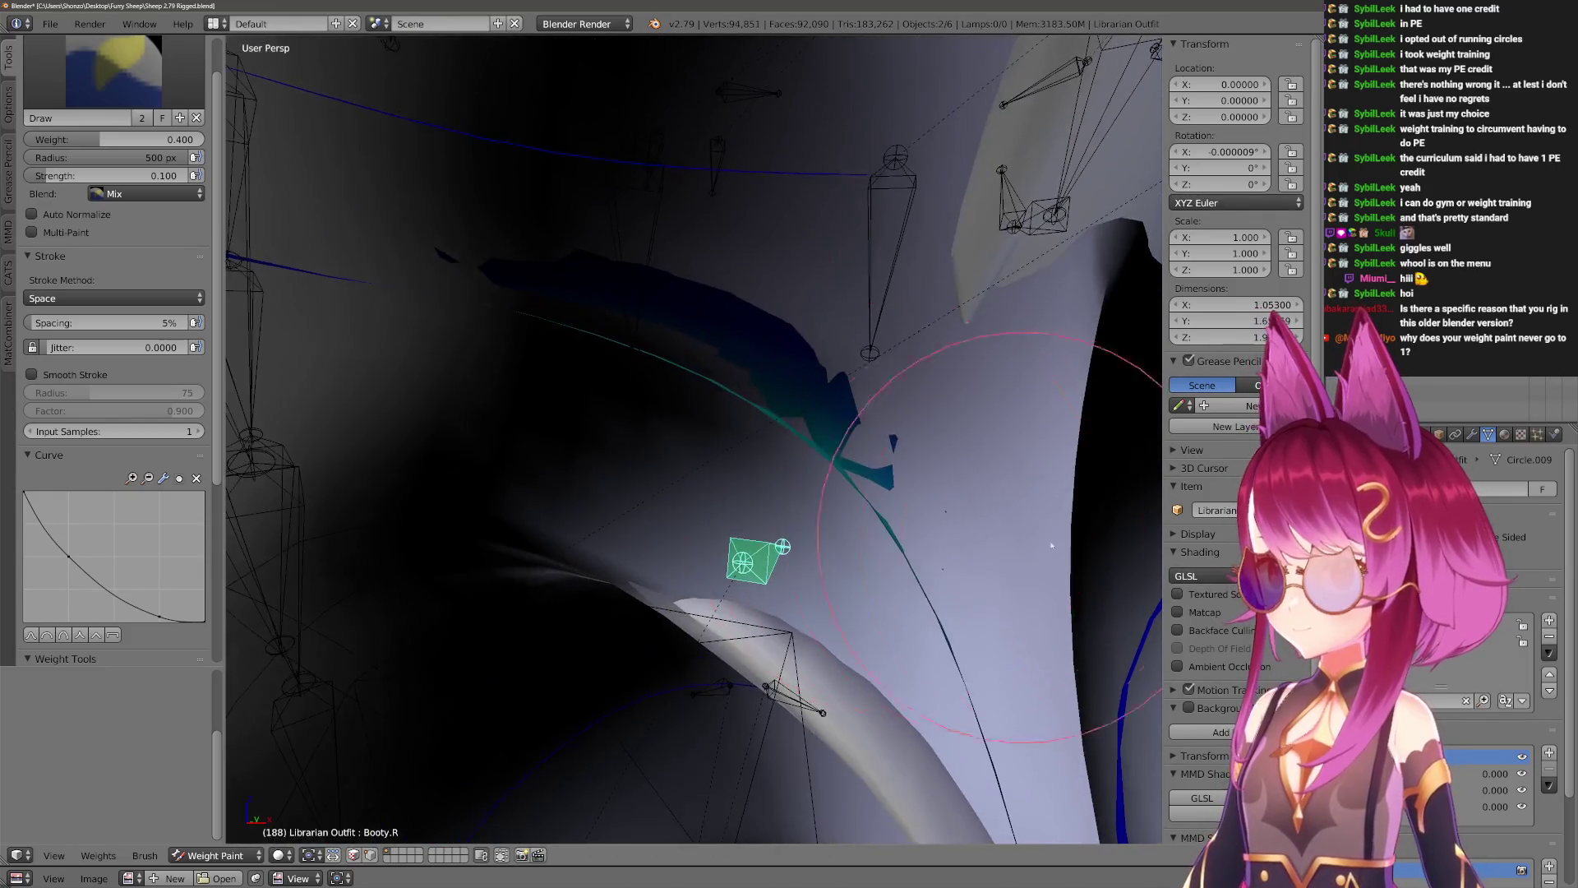
left_click(1178, 593)
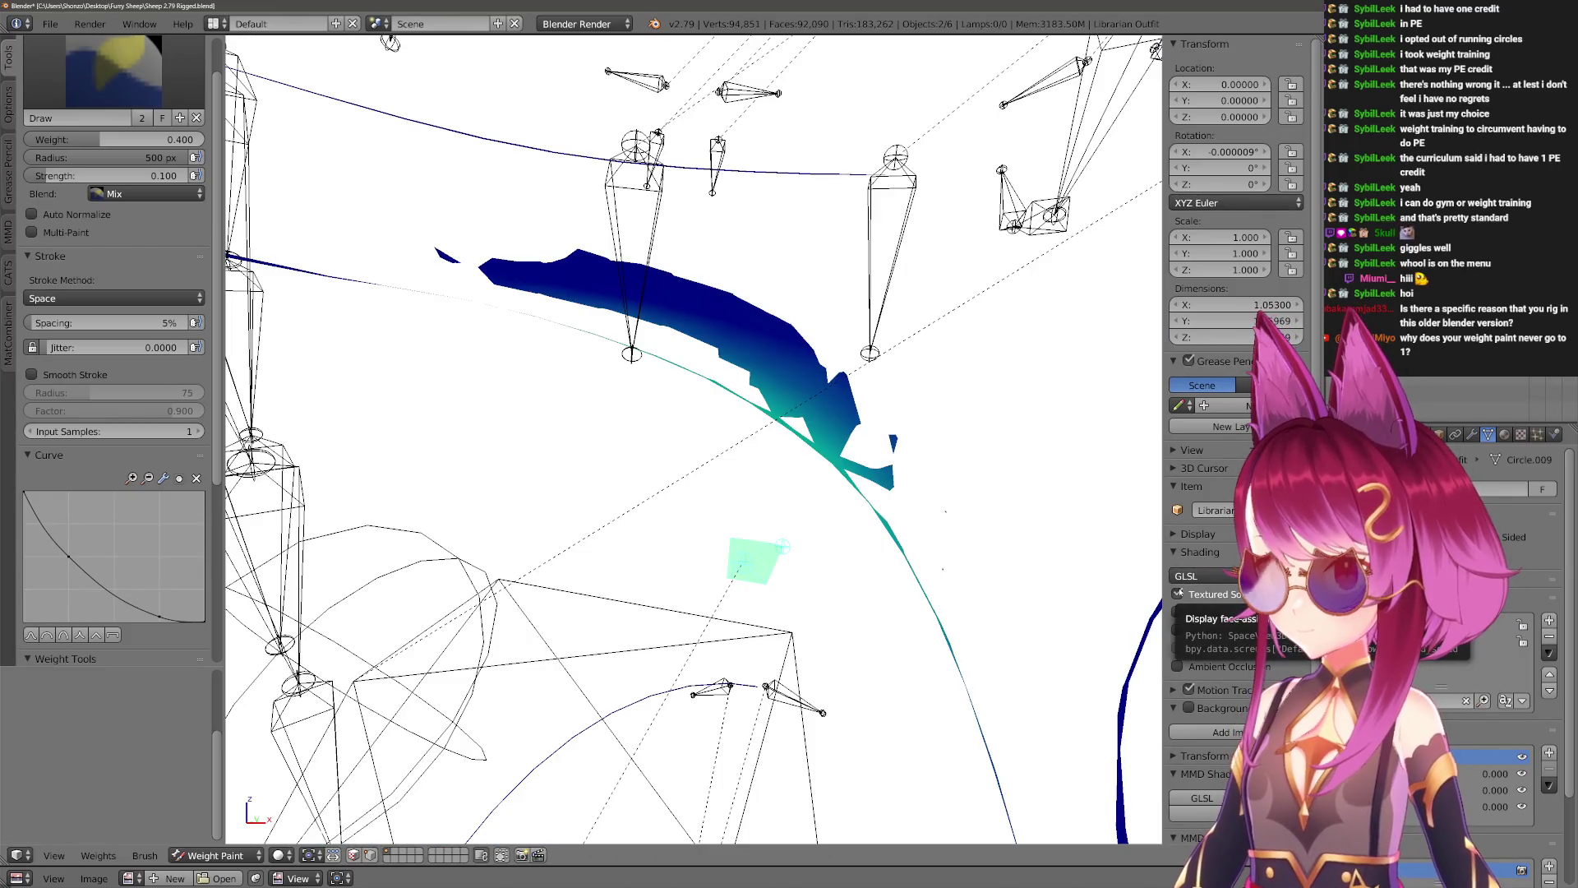
left_click(1178, 611)
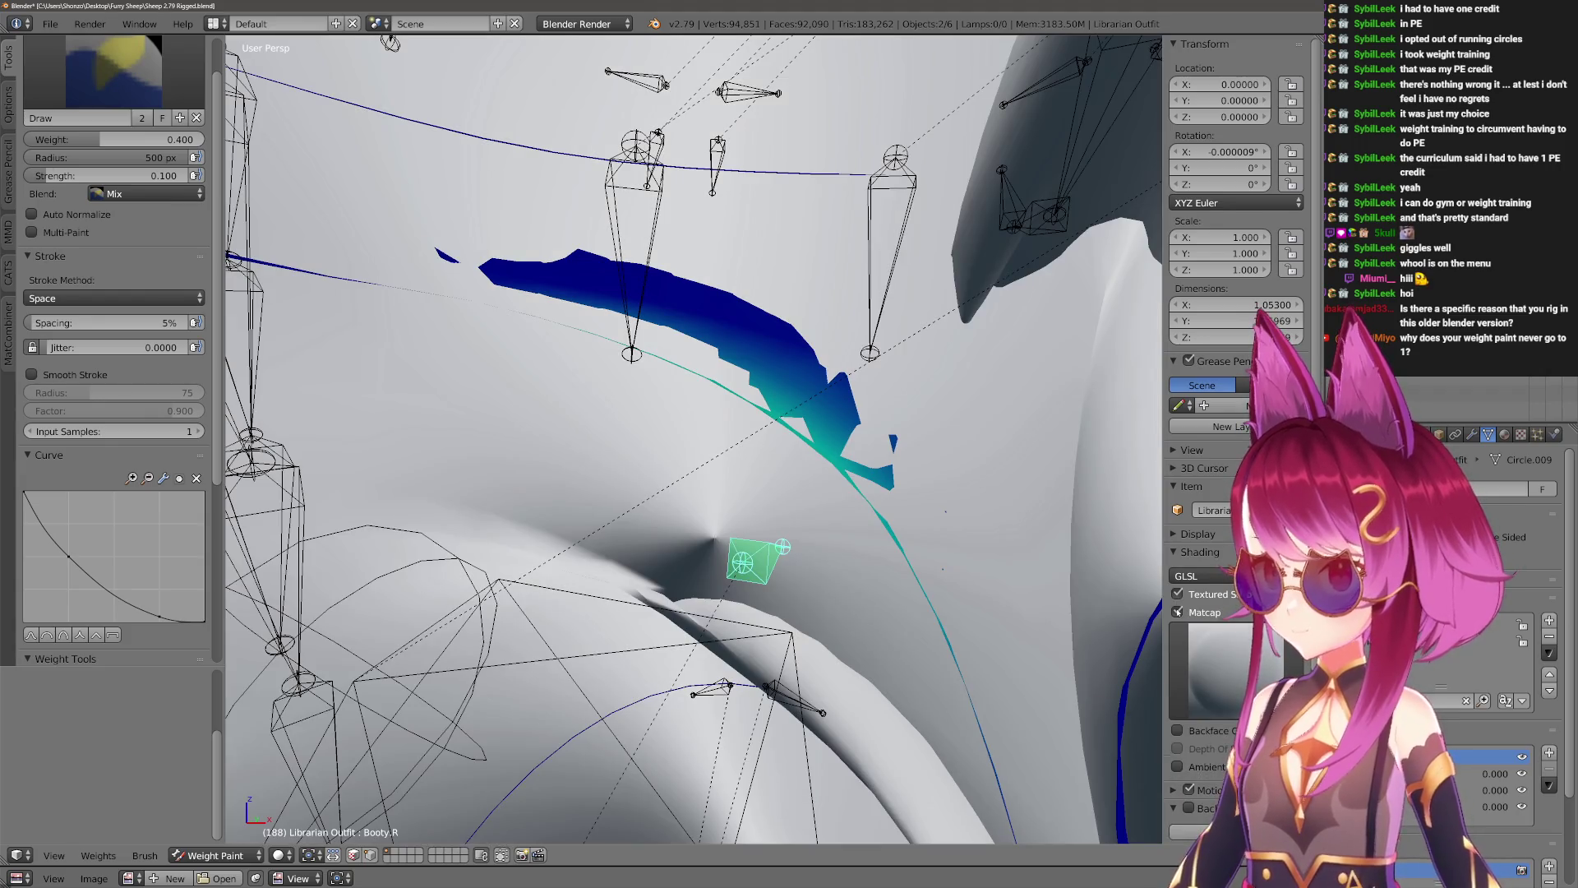
Try a dark matcap, then a dark rim-lit matcap, on the viewport.
middle_click_drag(682, 481, 764, 460)
left_click(1221, 666)
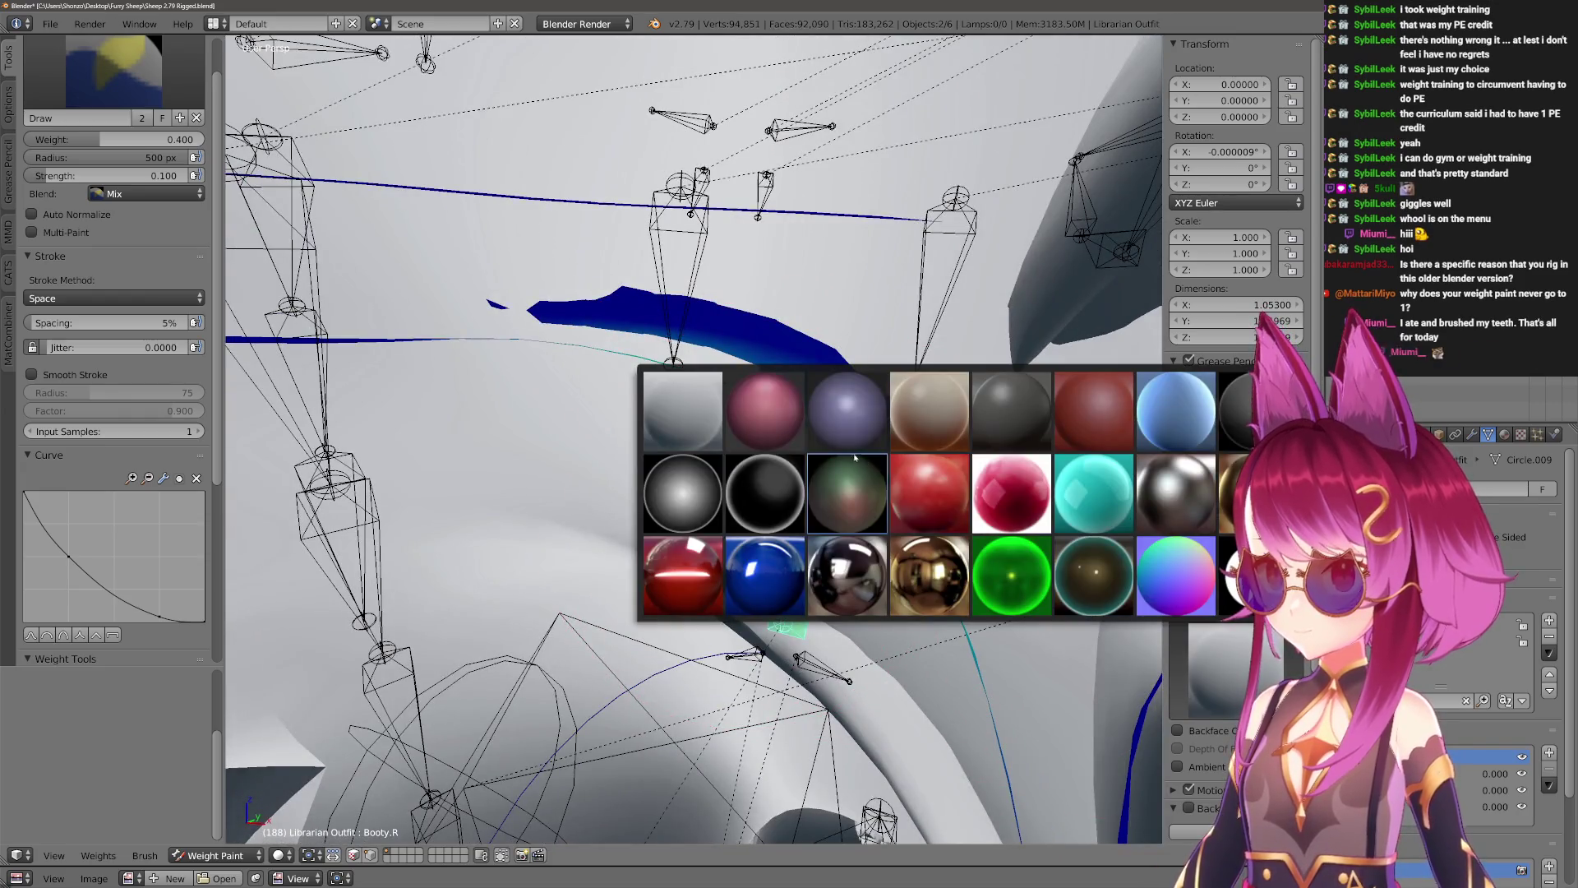
left_click(855, 458)
left_click(1224, 670)
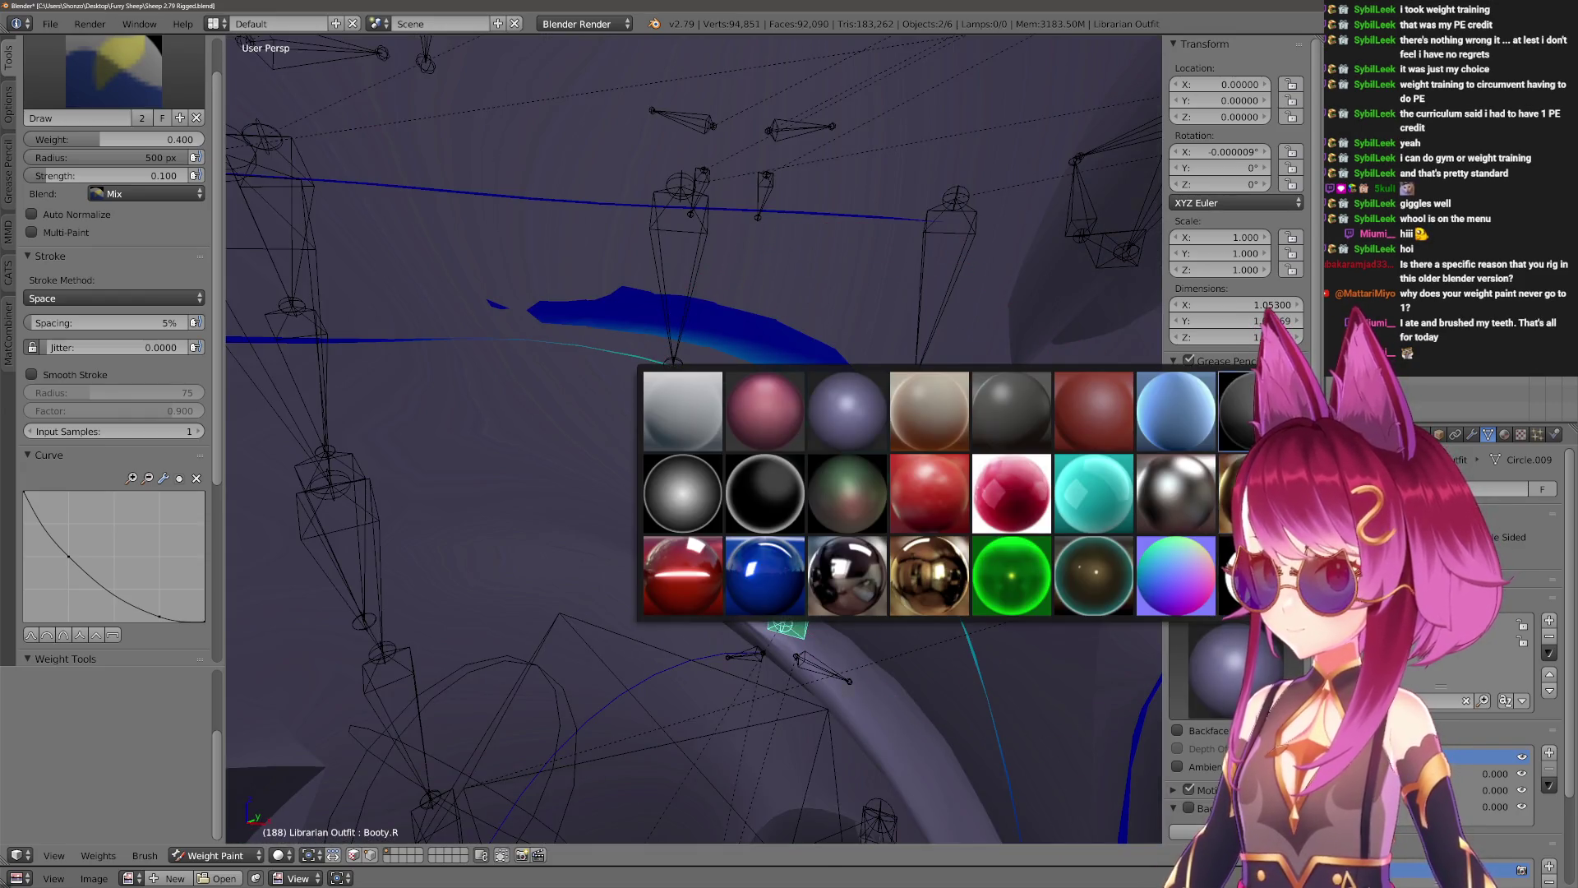
left_click(764, 493)
mouse_move(765, 494)
middle_mouse_down()
mouse_move(764, 521)
mouse_move(704, 529)
mouse_move(819, 571)
mouse_move(817, 653)
mouse_move(810, 639)
middle_mouse_up()
Compare light grey glossy and chrome matcaps, settling on light grey glossy, then view the outfit from behind.
left_click(1264, 682)
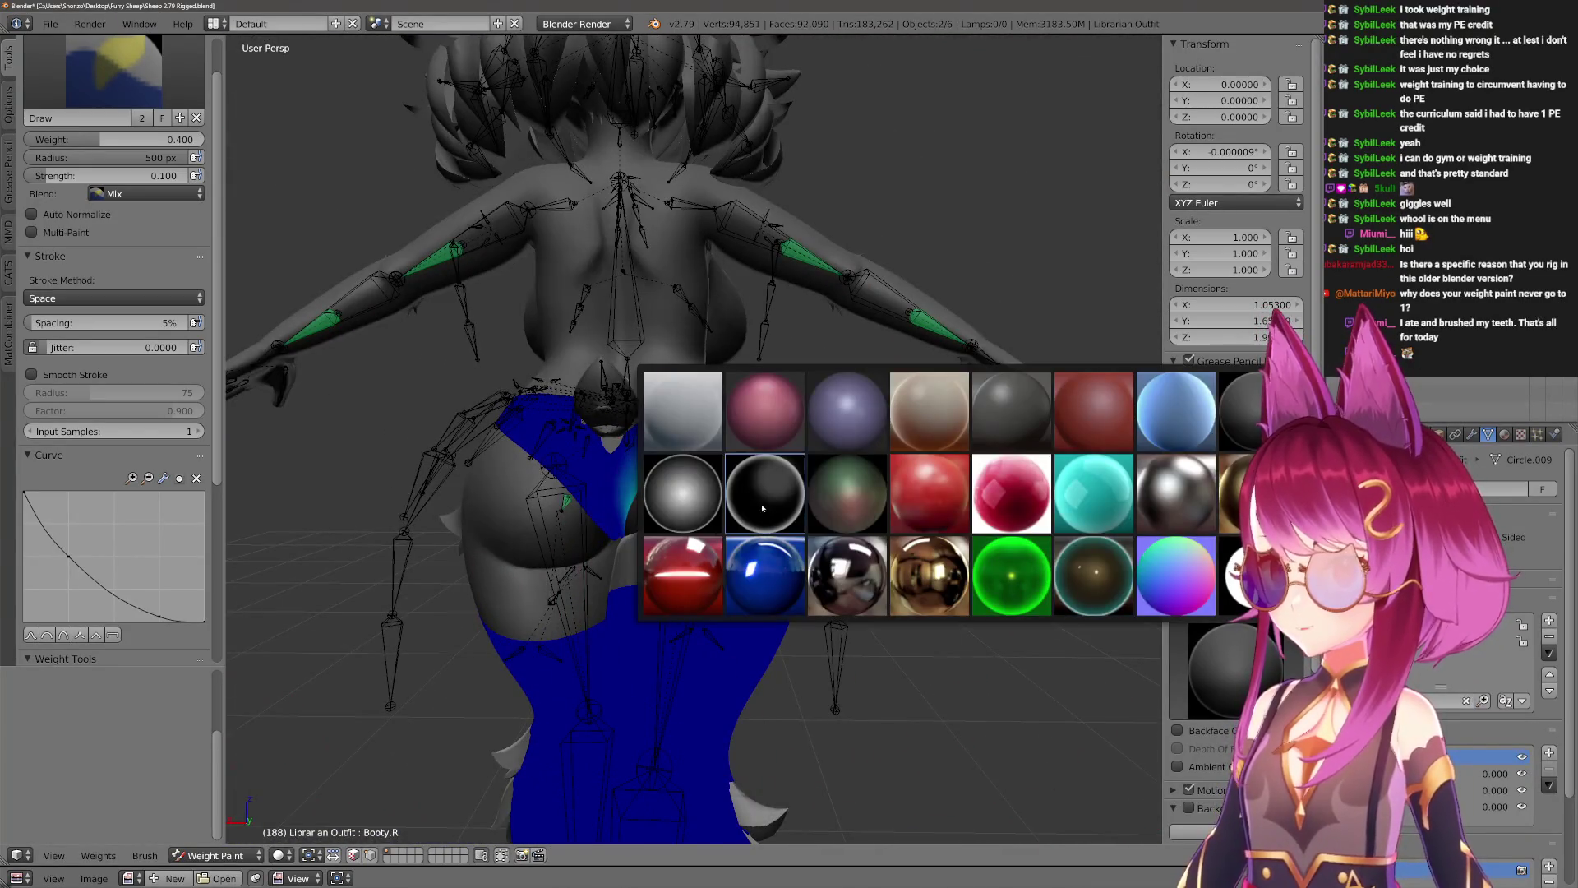
left_click(687, 493)
left_click(1225, 665)
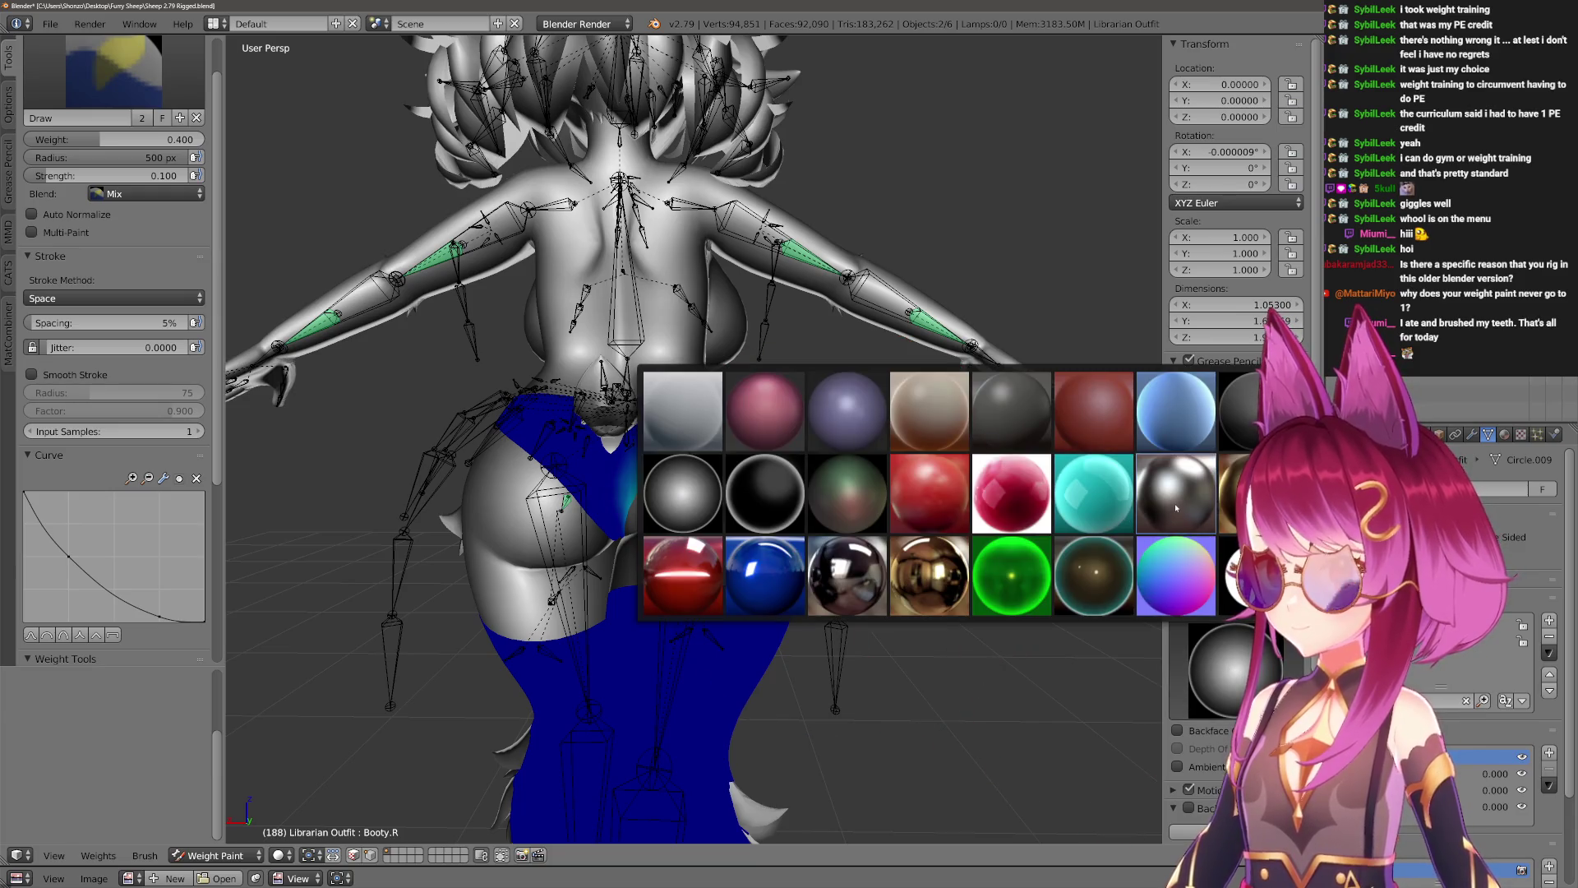
left_click(1176, 508)
left_click(1225, 666)
left_click(679, 418)
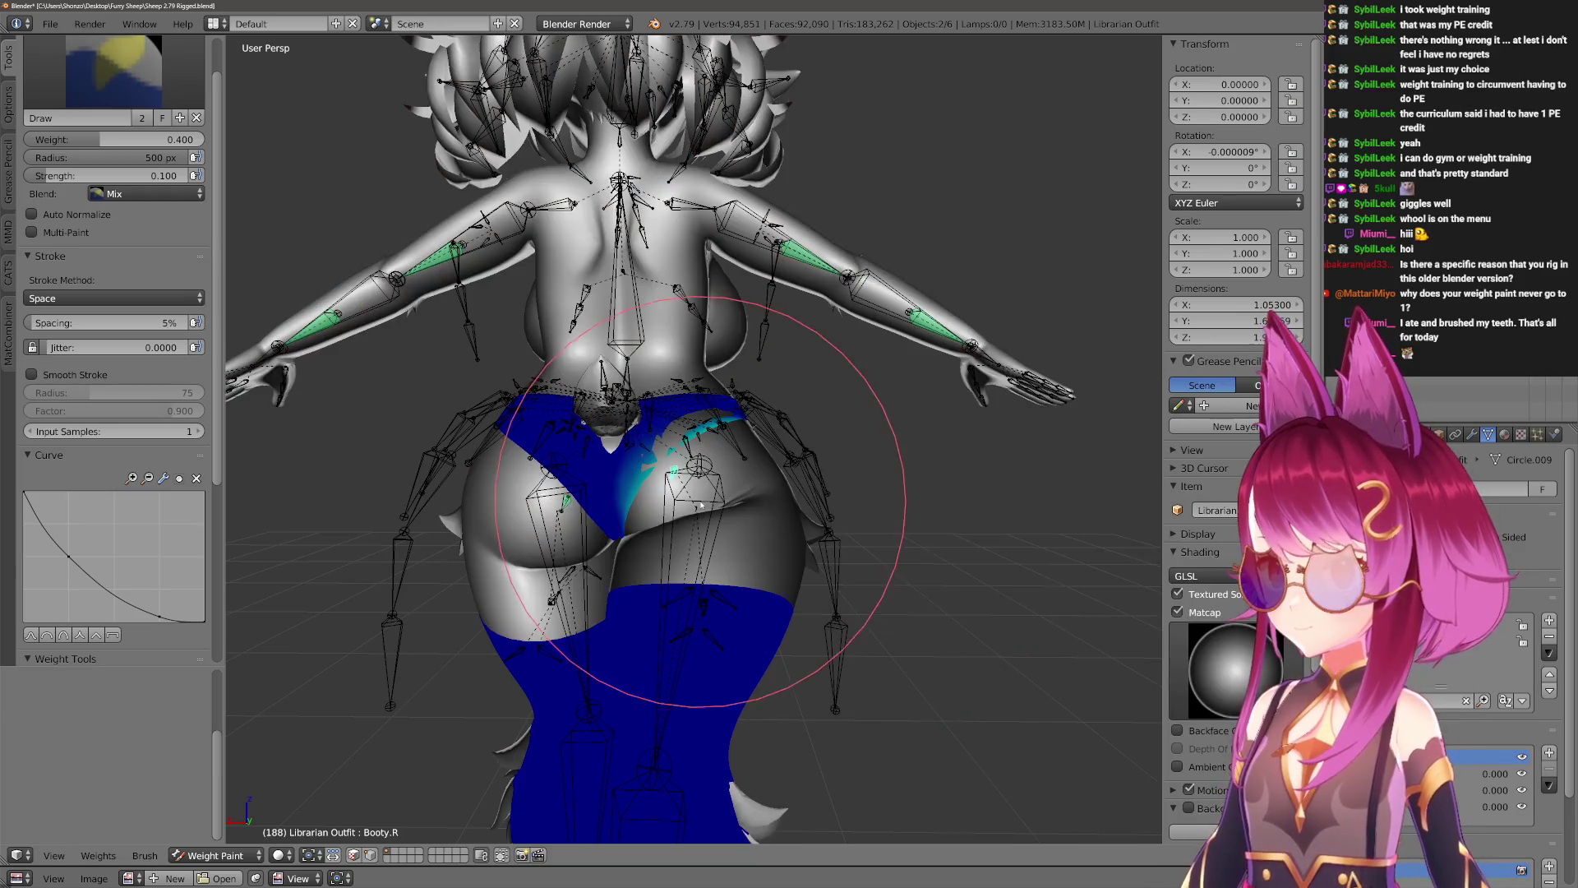
scroll(809, 618, "up", 4)
scroll(808, 625, "up", 10)
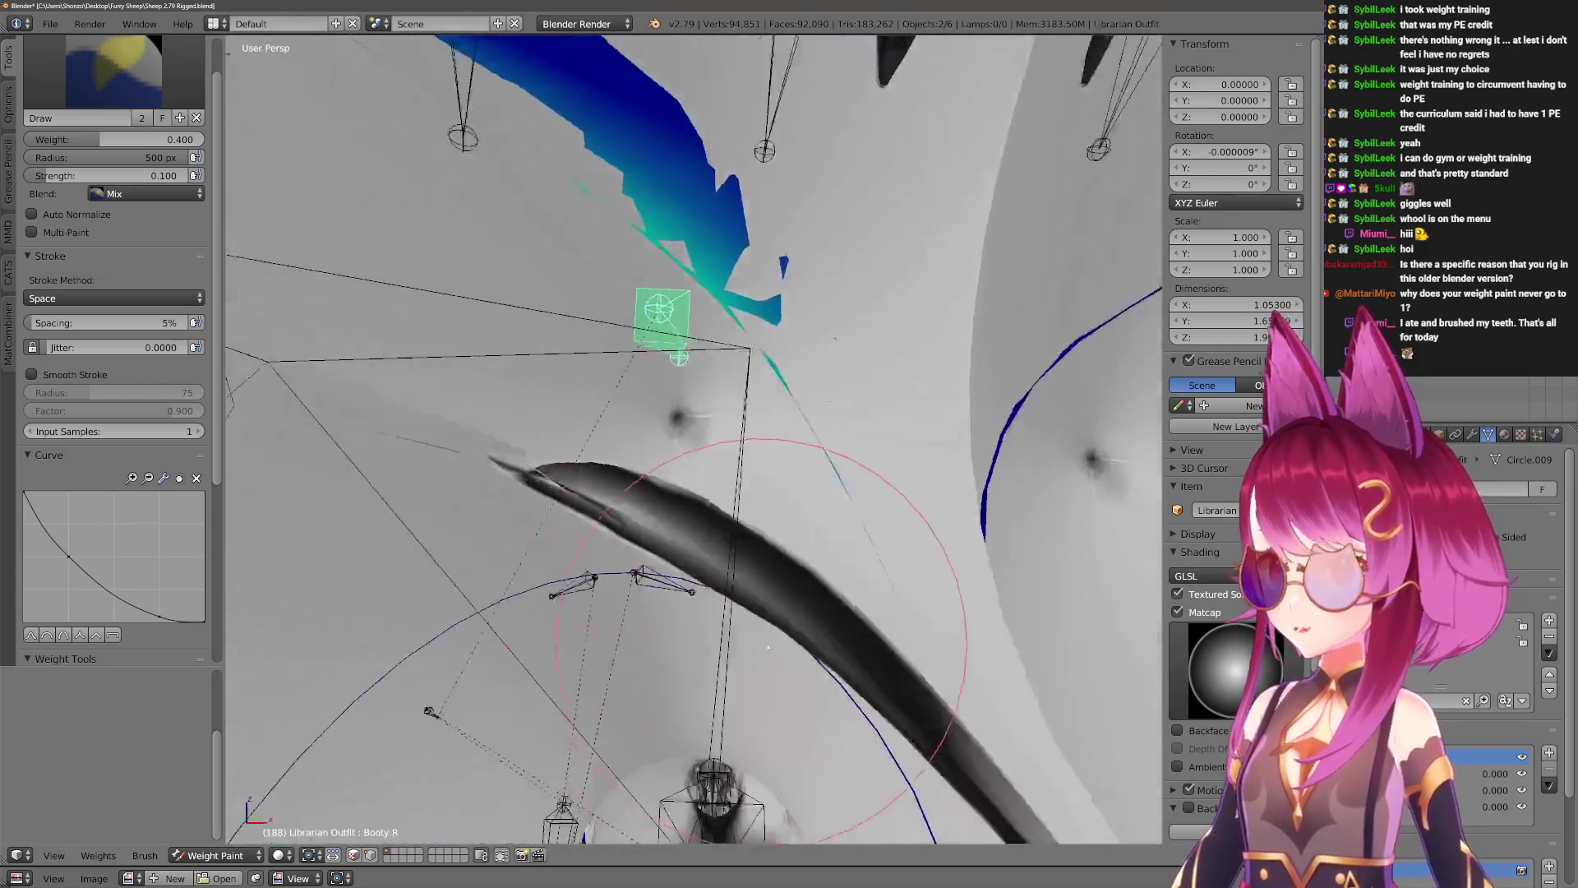
mouse_move(768, 647)
middle_mouse_down()
mouse_move(723, 608)
mouse_move(771, 642)
mouse_move(835, 610)
middle_mouse_up()
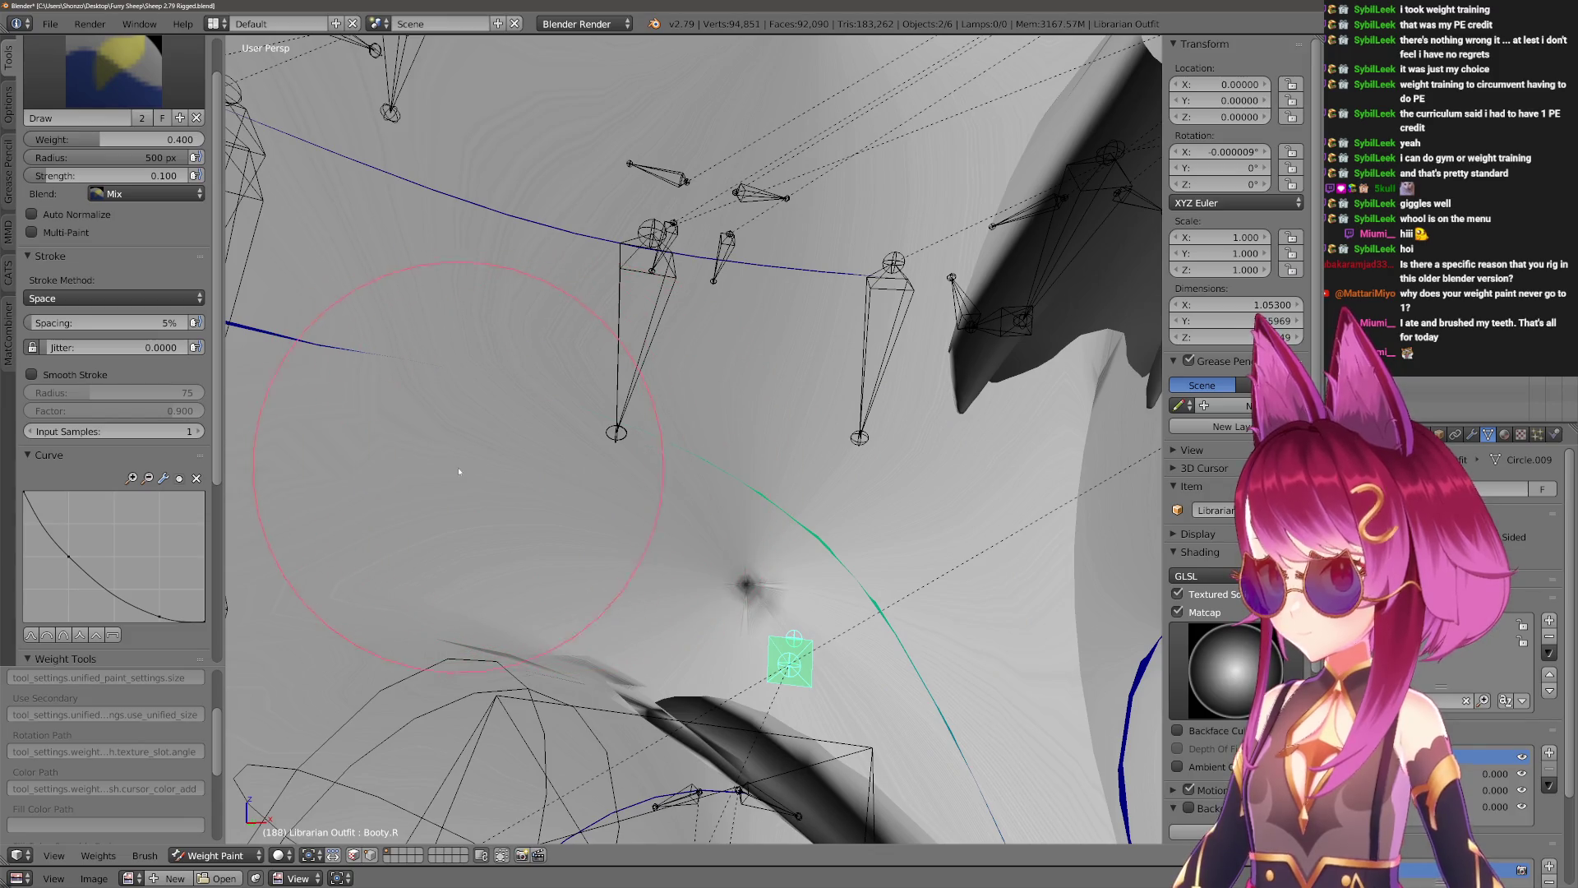
mouse_move(505, 569)
middle_mouse_down()
mouse_move(670, 547)
mouse_move(706, 512)
mouse_move(732, 516)
middle_mouse_up()
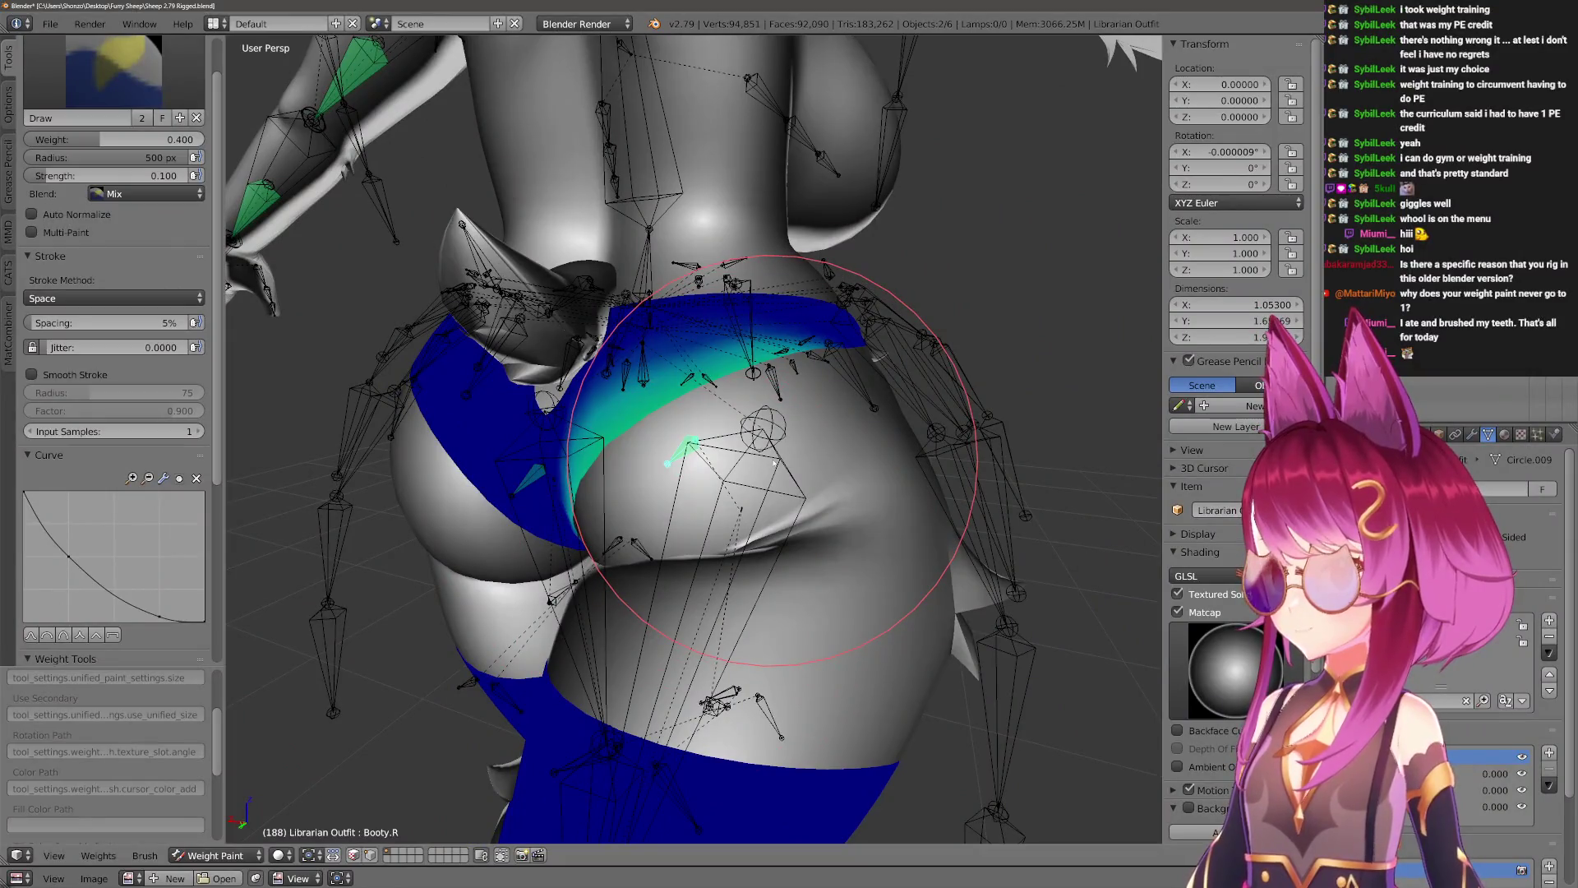
Select the Leg.R bone and rotate it around the global X axis.
key("ctrl+Tab")
right_click(773, 462)
key("r")
key("x")
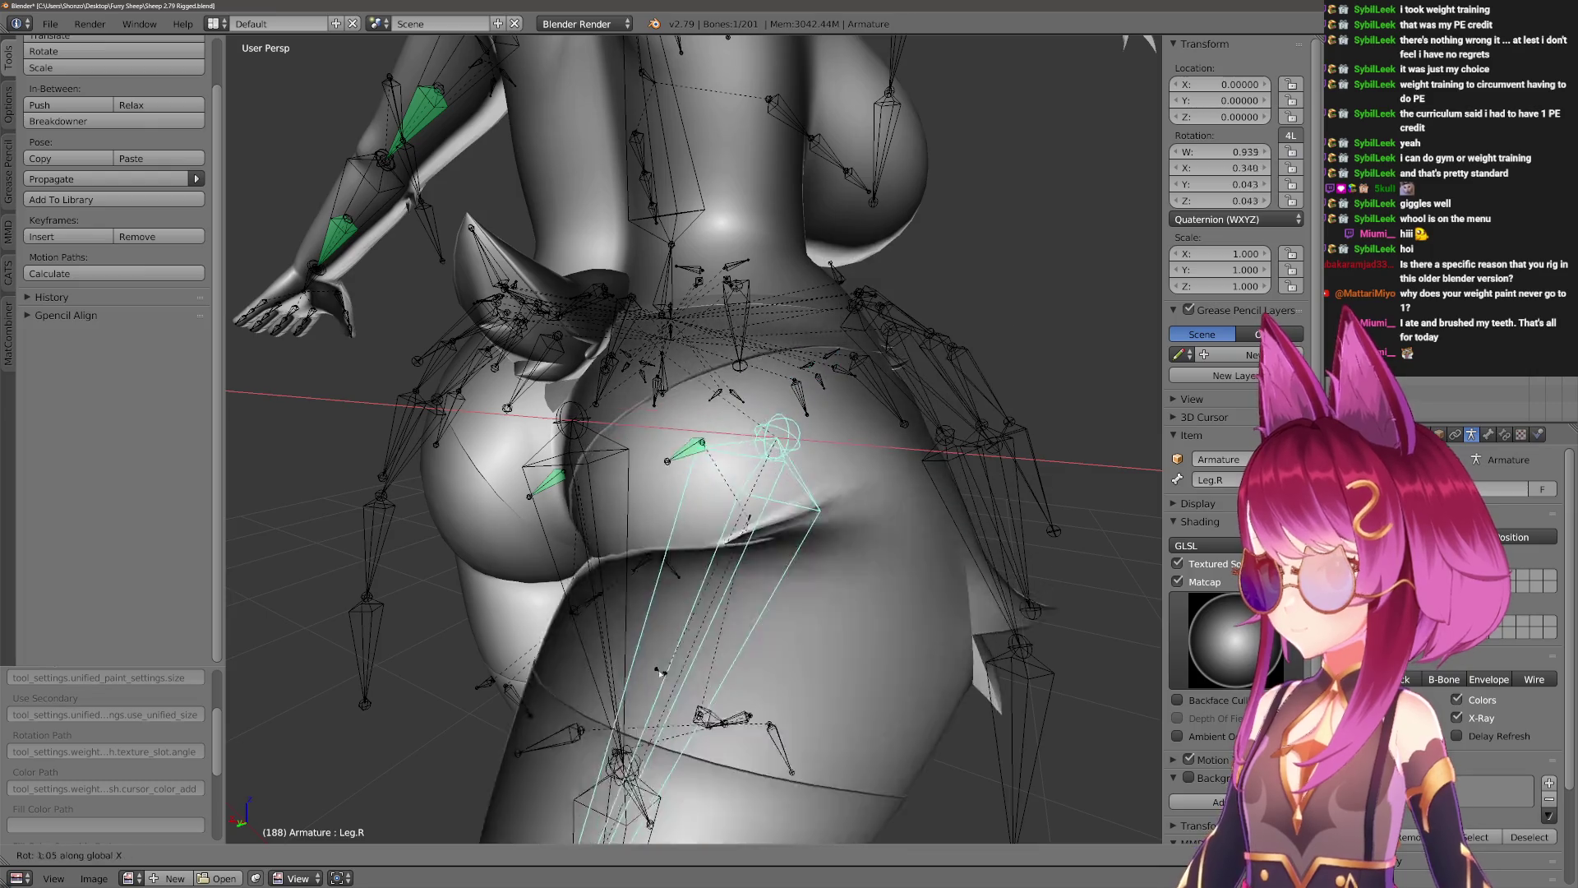
left_click(838, 555)
key("z")
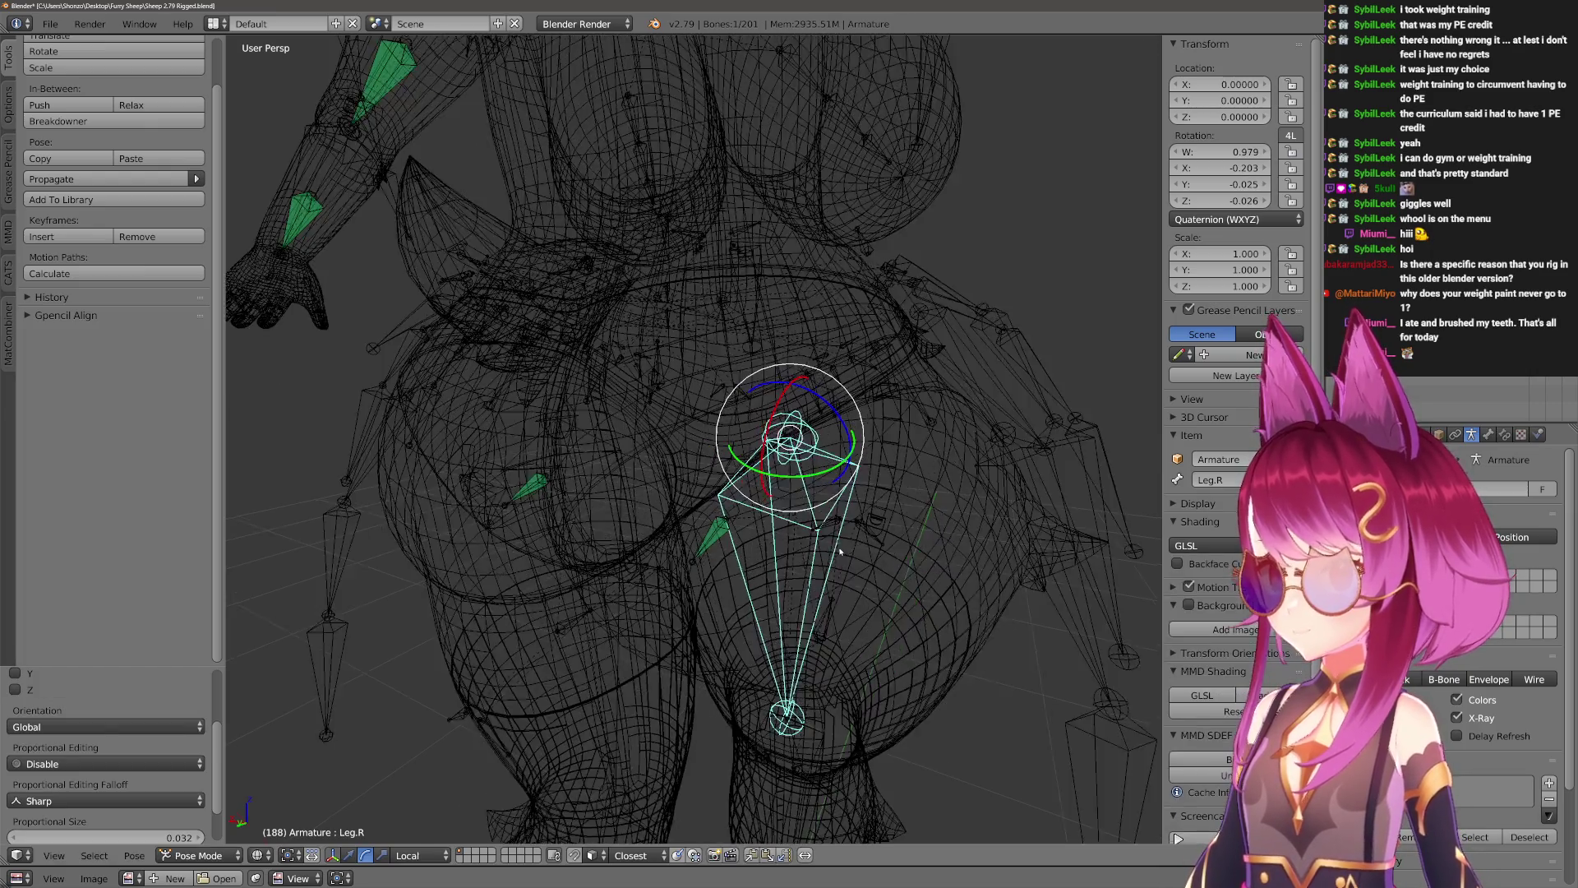
key("z")
scroll(1122, 618, "up", 3)
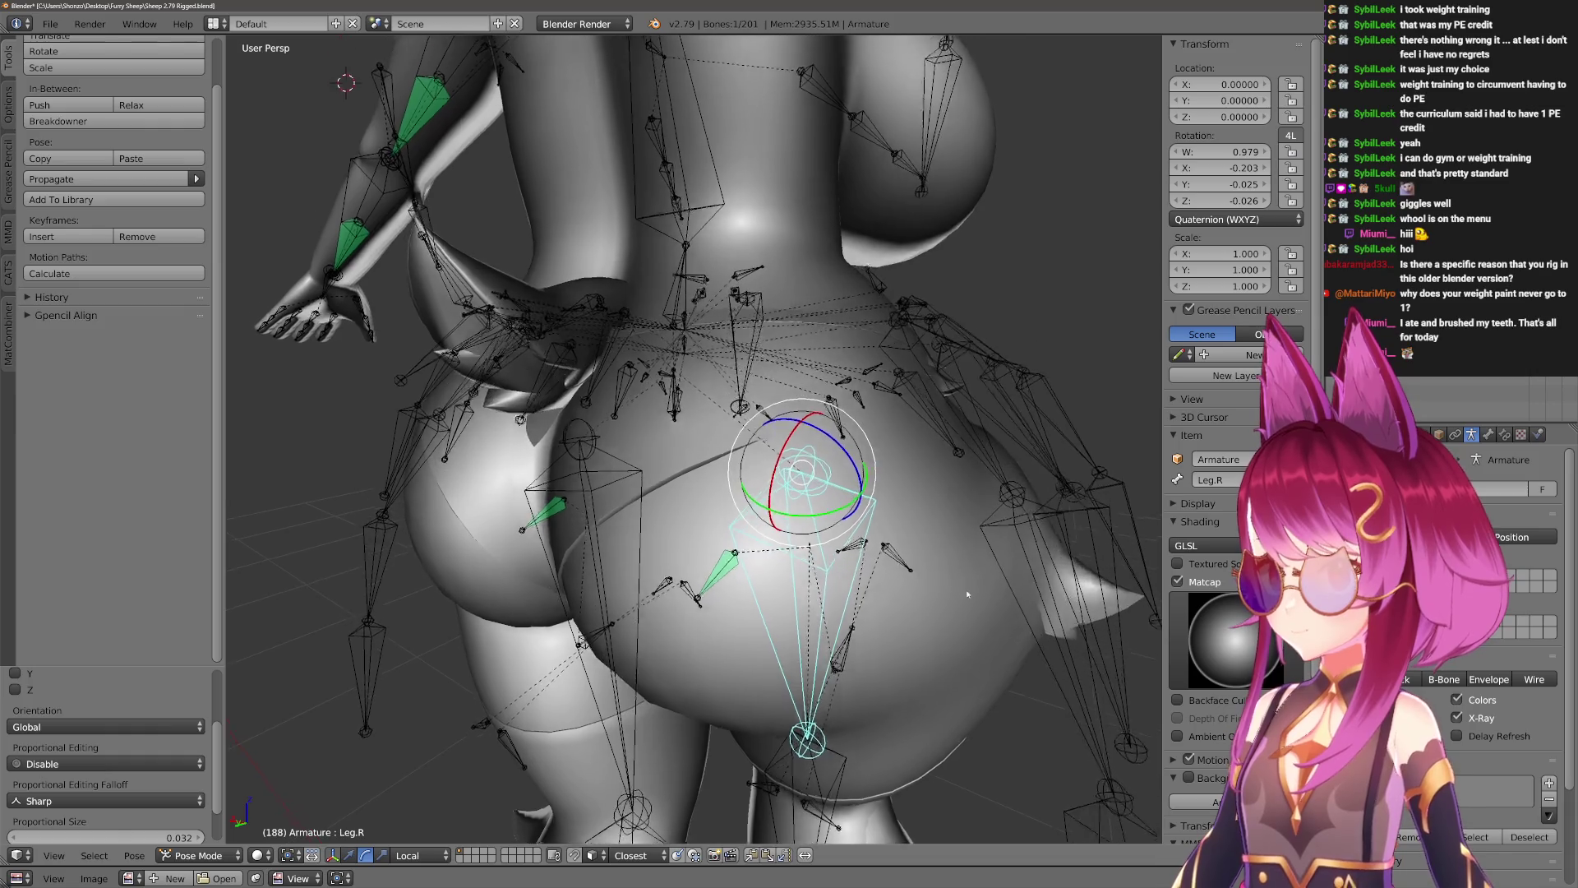
scroll(902, 539, "down", 2)
Start another X-axis rotation of Leg.R, then cancel it and restore the rest pose.
right_click(902, 540, "shift")
key("ctrl+Tab")
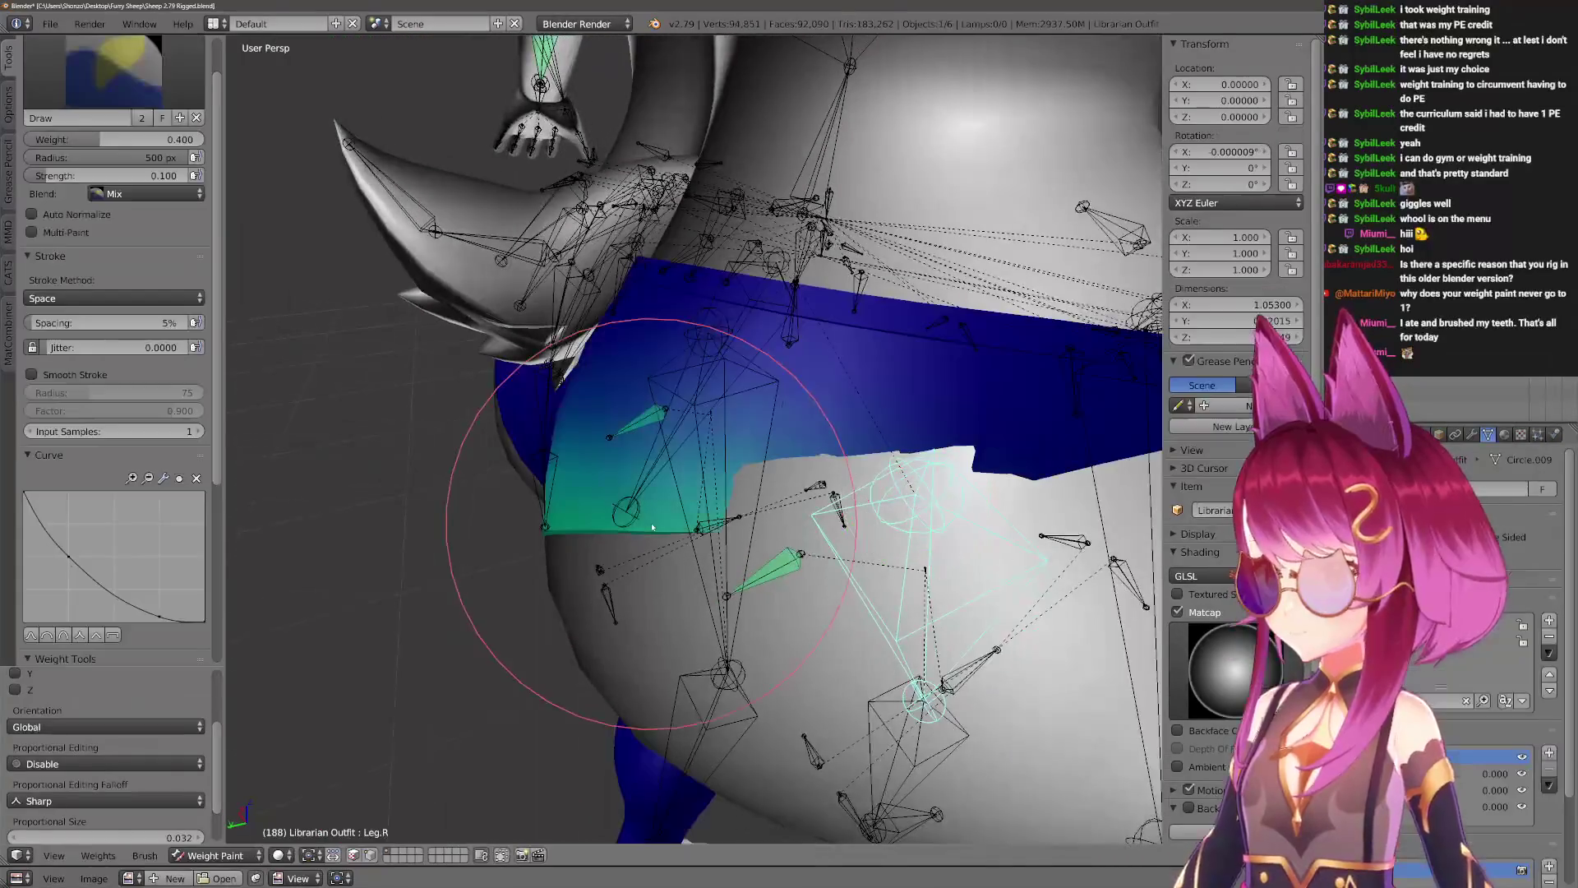
scroll(898, 618, "down", 2)
key("r")
key("x")
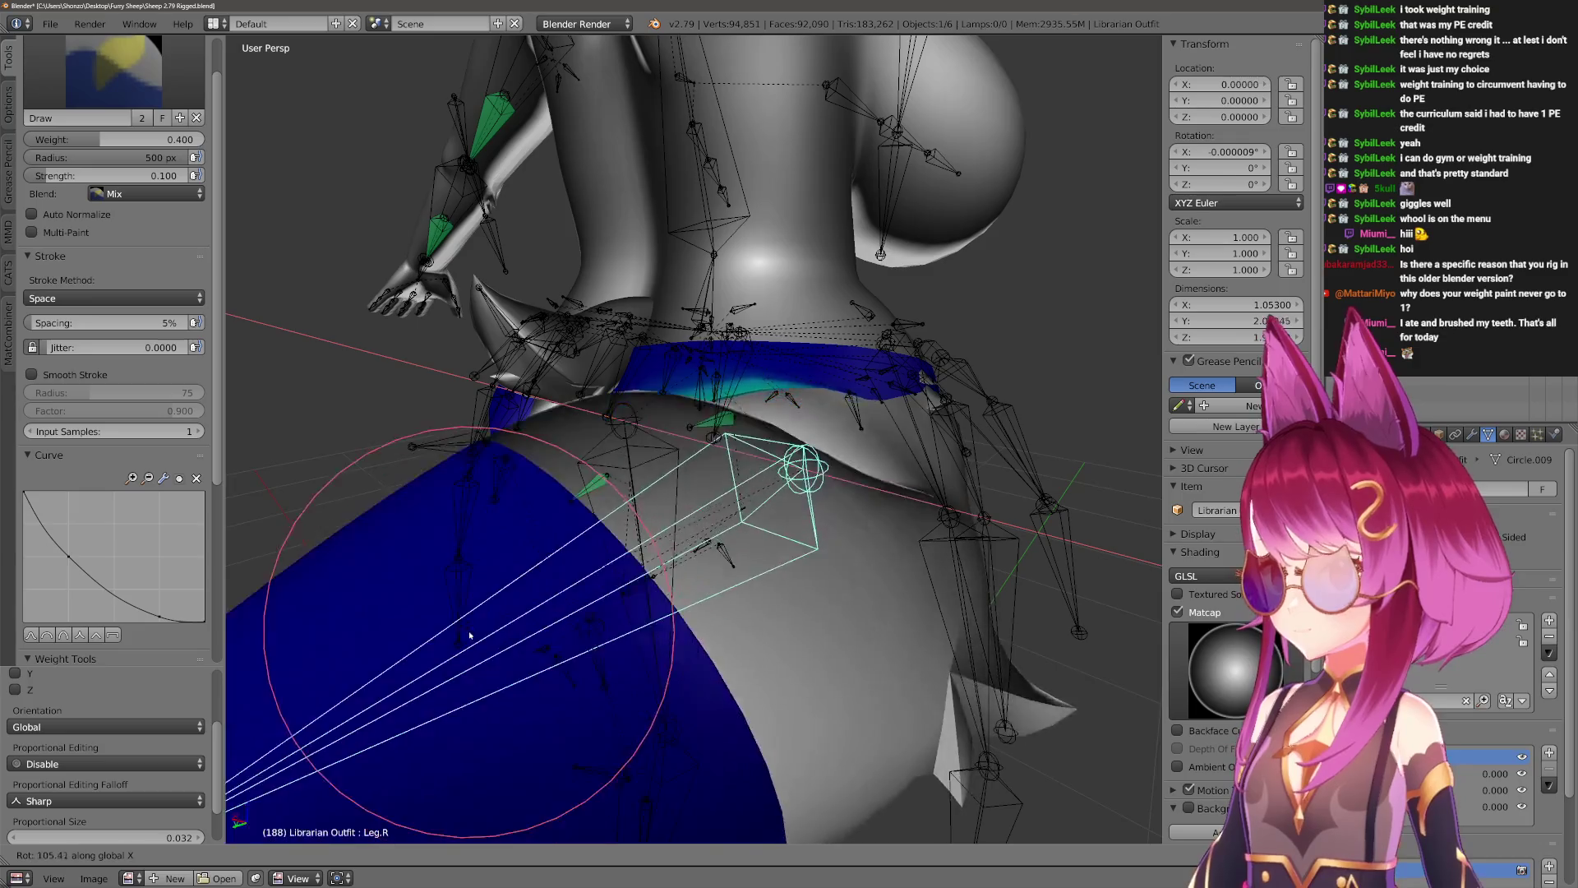
left_click(623, 686)
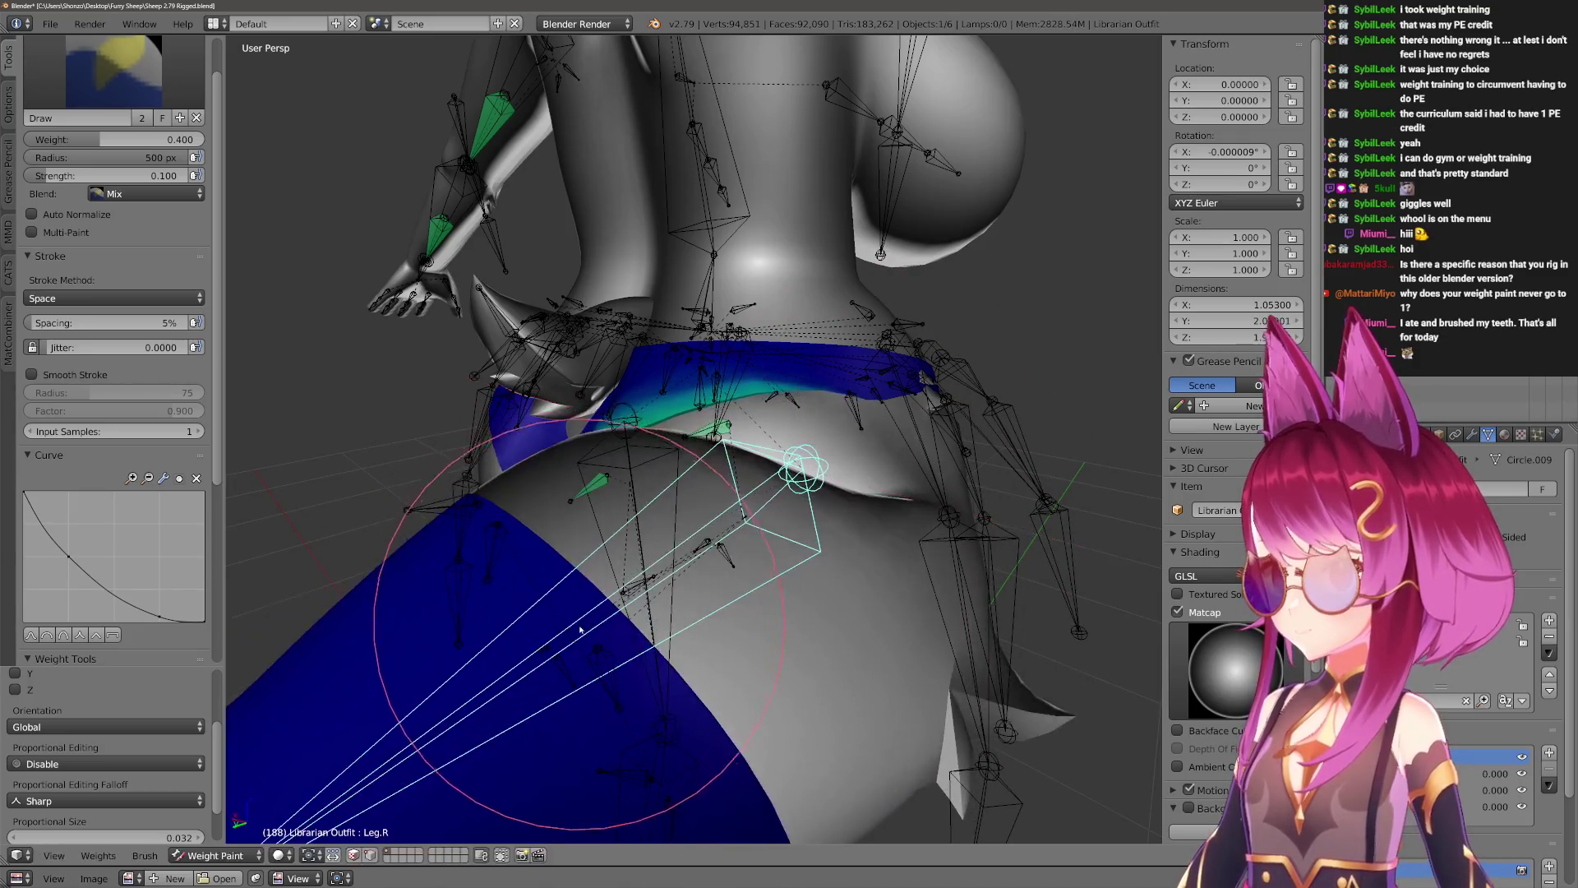
key("ctrl+z")
middle_click_drag(649, 658, 717, 639)
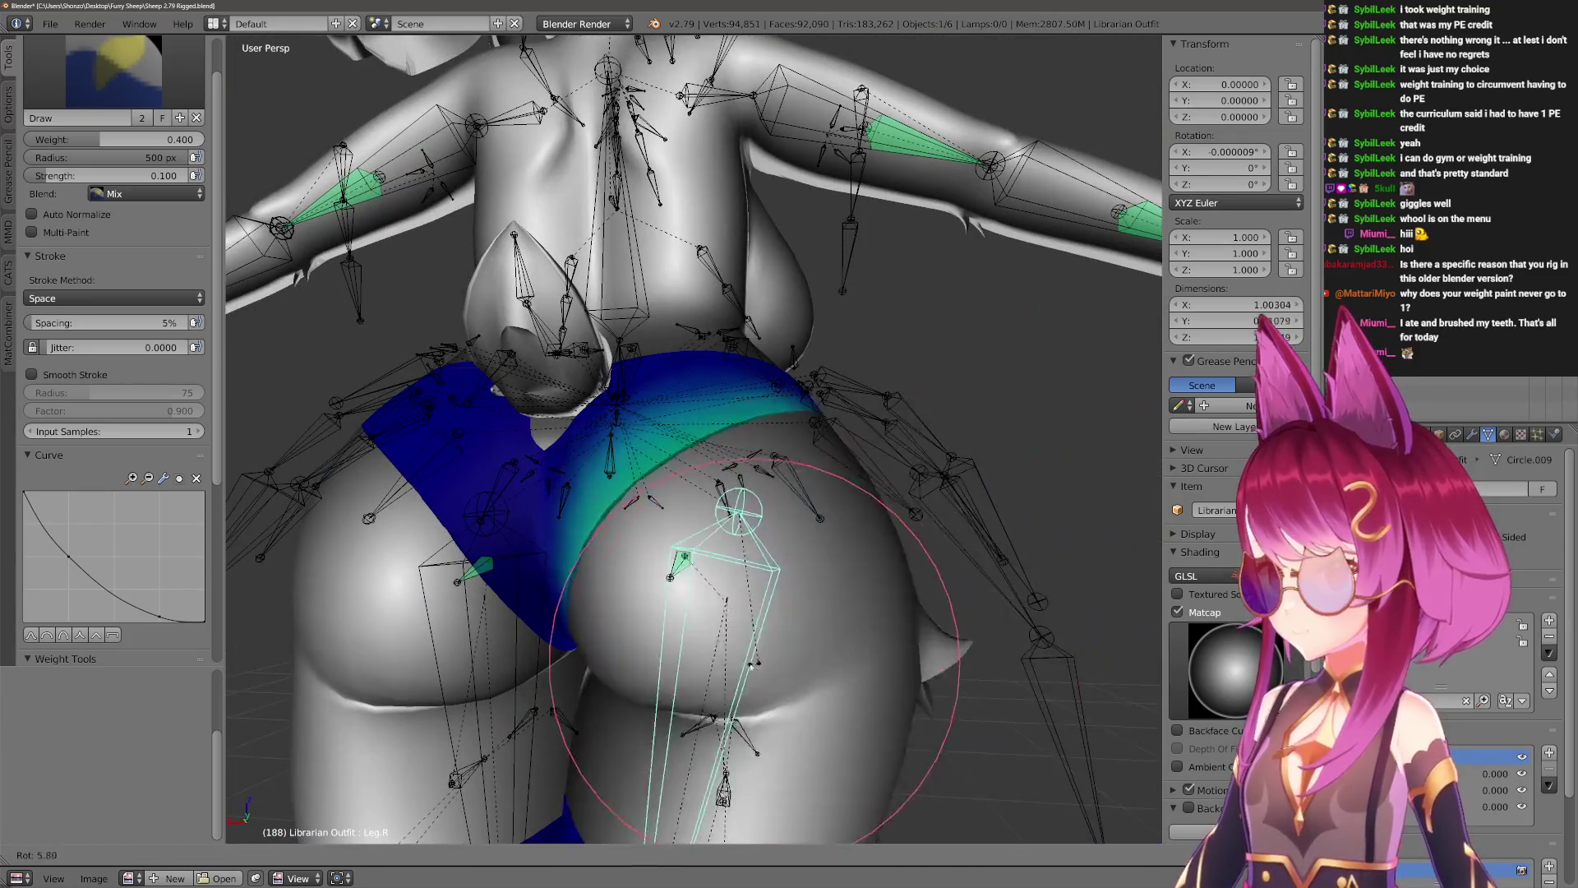
Rotate Leg.R again and check the outfit's deformation from several angles.
key("r")
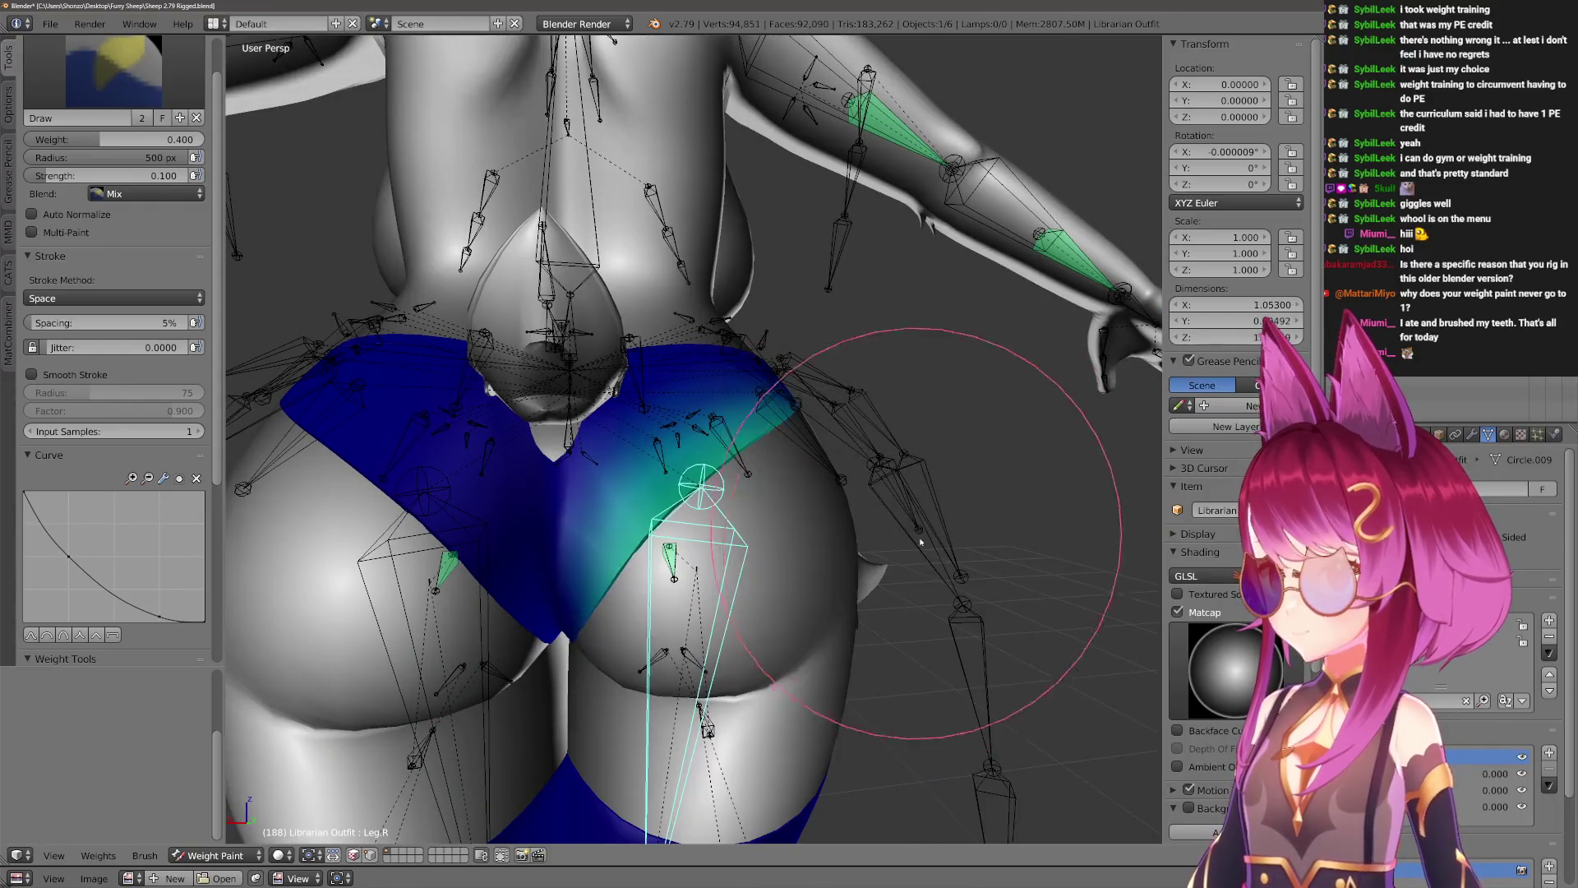
middle_click_drag(625, 715, 915, 588)
left_click(916, 589)
middle_click_drag(674, 562, 575, 523)
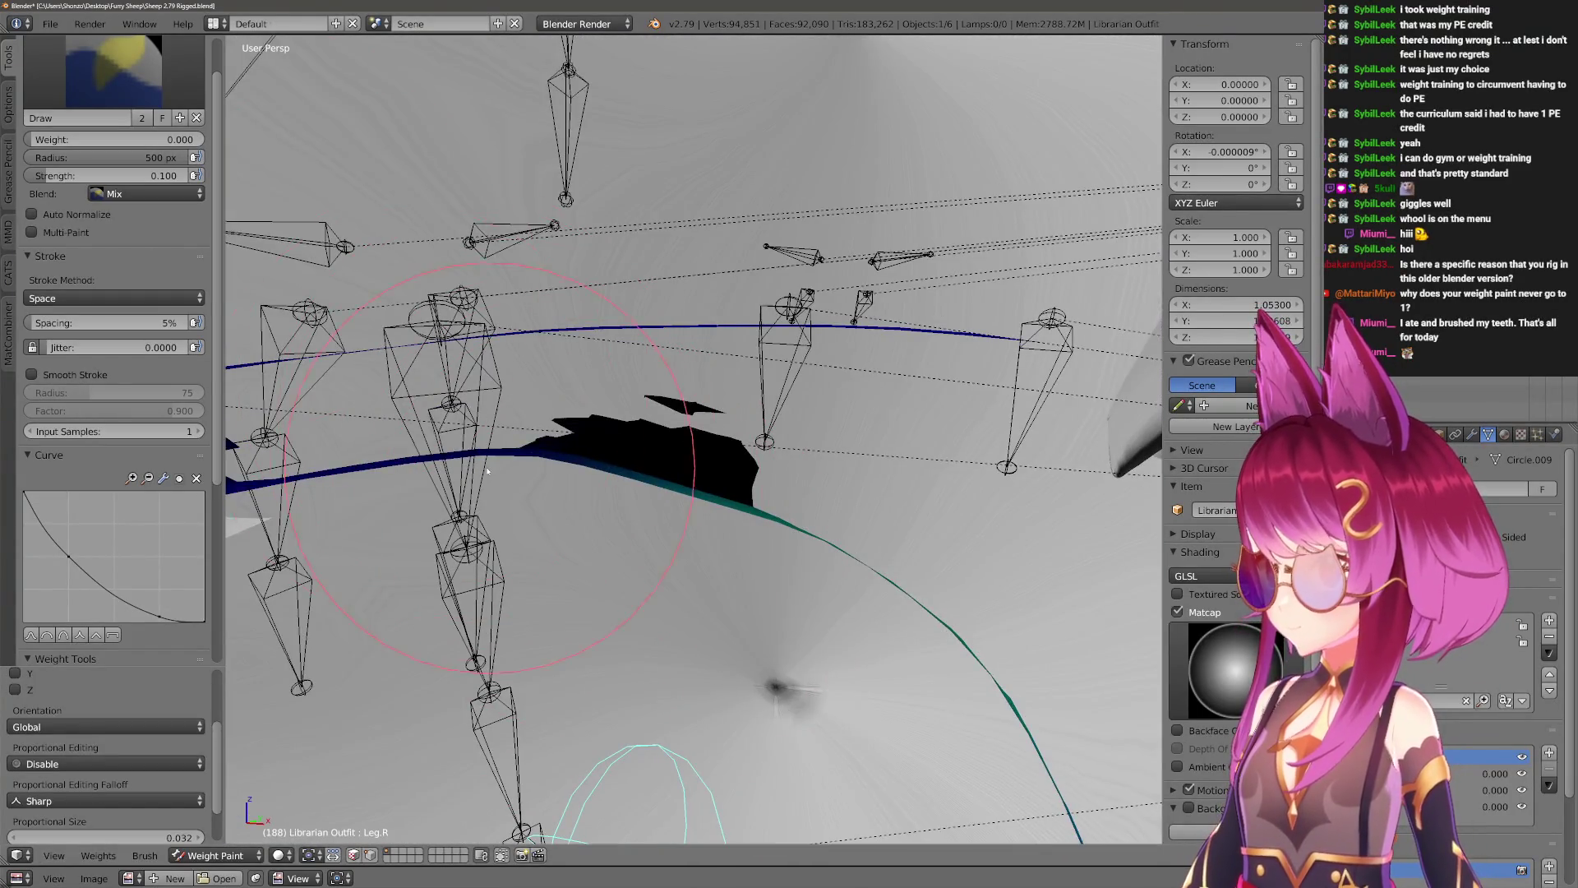
mouse_move(488, 470)
middle_mouse_down()
mouse_move(603, 572)
mouse_move(595, 521)
mouse_move(679, 549)
mouse_move(545, 476)
middle_mouse_up()
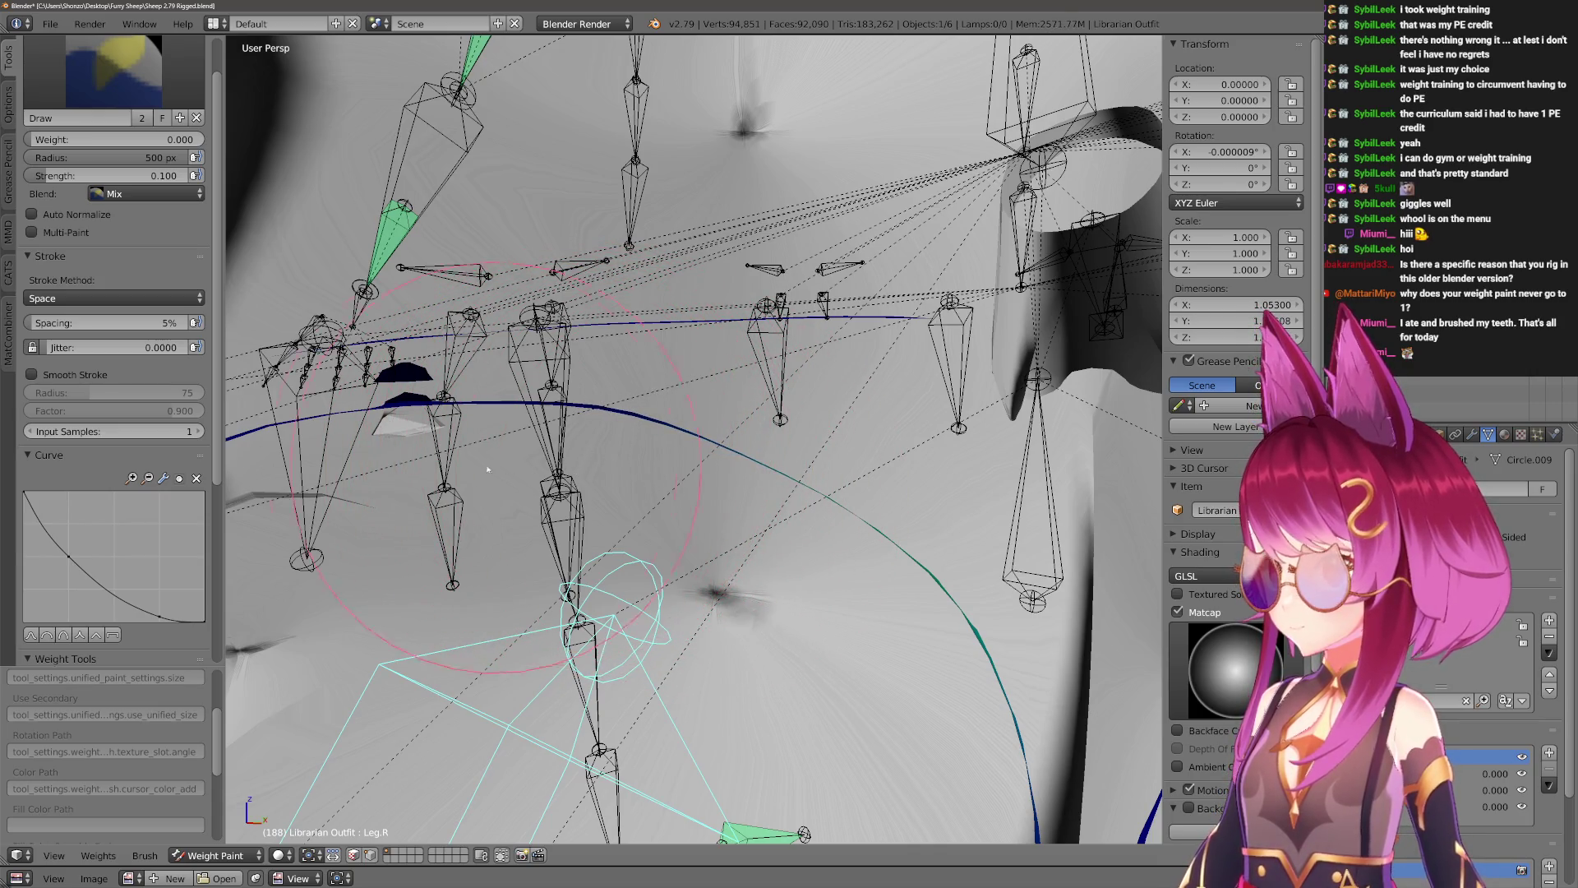
scroll(425, 458, "down", 8)
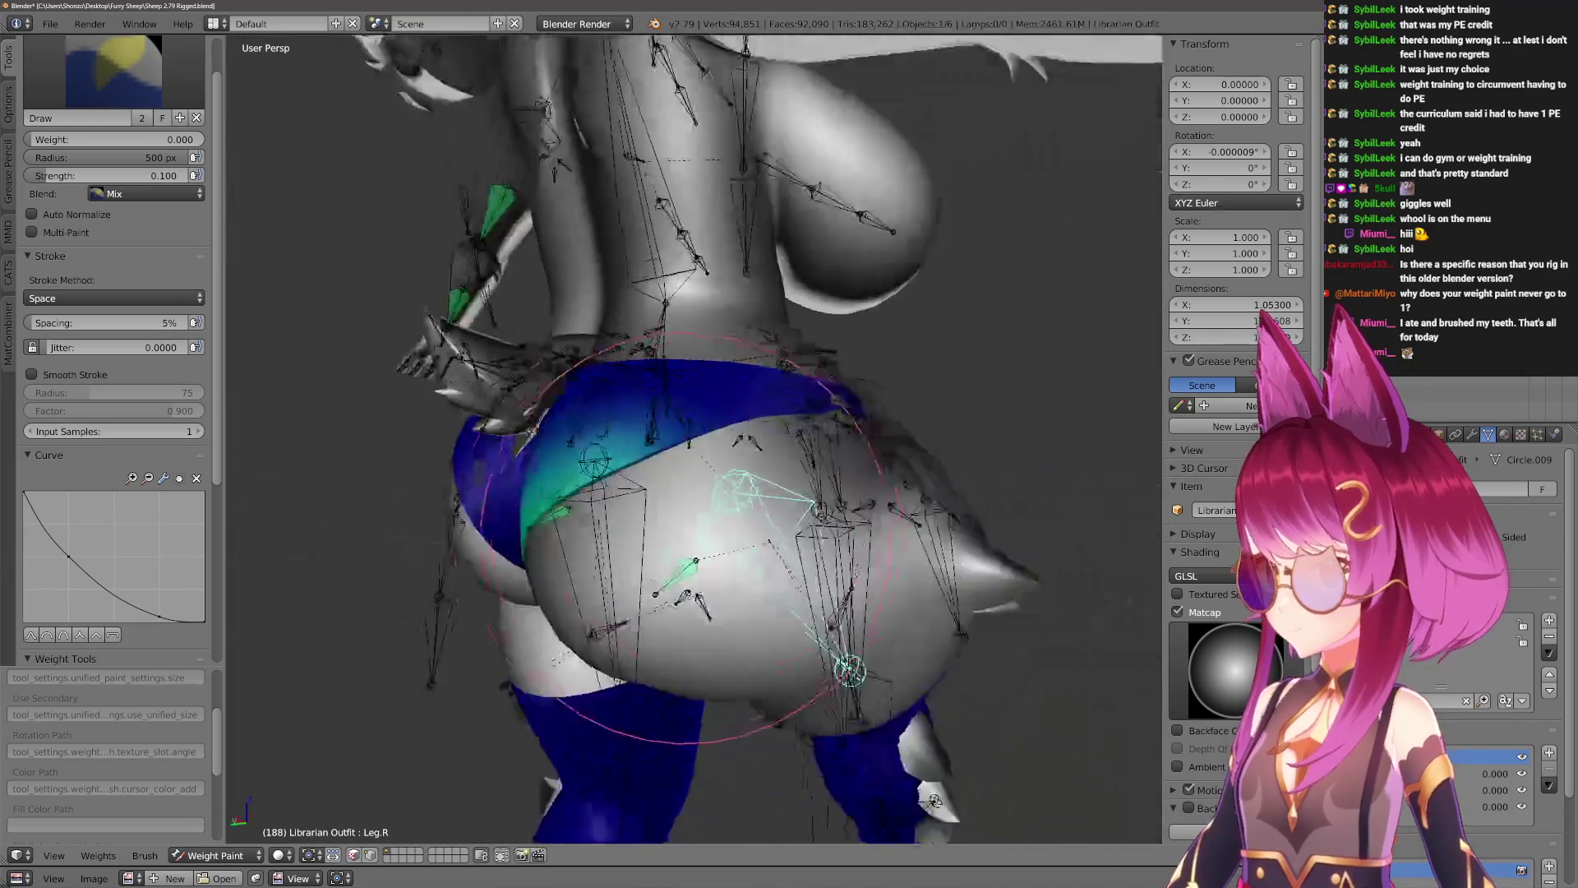
Rotate Leg.R around global X twice more, then zoom in on the weight-painted strap.
key("r")
key("x")
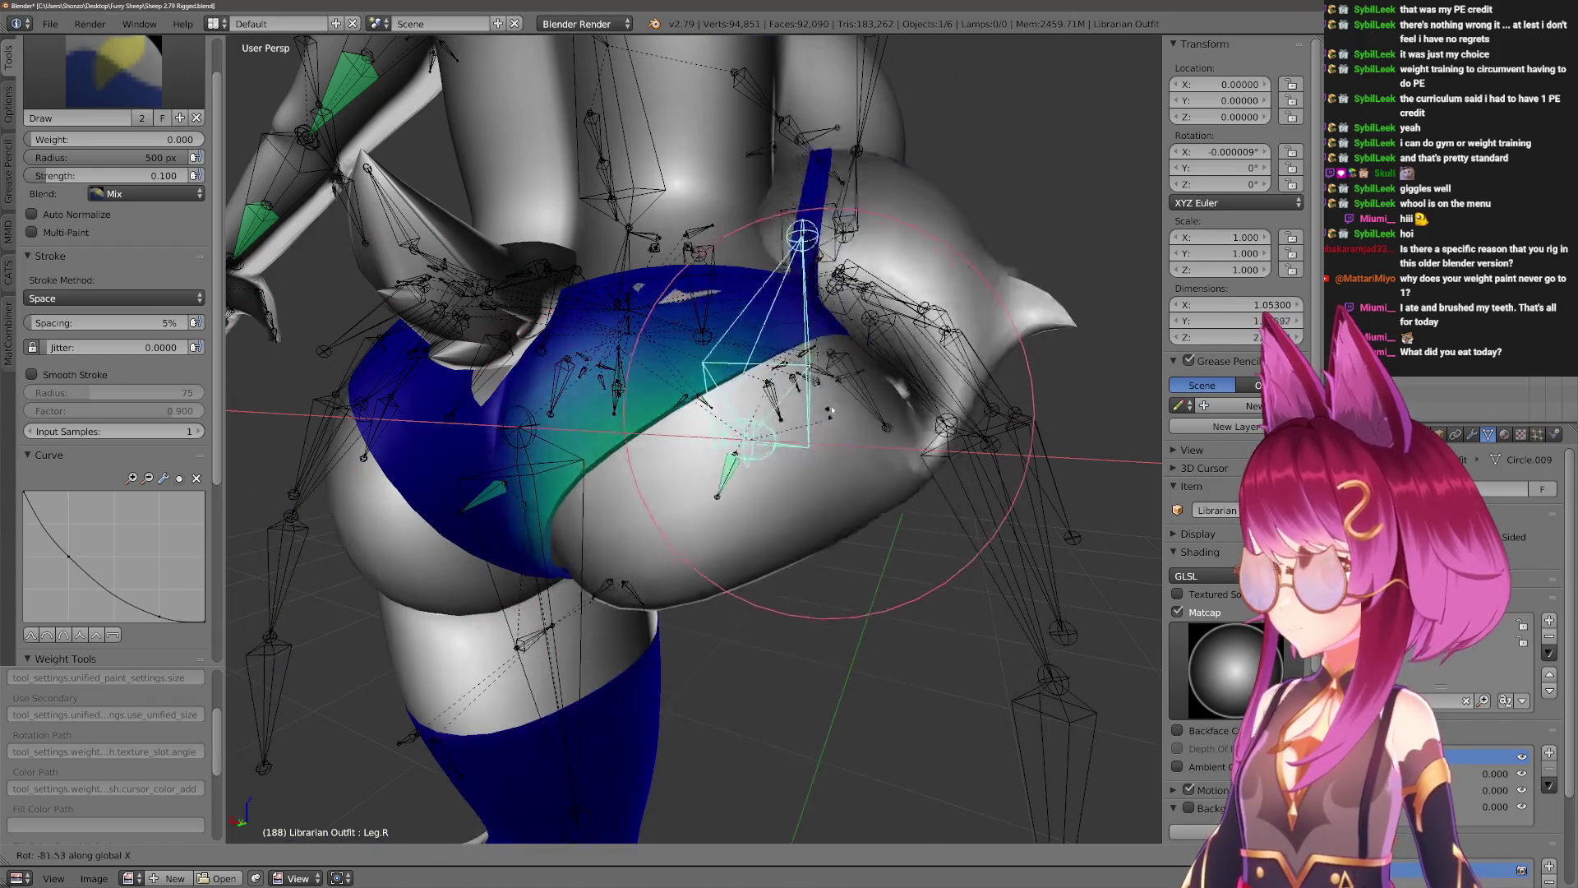
left_click(828, 495)
middle_click_drag(827, 496, 794, 368)
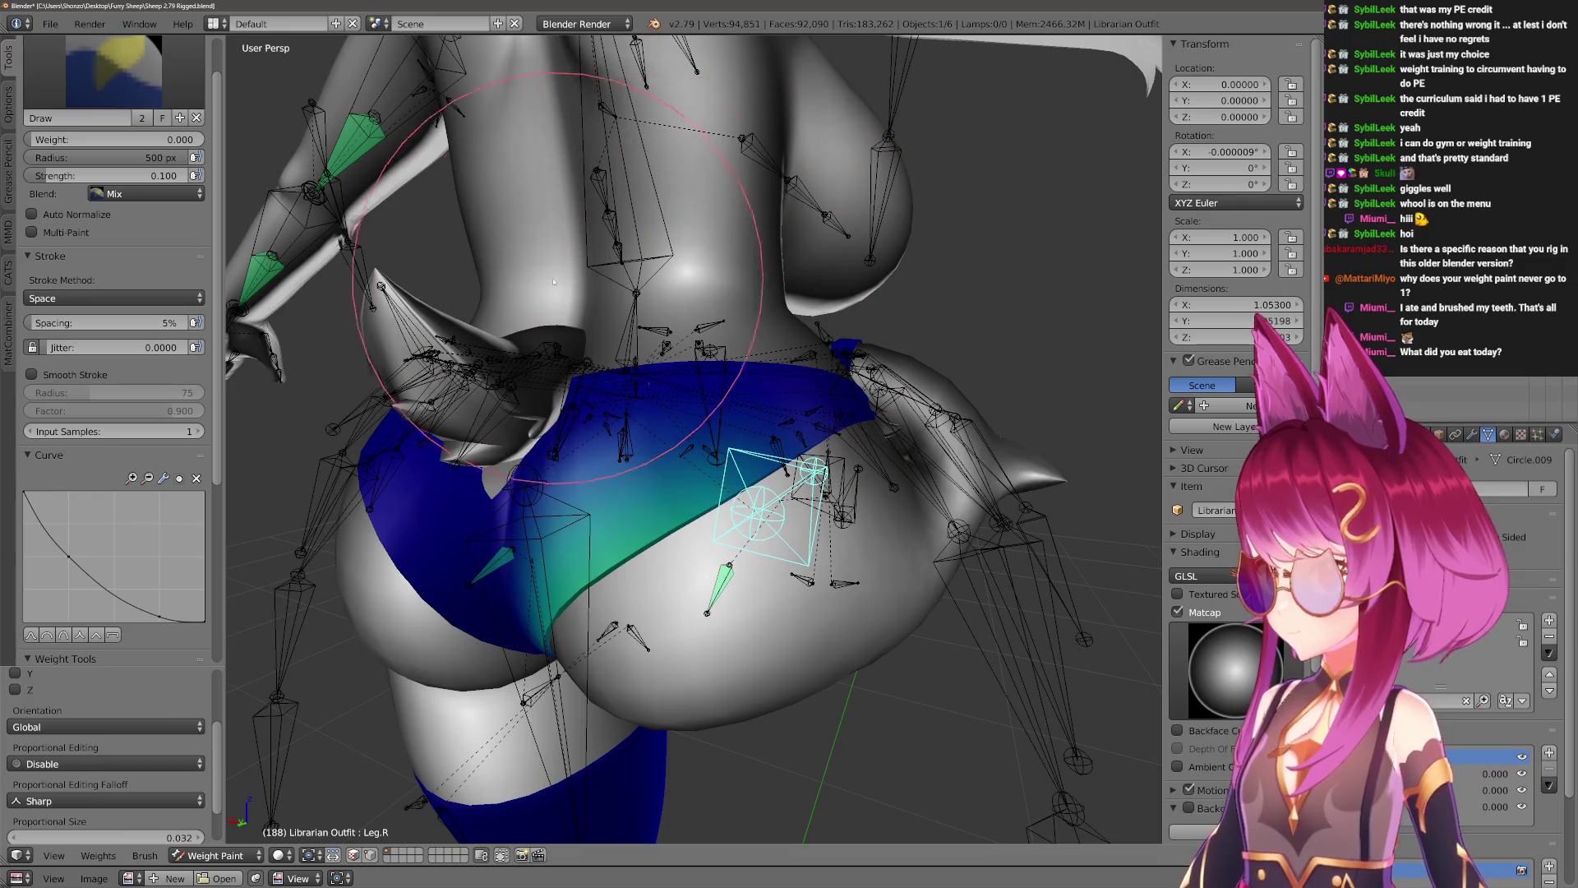
key("r")
key("x")
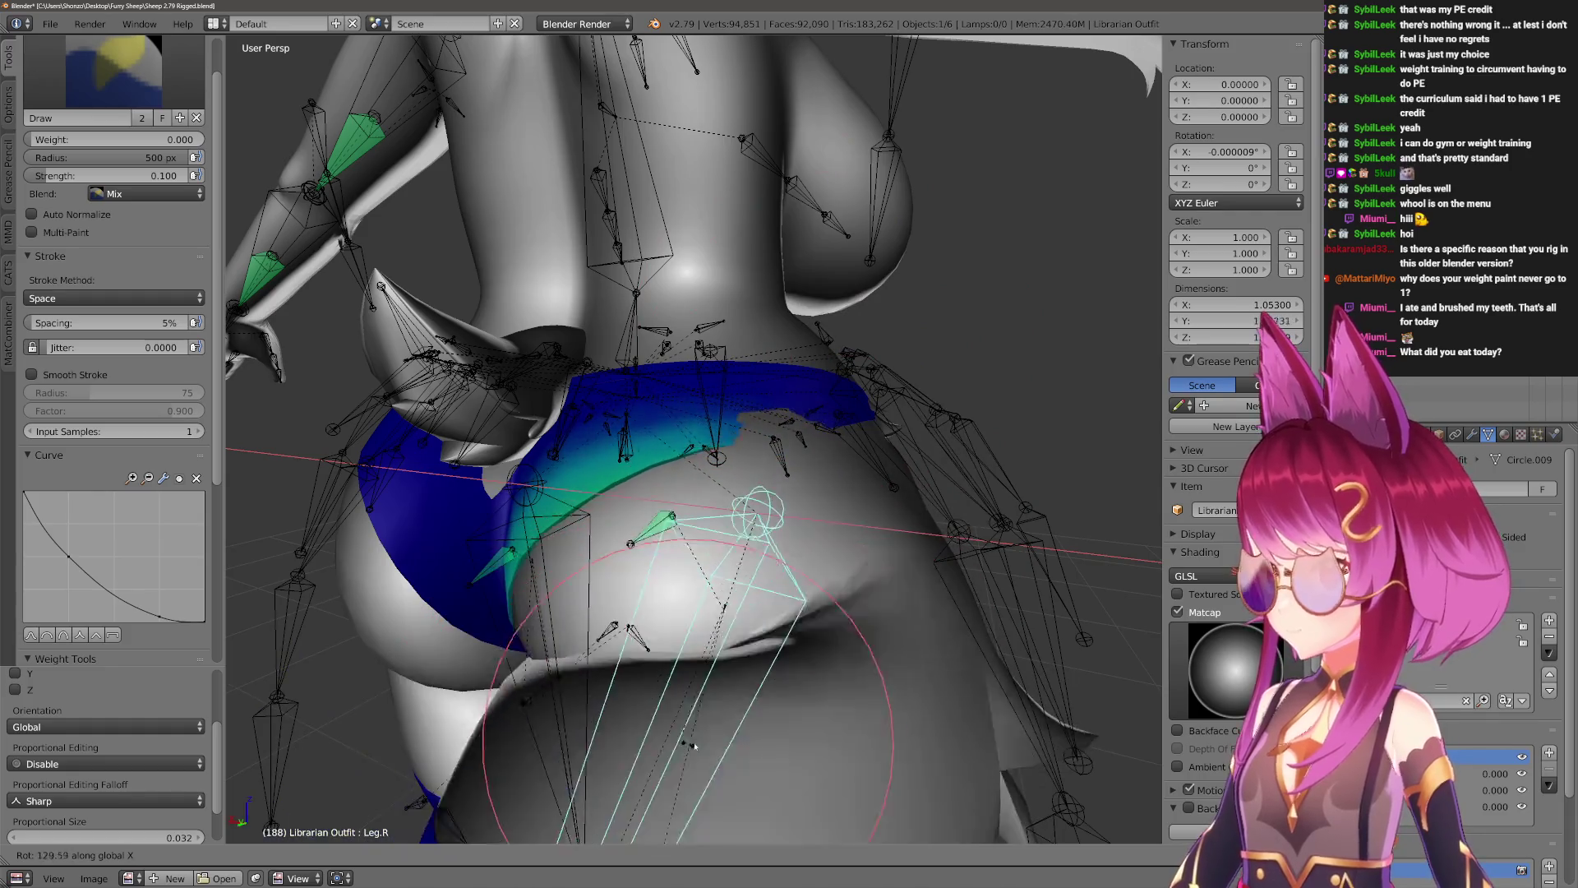
left_click(687, 697)
middle_click_drag(687, 697, 657, 587)
mouse_move(733, 505)
middle_mouse_down()
mouse_move(715, 461)
mouse_move(737, 471)
middle_mouse_up()
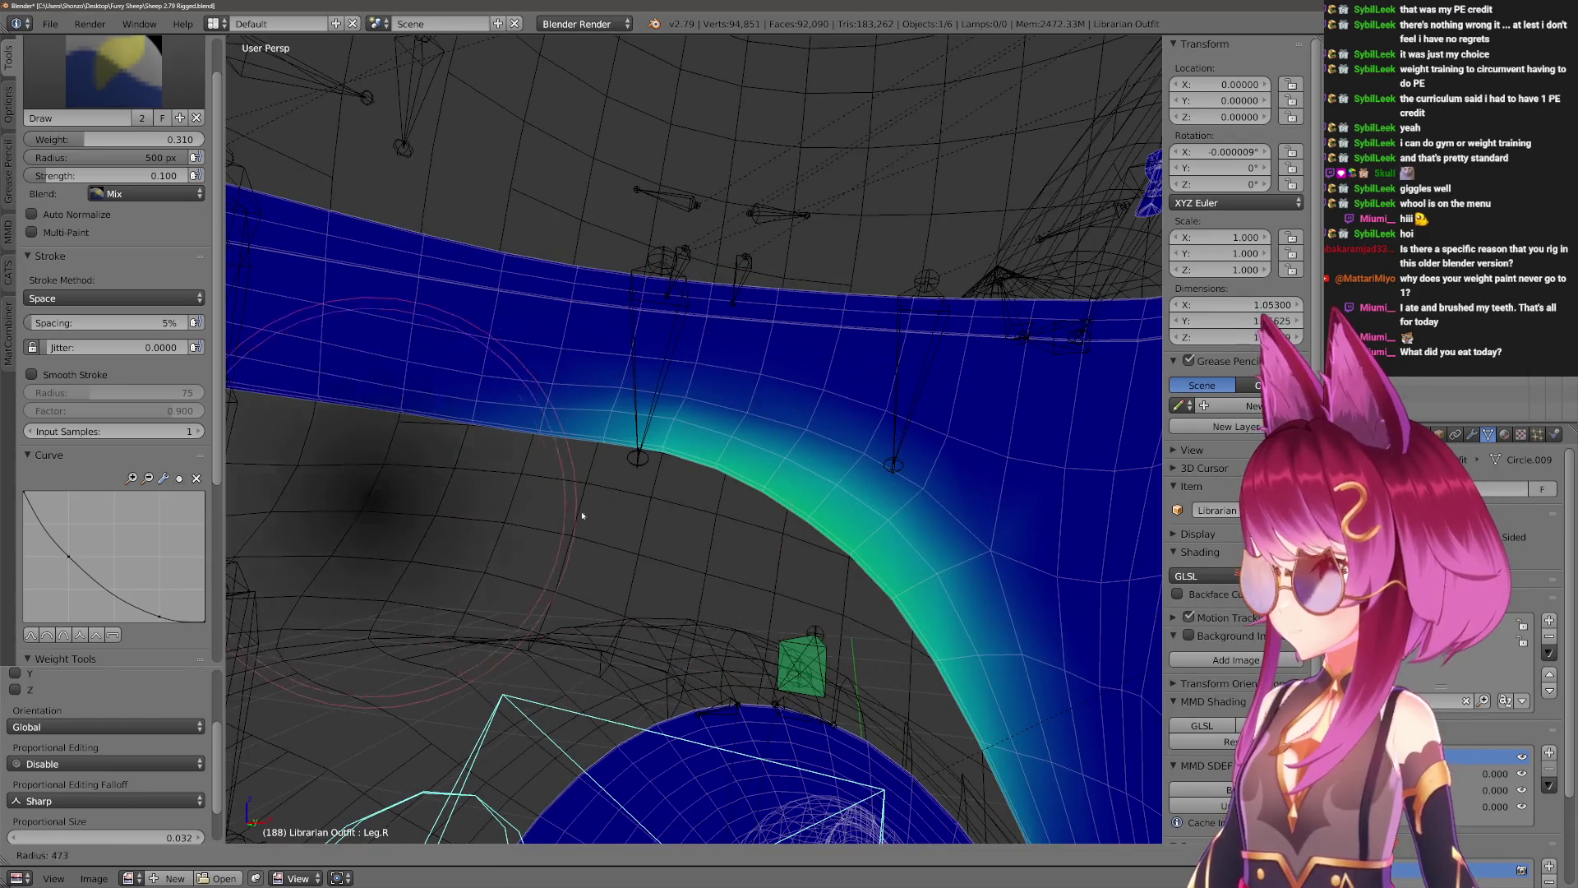
Switch to solid matcap shading and rotate Leg.R around global X.
key("z")
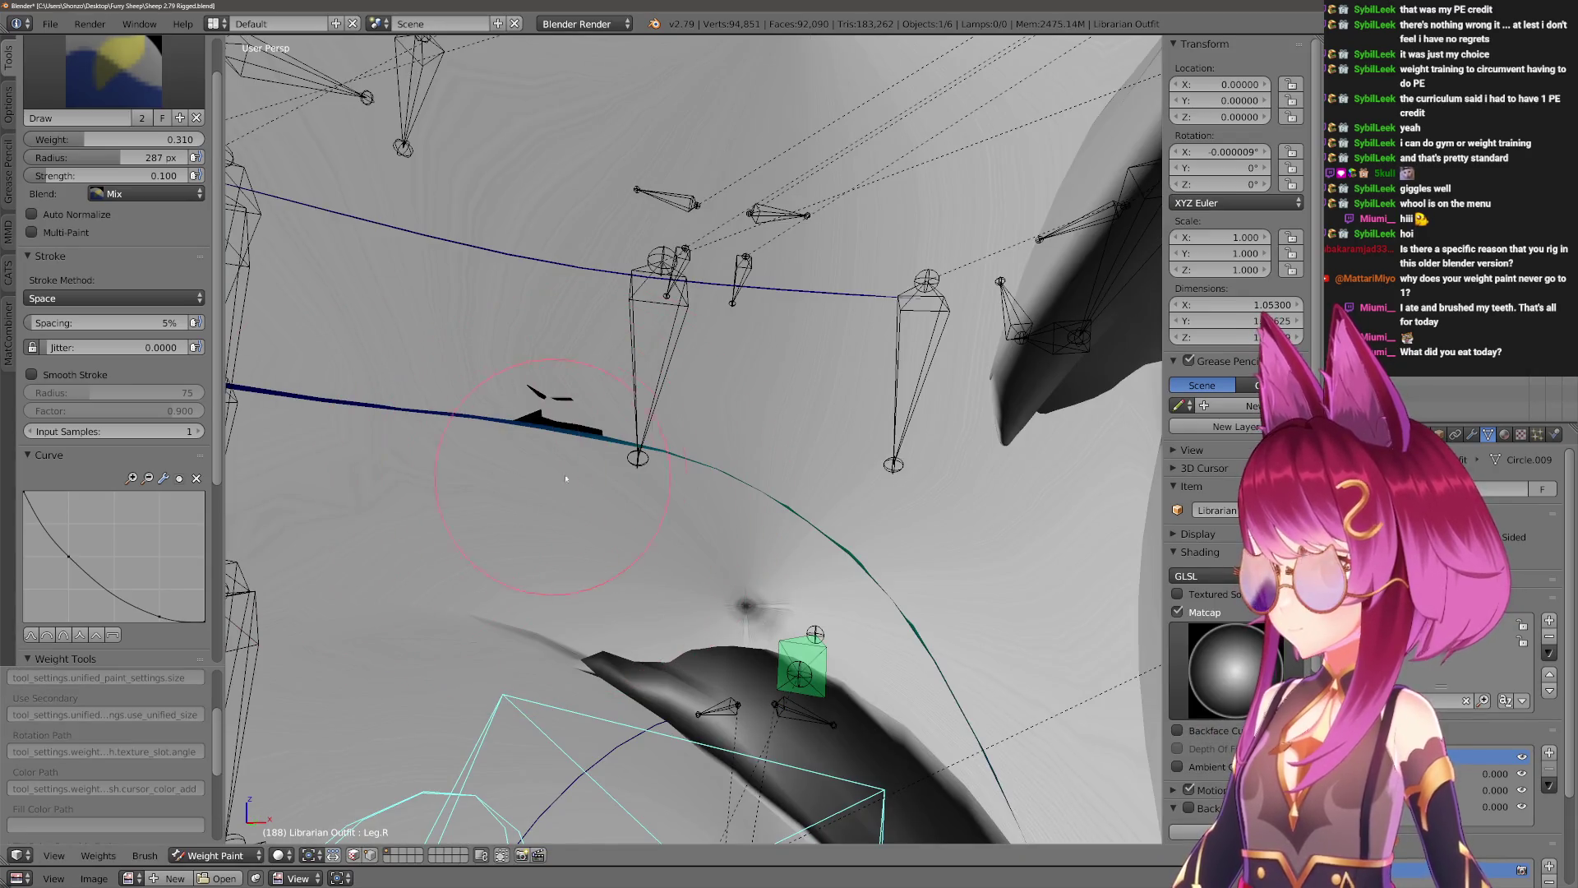
key("r")
key("x")
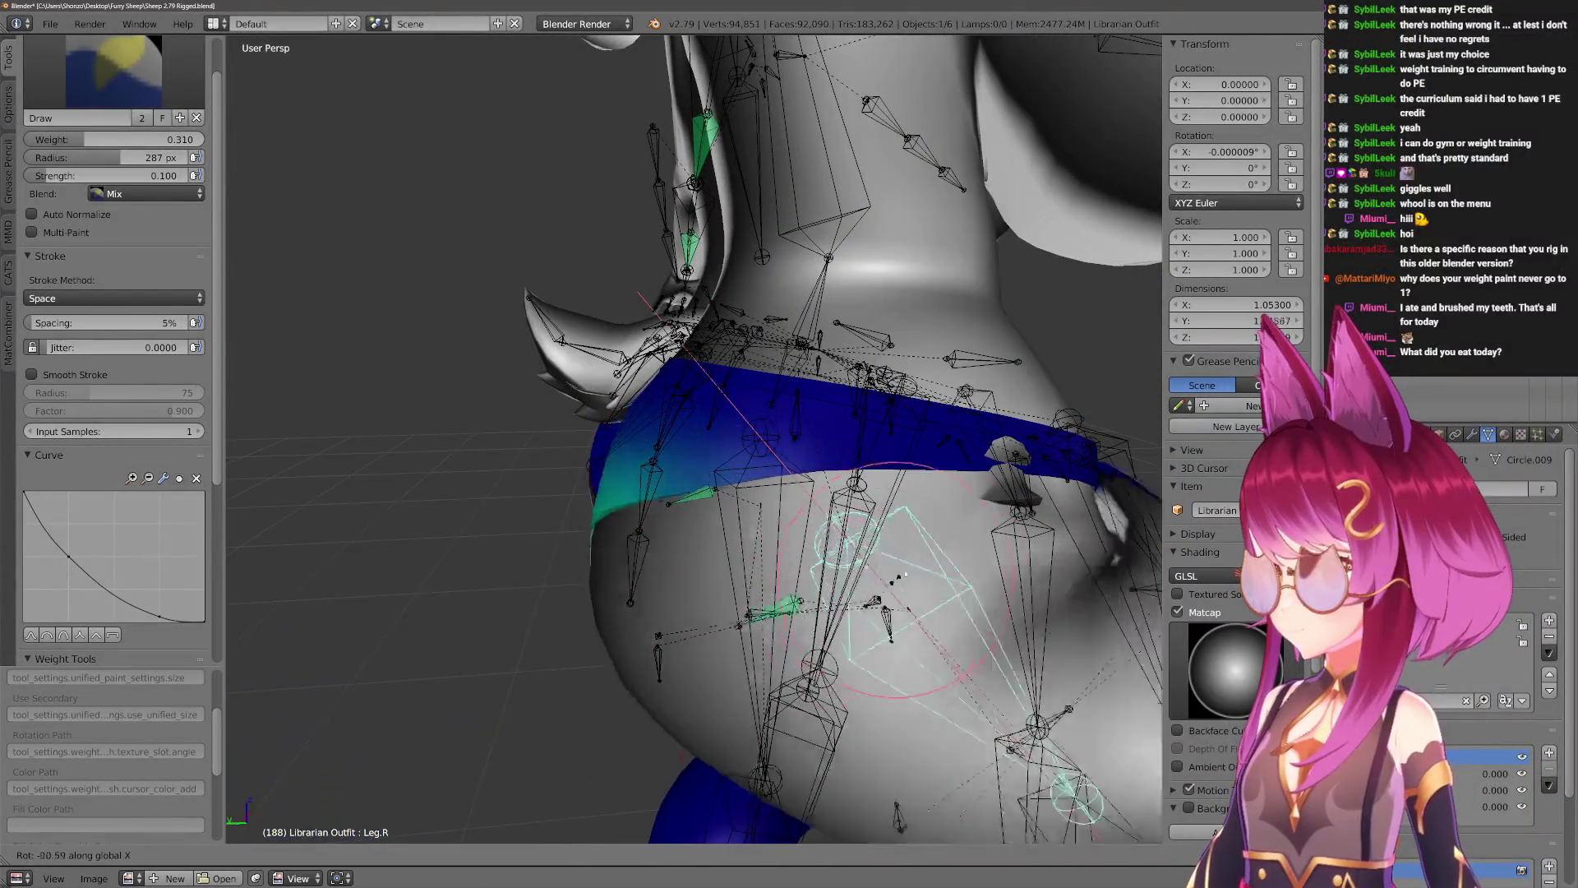
key("x")
key("x")
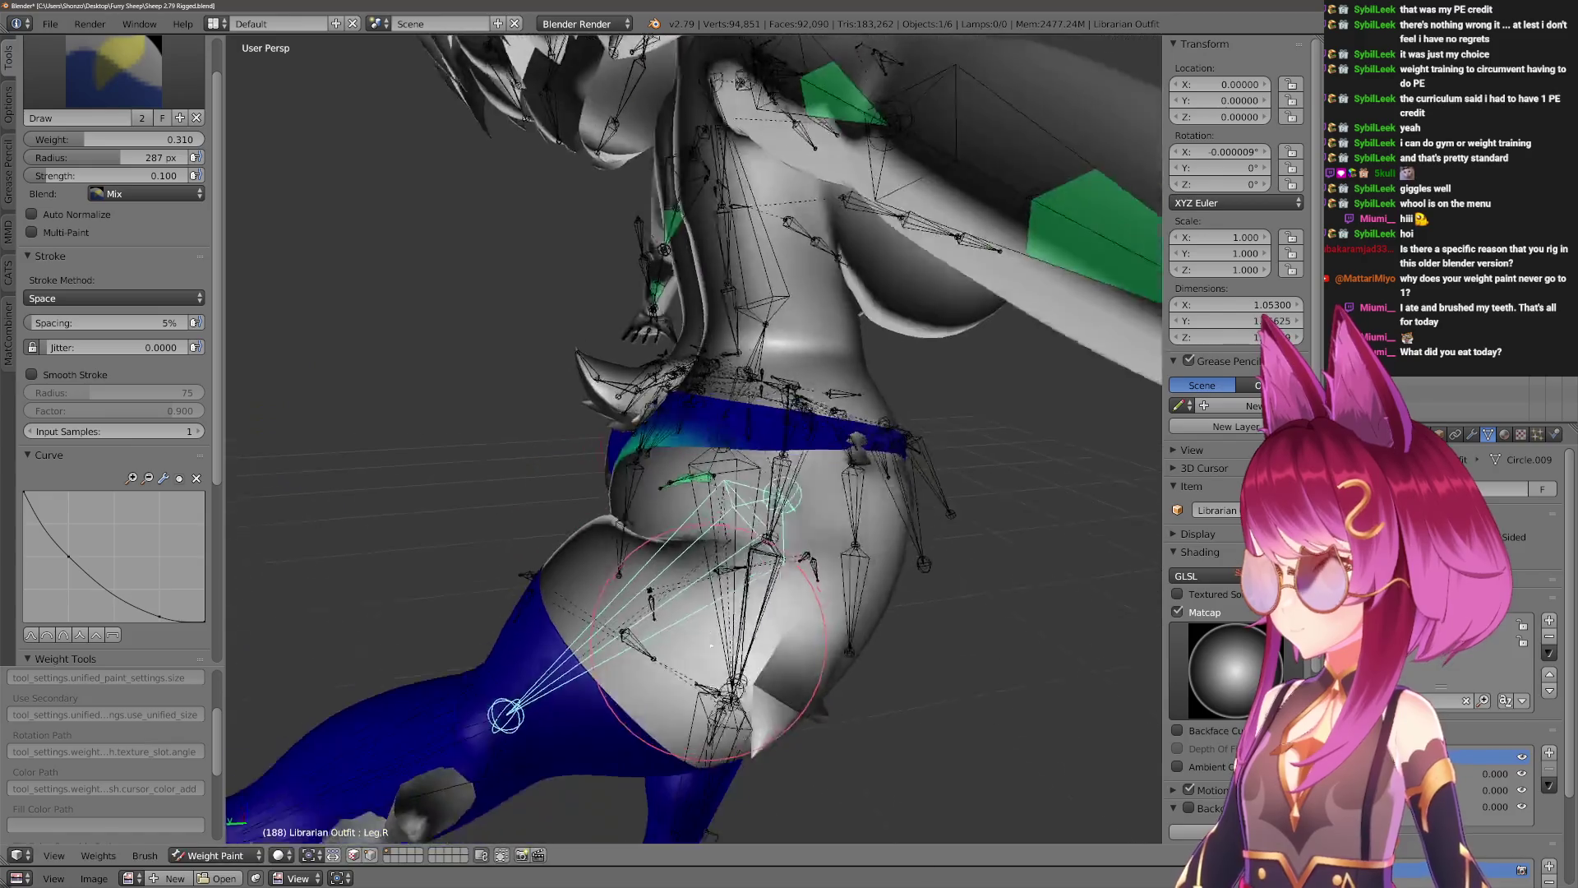
key("x")
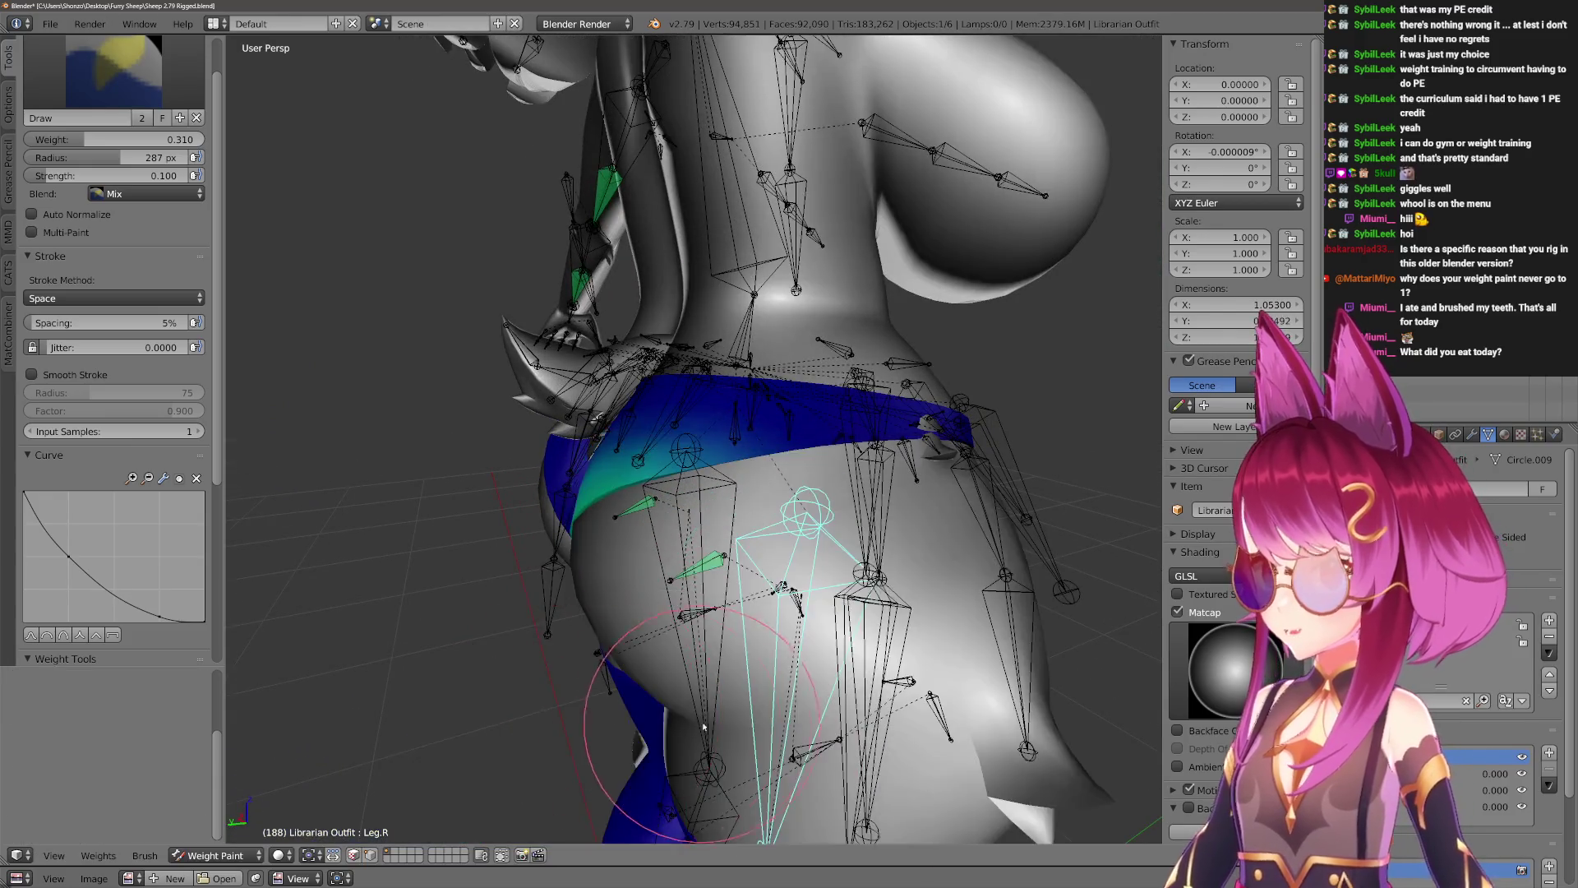
left_click(967, 560)
mouse_move(967, 560)
middle_mouse_down()
mouse_move(858, 635)
mouse_move(670, 567)
mouse_move(769, 653)
mouse_move(495, 485)
middle_mouse_up()
Set the brush radius to 500 px and swing Leg.R outward around global X again.
key("f")
left_click(271, 235)
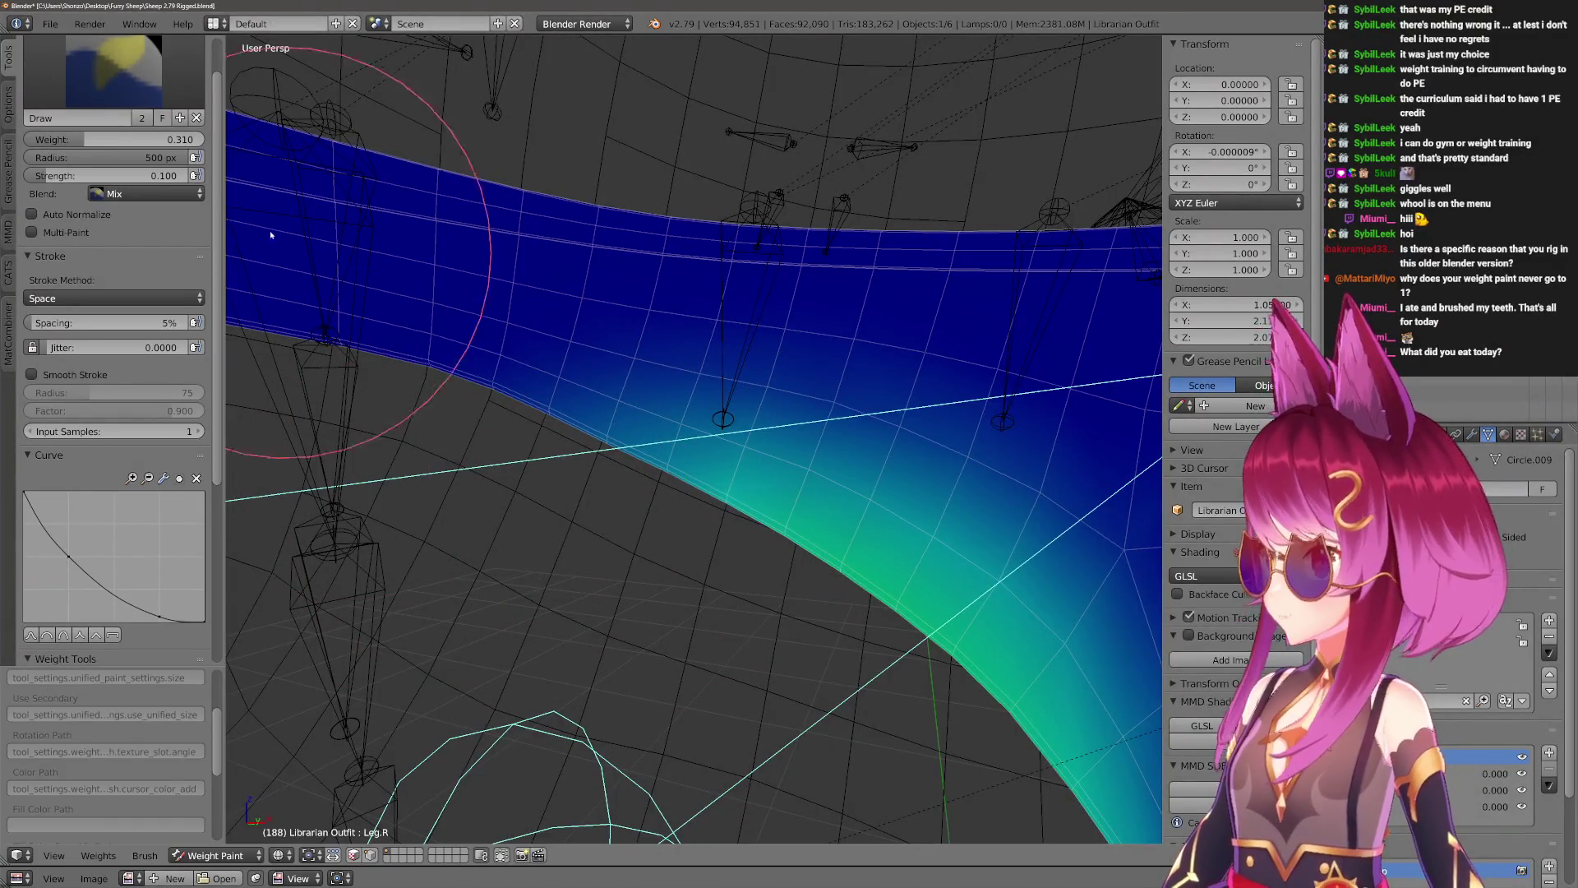
key("alt+z")
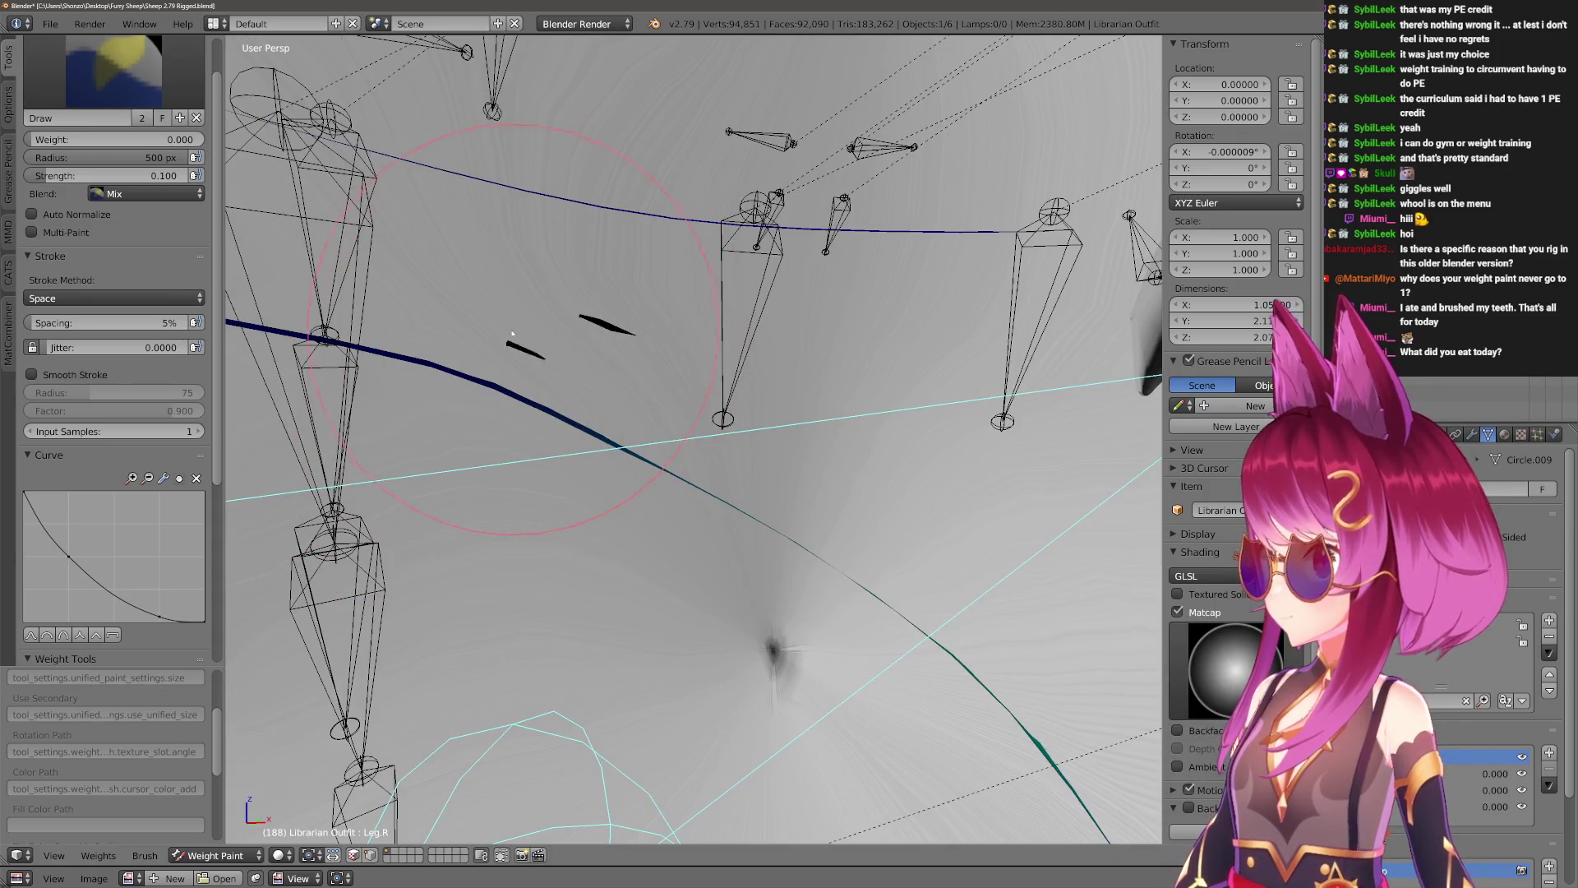
key("r")
key("x")
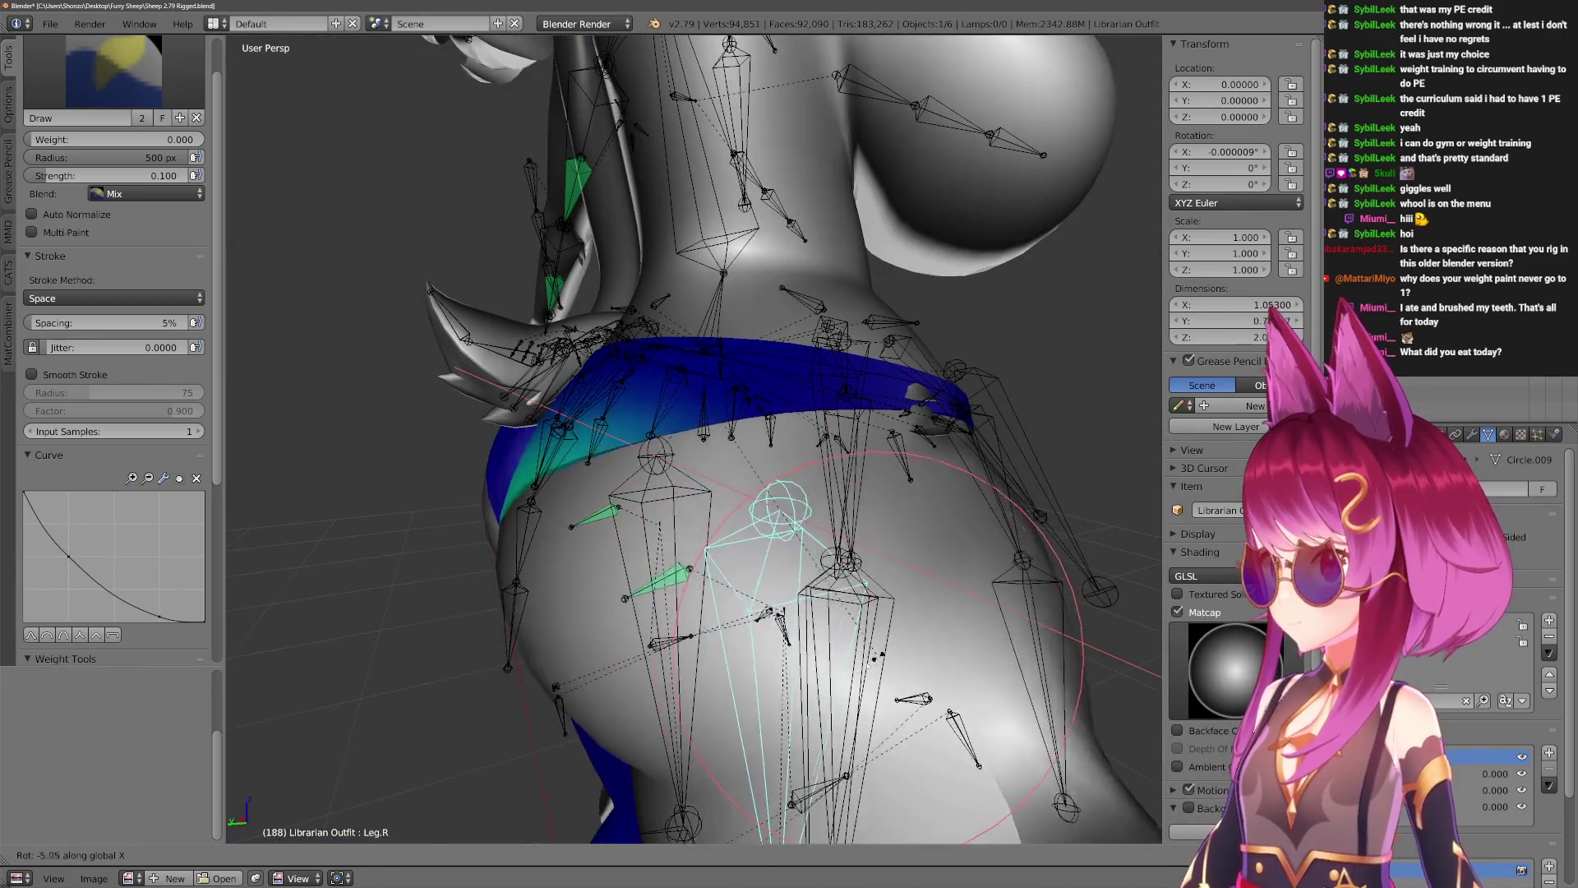
left_click(669, 688)
mouse_move(669, 689)
middle_mouse_down()
mouse_move(722, 699)
mouse_move(822, 542)
mouse_move(904, 461)
middle_mouse_up()
key("r")
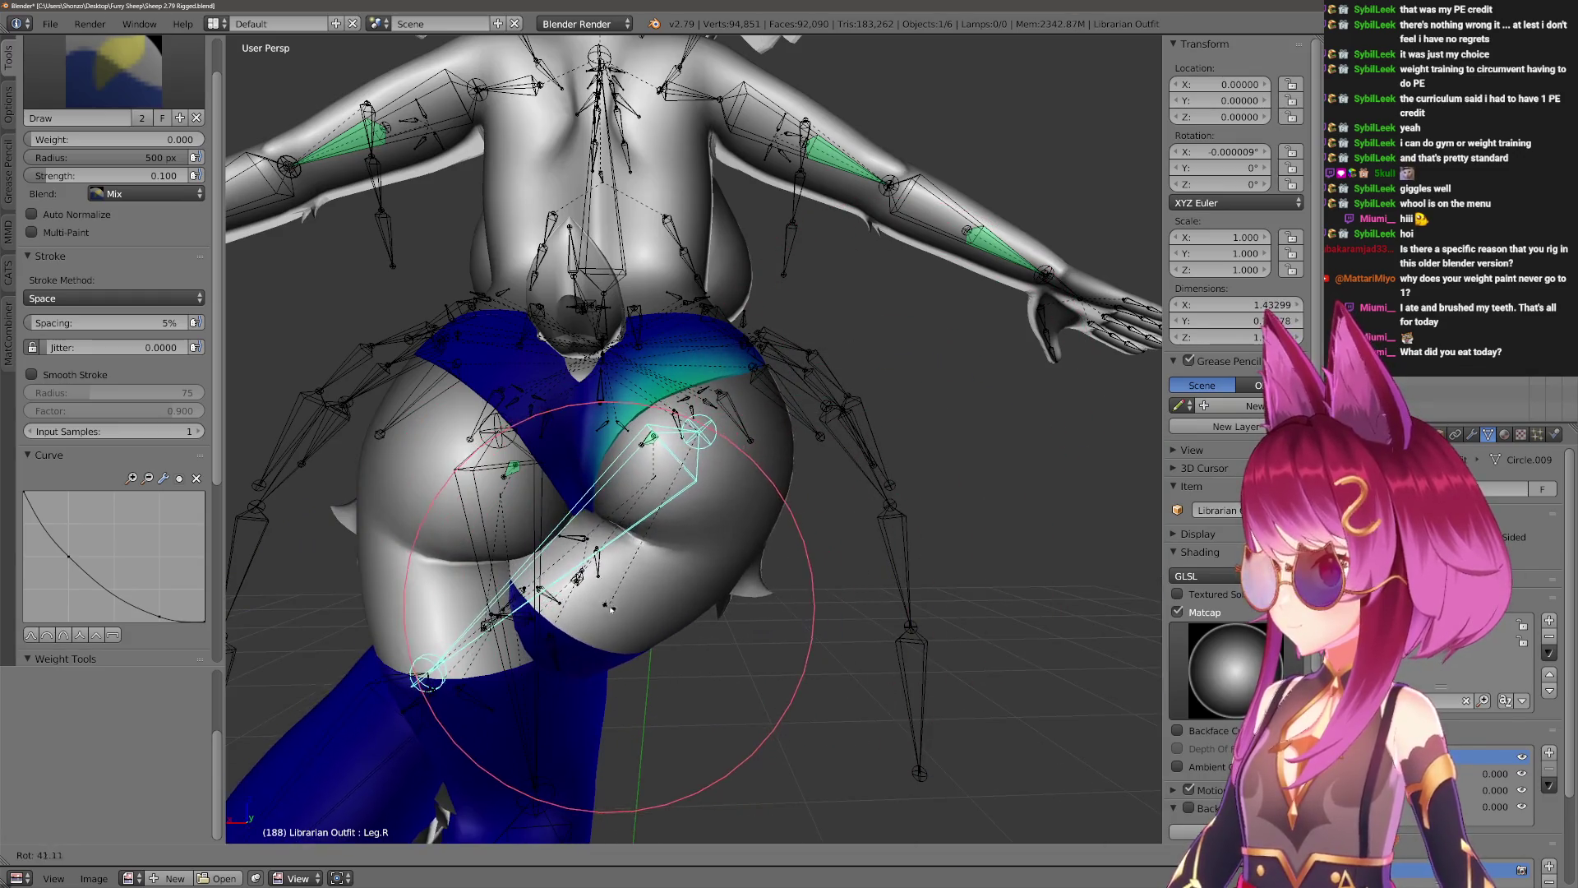
Confirm the outward Leg.R pose, undoing and redoing the rotation to compare.
left_click(460, 493)
middle_click_drag(460, 493, 374, 432)
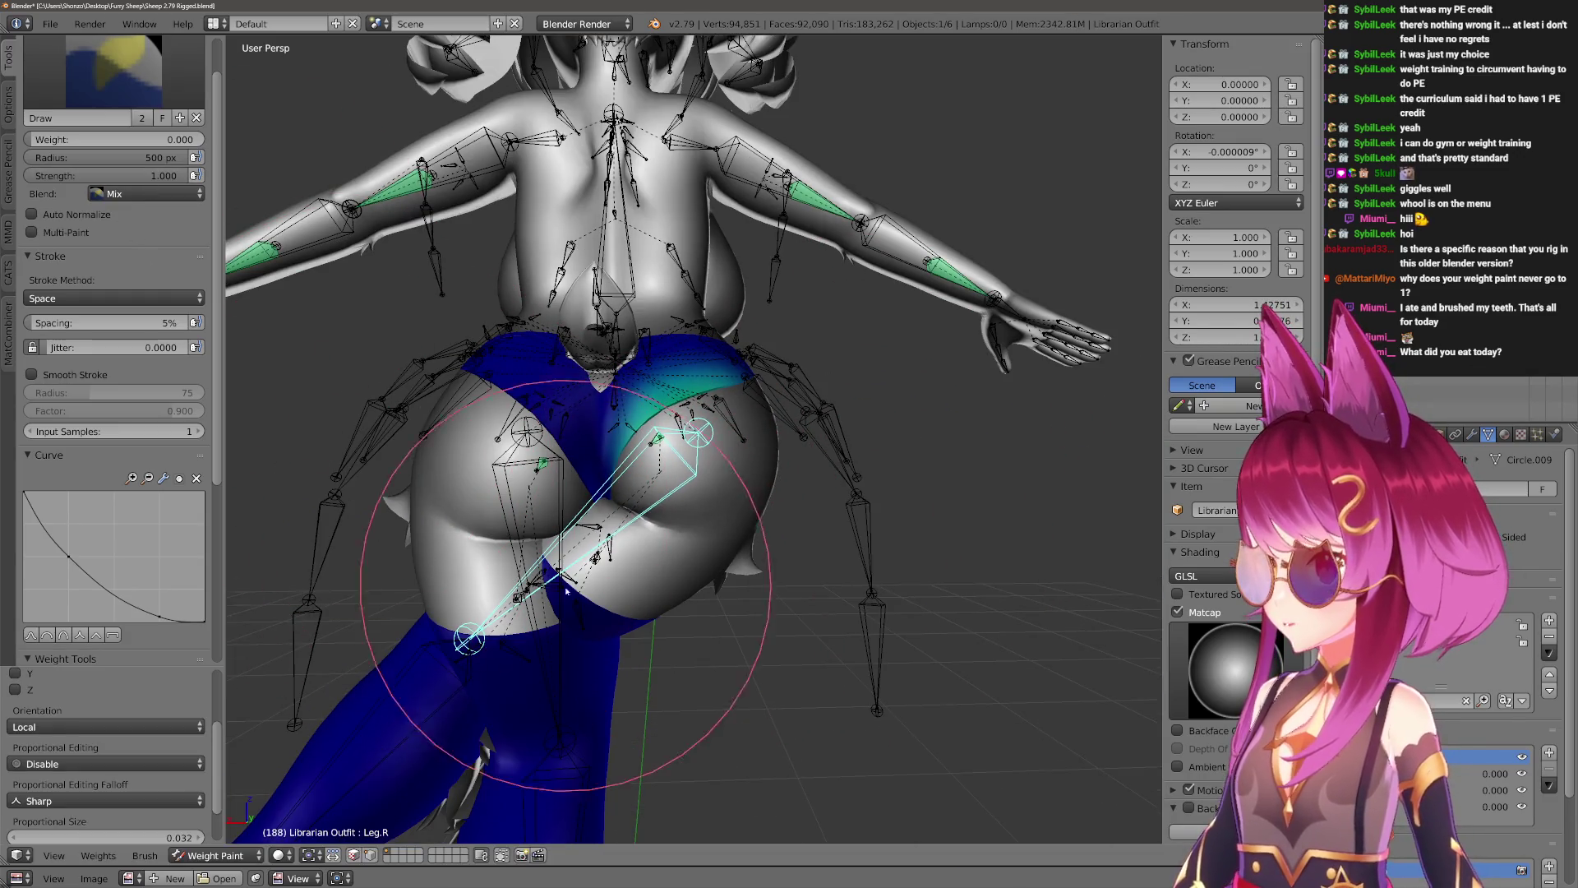
scroll(715, 522, "up", 3)
key("ctrl+z")
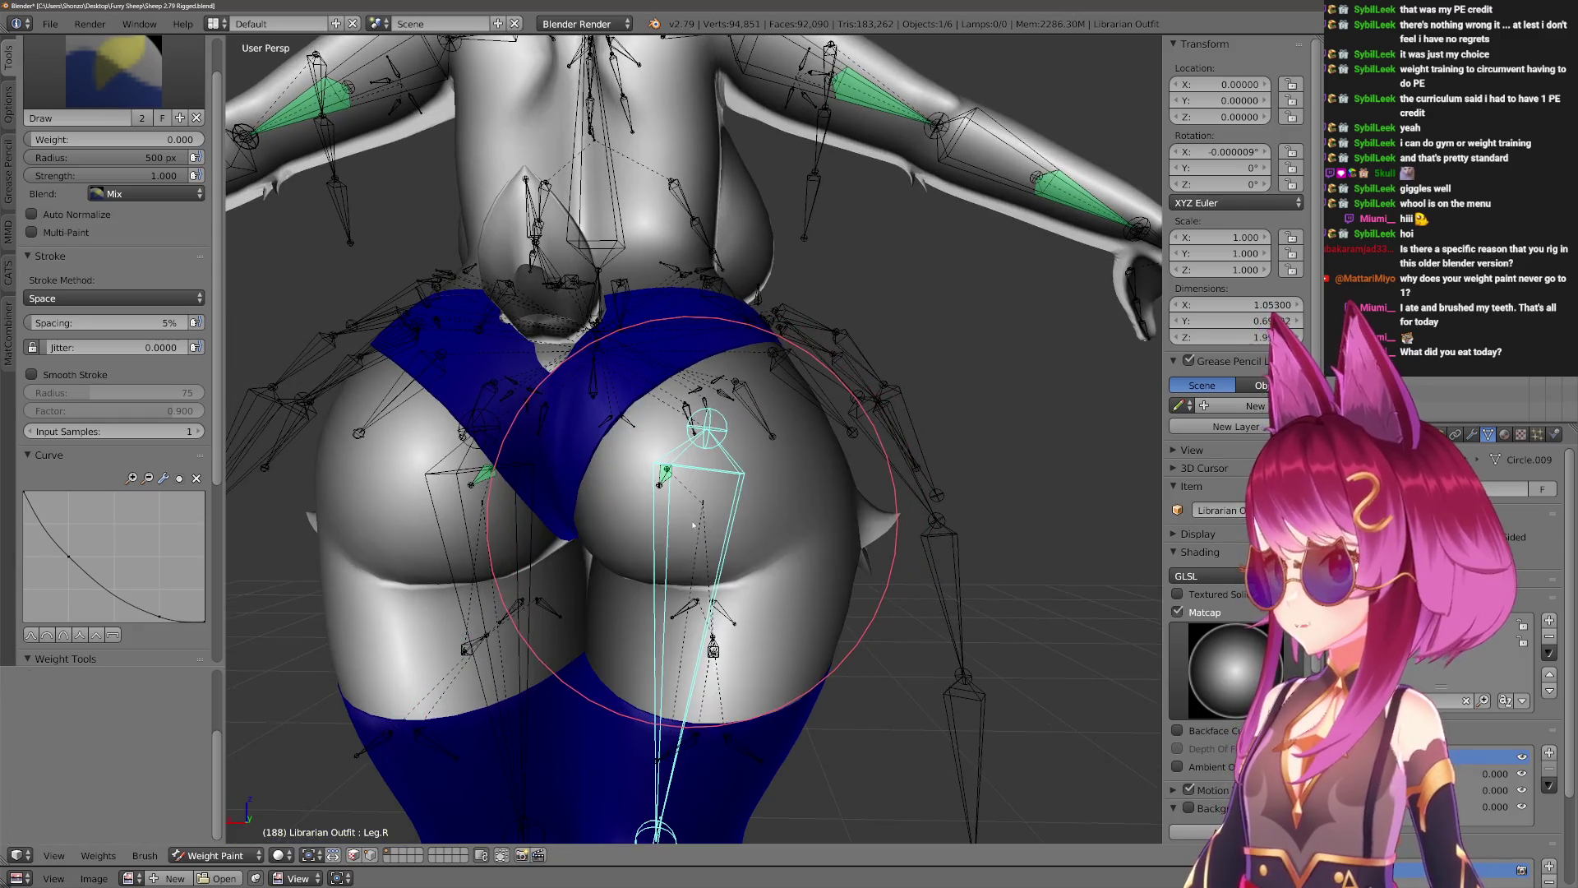
key("ctrl+shift+z")
middle_click_drag(689, 524, 629, 600)
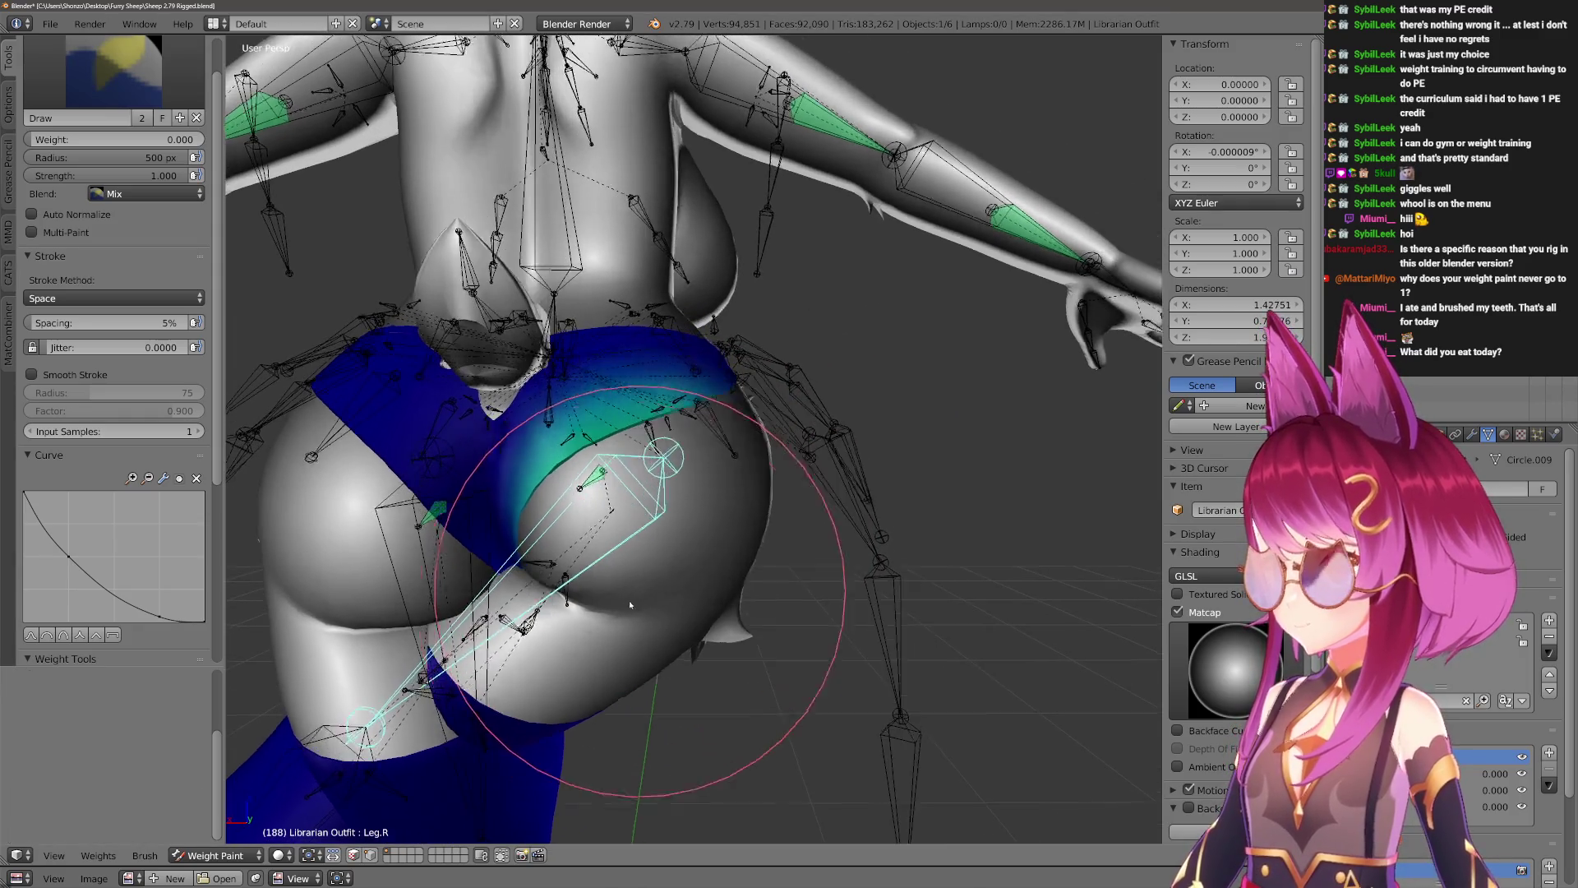
Re-pose Leg.R down-right and around global X, then zoom in on the blue belt.
key("r")
left_click(825, 414)
middle_click_drag(825, 414, 755, 349)
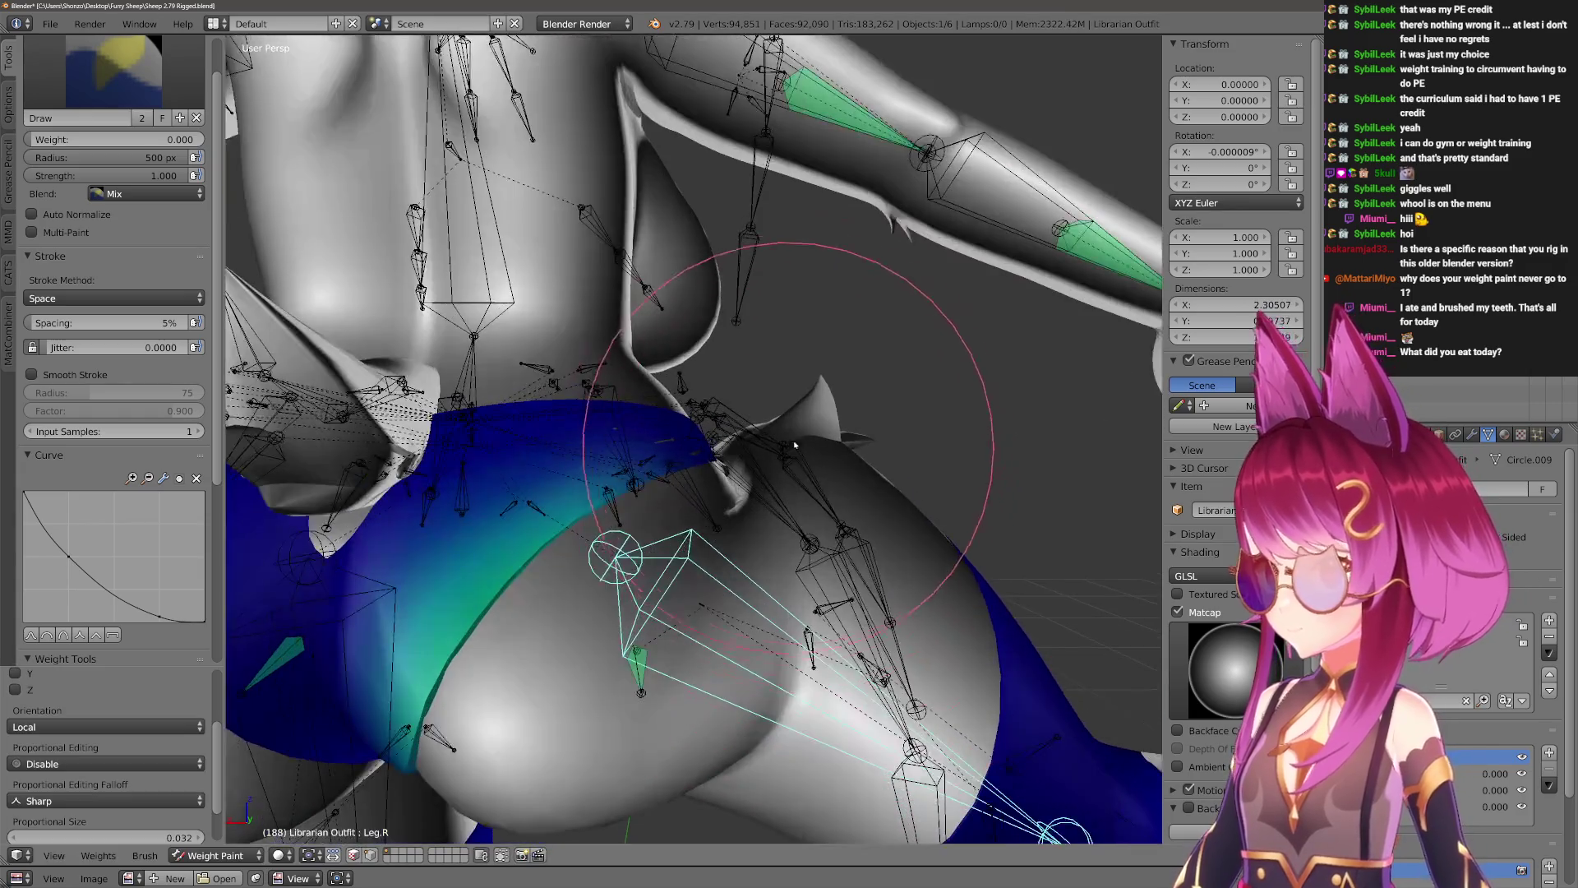
key("r")
key("x")
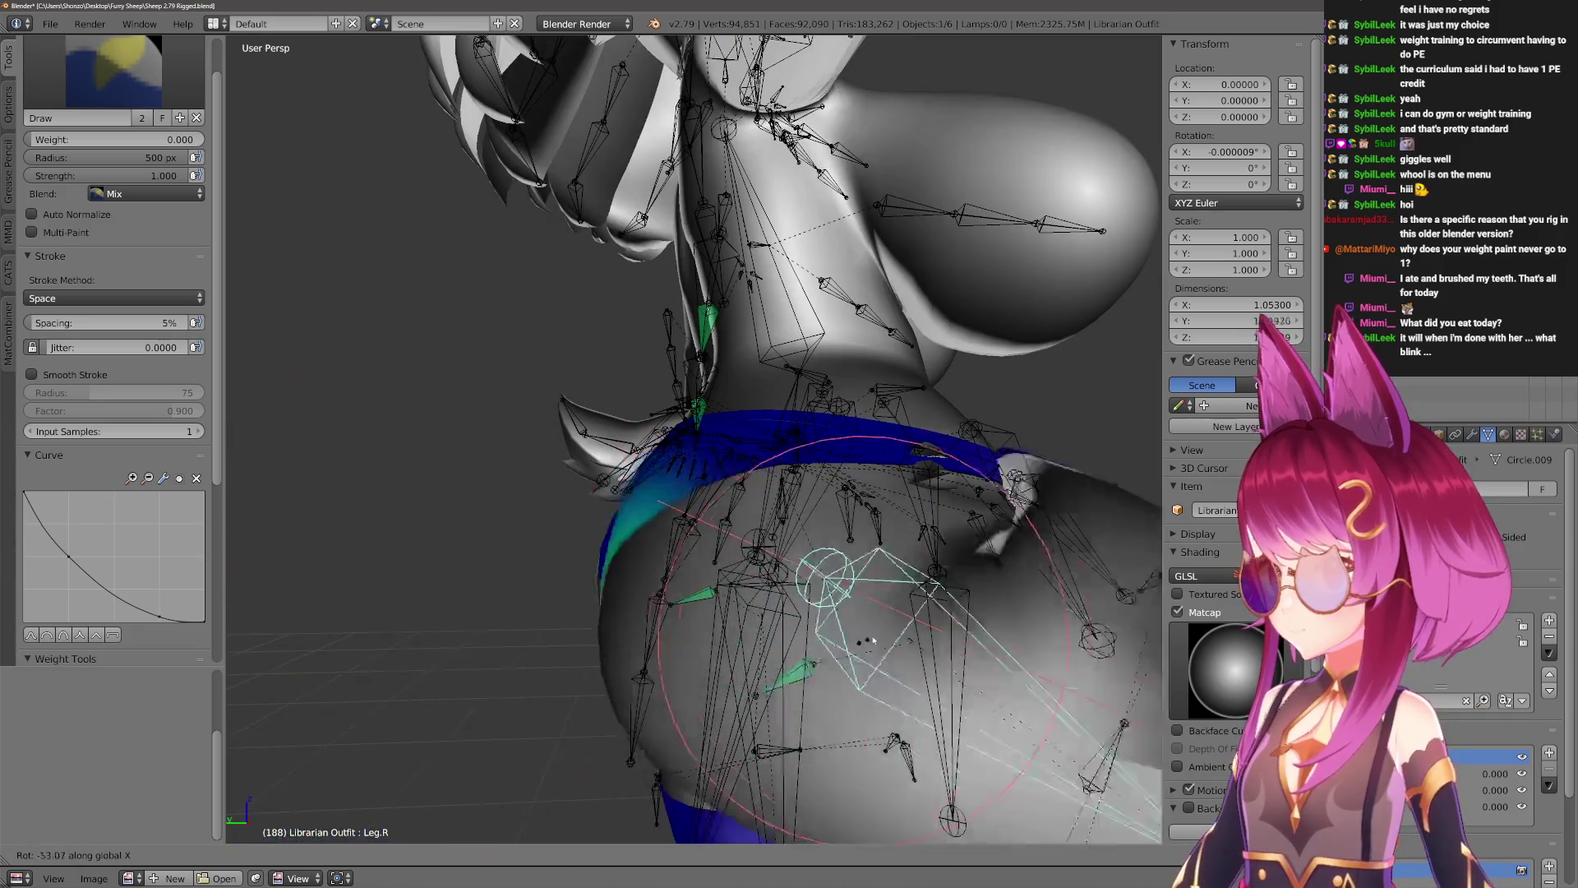
left_click(621, 653)
mouse_move(621, 654)
middle_mouse_down()
mouse_move(653, 494)
mouse_move(740, 564)
mouse_move(859, 481)
middle_mouse_up()
Set the brush to weight 0.190, strength 0.200 and radius 430 px.
key("ctrl+f")
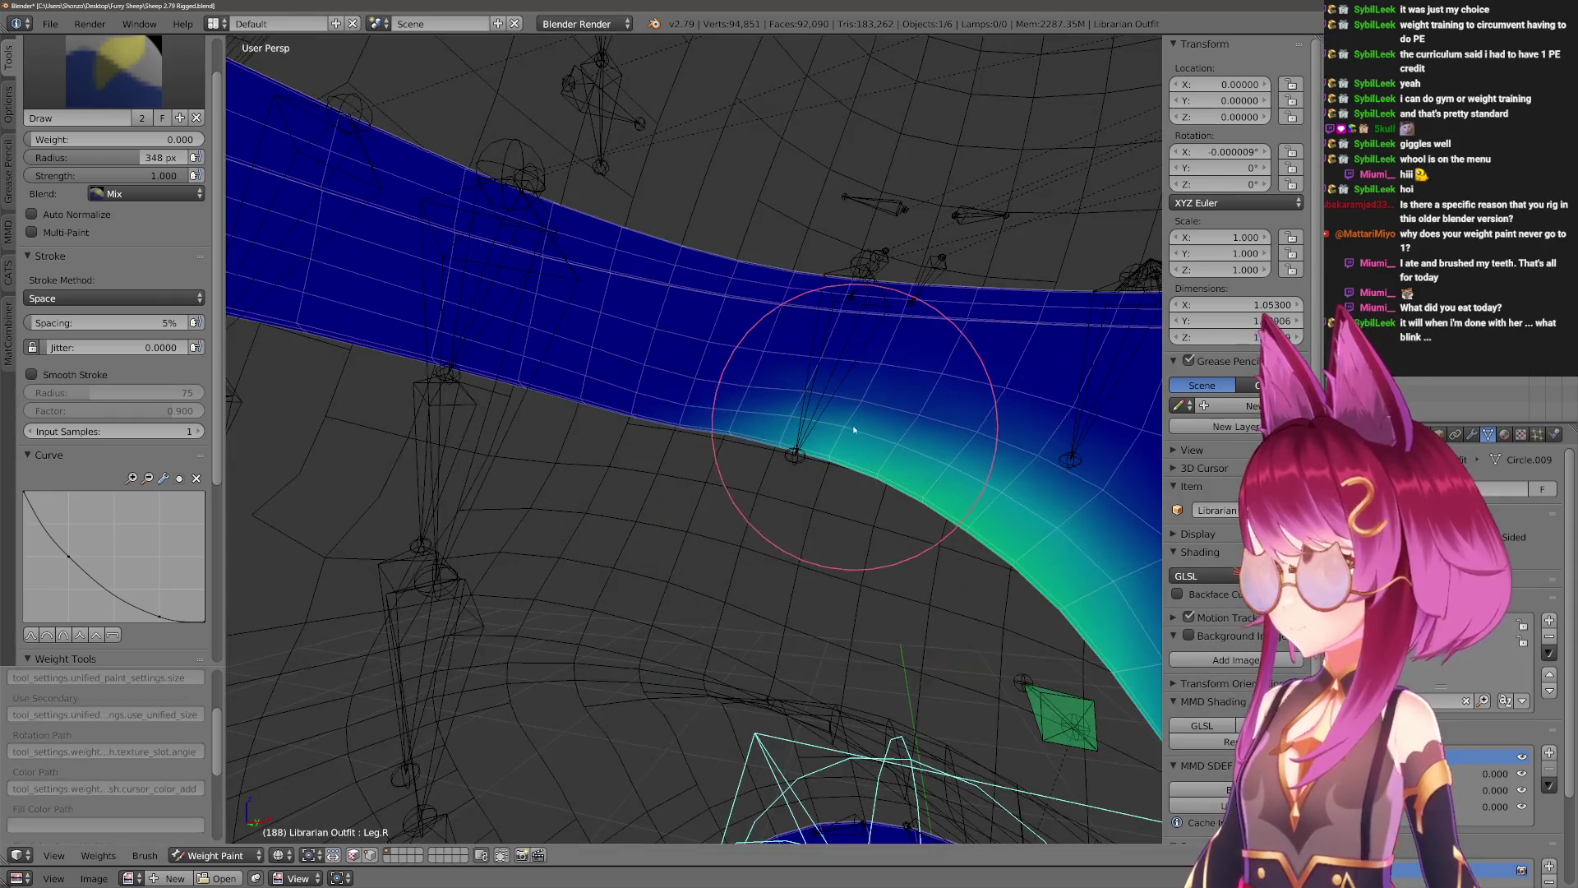
left_click(707, 493)
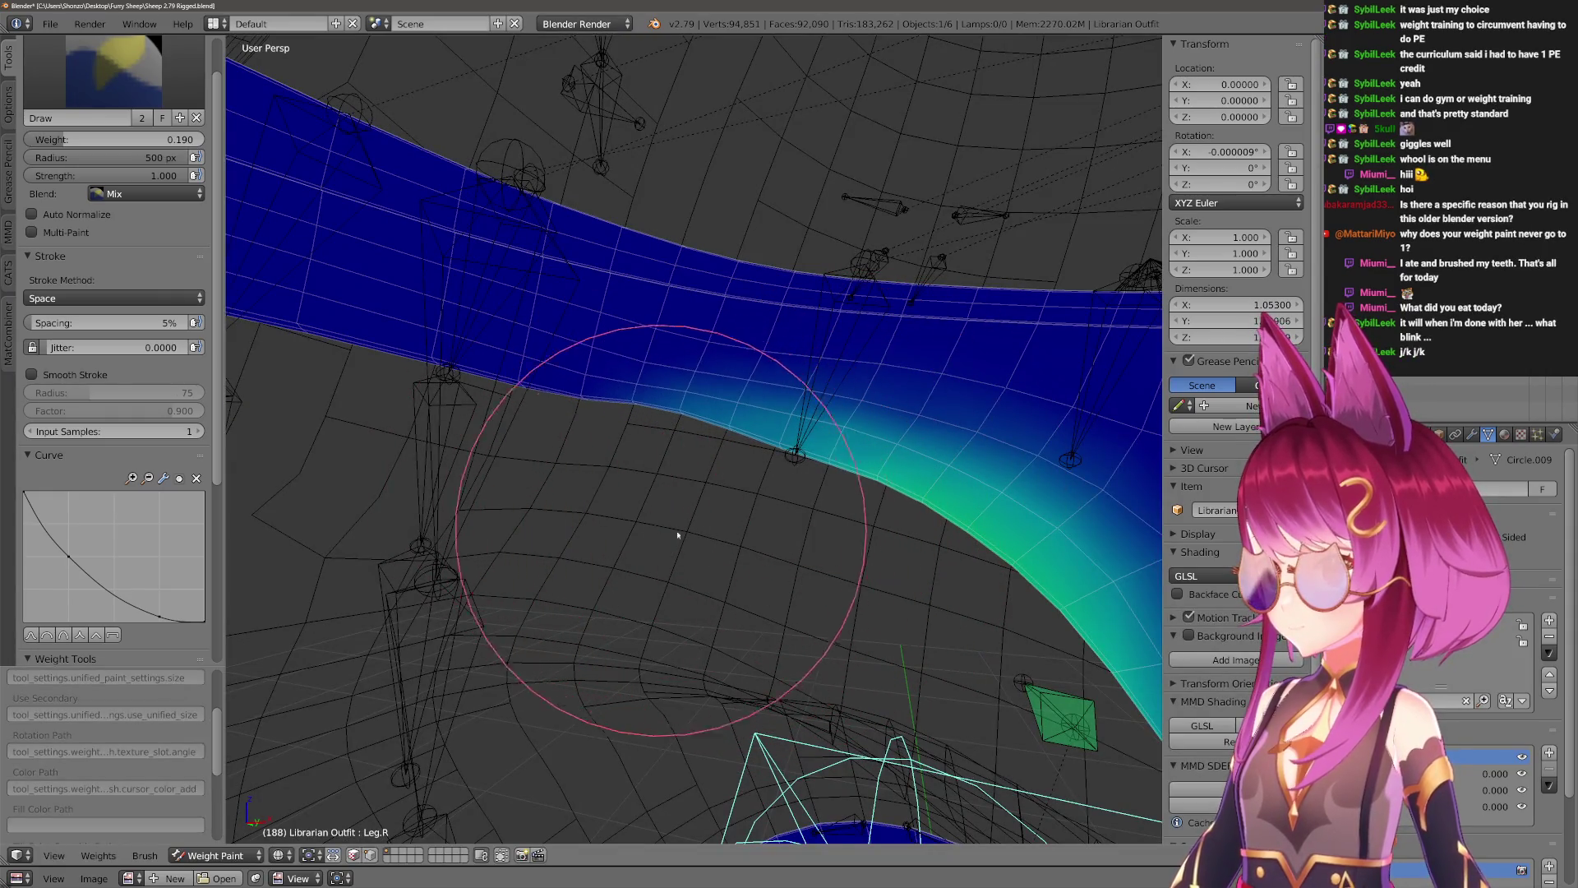
key("shift+f")
left_click(830, 531)
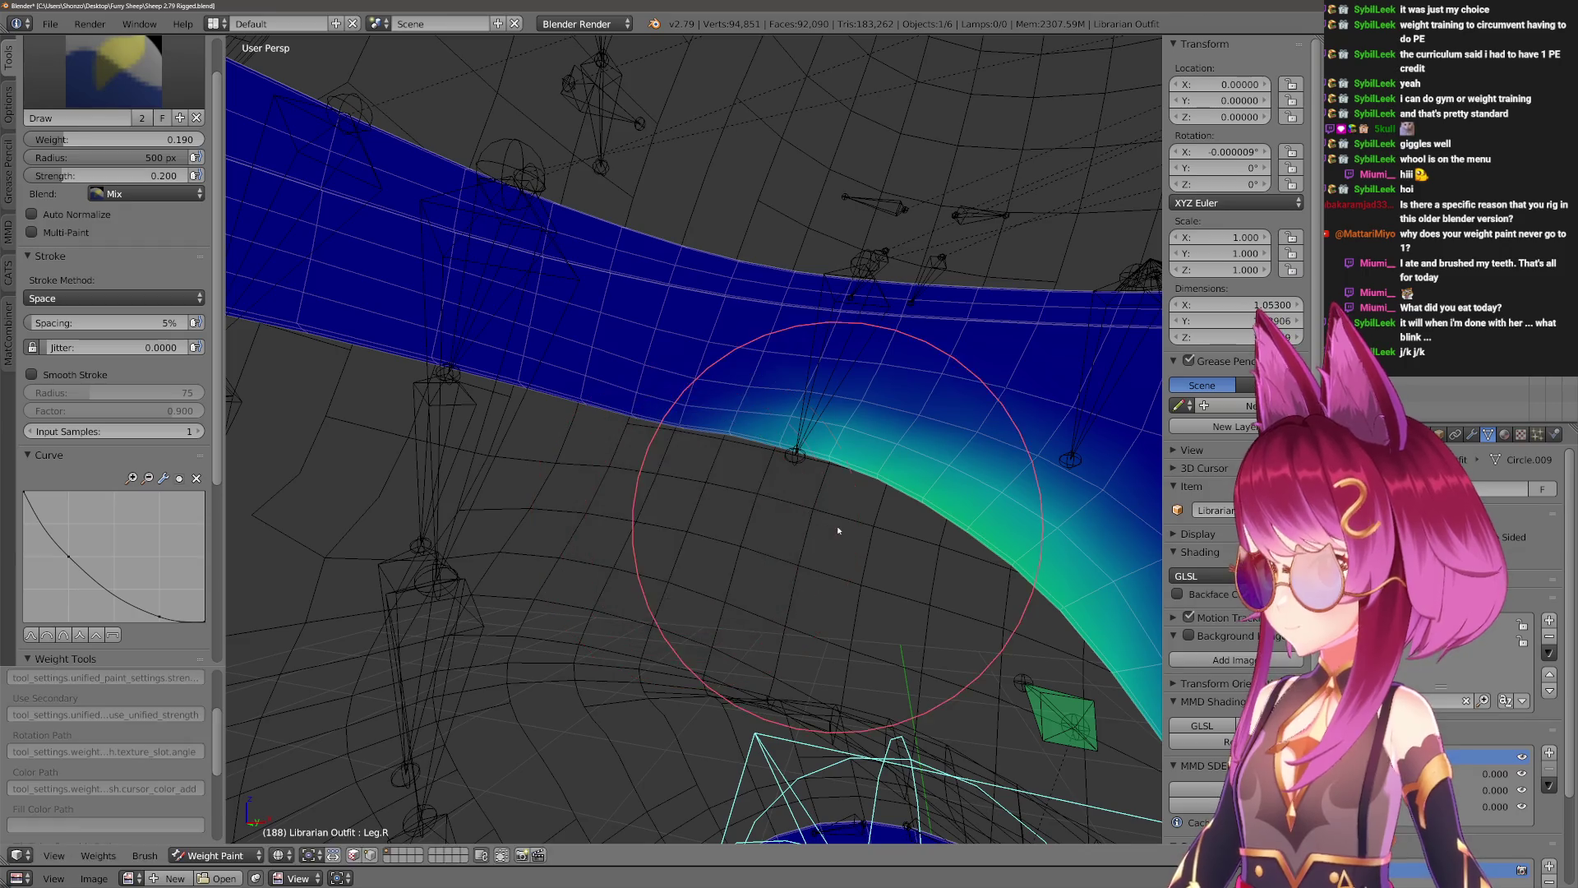
key("f")
left_click(736, 481)
Rotate Leg.R around global X twice, resetting brush weight to 0.000 with 500 px radius.
key("r")
key("x")
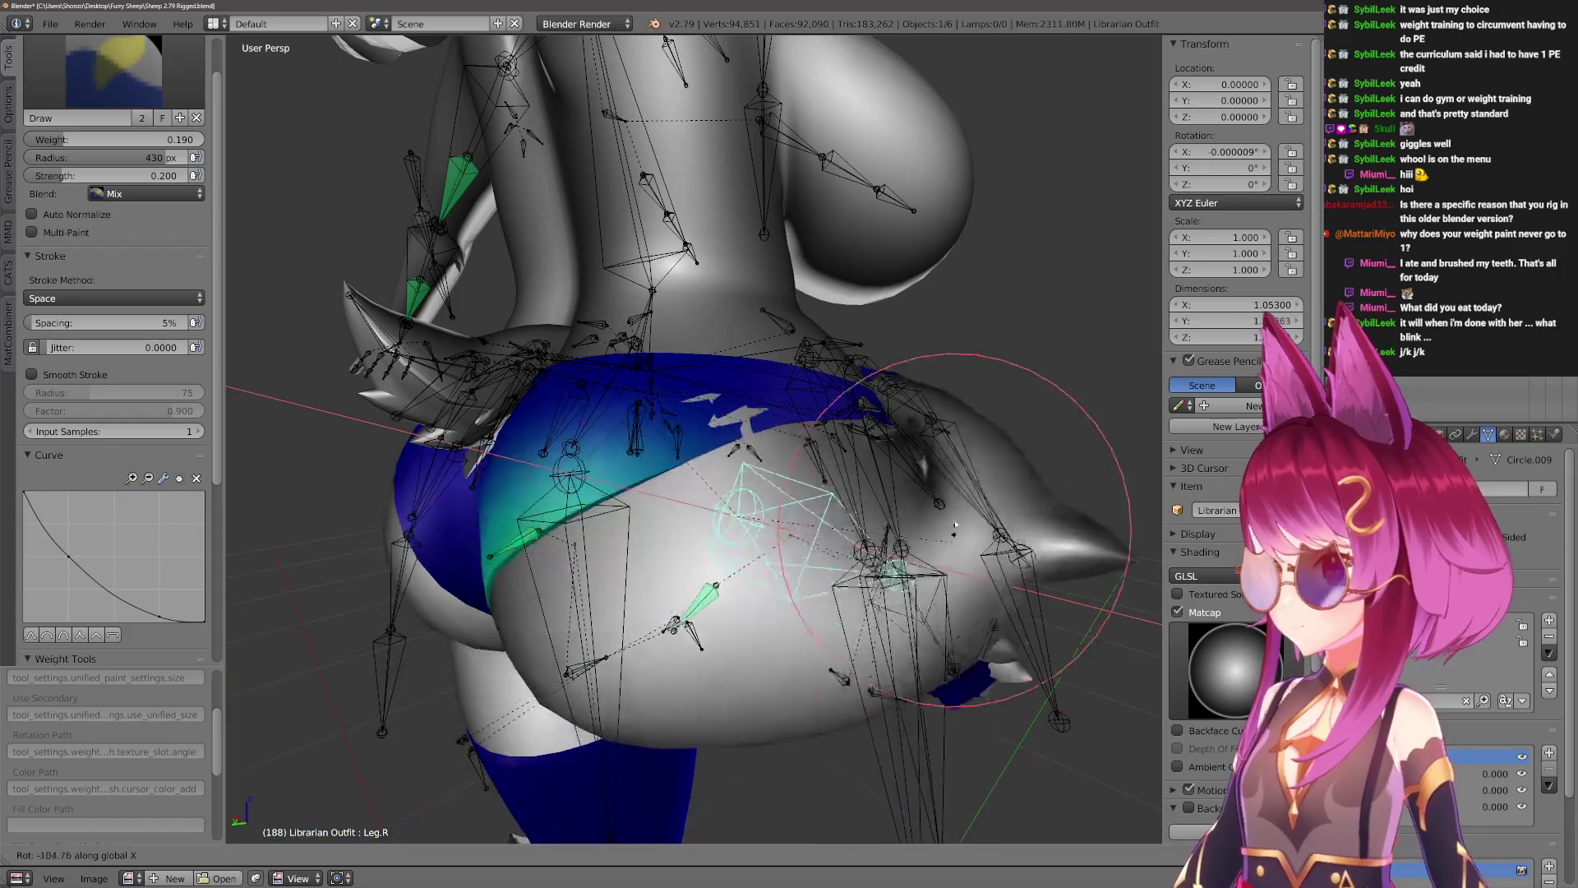
left_click(904, 493)
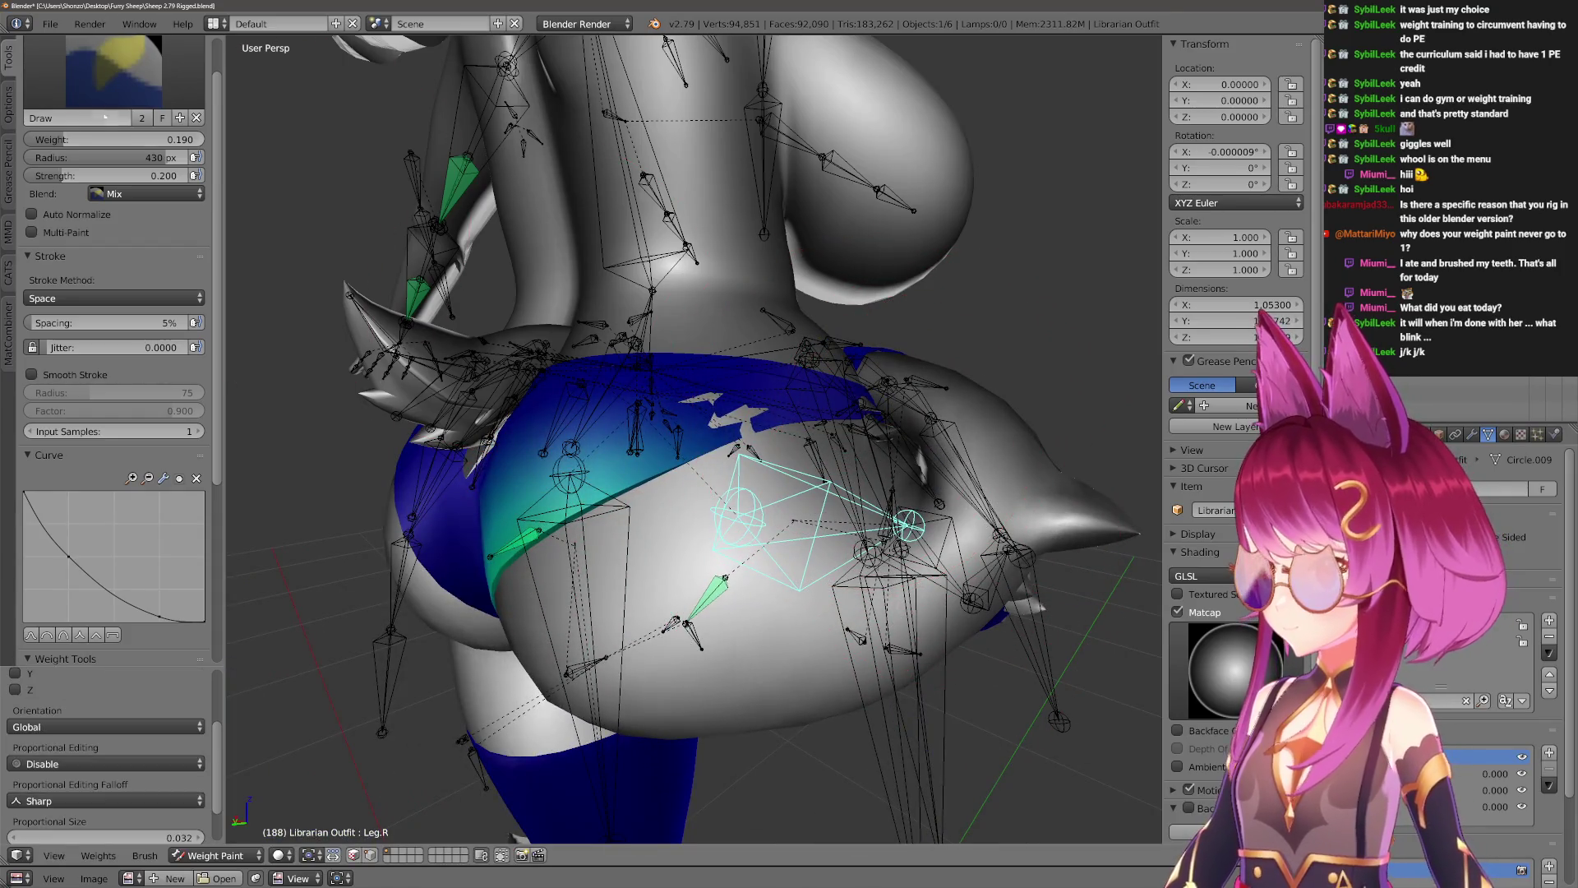
left_click_drag(131, 139, 28, 140)
key("f")
left_click(813, 370)
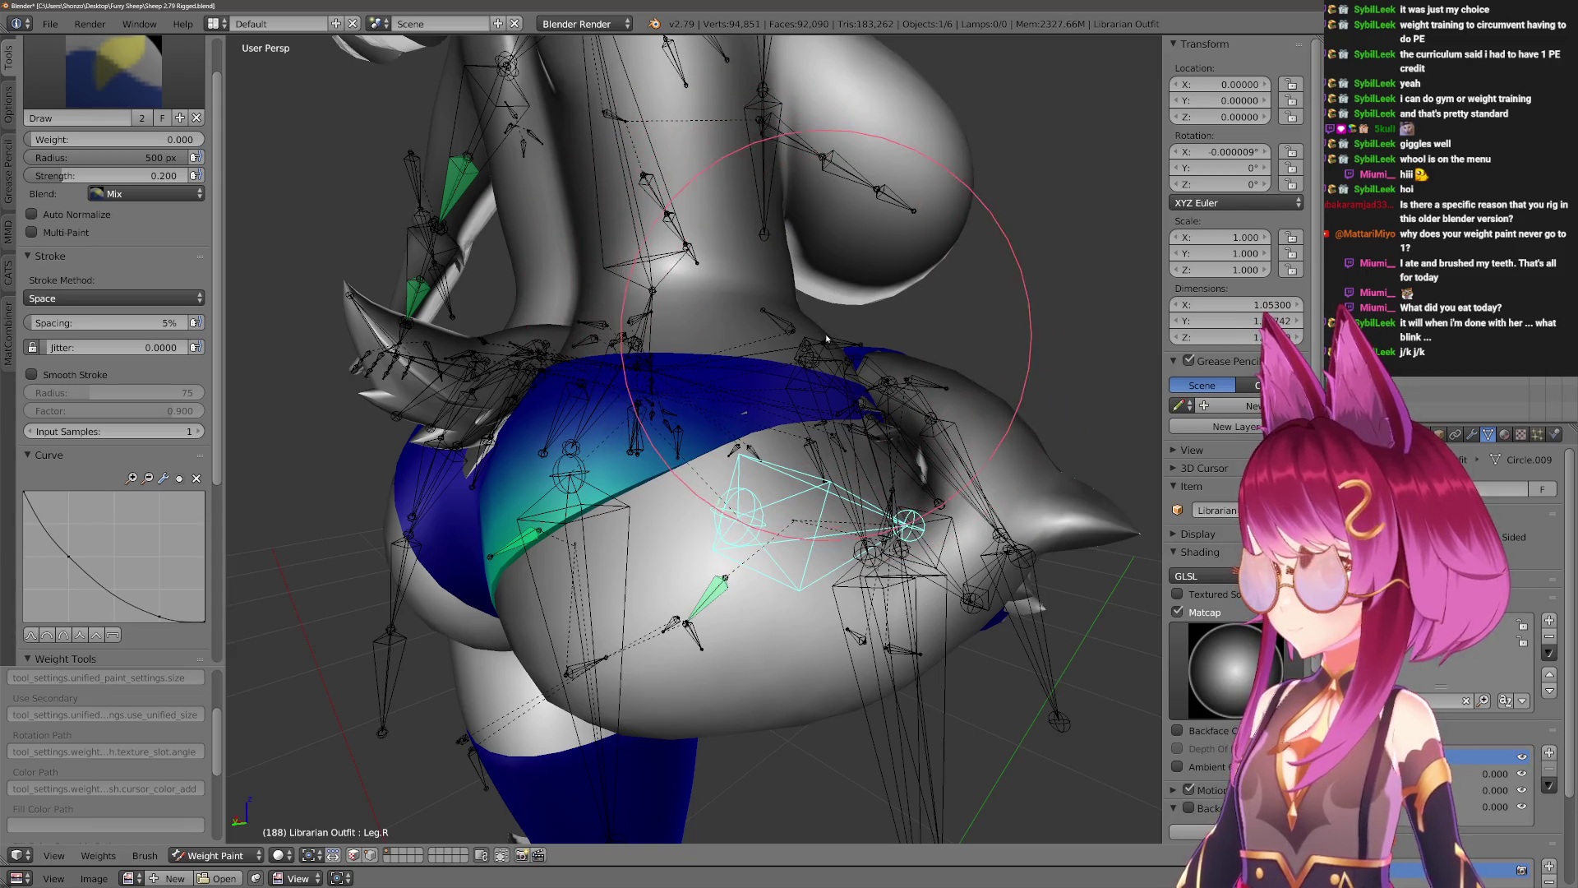
key("r")
key("x")
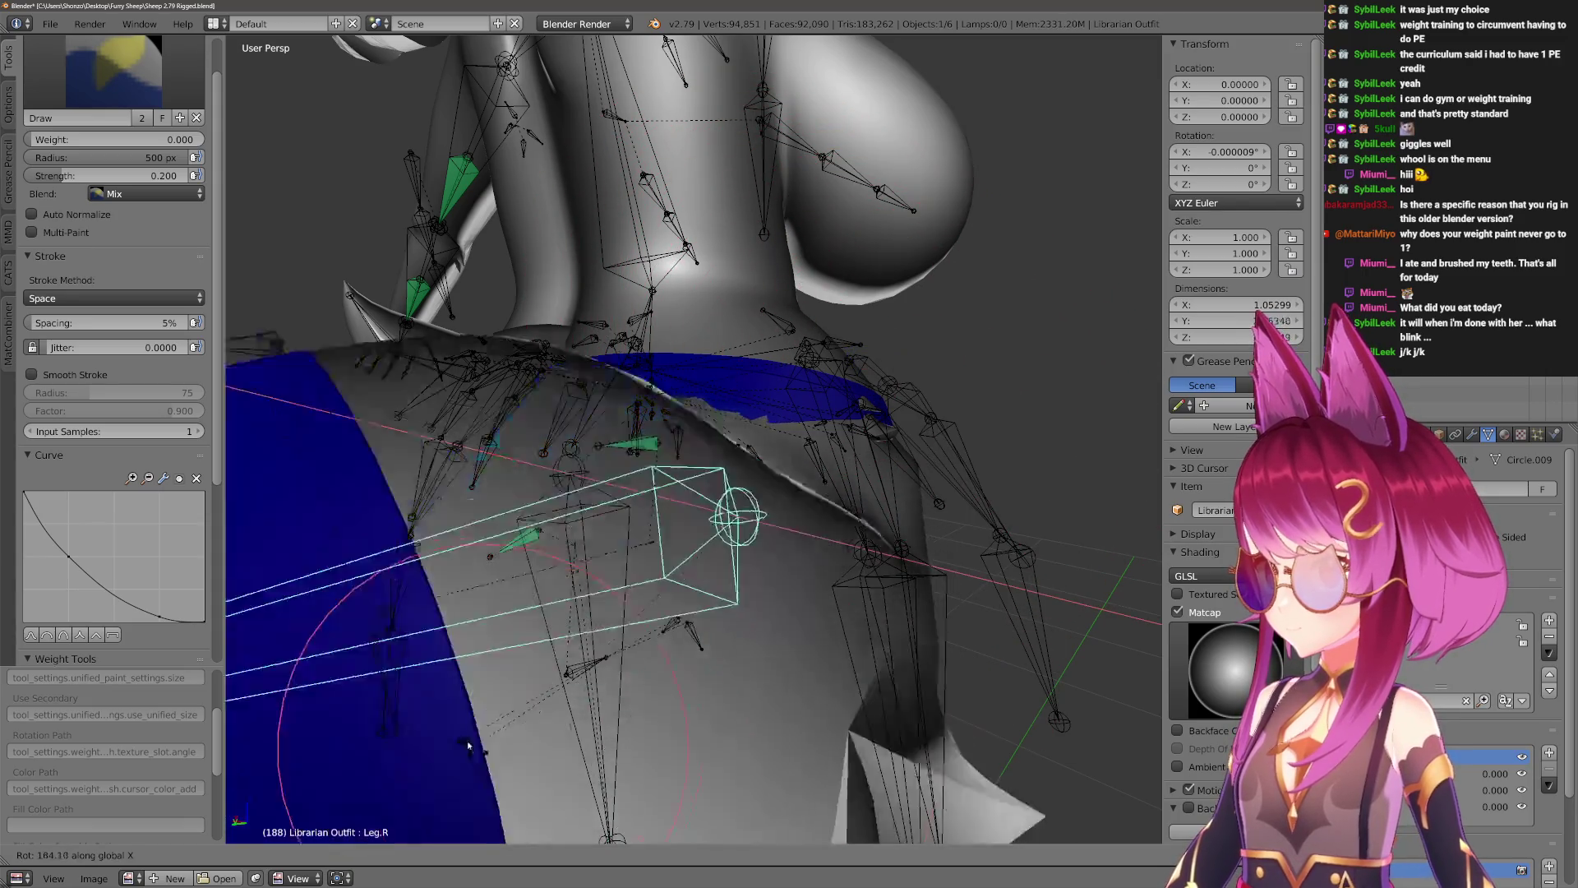
left_click(855, 592)
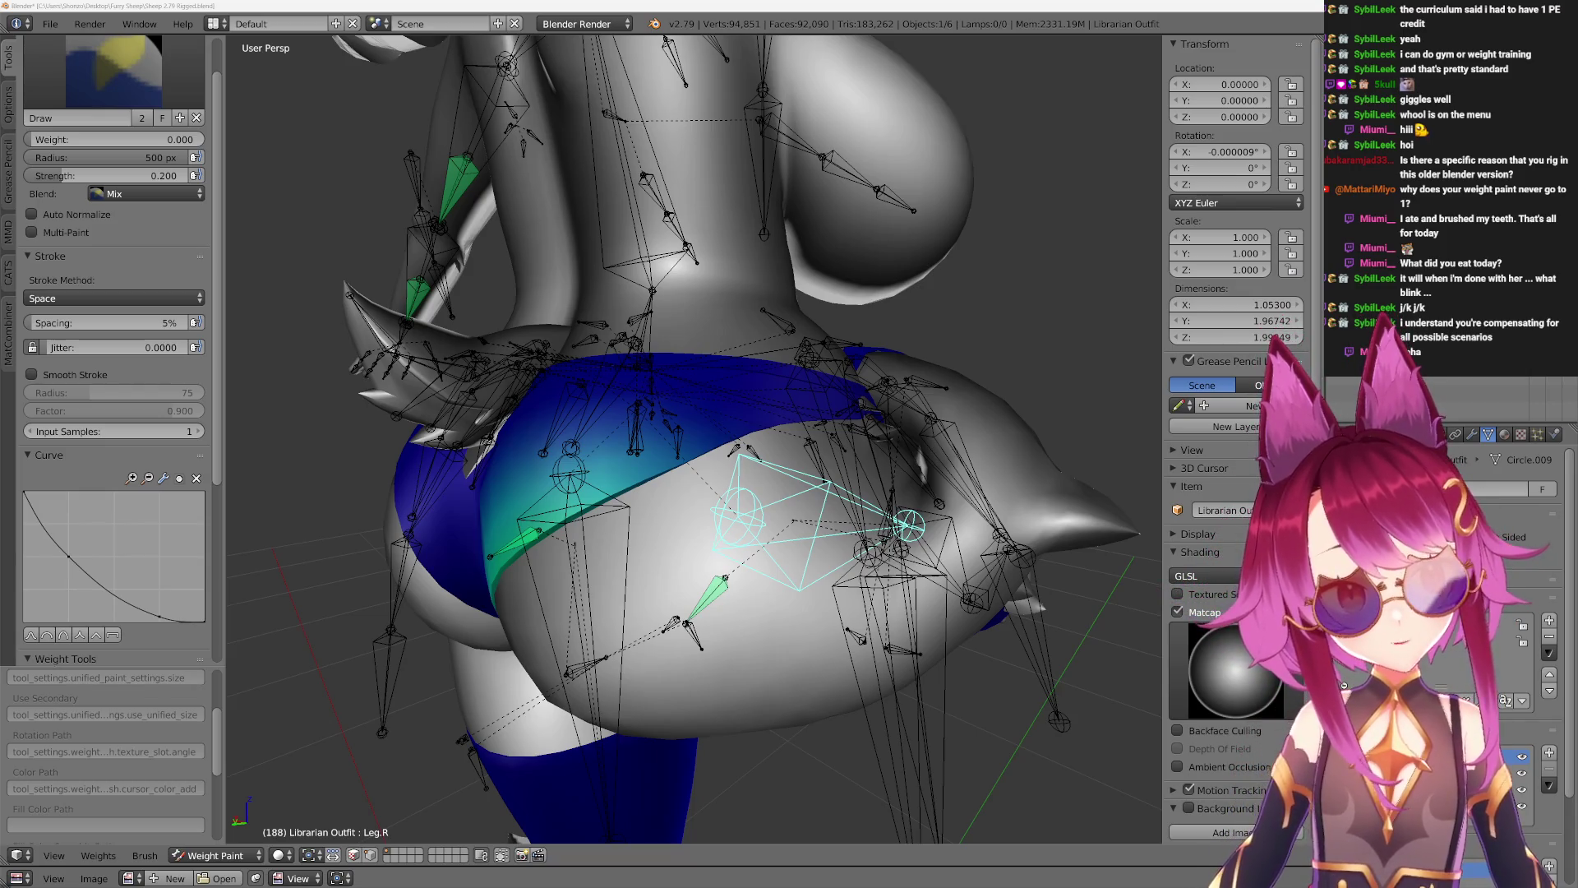
mouse_move(904, 567)
middle_mouse_down()
mouse_move(978, 605)
mouse_move(976, 572)
mouse_move(796, 578)
middle_mouse_up()
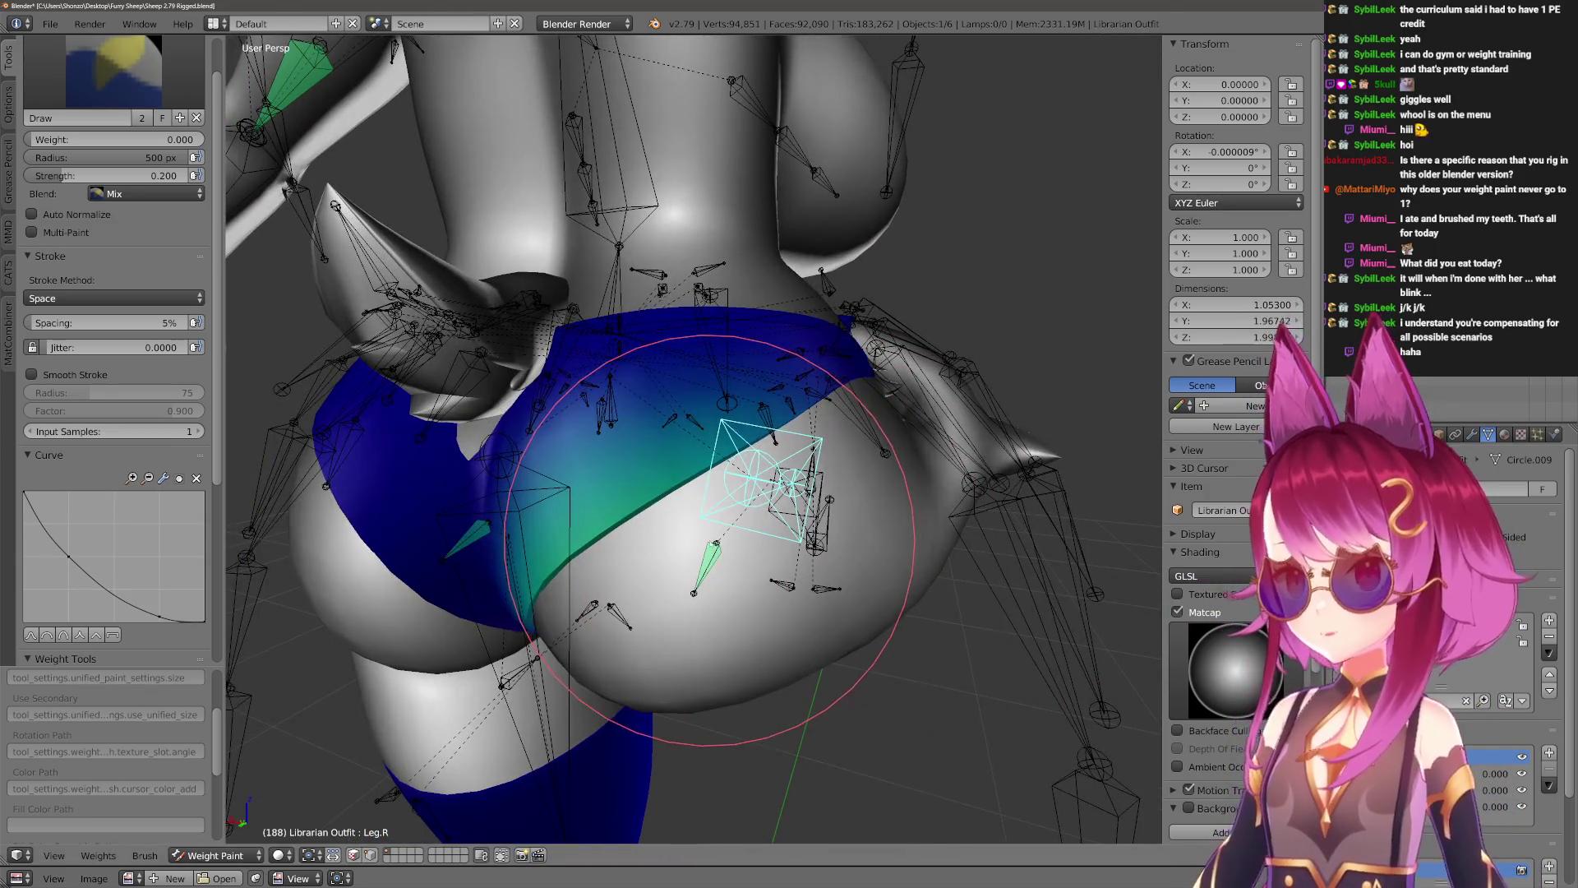
Briefly select the body mesh Circle.002, then return to weight painting the Librarian Outfit in wireframe.
key("ctrl+Tab")
key("h")
right_click(728, 520)
key("ctrl+z")
key("ctrl+z")
key("ctrl+z")
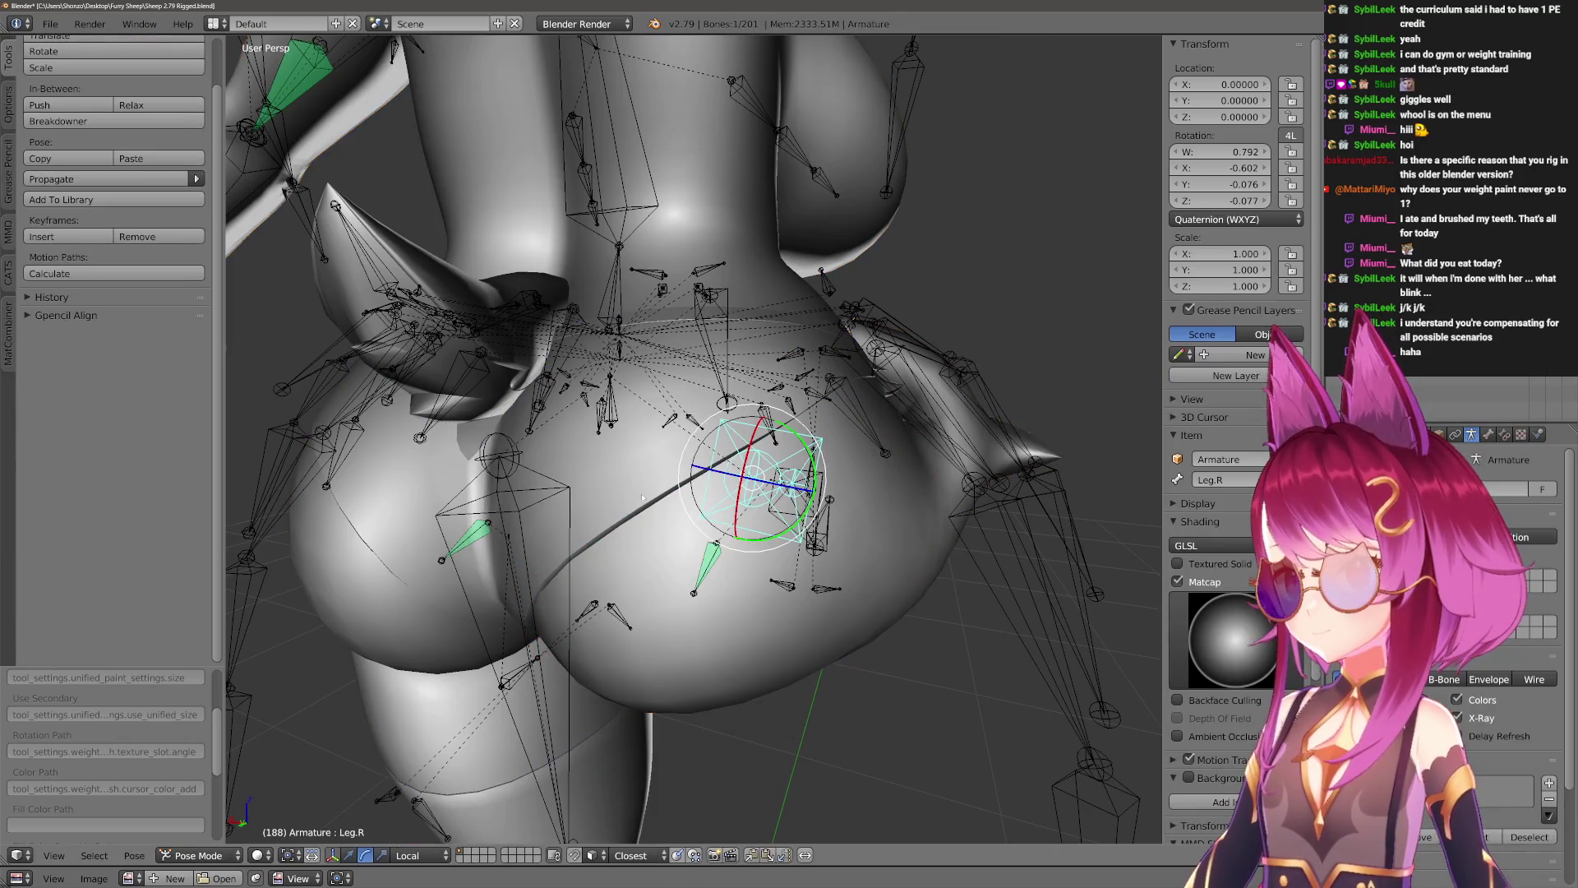
mouse_move(703, 511)
middle_mouse_down()
mouse_move(750, 641)
mouse_move(793, 555)
mouse_move(756, 522)
middle_mouse_up()
key("z")
Shrink the brush to 338 px, set strength to 1.000, and make Booty.R the active bone.
key("f")
left_click(718, 490)
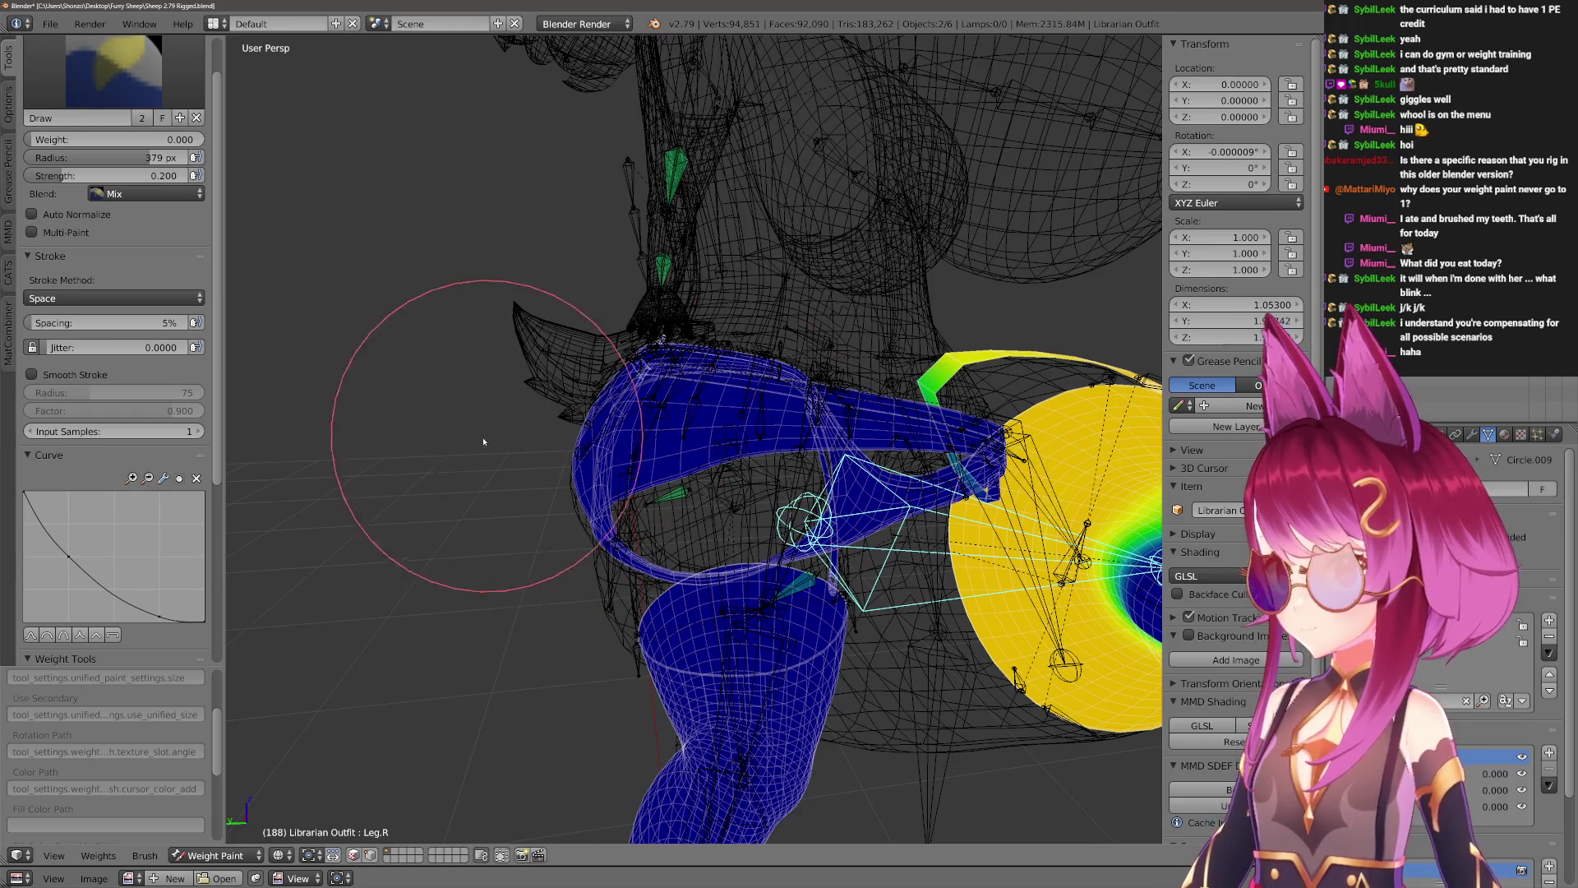
key("shift+f")
left_click(338, 435)
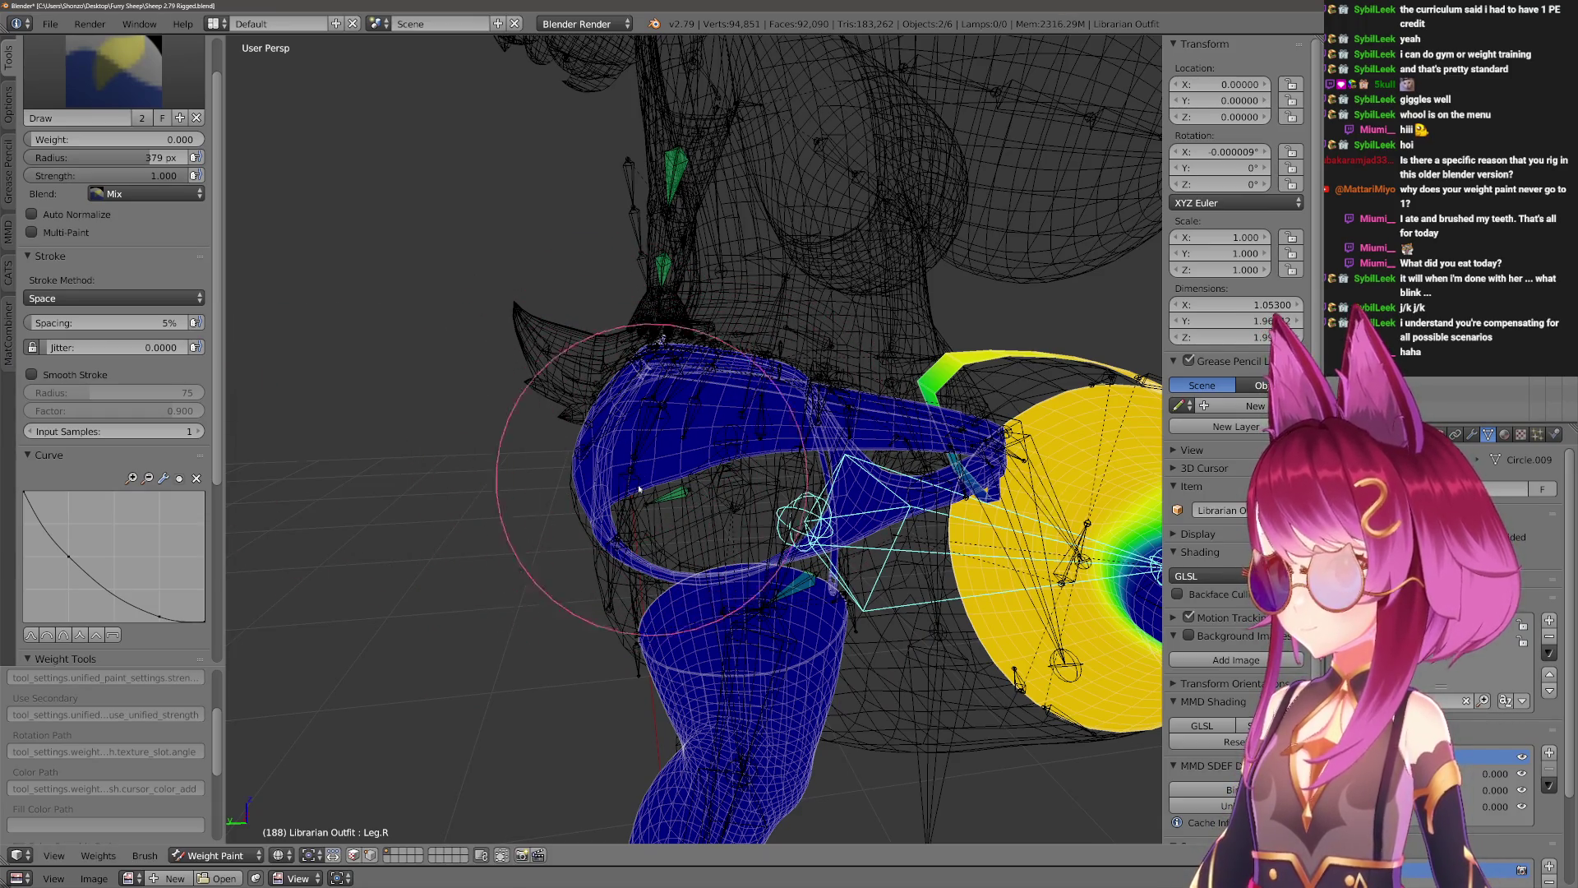
middle_click_drag(639, 488, 697, 586)
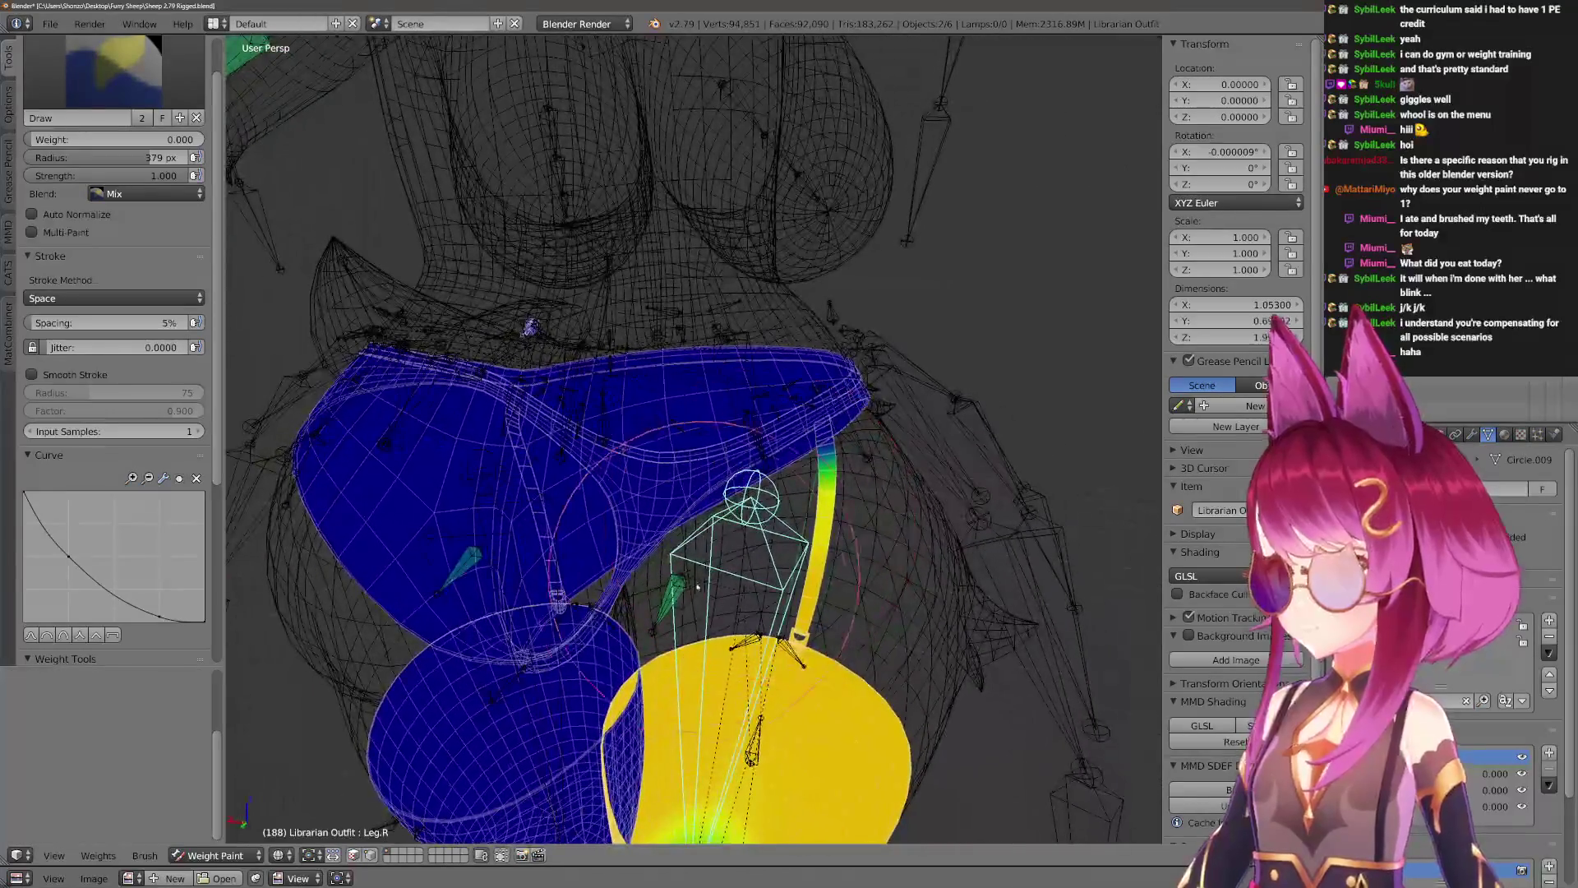
right_click(697, 587, "ctrl")
key("g")
key("z")
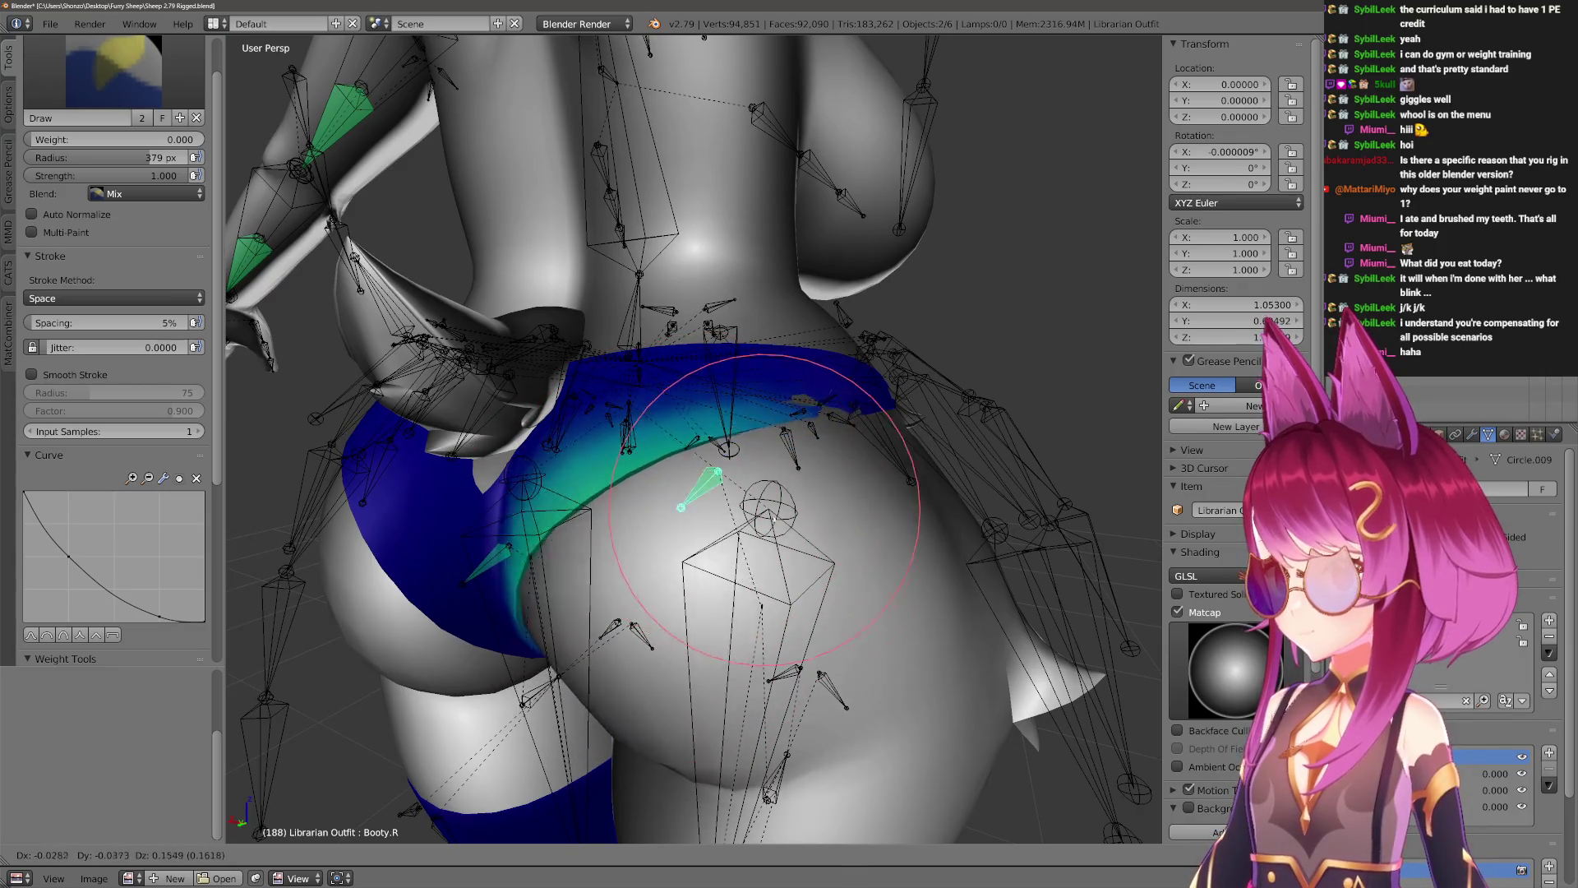
Confirm the new Booty.R bone position, enlarge the brush to 500 px, and reselect Booty.R.
left_click(819, 503)
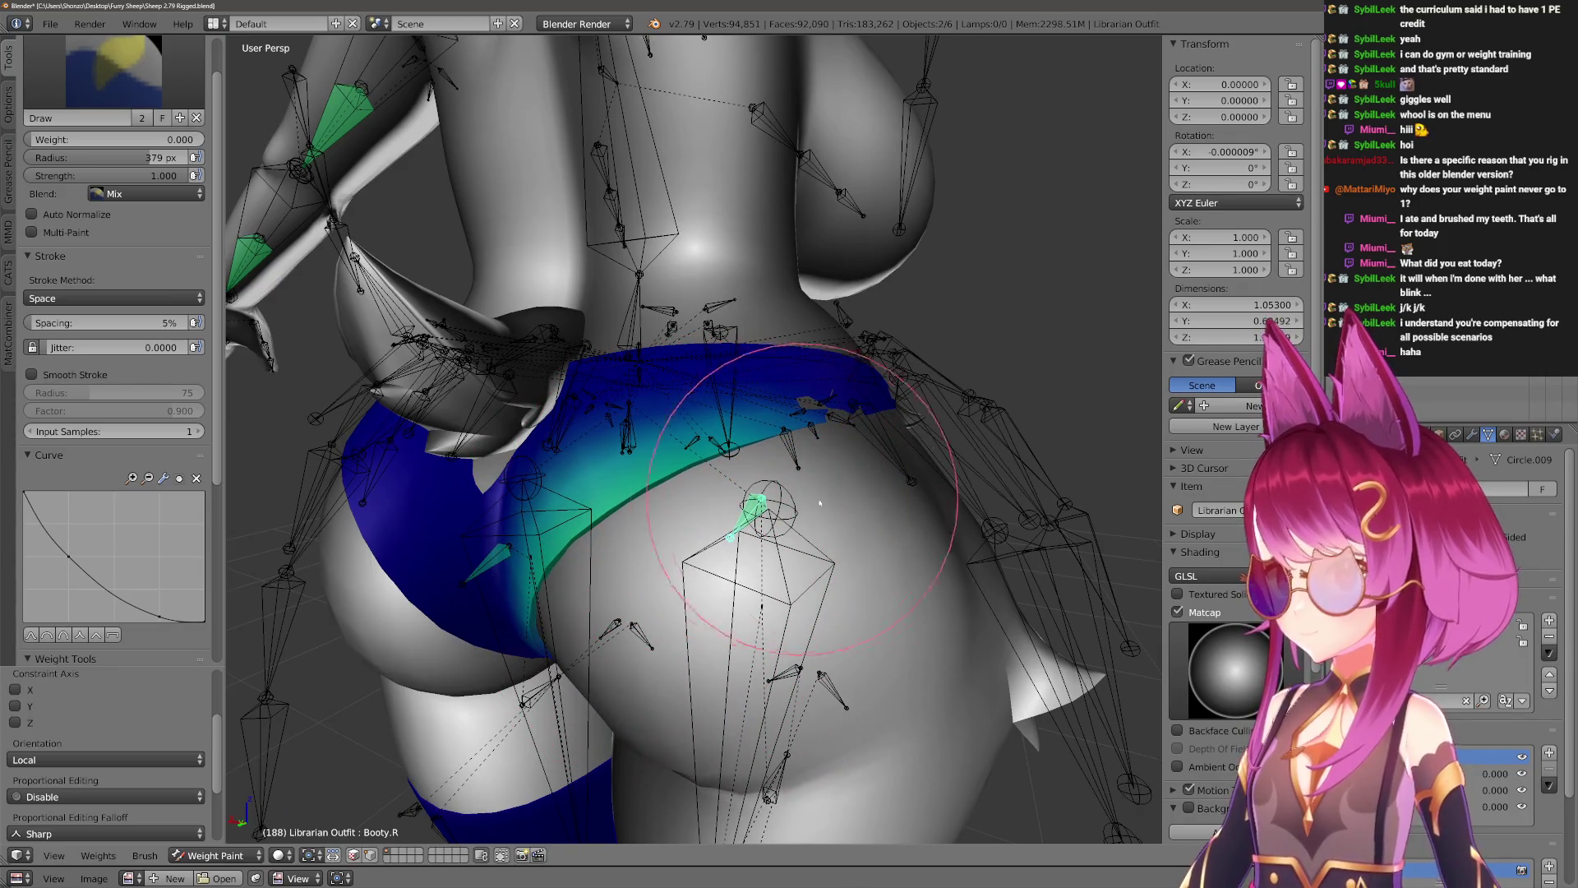
key("f")
left_click(675, 371)
key("bracketright")
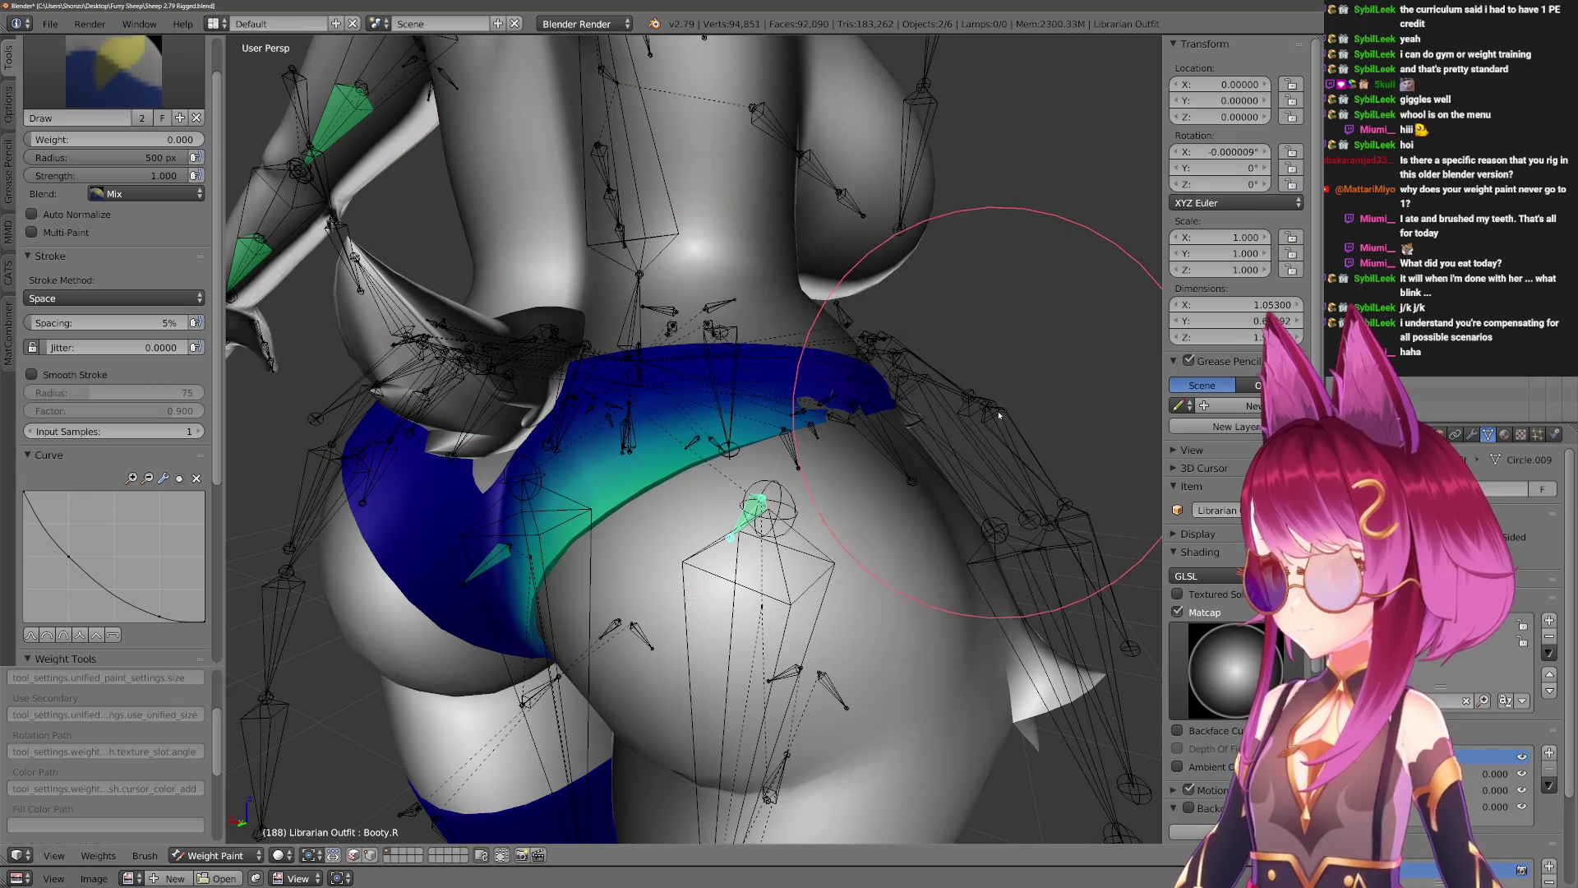
right_click(637, 428)
mouse_move(682, 436)
middle_mouse_down()
mouse_move(576, 526)
mouse_move(702, 448)
mouse_move(871, 458)
mouse_move(740, 493)
mouse_move(909, 458)
mouse_move(958, 474)
mouse_move(831, 486)
middle_mouse_up()
right_click(728, 493)
Paint a patch of Booty.R weight with a 352 px brush, then lower strength to 0.100.
key("f")
left_click(586, 492)
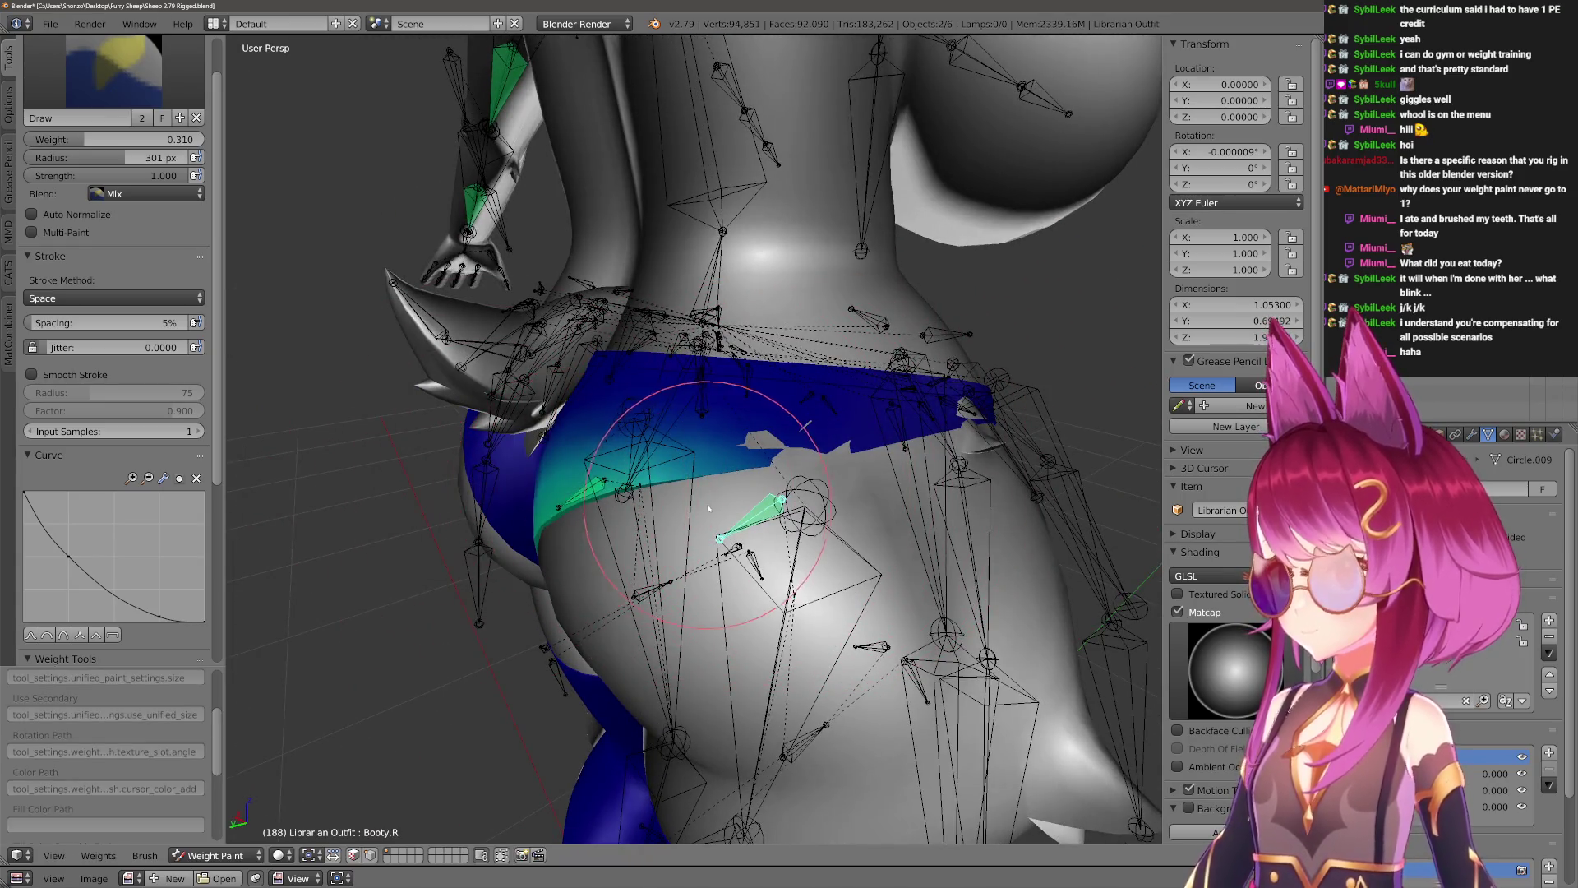
key("f")
left_click(814, 536)
left_click(795, 539)
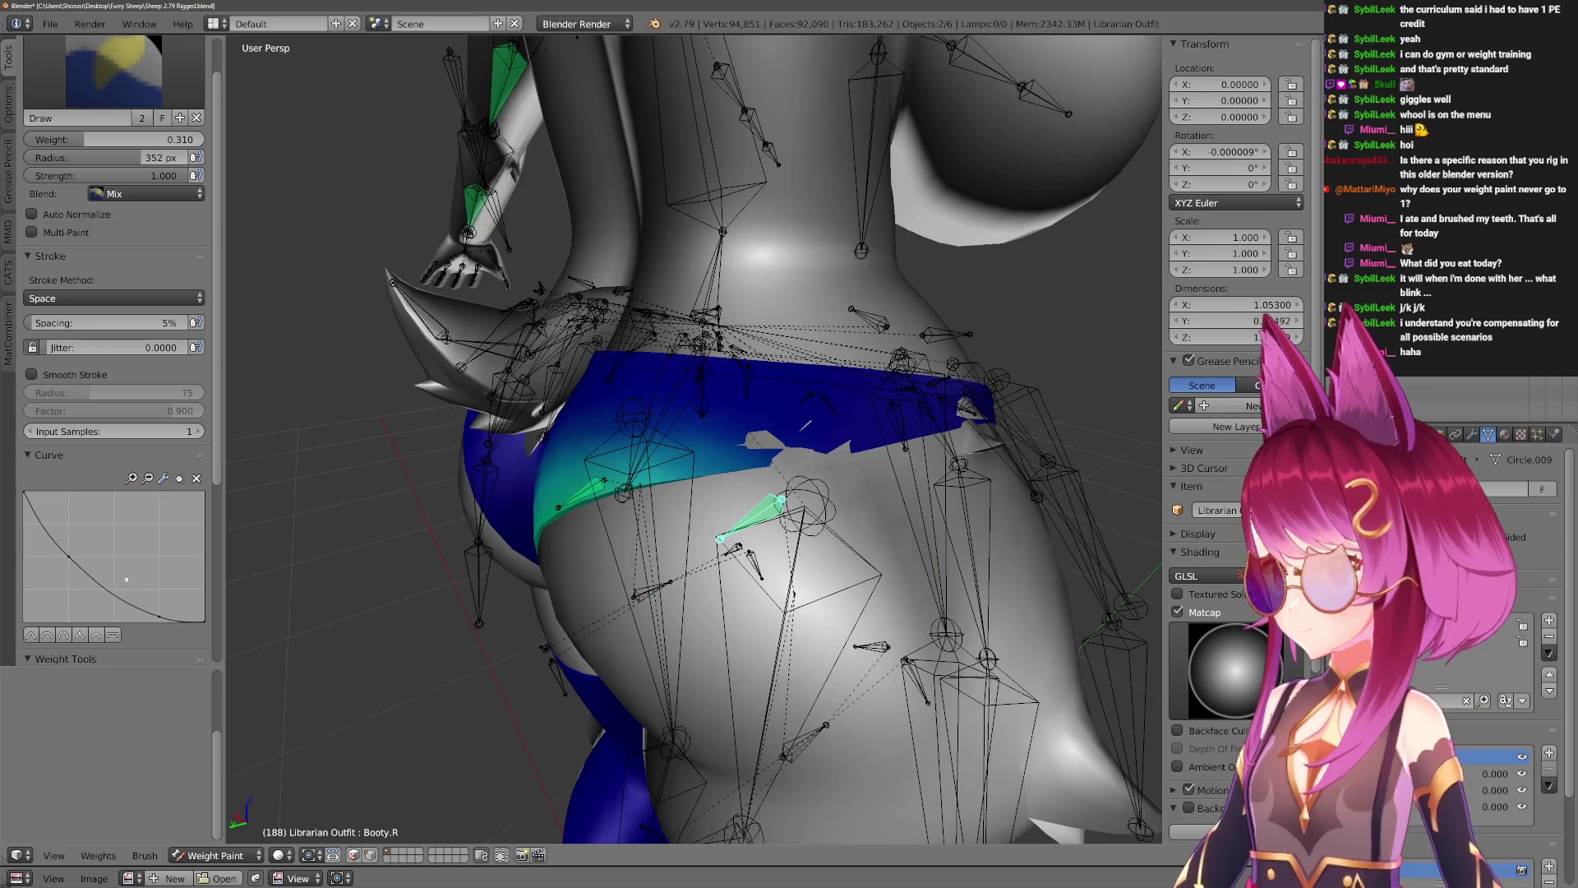
key("shift+f")
left_click(773, 530)
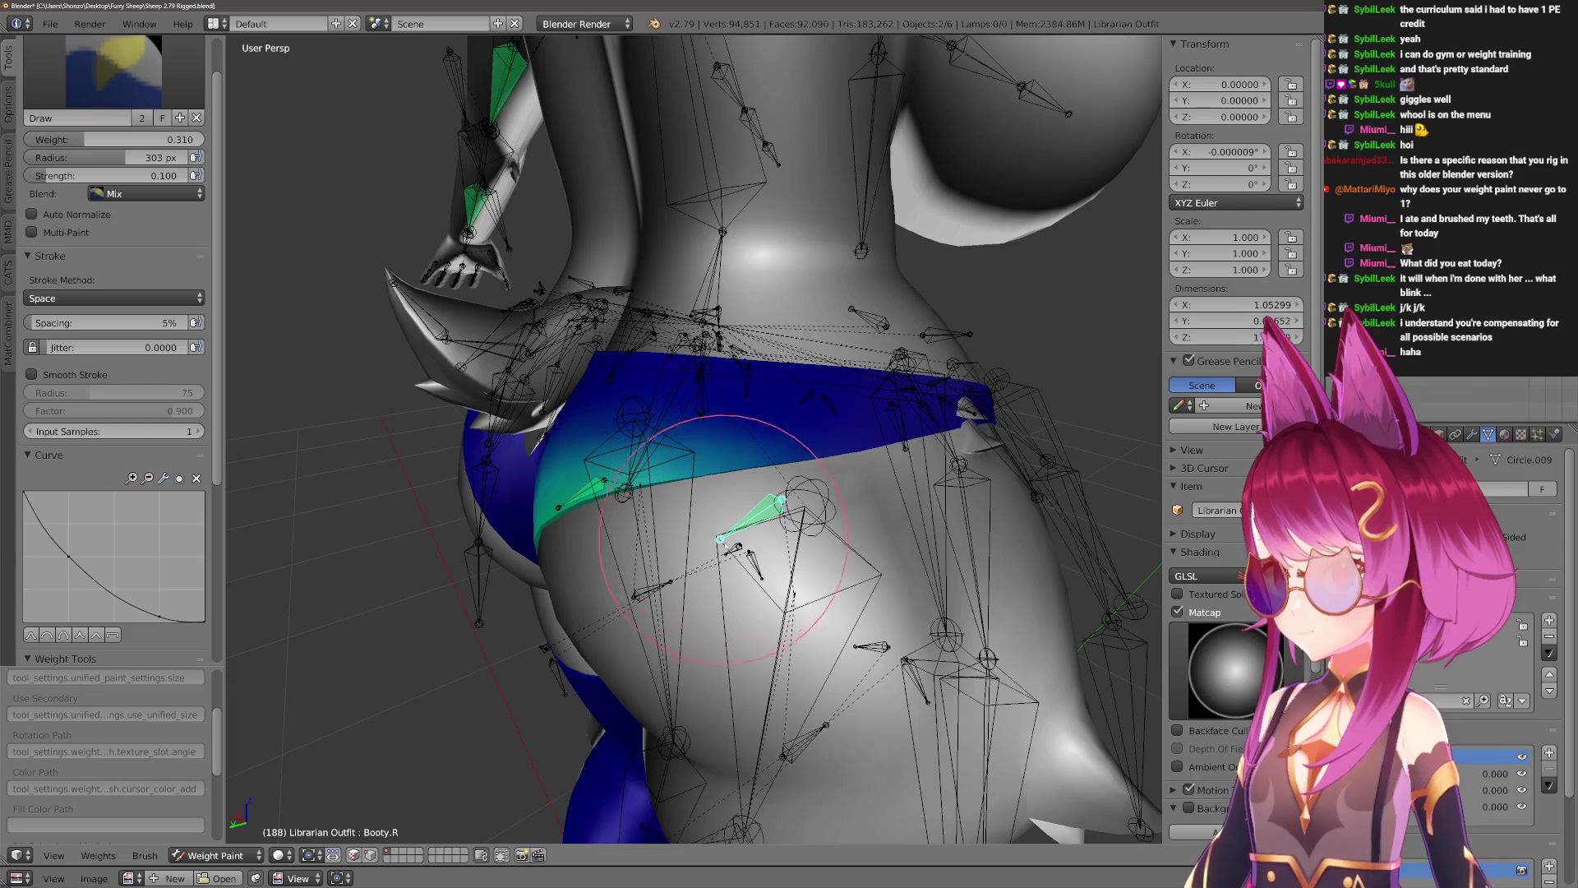
mouse_move(723, 542)
middle_mouse_down()
mouse_move(764, 460)
mouse_move(744, 468)
mouse_move(756, 546)
mouse_move(793, 560)
mouse_move(746, 541)
mouse_move(764, 543)
mouse_move(827, 674)
mouse_move(822, 592)
mouse_move(904, 576)
middle_mouse_up()
Raise Leg.R around the X axis, inspect the hips from behind, and enter Edit Mode.
right_click(745, 541, "ctrl")
key("z")
key("r")
key("x")
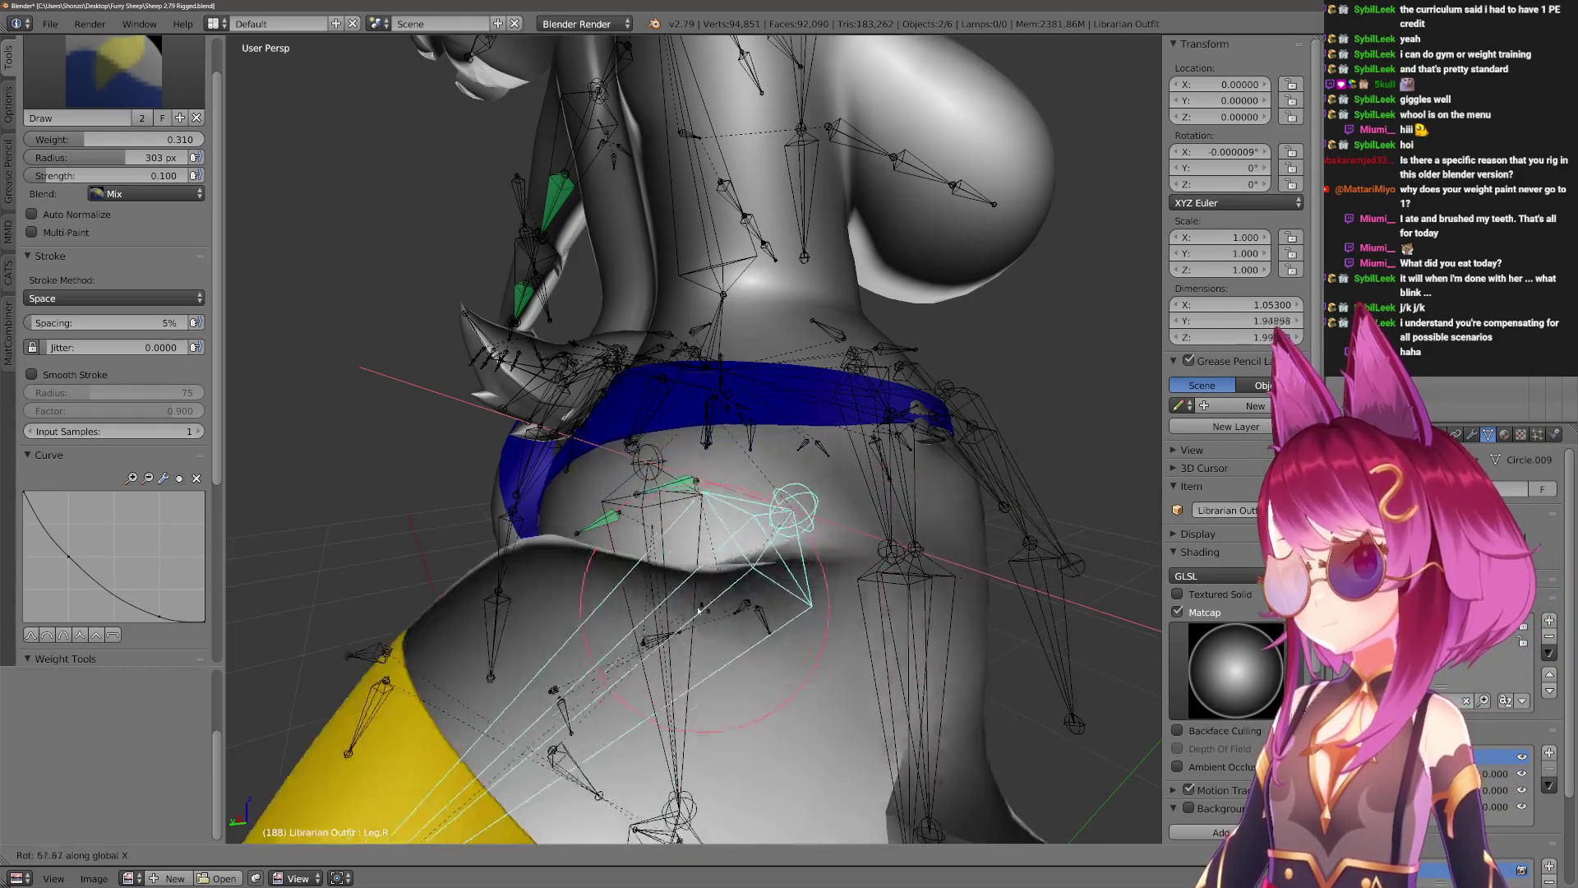
left_click(897, 531)
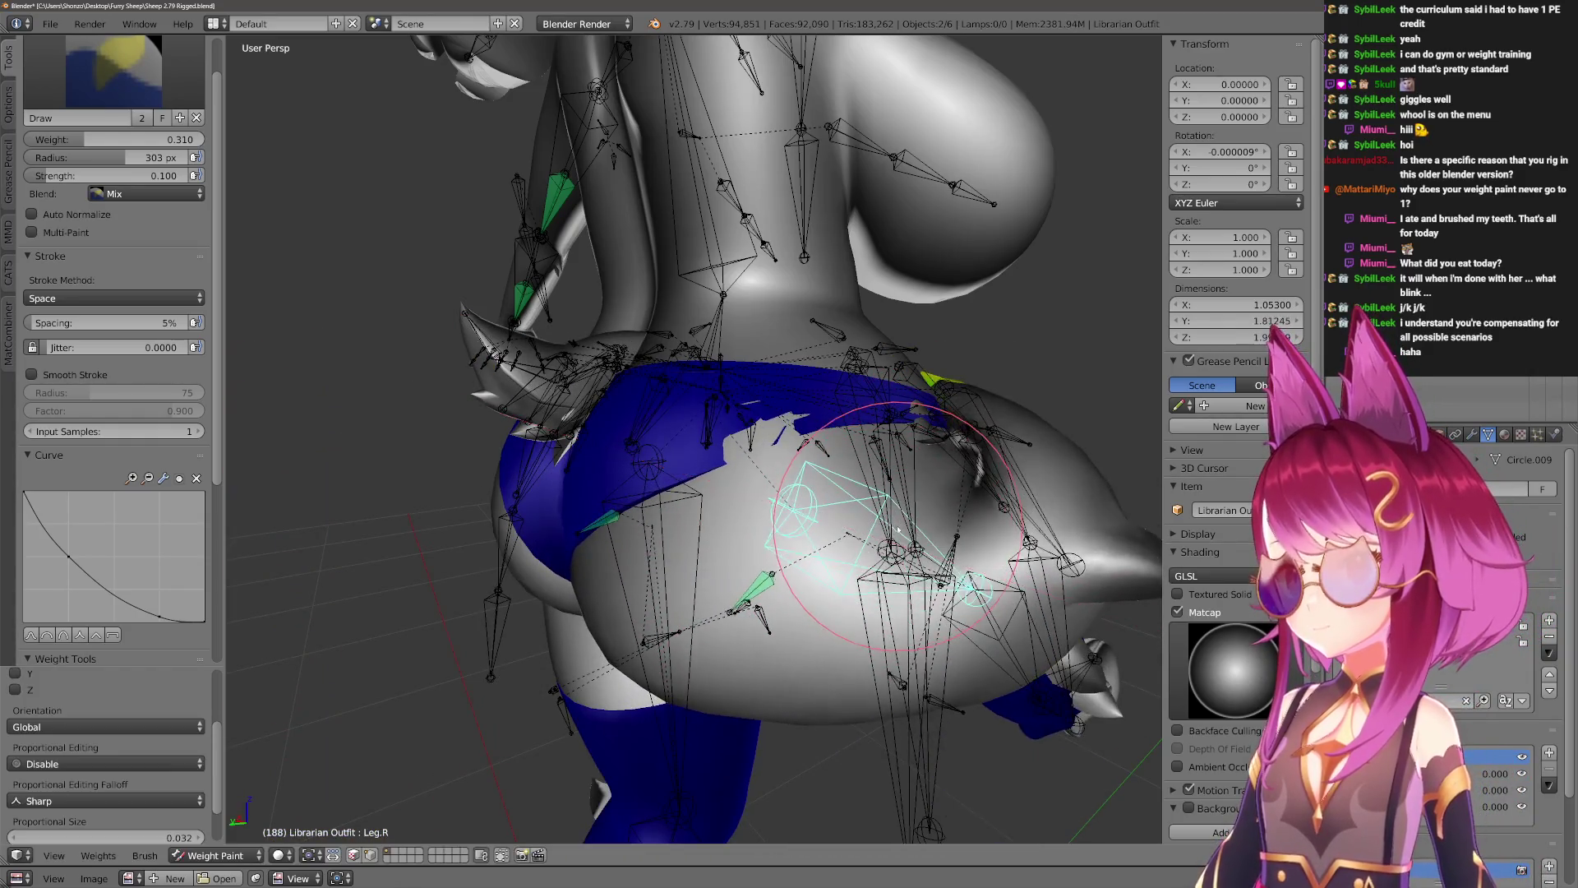
mouse_move(898, 530)
middle_mouse_down()
mouse_move(687, 510)
mouse_move(646, 557)
middle_mouse_up()
middle_click_drag(789, 539, 740, 402)
key("Tab")
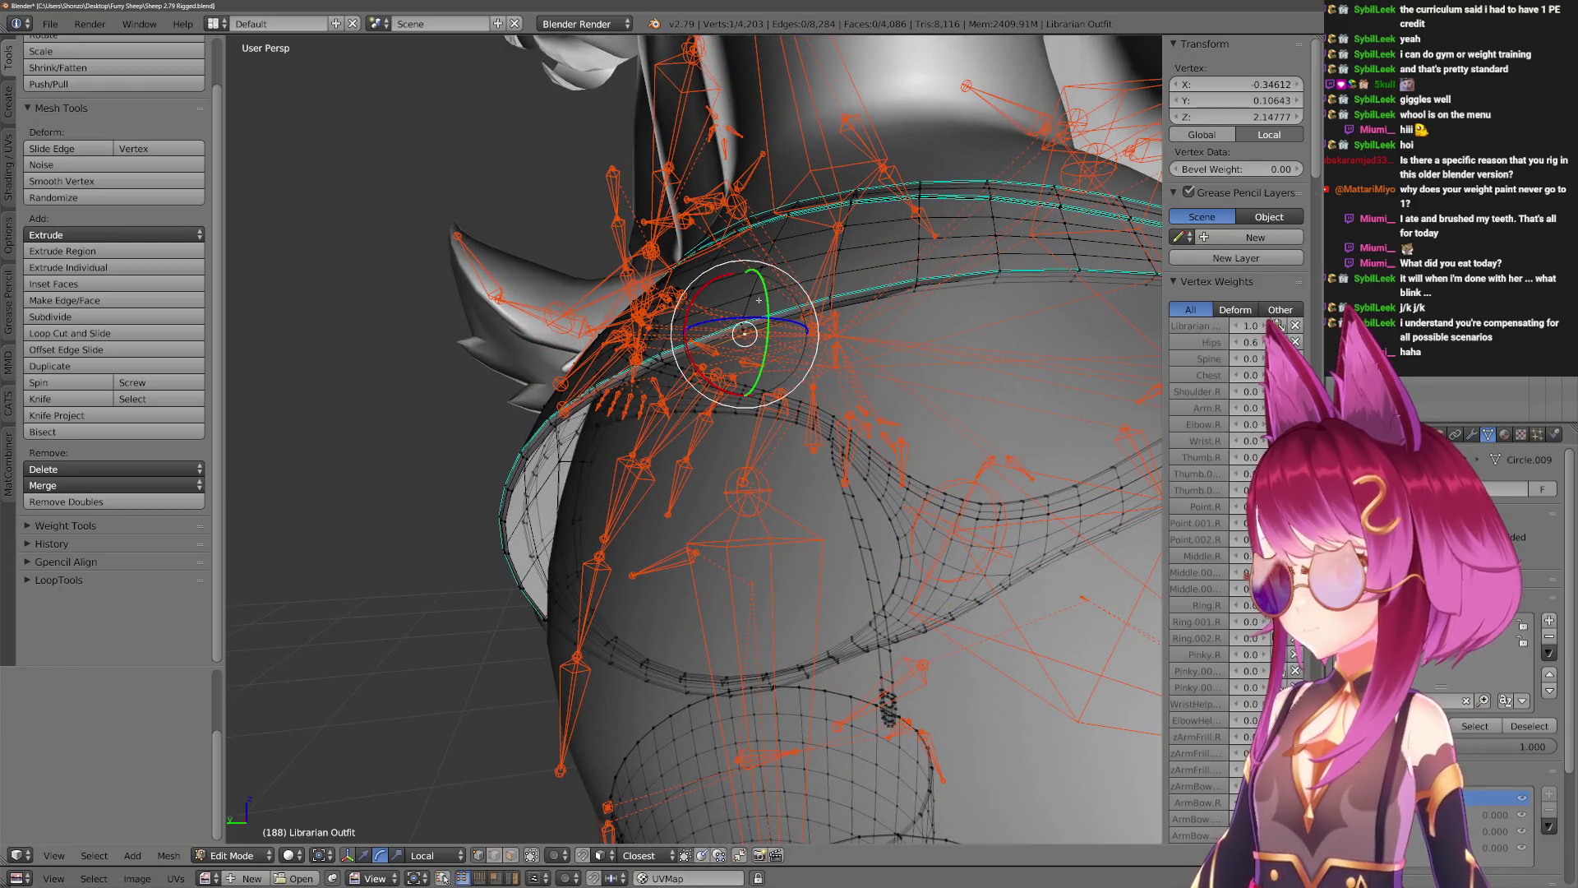
Nudge the selected waistband loop with proportional editing, then return to Weight Paint.
middle_click_drag(792, 322, 960, 353)
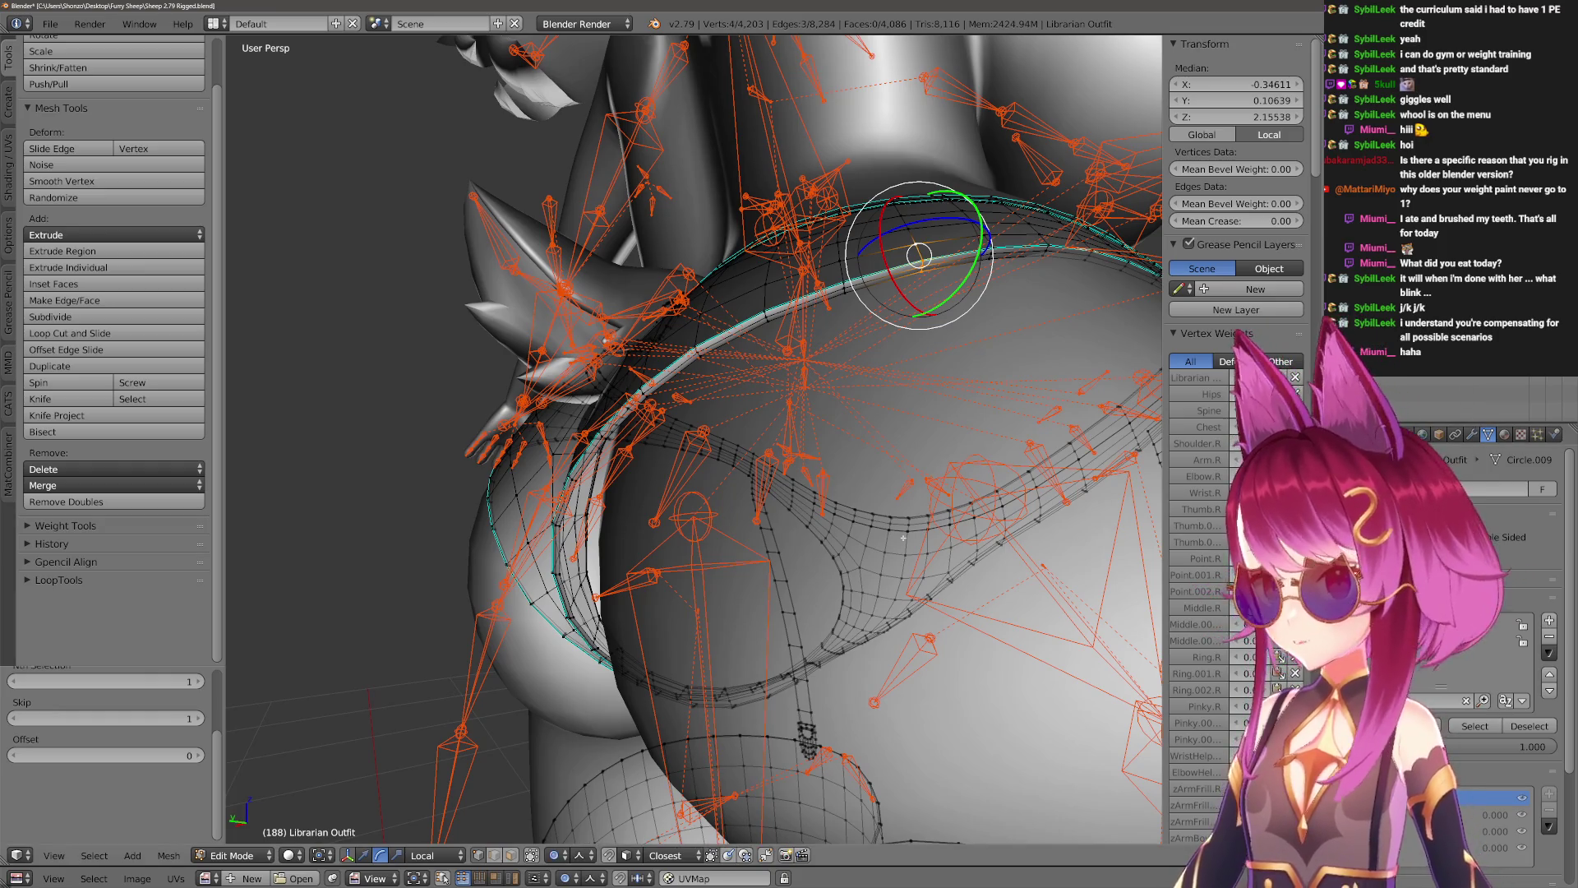
middle_click_drag(902, 538, 1051, 464)
key("g")
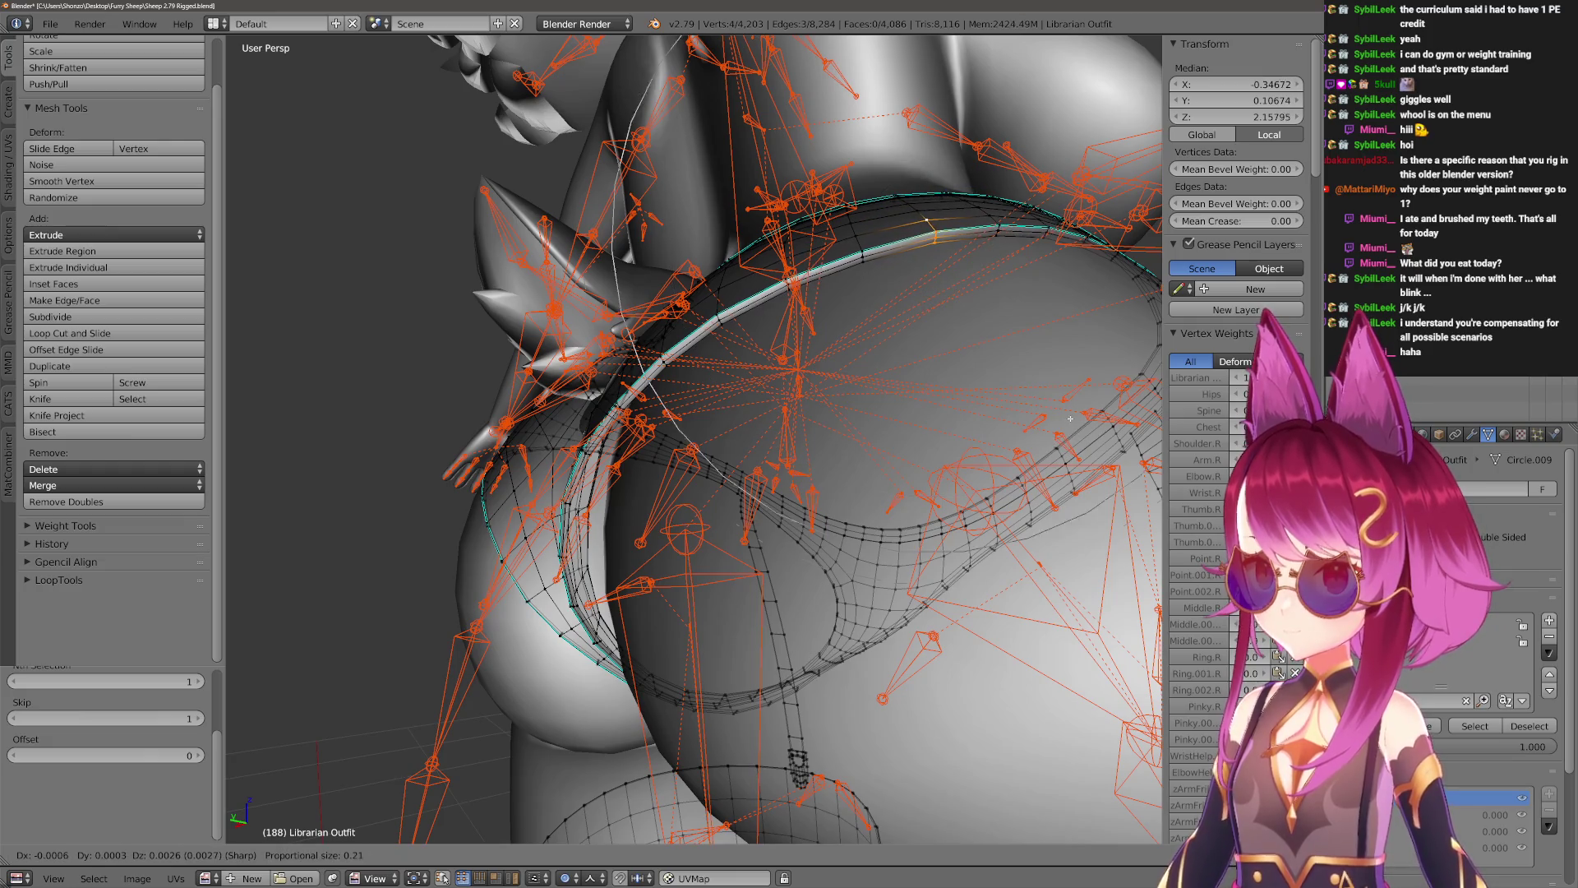
key("Tab")
key("ctrl+Tab")
middle_click_drag(1066, 383, 810, 592)
Swing Leg.R around X in Pose Mode to check the fit, then cancel back to rest.
key("ctrl+Tab")
key("r")
key("x")
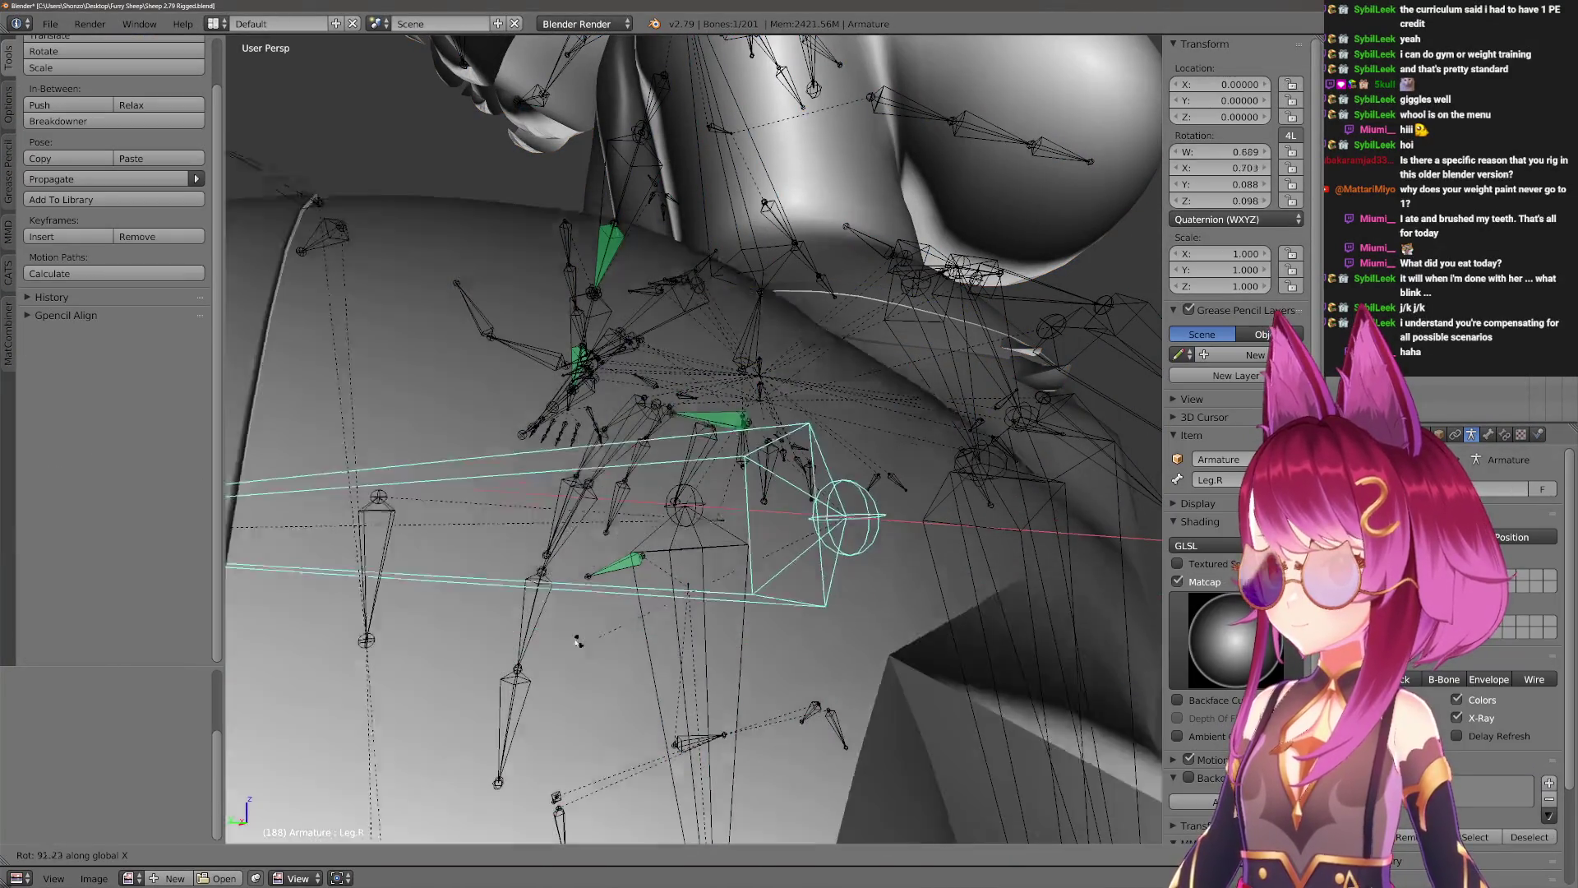
key("Escape")
mouse_move(975, 349)
middle_mouse_down()
mouse_move(794, 262)
mouse_move(858, 292)
mouse_move(792, 285)
middle_mouse_up()
key("r")
key("Escape")
Shift the waistband loop up slightly with proportional falloff in Edit Mode.
key("ctrl+Tab")
key("Tab")
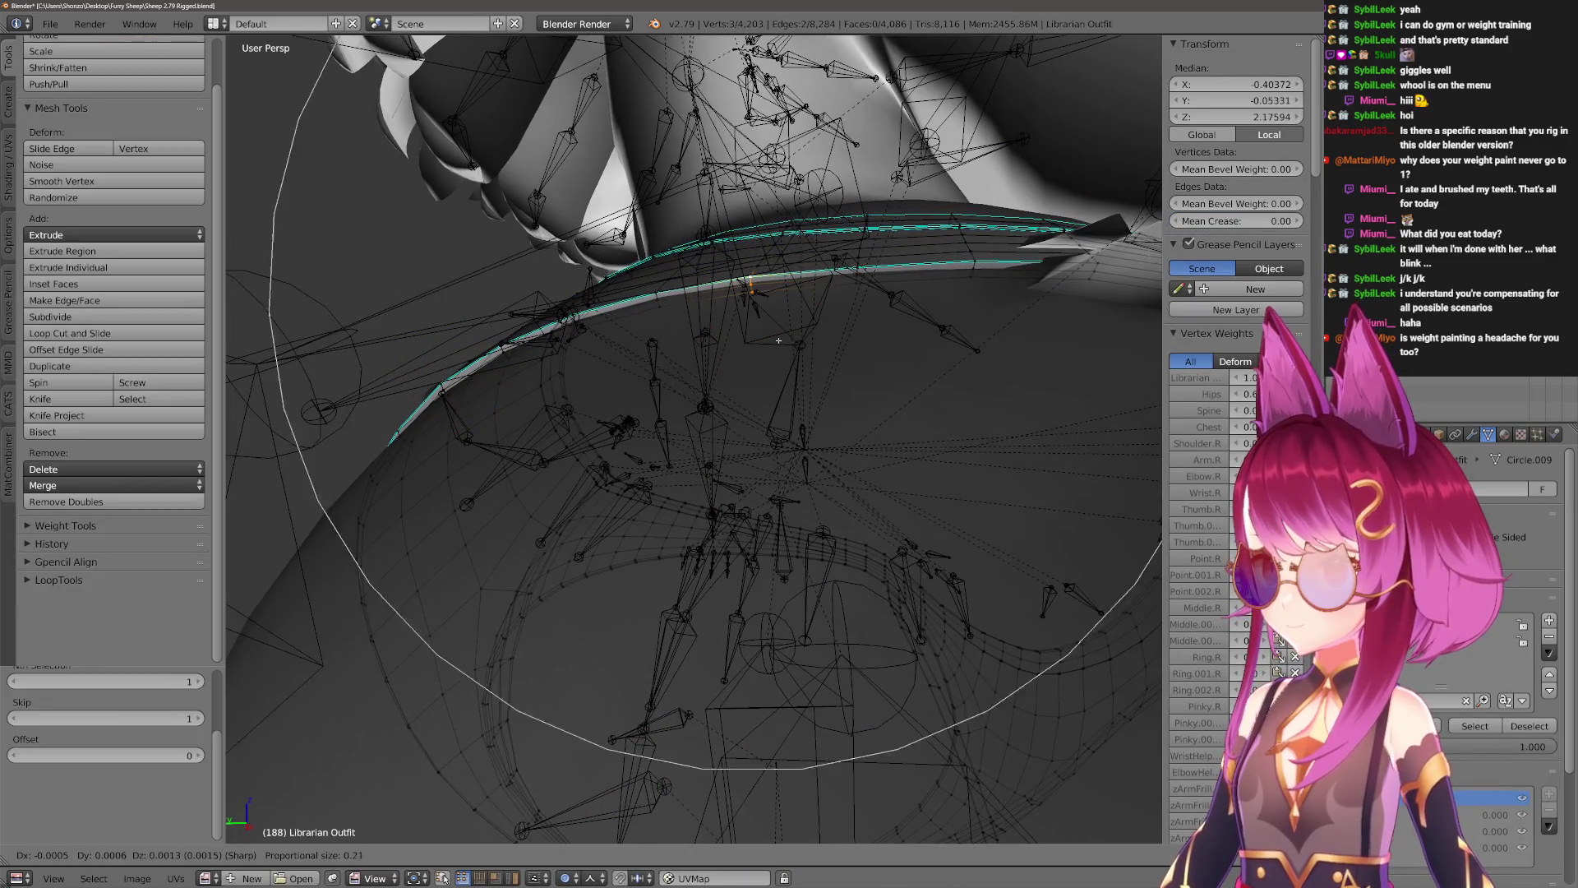
middle_click_drag(773, 312, 760, 333)
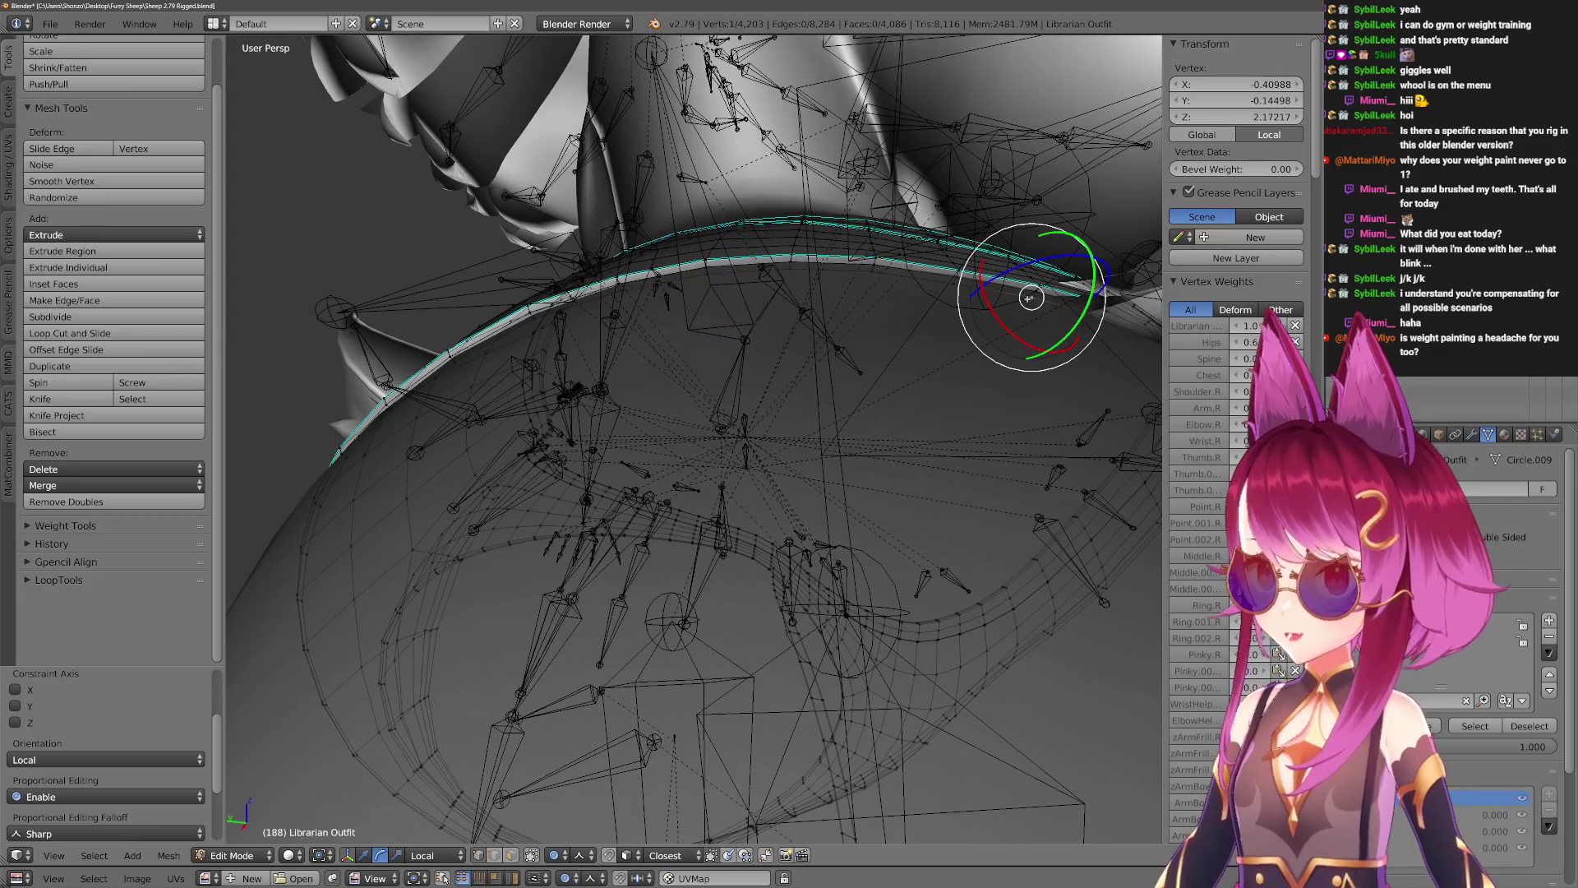
left_click(1034, 312)
mouse_move(1035, 311)
middle_mouse_down()
mouse_move(978, 350)
mouse_move(843, 357)
mouse_move(872, 354)
mouse_move(951, 493)
mouse_move(838, 498)
mouse_move(863, 411)
middle_mouse_up()
Test the adjusted waistband by swinging Leg.R on X and cancelling, viewed from behind.
key("Tab")
key("ctrl+Tab")
key("ctrl+Tab")
right_click(821, 395)
key("r")
key("x")
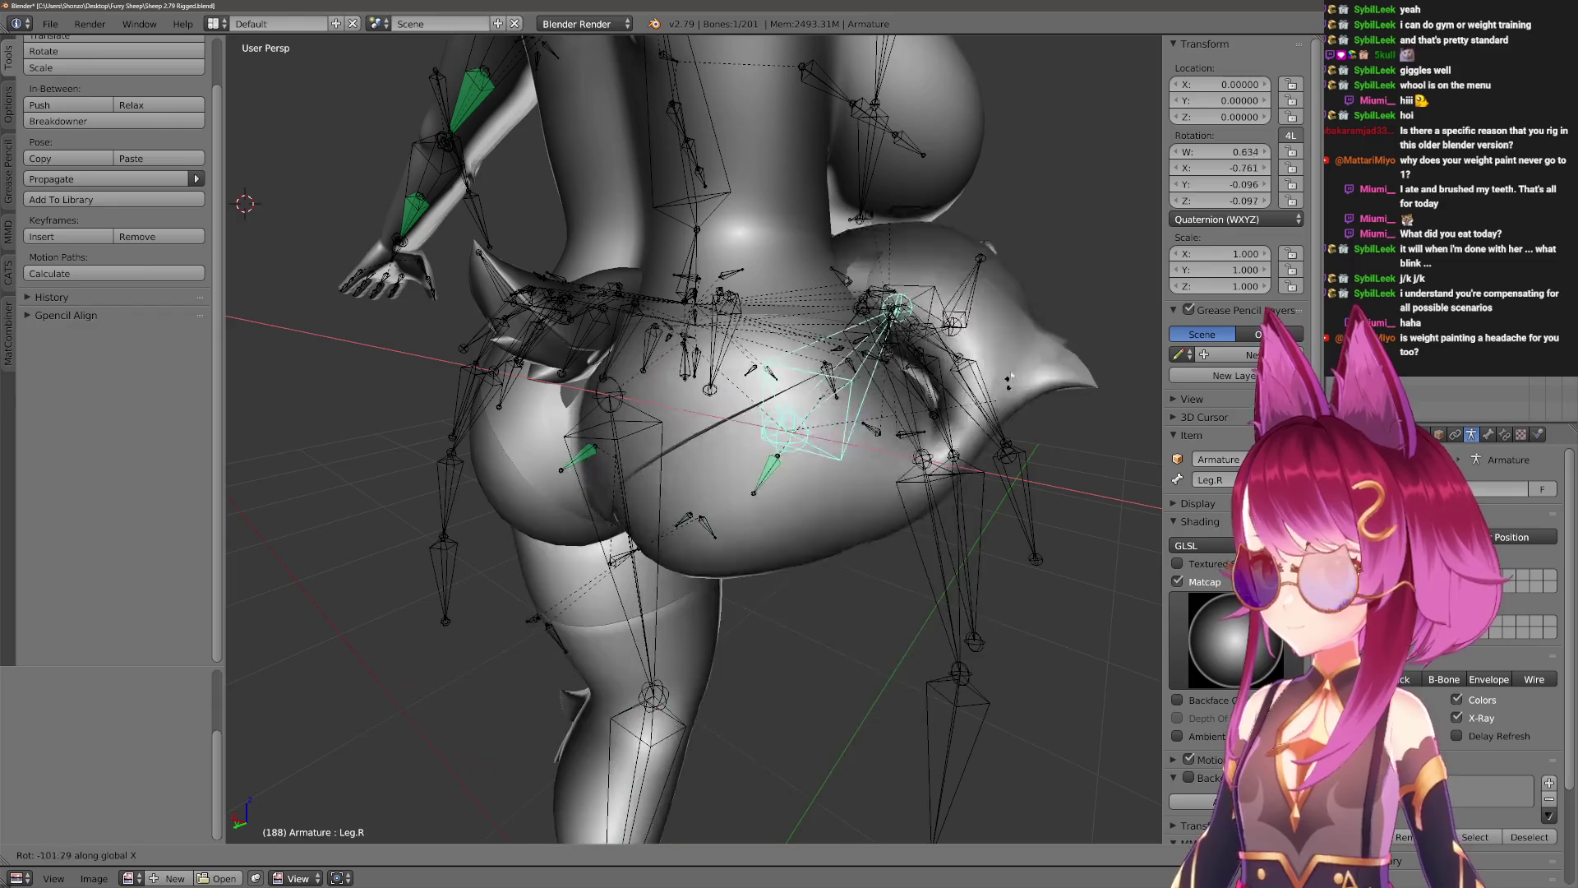
key("Escape")
scroll(797, 536, "up", 3)
middle_click_drag(796, 535, 744, 387)
Make Booty.R the active bone and try moving it, cancelling each move.
key("ctrl+Tab")
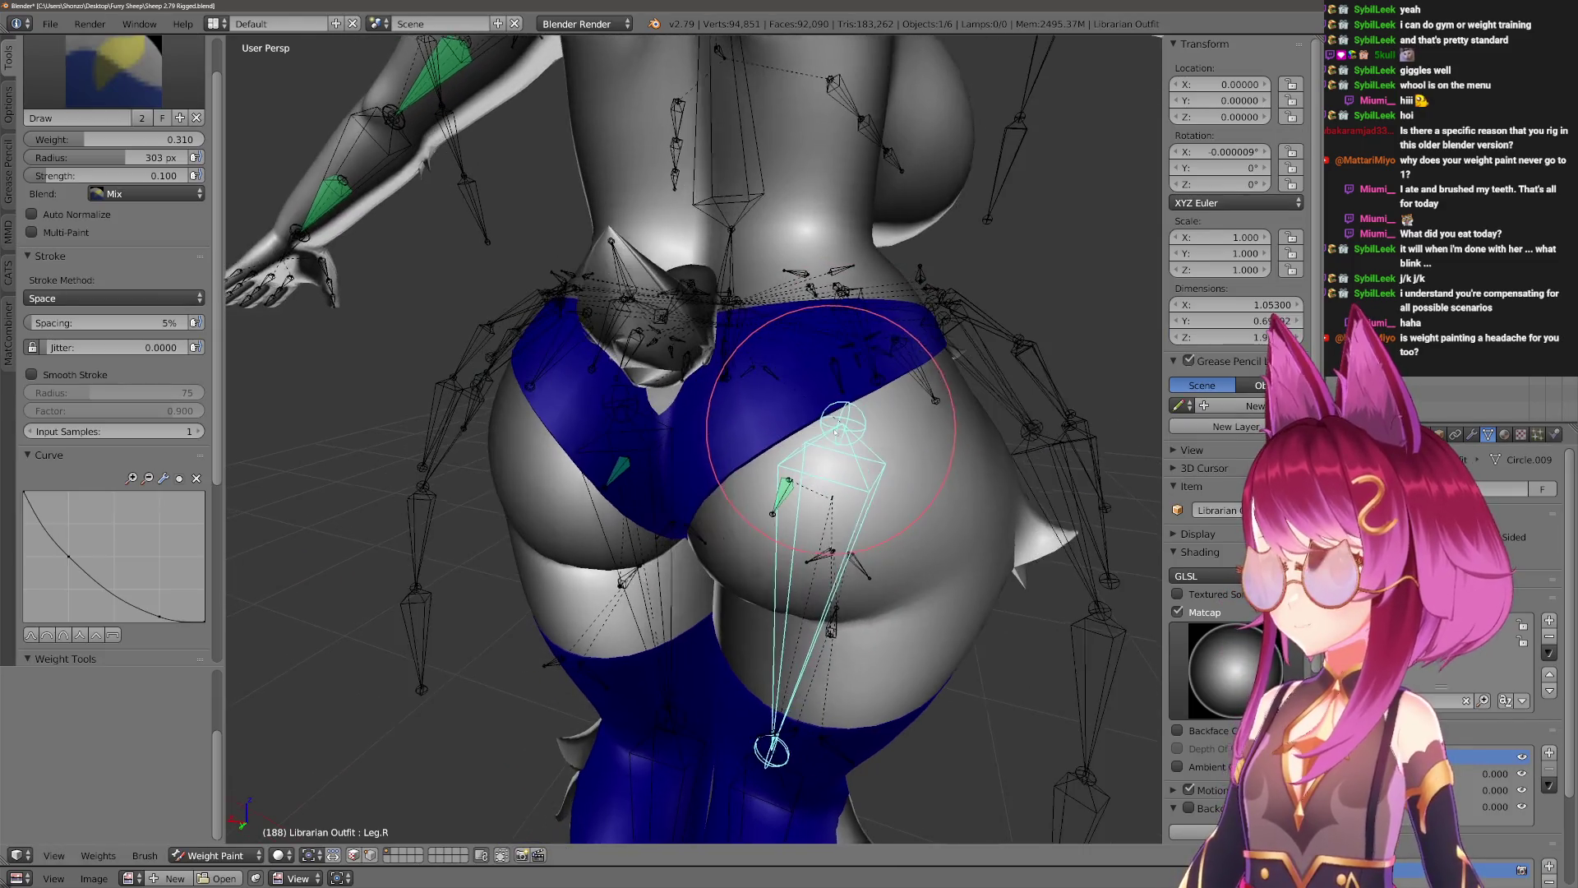
right_click(781, 481)
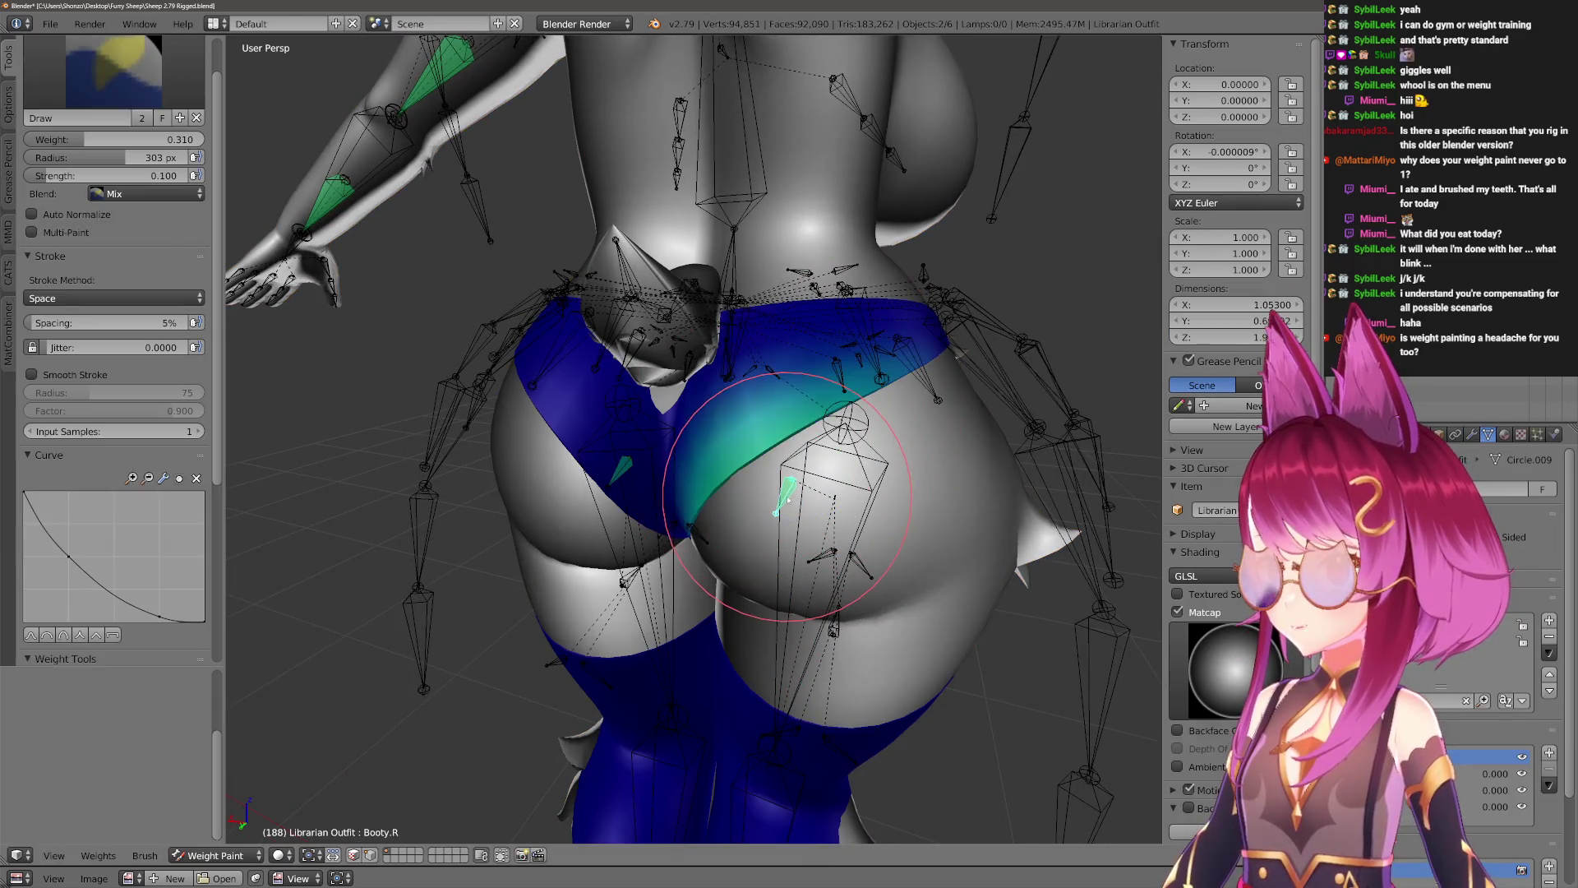
middle_click_drag(788, 499, 822, 460)
key("g")
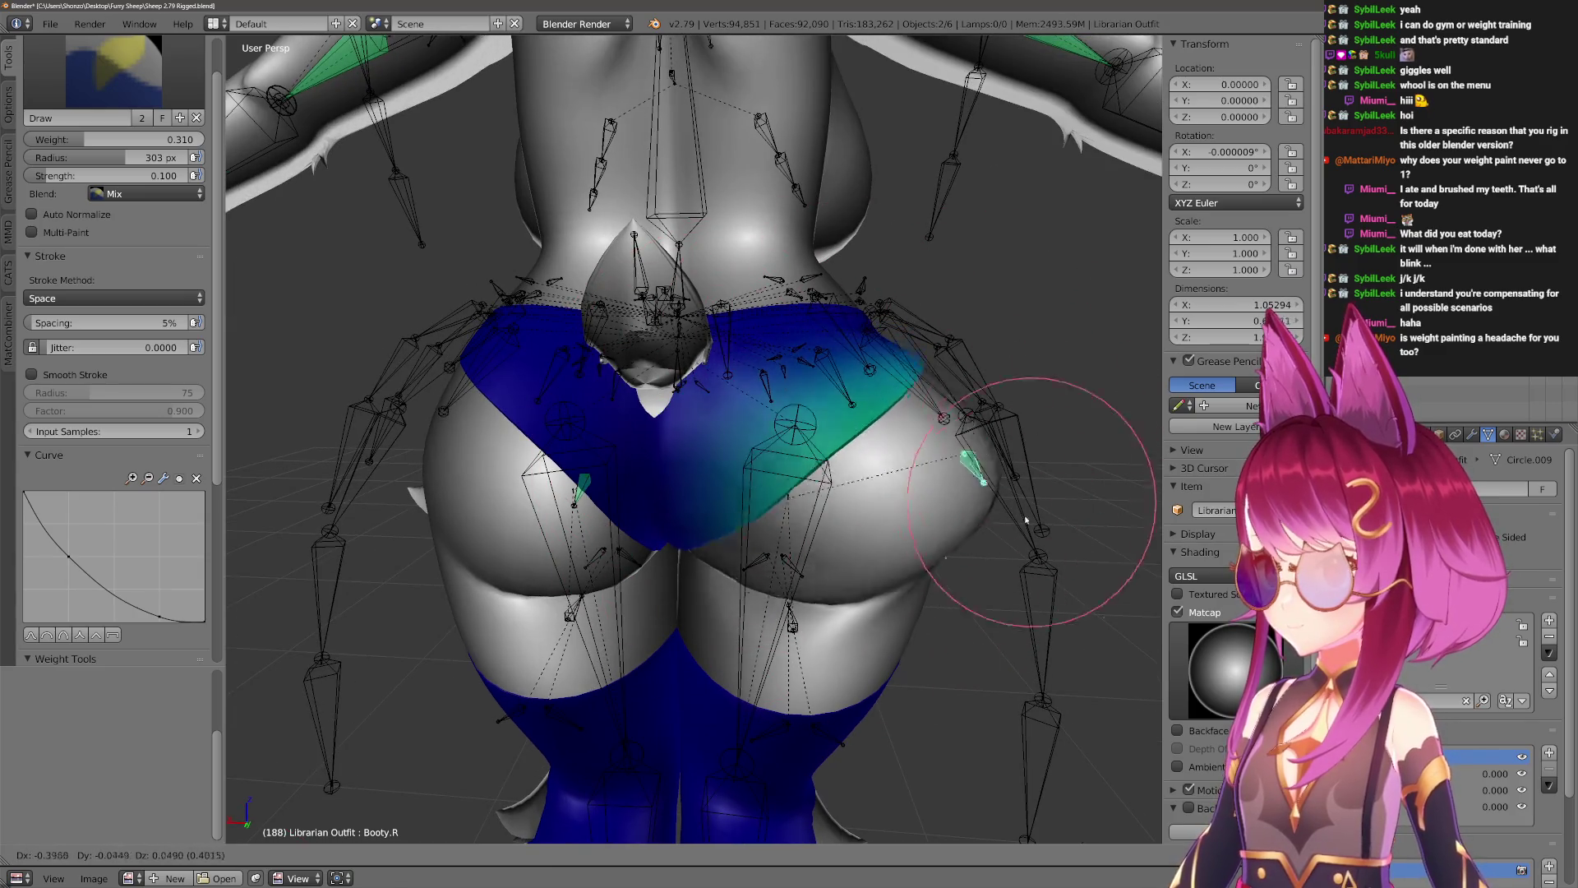
key("Escape")
key("g")
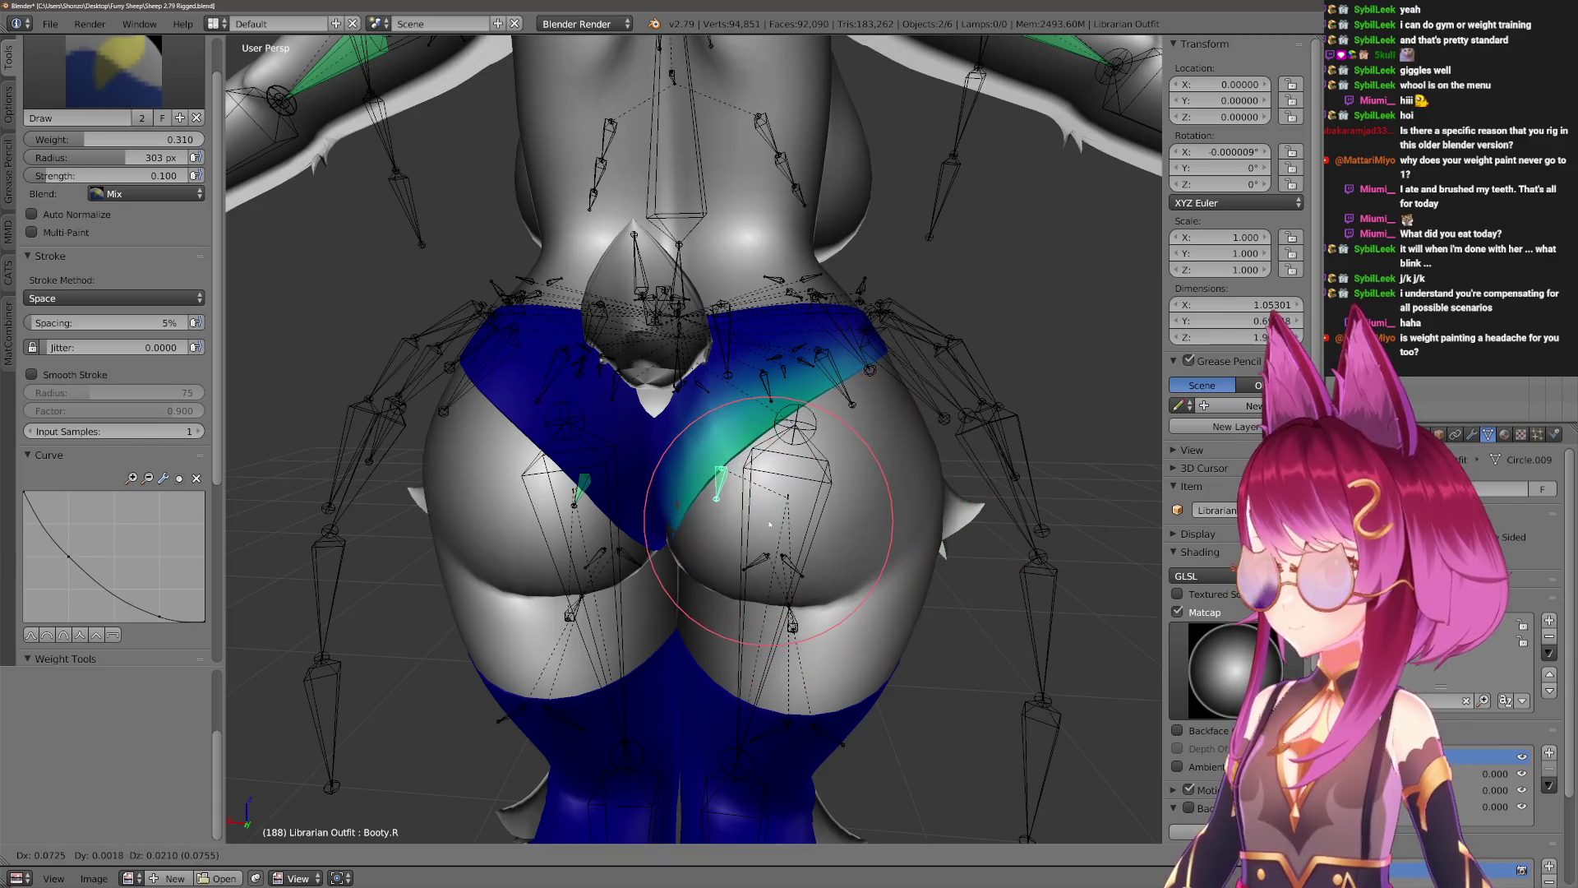
middle_click_drag(780, 521, 900, 490)
key("Escape")
scroll(904, 477, "up", 4)
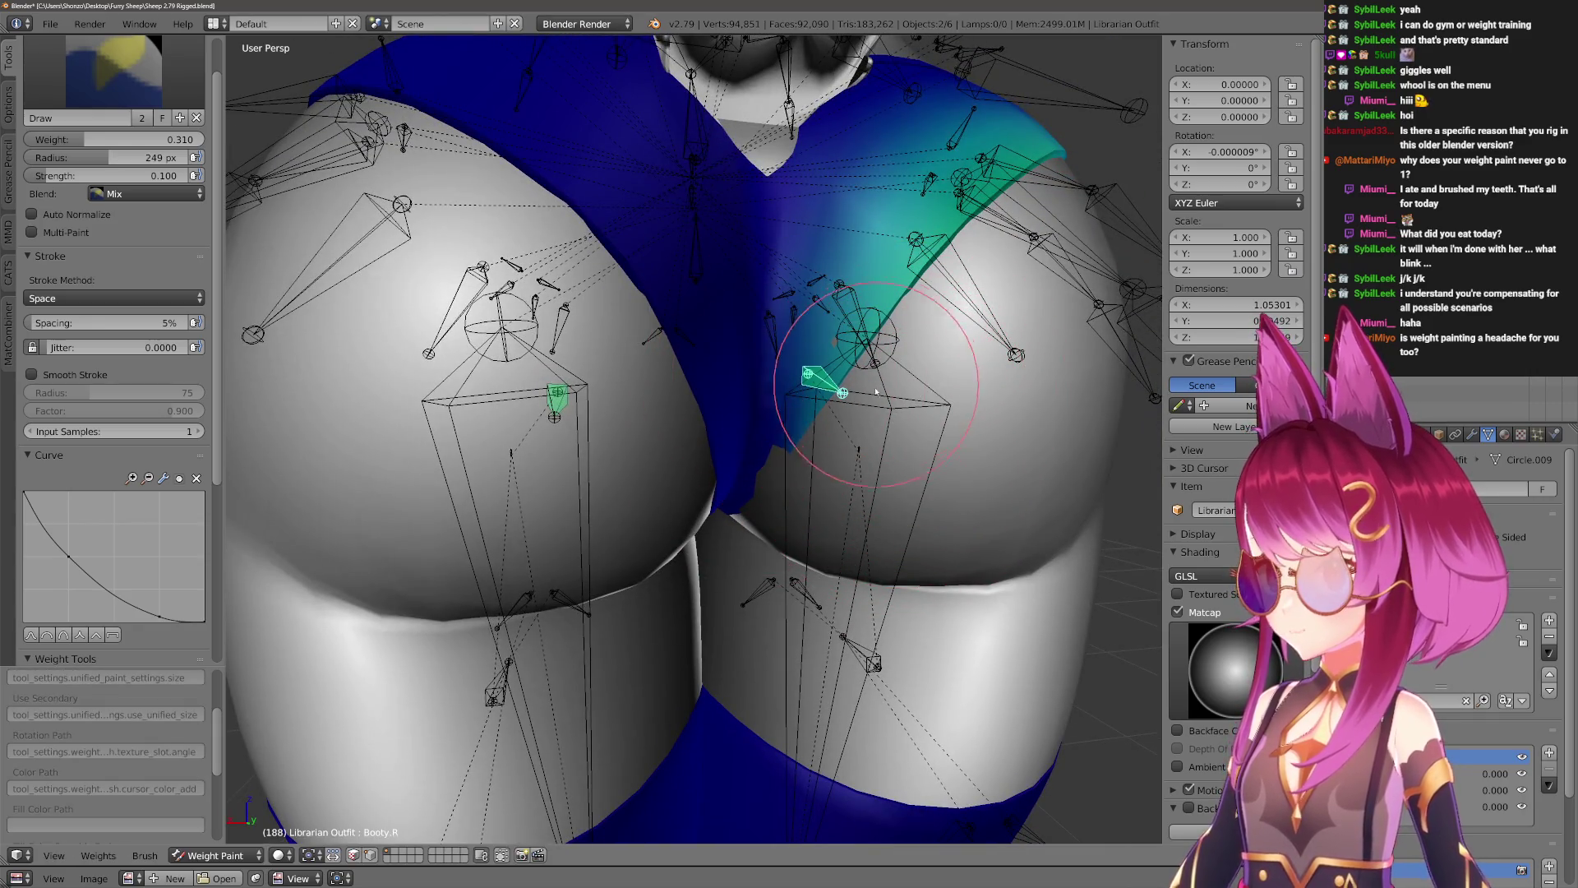
middle_click_drag(862, 496, 904, 526)
Inspect the outfit mesh in wireframe and shrink the brush to 375 px.
key("z")
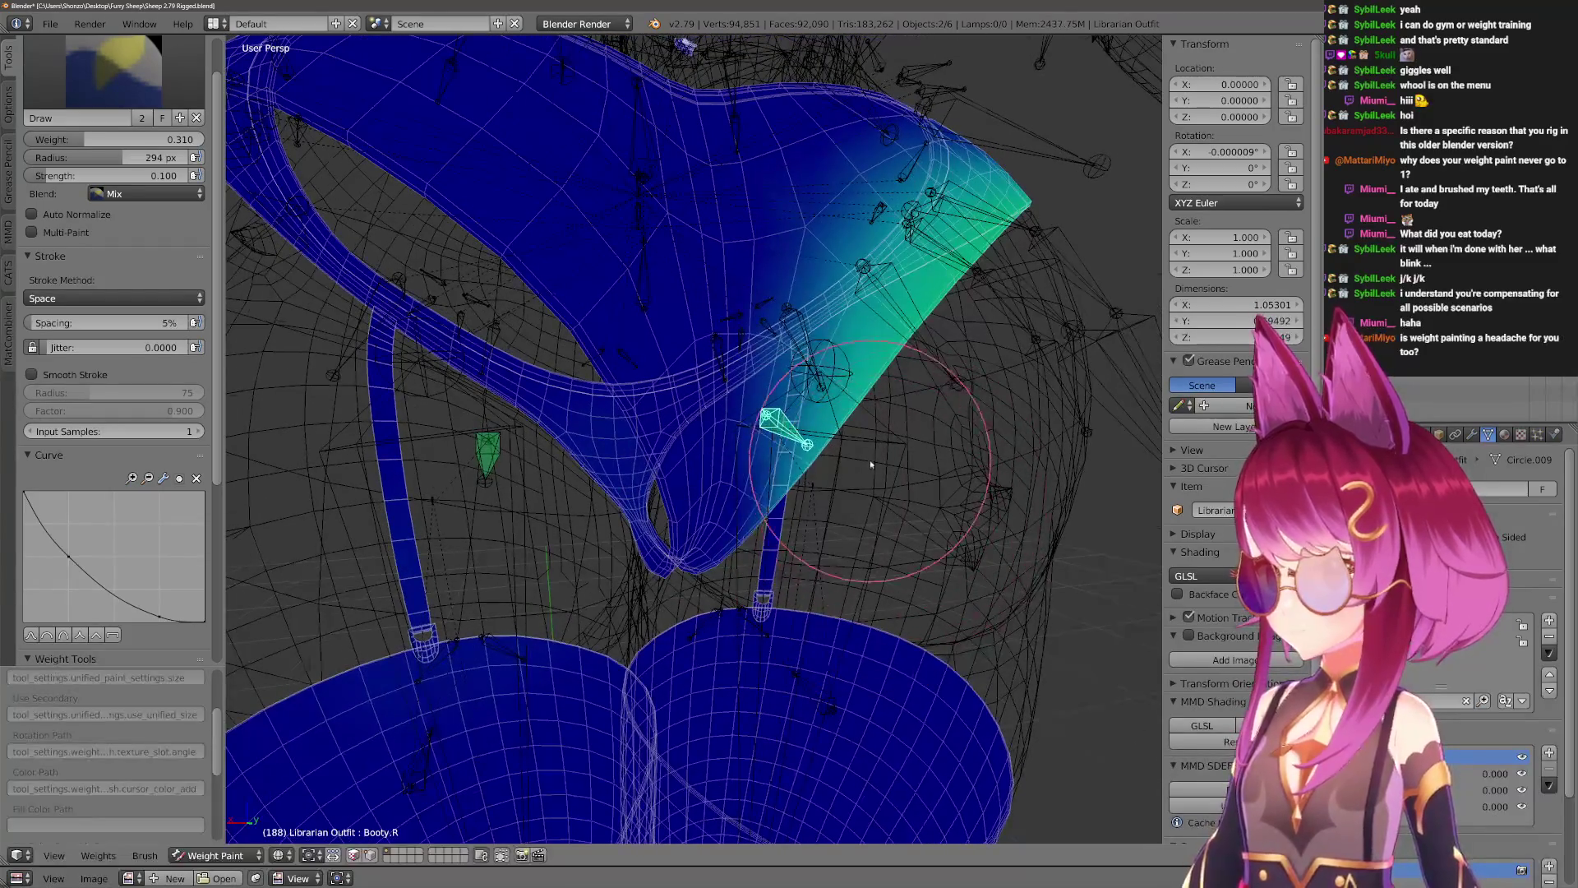
key("z")
middle_click_drag(871, 464, 855, 459)
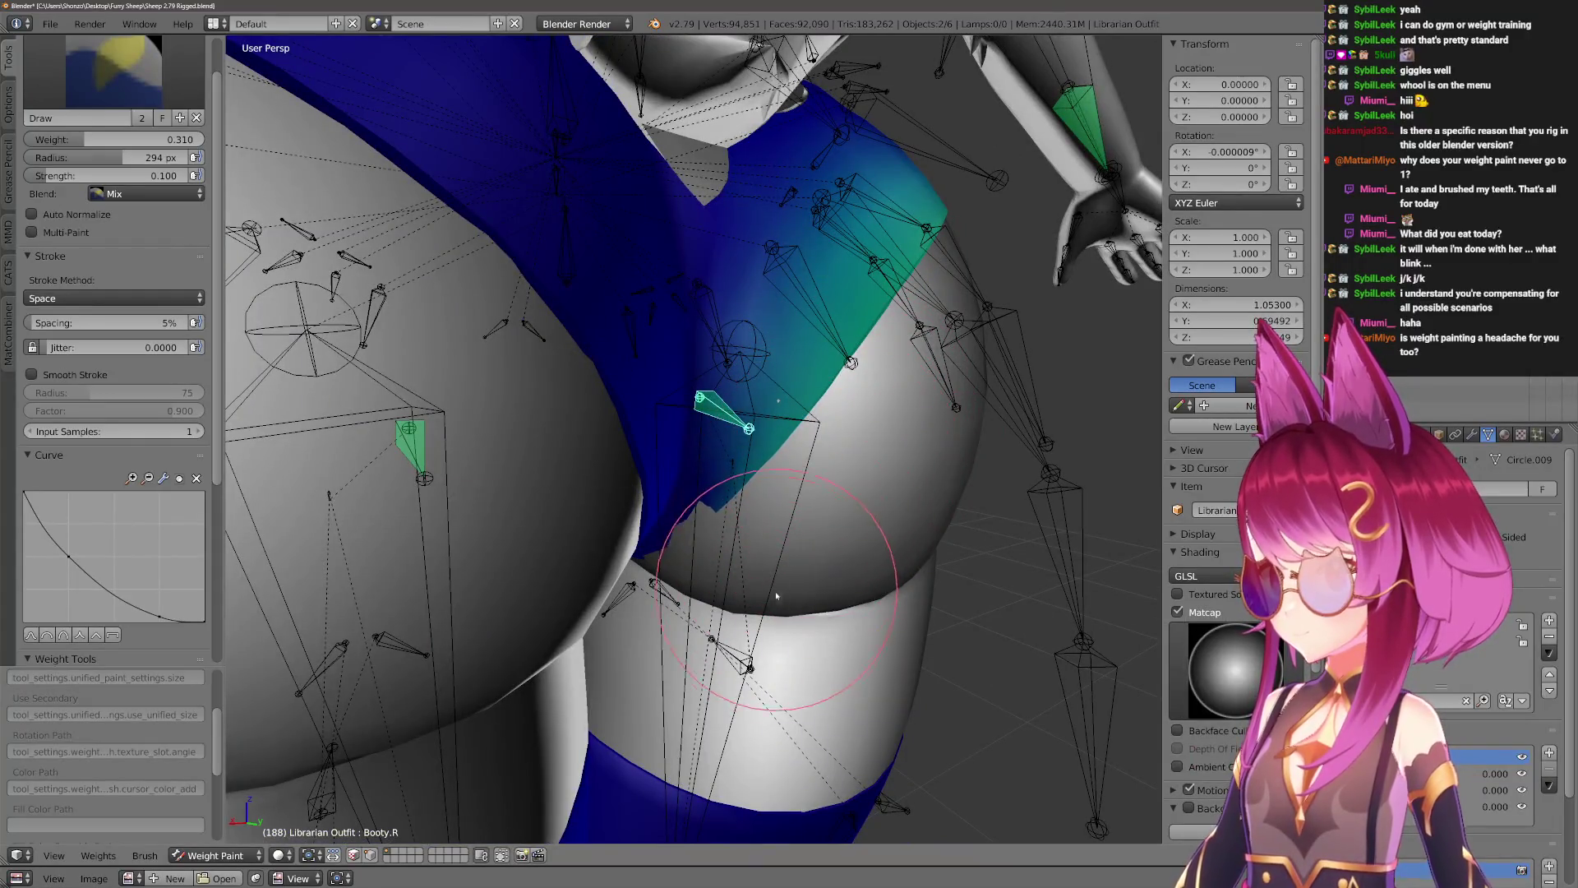
scroll(776, 595, "up", 5)
mouse_move(666, 542)
middle_mouse_down()
mouse_move(722, 564)
mouse_move(687, 457)
mouse_move(660, 485)
middle_mouse_up()
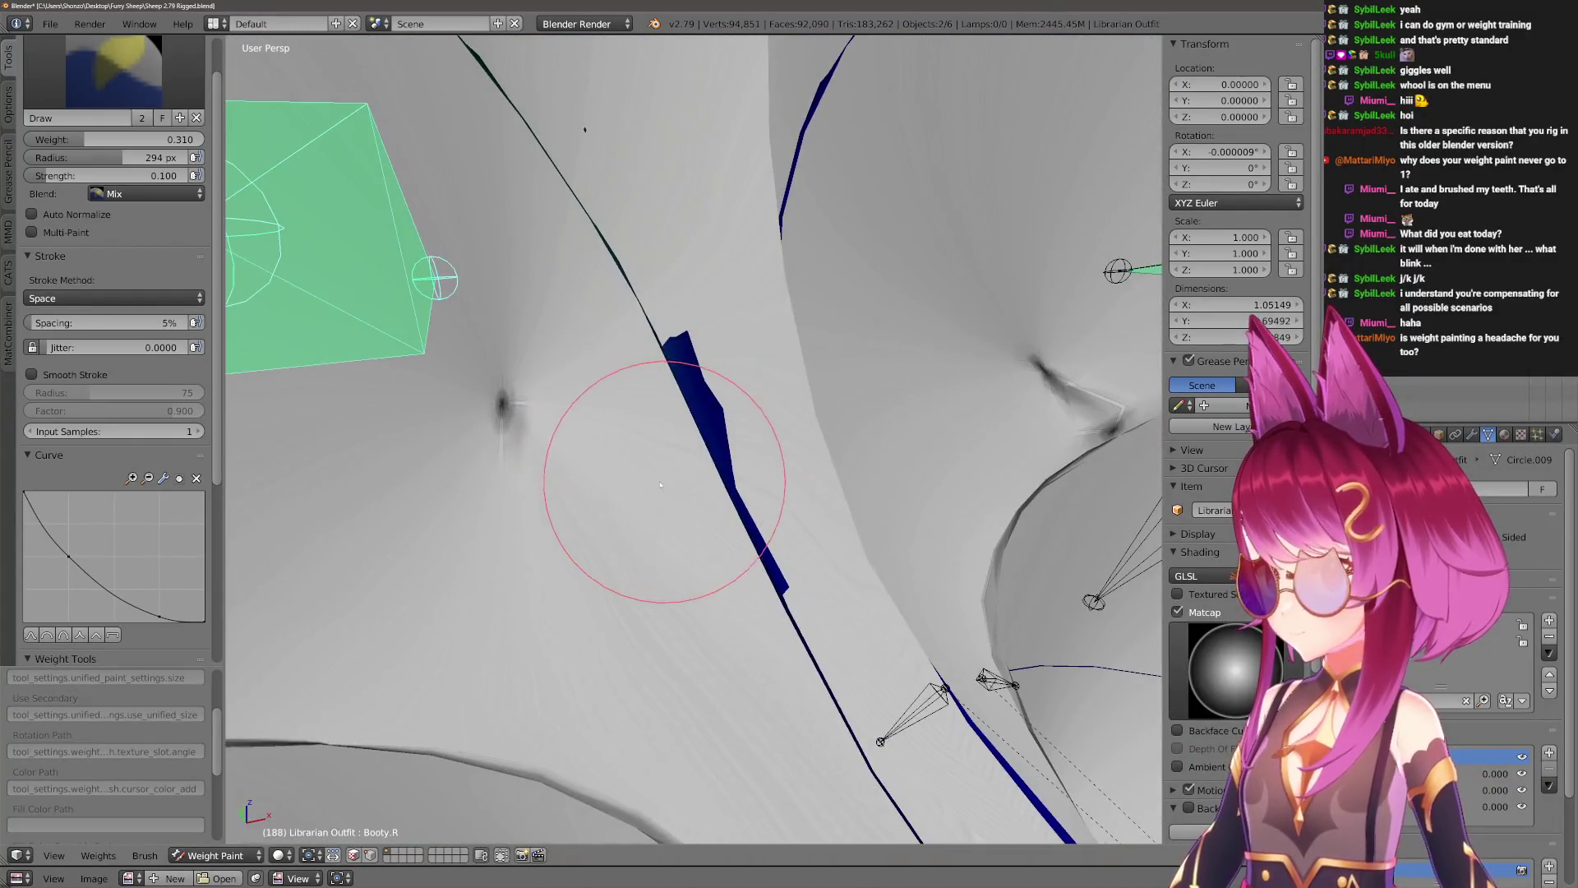
key("f")
left_click(641, 592)
middle_click_drag(641, 592, 635, 562)
key("z")
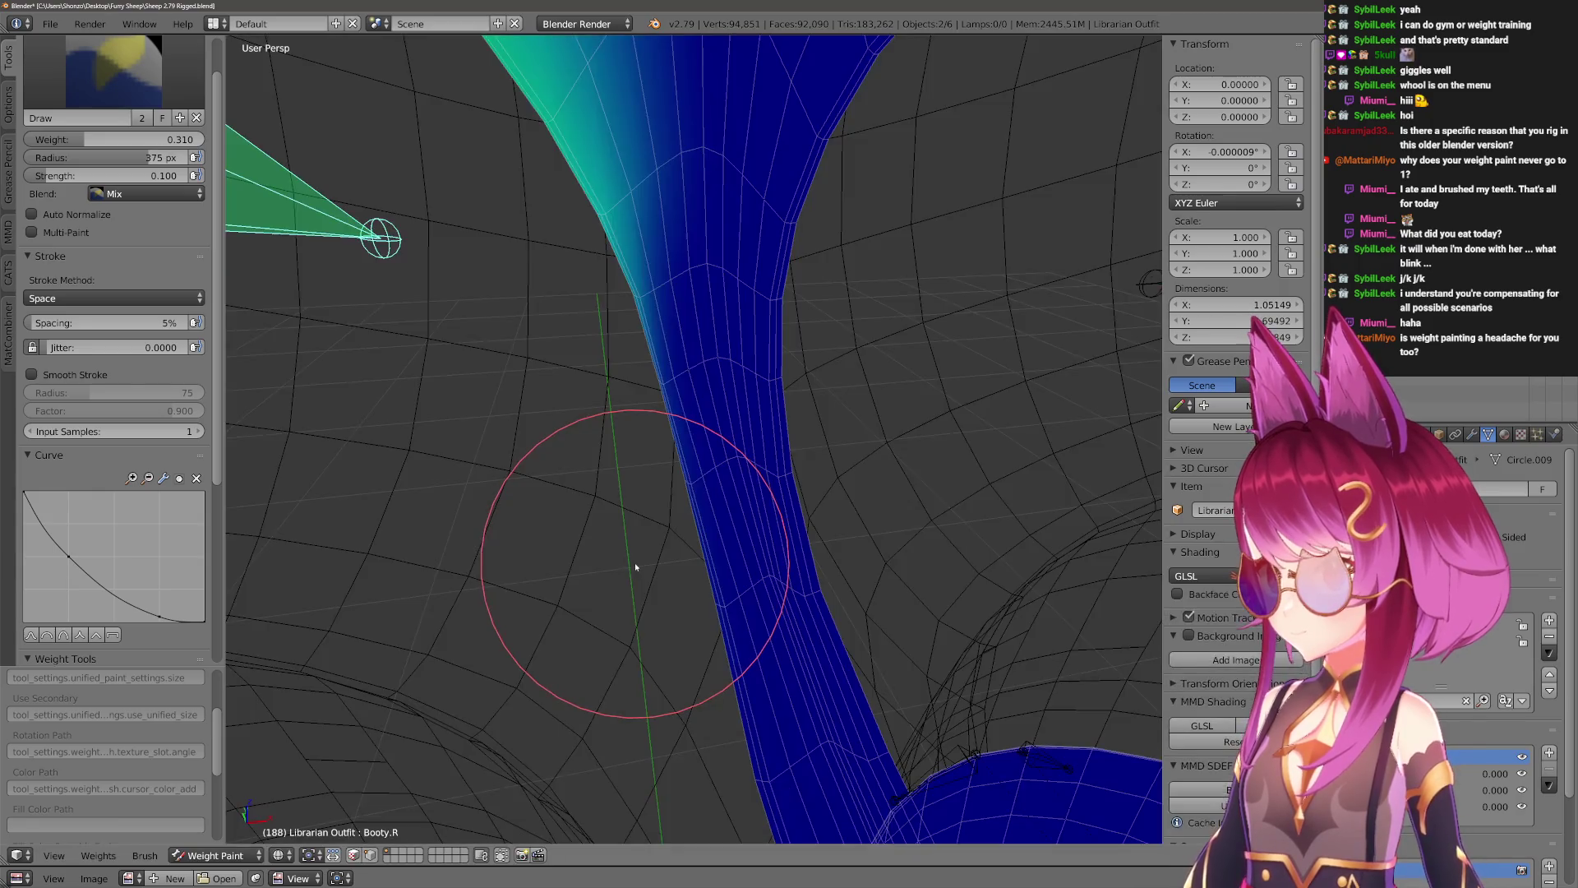
key("z")
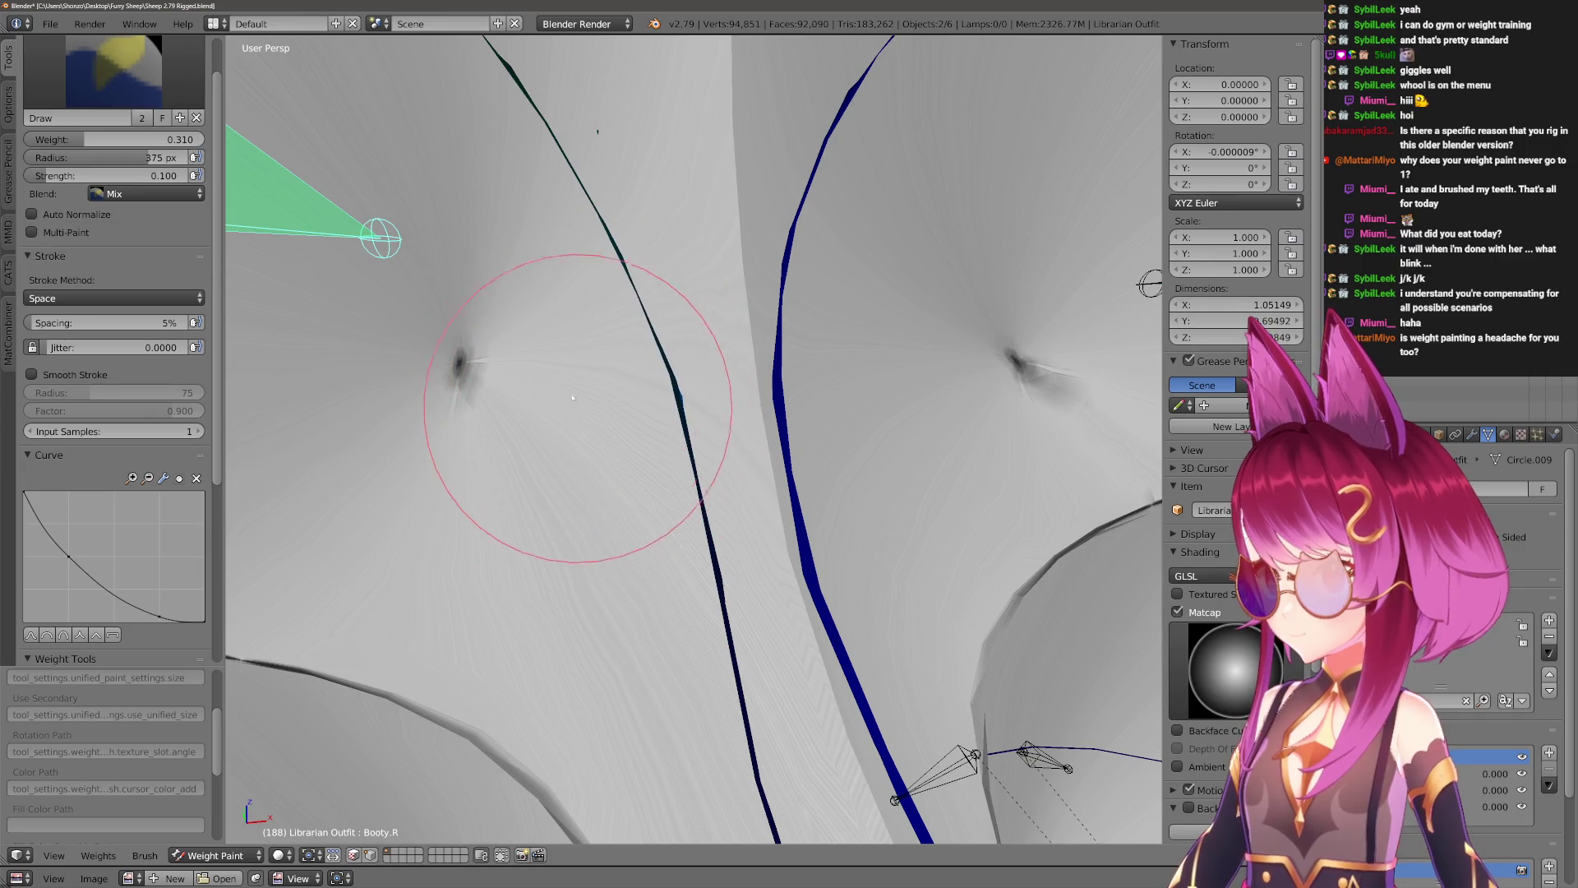
scroll(573, 398, "down", 8)
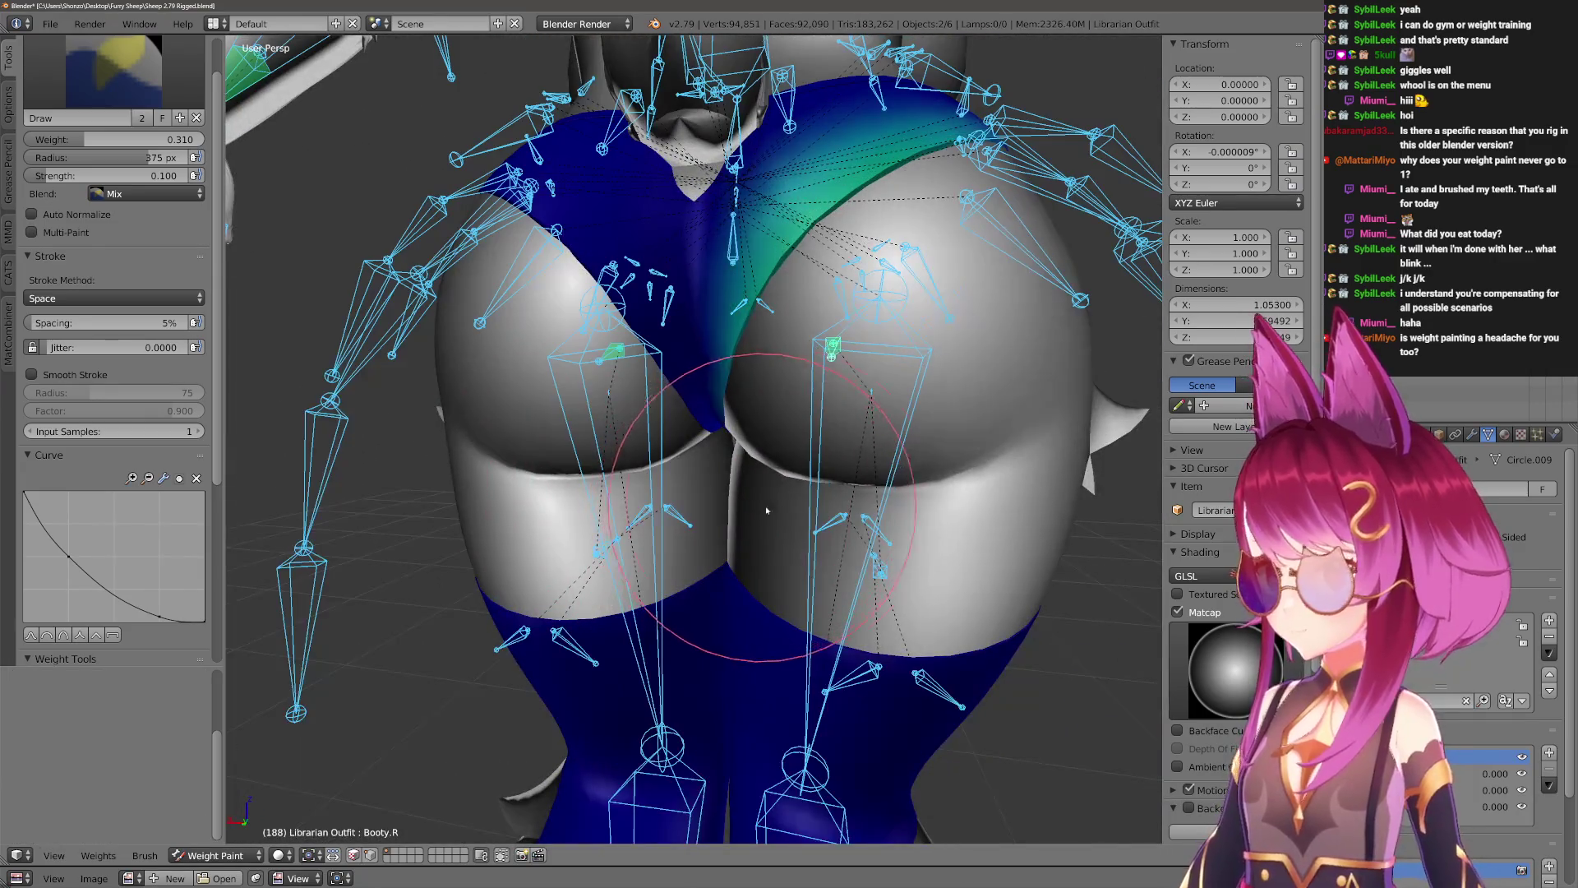
Make Leg.R active and test-swing it on X several times, cancelling each swing.
right_click(818, 509)
mouse_move(818, 509)
middle_mouse_down()
mouse_move(904, 497)
mouse_move(854, 535)
middle_mouse_up()
key("r")
key("x")
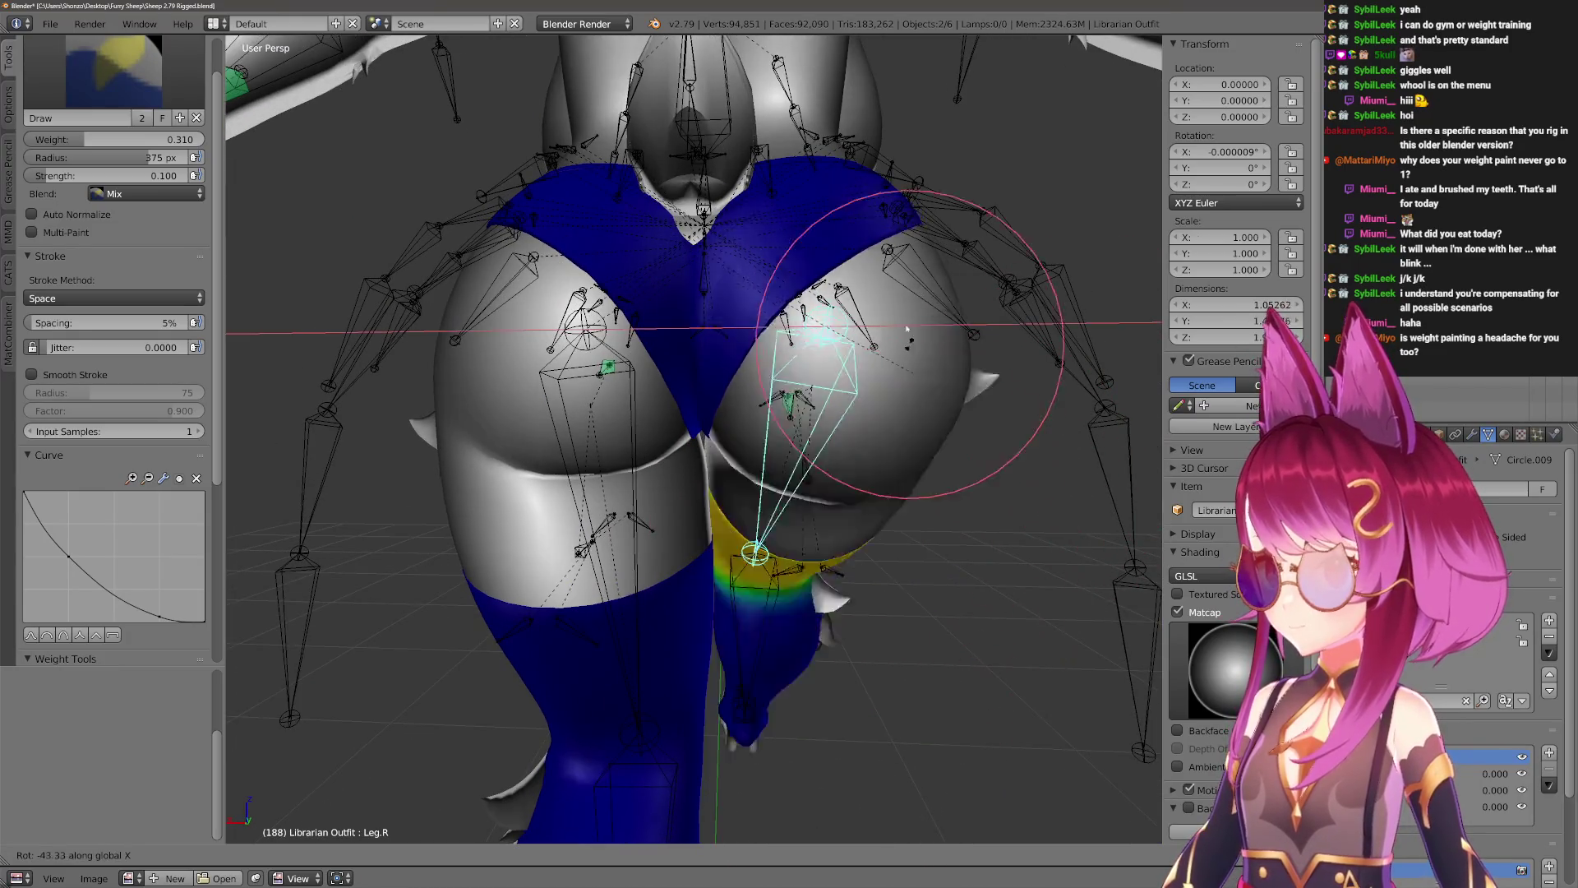
key("x")
key("x")
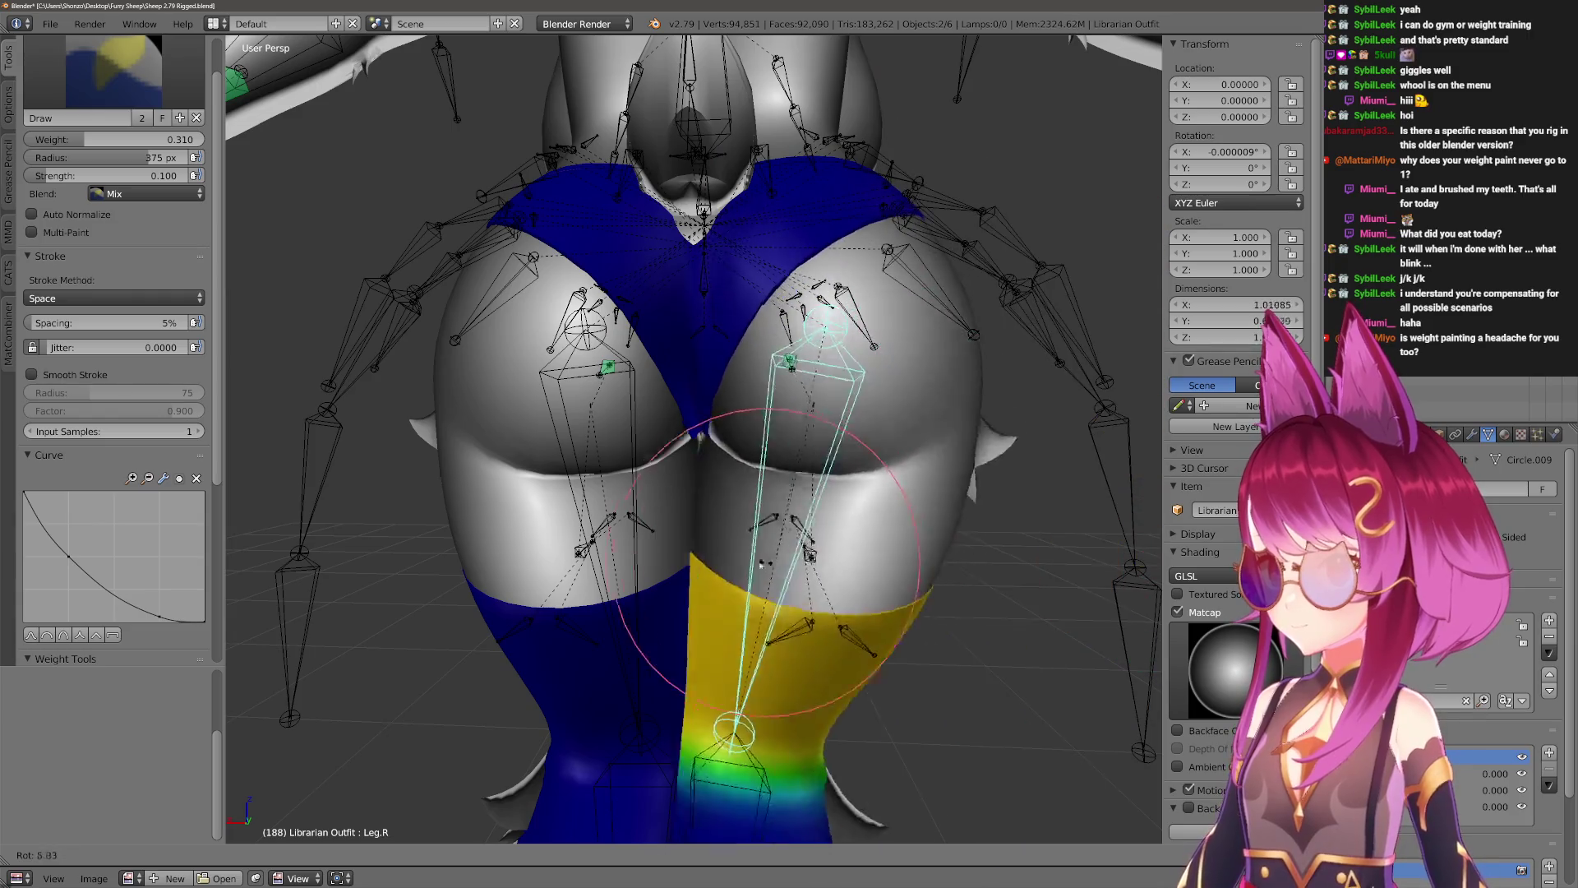
right_click(991, 541)
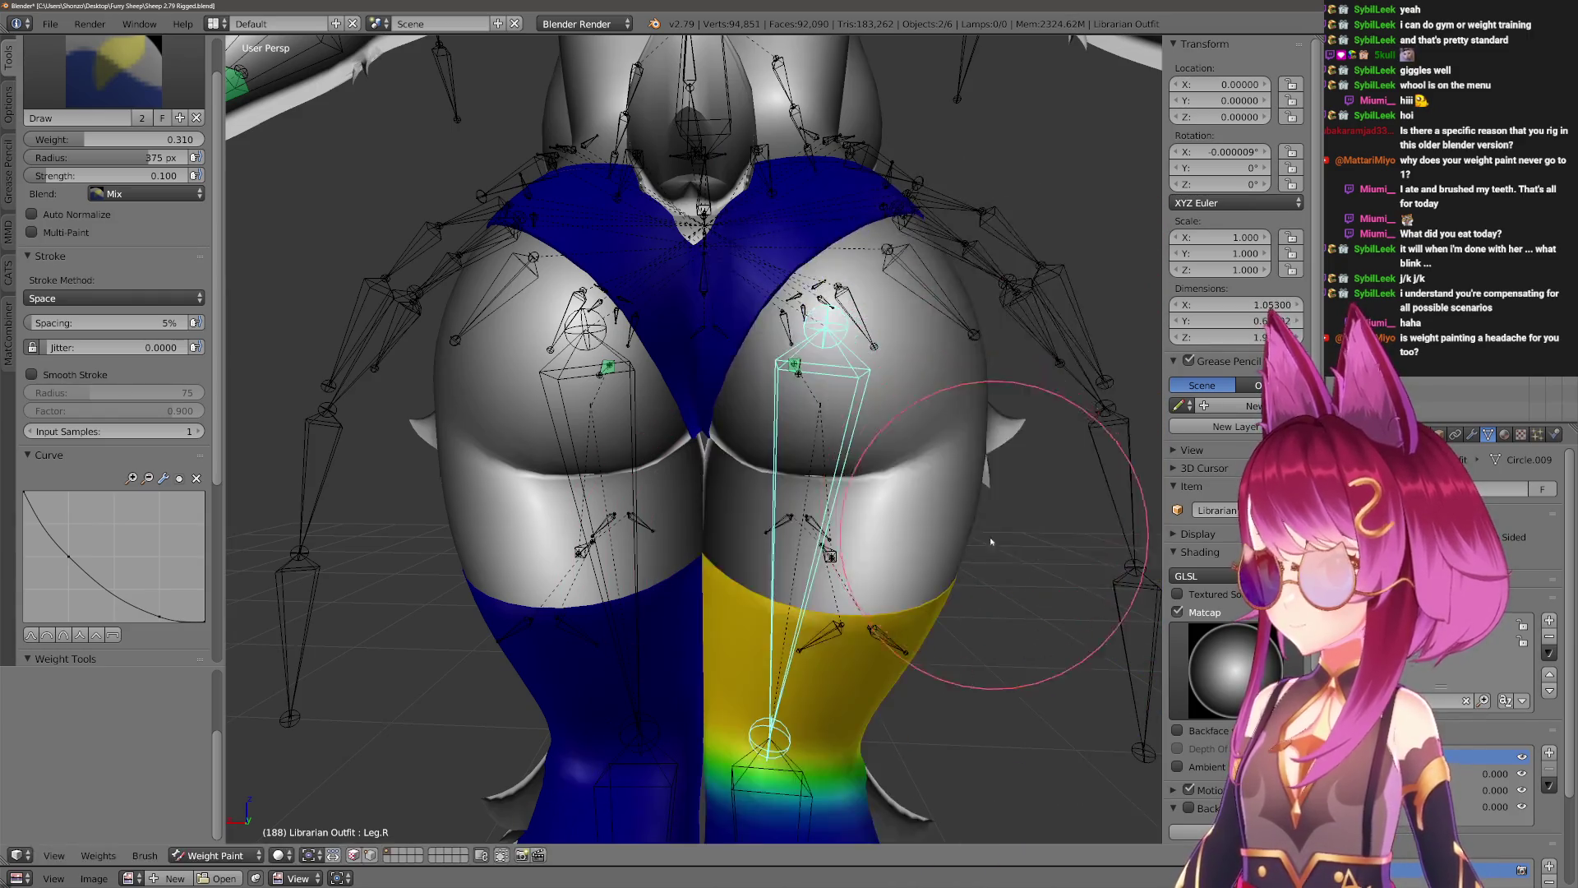
middle_click_drag(991, 541, 1007, 477)
key("r")
key("x")
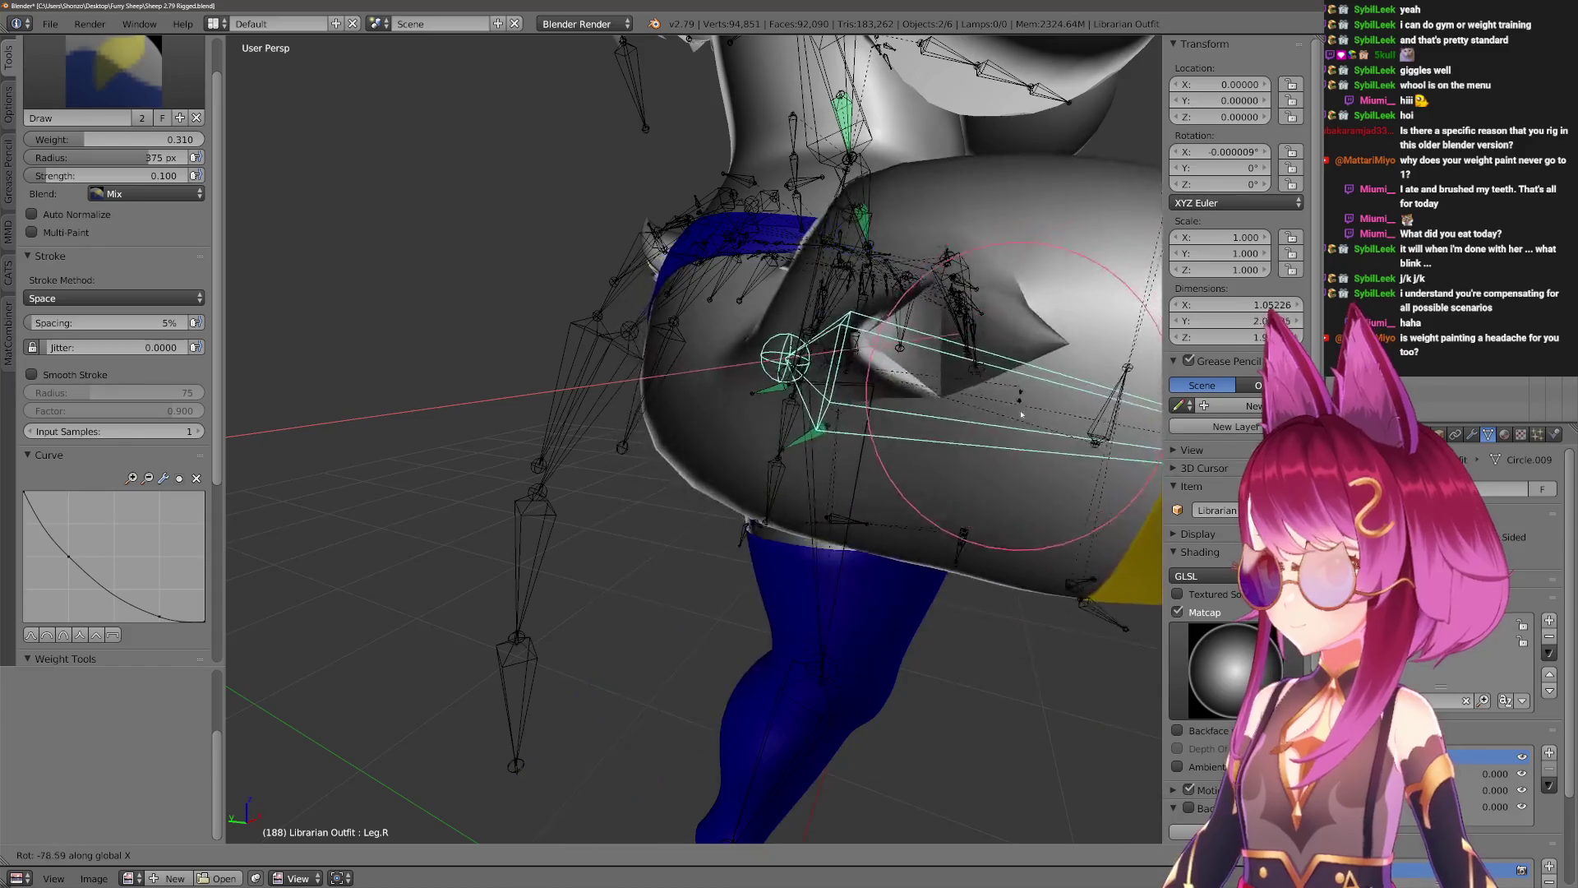
right_click(865, 581)
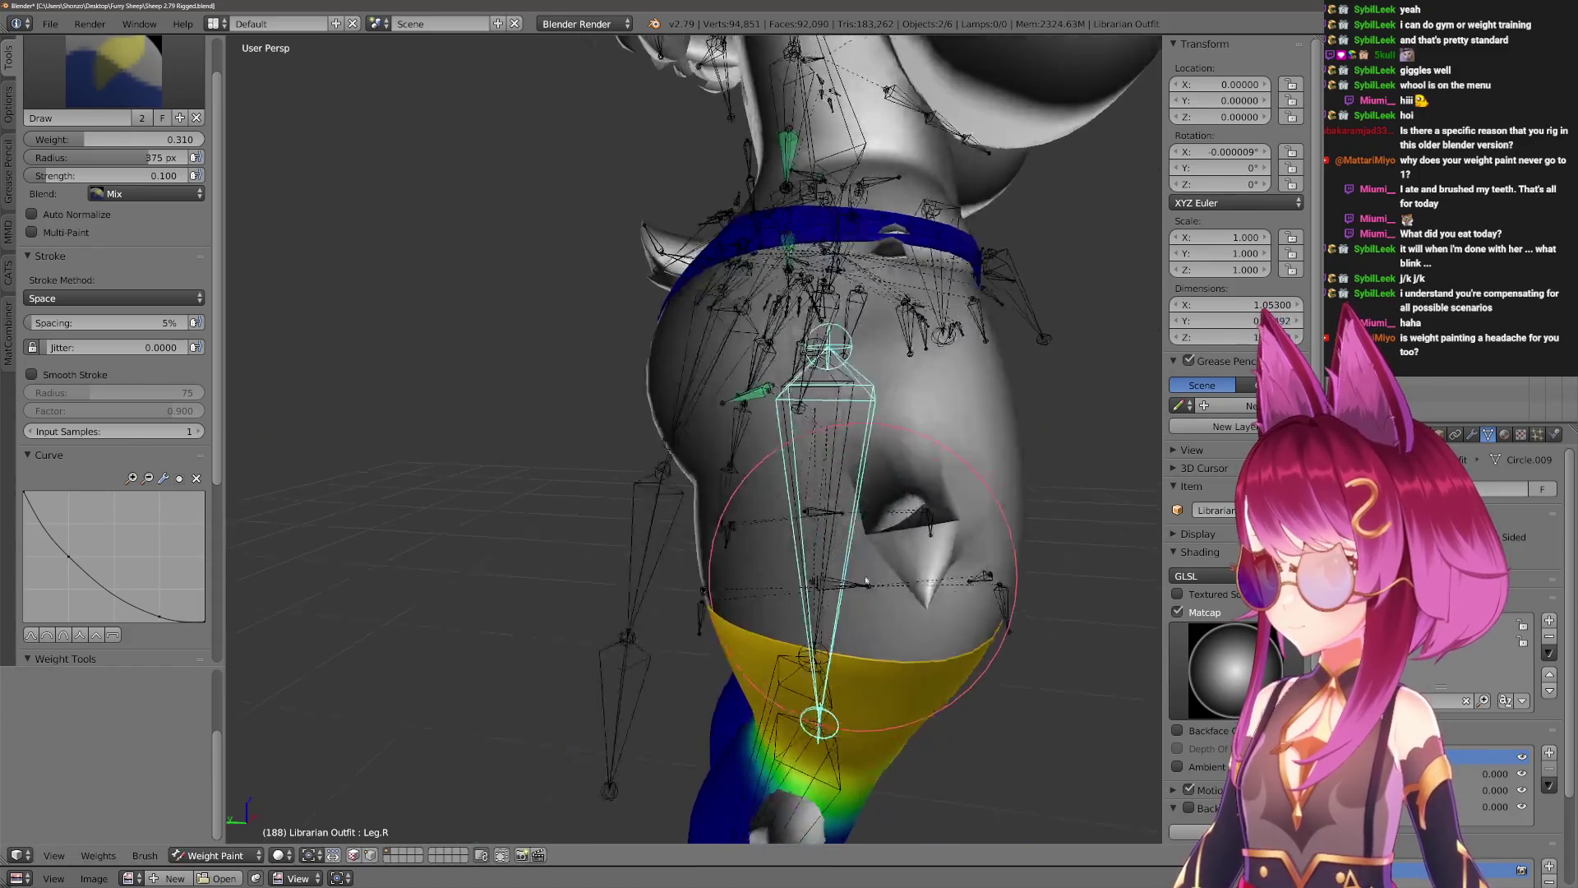
Swing Leg.R once more, confirm the raised pose, and switch to Object Mode.
key("r")
key("x")
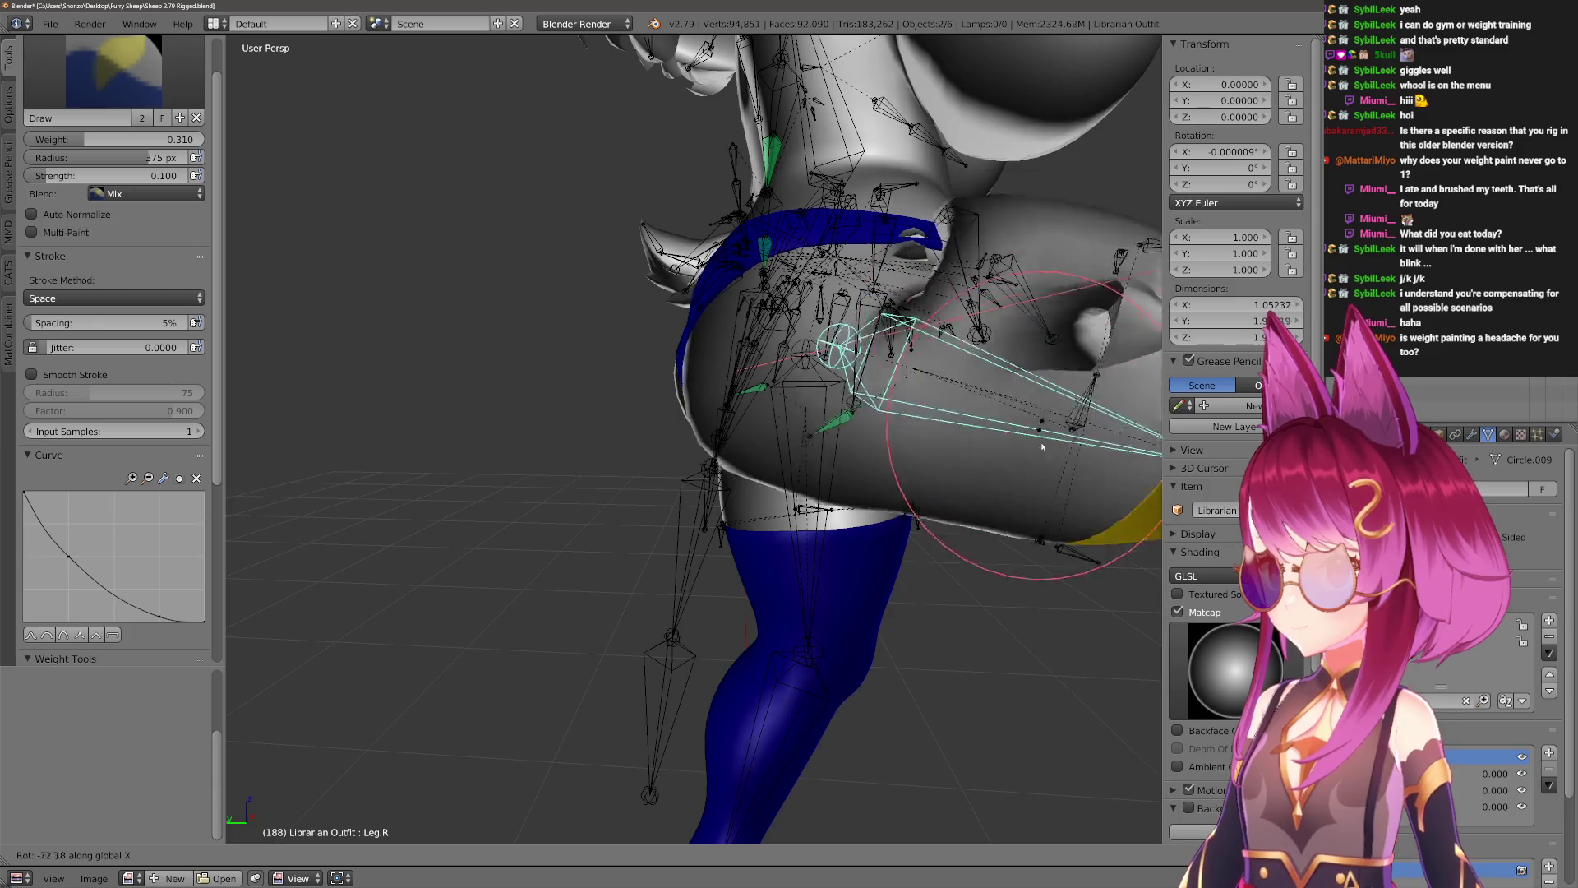
right_click(873, 505)
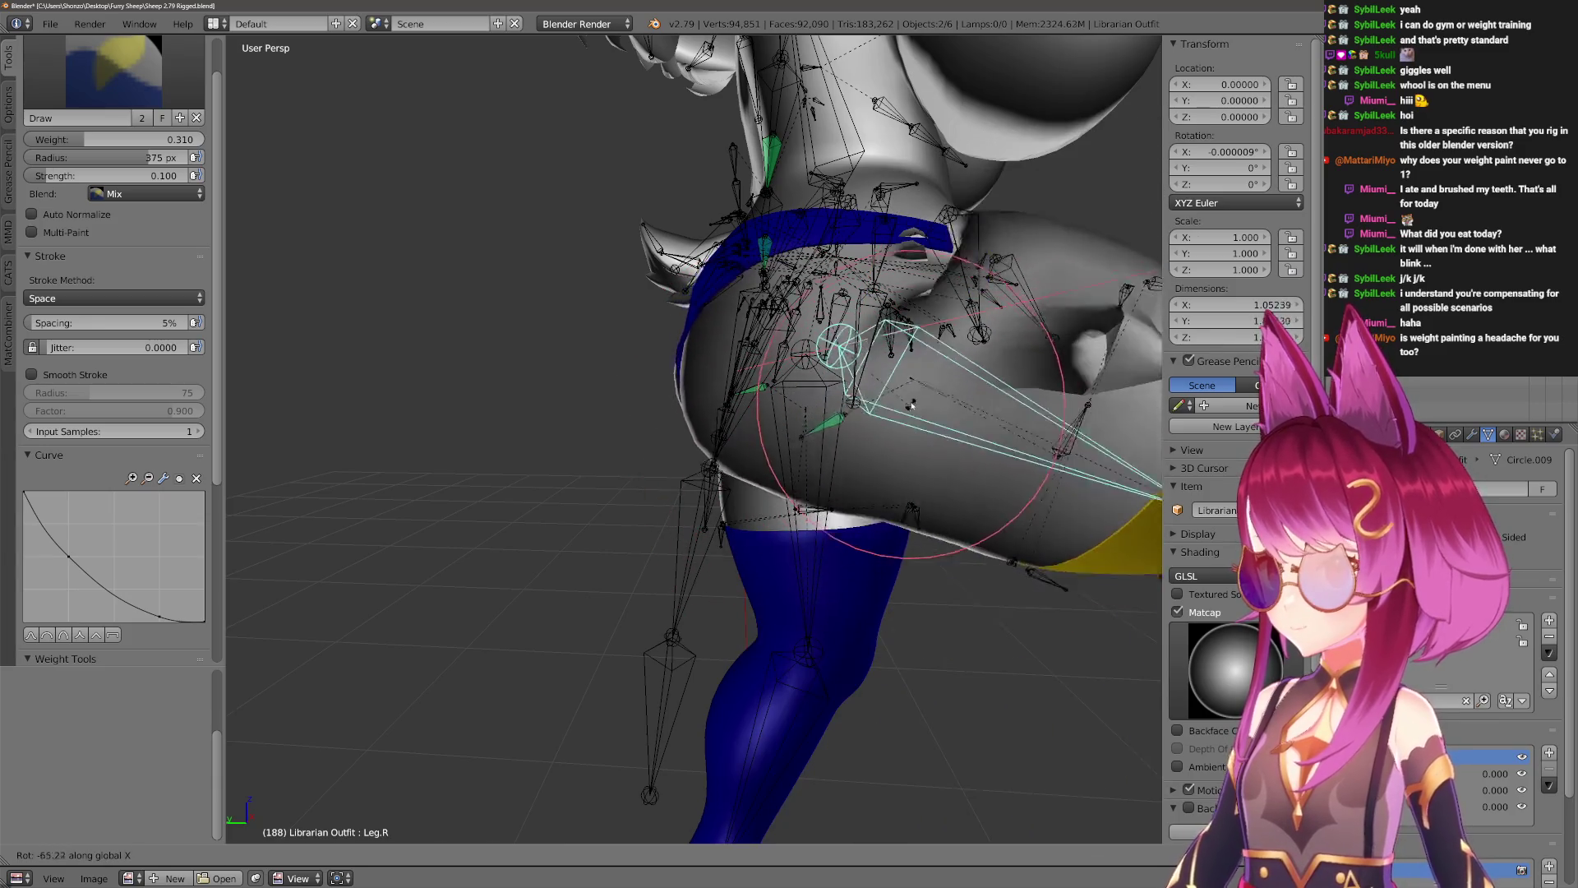
left_click(847, 417)
key("ctrl+Tab")
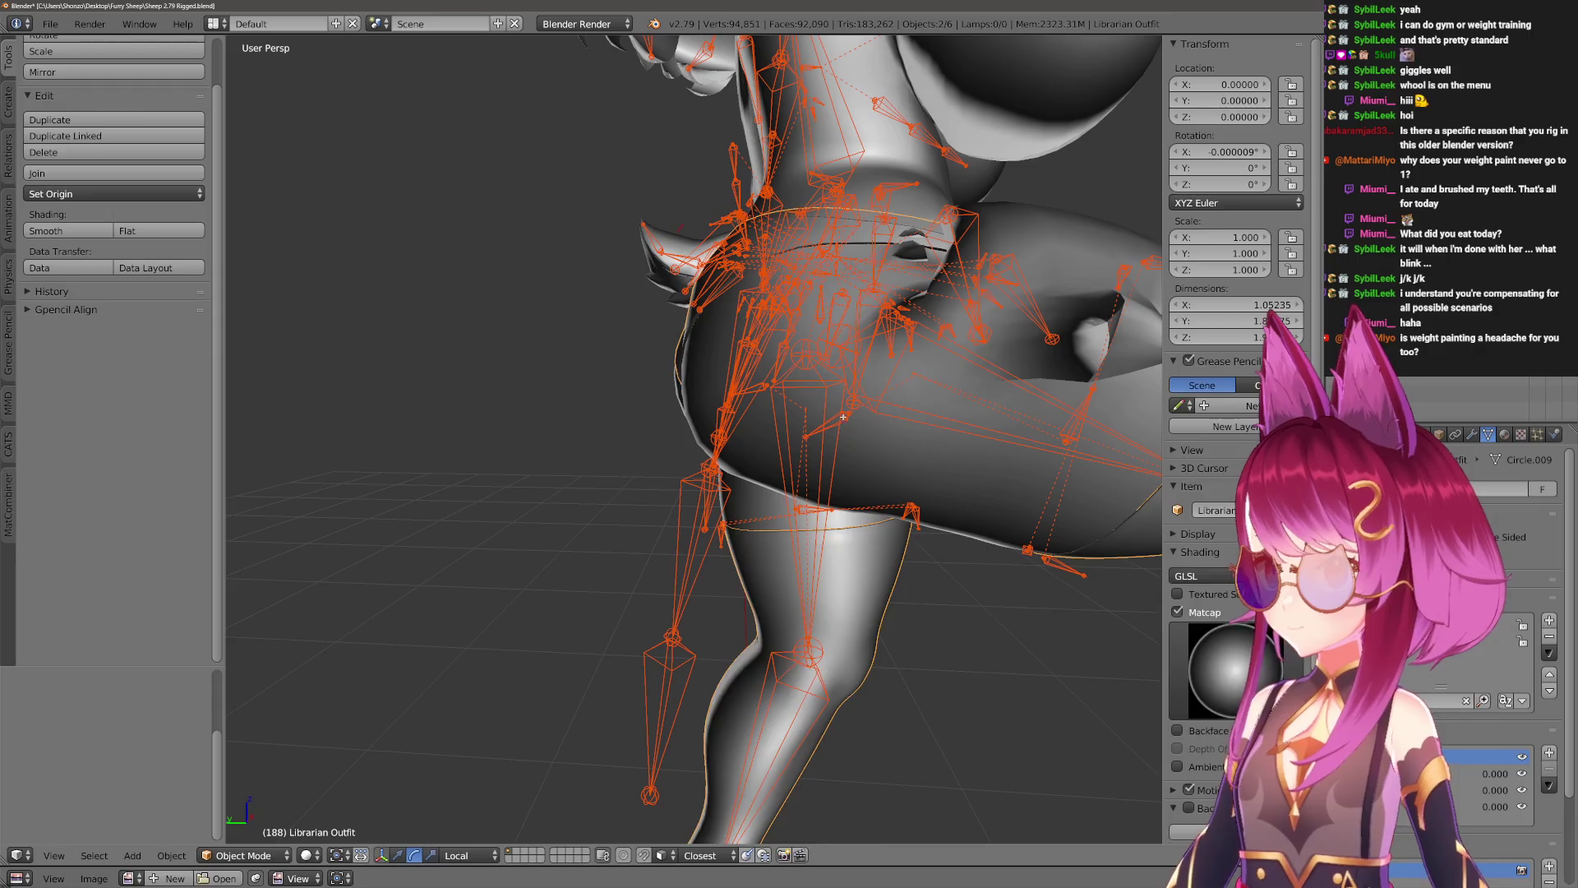
Enter armature Edit Mode in wireframe and make a first Booty.R nudge, previewing it posed.
key("ctrl+Tab")
key("Tab")
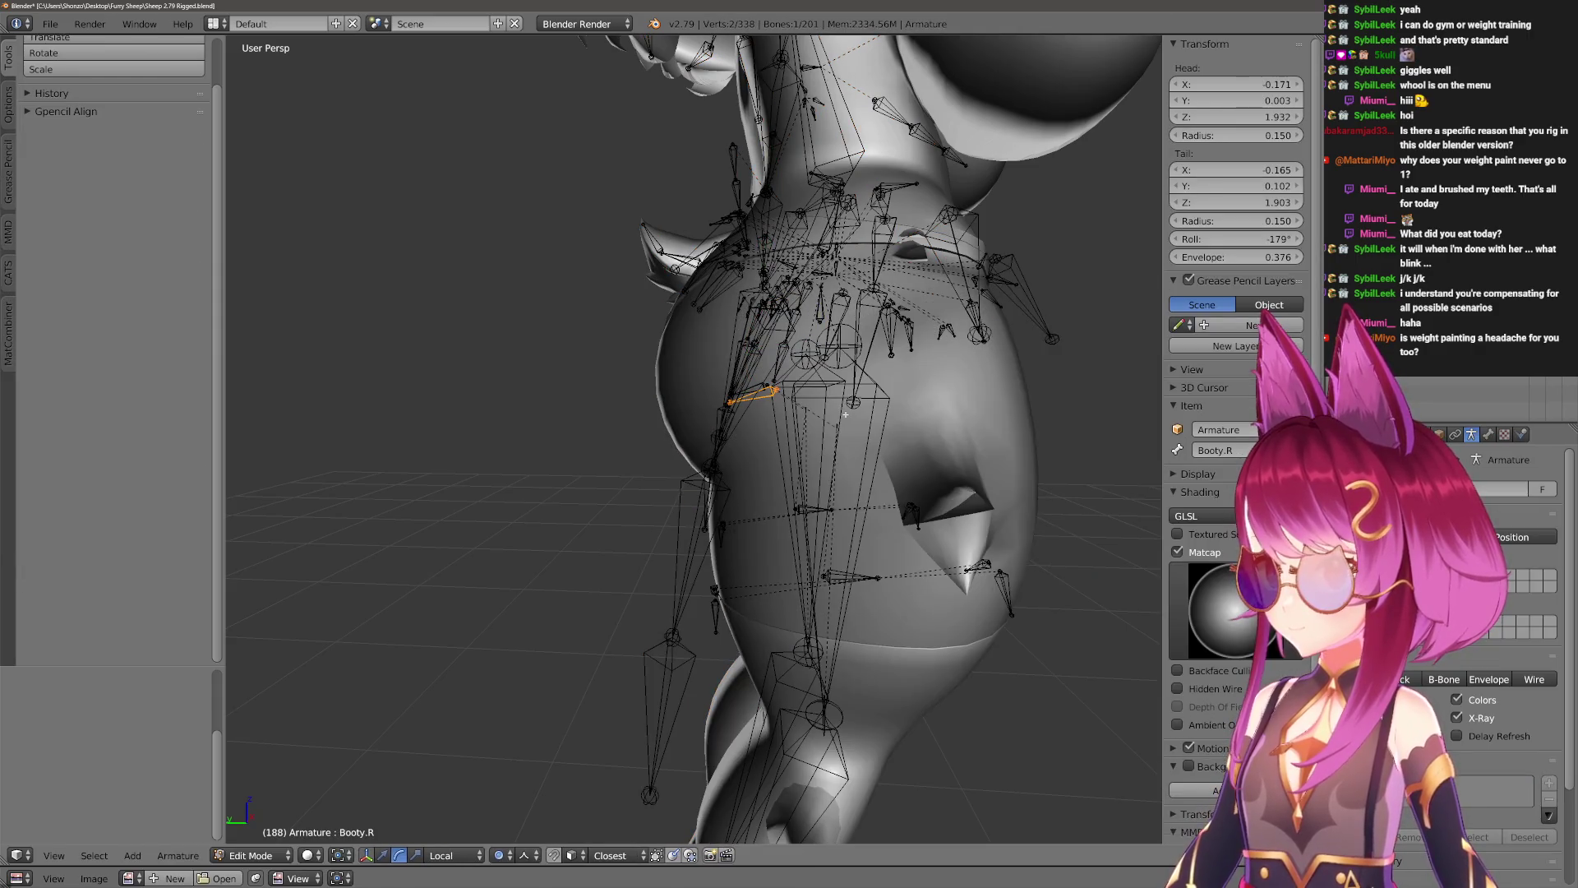
key("z")
key("z")
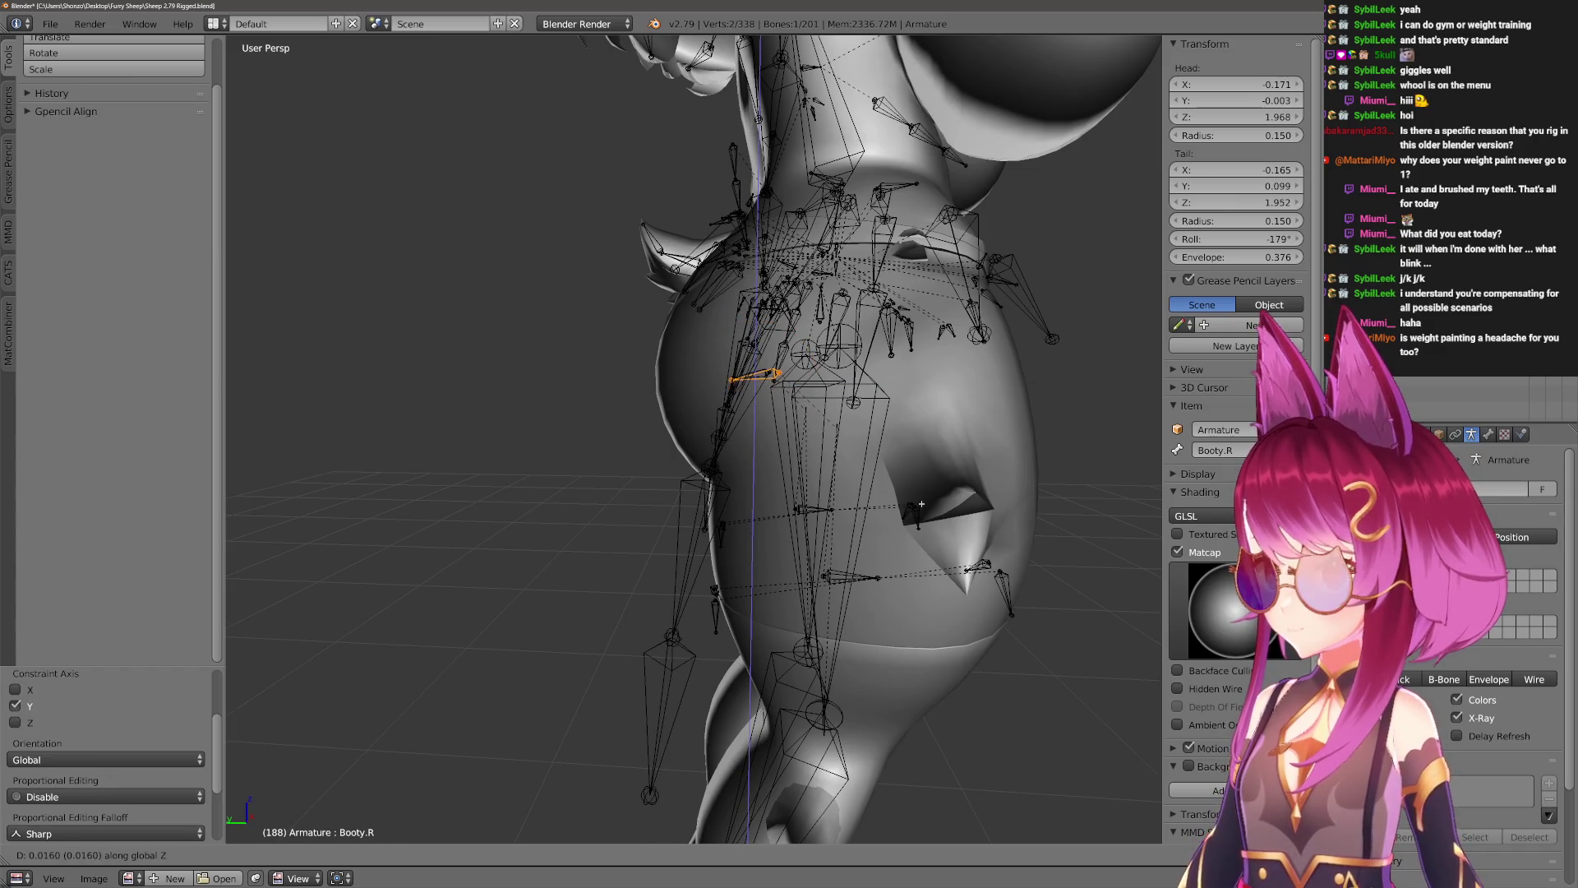
right_click(921, 504)
key("Tab")
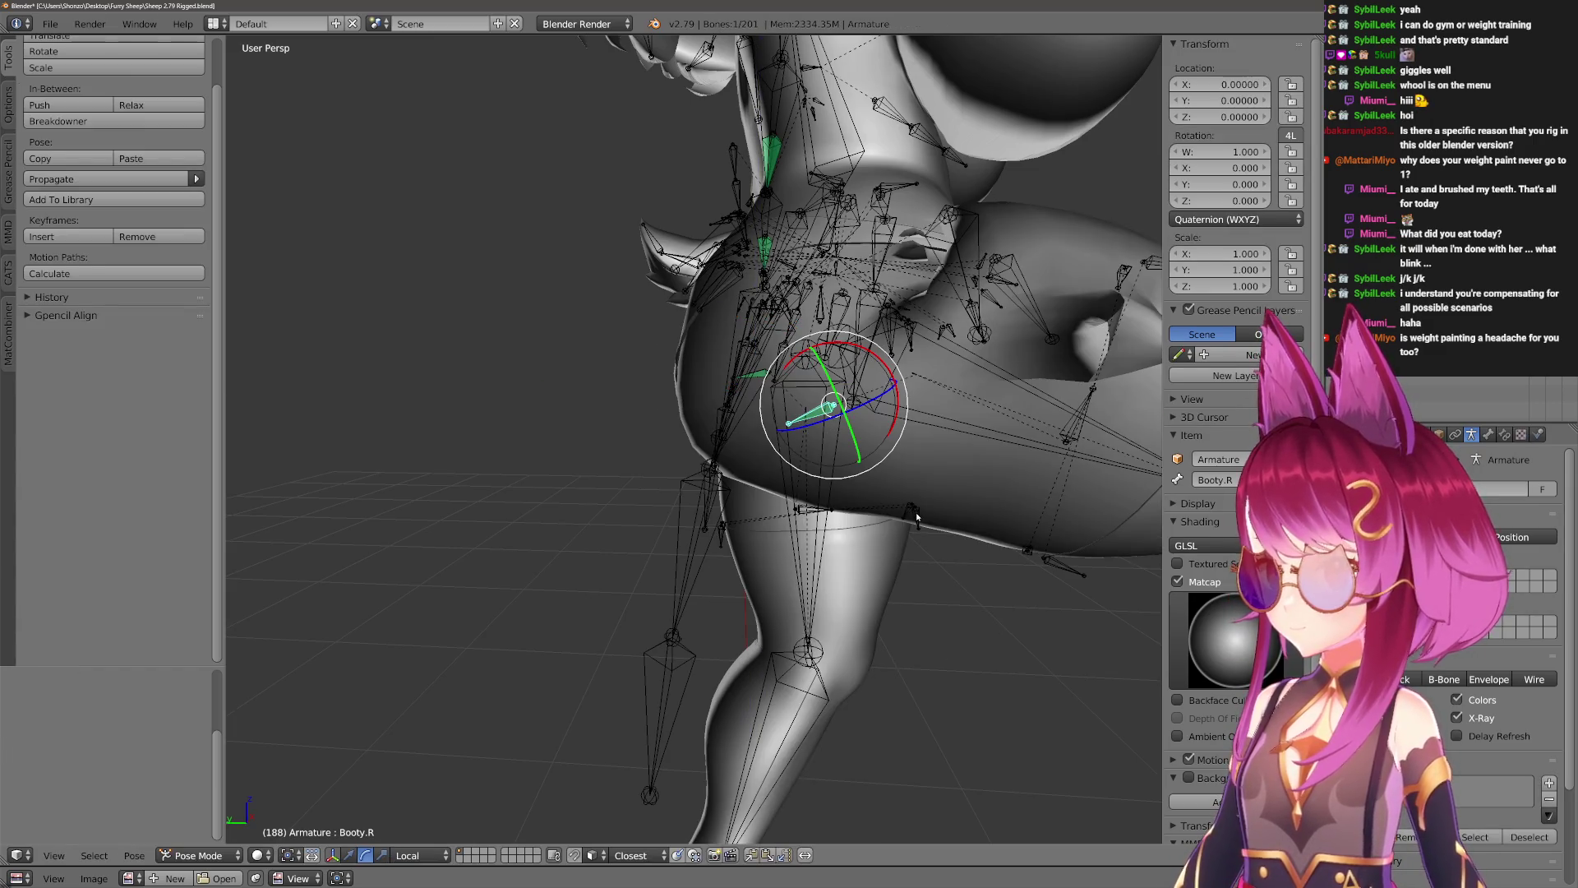
key("Tab")
Nudge Booty.R twice more, previewing each adjustment on the posed mesh.
right_click(906, 573)
key("Tab")
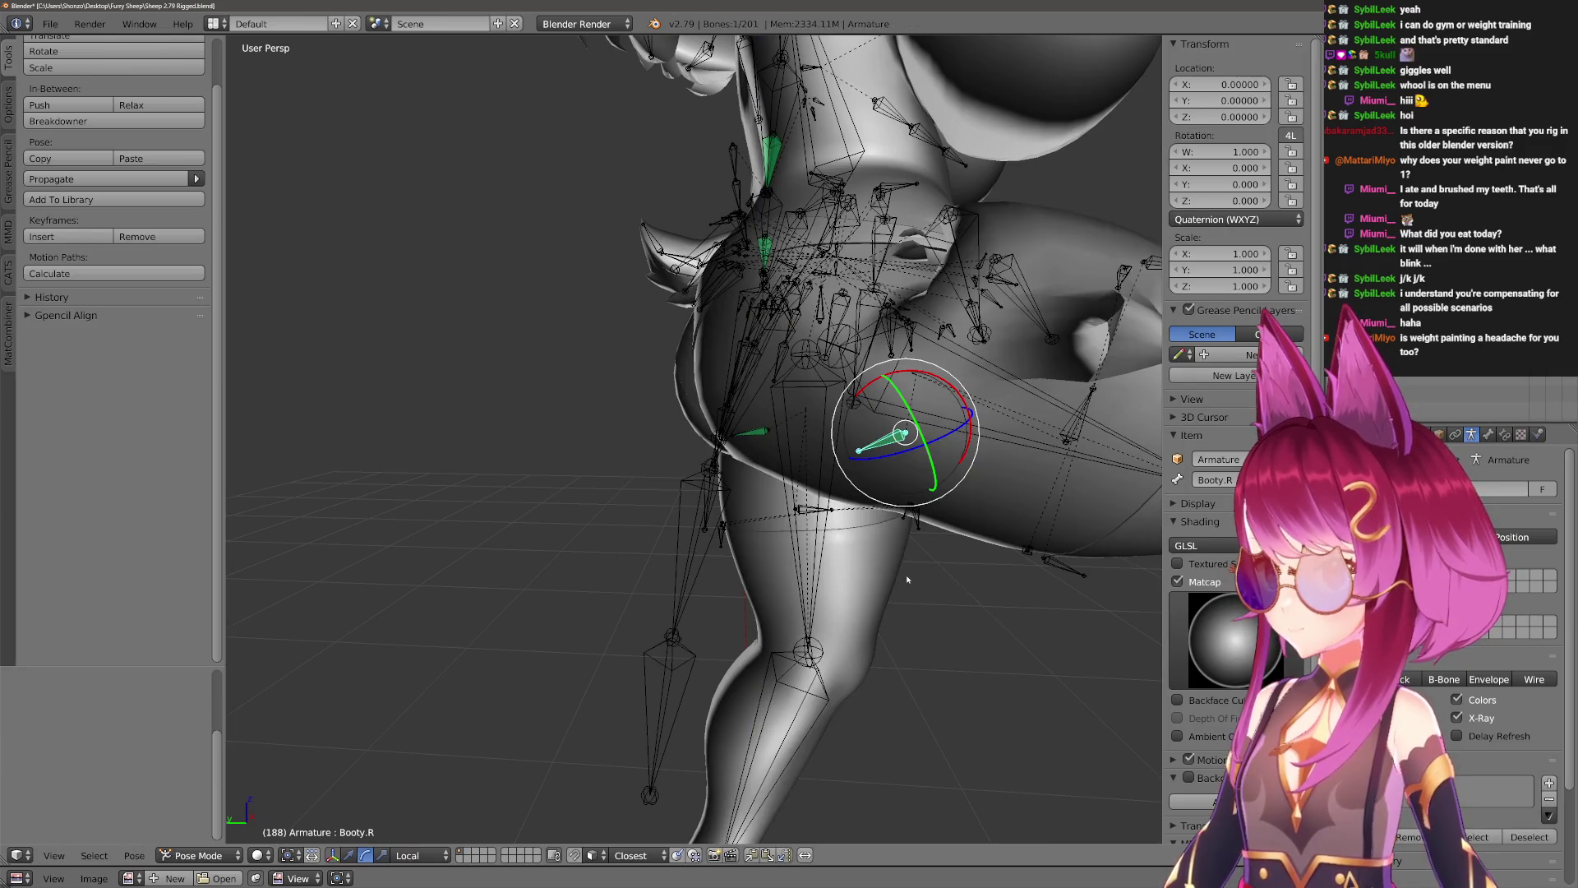
key("Tab")
right_click(895, 494)
key("Tab")
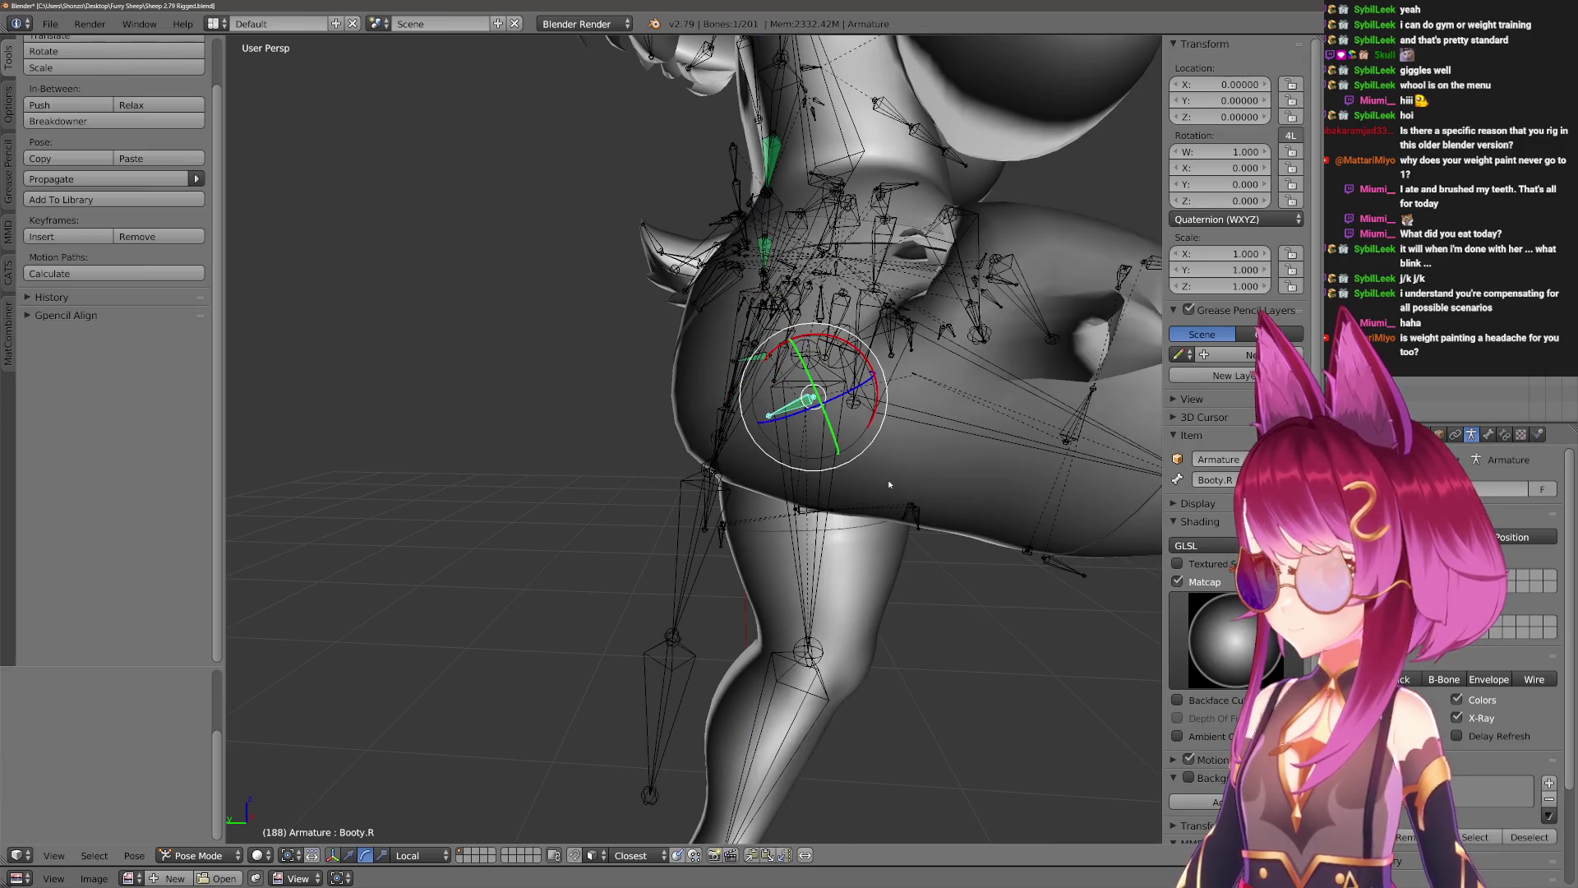
key("Tab")
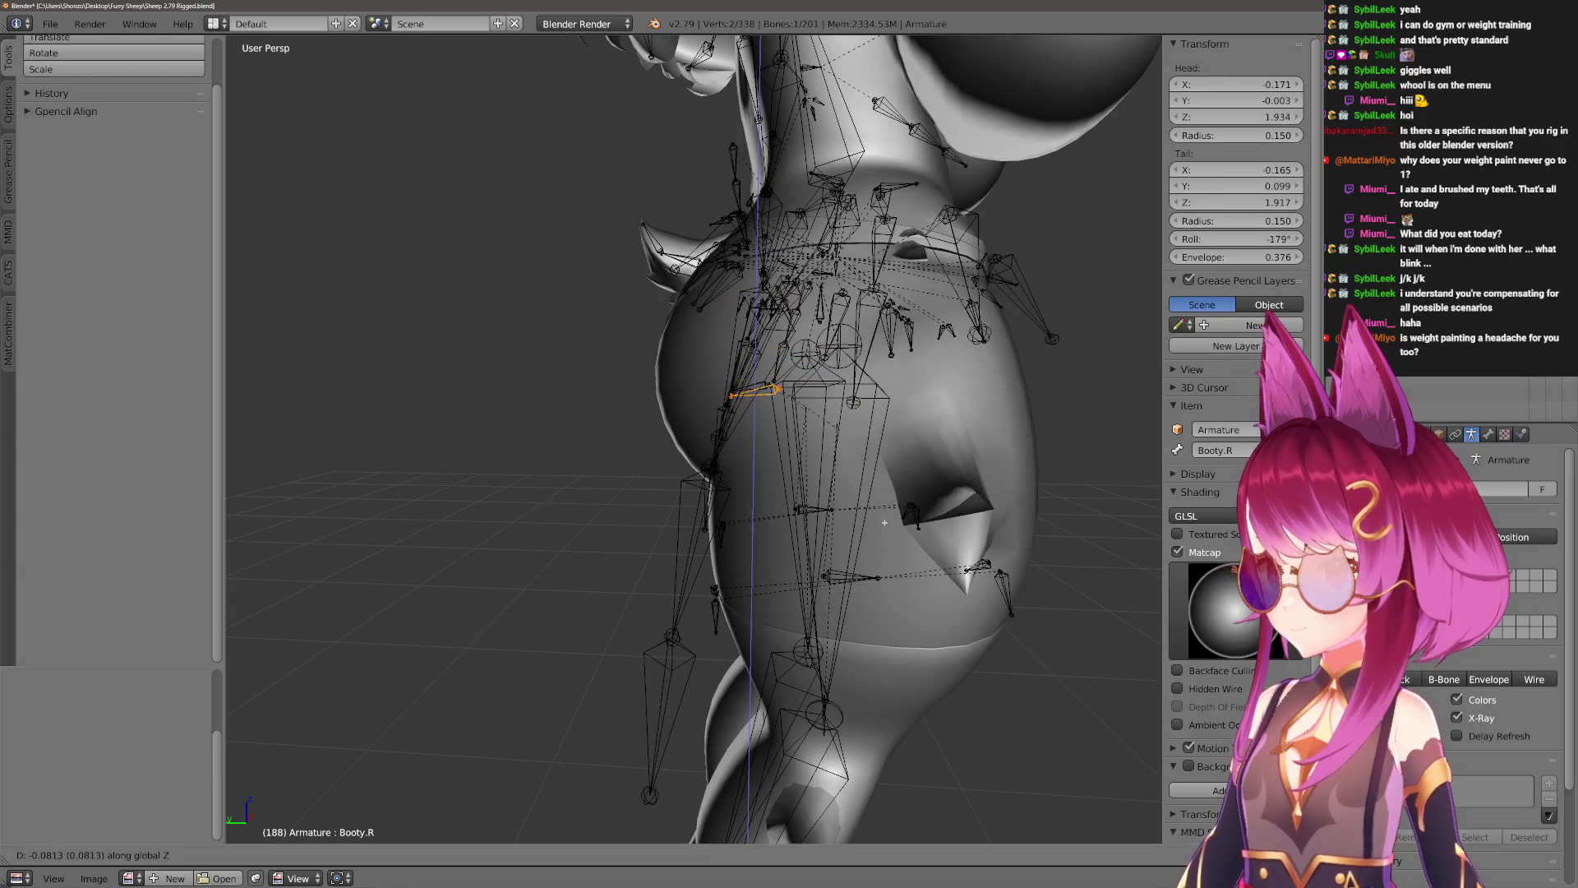
From the back view, shift Booty.R outward along X and lower along Z to X 0.203, Z 1.920.
key("KP_6")
key("KP_6")
key("KP_6")
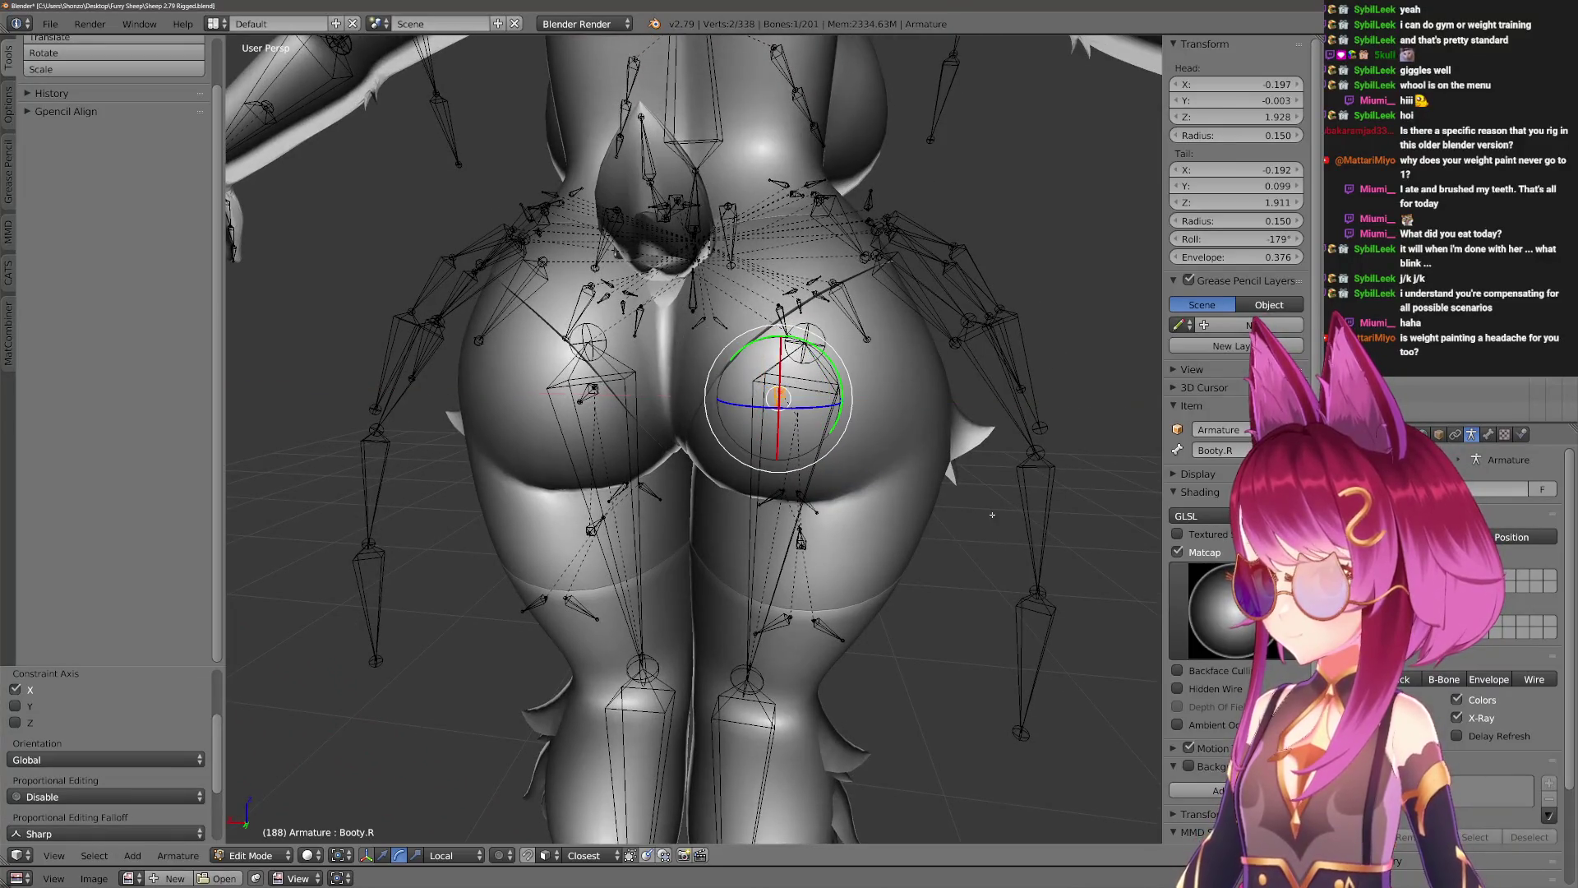
mouse_move(992, 514)
middle_mouse_down()
mouse_move(929, 501)
mouse_move(959, 481)
mouse_move(858, 498)
mouse_move(924, 444)
middle_mouse_up()
left_click(952, 504)
left_click(858, 491)
key("ctrl+Tab")
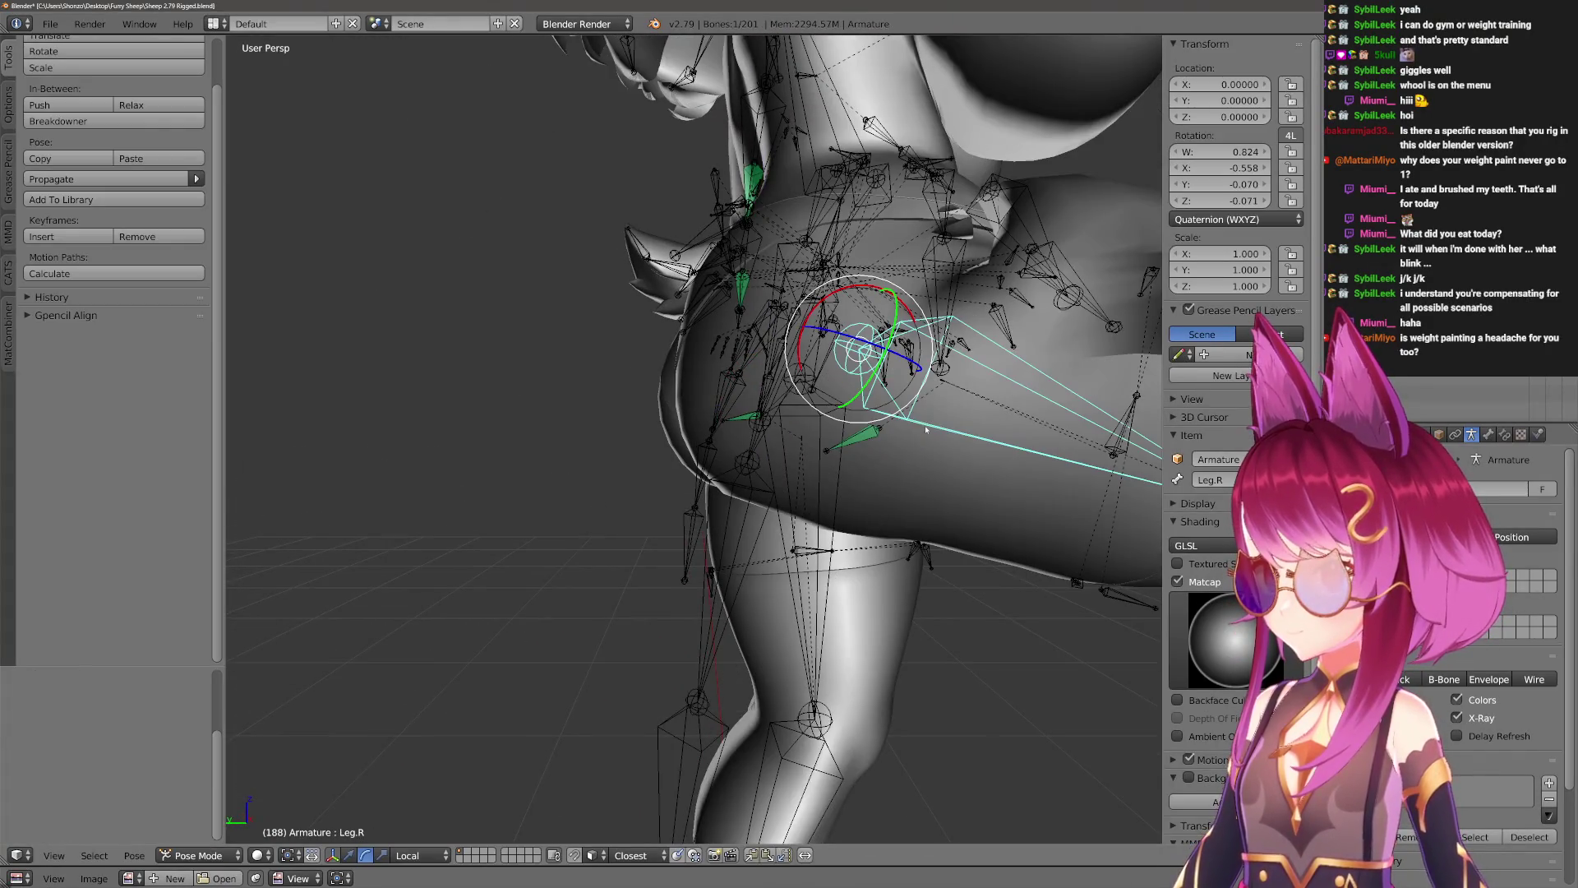
Raise Leg.R on X to check the hips, then reset it to rest rotation with Alt+R.
key("r")
key("x")
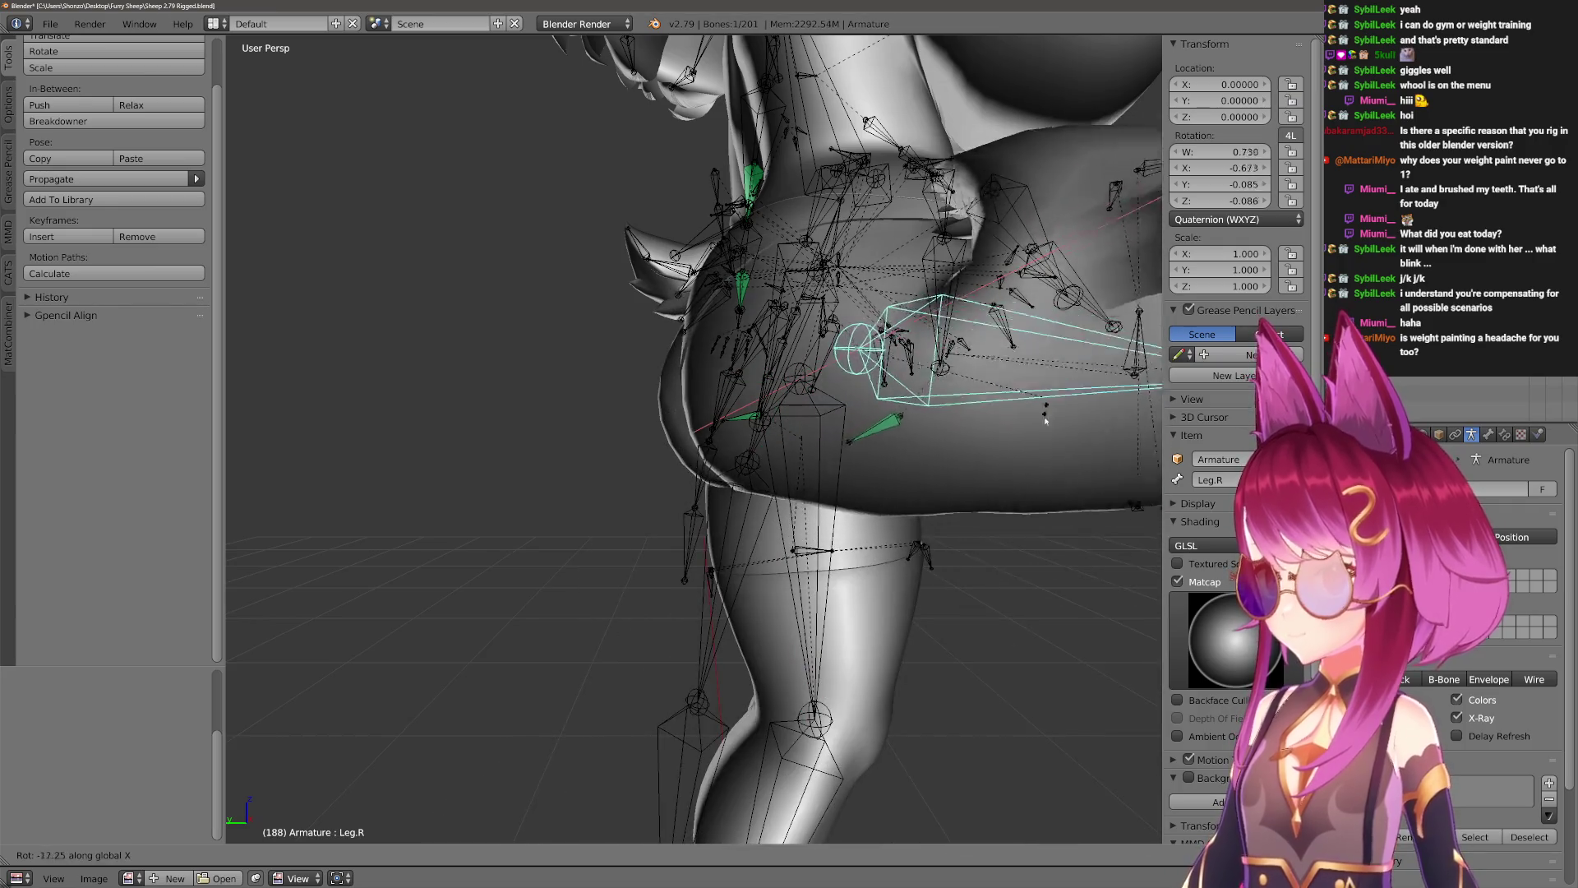
left_click(986, 493)
mouse_move(986, 493)
middle_mouse_down()
mouse_move(966, 513)
mouse_move(863, 500)
mouse_move(891, 523)
middle_mouse_up()
right_click(869, 506)
right_click(861, 503)
key("alt+r")
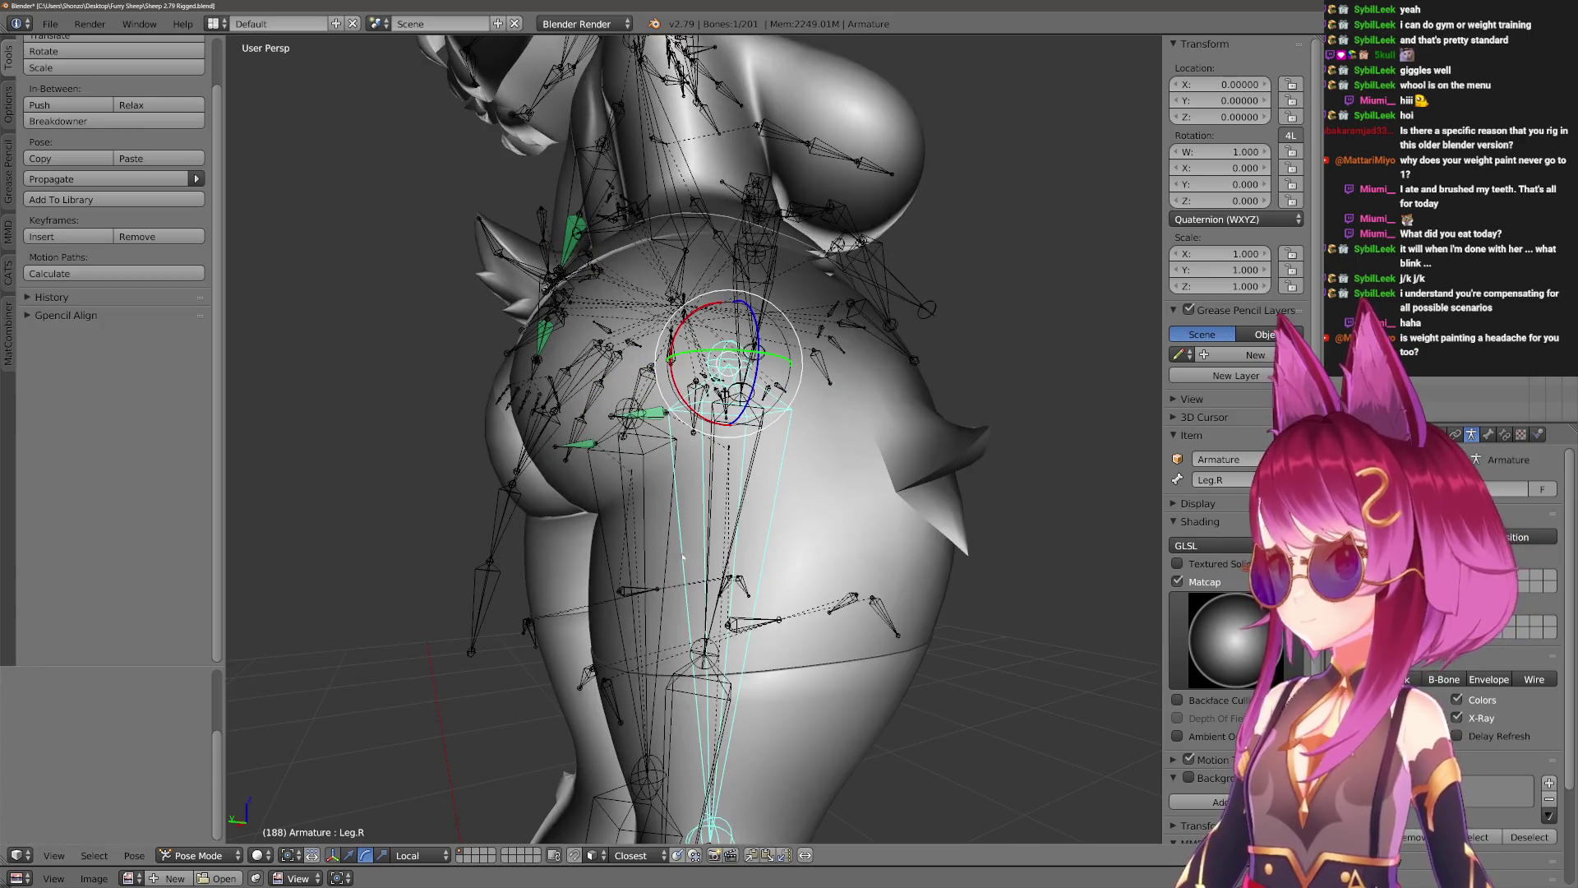
mouse_move(789, 602)
middle_mouse_down()
mouse_move(813, 634)
mouse_move(924, 620)
middle_mouse_up()
Swing Leg.L on X a few times, viewing the hips from below.
key("r")
key("x")
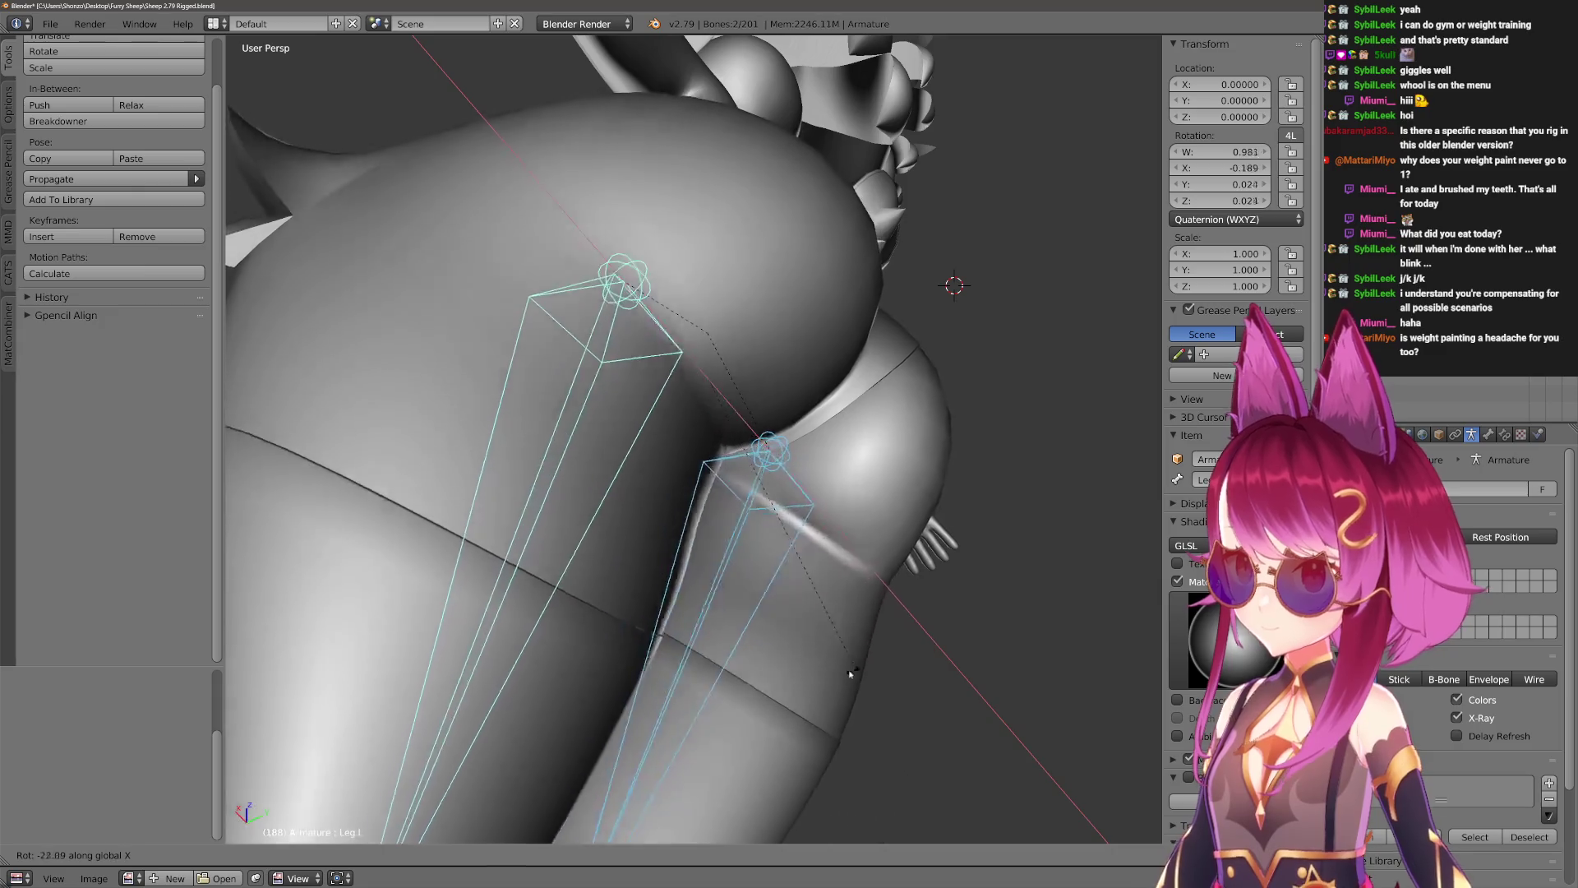
left_click(624, 649)
mouse_move(625, 649)
middle_mouse_down()
mouse_move(773, 571)
mouse_move(748, 576)
mouse_move(841, 634)
mouse_move(827, 677)
middle_mouse_up()
key("r")
key("x")
key("r")
key("x")
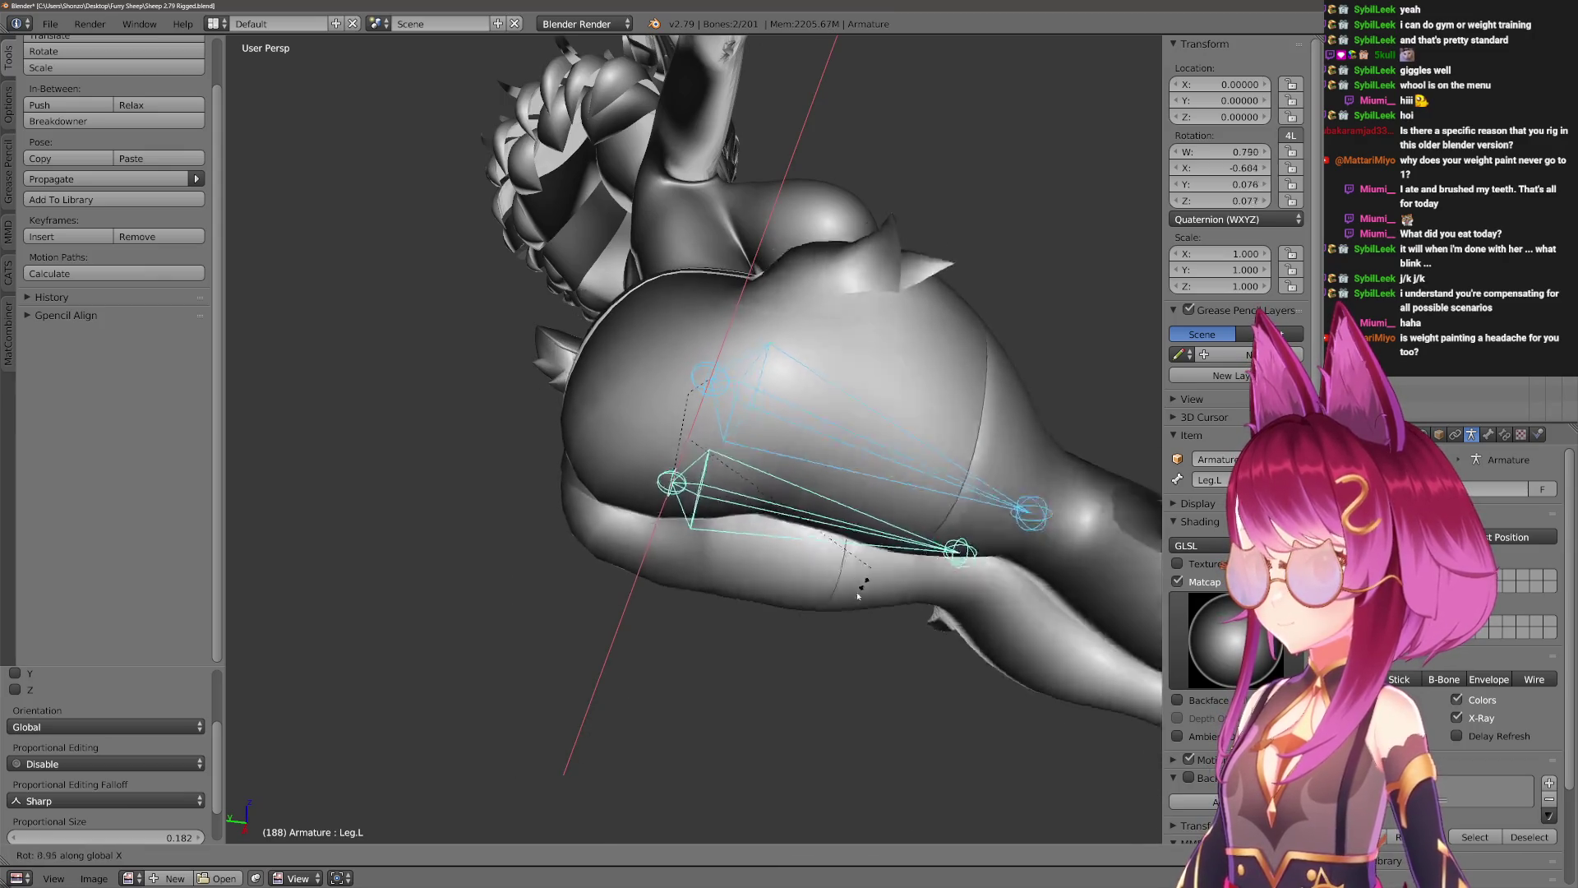
left_click(864, 628)
mouse_move(864, 627)
middle_mouse_down()
mouse_move(1011, 633)
mouse_move(961, 614)
middle_mouse_up()
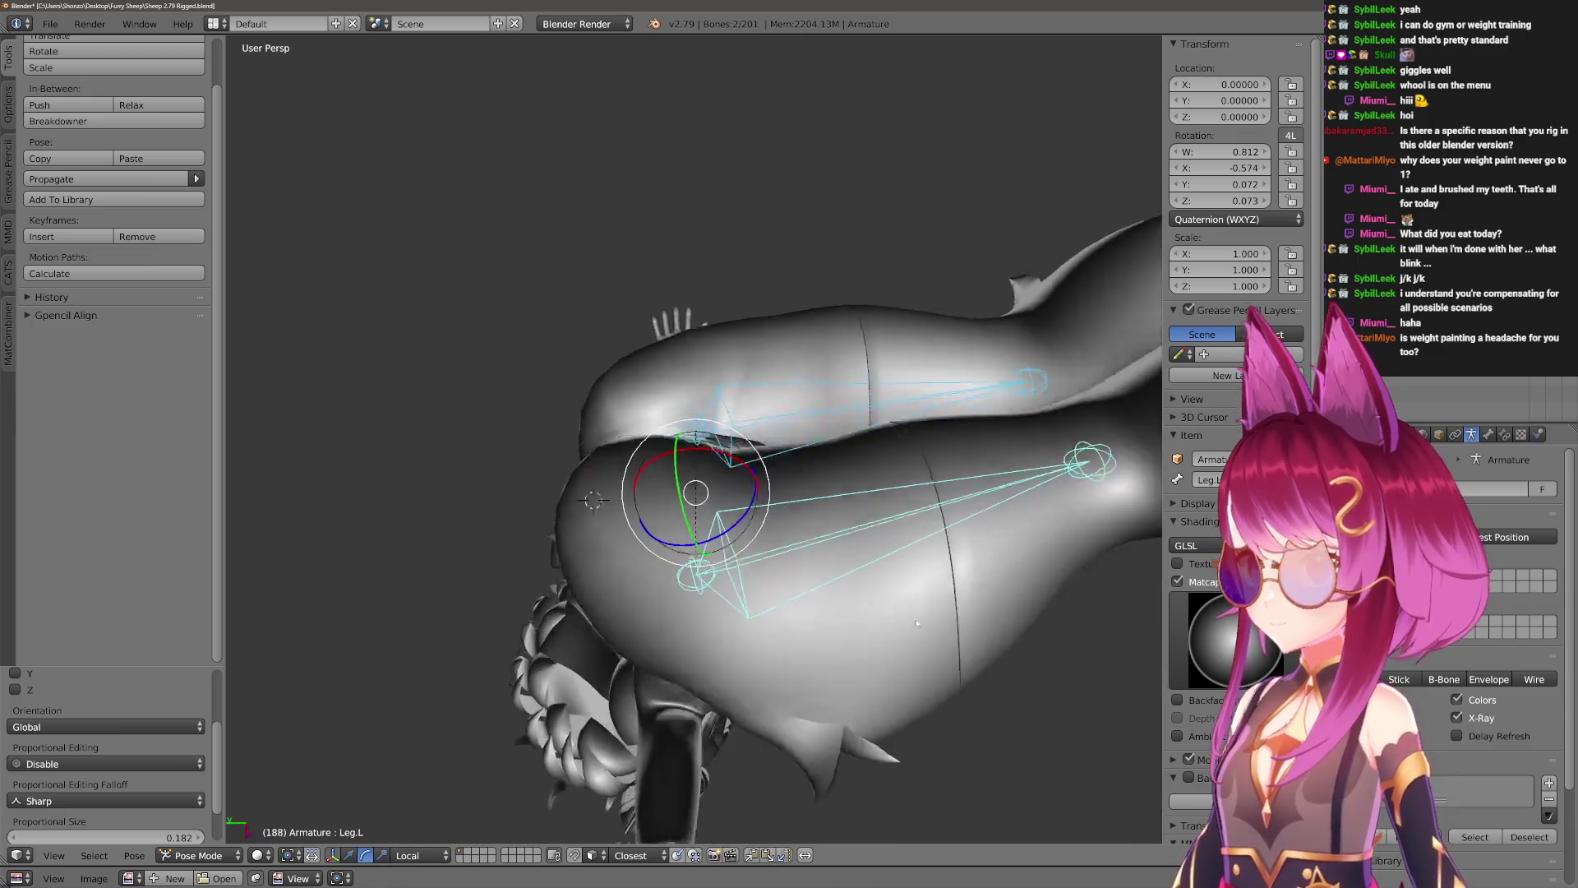
Raise Leg.L upward on X and inspect the hips from rear and side views.
key("r")
key("x")
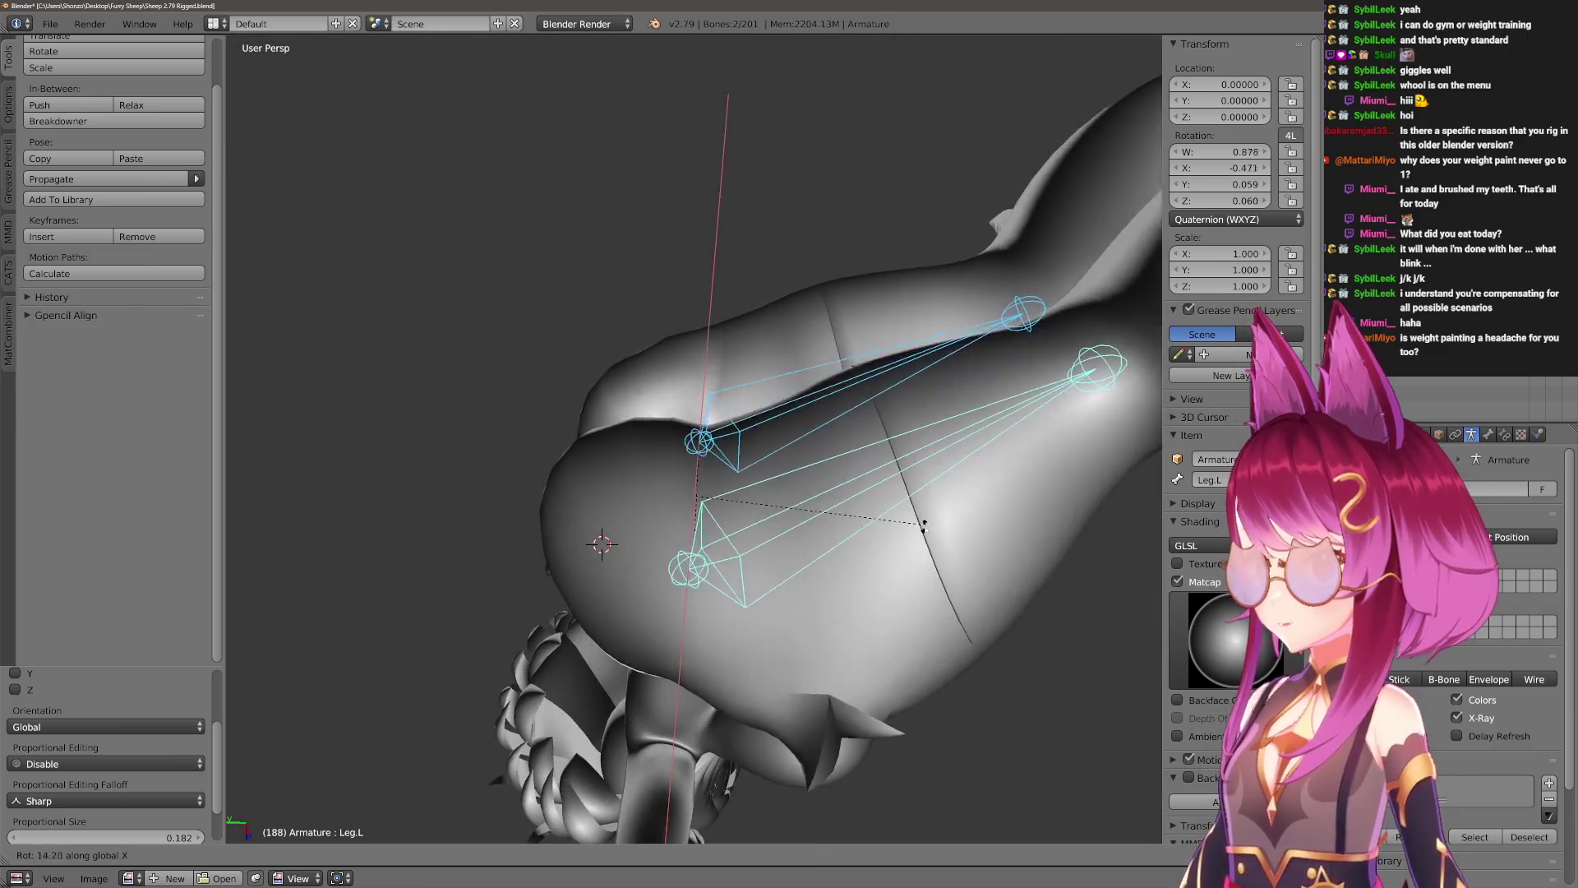
left_click(873, 538)
mouse_move(873, 539)
middle_mouse_down()
mouse_move(883, 575)
mouse_move(879, 548)
mouse_move(863, 571)
mouse_move(858, 523)
mouse_move(738, 449)
middle_mouse_up()
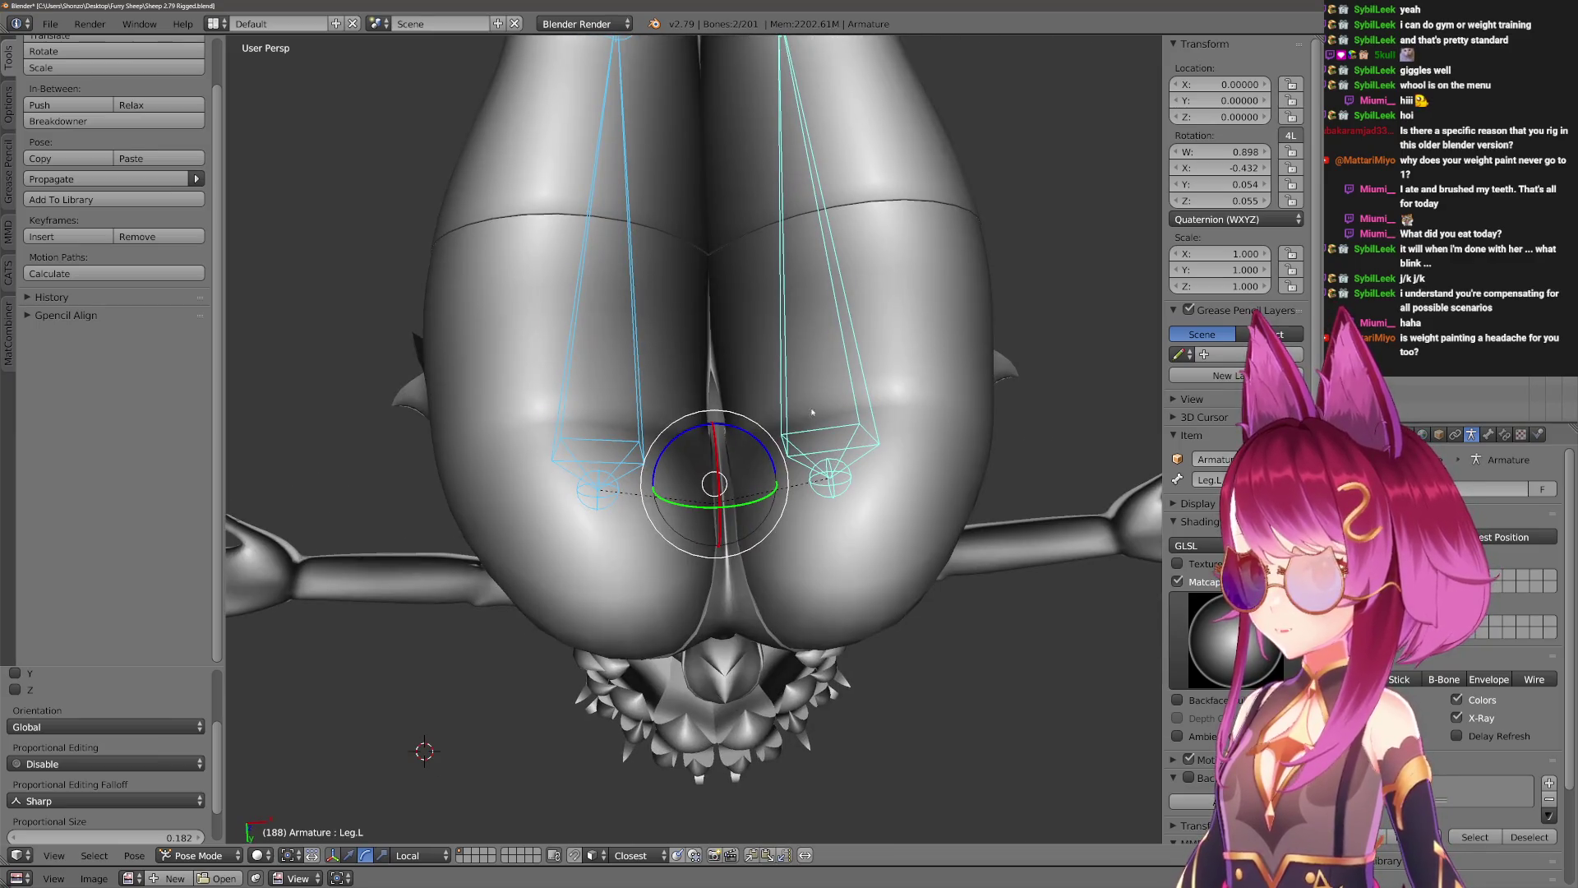
middle_click_drag(927, 417, 575, 420)
key("r")
key("x")
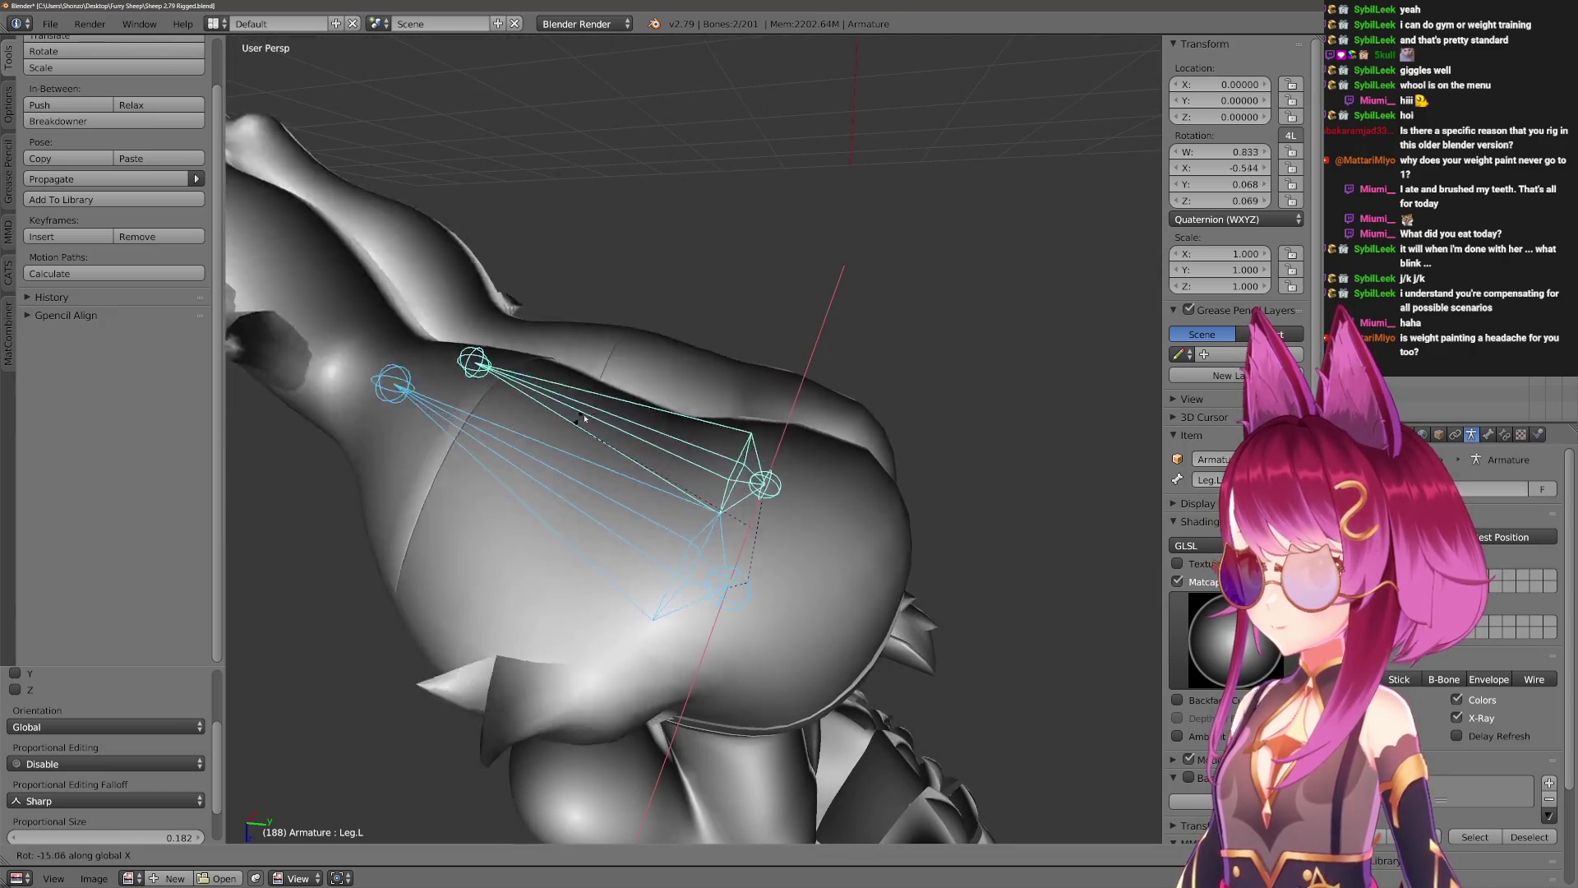
left_click(634, 379)
mouse_move(635, 379)
middle_mouse_down()
mouse_move(799, 447)
mouse_move(856, 447)
mouse_move(694, 334)
mouse_move(817, 387)
mouse_move(871, 445)
middle_mouse_up()
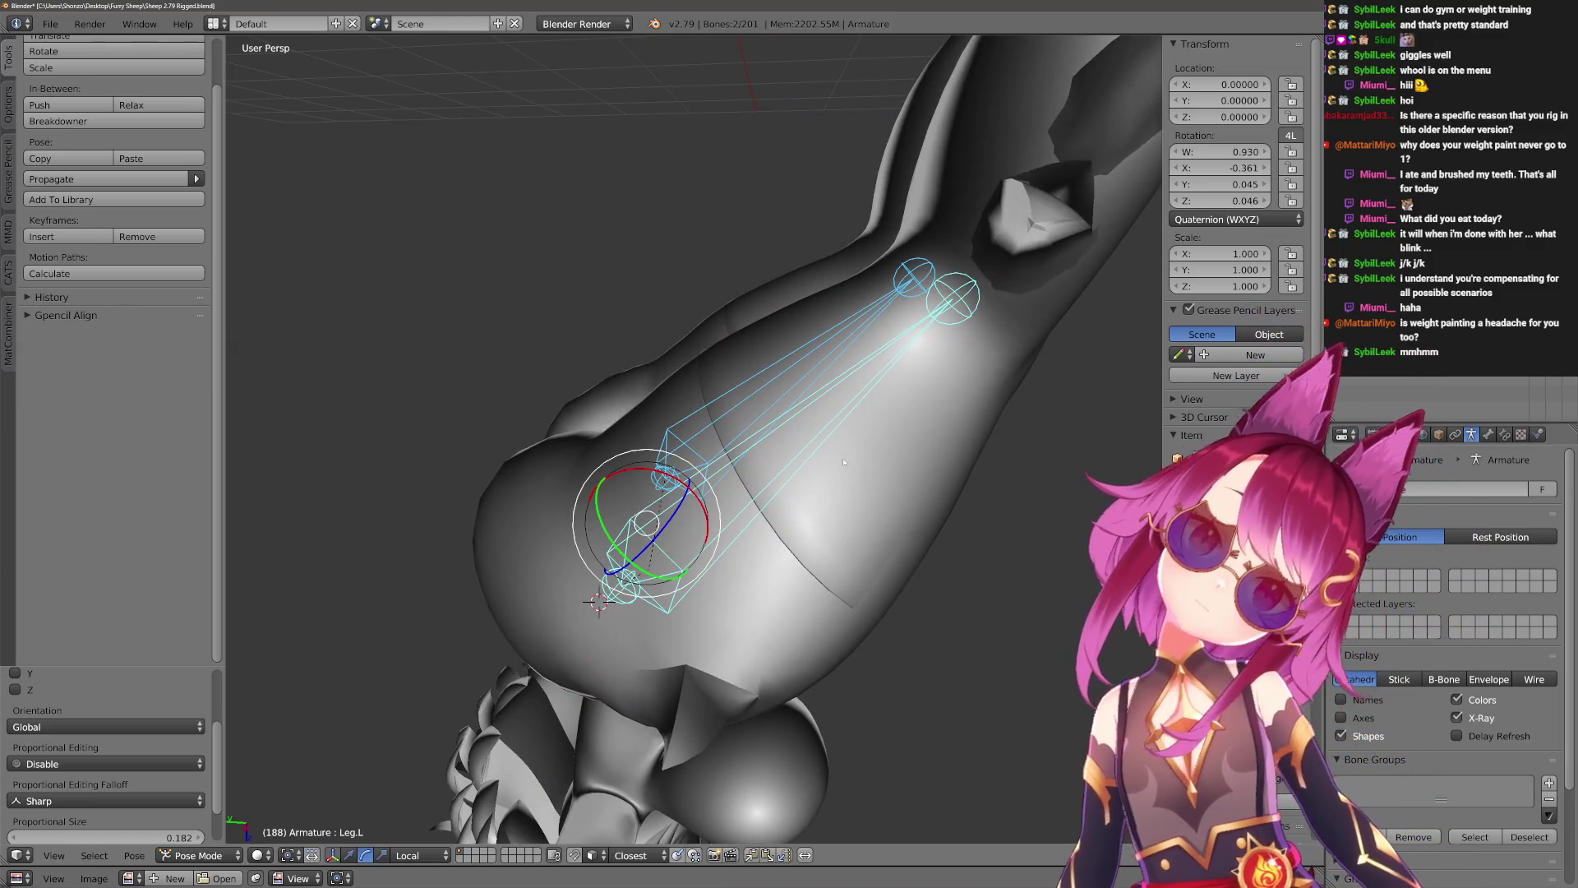
Swing Leg.L sharply upward on X, ending near quaternion W 0.827, X -0.554.
mouse_move(813, 451)
middle_mouse_down()
mouse_move(792, 370)
mouse_move(765, 370)
middle_mouse_up()
key("r")
key("x")
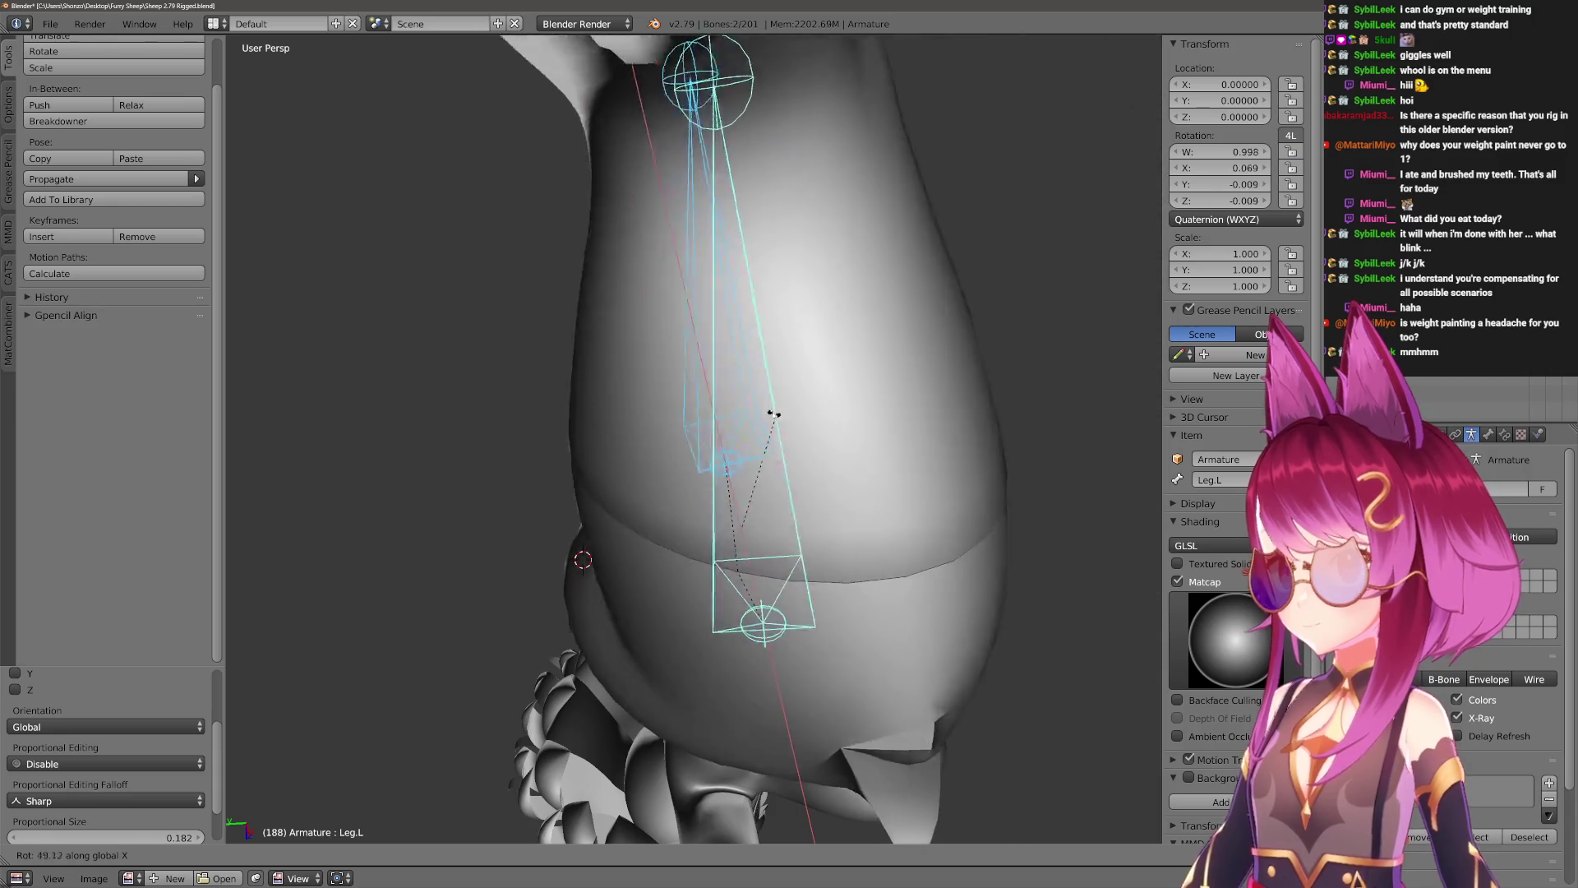
left_click(946, 515)
middle_click_drag(946, 515, 846, 549)
key("r")
key("x")
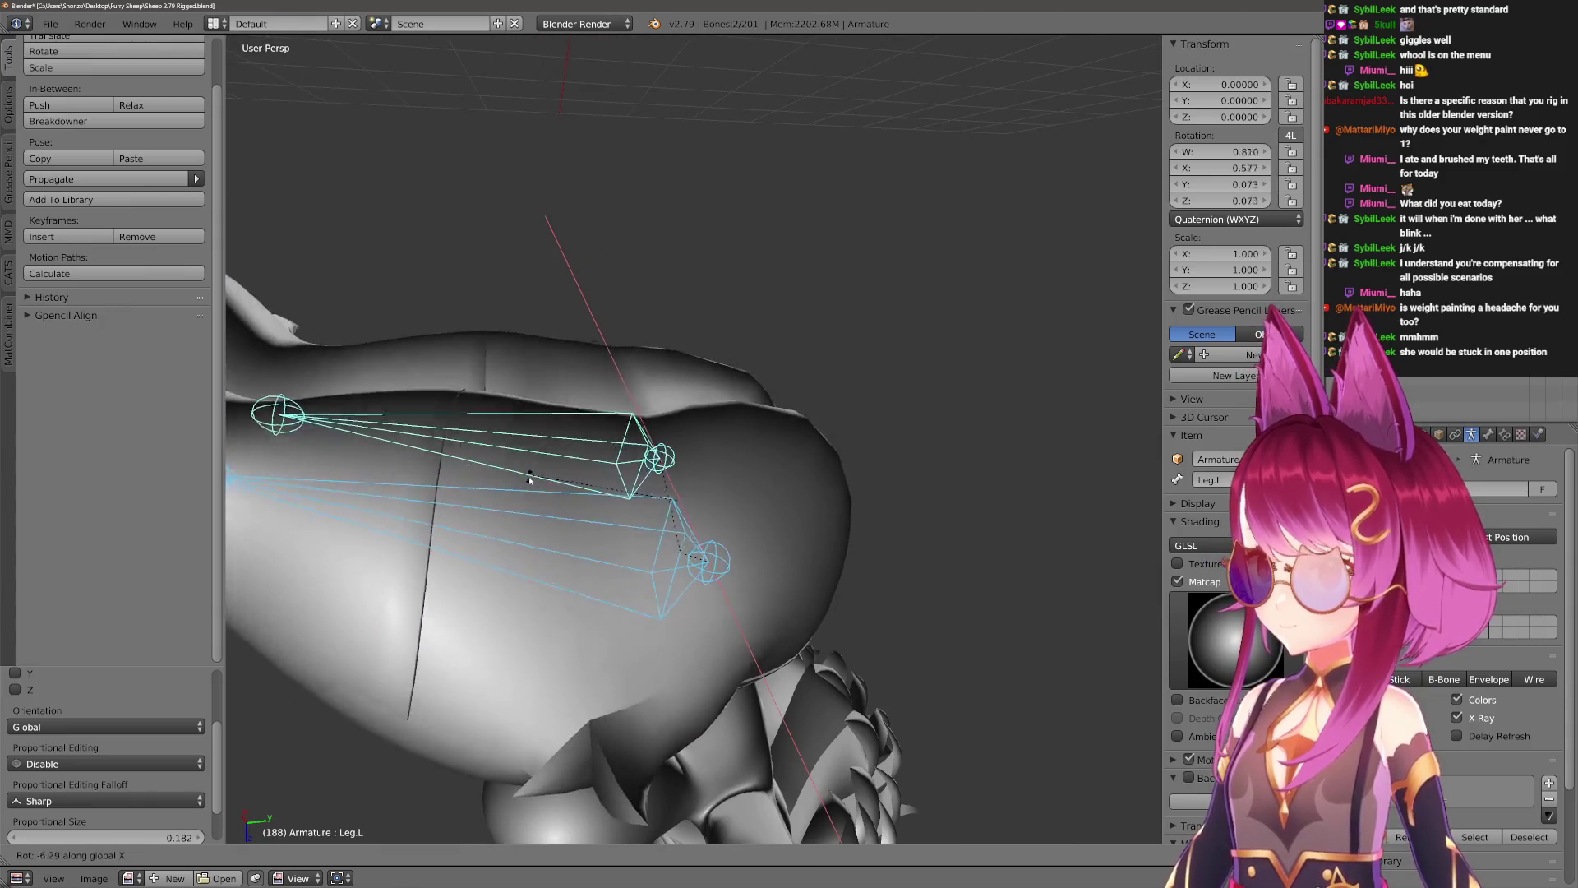
left_click(650, 418)
mouse_move(649, 419)
middle_mouse_down()
mouse_move(746, 450)
mouse_move(708, 557)
mouse_move(802, 517)
middle_mouse_up()
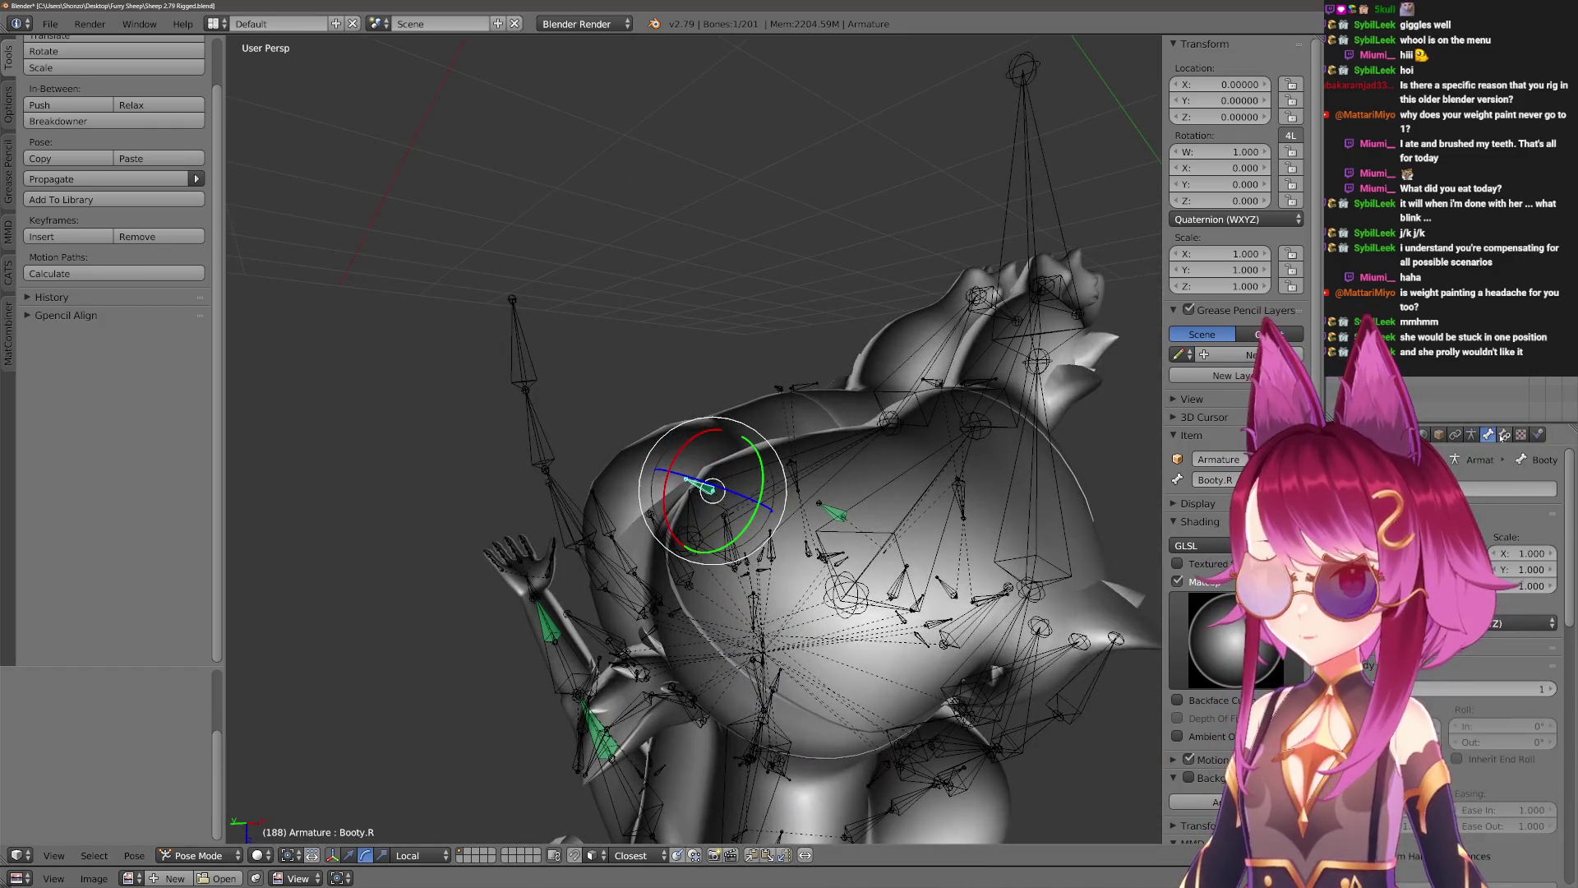
Rotate Leg.L once more on X, then return to Object Mode and hide the armature.
mouse_move(801, 518)
middle_mouse_down()
mouse_move(803, 599)
mouse_move(722, 515)
mouse_move(661, 519)
mouse_move(724, 511)
middle_mouse_up()
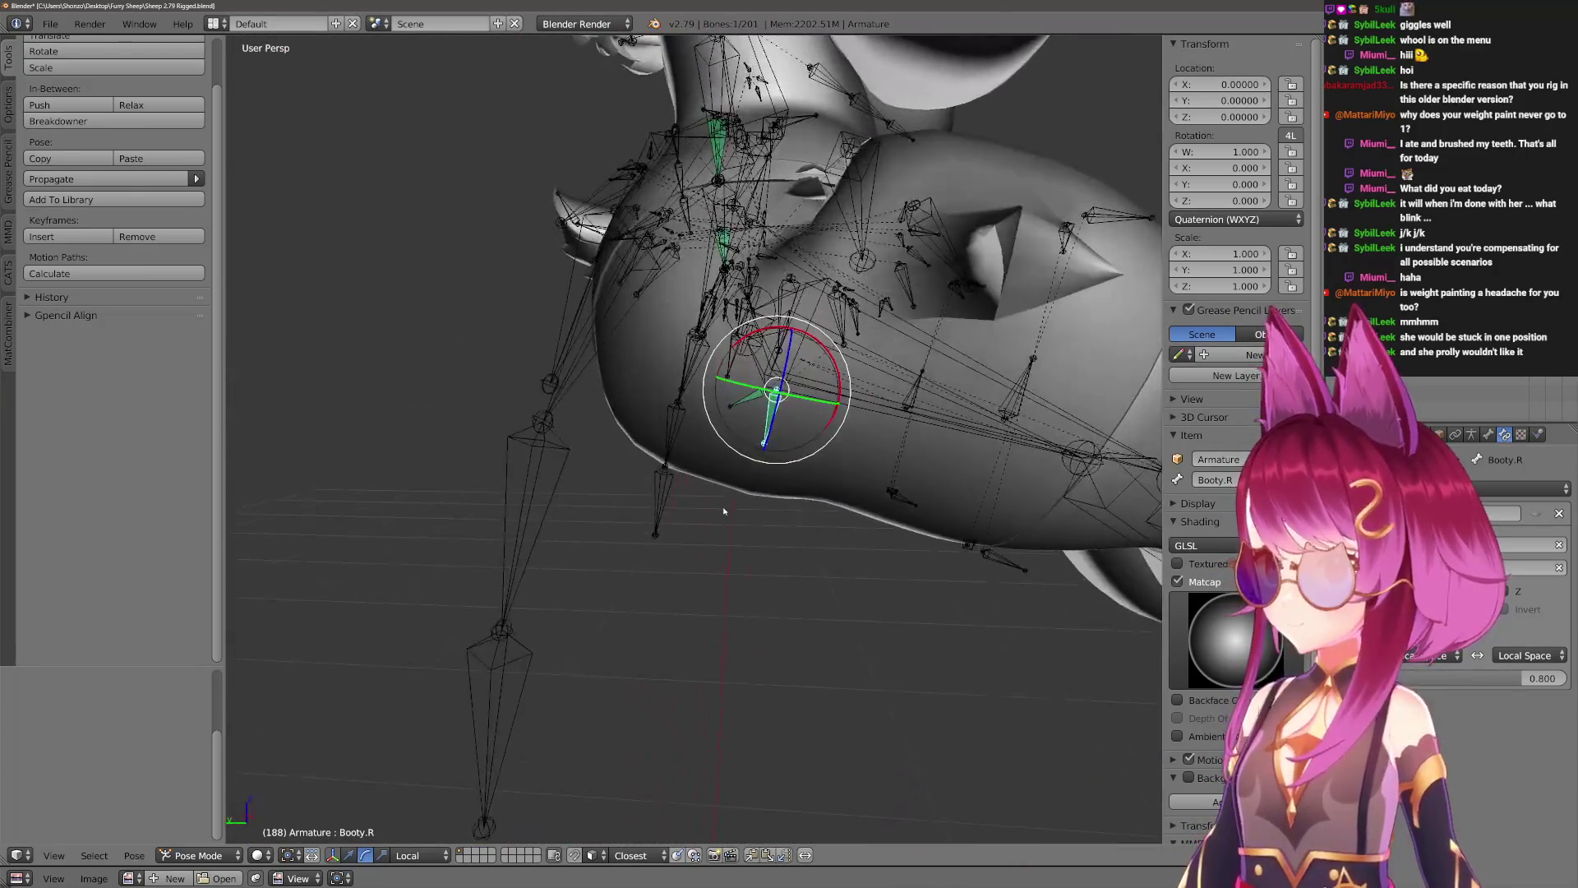
key("r")
key("x")
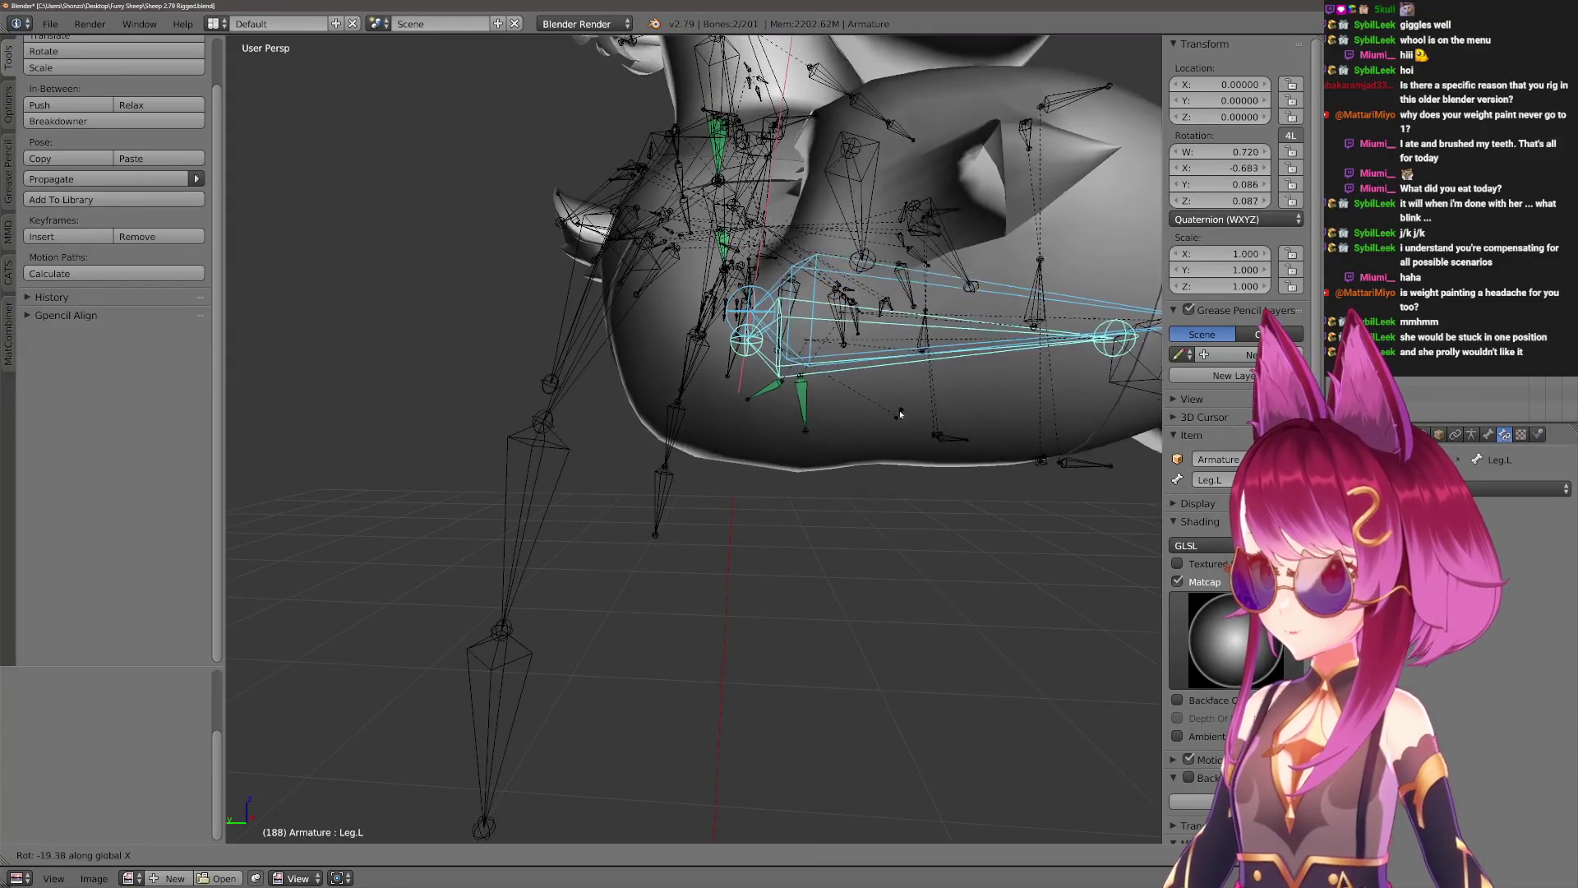
left_click(900, 444)
mouse_move(900, 444)
middle_mouse_down()
mouse_move(806, 489)
mouse_move(880, 476)
mouse_move(775, 536)
mouse_move(837, 498)
mouse_move(721, 533)
middle_mouse_up()
key("ctrl+Tab")
key("h")
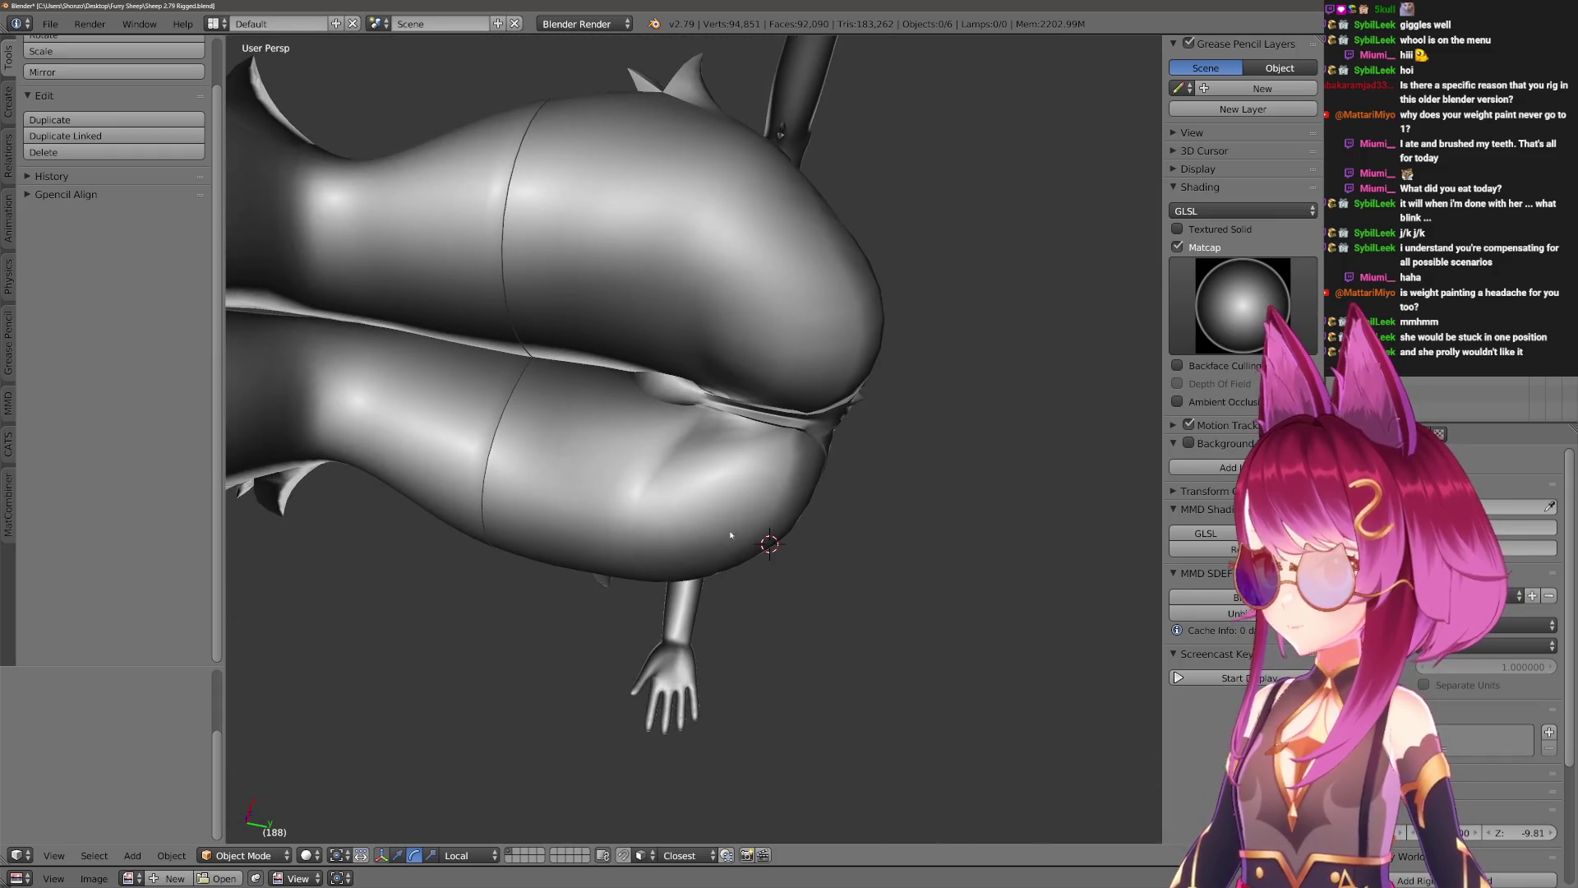
Sketch two temporary grease-pencil marks along the model's hip edge, deleting each one.
middle_click_drag(837, 471, 788, 480)
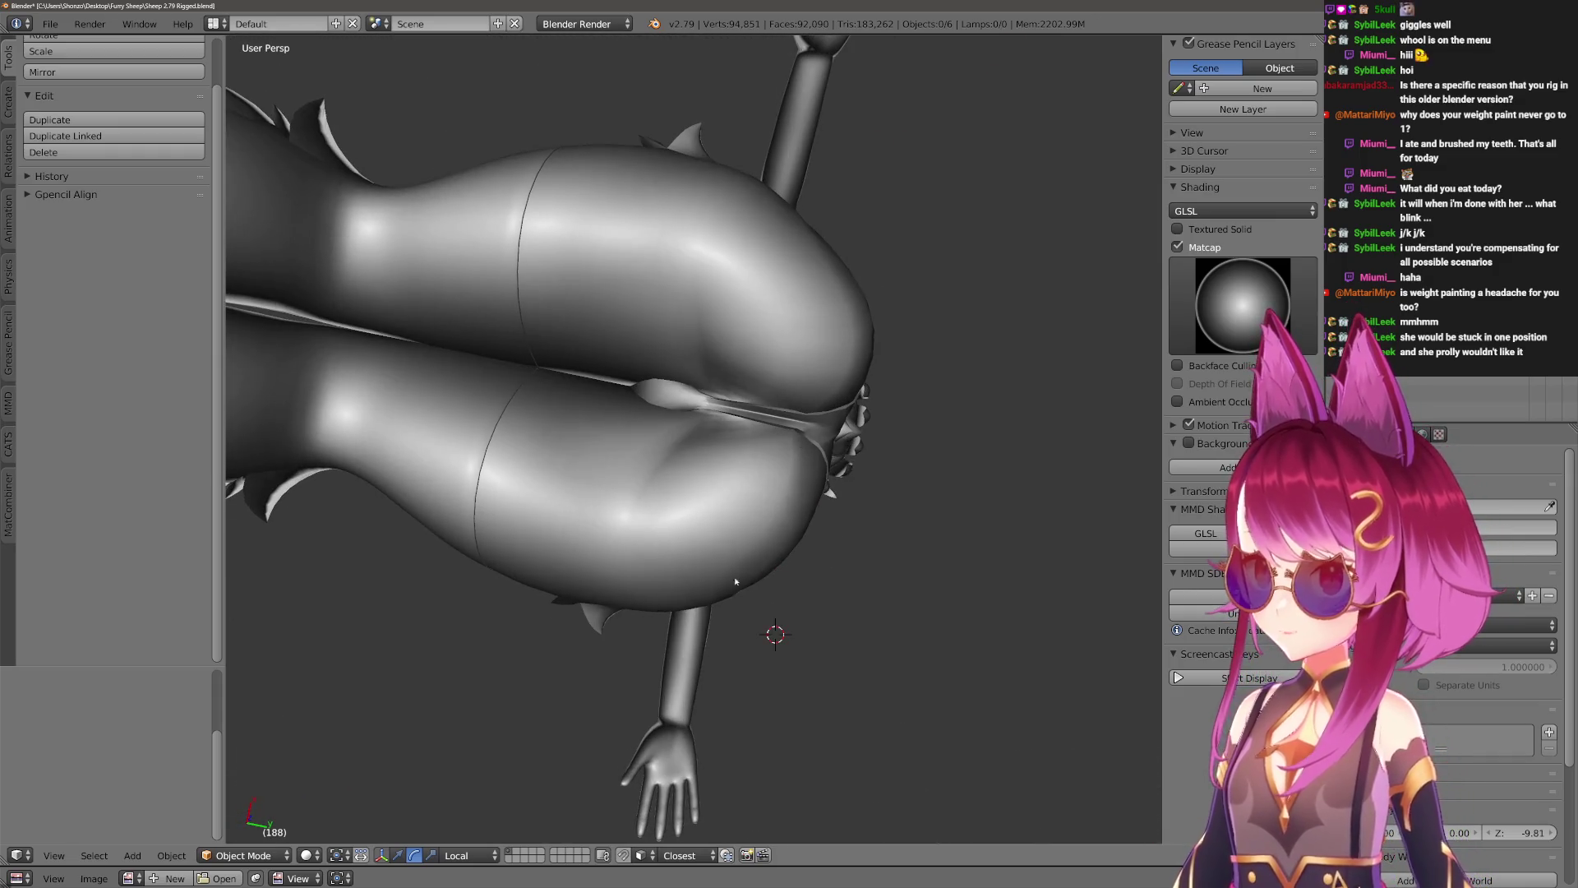
middle_click_drag(861, 415, 878, 438)
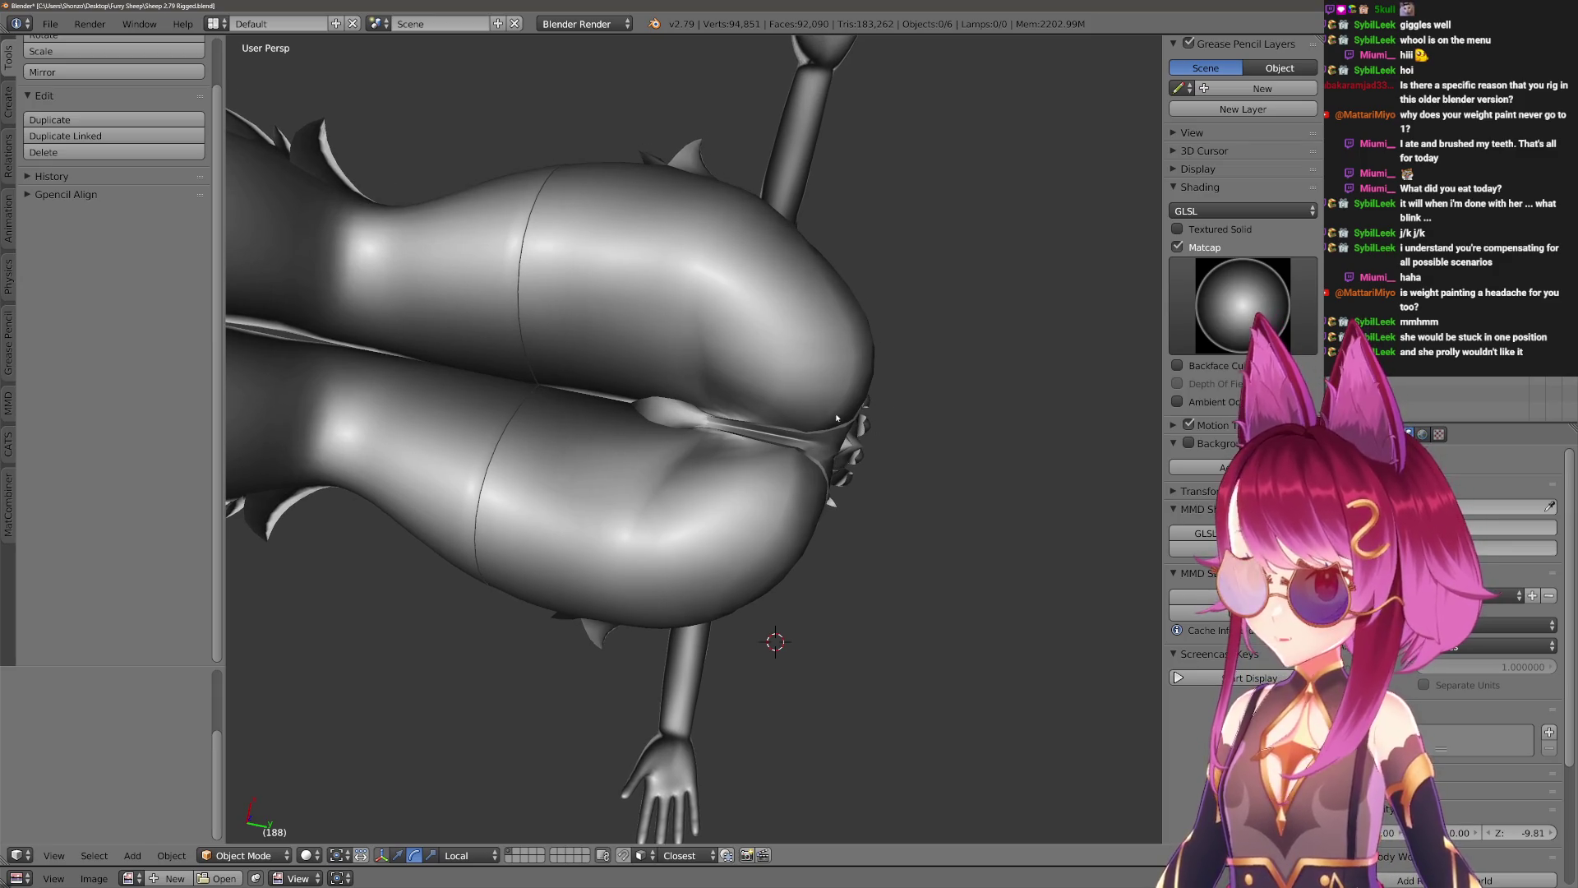
left_click_drag(819, 261, 843, 410)
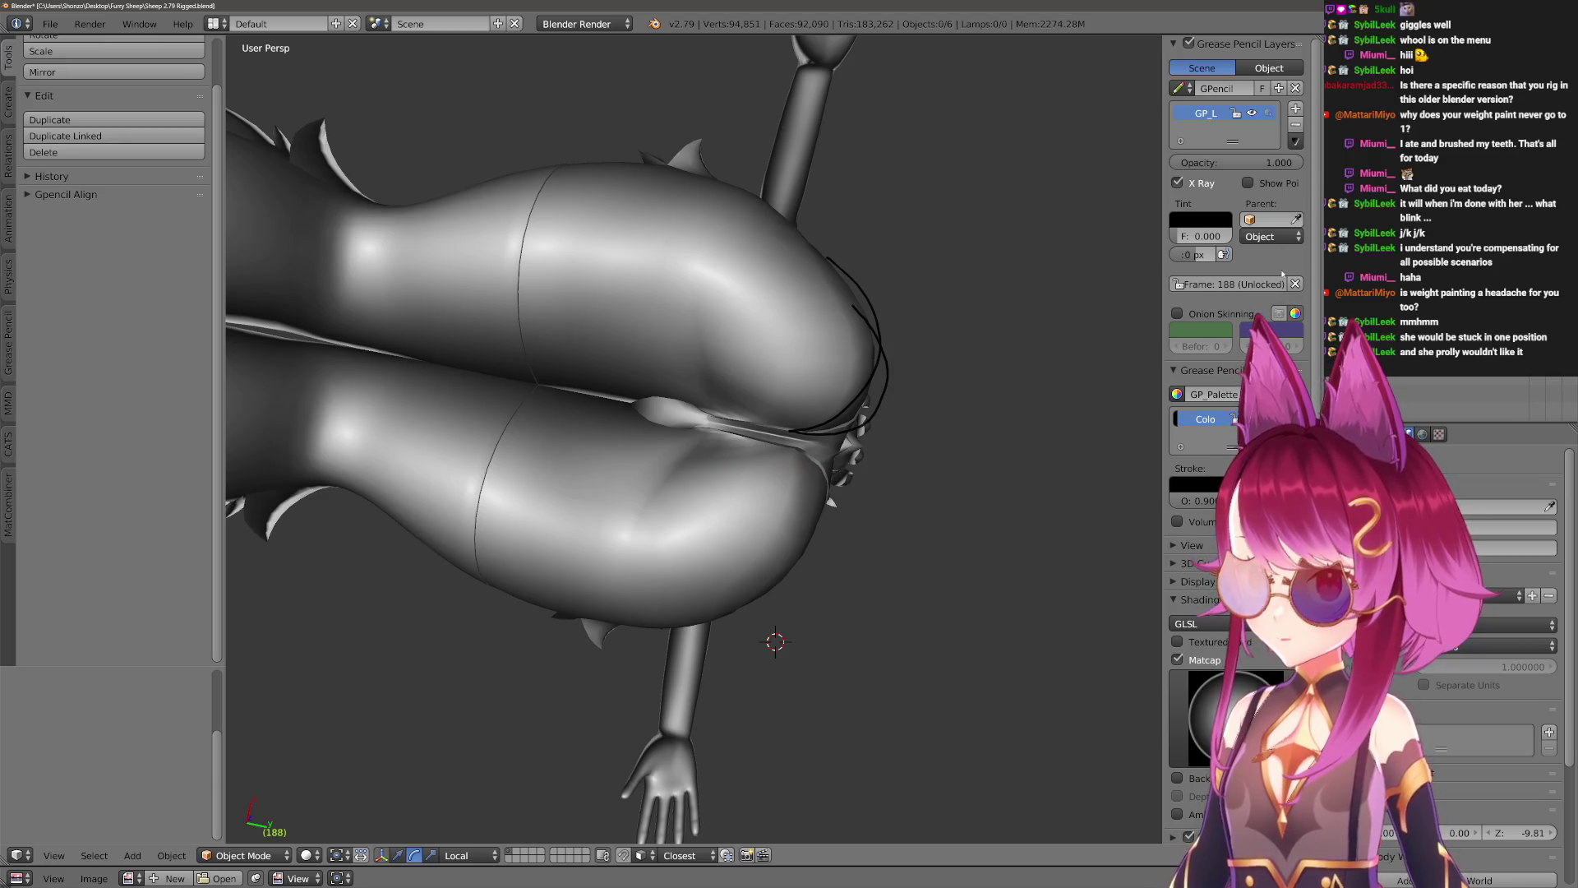
left_click(1295, 88)
middle_click_drag(822, 411, 821, 377)
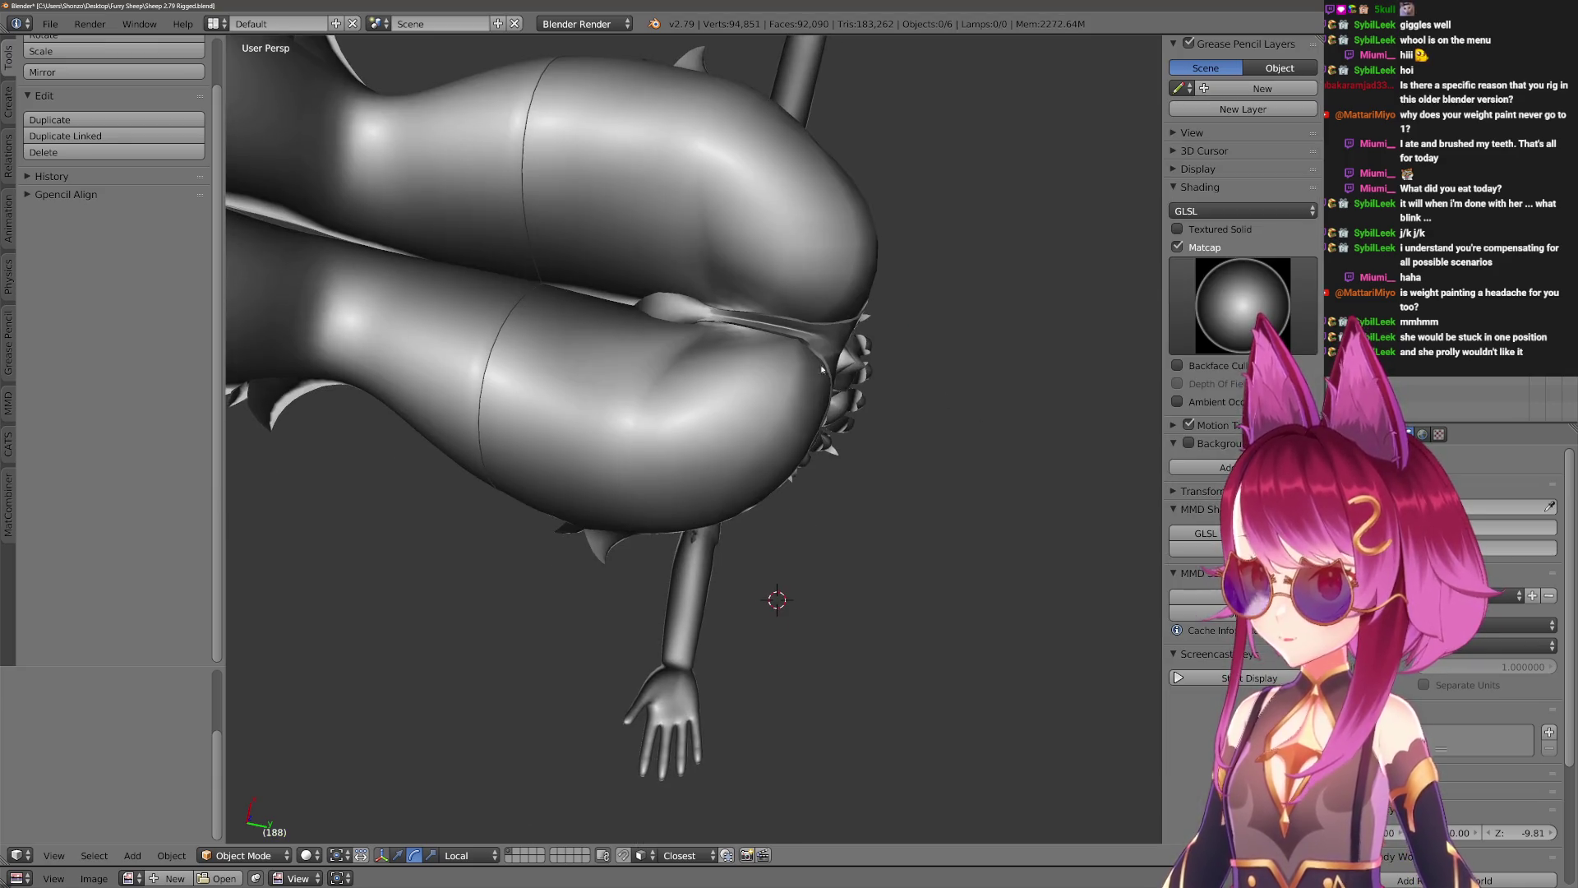
mouse_move(732, 480)
middle_mouse_down()
mouse_move(767, 368)
mouse_move(810, 592)
middle_mouse_up()
left_click_drag(810, 591, 684, 502)
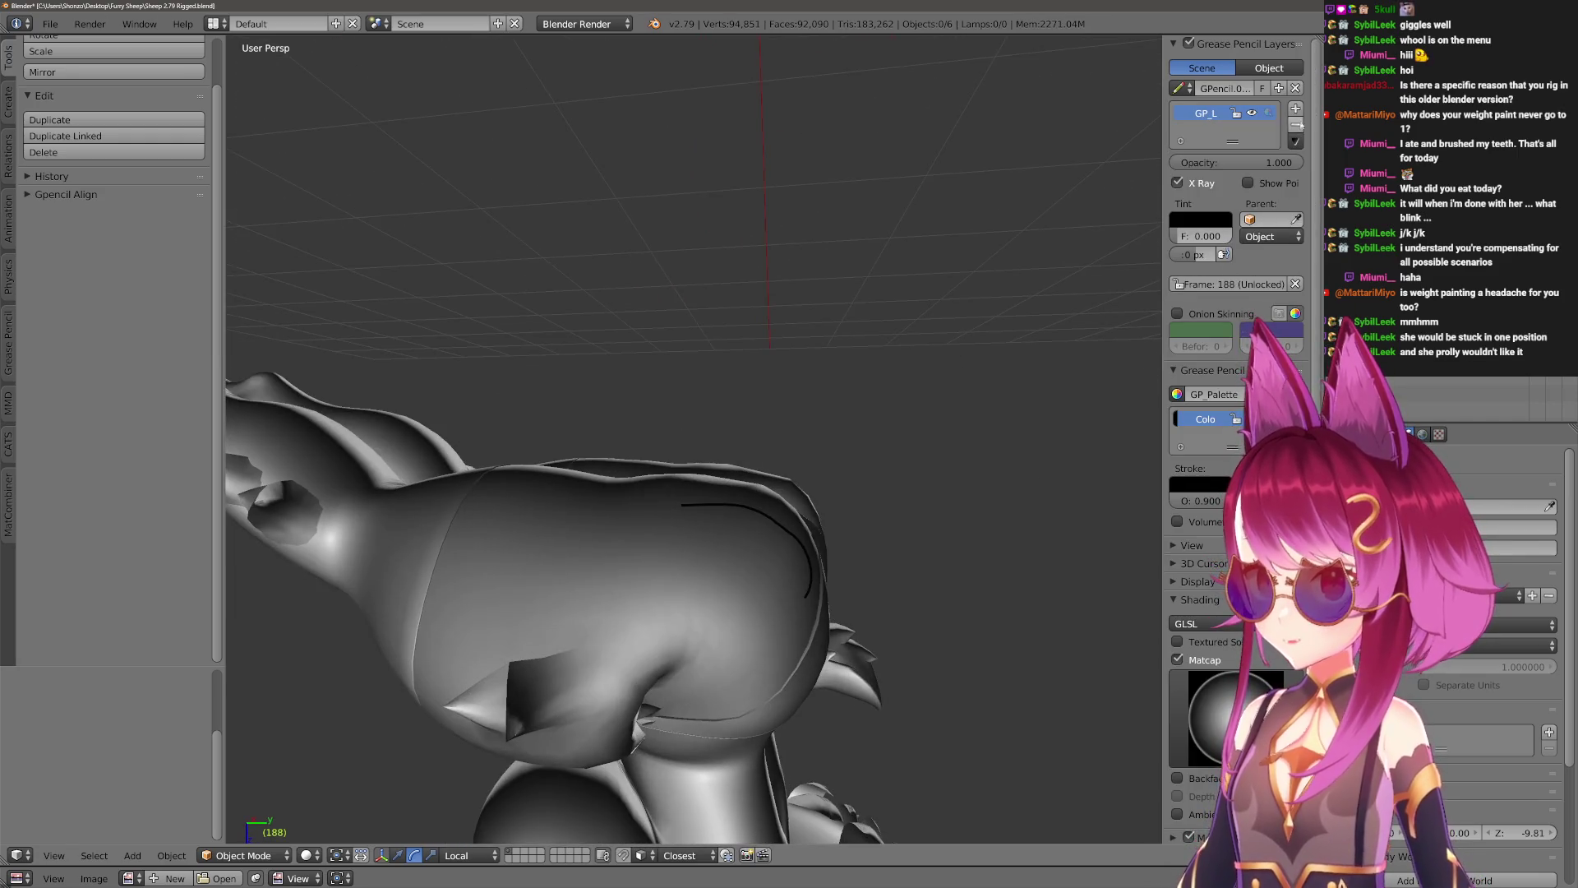
left_click(1295, 88)
middle_click_drag(804, 363, 773, 460)
Unhide the armature and meshes, then select the armature over the librarian outfit.
key("a")
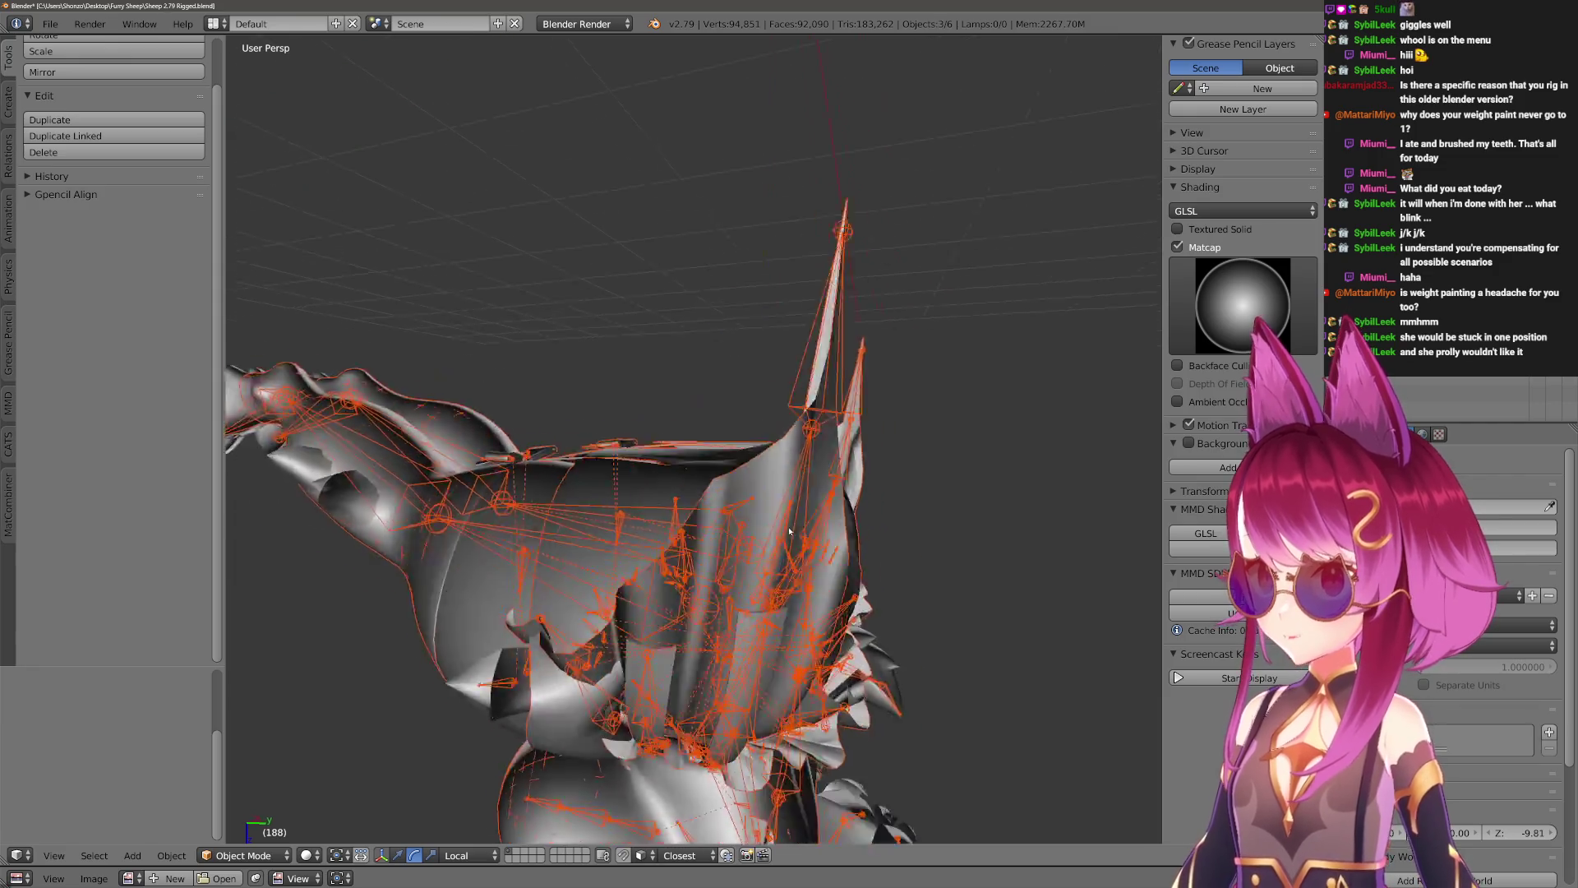
scroll(735, 570, "up", 2)
right_click(736, 570)
middle_click_drag(736, 571, 683, 549)
right_click(683, 549)
right_click(695, 544)
right_click(697, 545)
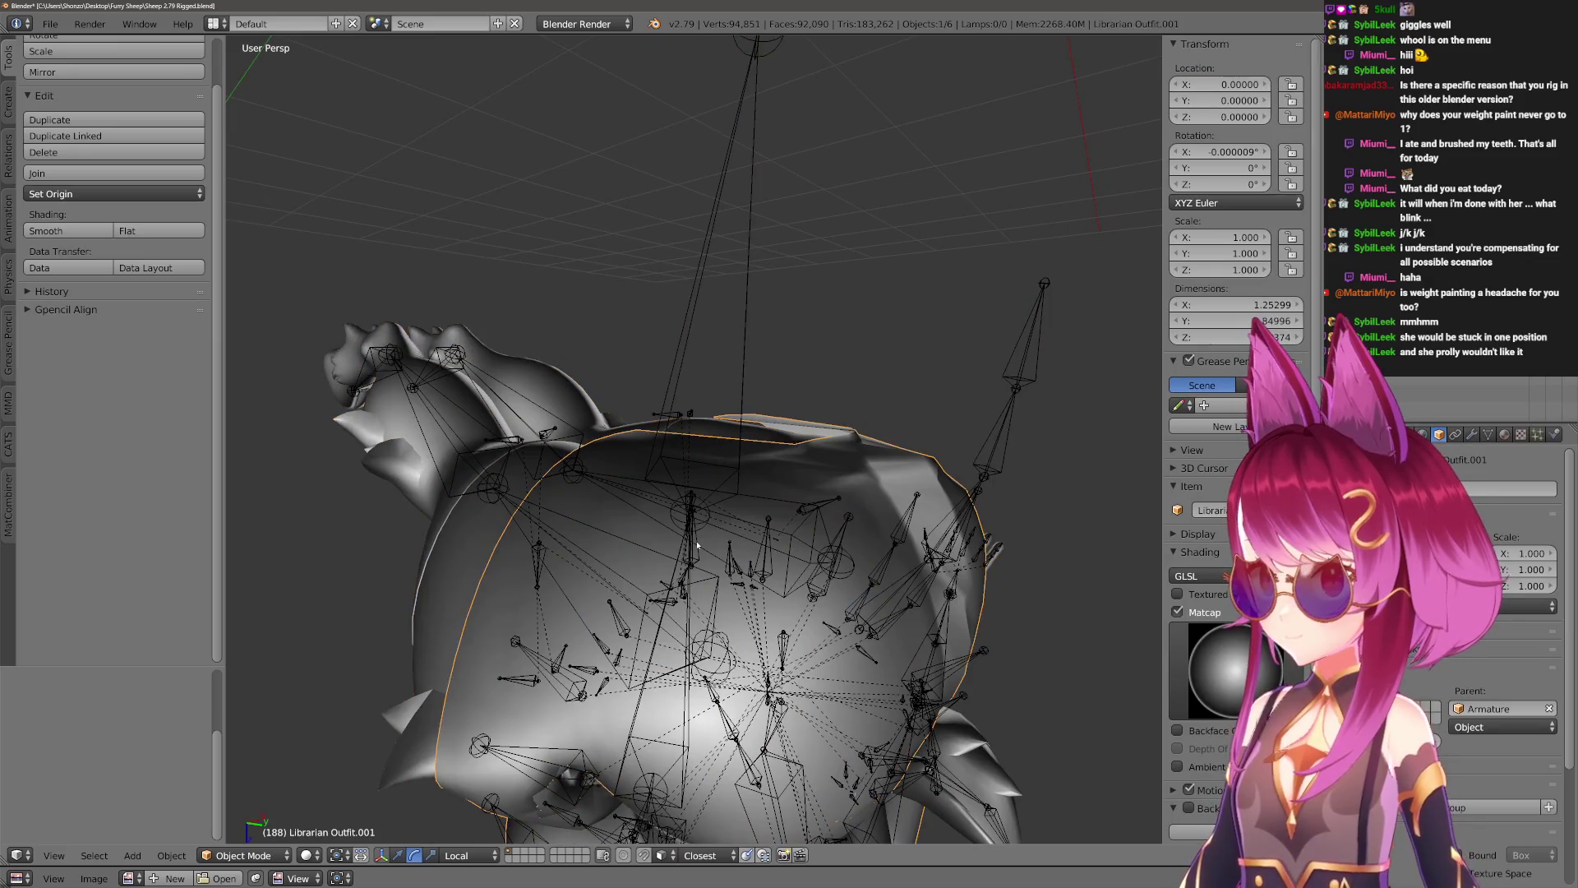
right_click(696, 544)
right_click(696, 544)
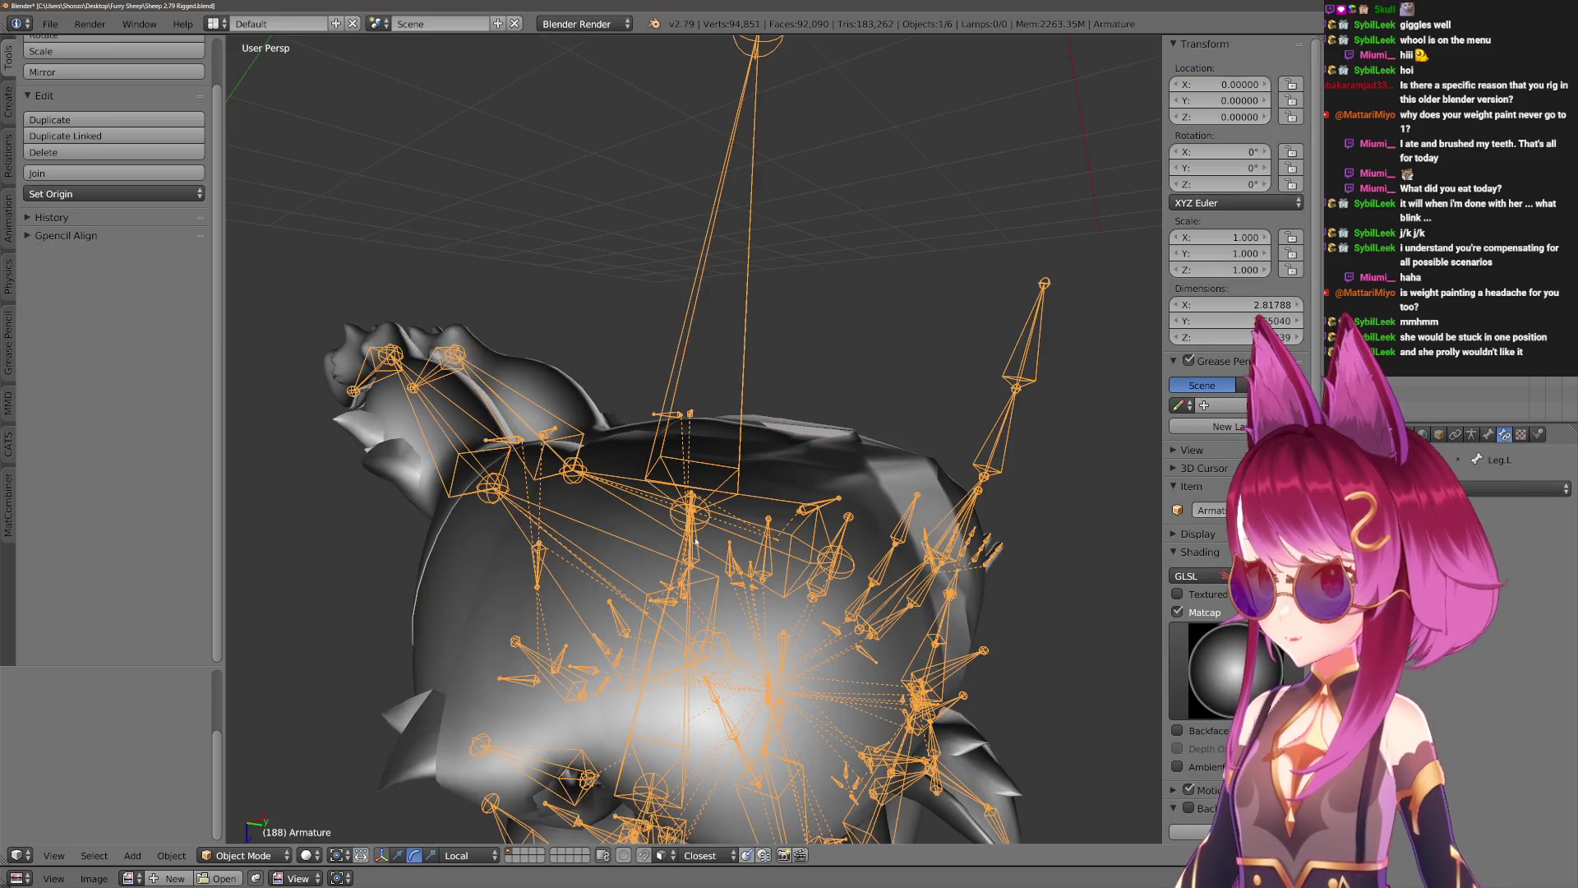
Put the armature in Pose Mode and select the Booty.R bone, viewing the hip.
key("ctrl+Tab")
right_click(695, 544)
scroll(696, 544, "up", 3)
mouse_move(695, 544)
middle_mouse_down()
mouse_move(754, 559)
mouse_move(688, 512)
mouse_move(834, 566)
mouse_move(820, 496)
mouse_move(830, 563)
middle_mouse_up()
Rotate the Booty.R bone about the X axis to check the hip deformation.
right_click(688, 511)
key("r")
key("x")
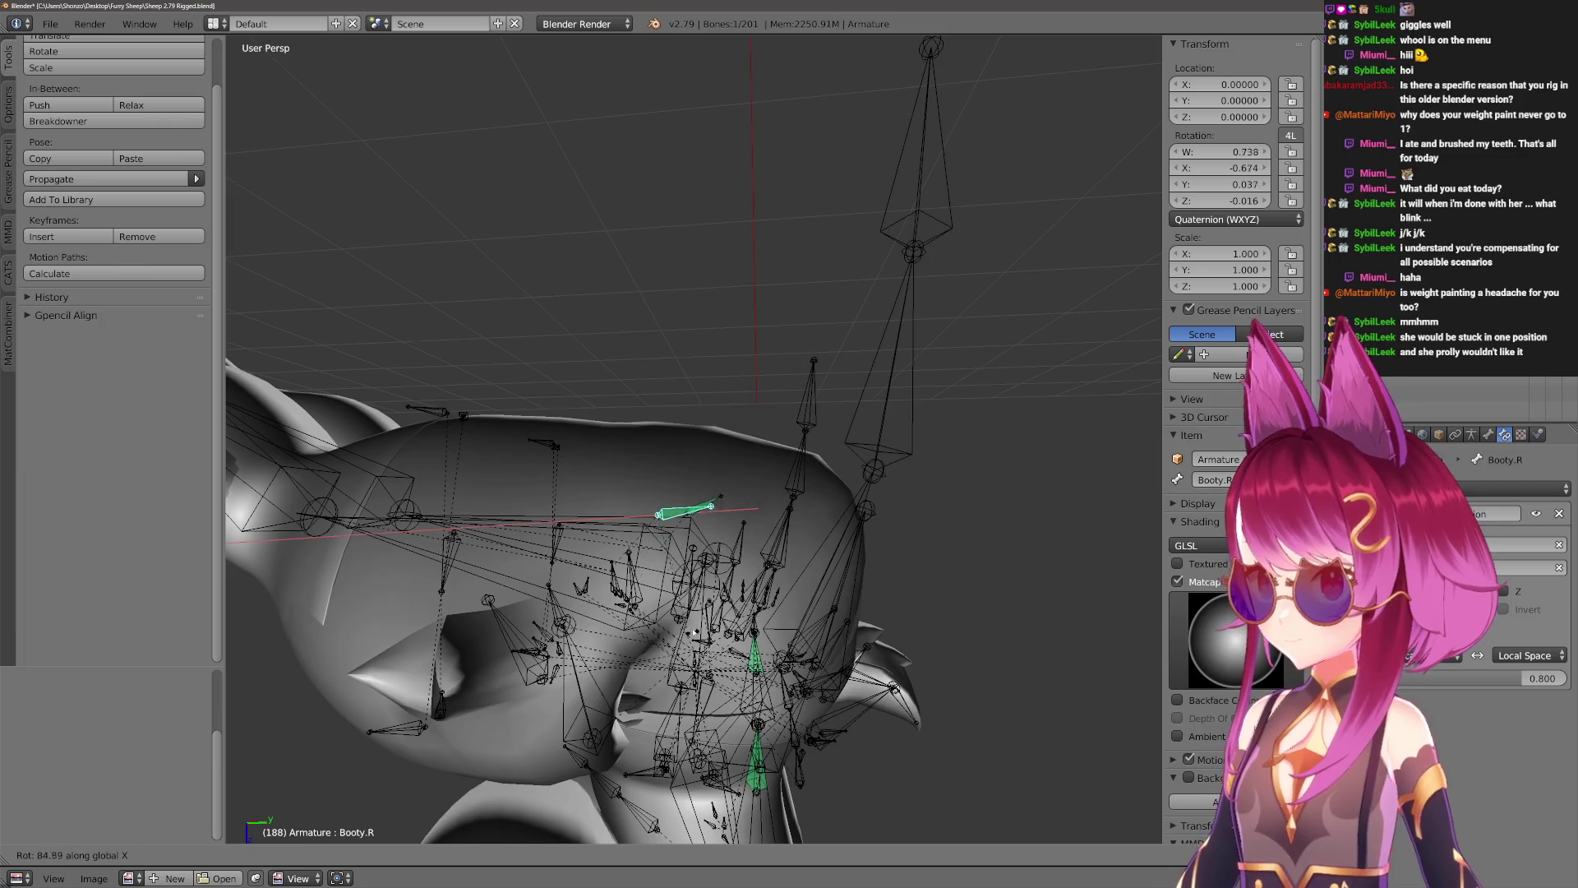
left_click(693, 634)
Rotate Leg.R twice about the X axis to test the outfit, then adjust a Booty.R value.
right_click(568, 527)
key("ctrl+z")
middle_click_drag(568, 527, 767, 328)
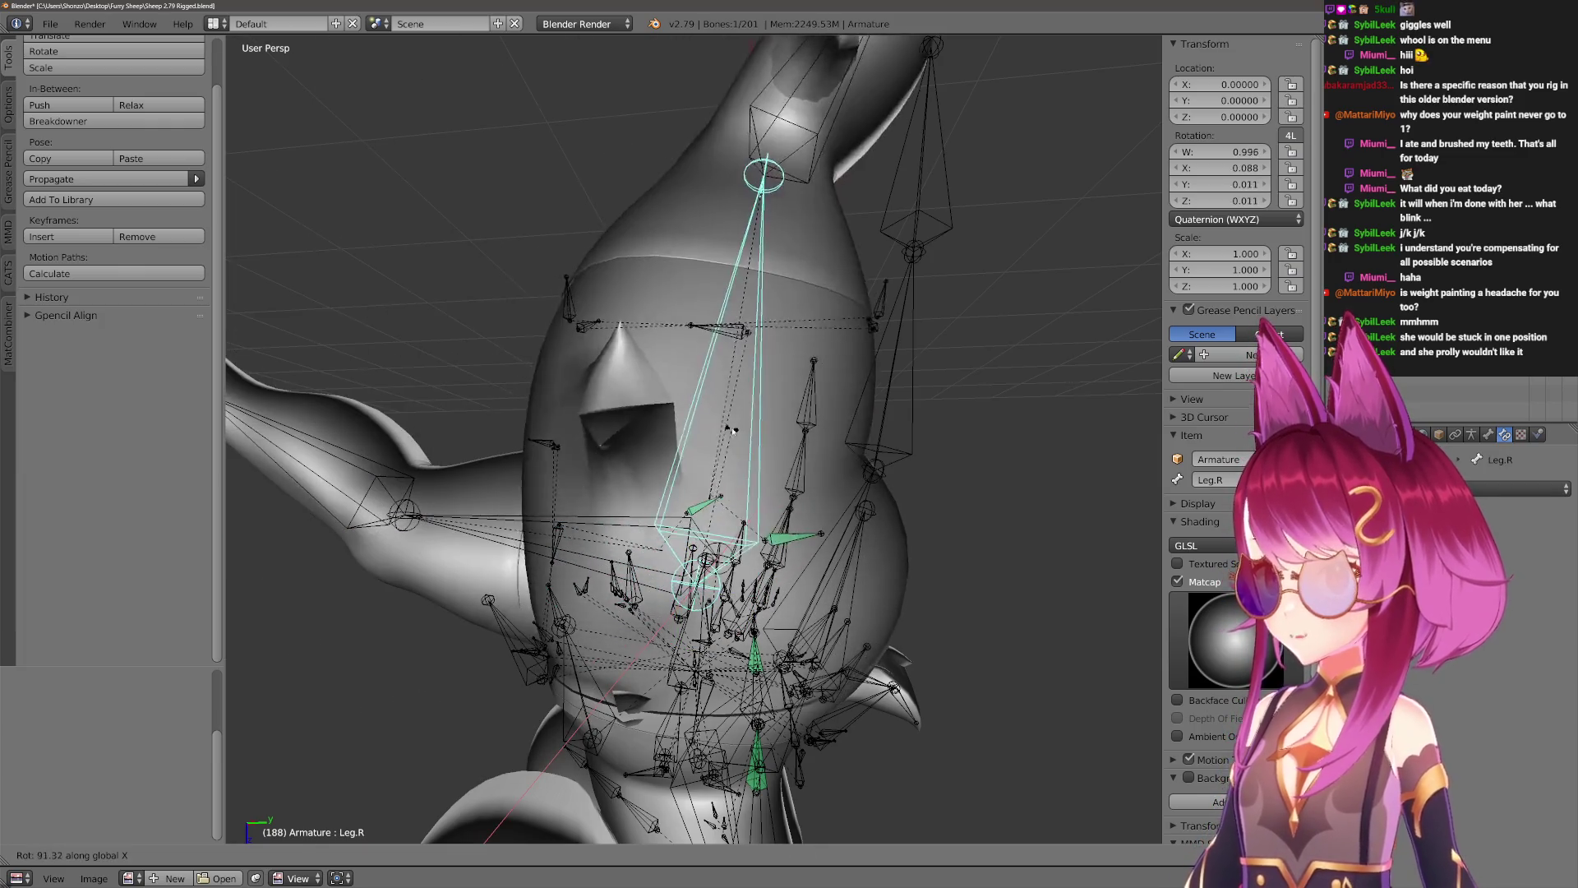
key("r")
key("x")
key("x")
left_click(697, 261)
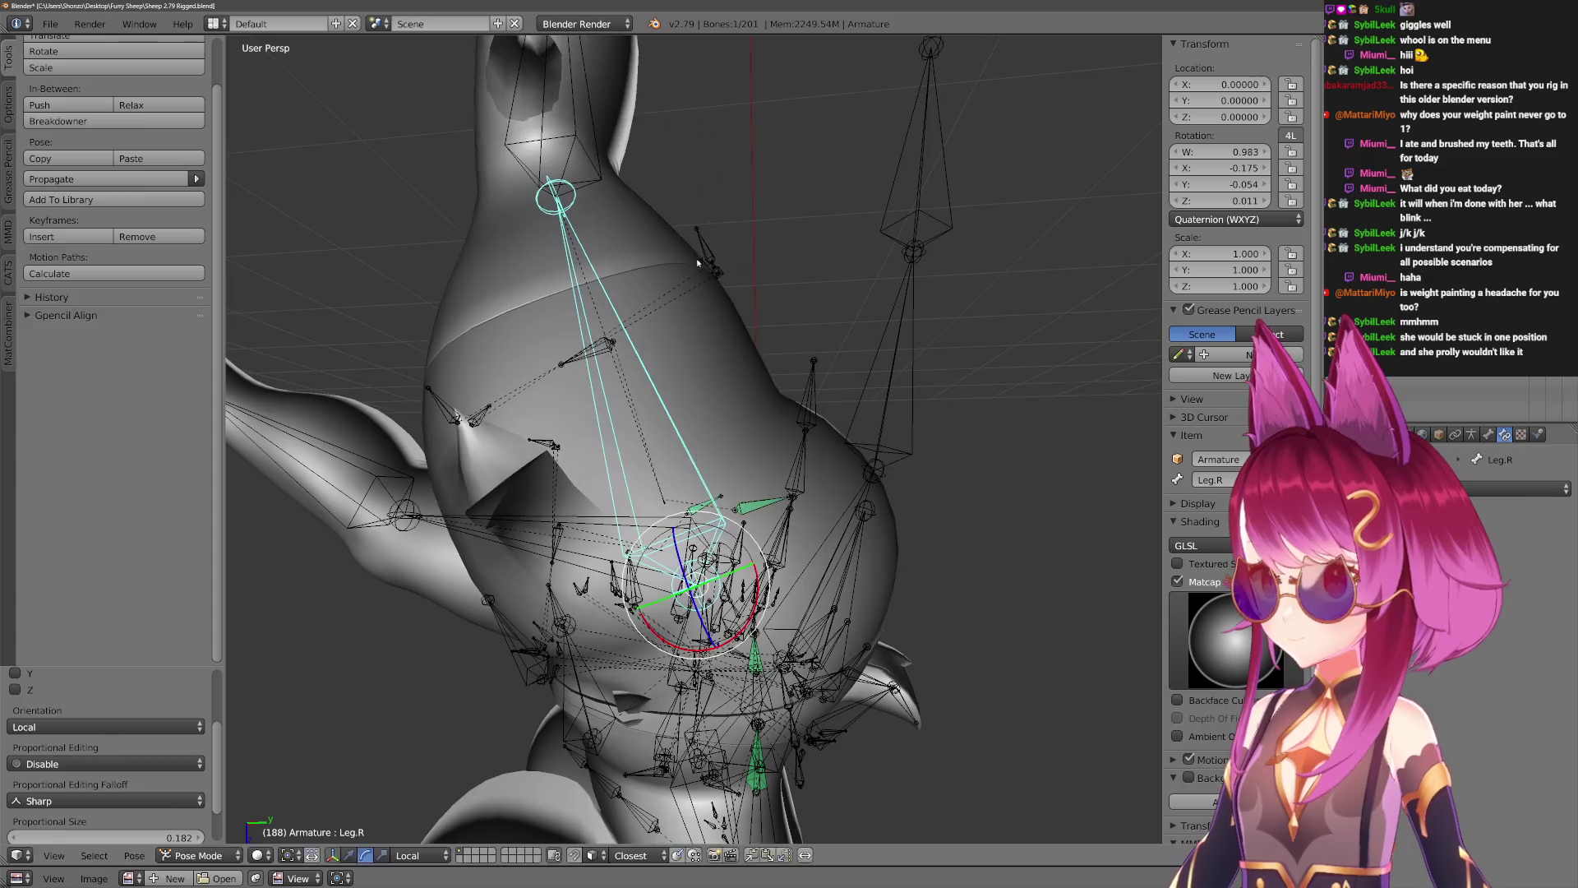
key("r")
key("x")
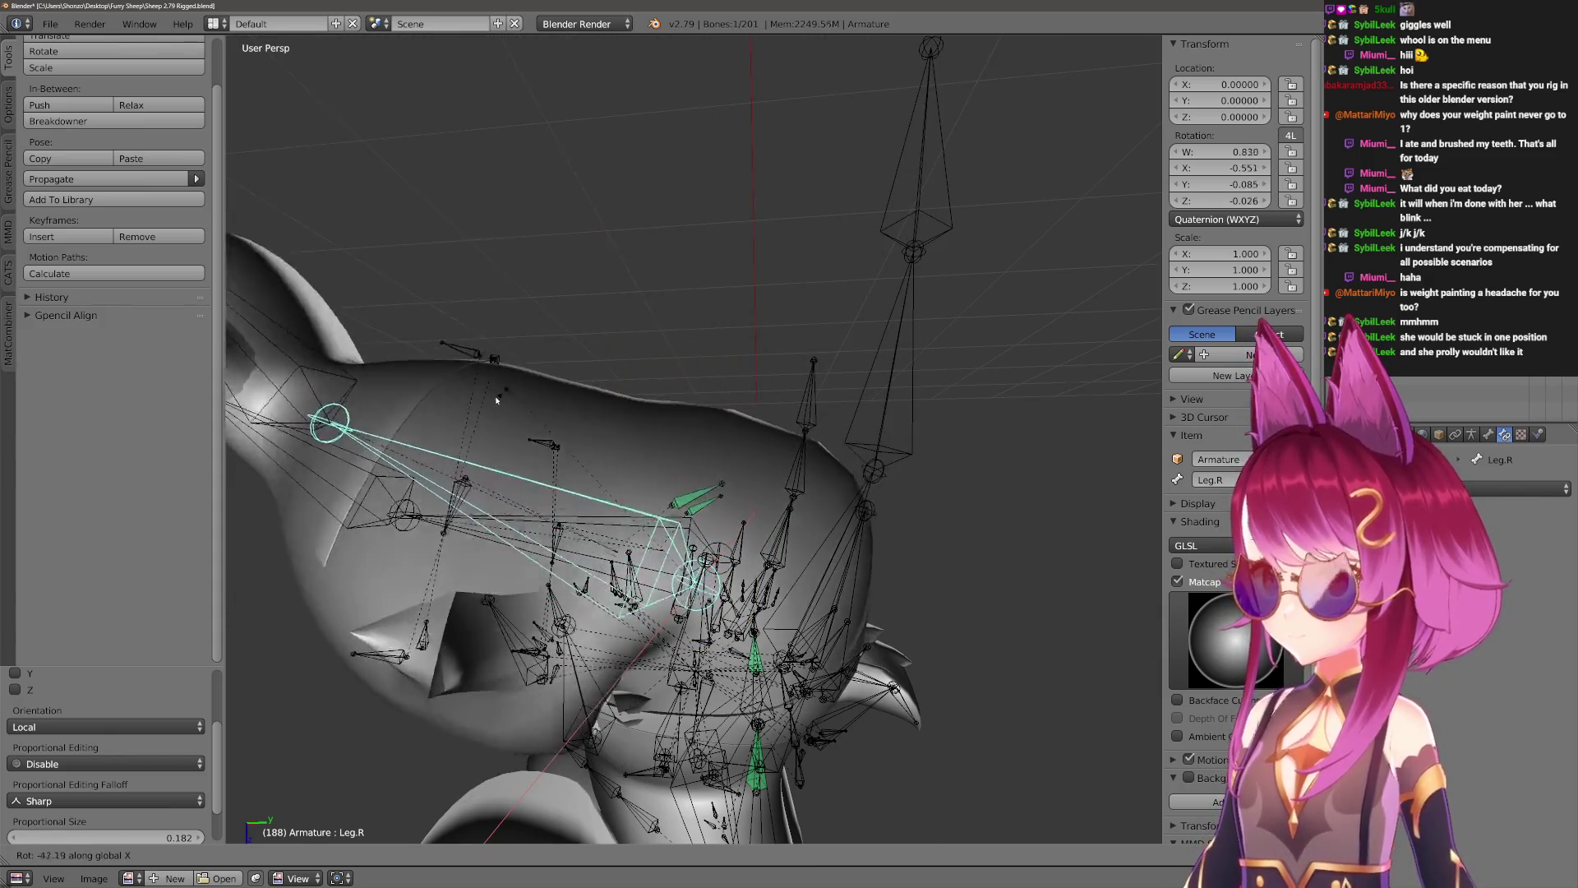
left_click(658, 516)
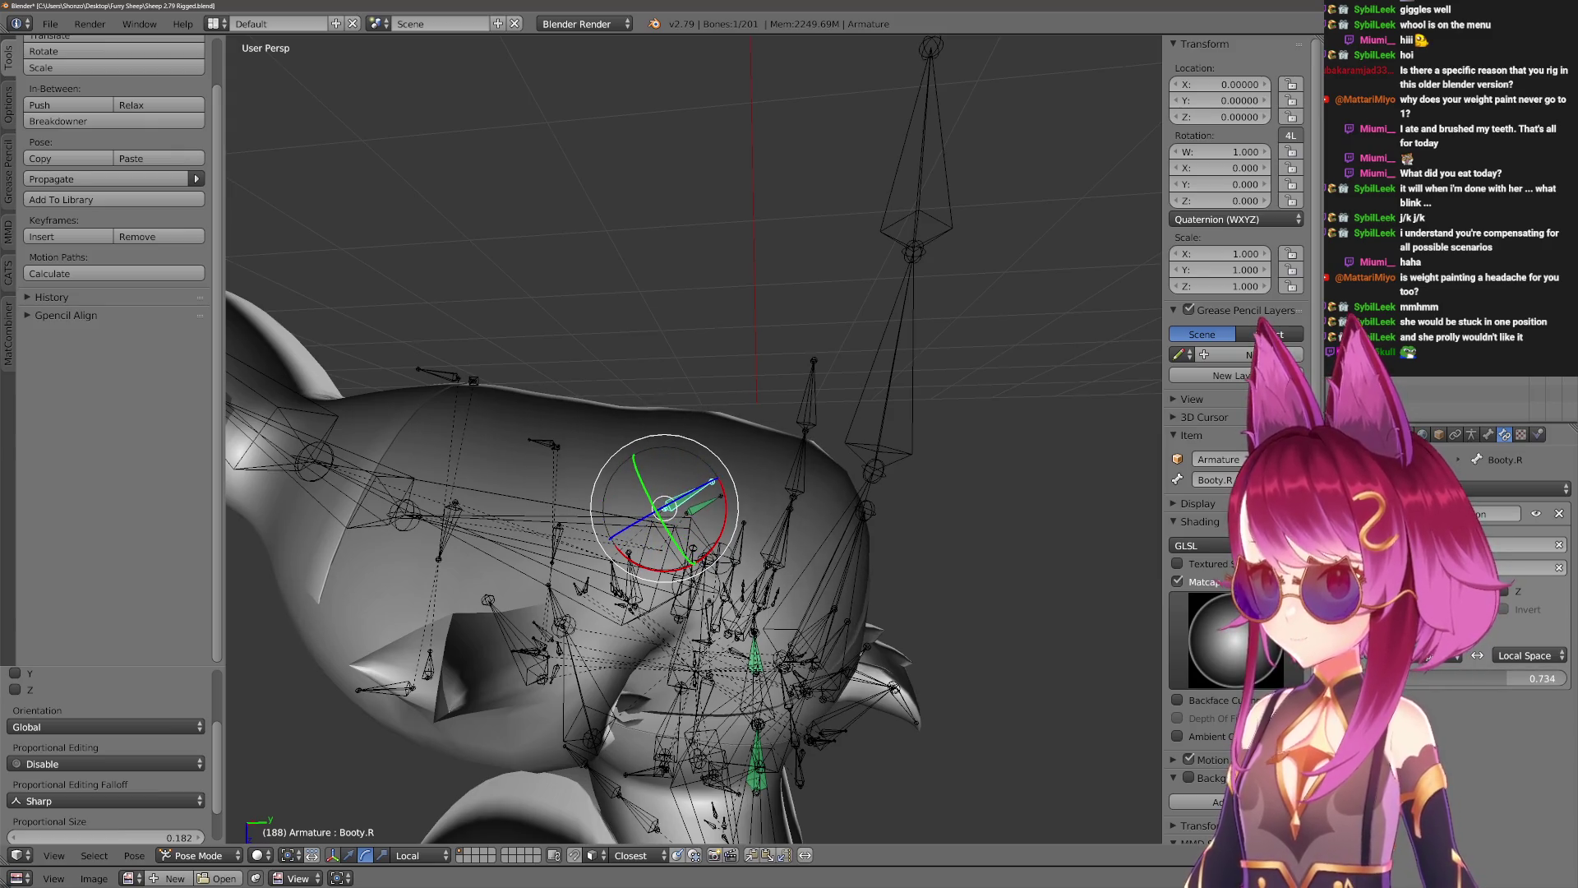
left_click_drag(1422, 678, 1456, 678)
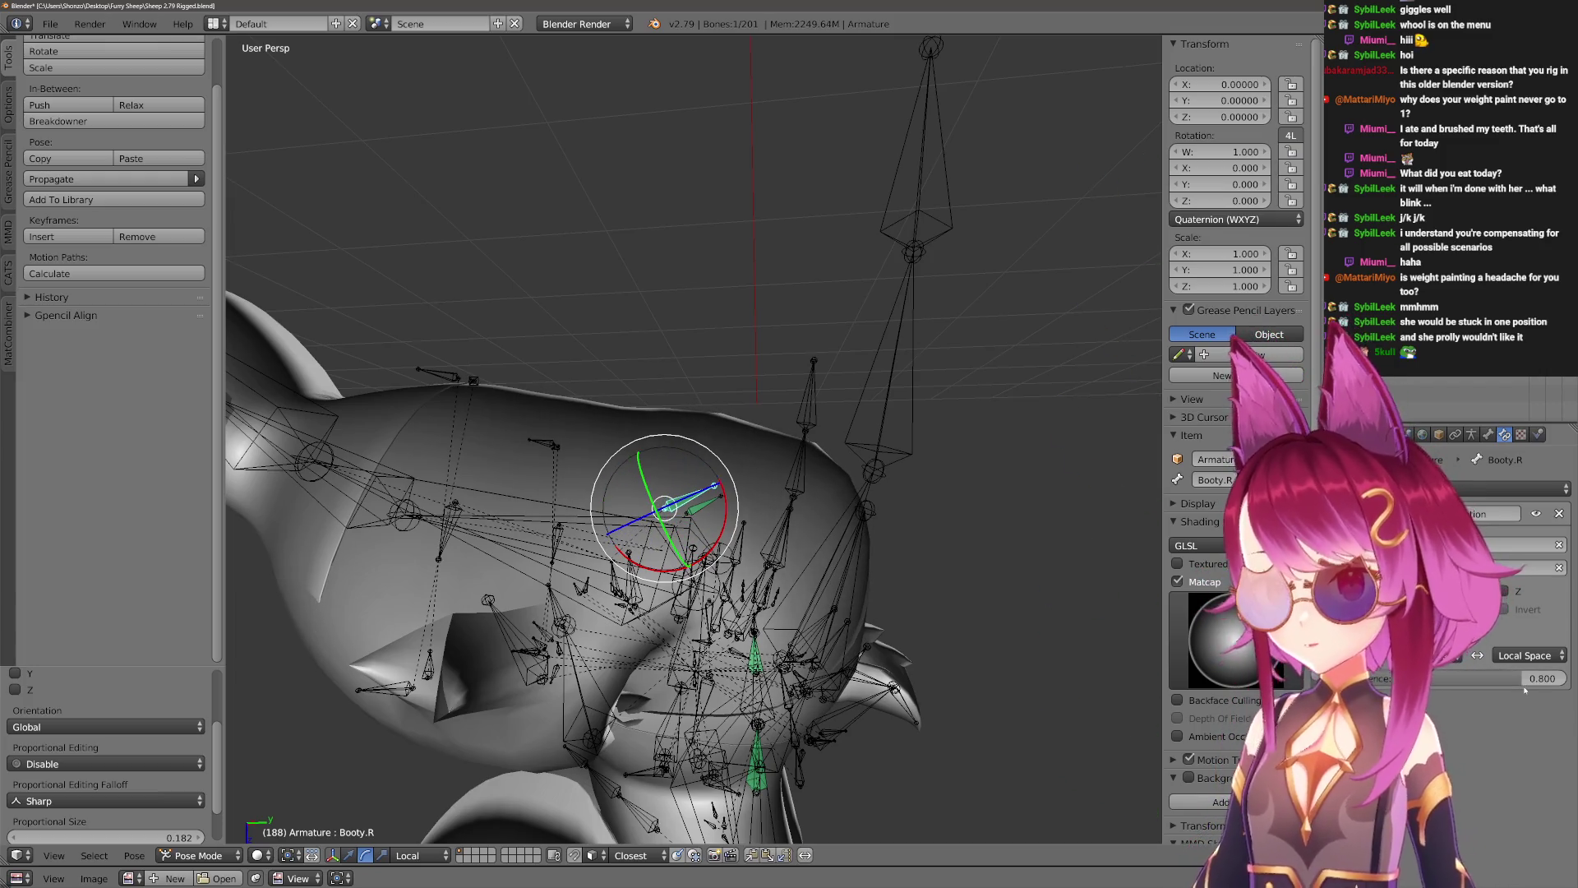
middle_click_drag(703, 513, 608, 436)
Weight-paint the outfit's Booty.R group in wireframe with a 390 px brush.
key("ctrl+Tab")
left_click(785, 473, "ctrl")
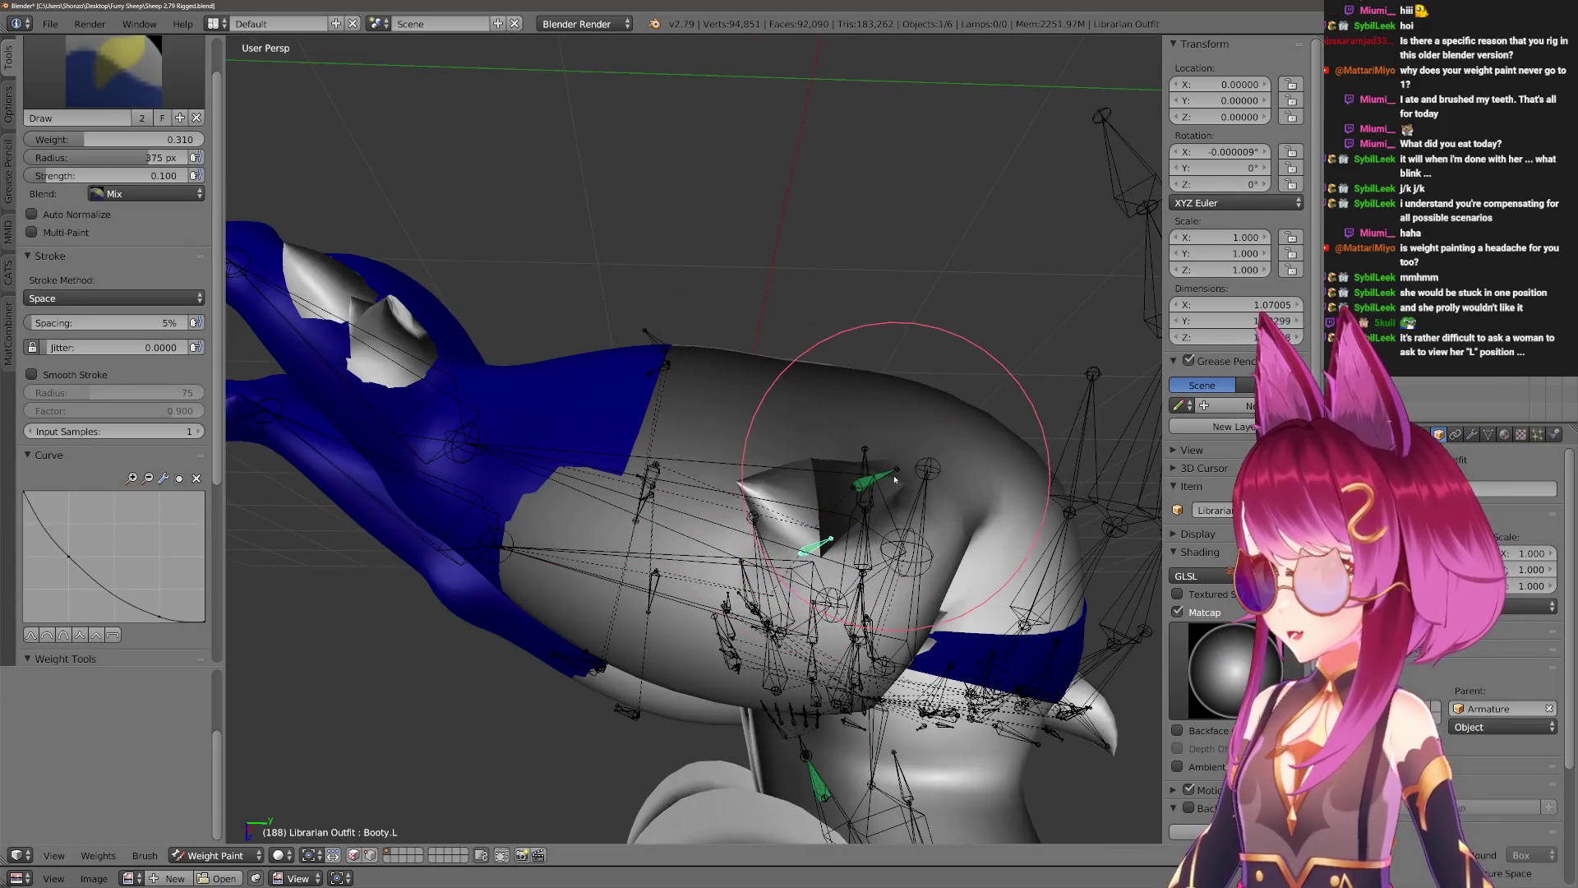
key("z")
middle_click_drag(785, 474, 658, 528)
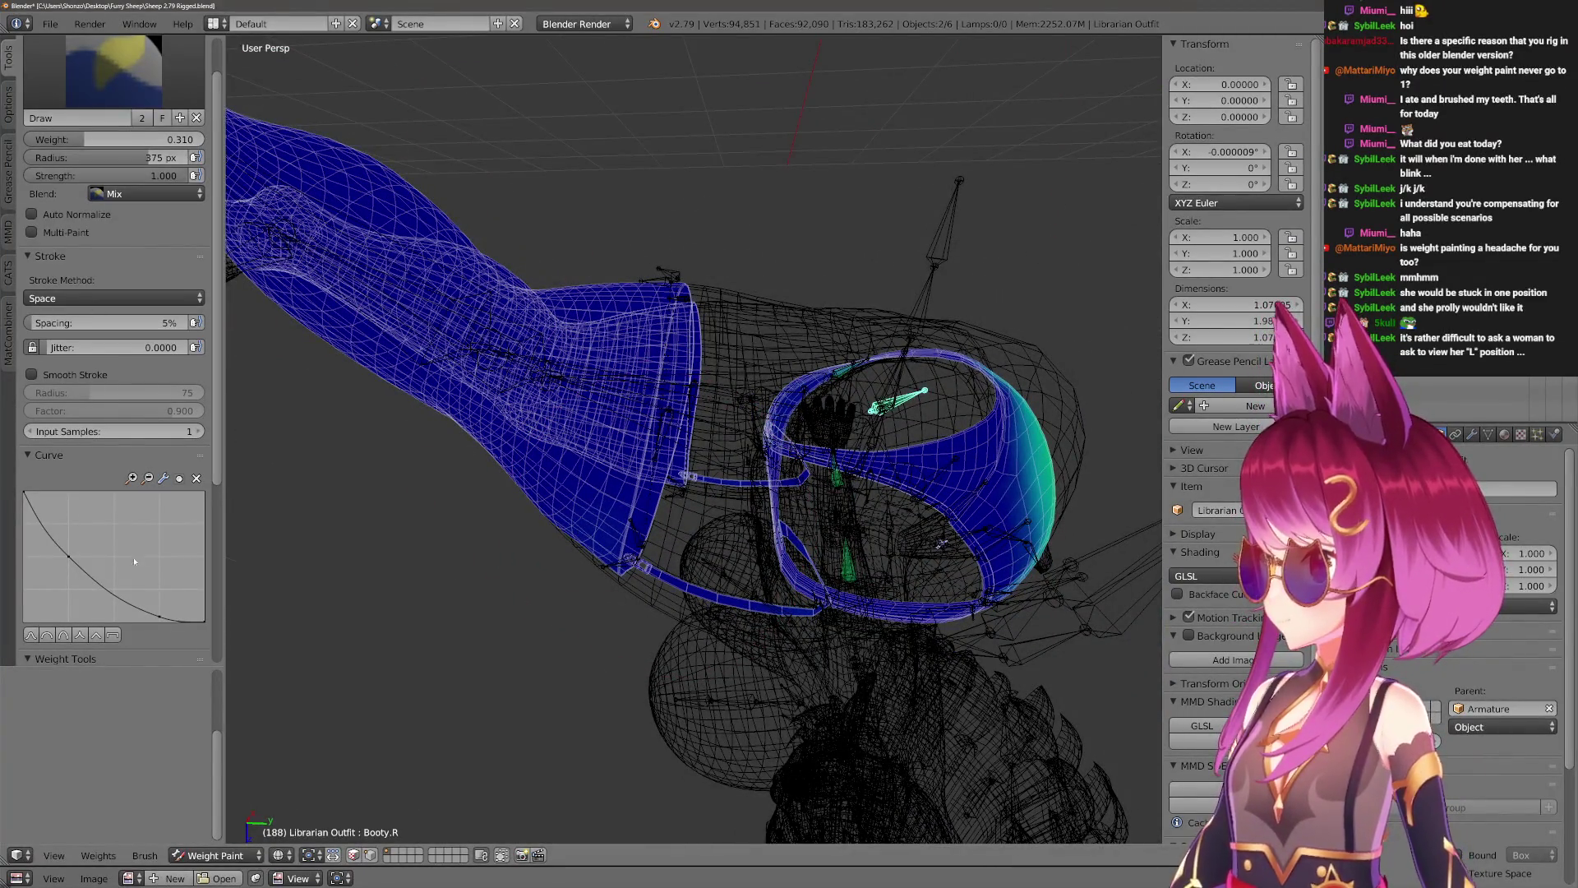
key("f")
left_click(593, 355)
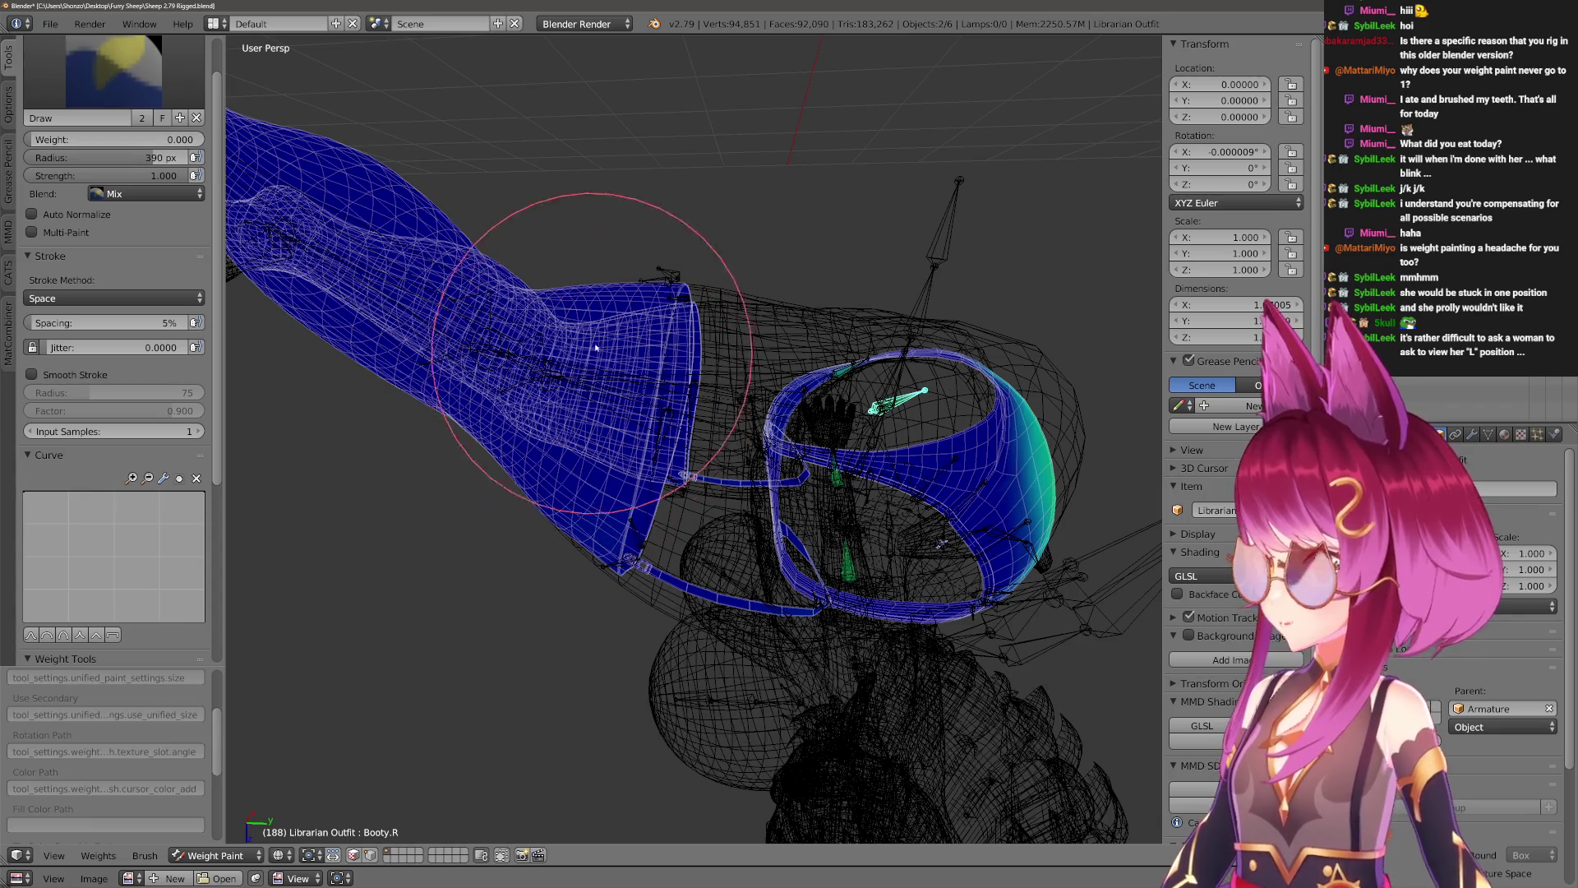
Enlarge the brush to 482 px and paint zero Booty.R weight over the leg section.
mouse_move(556, 569)
middle_mouse_down()
mouse_move(566, 545)
mouse_move(503, 430)
middle_mouse_up()
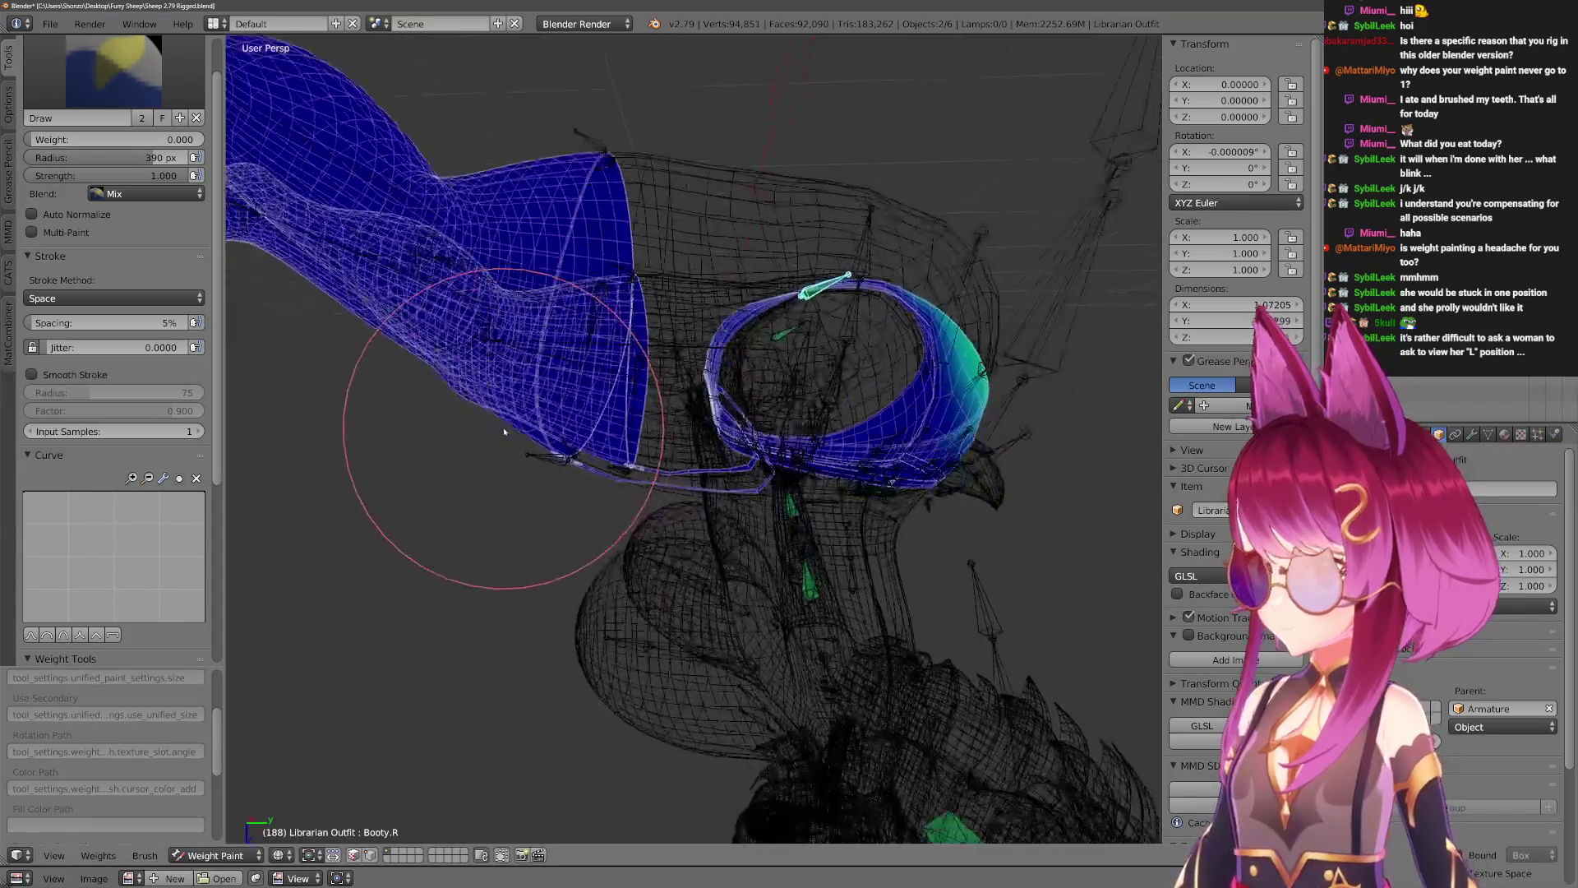
mouse_move(568, 499)
middle_mouse_down()
mouse_move(518, 466)
mouse_move(566, 477)
middle_mouse_up()
key("f")
left_click(566, 477)
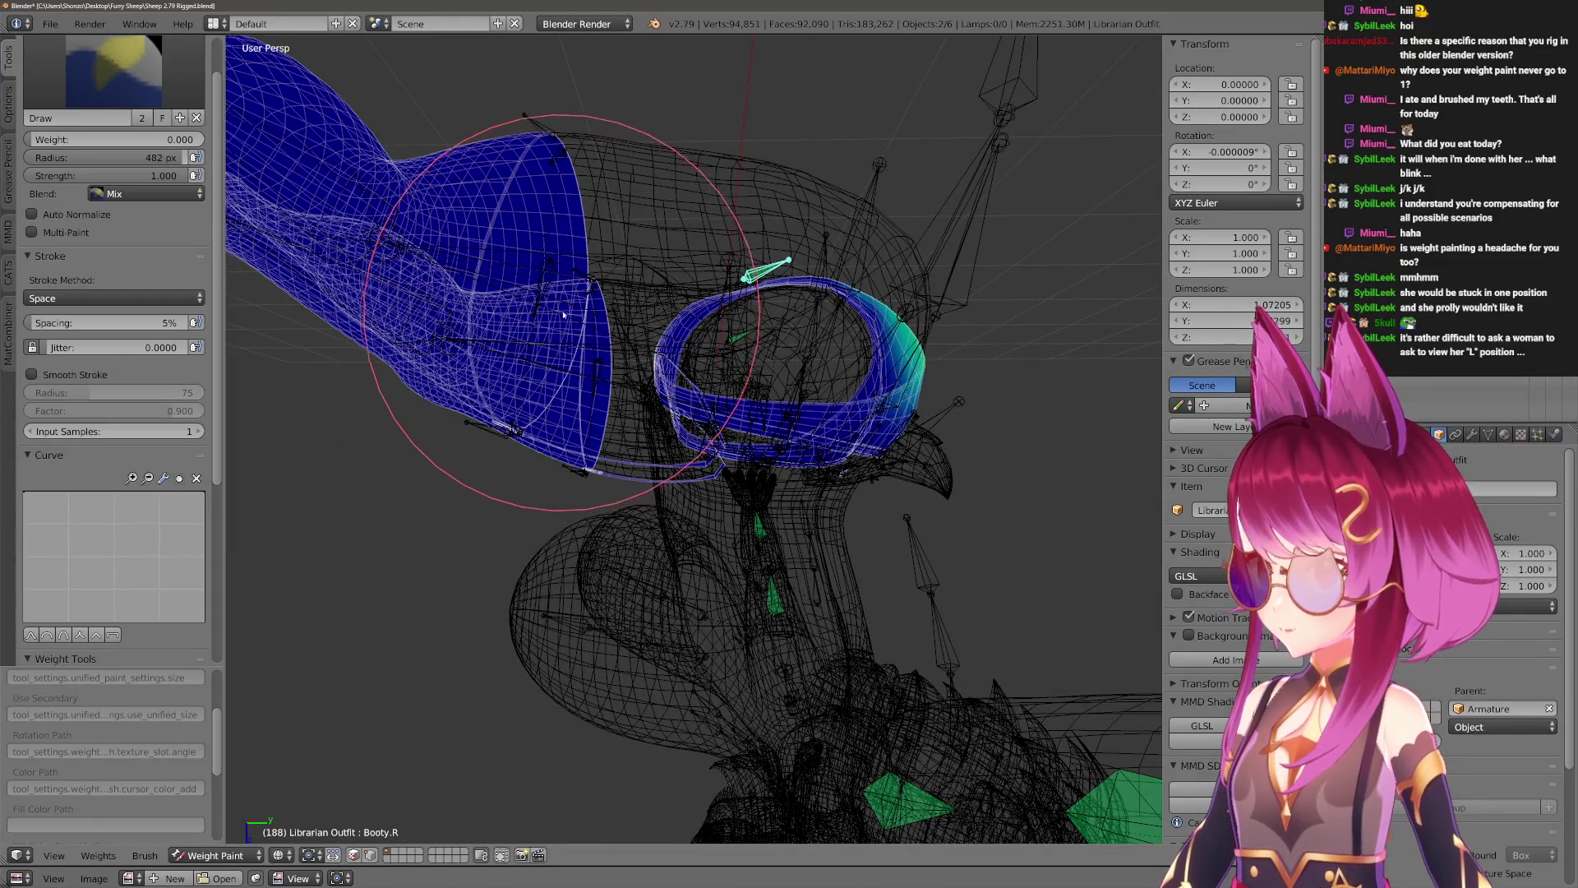
mouse_move(580, 281)
middle_mouse_down()
mouse_move(582, 405)
mouse_move(634, 317)
mouse_move(554, 501)
mouse_move(662, 468)
mouse_move(721, 422)
mouse_move(687, 282)
mouse_move(715, 274)
mouse_move(704, 546)
mouse_move(743, 401)
mouse_move(690, 493)
mouse_move(777, 487)
middle_mouse_up()
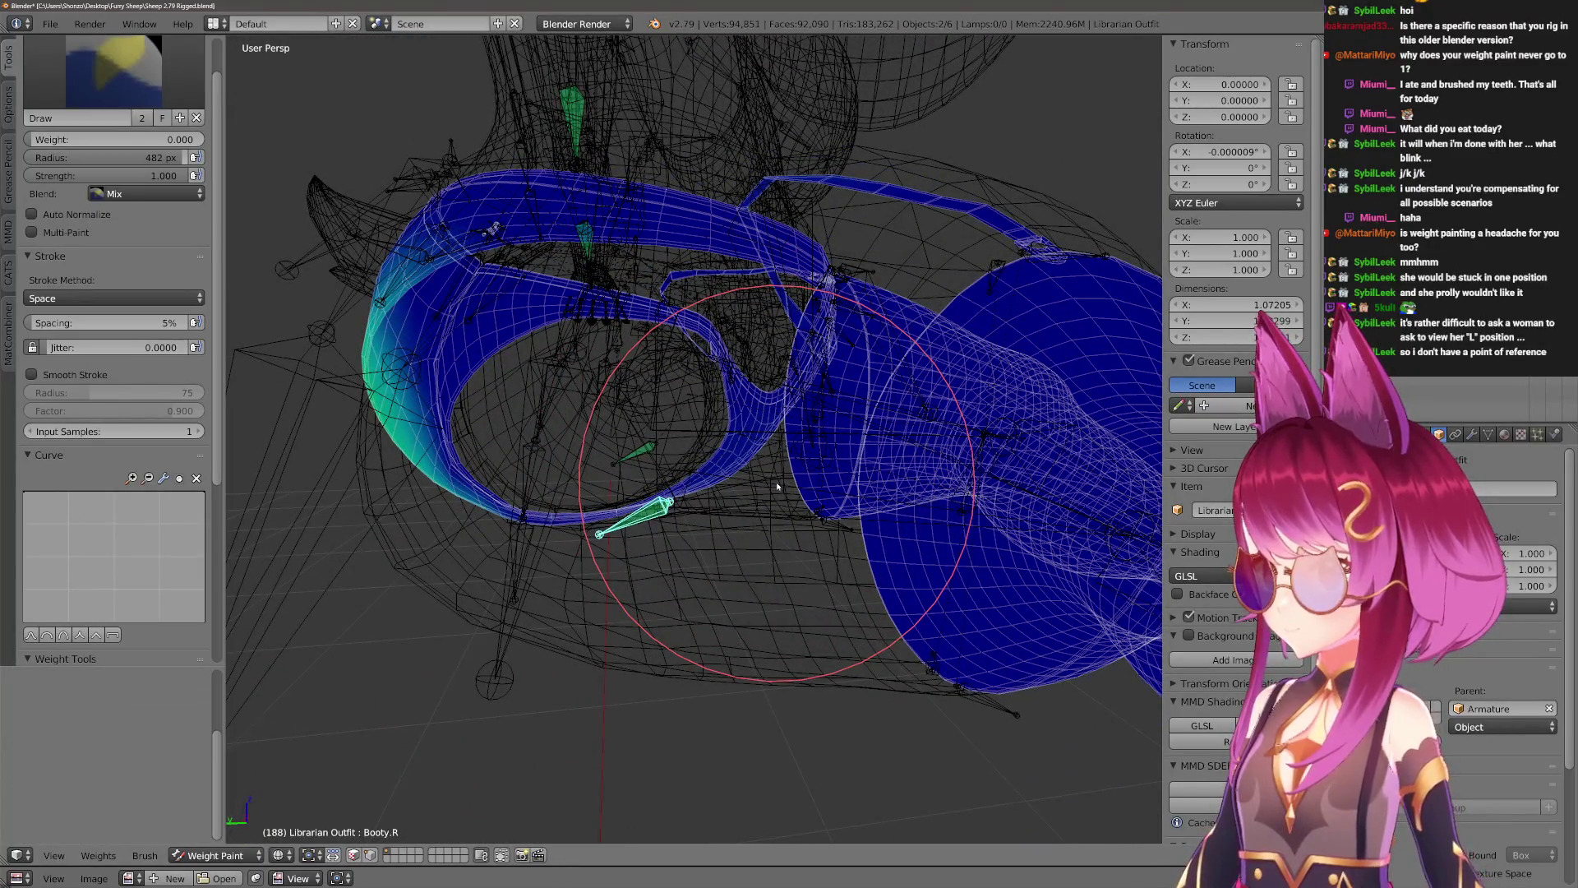
mouse_move(819, 482)
middle_mouse_down()
mouse_move(761, 625)
mouse_move(810, 658)
mouse_move(844, 536)
middle_mouse_up()
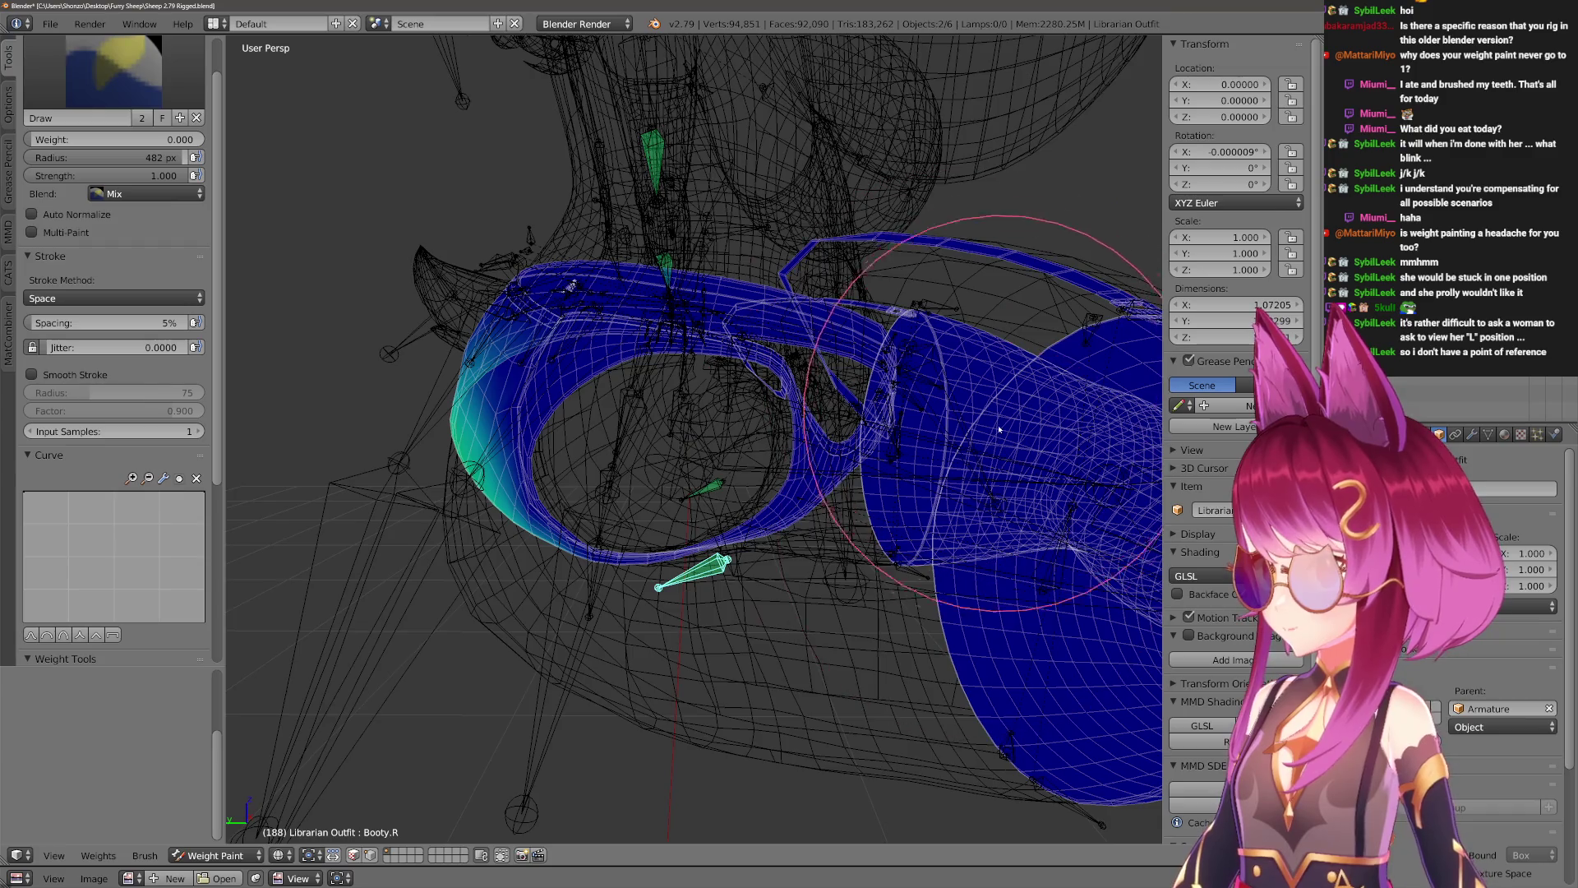
scroll(953, 498, "down", 3)
middle_click_drag(923, 659, 945, 570)
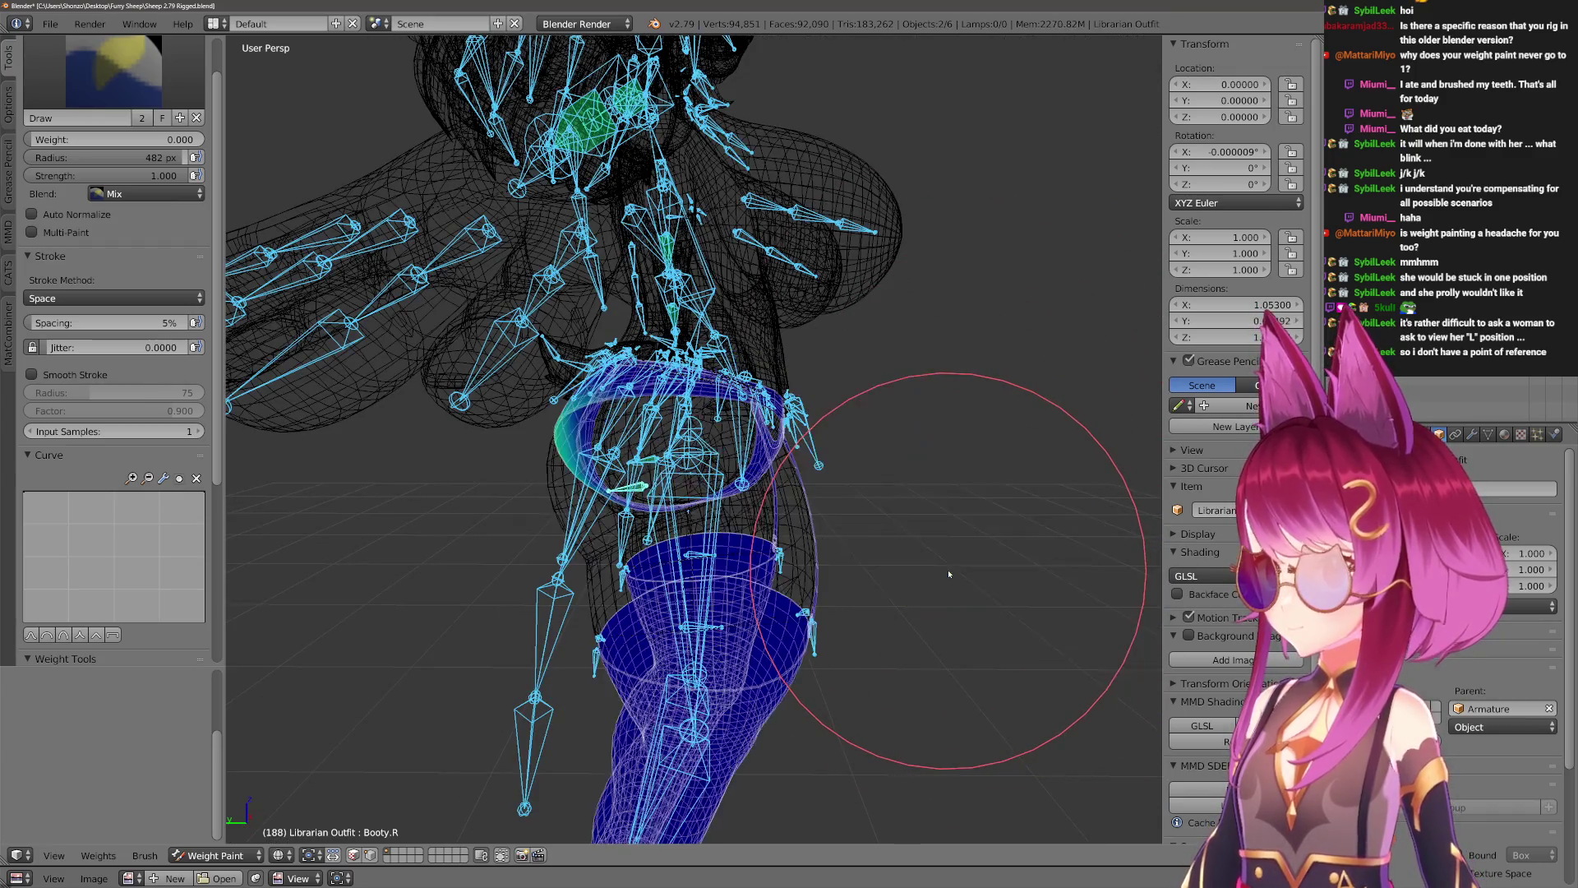
Return to solid shading and select the Leg.R bone in Pose Mode.
key("ctrl+Tab")
key("z")
scroll(731, 522, "up", 5)
mouse_move(731, 522)
middle_mouse_down()
mouse_move(699, 485)
mouse_move(622, 506)
mouse_move(573, 592)
mouse_move(624, 590)
middle_mouse_up()
right_click(699, 485)
right_click(622, 505)
key("ctrl+Tab")
scroll(622, 505, "down", 2)
Swing Leg.R outward, backward, then about the X axis to test the outfit.
key("r")
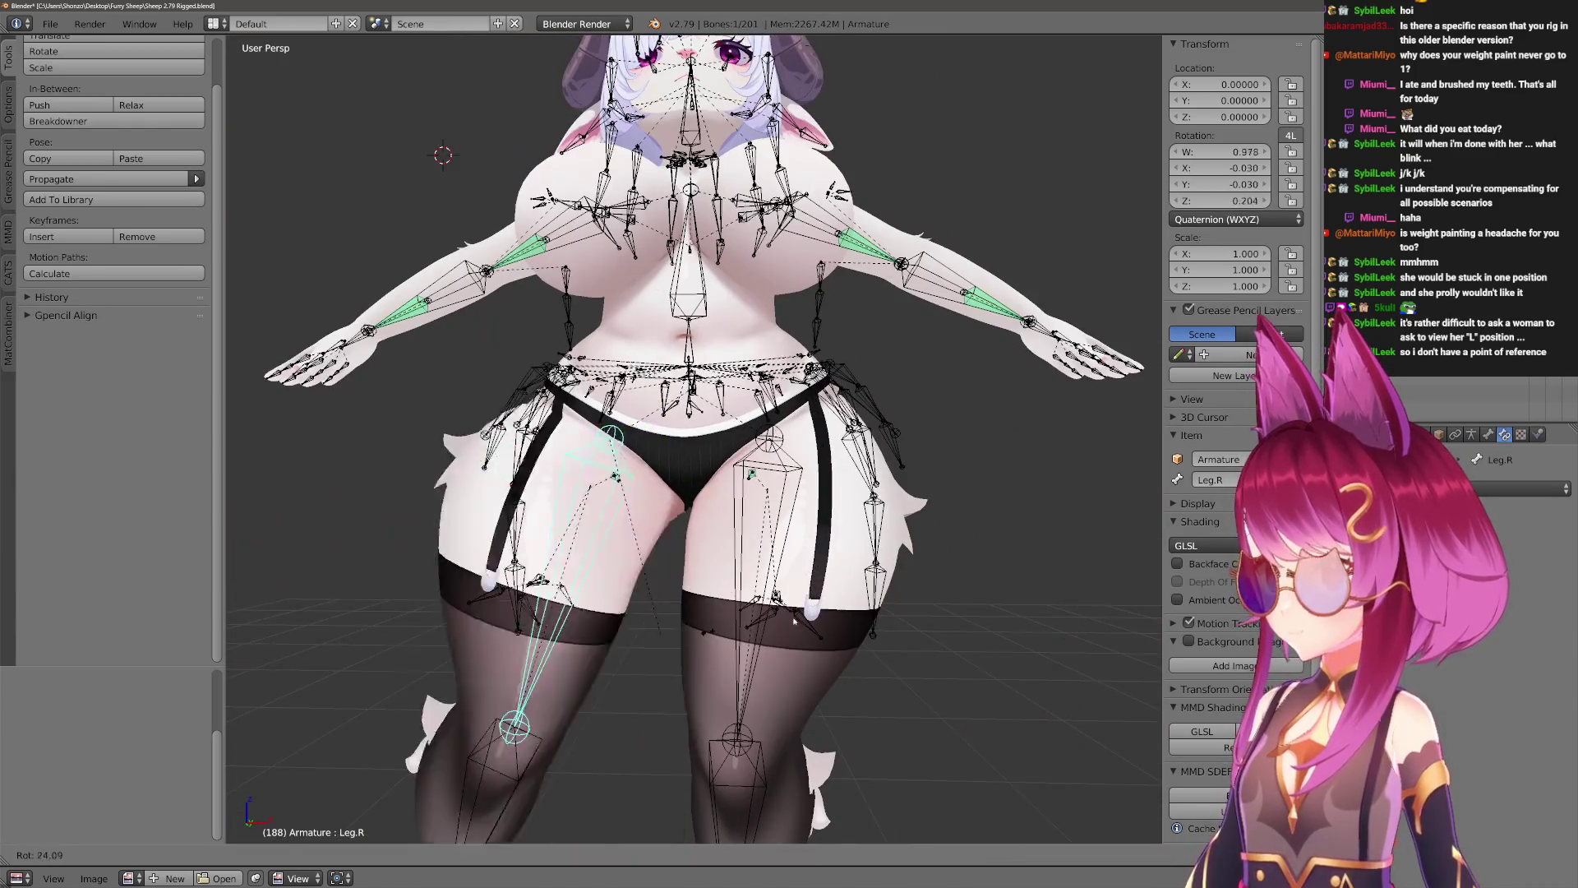
left_click(644, 566)
mouse_move(644, 565)
middle_mouse_down()
mouse_move(624, 543)
mouse_move(654, 560)
mouse_move(822, 543)
mouse_move(921, 461)
mouse_move(968, 329)
mouse_move(682, 627)
mouse_move(625, 658)
middle_mouse_up()
key("r")
left_click(890, 511)
key("r")
key("x")
left_click(945, 345)
Cancel the running Leg.R rotation and clear it back to the rest pose with Alt+R.
key("r")
left_click(682, 627)
key("r")
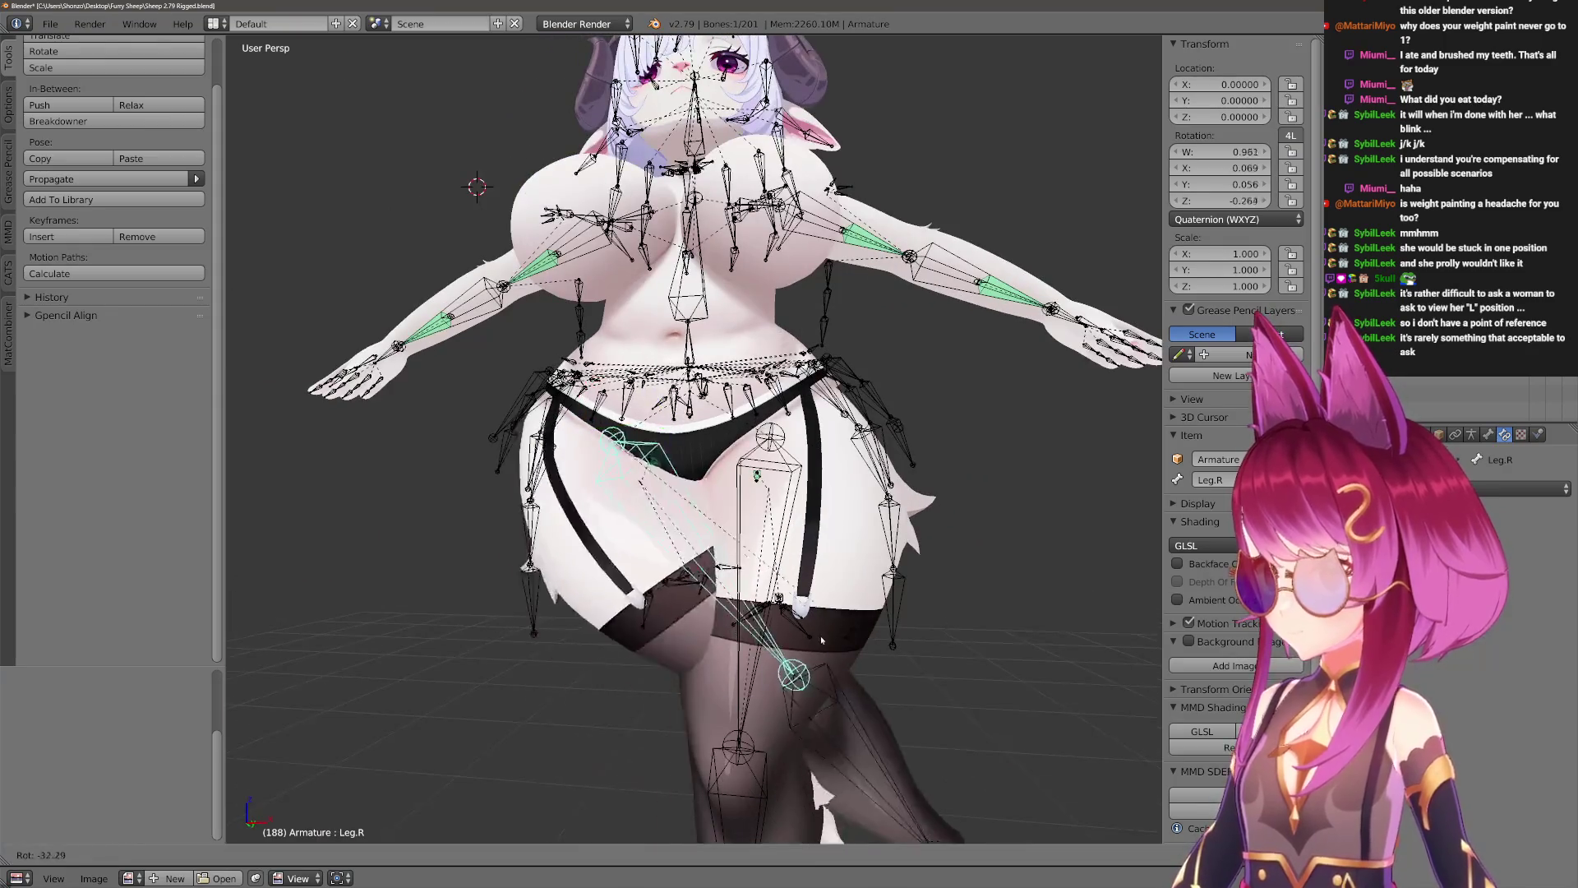
key("Escape")
key("alt+r")
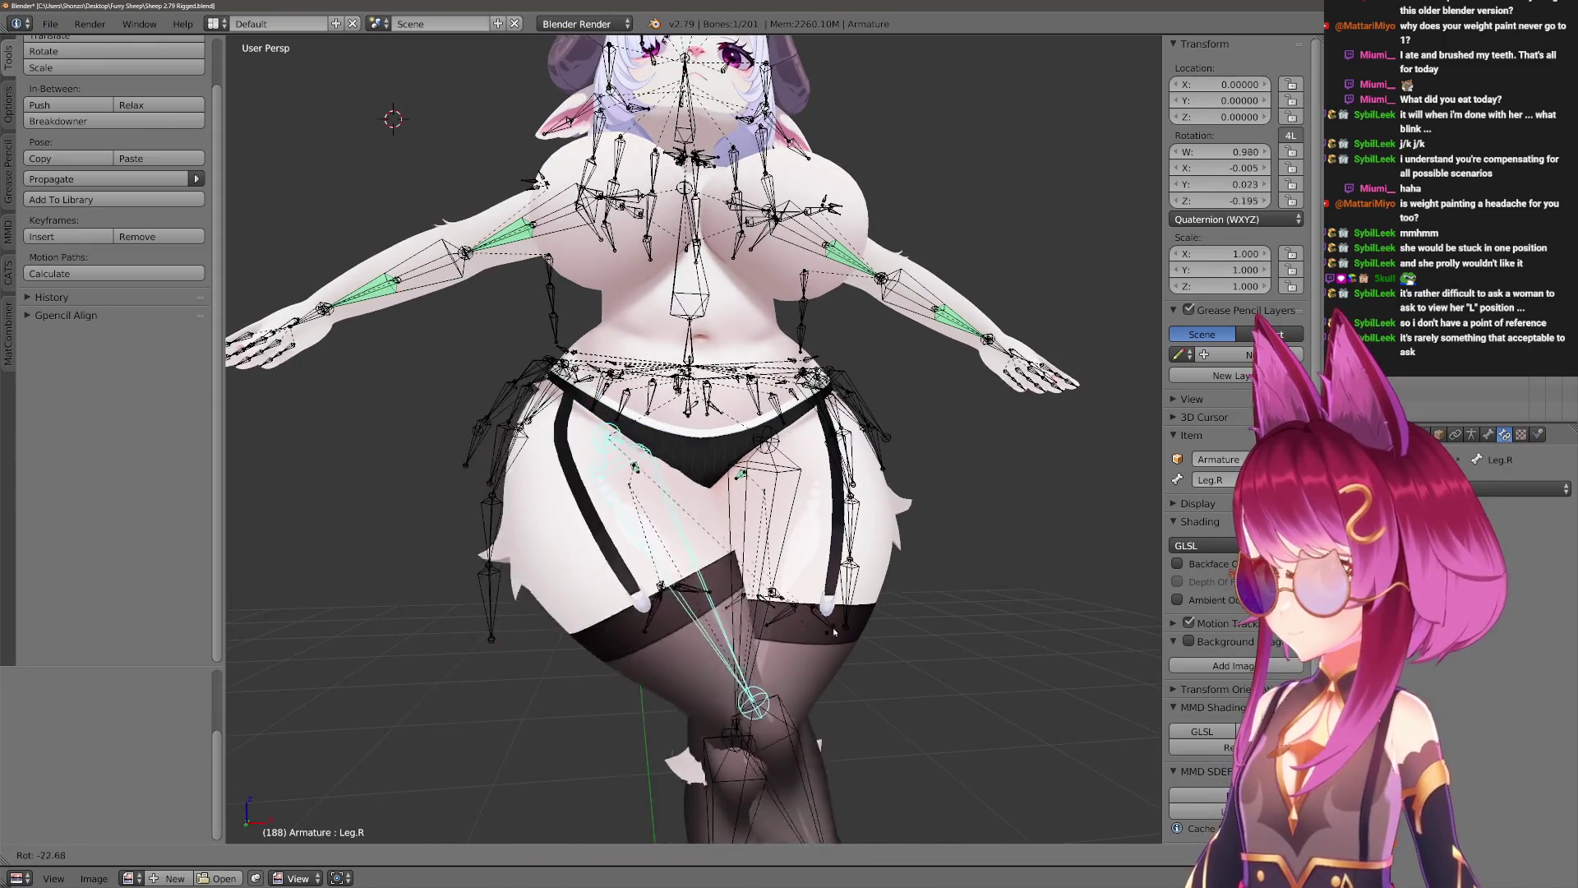
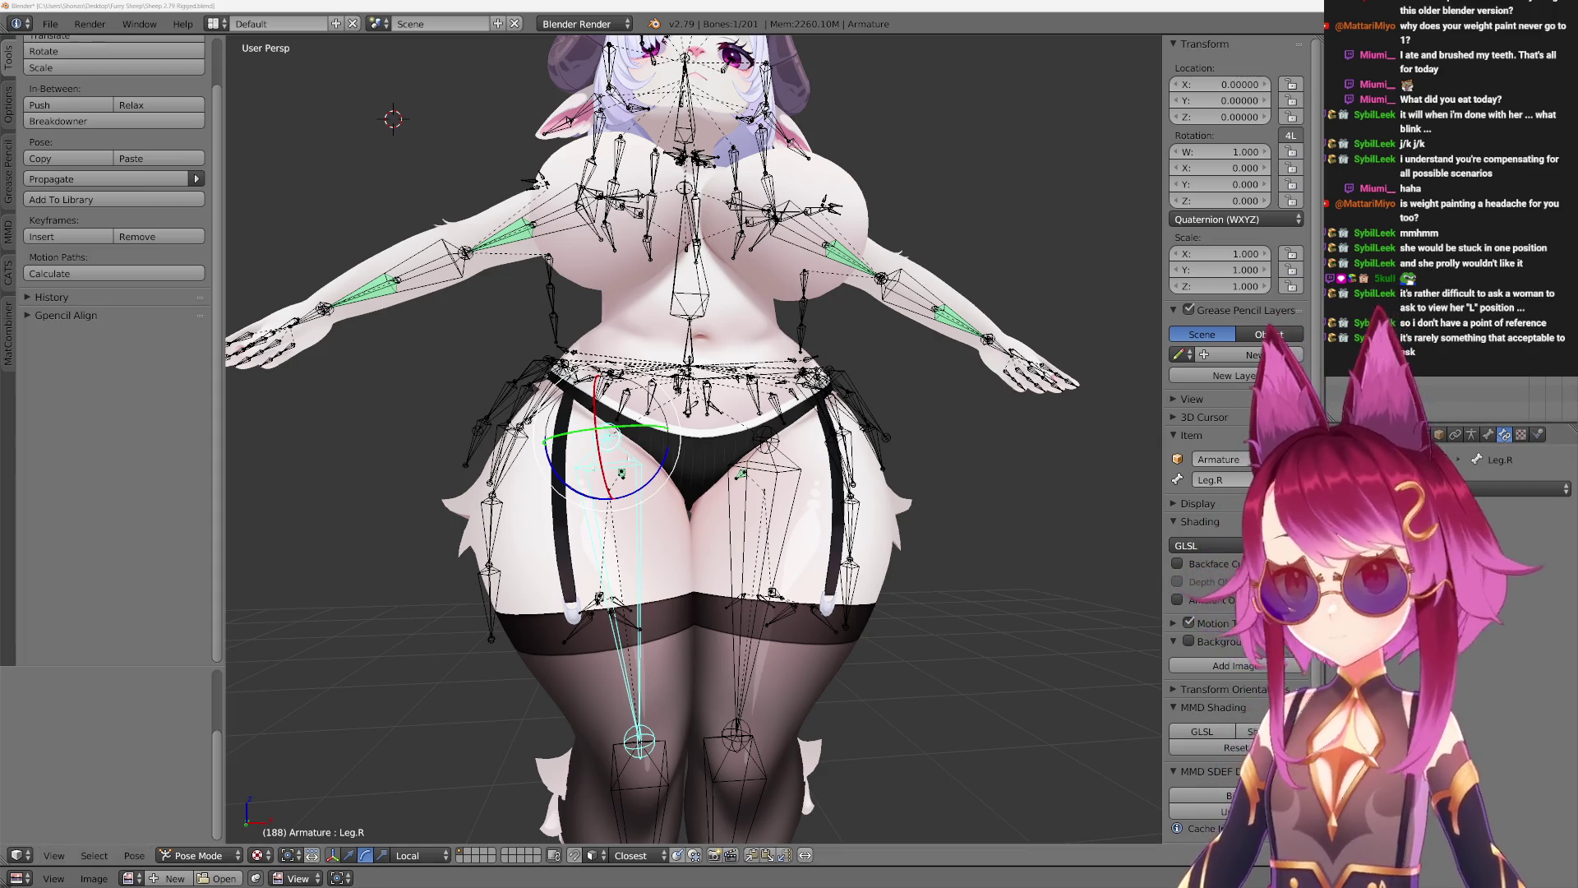
Frame the legs from behind, select the right knee bone and cancel a trial rotation.
scroll(695, 439, "up", 5)
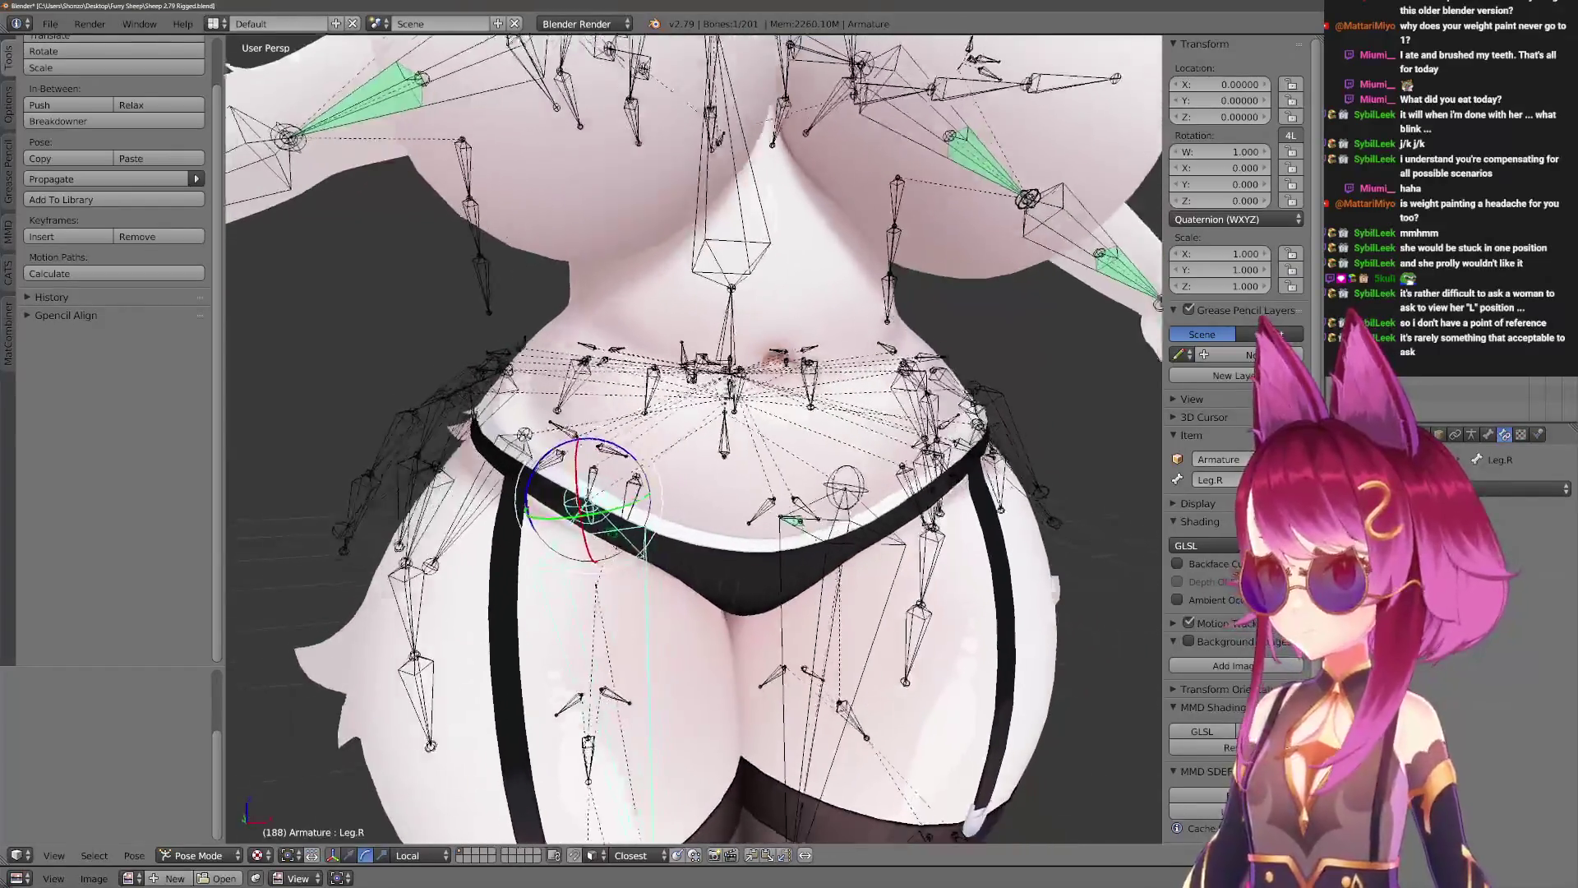
middle_click_drag(695, 440, 1126, 447)
middle_click_drag(709, 630, 708, 502, "shift")
right_click(709, 501)
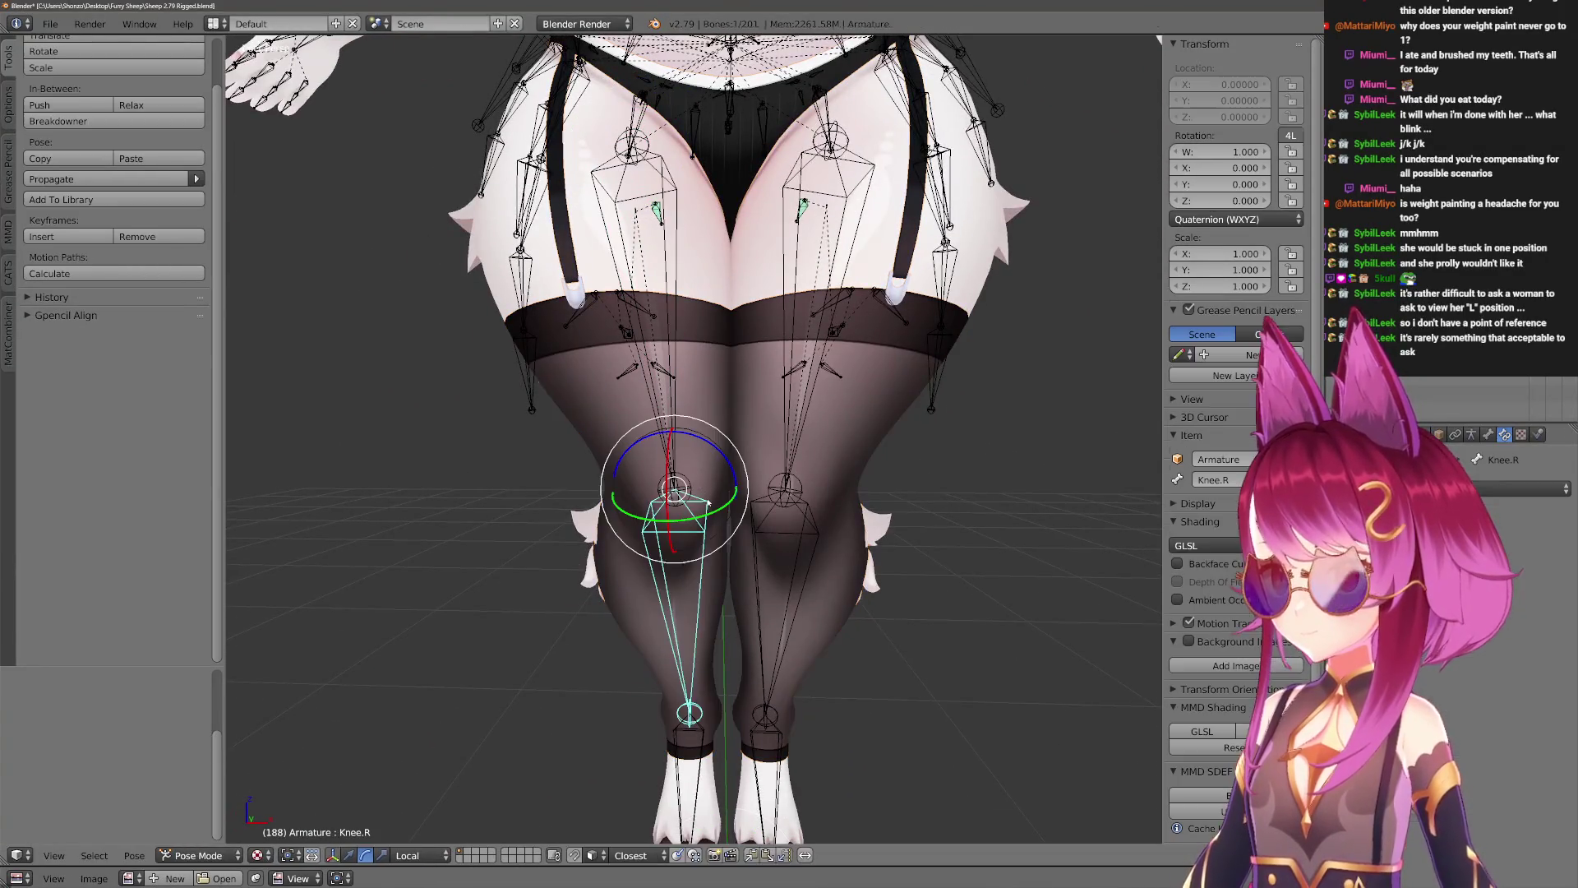
key("r")
key("Escape")
Bend Knee.R as a test, clear its rotation back to rest, and leave Pose Mode.
mouse_move(789, 567)
middle_mouse_down()
mouse_move(859, 625)
mouse_move(933, 634)
mouse_move(707, 625)
mouse_move(772, 565)
mouse_move(794, 474)
mouse_move(781, 369)
mouse_move(723, 435)
middle_mouse_up()
key("r")
left_click(687, 620)
key("alt+r")
scroll(794, 474, "down", 5)
scroll(781, 370, "up", 8)
key("ctrl+Tab")
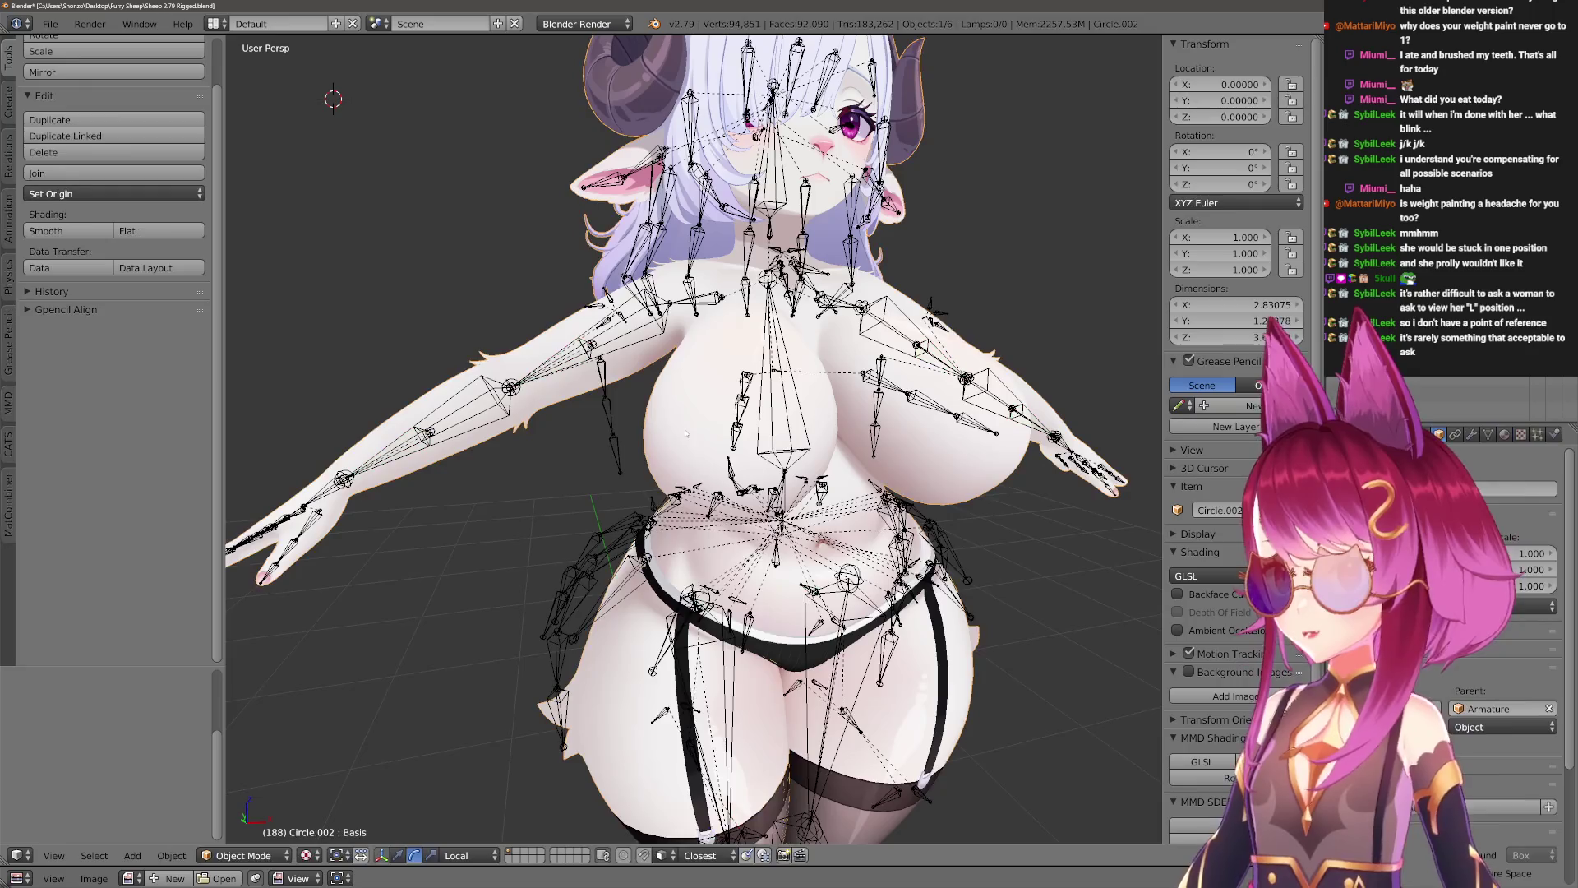
Briefly reveal the hidden clothing mesh, then undo back to posing the armature.
key("alt+h")
scroll(683, 444, "up", 3)
key("ctrl+z")
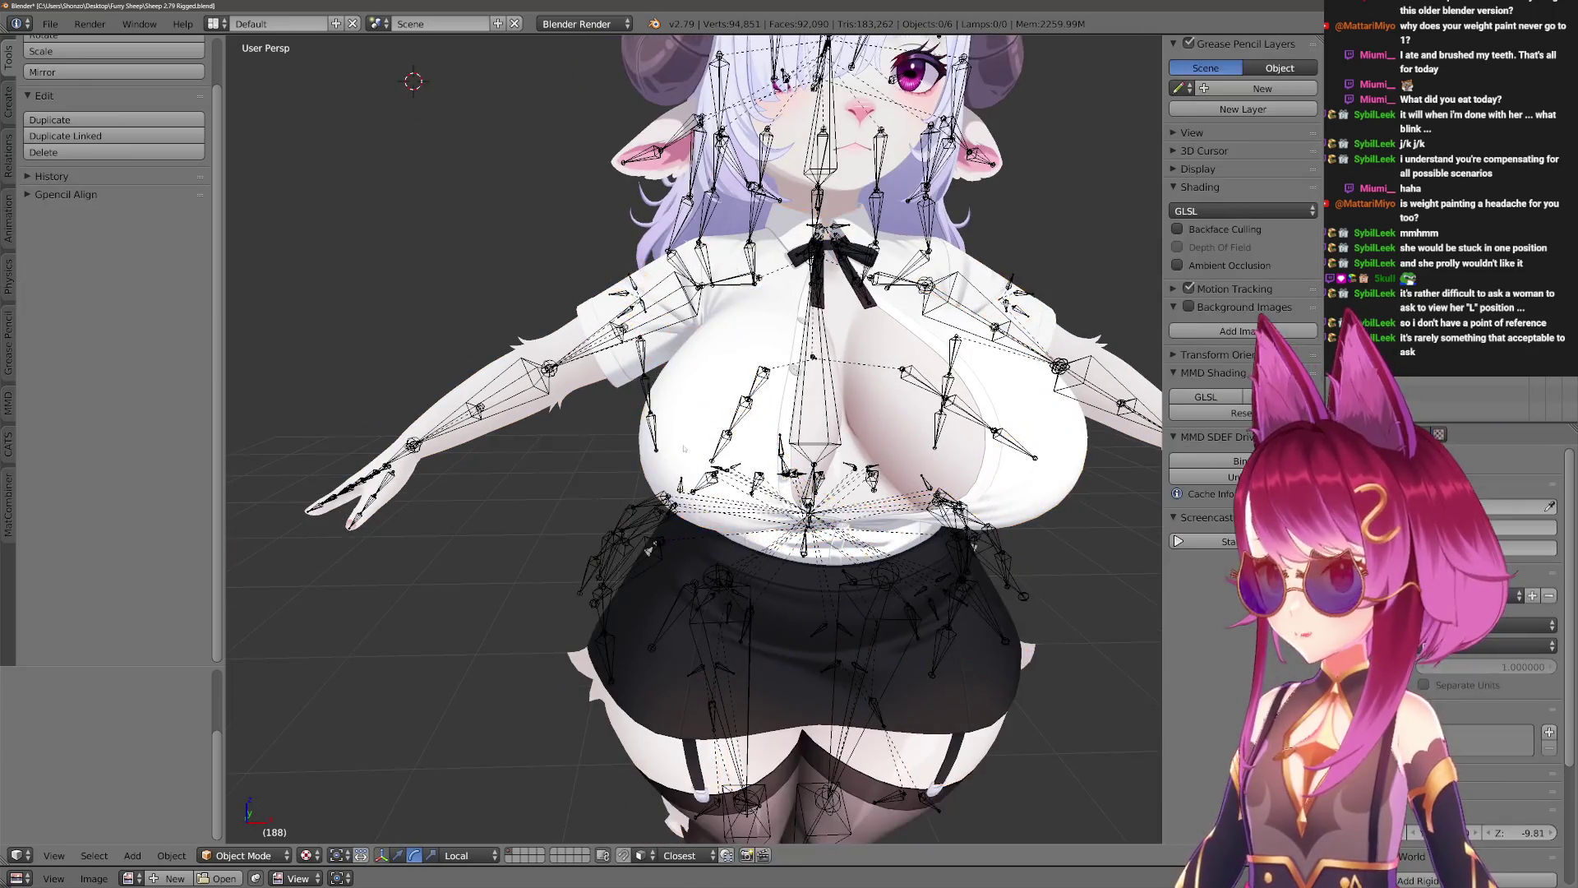
scroll(740, 444, "down", 2)
key("ctrl+z")
mouse_move(740, 427)
middle_mouse_down()
mouse_move(739, 485)
mouse_move(822, 493)
middle_mouse_up()
Try moving the Boob.R bone, cancel it, and return to a front view of the chest.
key("g")
right_click(835, 491)
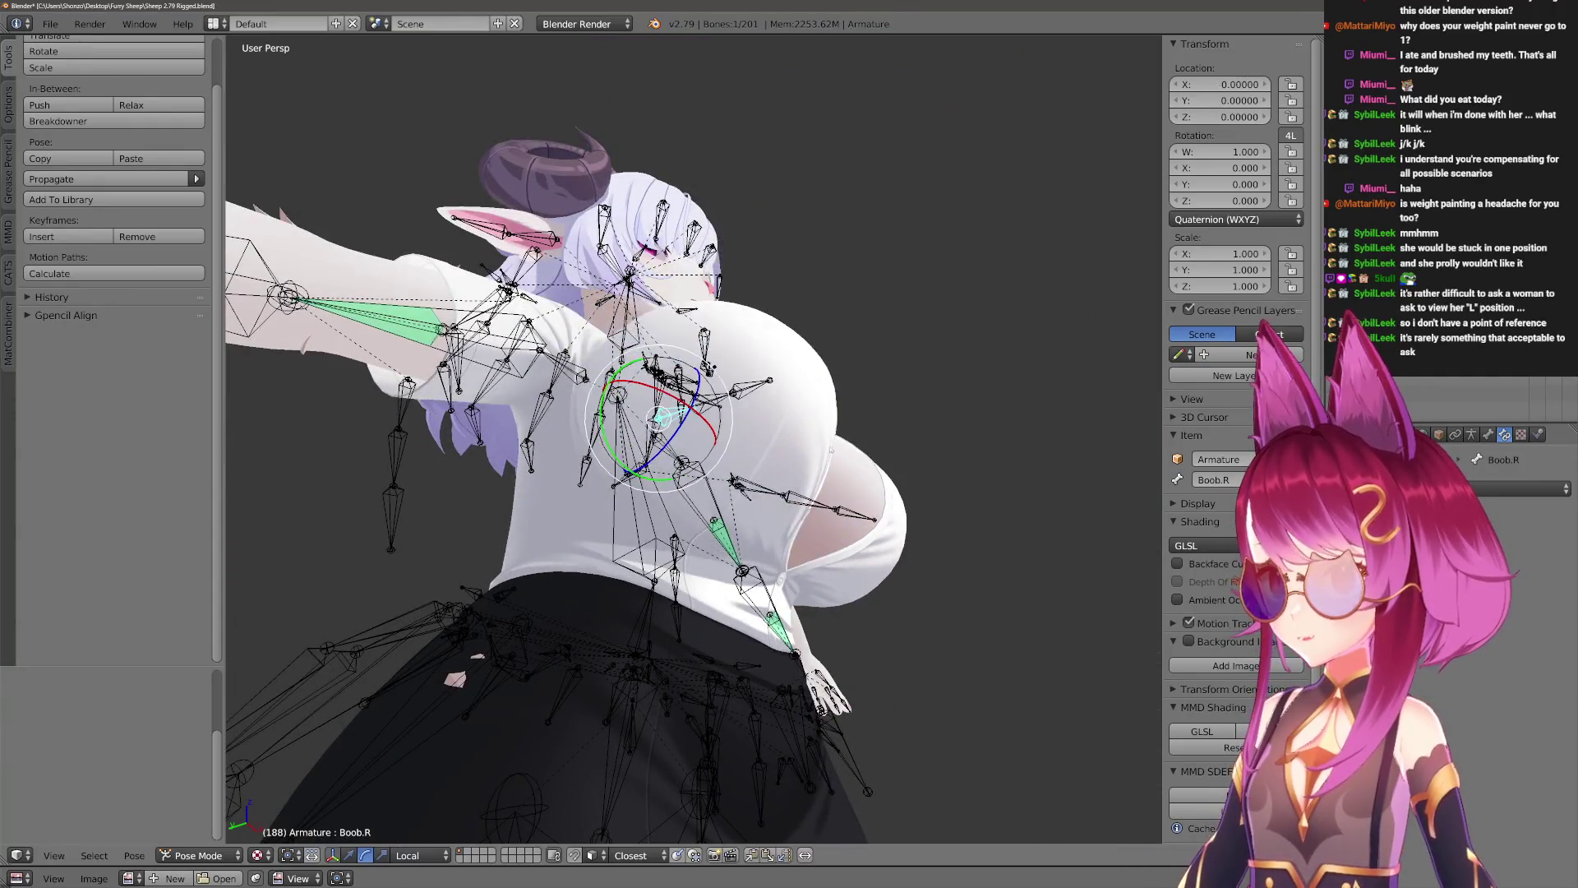
key("KP_1")
scroll(762, 478, "up", 2)
middle_click_drag(762, 478, 811, 456)
key("KP_1")
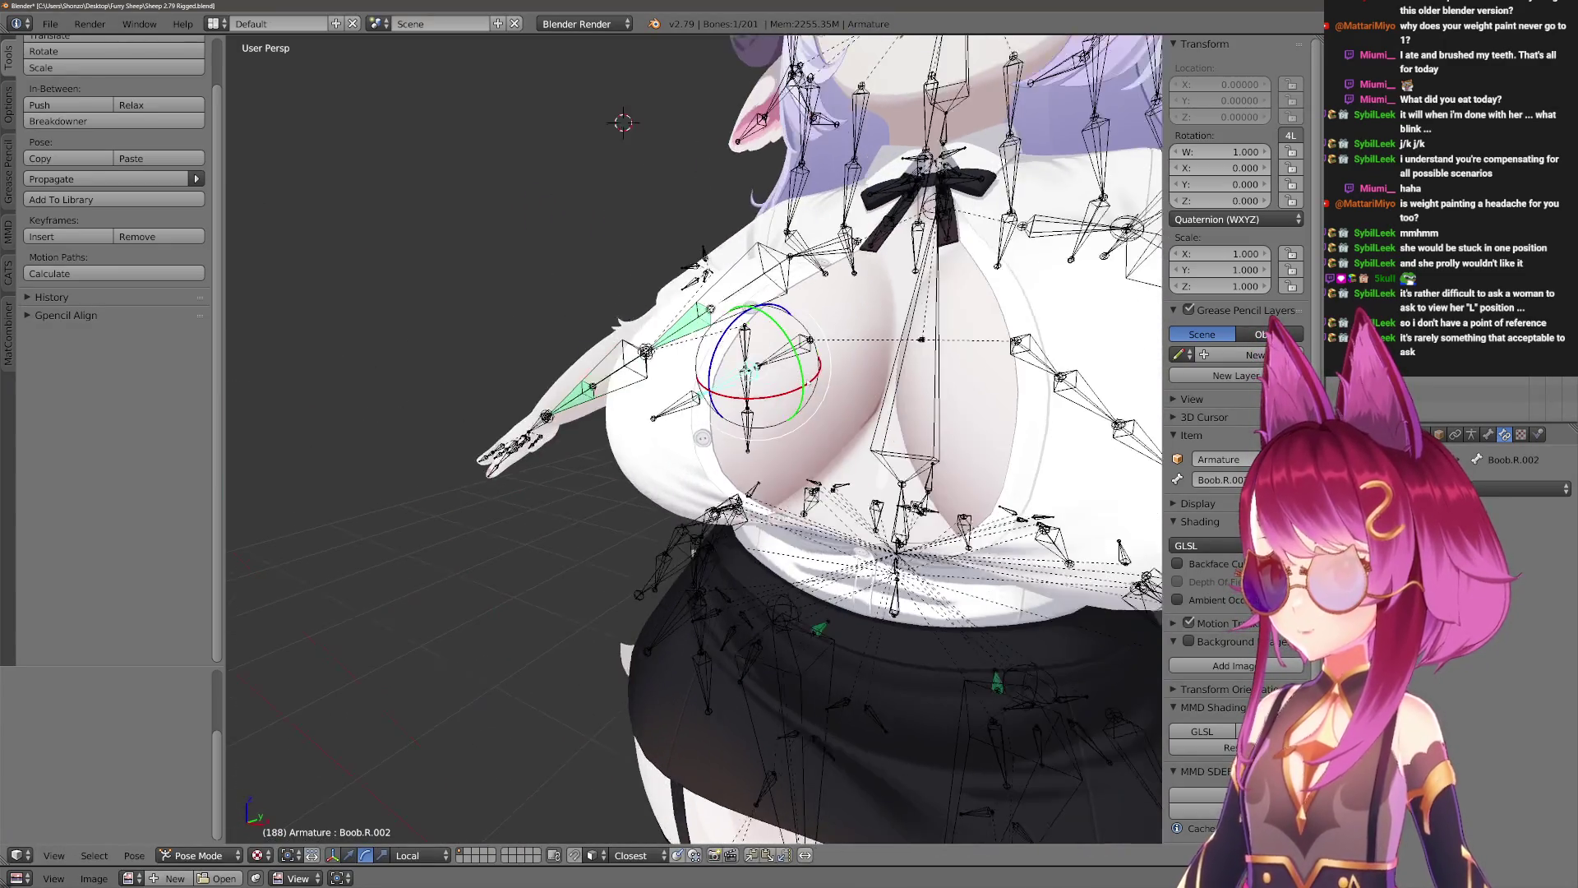
Test-rotate Boob.R.002 around global X twice, cancelling each time.
key("r")
key("x")
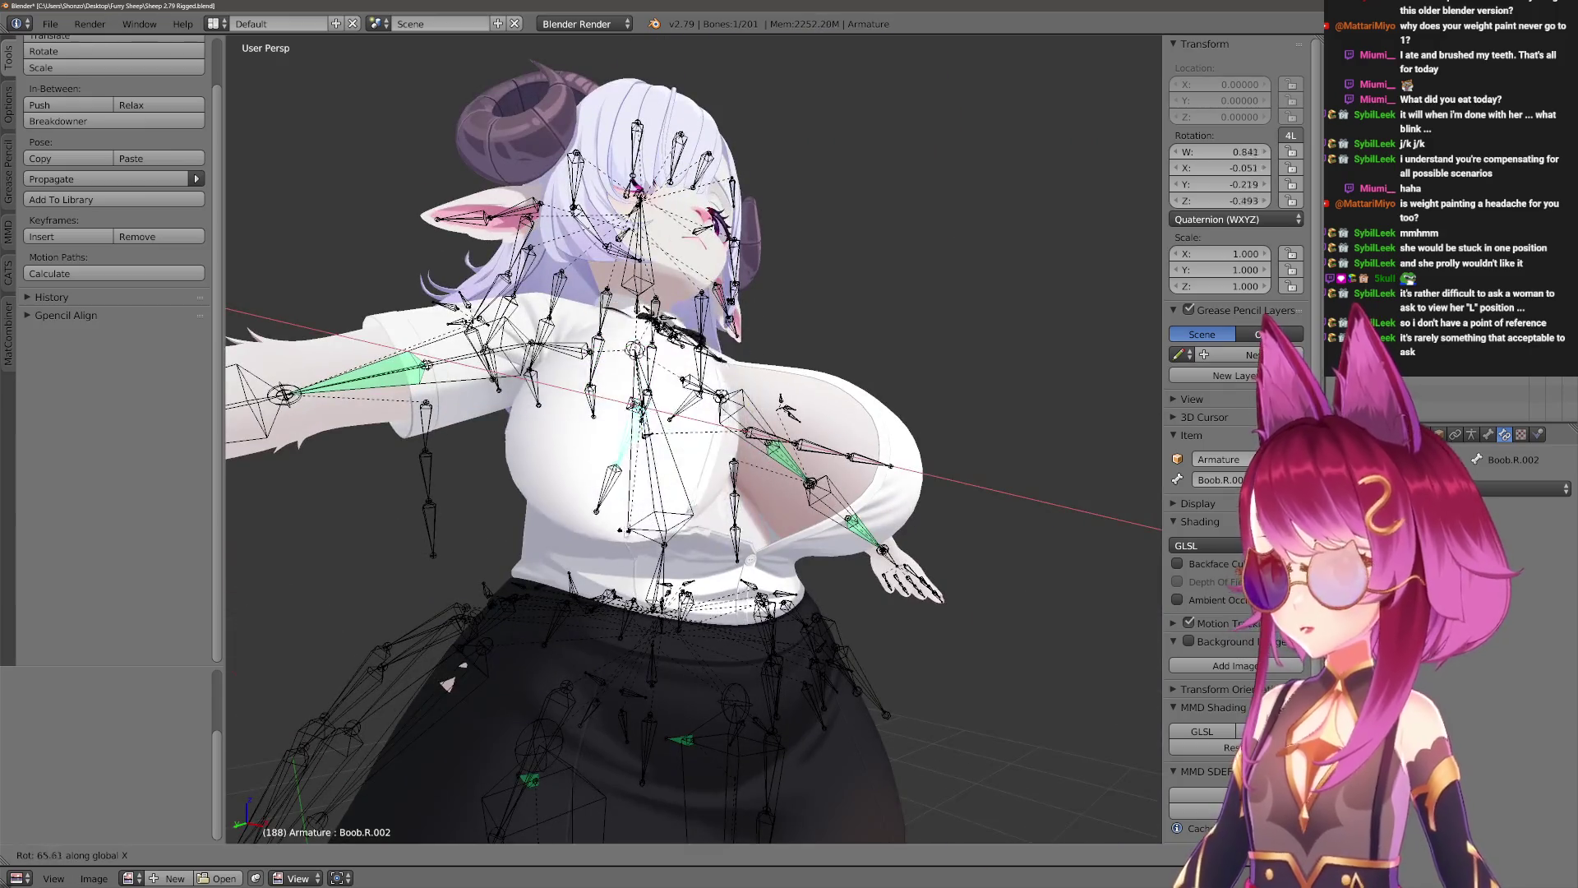
key("Escape")
scroll(772, 344, "up", 5)
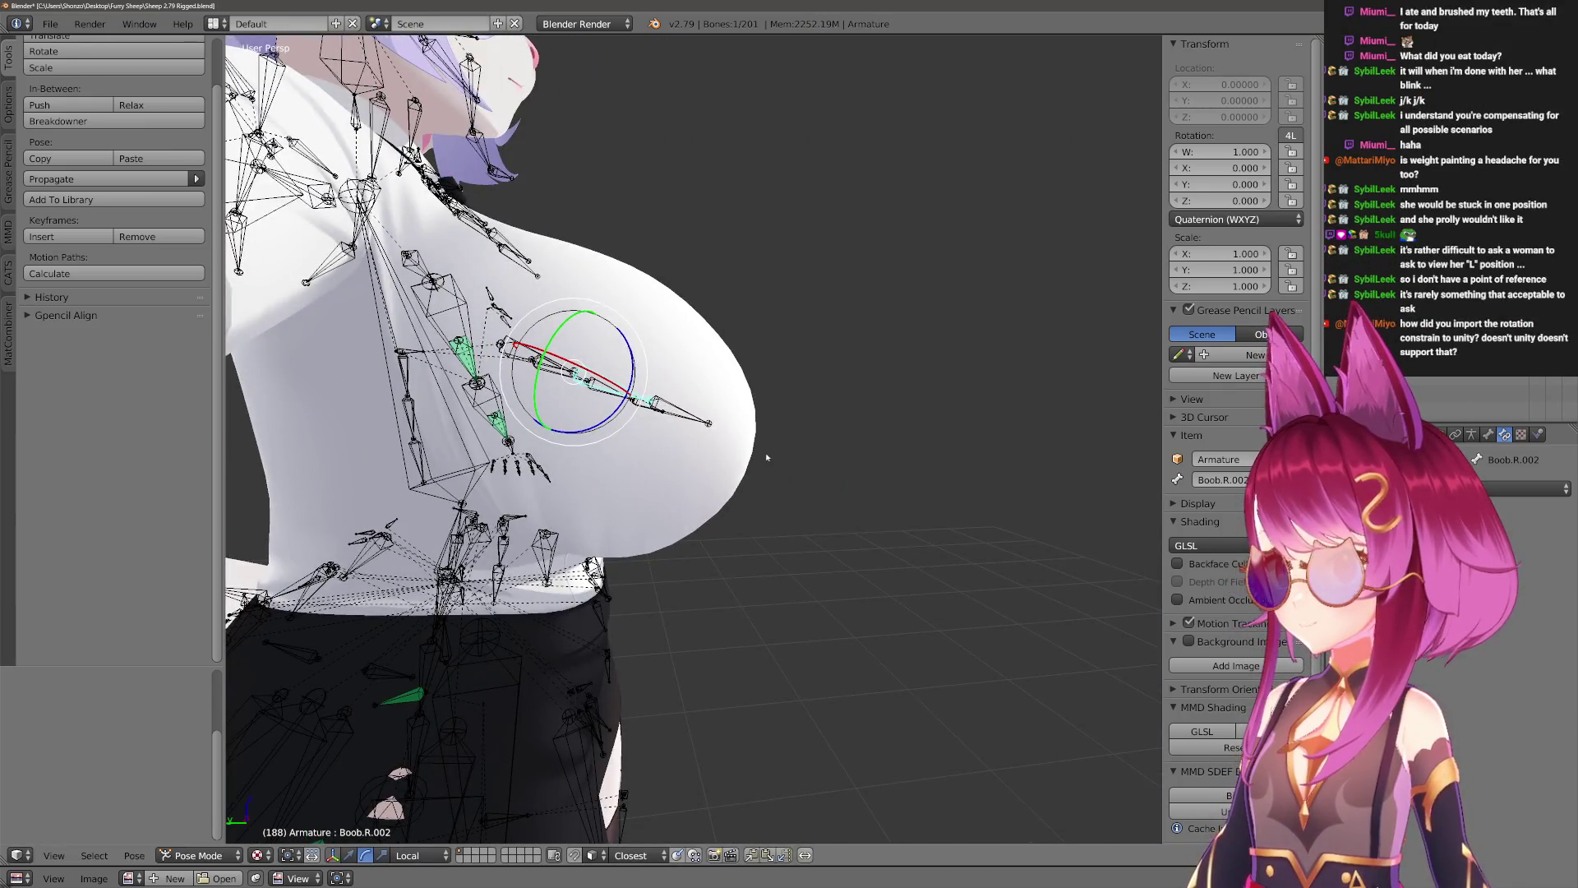
key("r")
key("r")
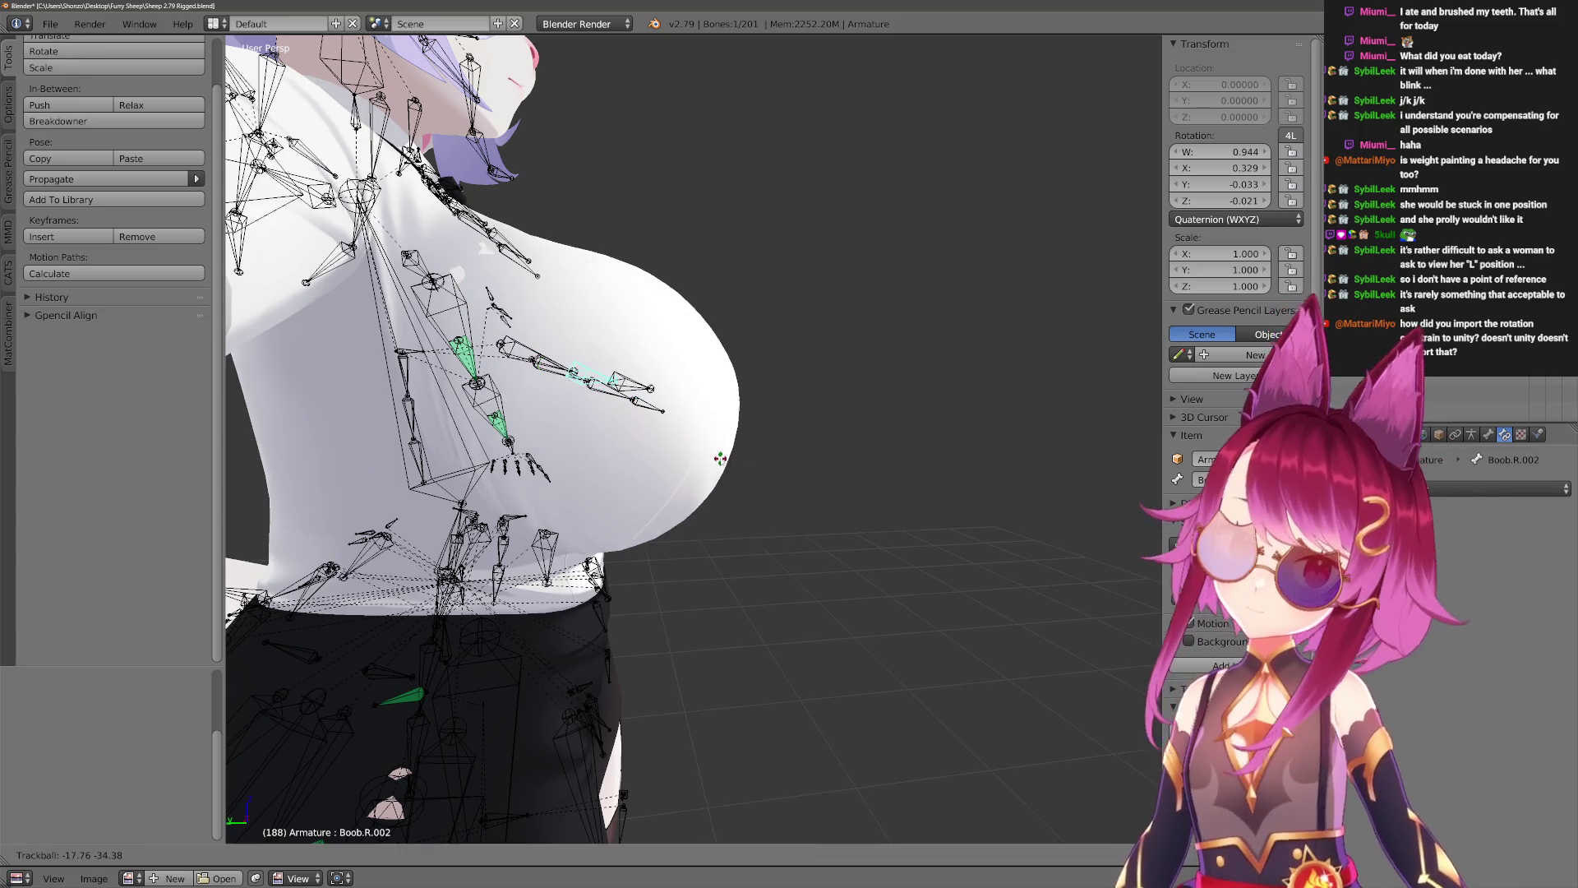
key("x")
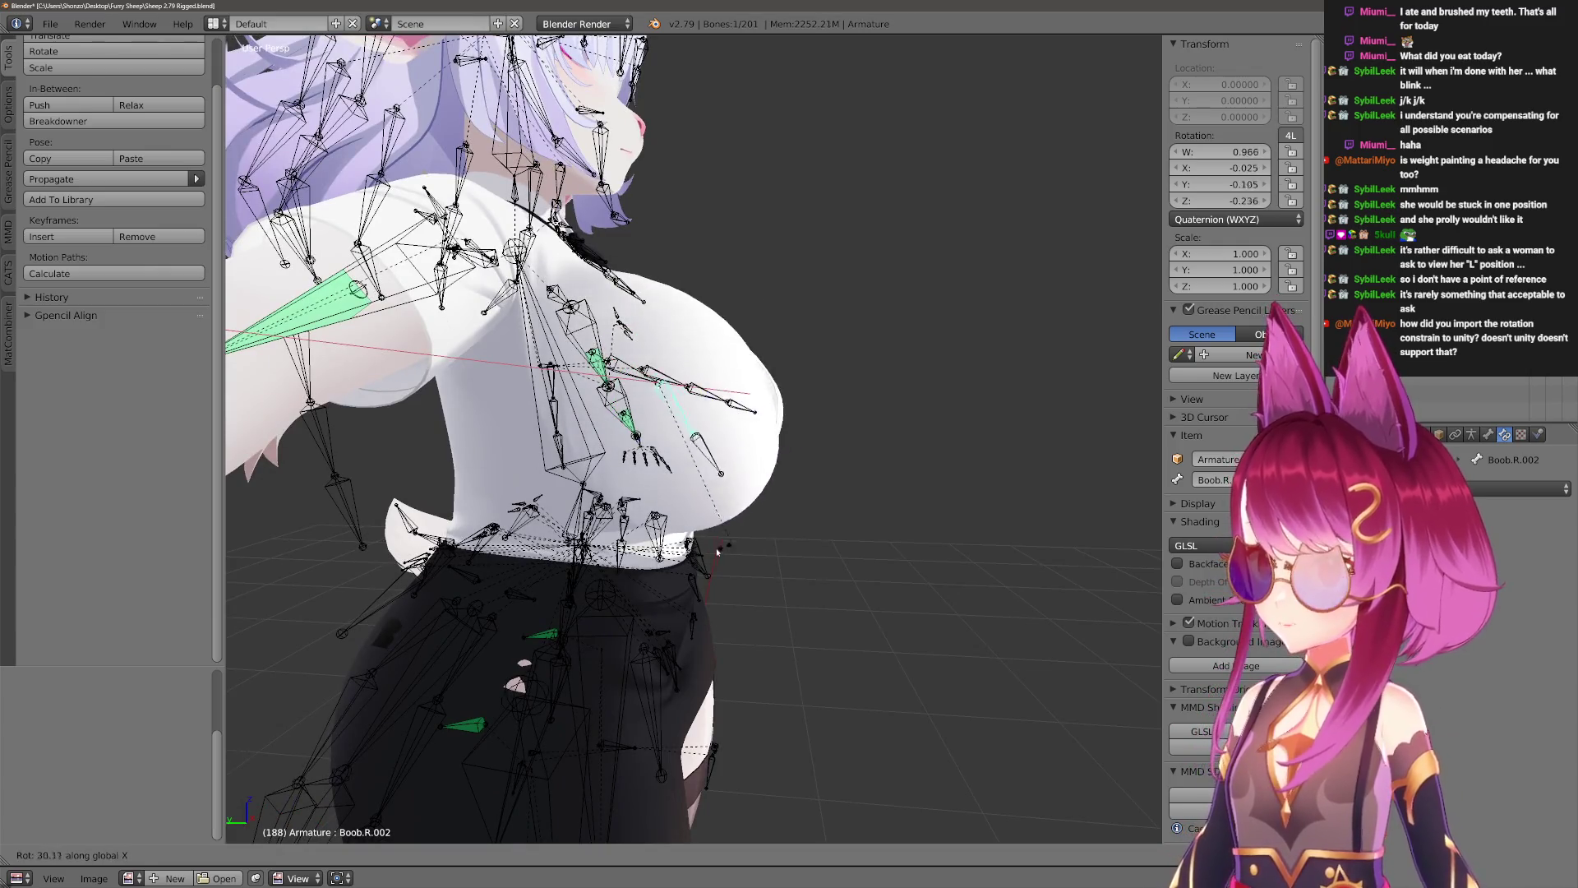
key("Escape")
scroll(799, 448, "up", 5)
Select Boob.R and test its rotation on global X and Z, then cancel.
right_click(798, 447)
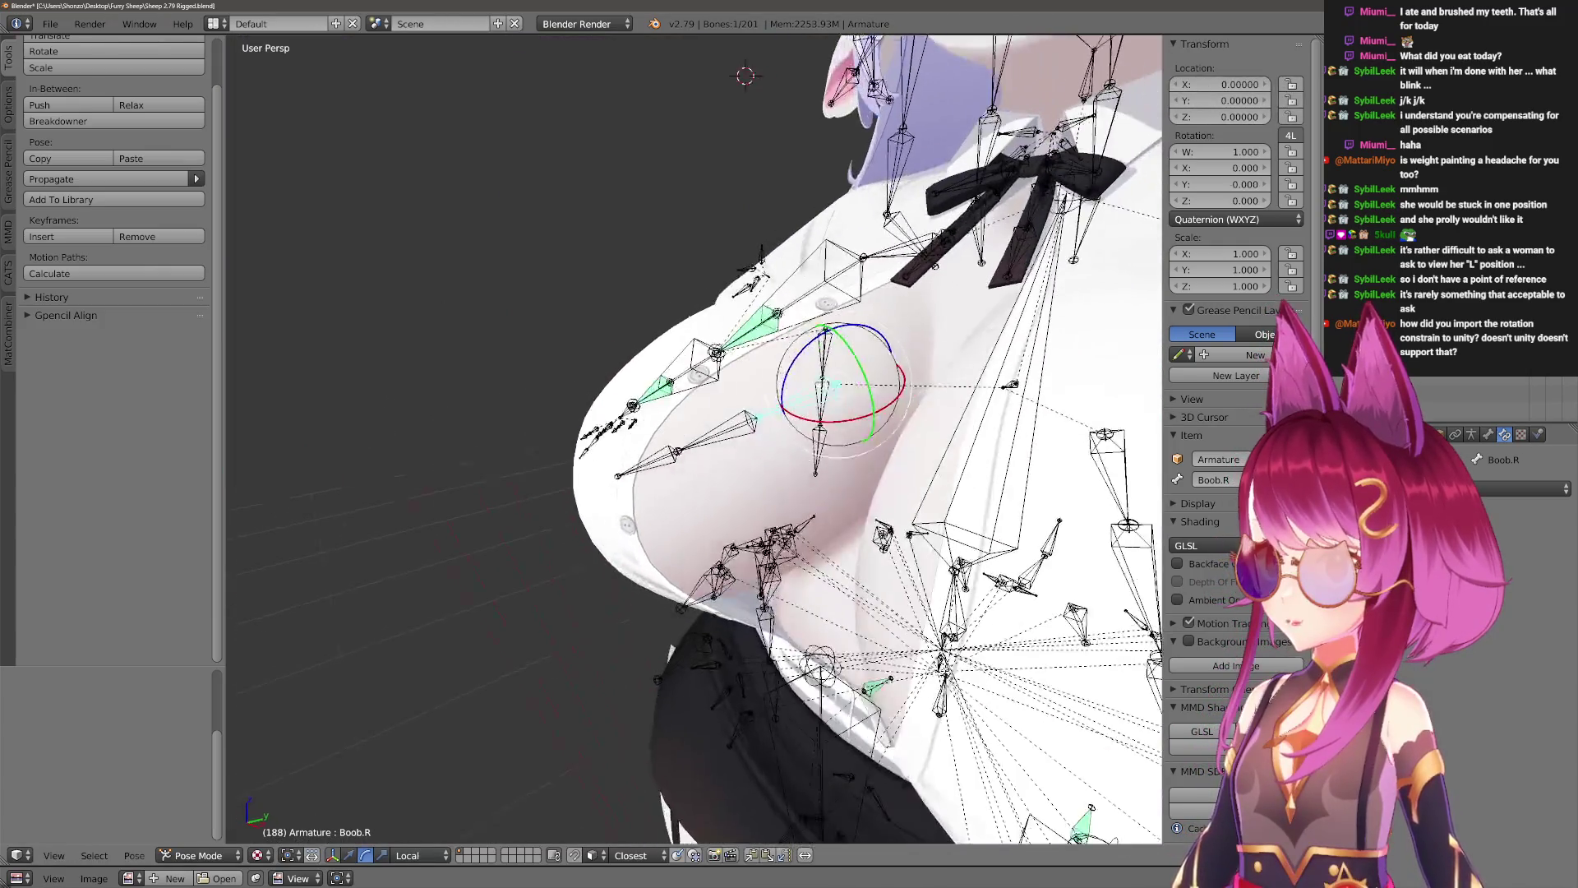
key("r")
key("x")
key("z")
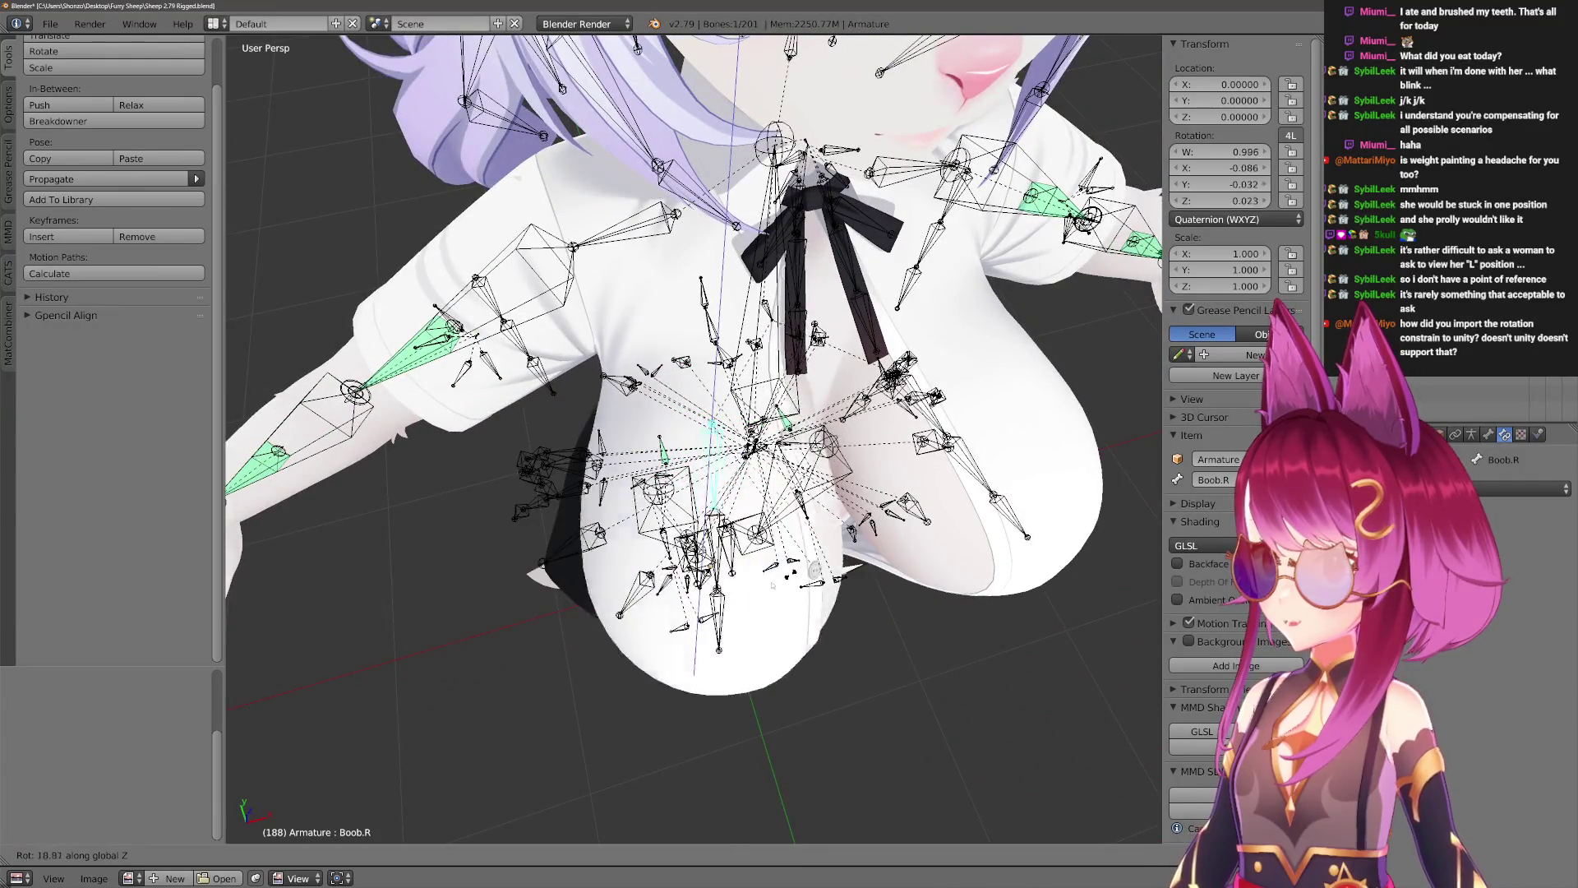
key("Escape")
middle_click_drag(929, 554, 649, 745)
middle_click_drag(616, 678, 612, 838)
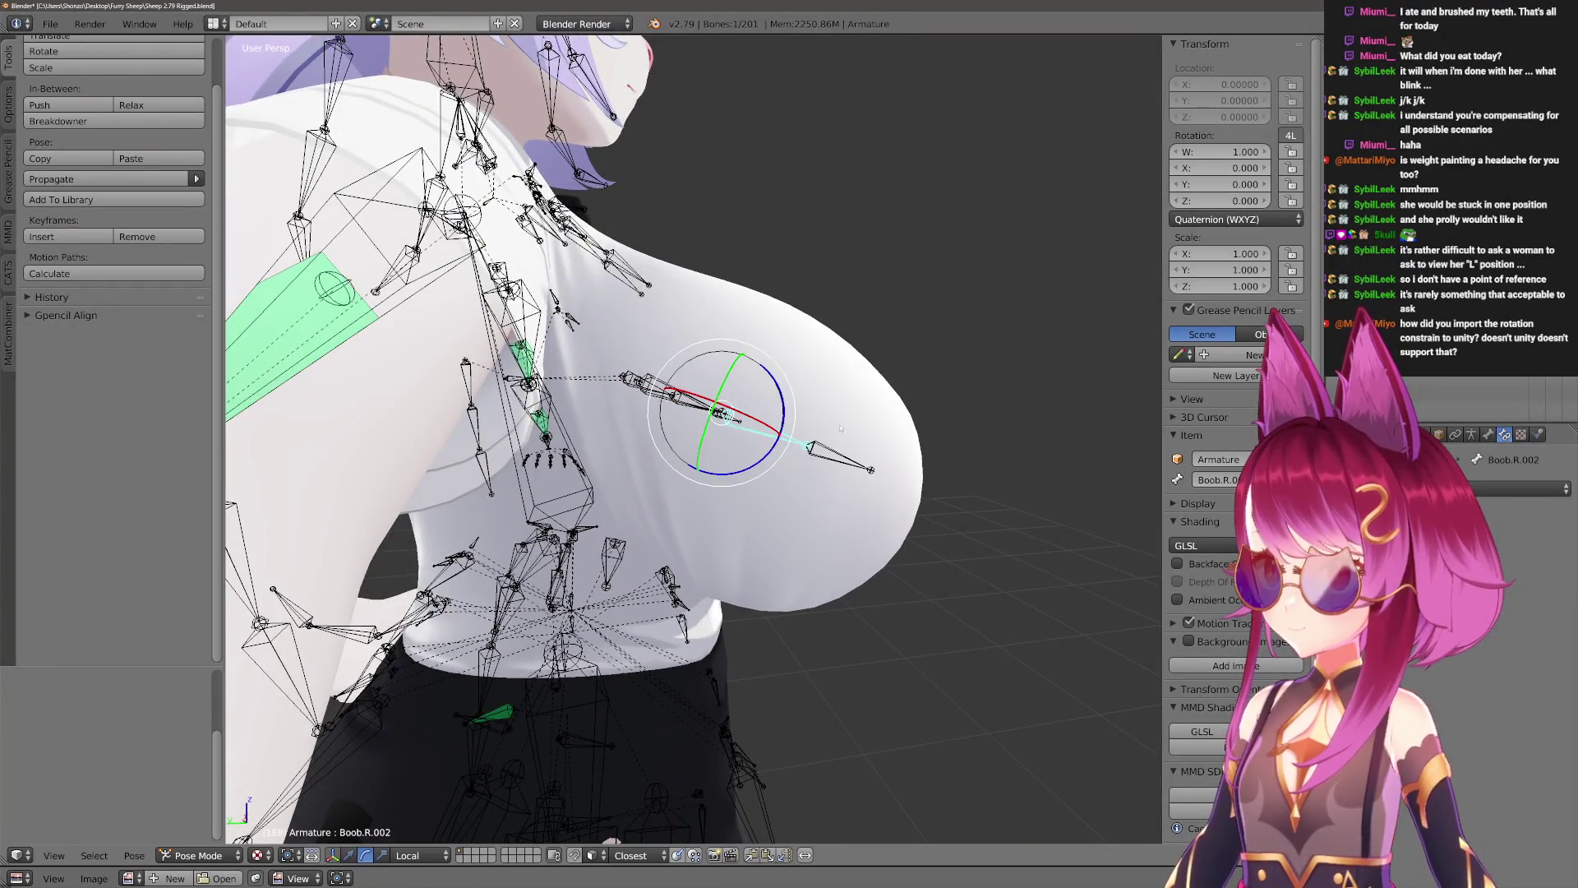
Rotate the breast bone around global X, then cancel a further Z rotation.
key("r")
key("x")
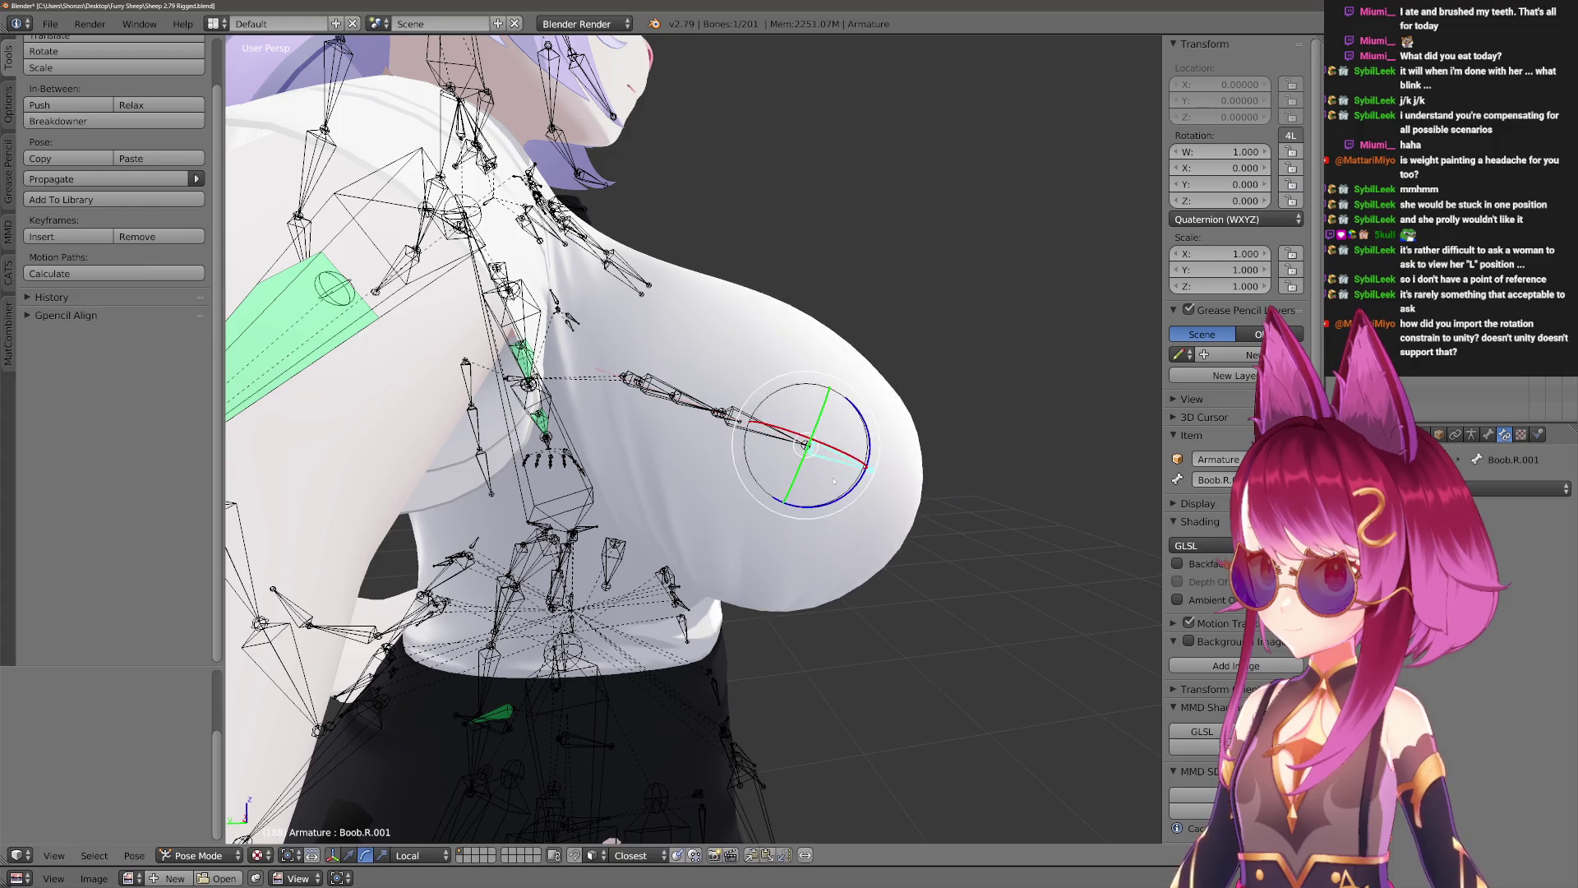
left_click(838, 475)
middle_click_drag(839, 475, 711, 662)
key("r")
key("z")
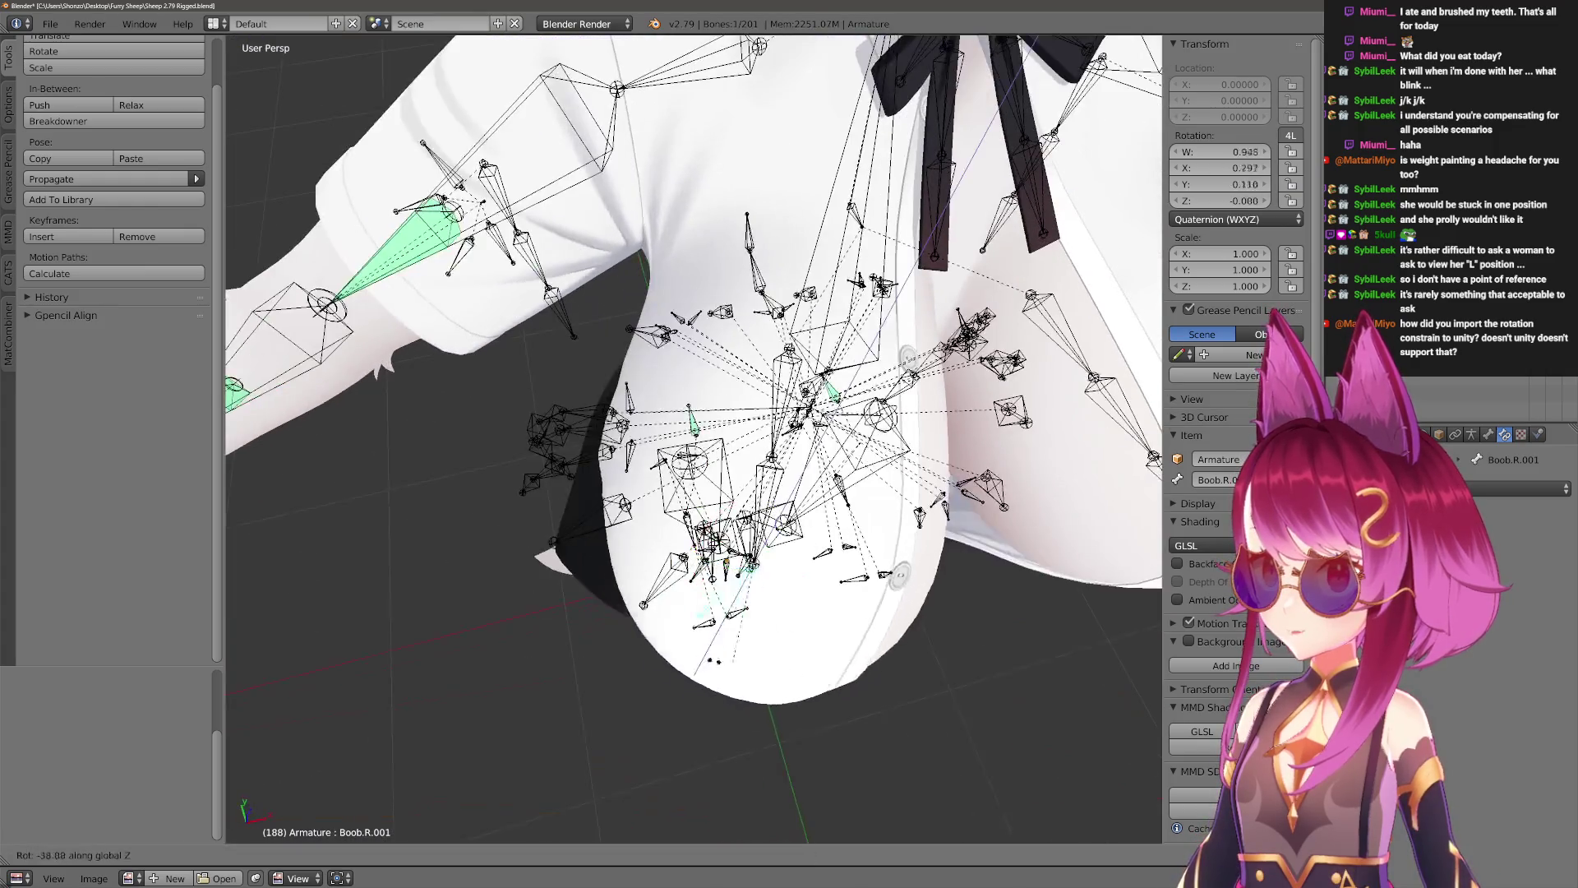
key("Escape")
middle_click_drag(782, 653, 740, 575)
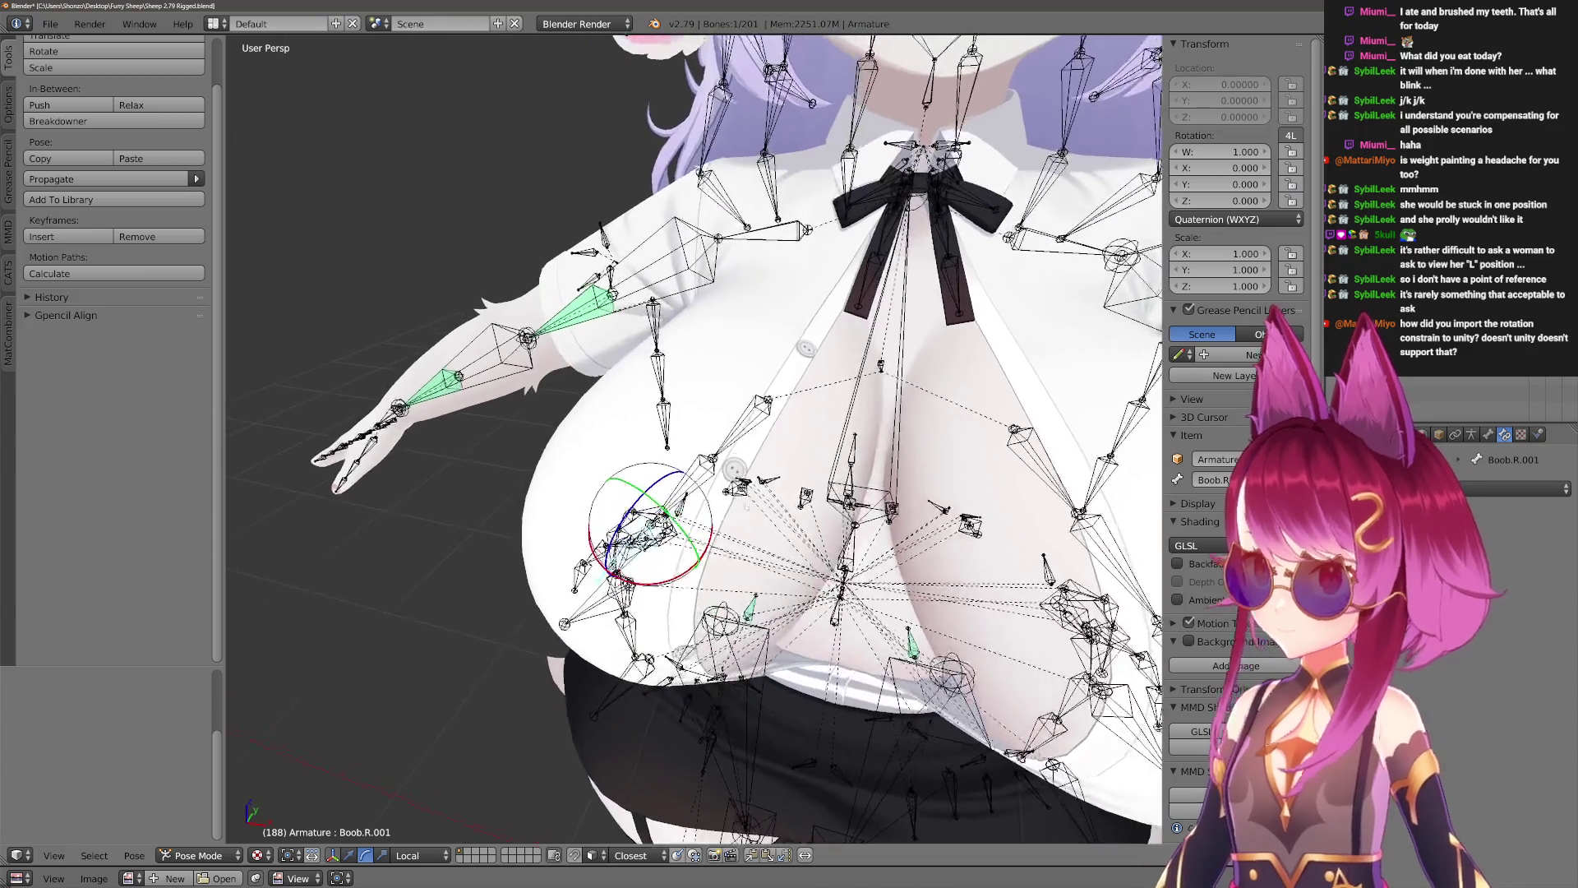
Centre the side view on Boob.R.002 and leave it rotated to a new X angle.
key("KP_3")
key("KP_Decimal")
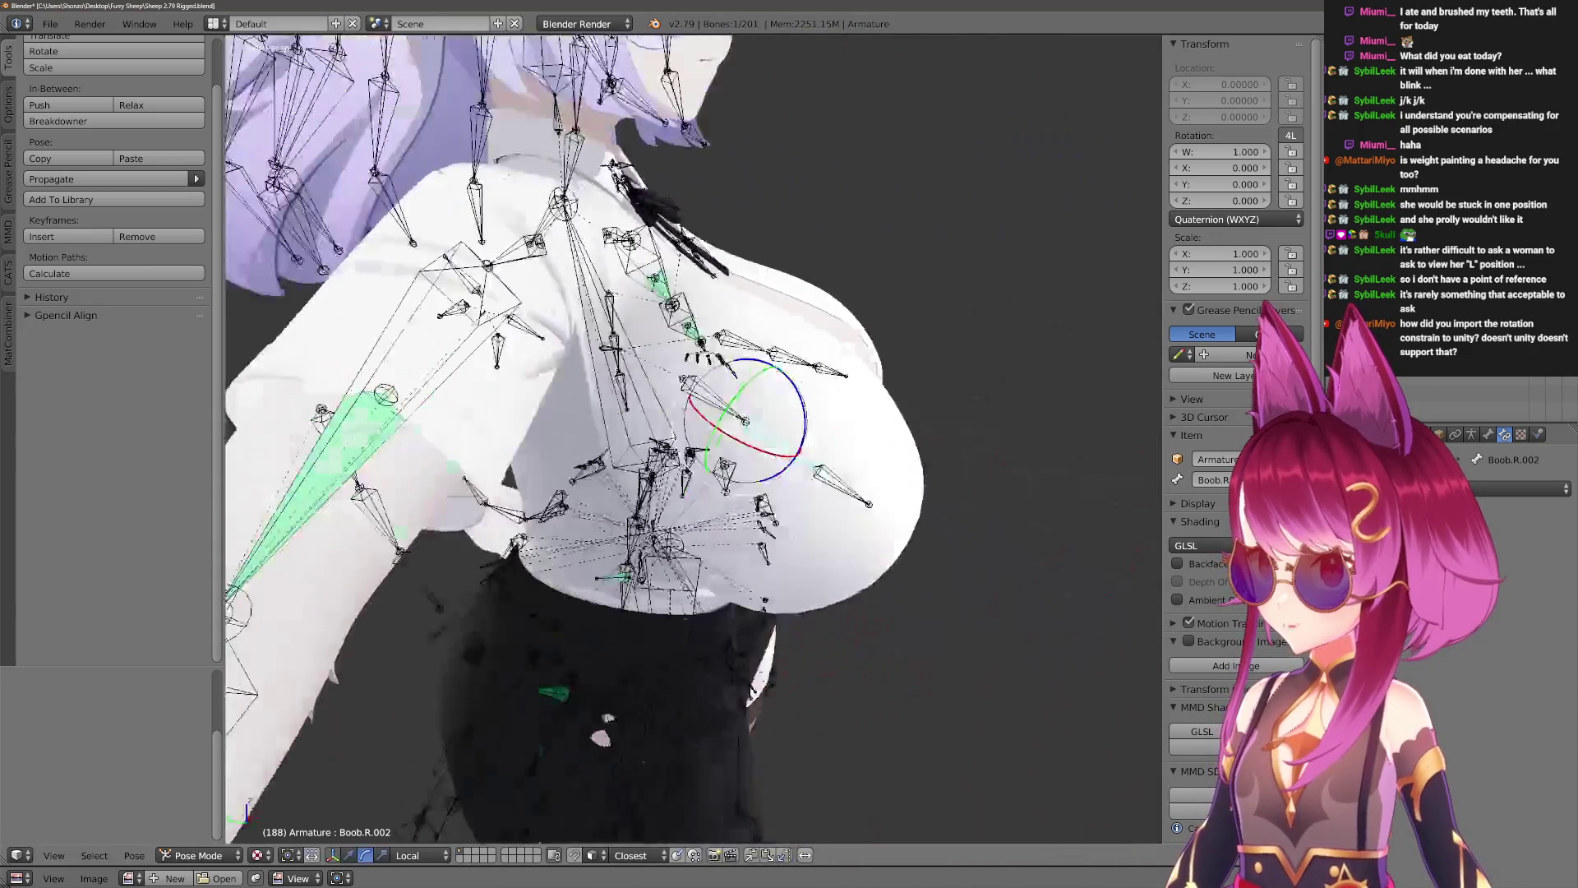
middle_click_drag(731, 425, 924, 503)
key("r")
key("x")
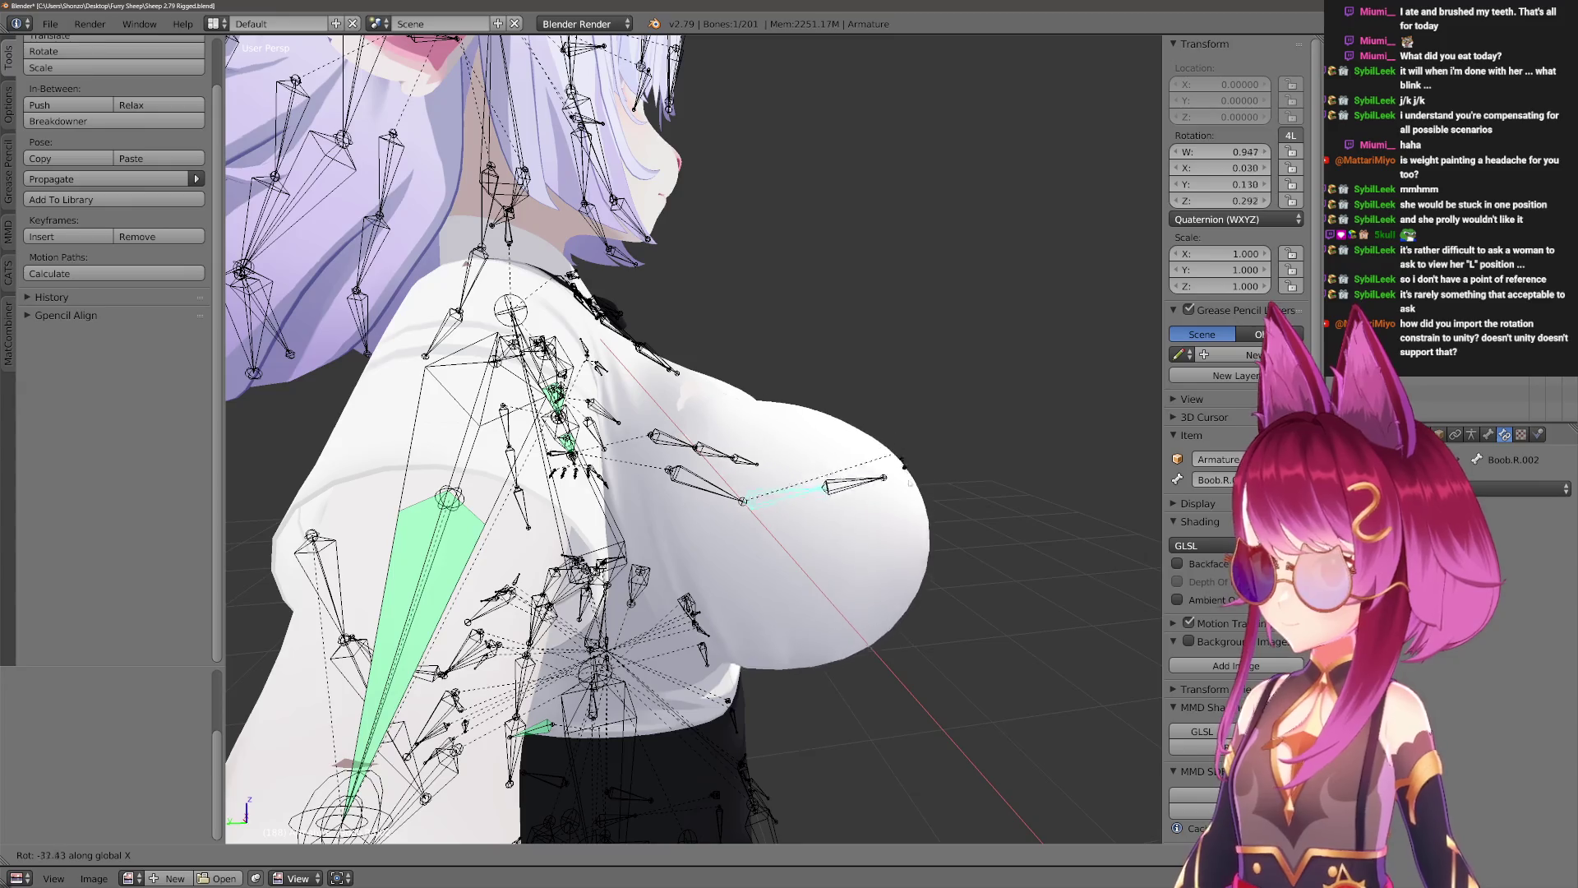
left_click(906, 474)
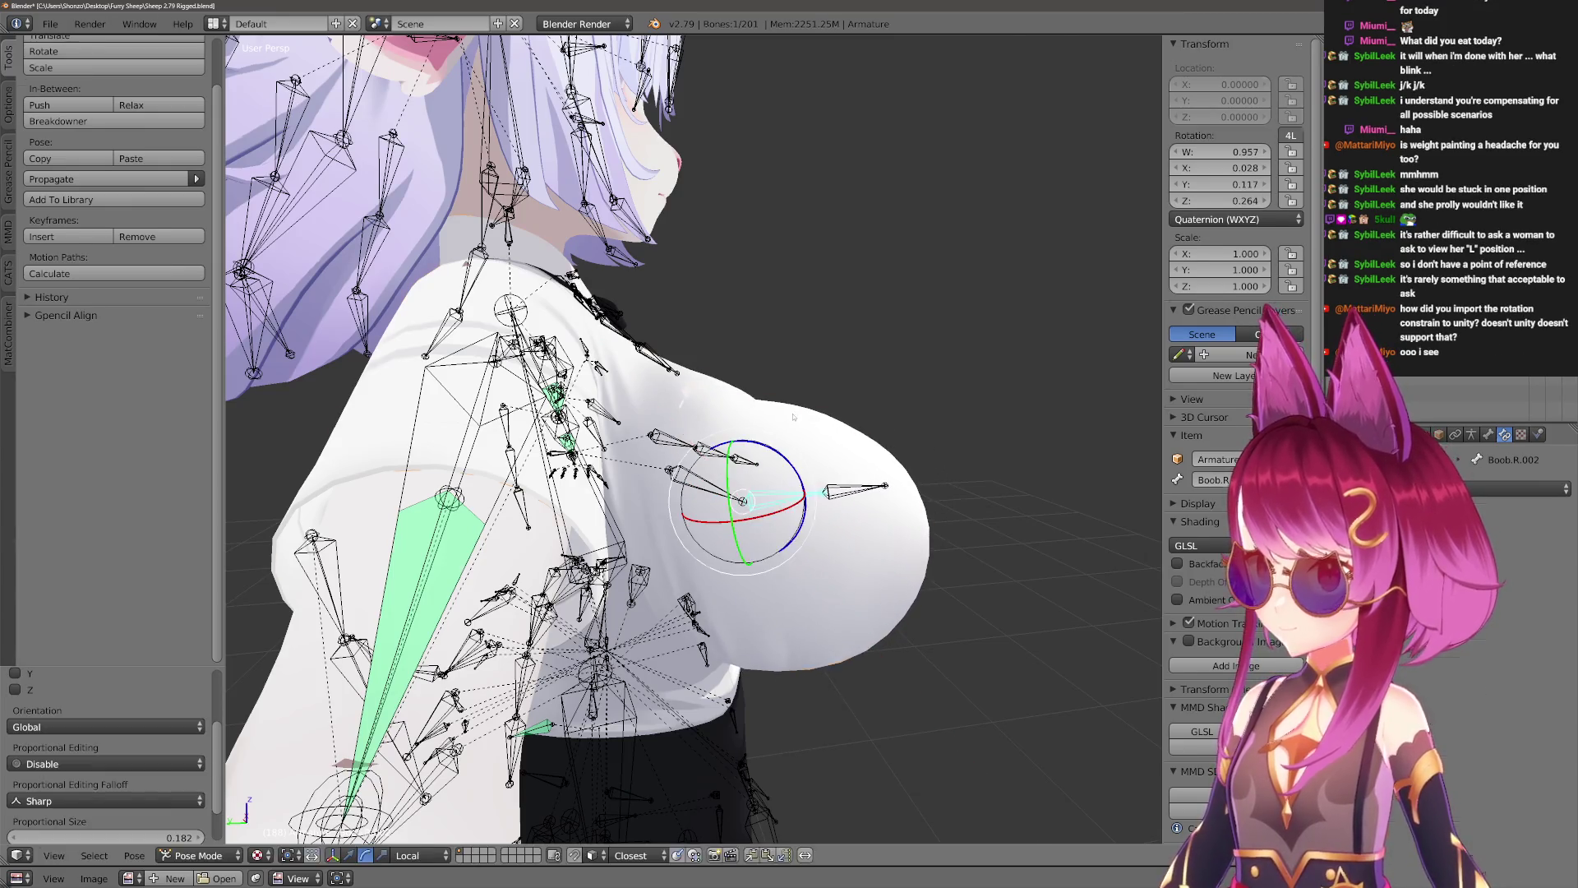
Enter Weight Paint on Librarian Outfit.001 and set the brush radius to 424 px.
key("ctrl+Tab")
mouse_move(810, 405)
middle_mouse_down()
mouse_move(705, 457)
mouse_move(757, 441)
mouse_move(687, 299)
mouse_move(679, 373)
middle_mouse_up()
key("f")
left_click(707, 411)
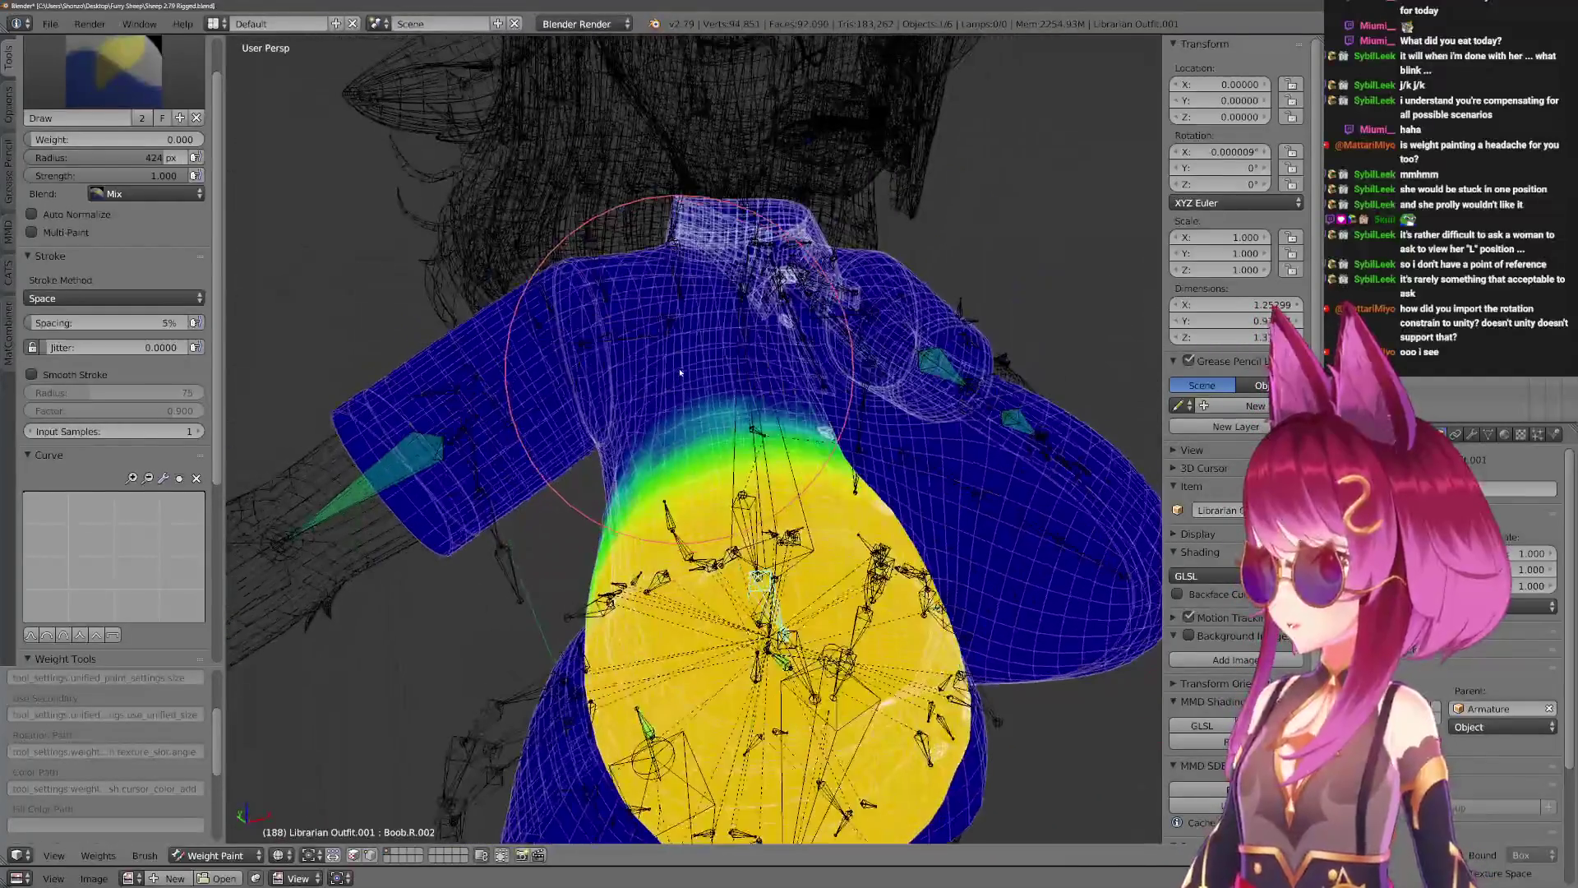
Set the brush radius to 443 px, undo the zero-weight chest stroke, then use 484 px.
key("f")
left_click(752, 304)
middle_click_drag(752, 304, 953, 365)
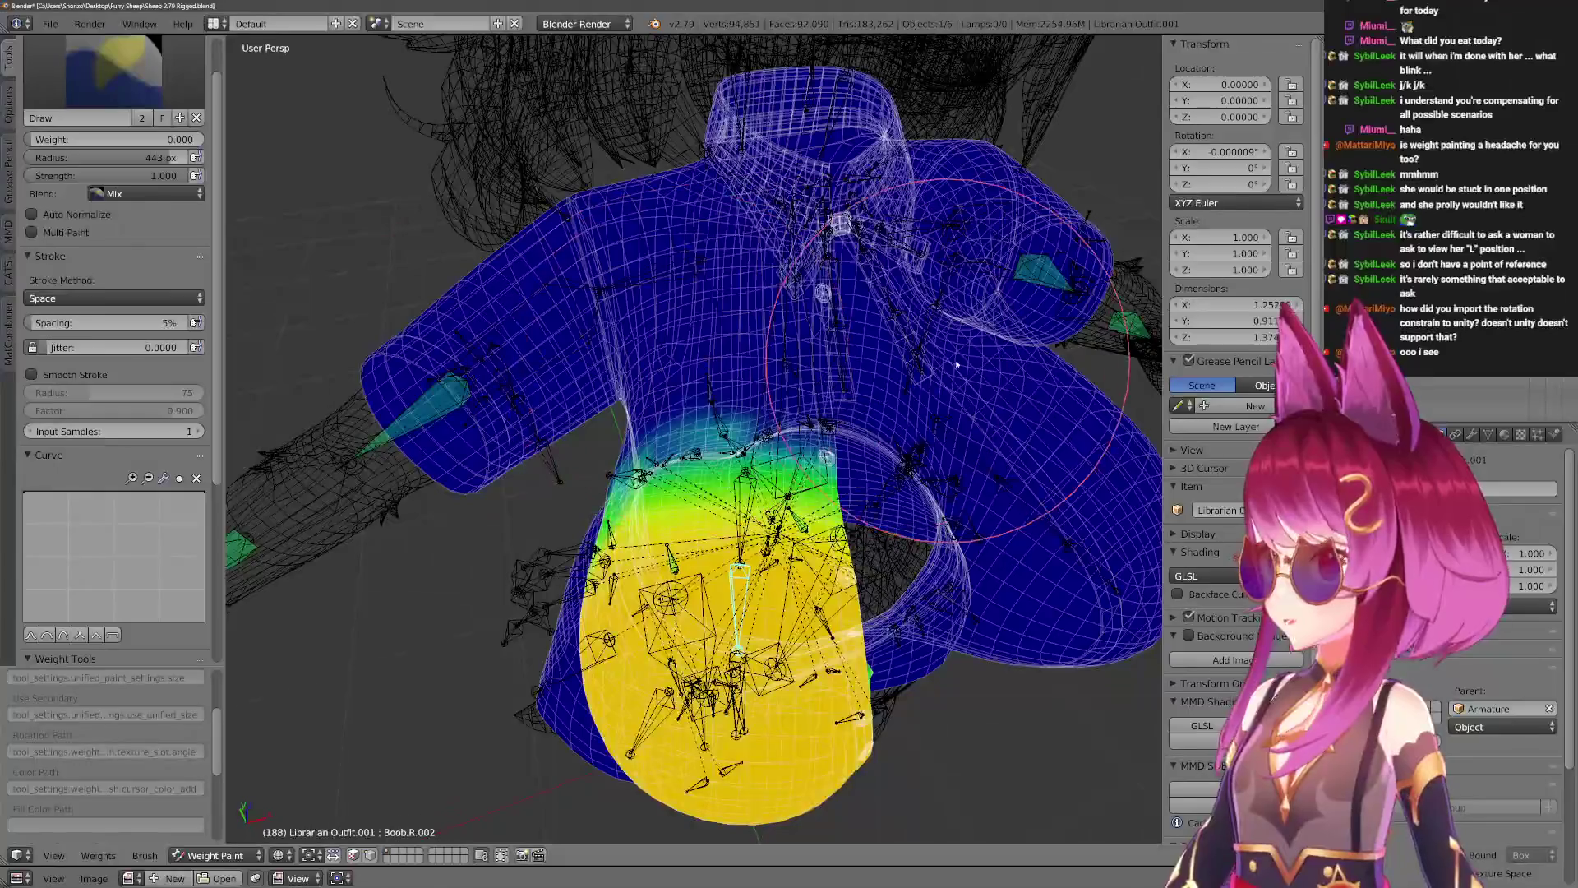
key("ctrl+z")
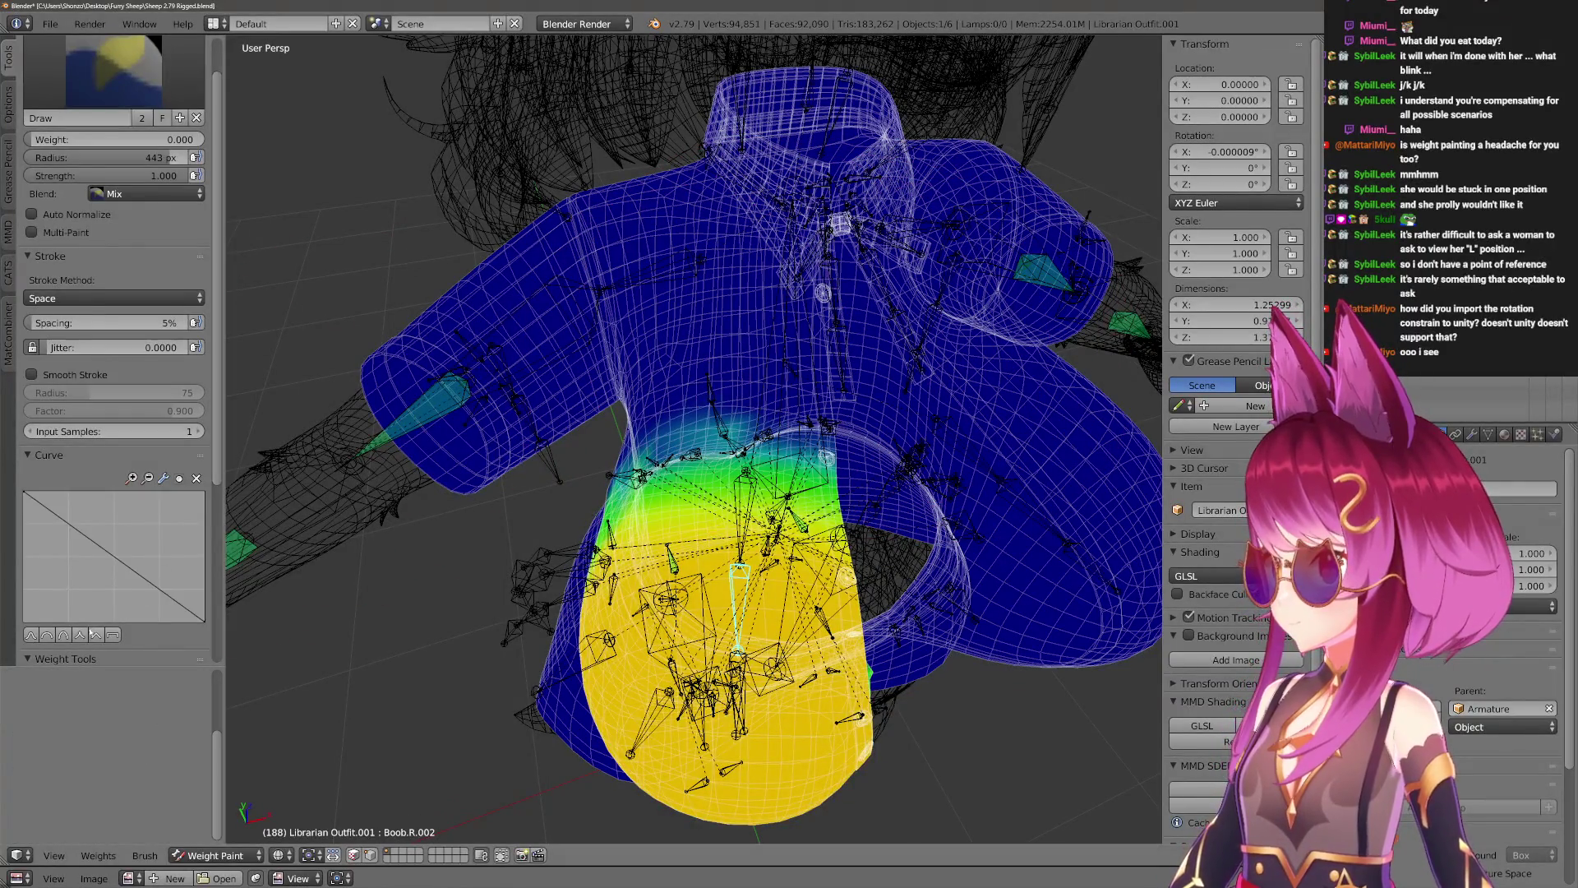
key("f")
left_click(931, 400)
Inspect the breast weights from several angles and switch to the Blur brush at 177 px.
middle_click_drag(535, 306, 673, 272)
middle_click_drag(504, 485, 576, 362)
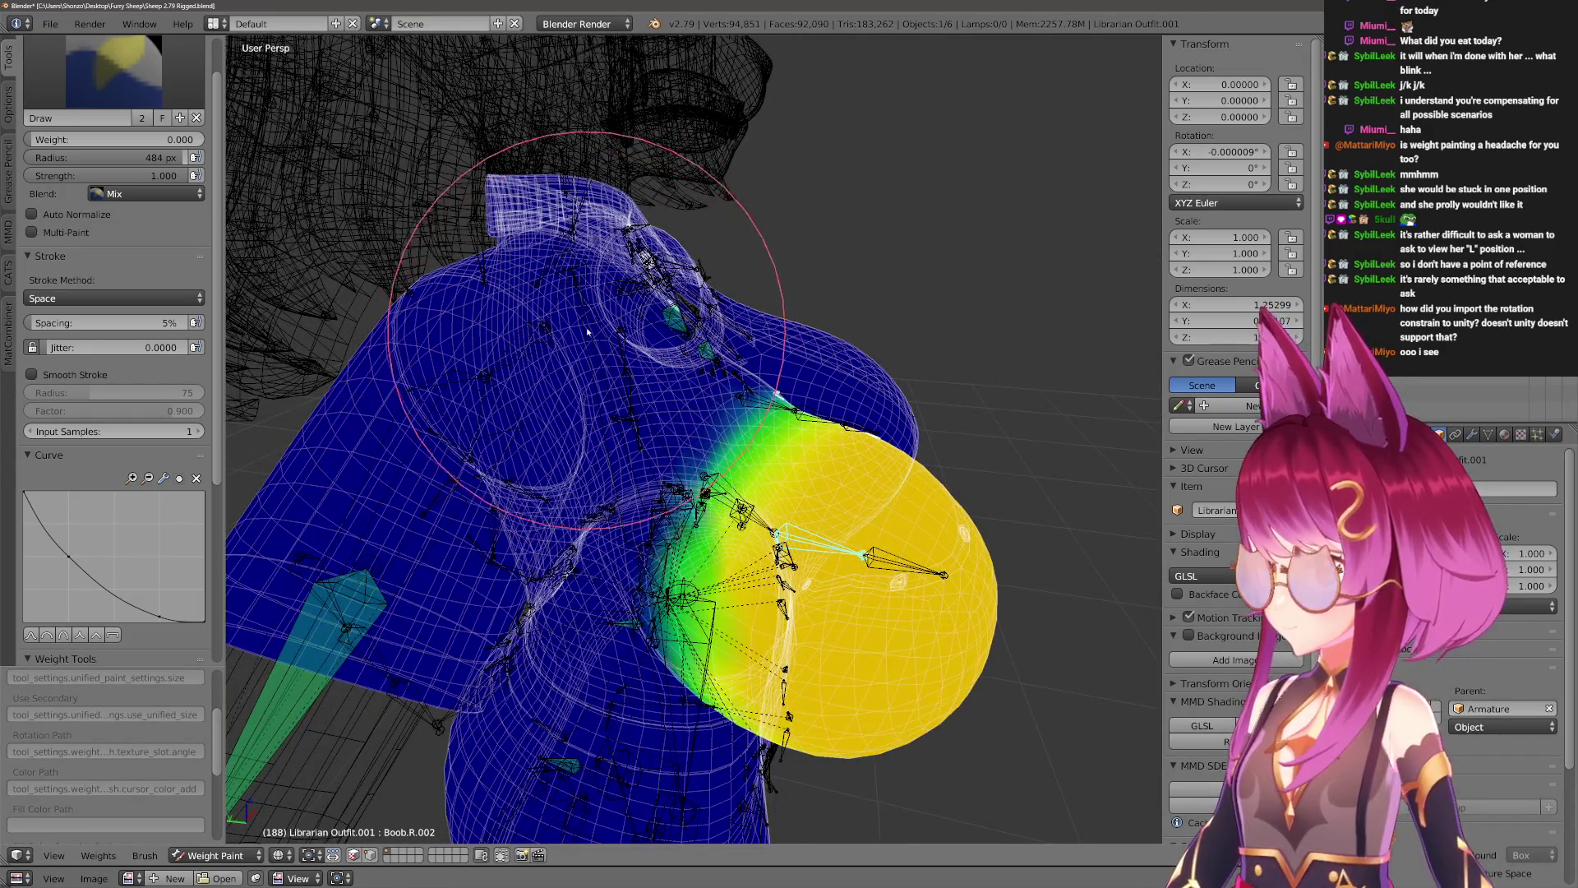
mouse_move(521, 554)
middle_mouse_down()
mouse_move(518, 526)
mouse_move(501, 567)
mouse_move(509, 526)
mouse_move(486, 463)
mouse_move(649, 723)
mouse_move(1003, 666)
mouse_move(937, 666)
mouse_move(952, 433)
mouse_move(921, 519)
middle_mouse_up()
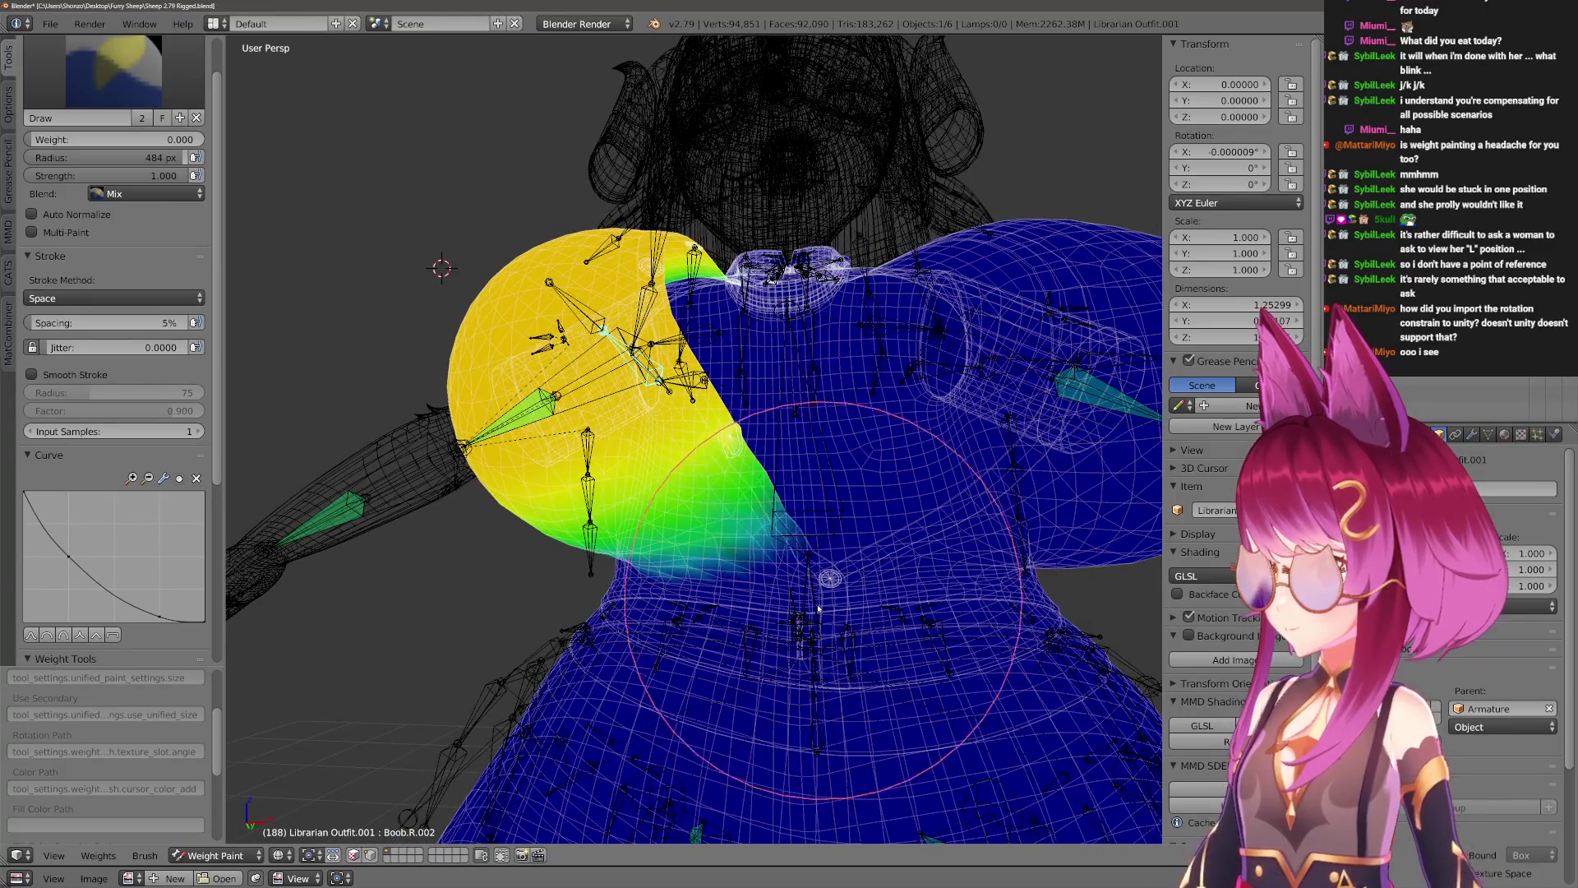
mouse_move(497, 712)
middle_mouse_down()
mouse_move(542, 678)
mouse_move(493, 625)
mouse_move(489, 471)
mouse_move(457, 461)
mouse_move(449, 425)
middle_mouse_up()
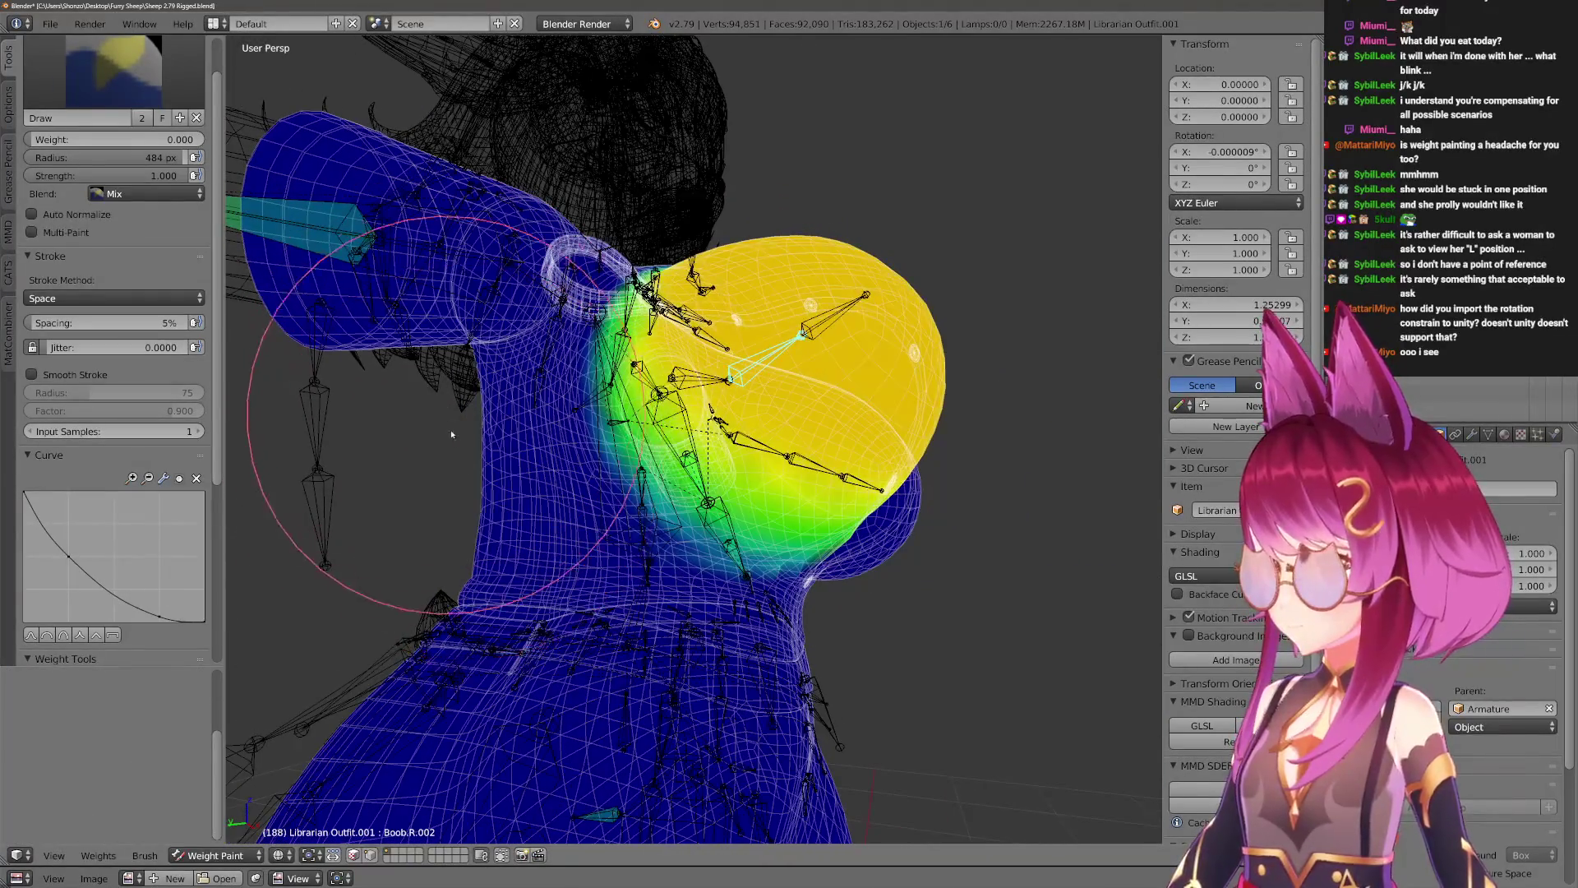
mouse_move(543, 595)
middle_mouse_down()
mouse_move(534, 682)
mouse_move(562, 649)
middle_mouse_up()
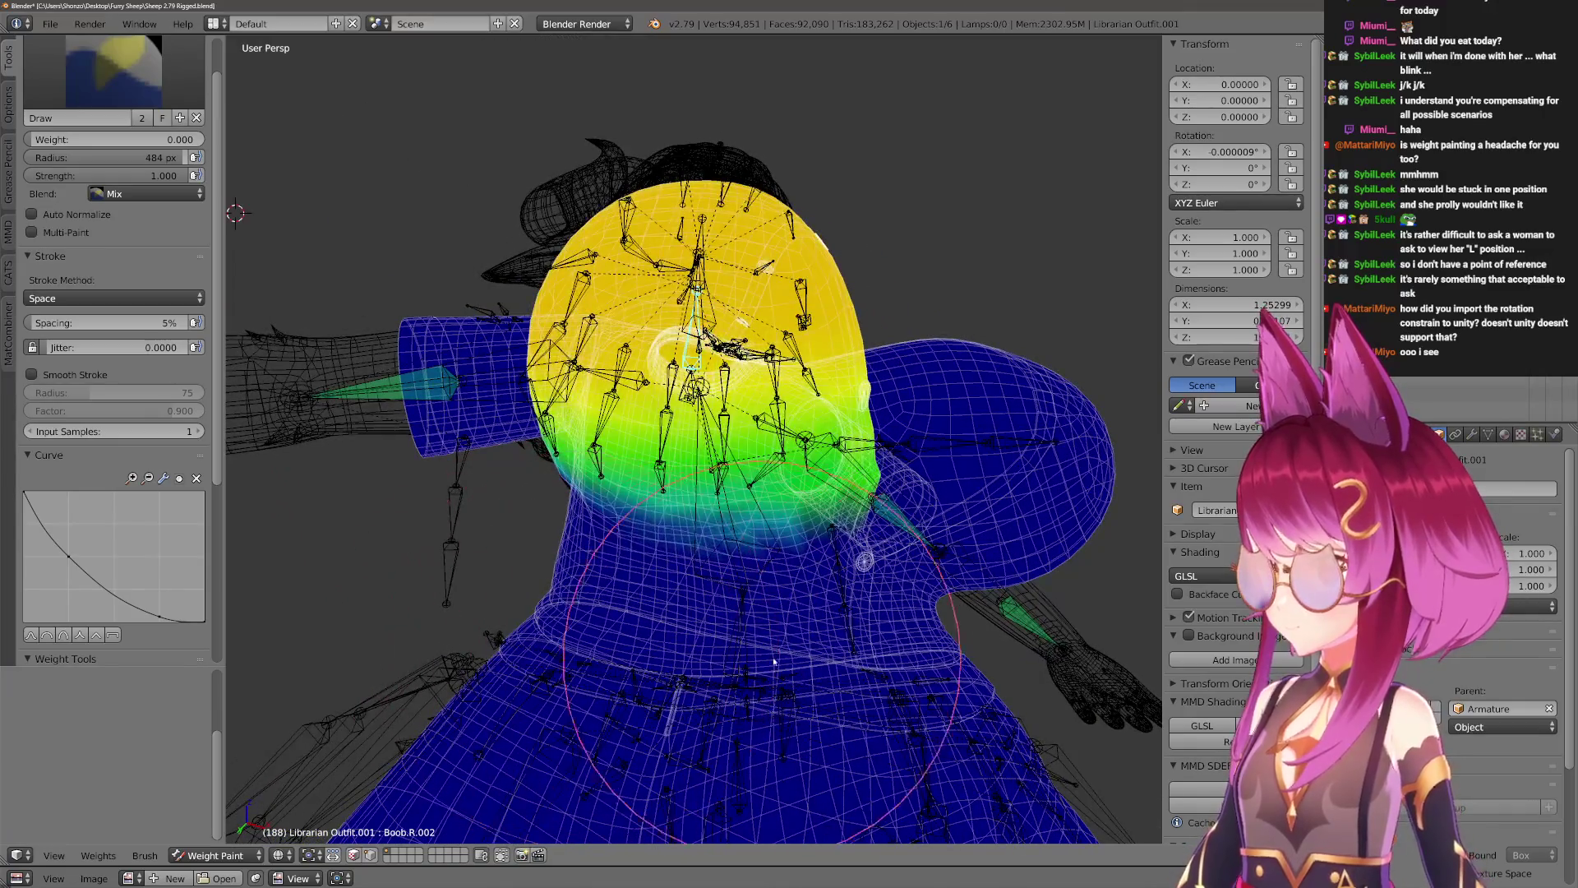
mouse_move(951, 615)
middle_mouse_down()
mouse_move(811, 712)
mouse_move(803, 792)
mouse_move(822, 576)
mouse_move(771, 548)
middle_mouse_up()
key("f")
left_click(825, 549)
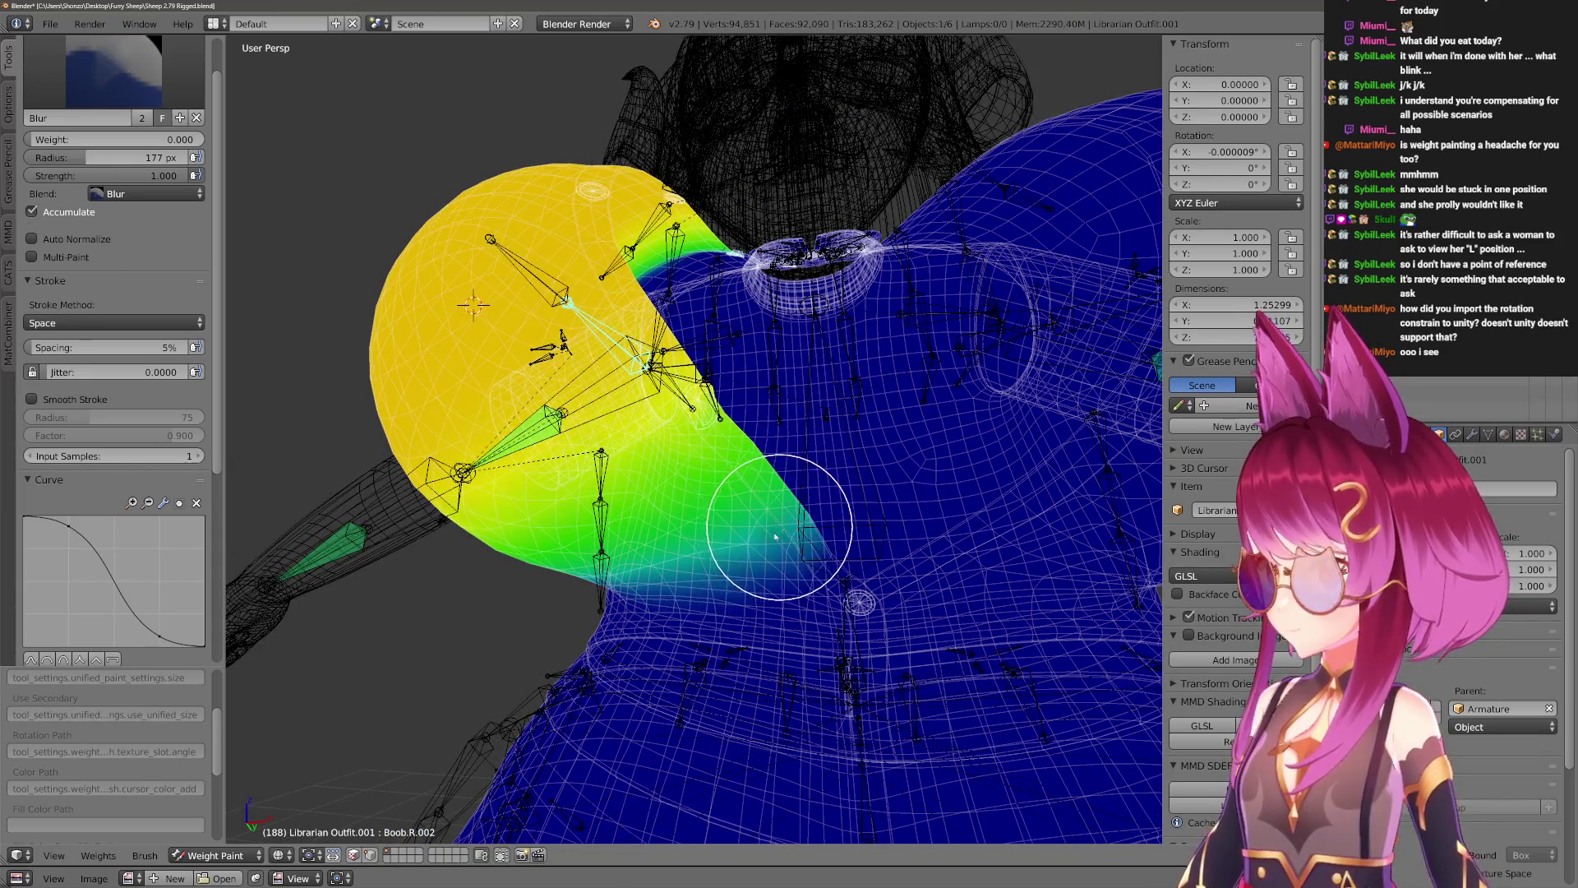
Set the blur brush to 376 px and turn off Accumulate.
mouse_move(720, 502)
middle_mouse_down()
mouse_move(793, 634)
mouse_move(740, 511)
mouse_move(765, 528)
mouse_move(698, 638)
middle_mouse_up()
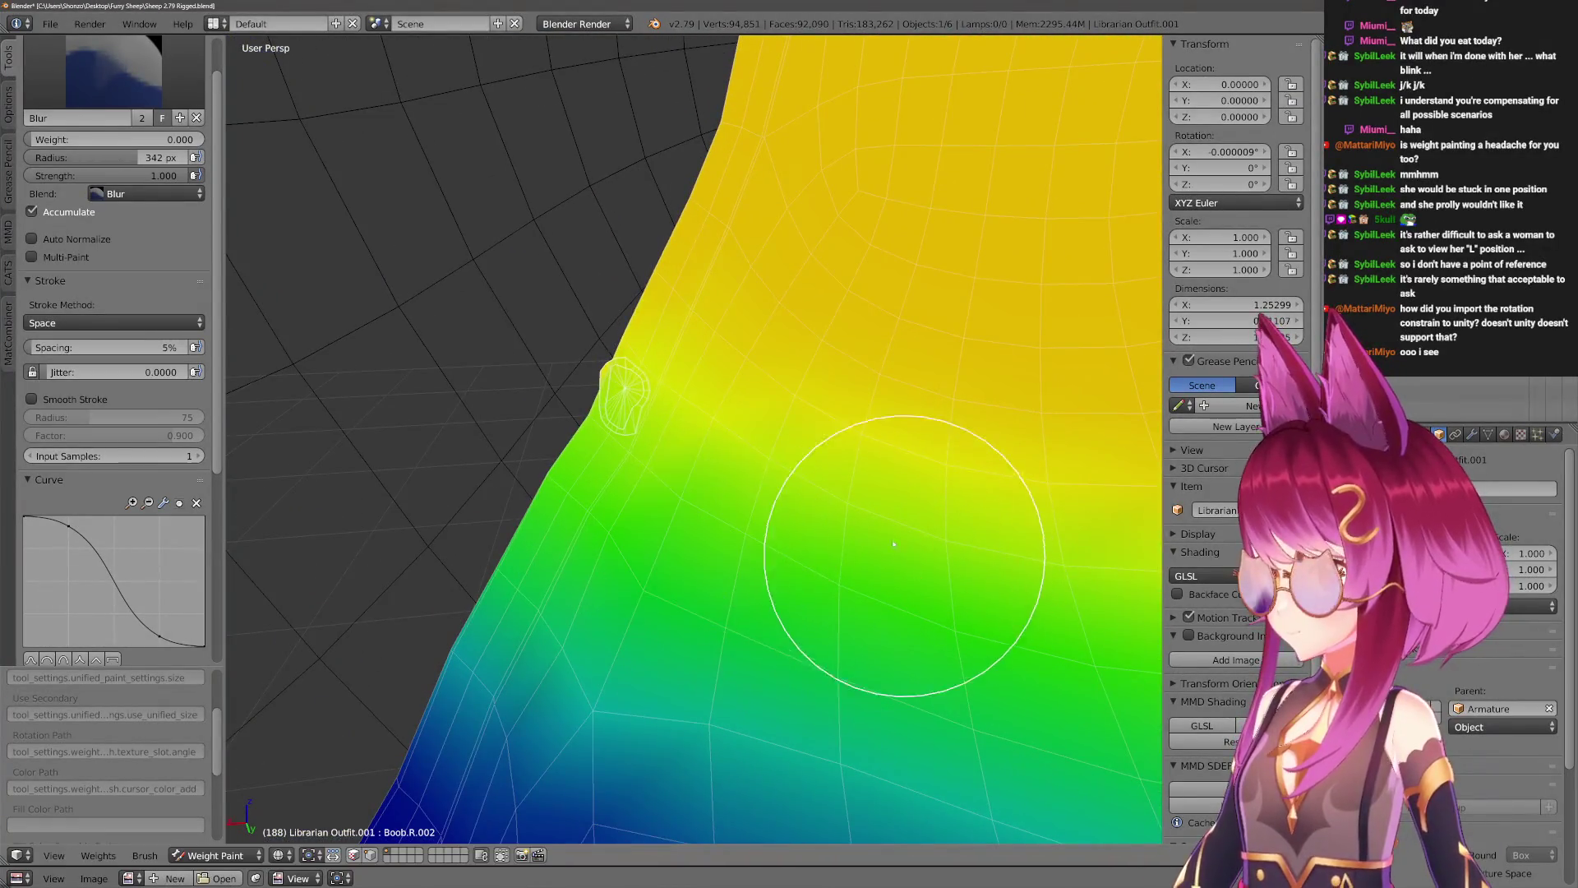
middle_click_drag(817, 624, 781, 497)
key("f")
left_click(691, 457)
mouse_move(1022, 529)
middle_mouse_down()
mouse_move(669, 529)
mouse_move(817, 564)
mouse_move(839, 499)
middle_mouse_up()
left_click(32, 212)
Blur the weight edge with 272 and 289 px brushes, then return to the Draw brush.
key("f")
left_click(839, 498)
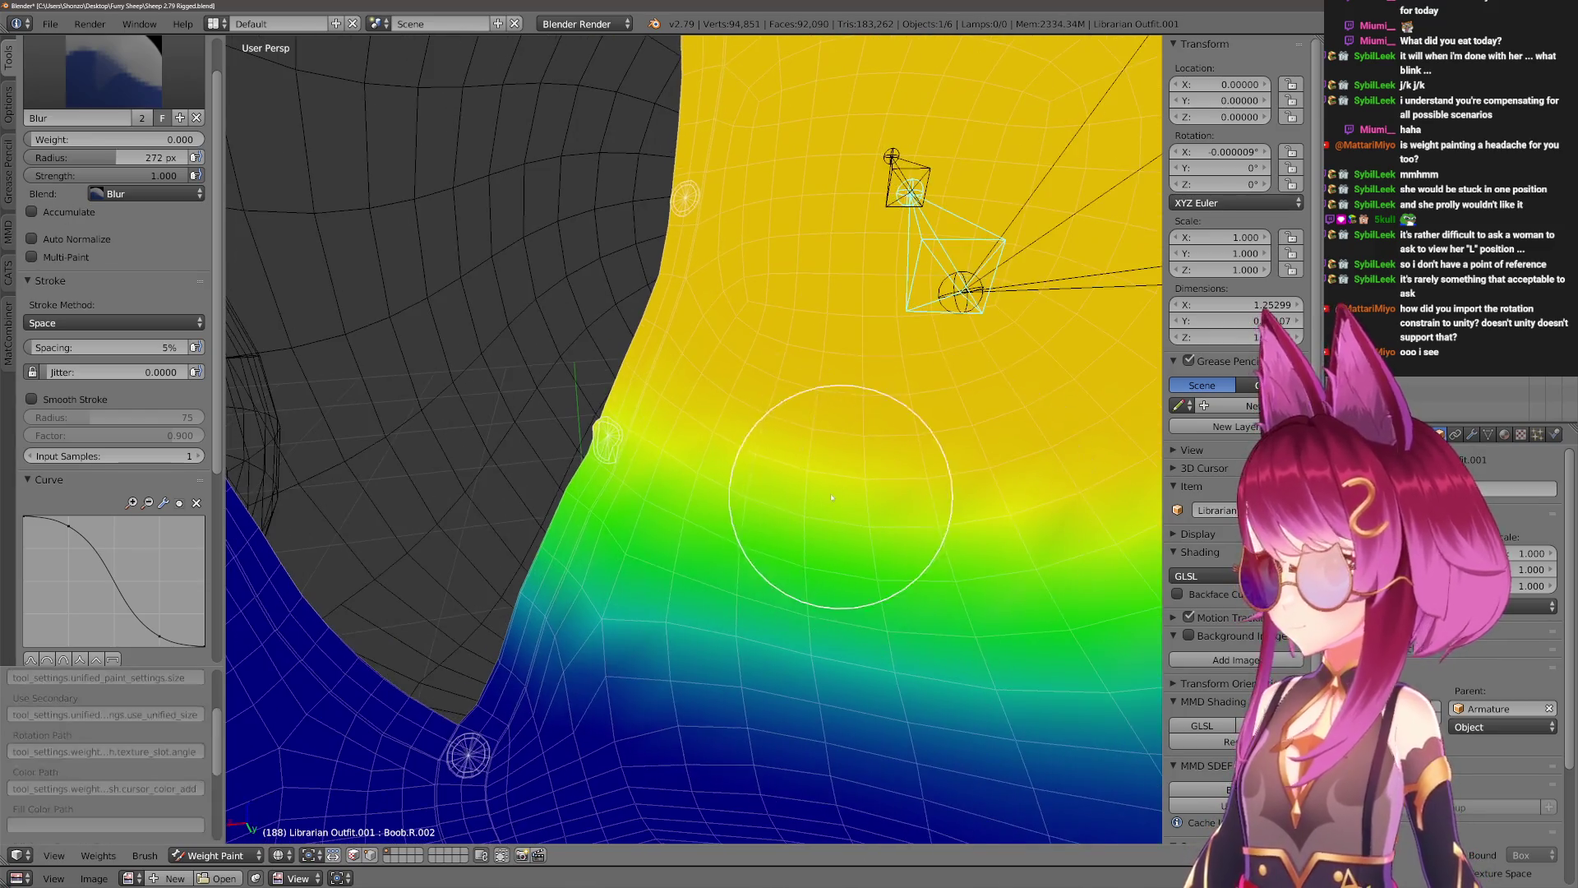
mouse_move(1050, 505)
middle_mouse_down()
mouse_move(1004, 451)
mouse_move(754, 563)
middle_mouse_up()
key("f")
left_click(838, 244)
mouse_move(838, 244)
middle_mouse_down()
mouse_move(691, 485)
mouse_move(740, 502)
mouse_move(747, 652)
mouse_move(694, 651)
mouse_move(723, 652)
middle_mouse_up()
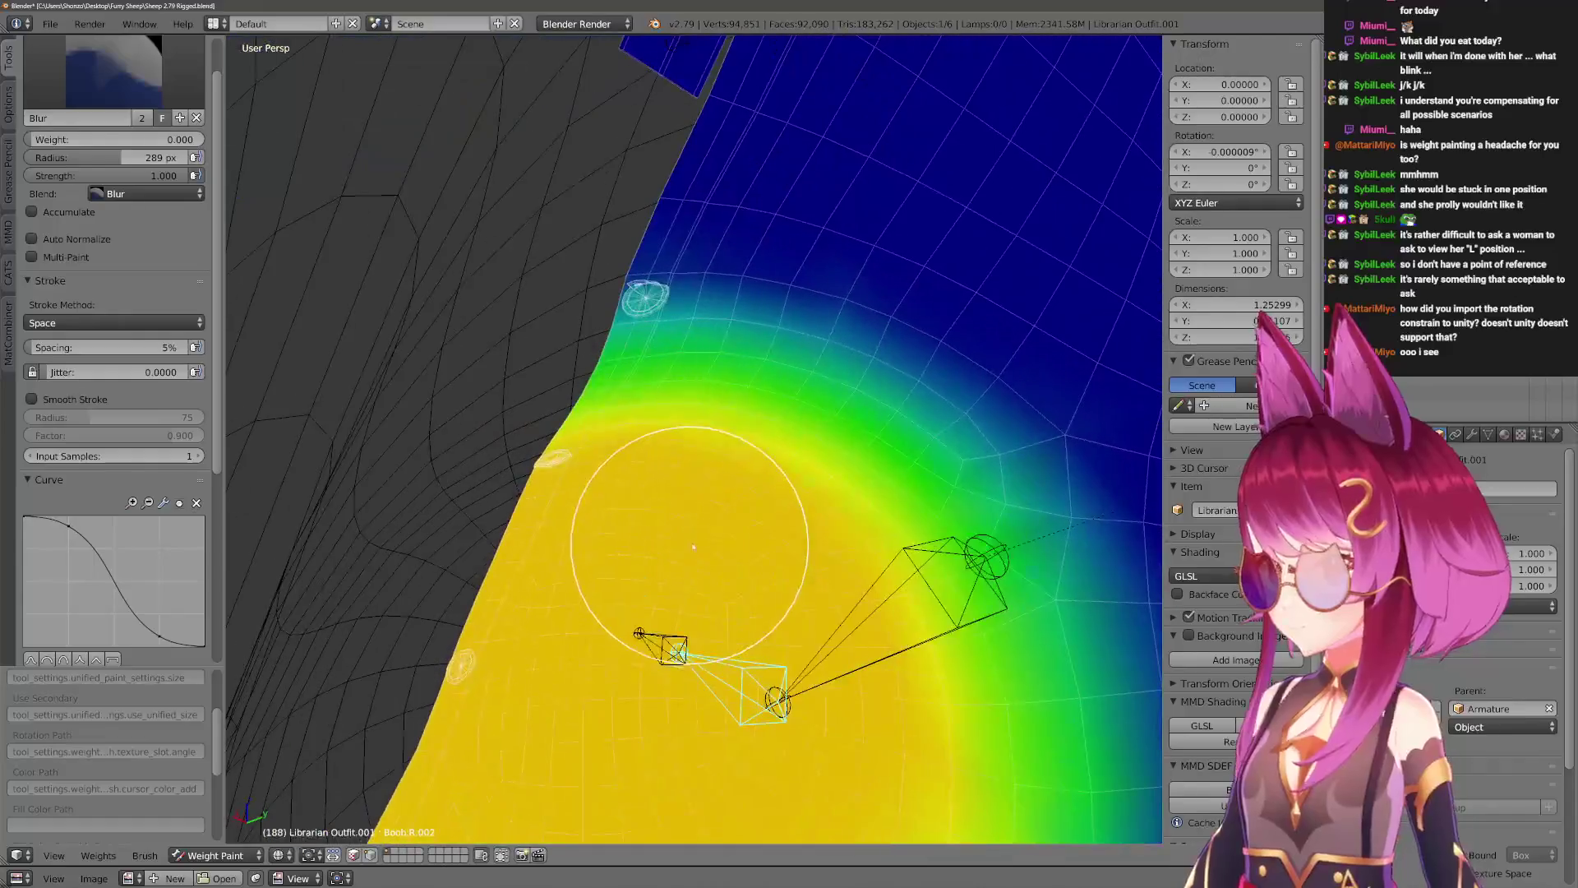
mouse_move(707, 549)
middle_mouse_down()
mouse_move(669, 521)
mouse_move(740, 652)
mouse_move(778, 465)
mouse_move(723, 502)
mouse_move(711, 472)
middle_mouse_up()
key("1")
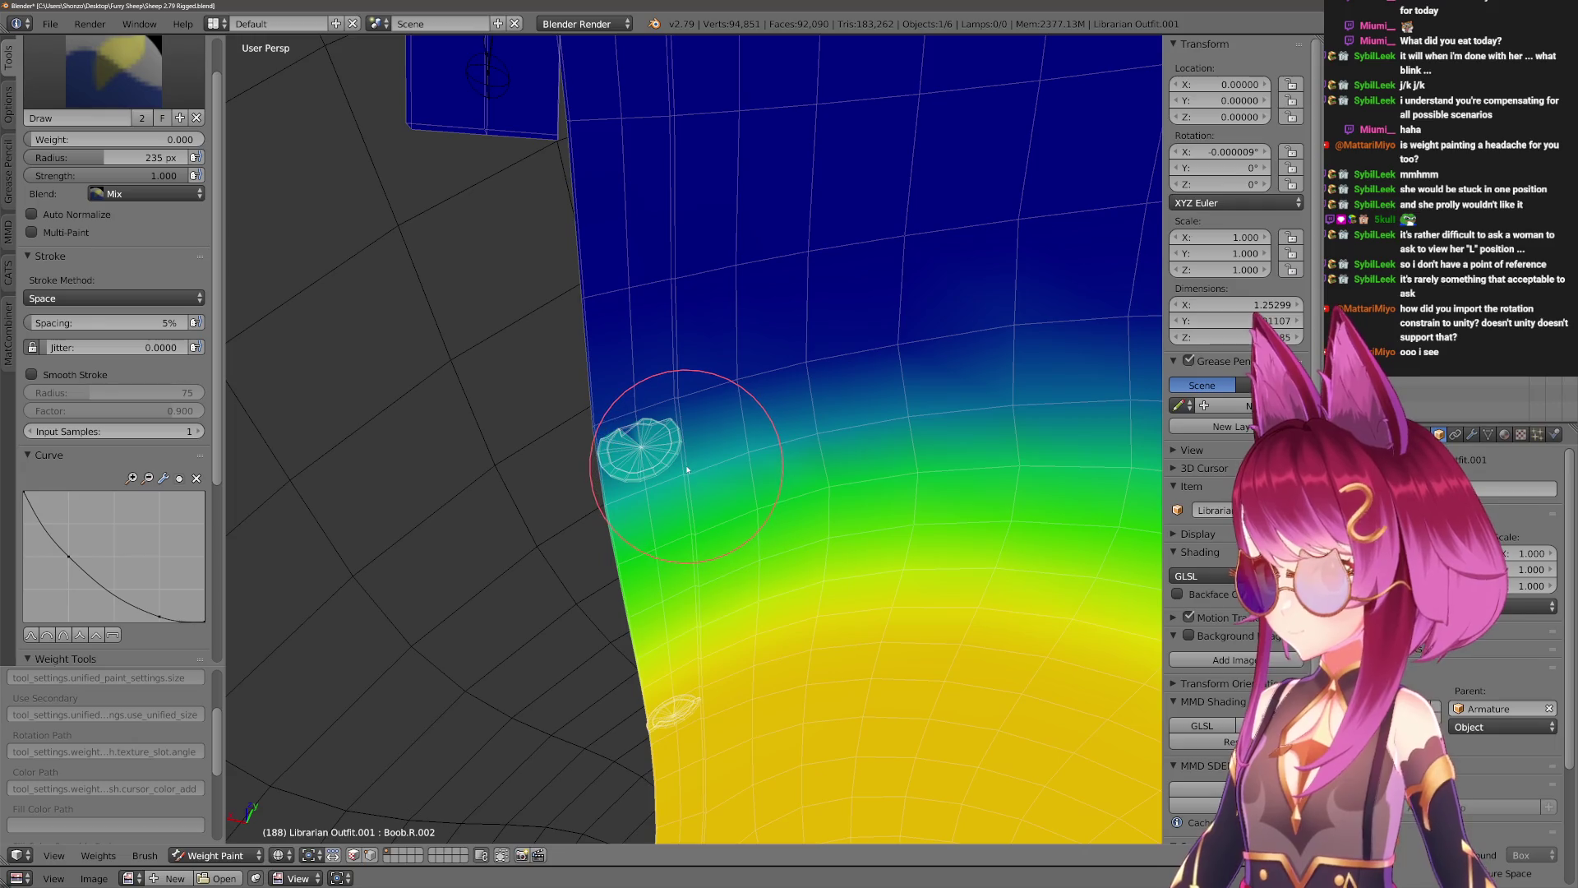
Paint weight across the upper chest with a resized brush.
left_click_drag(686, 477, 705, 423)
key("f")
left_click(560, 456)
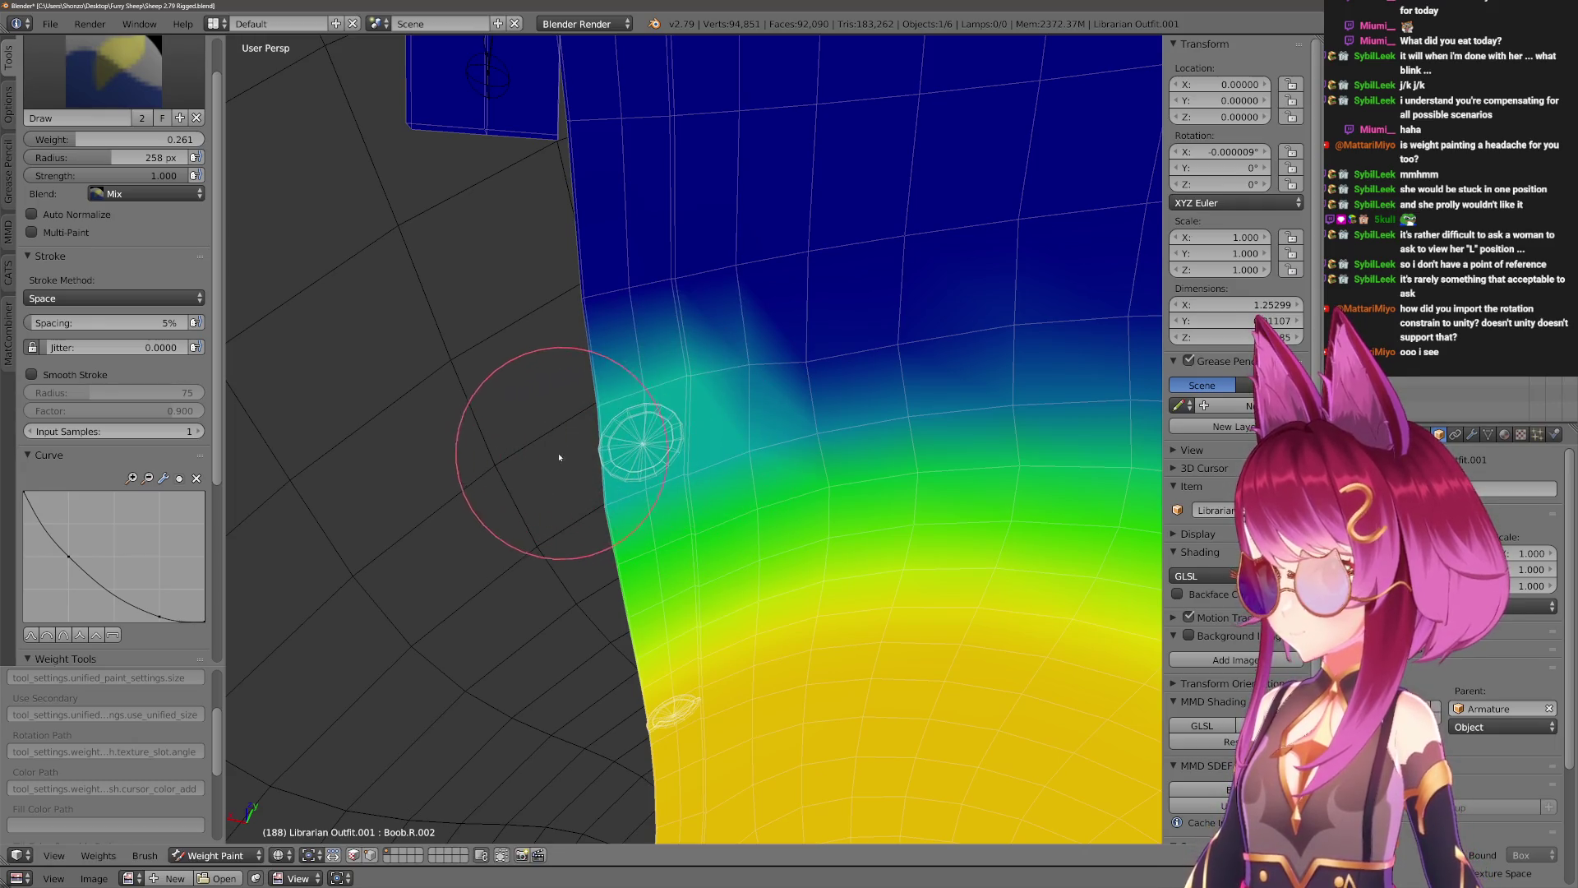
mouse_move(608, 475)
left_mouse_down()
mouse_move(817, 395)
mouse_move(641, 431)
left_mouse_up()
middle_click_drag(641, 431, 913, 395)
middle_click_drag(923, 291, 863, 254)
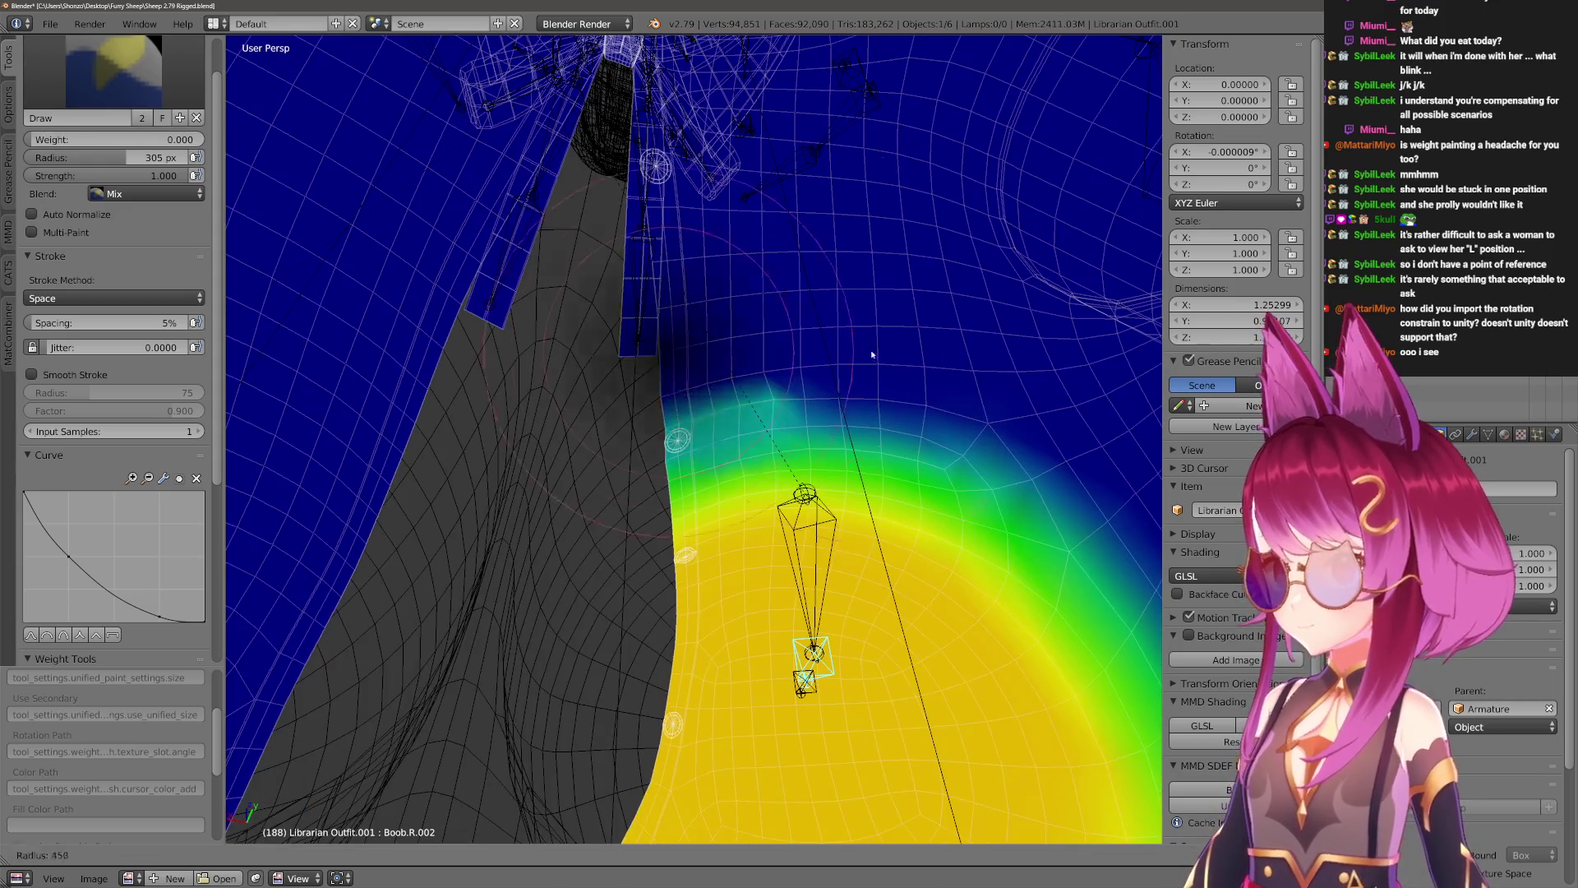
Enlarge the brush and erase stray weight along the shirt's top edge.
key("f")
left_click(671, 322)
left_click_drag(671, 321, 594, 331)
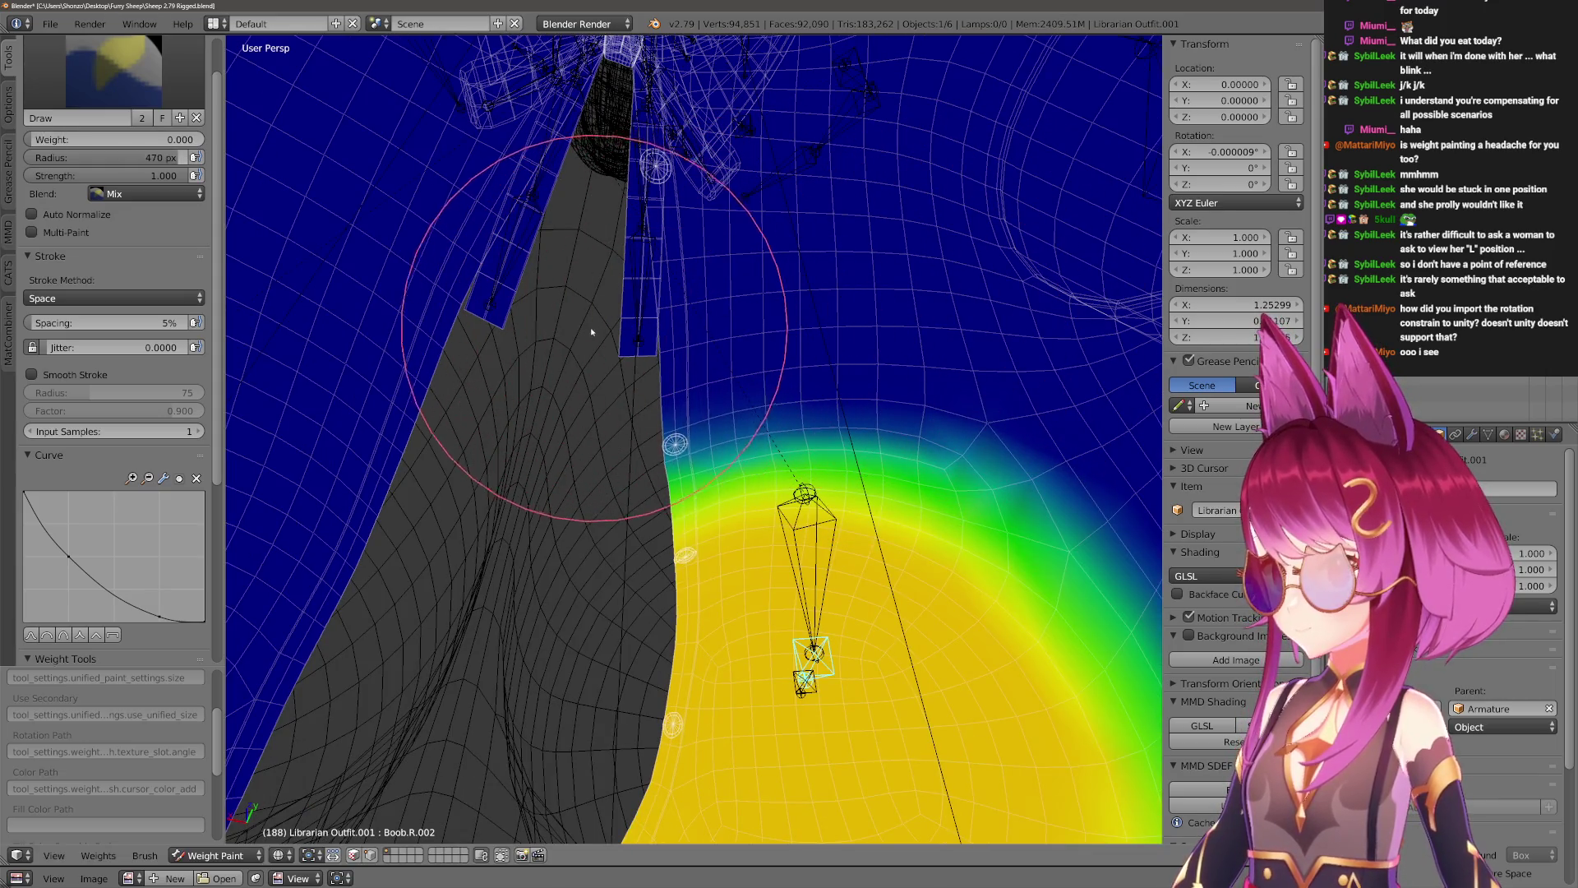
mouse_move(494, 345)
middle_mouse_down()
mouse_move(951, 334)
mouse_move(863, 387)
mouse_move(973, 351)
middle_mouse_up()
left_click_drag(860, 289, 577, 331)
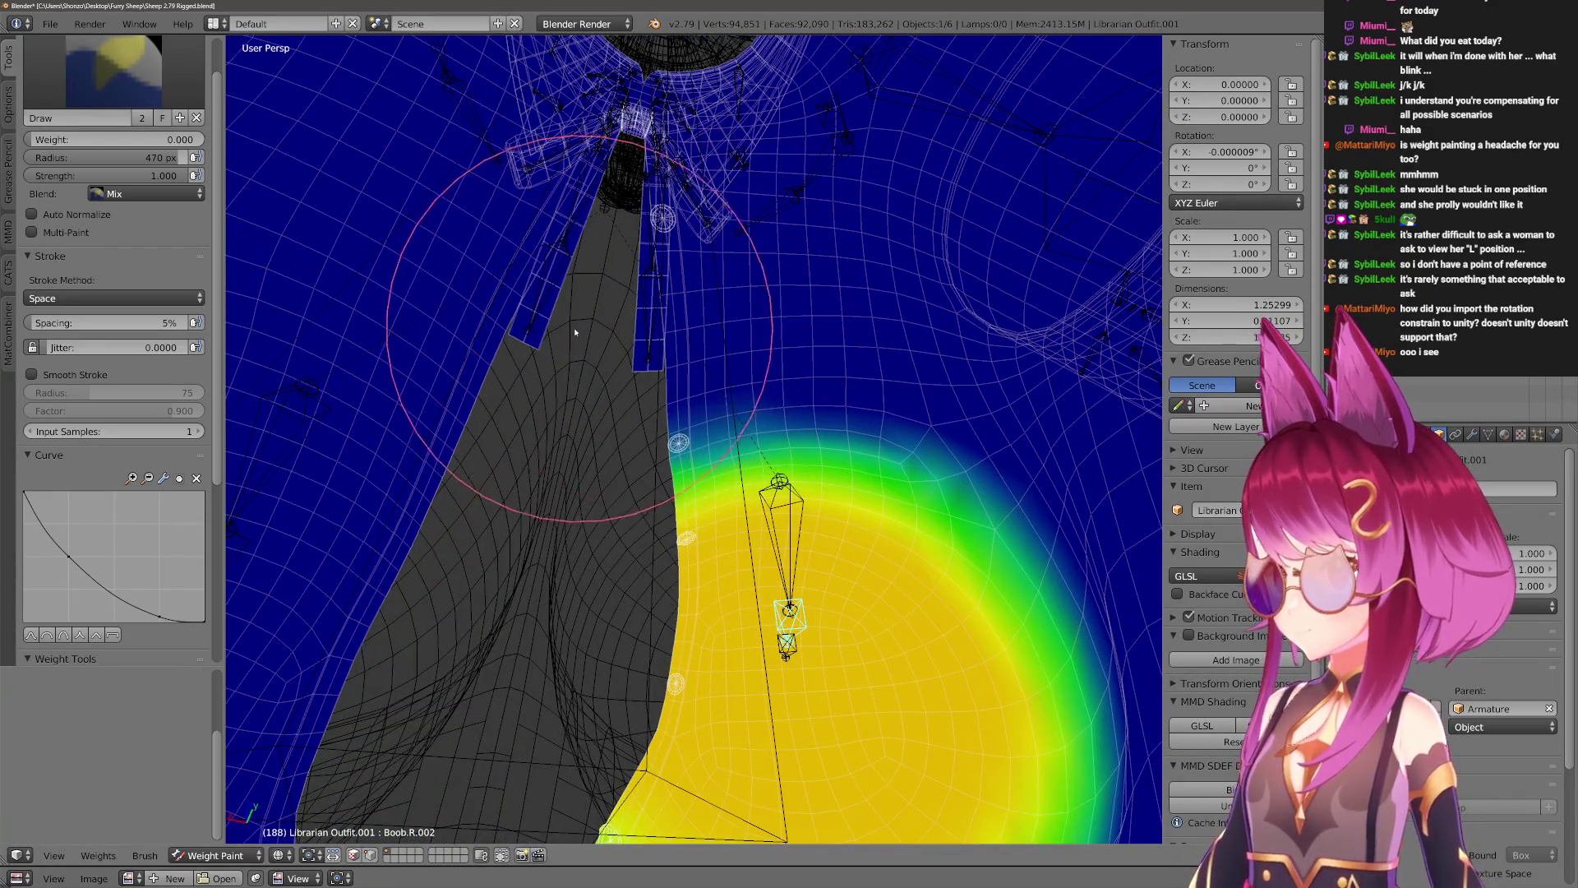
scroll(527, 462, "up", 5)
mouse_move(670, 529)
middle_mouse_down()
mouse_move(715, 451)
mouse_move(669, 510)
mouse_move(742, 509)
mouse_move(774, 418)
middle_mouse_up()
Shrink the brush, then resize it to a 500 radius while zooming on the chest.
key("f")
left_click(810, 493)
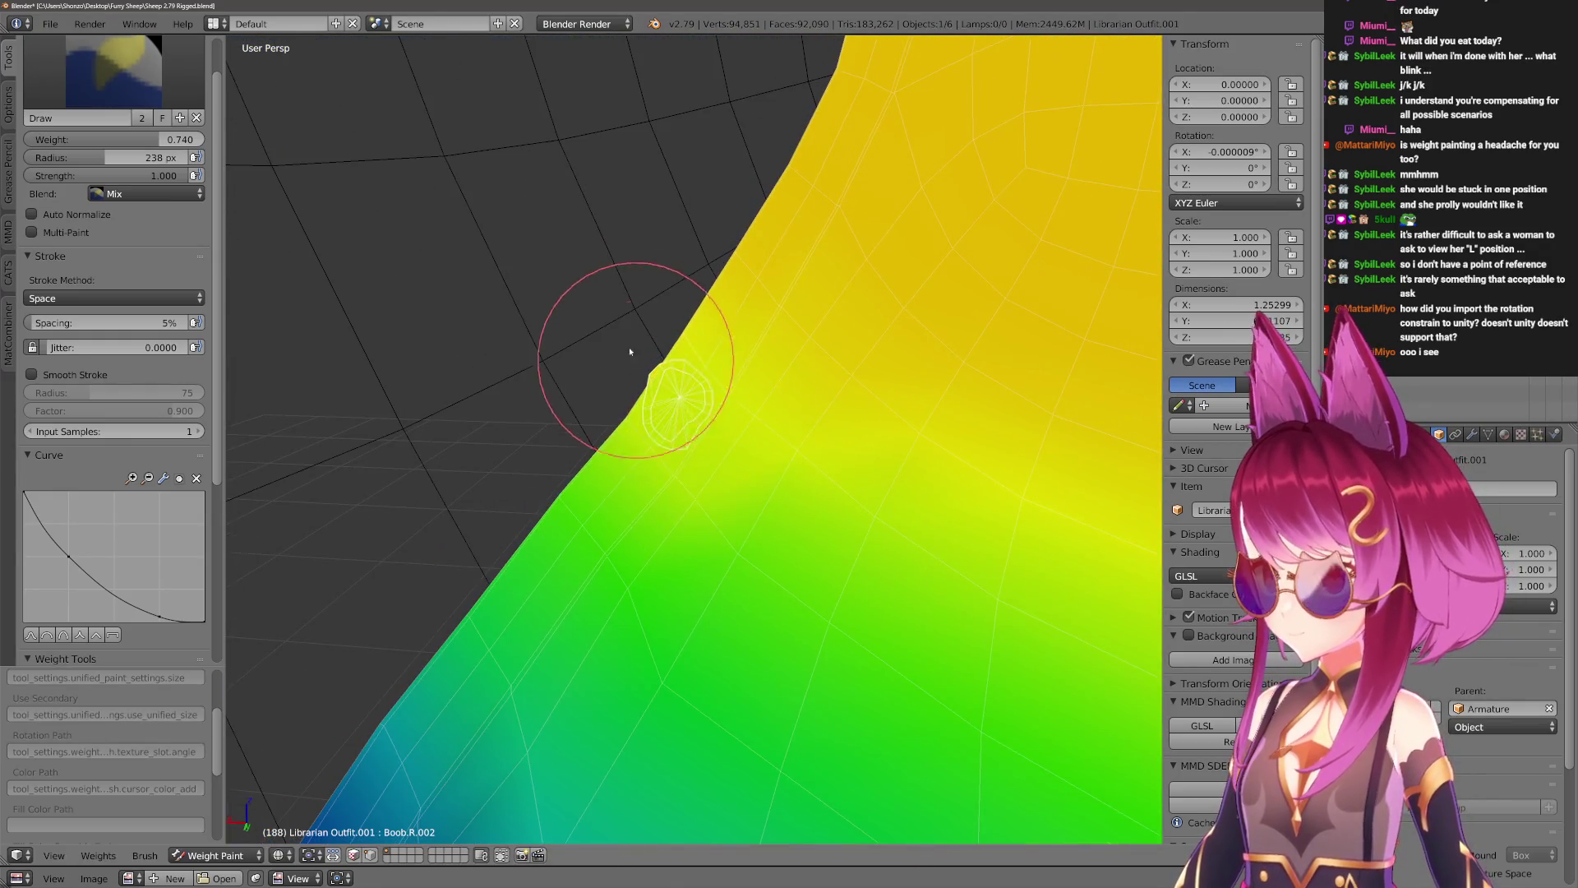
scroll(764, 540, "down", 3)
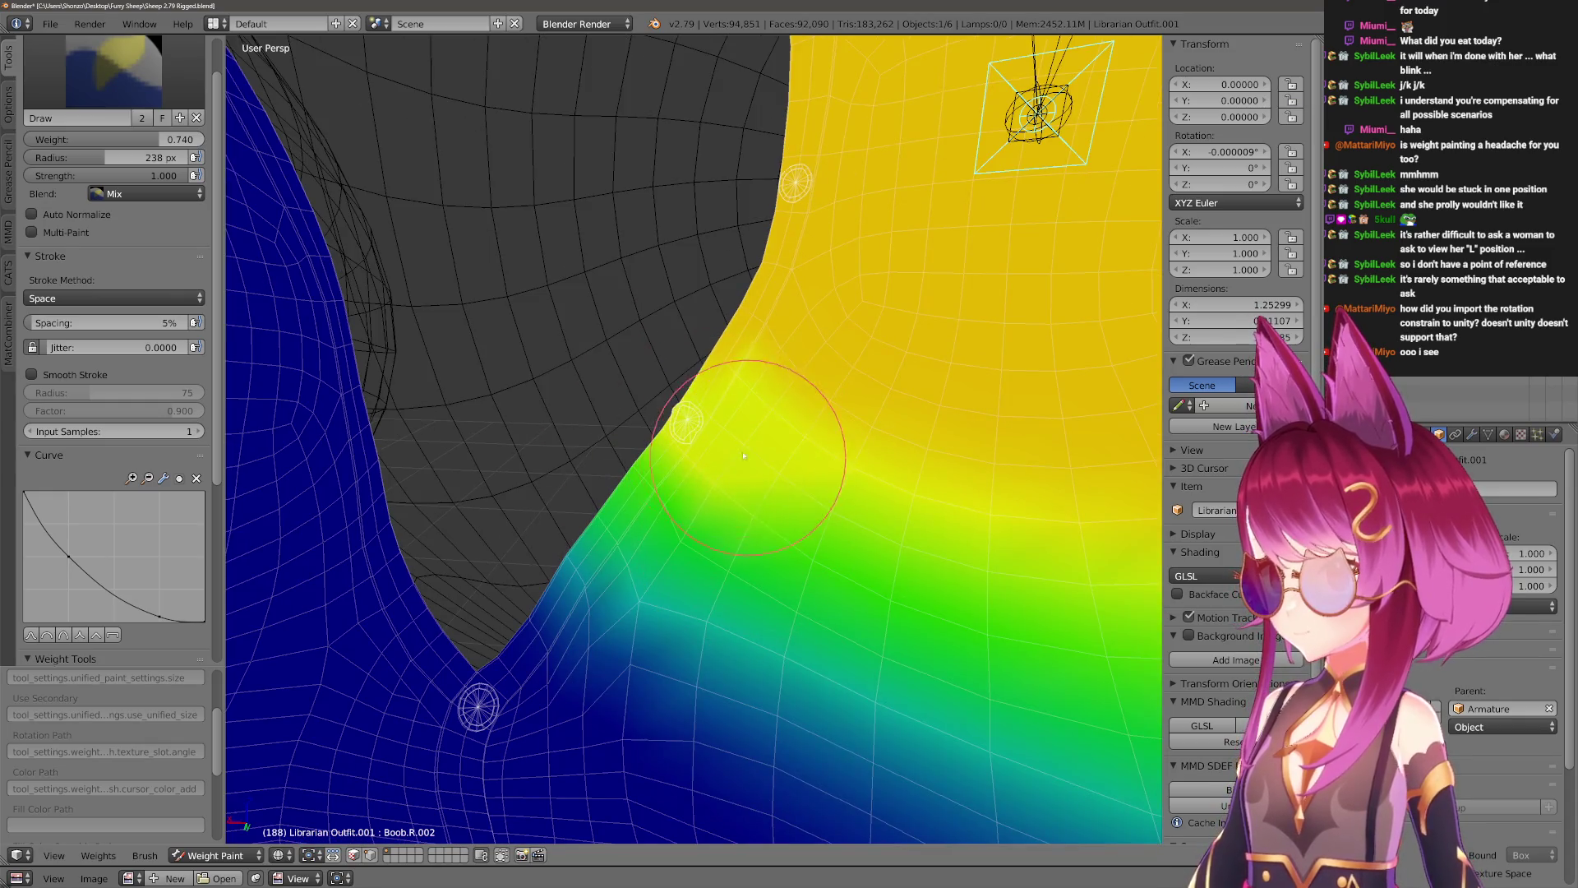
scroll(787, 555, "up", 2)
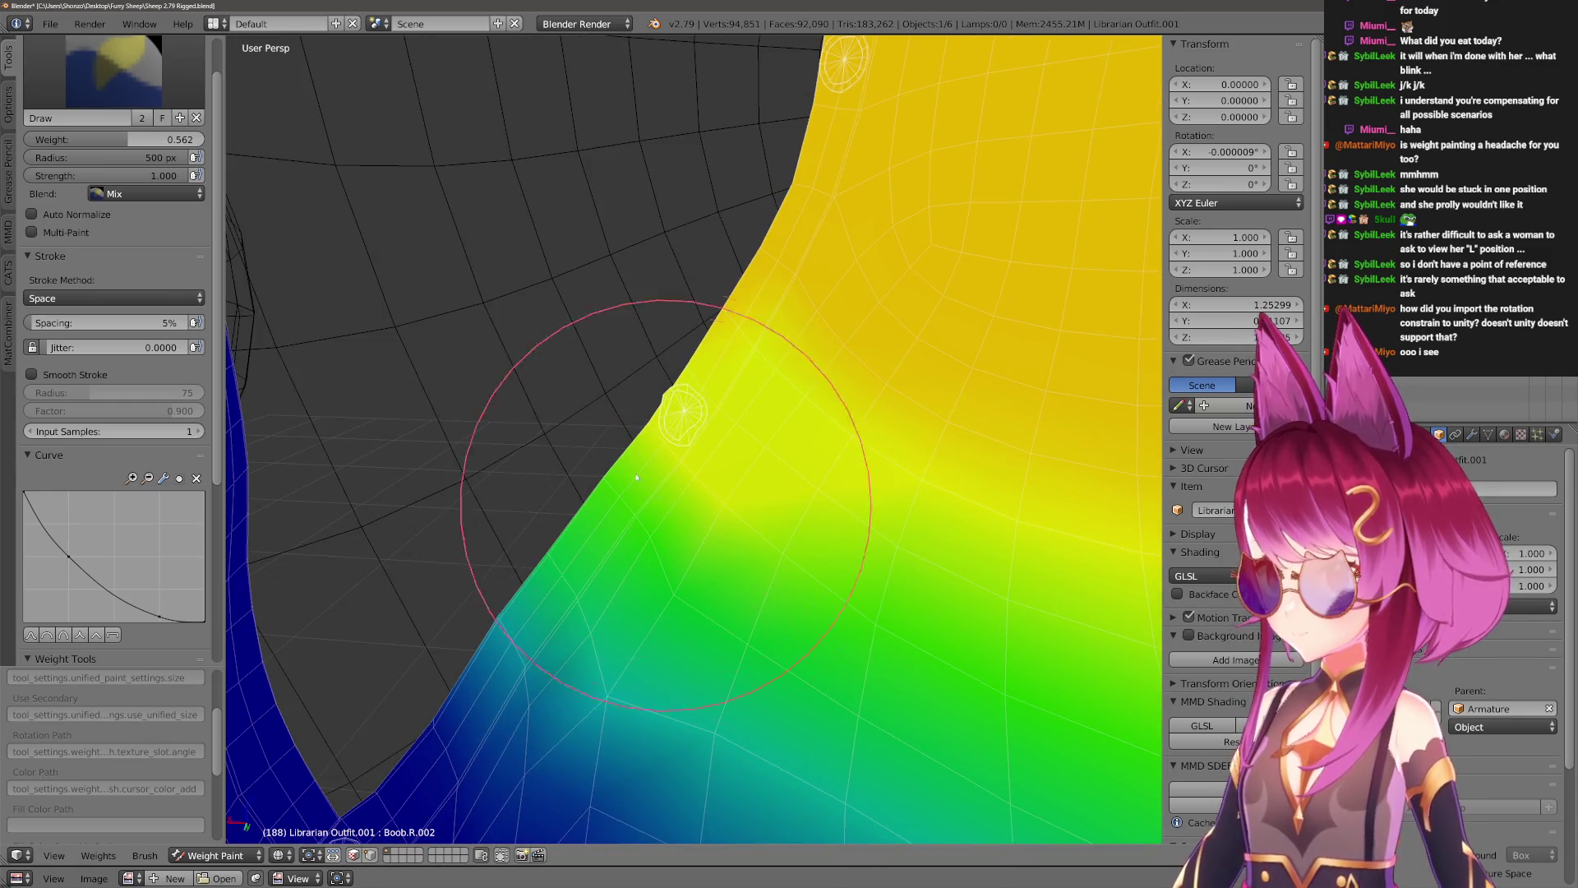
scroll(740, 567, "down", 2)
key("f")
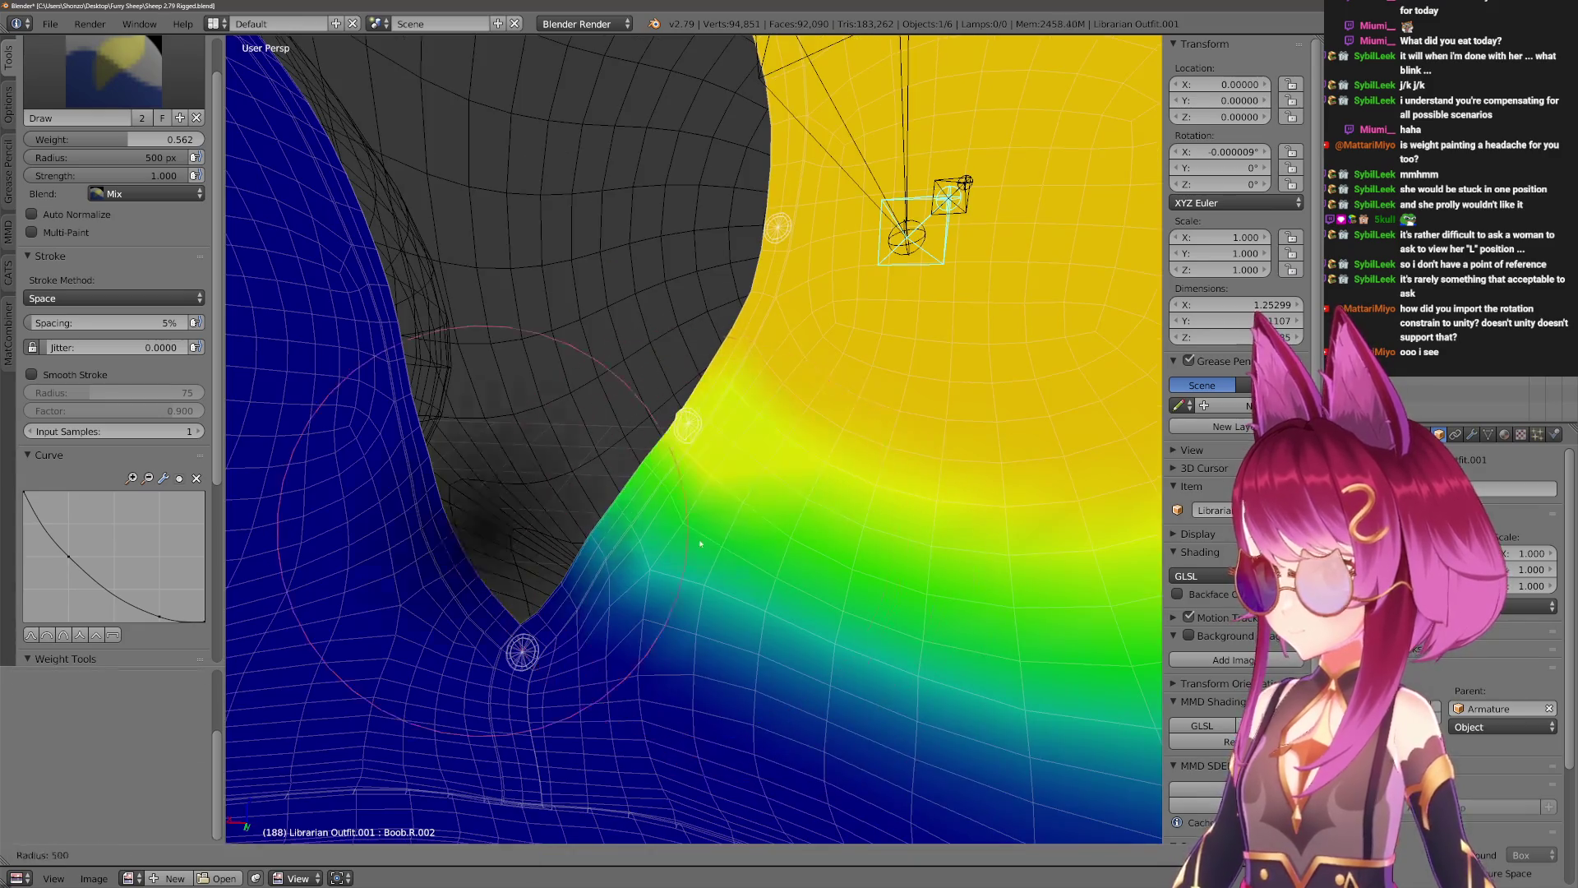
left_click(697, 543)
Make the brush smaller and set the paint weight to 0.582.
scroll(696, 575, "down", 2)
scroll(689, 539, "up", 3)
scroll(640, 614, "down", 1)
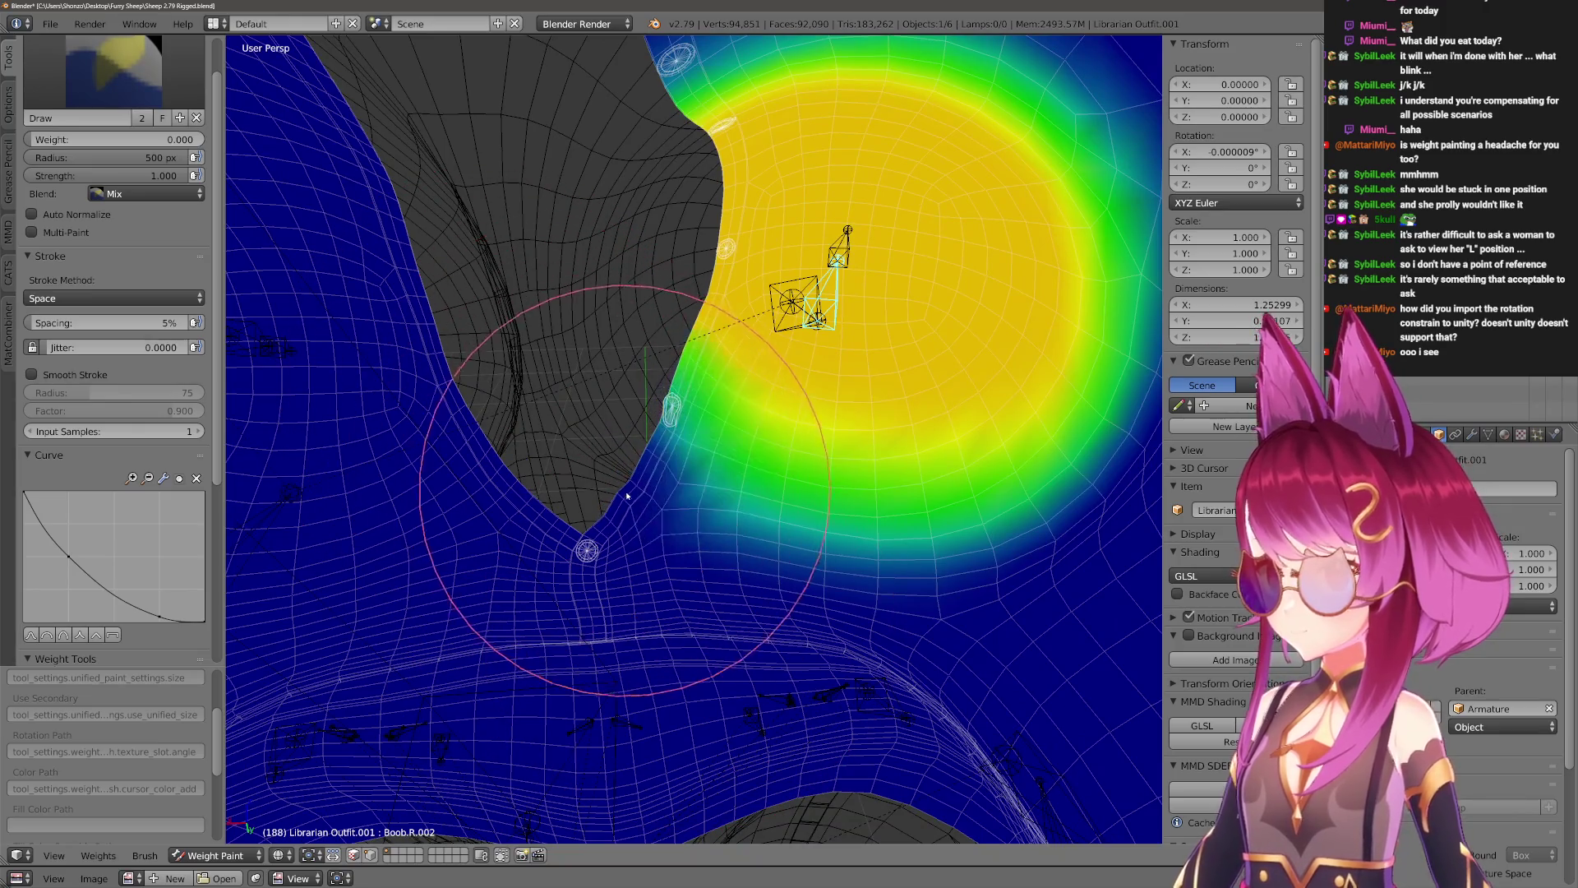
scroll(715, 436, "up", 3)
scroll(730, 437, "up", 1)
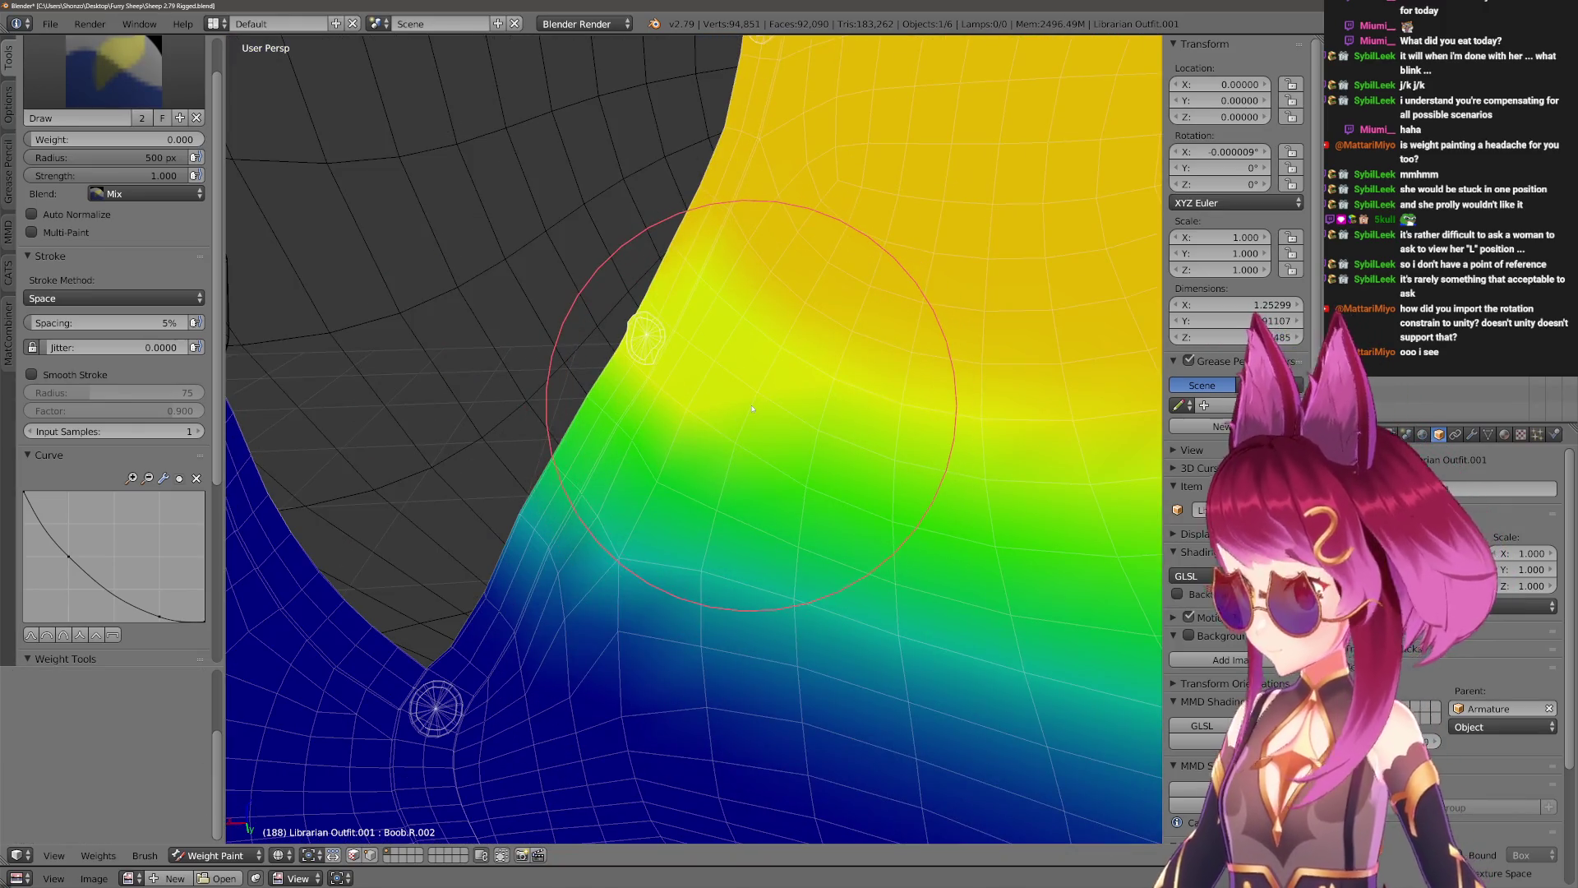
scroll(782, 414, "down", 1)
key("f")
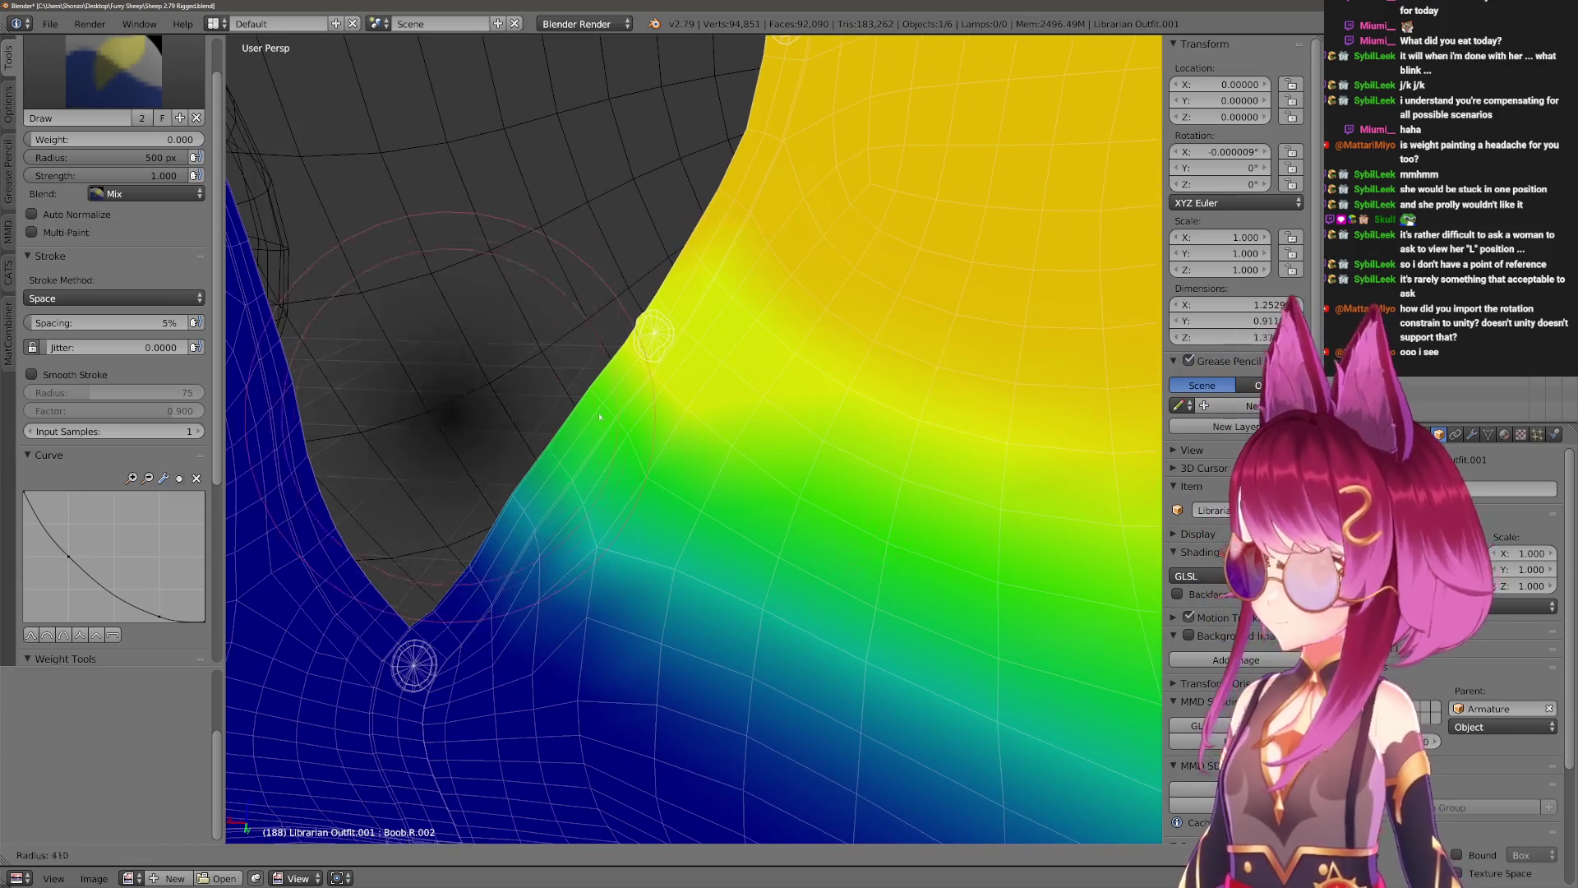
left_click(575, 362)
left_click(557, 370, "ctrl")
Use a smaller Blur brush to soften the jagged yellow-to-blue edge into green.
key("2")
mouse_move(822, 605)
middle_mouse_down()
mouse_move(757, 528)
mouse_move(613, 496)
middle_mouse_up()
key("bracketleft")
key("bracketleft")
key("bracketleft")
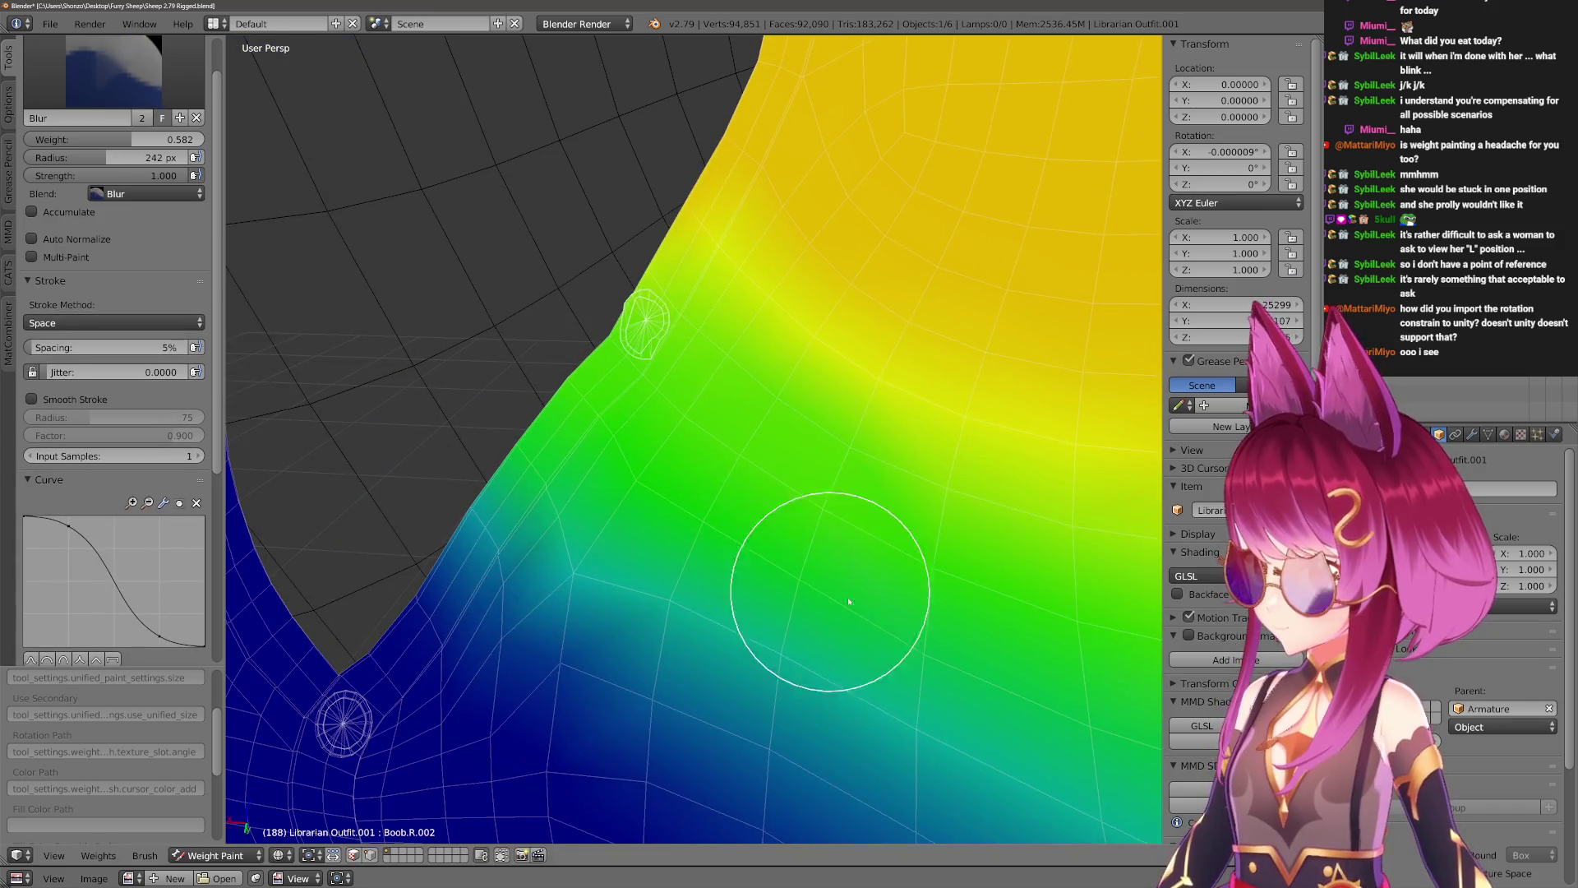
middle_click_drag(728, 644, 863, 606)
scroll(968, 581, "down", 3)
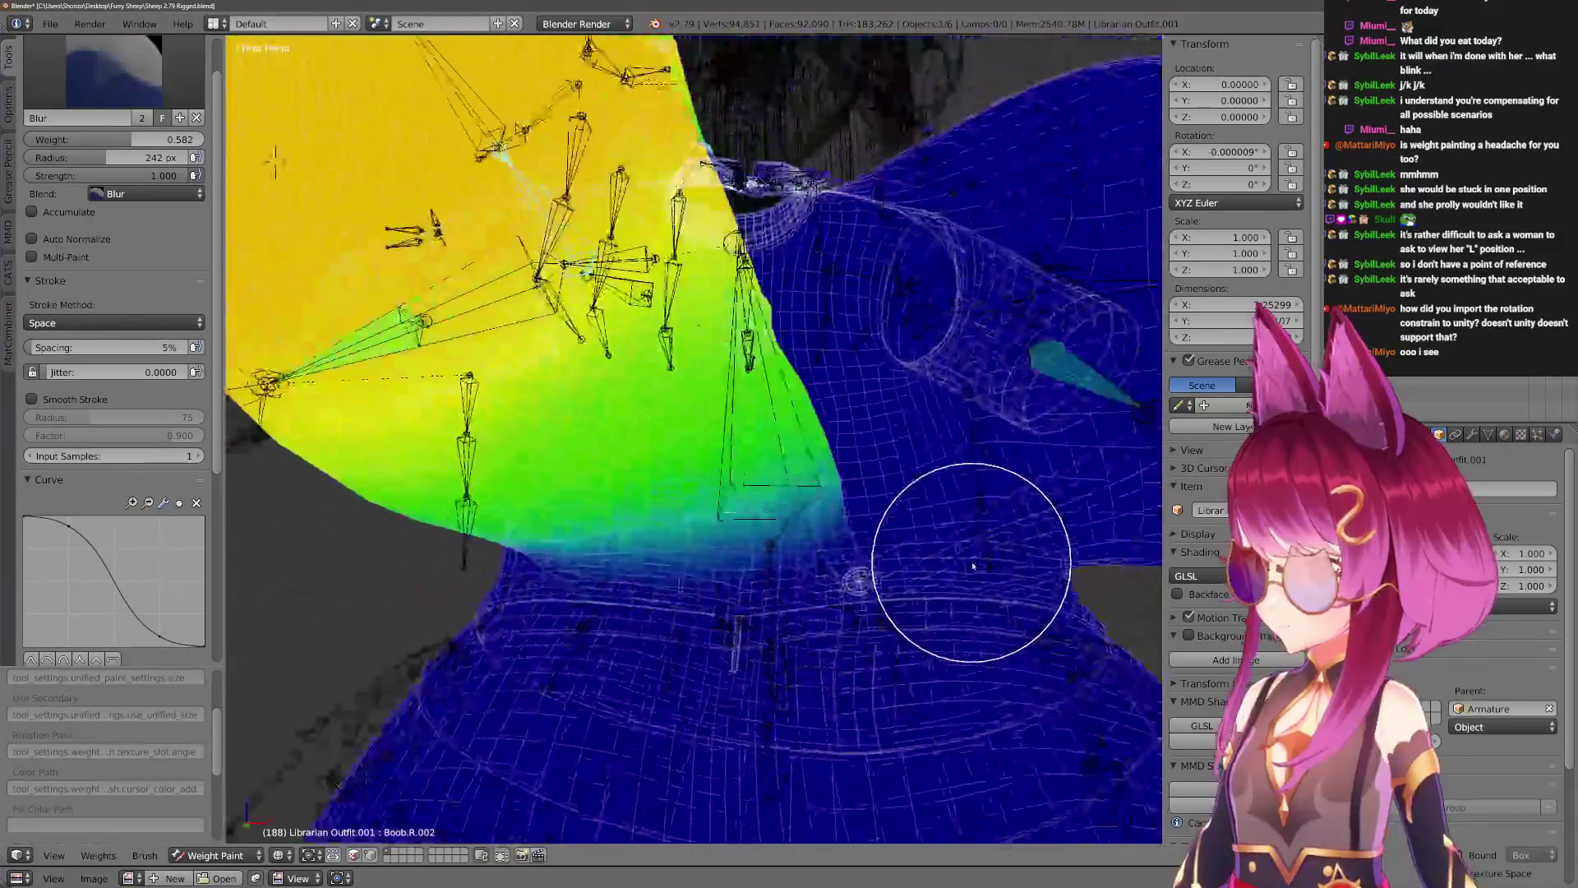
middle_click_drag(968, 581, 641, 362)
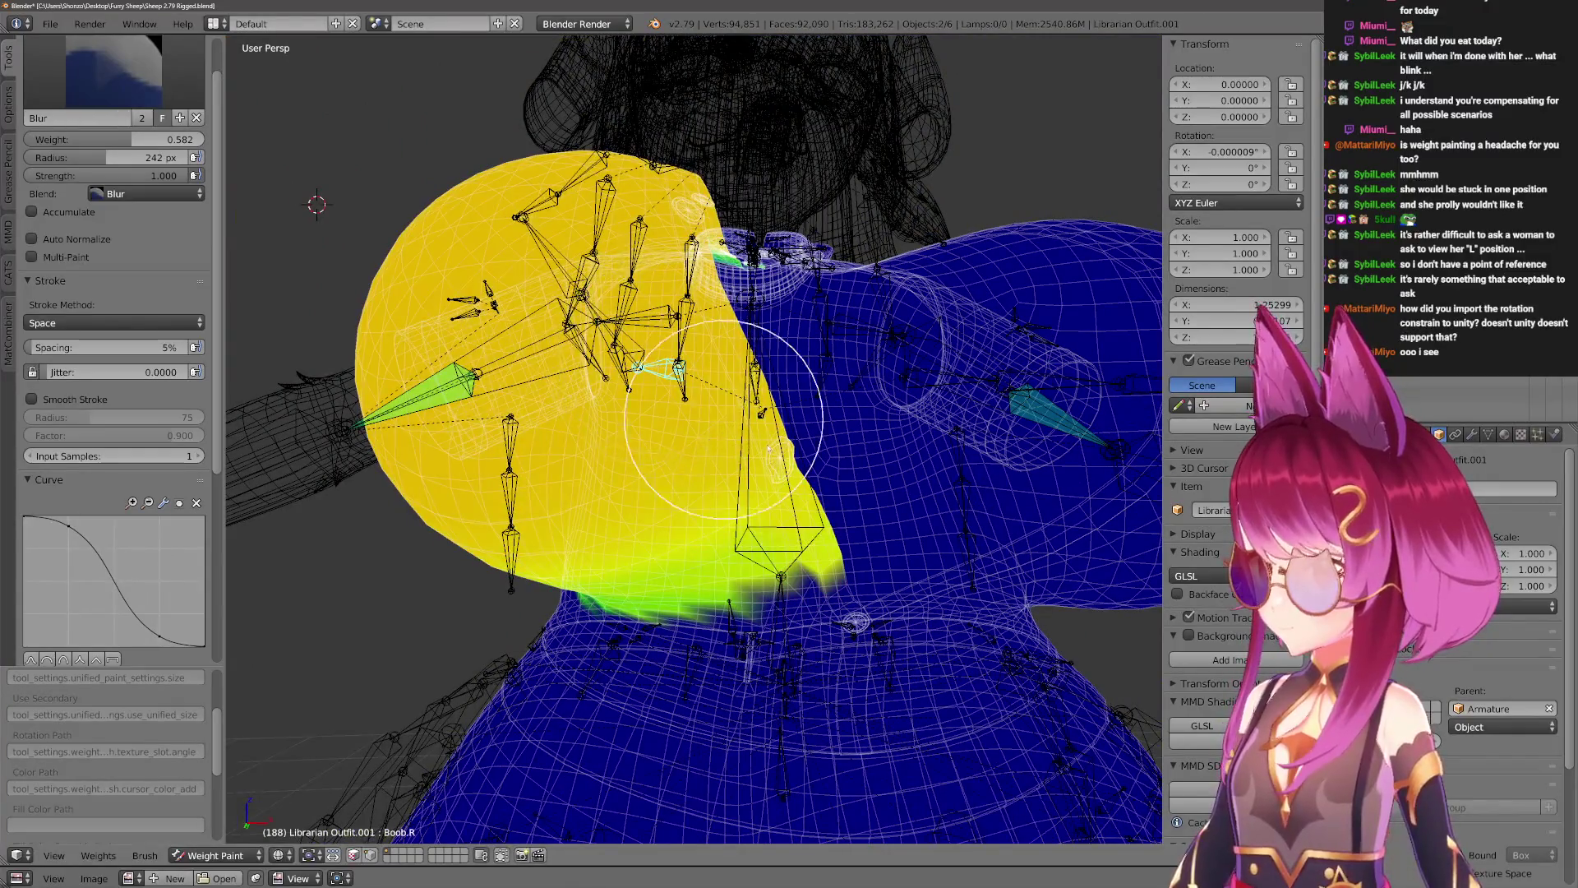
scroll(635, 428, "up", 5)
mouse_move(616, 493)
middle_mouse_down()
mouse_move(683, 494)
mouse_move(589, 496)
middle_mouse_up()
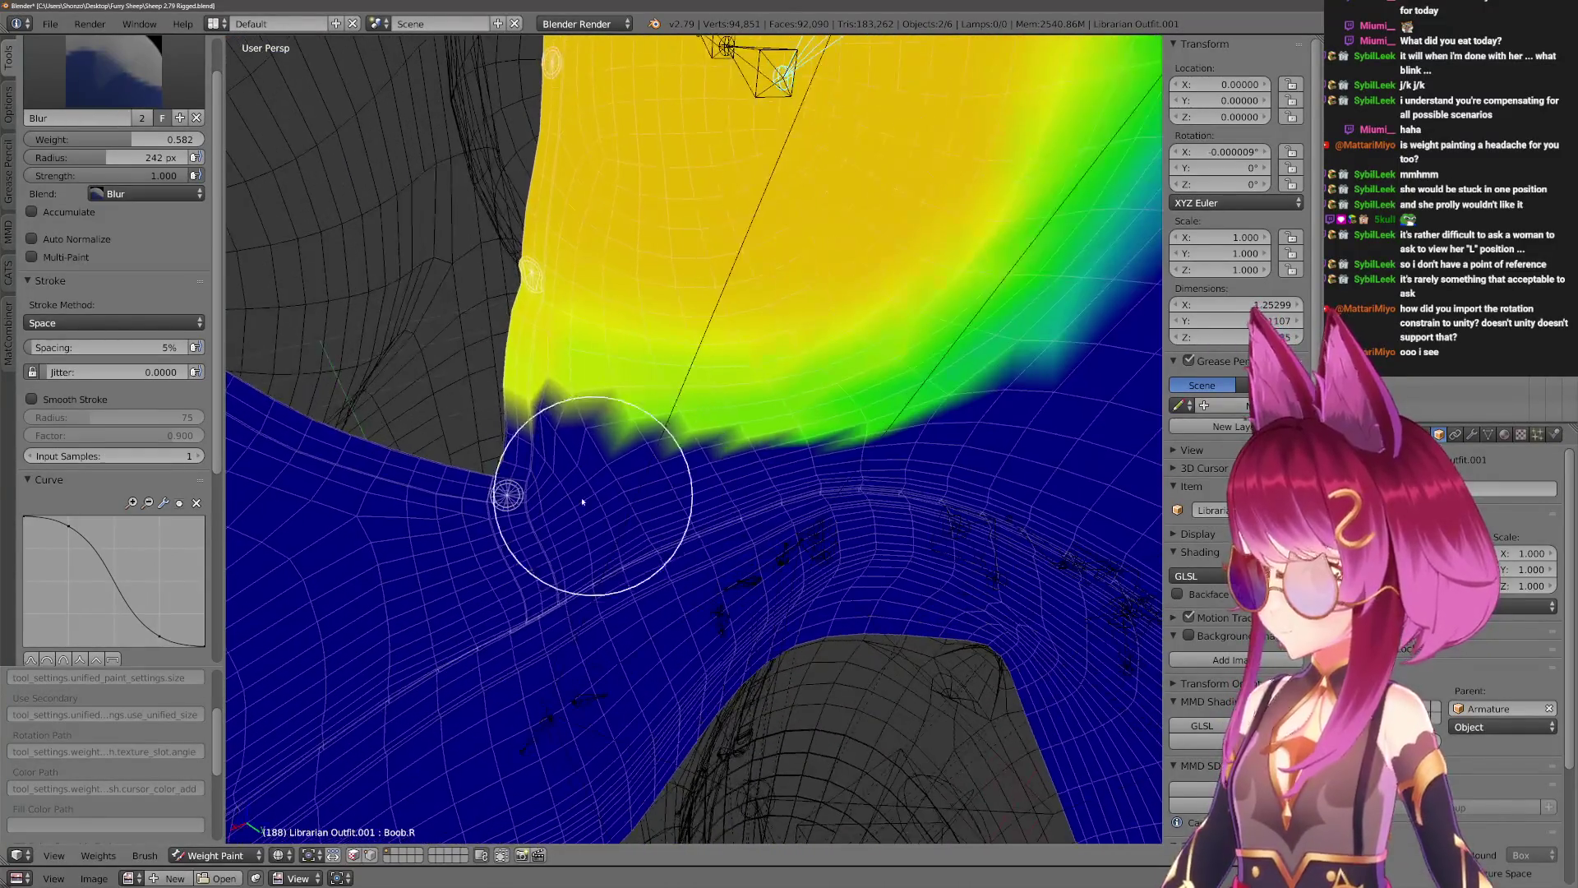
key("f")
left_click(618, 541)
left_click_drag(523, 464, 634, 444)
Switch between Draw and Blur brushes and adjust the brush size.
mouse_move(938, 360)
middle_mouse_down()
mouse_move(1050, 198)
mouse_move(775, 504)
mouse_move(630, 576)
mouse_move(662, 651)
mouse_move(678, 503)
middle_mouse_up()
key("4")
key("f")
left_click(630, 576)
key("2")
mouse_move(840, 293)
middle_mouse_down()
mouse_move(768, 260)
mouse_move(723, 468)
mouse_move(757, 348)
middle_mouse_up()
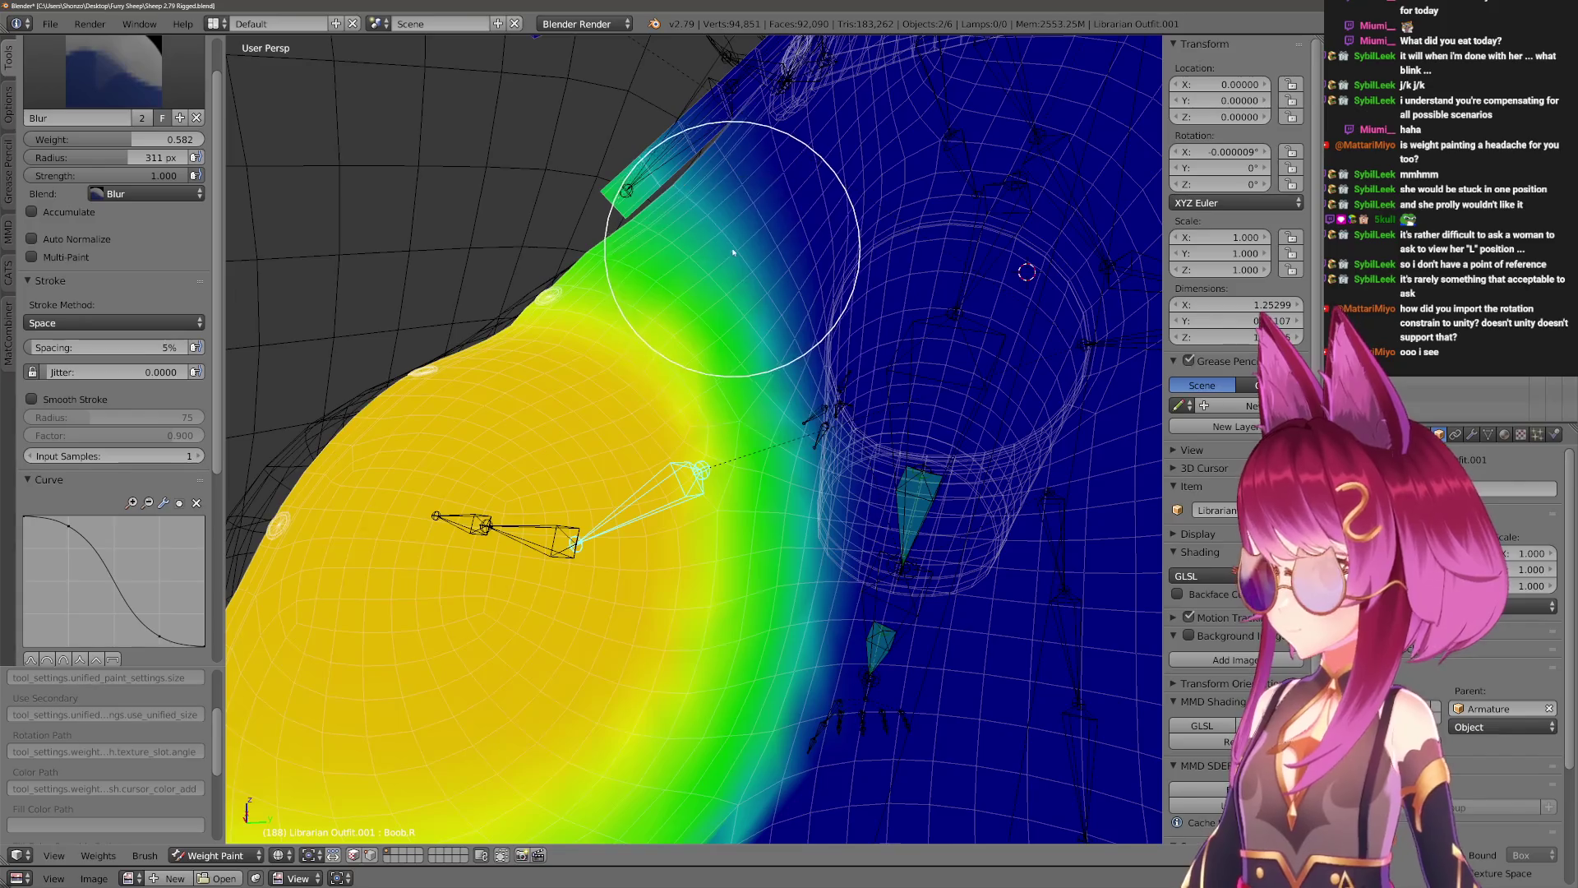
mouse_move(803, 607)
middle_mouse_down()
mouse_move(705, 529)
mouse_move(712, 431)
mouse_move(634, 398)
mouse_move(662, 563)
mouse_move(634, 440)
middle_mouse_up()
Paint green weight over the yellow area near the shirt's edge, then pick the Lighten brush.
key("4")
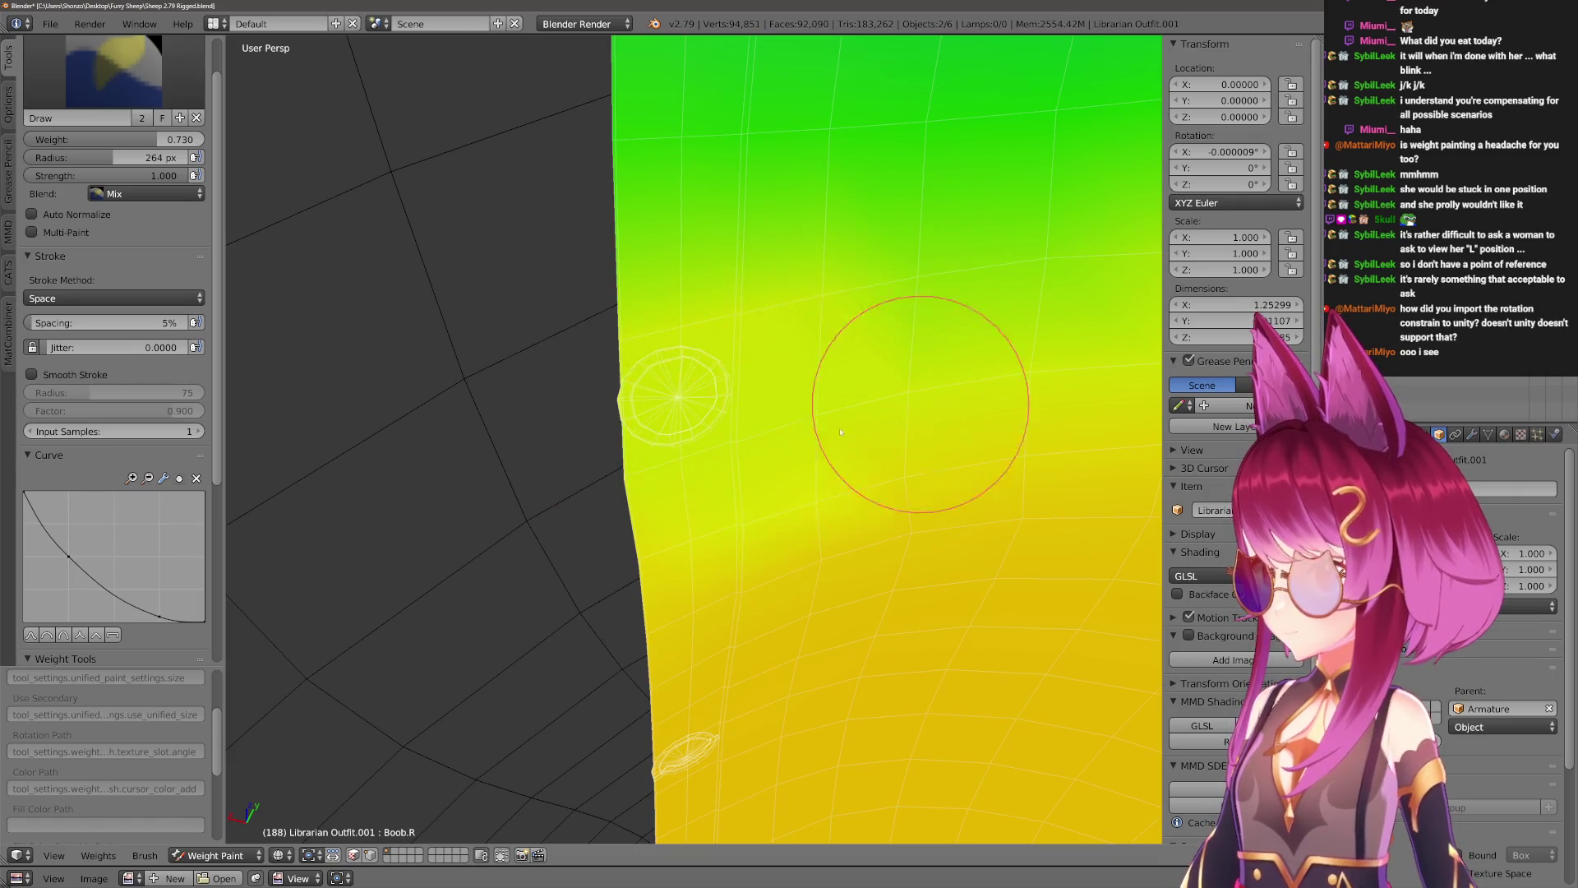
middle_click_drag(901, 417, 824, 374)
left_click_drag(987, 263, 748, 279)
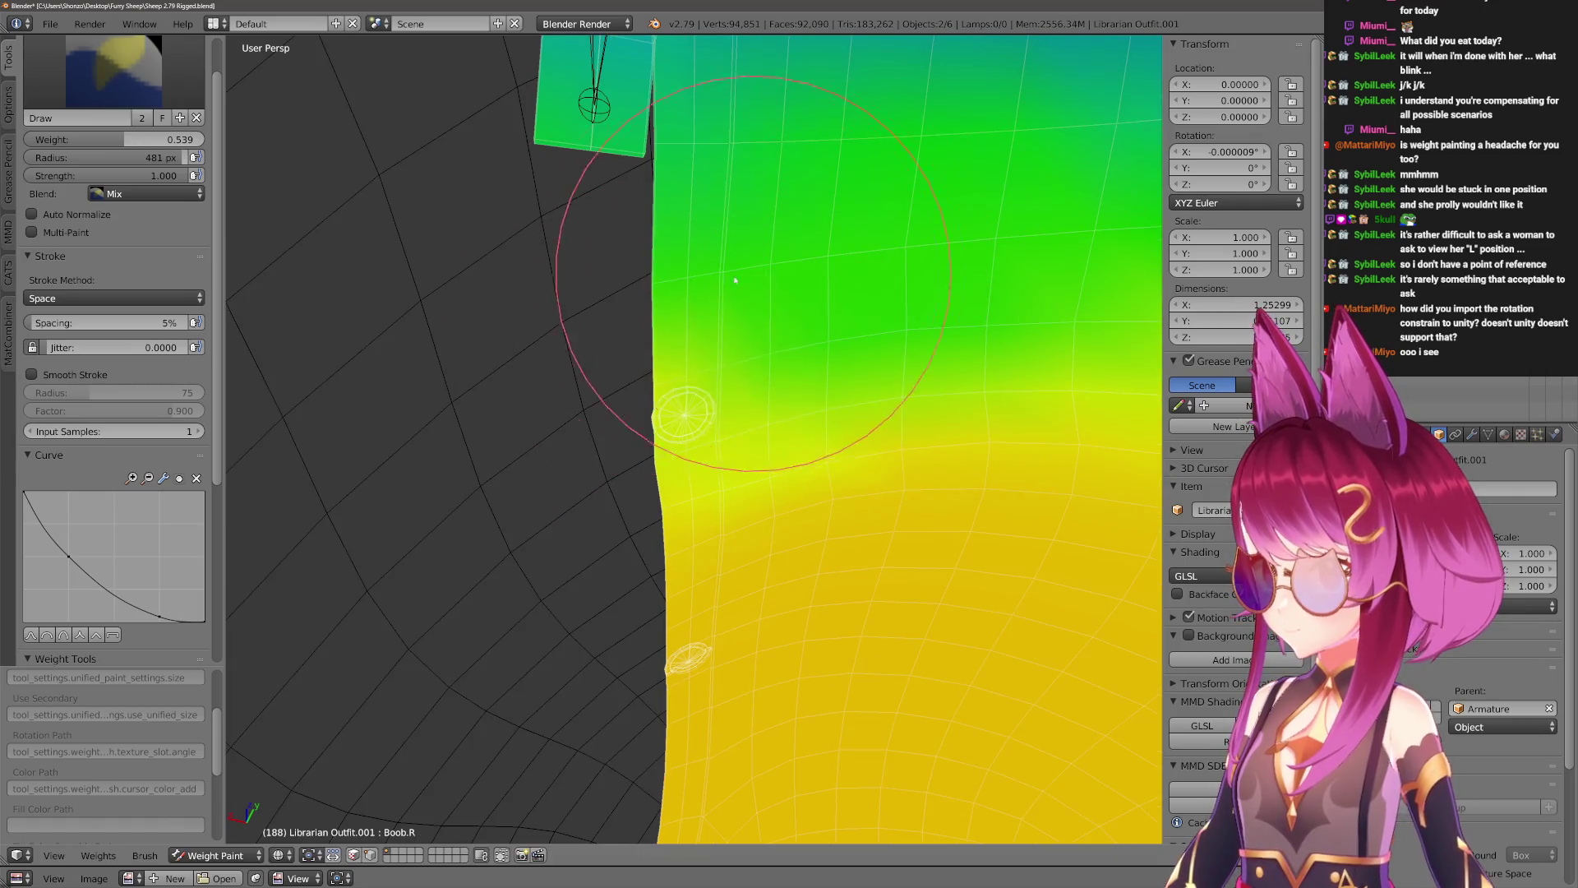
middle_click_drag(790, 313, 808, 350)
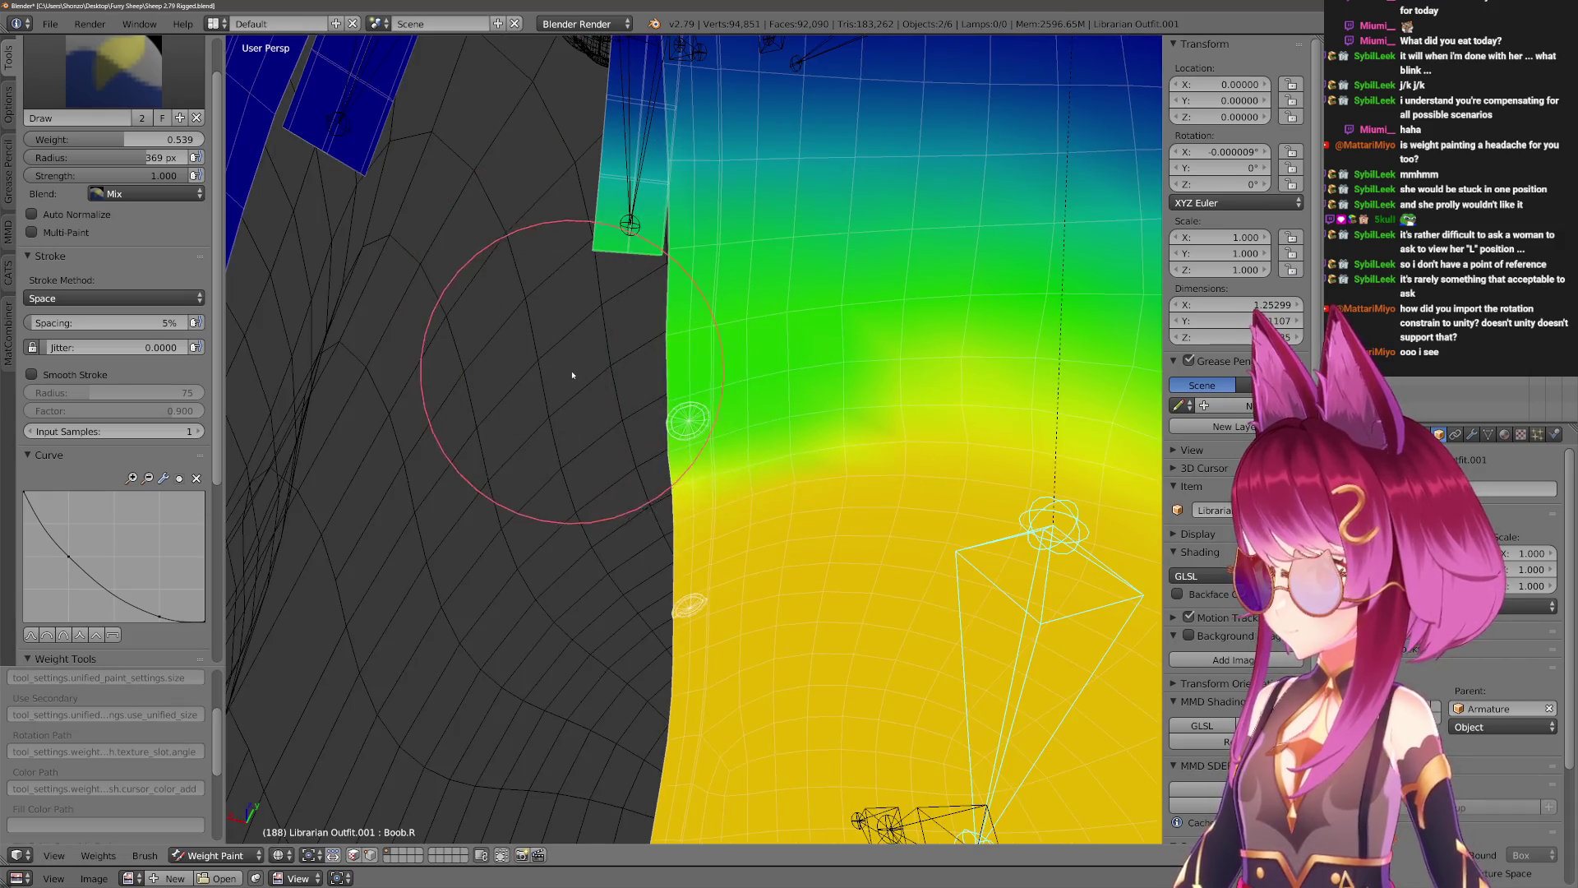
left_click_drag(572, 375, 689, 368)
left_click(145, 74)
left_click(315, 246)
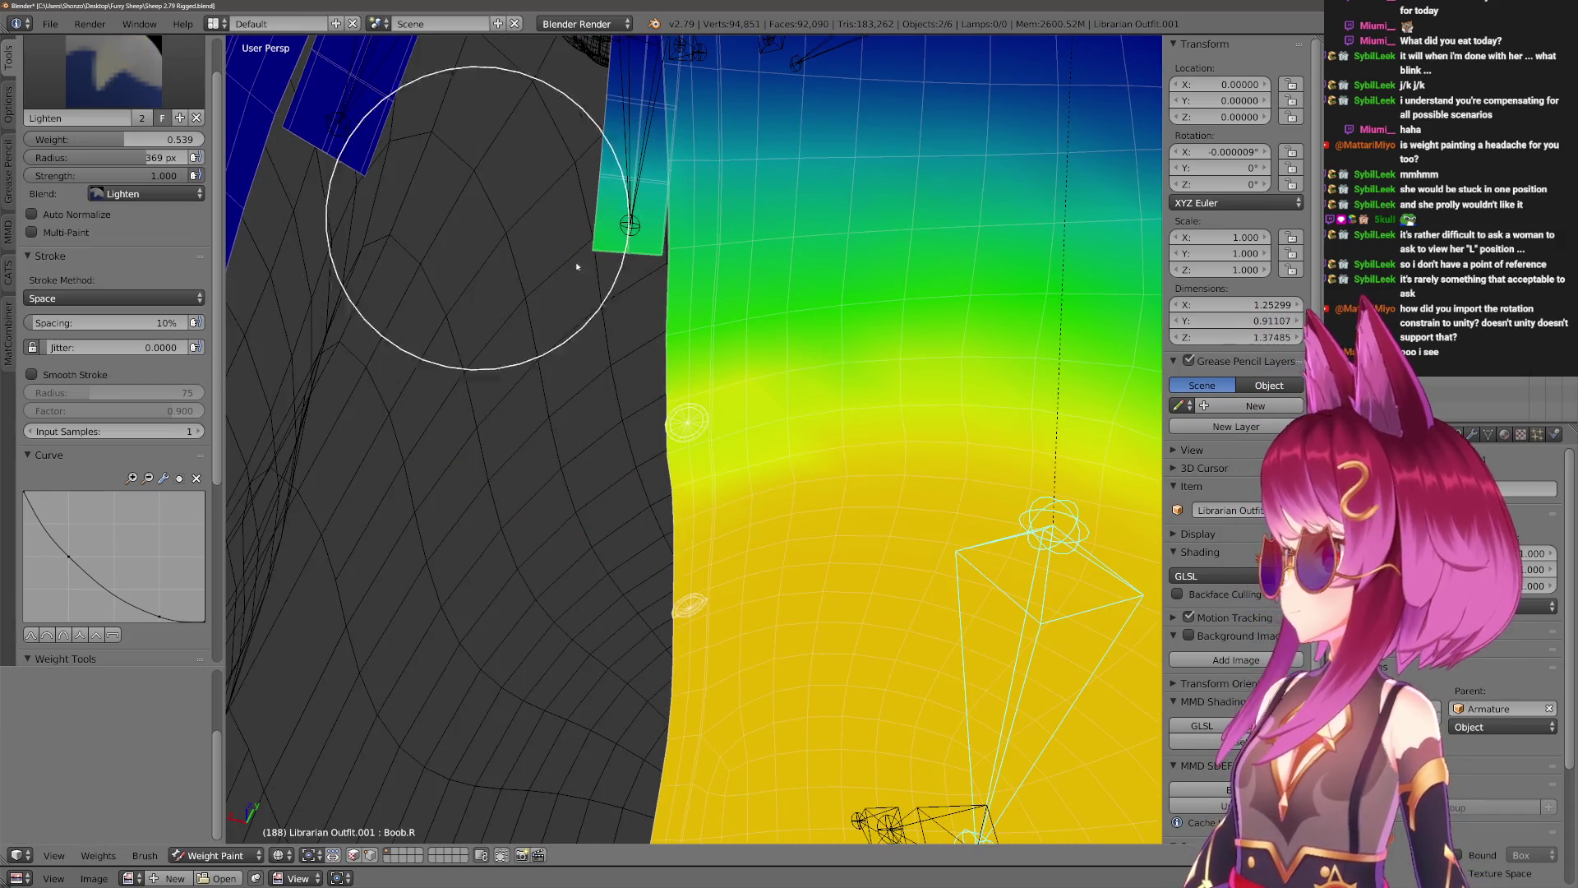
Paint weight 0.793 over the yellow-green right chest edge with an enlarged Darken brush.
left_click(113, 72)
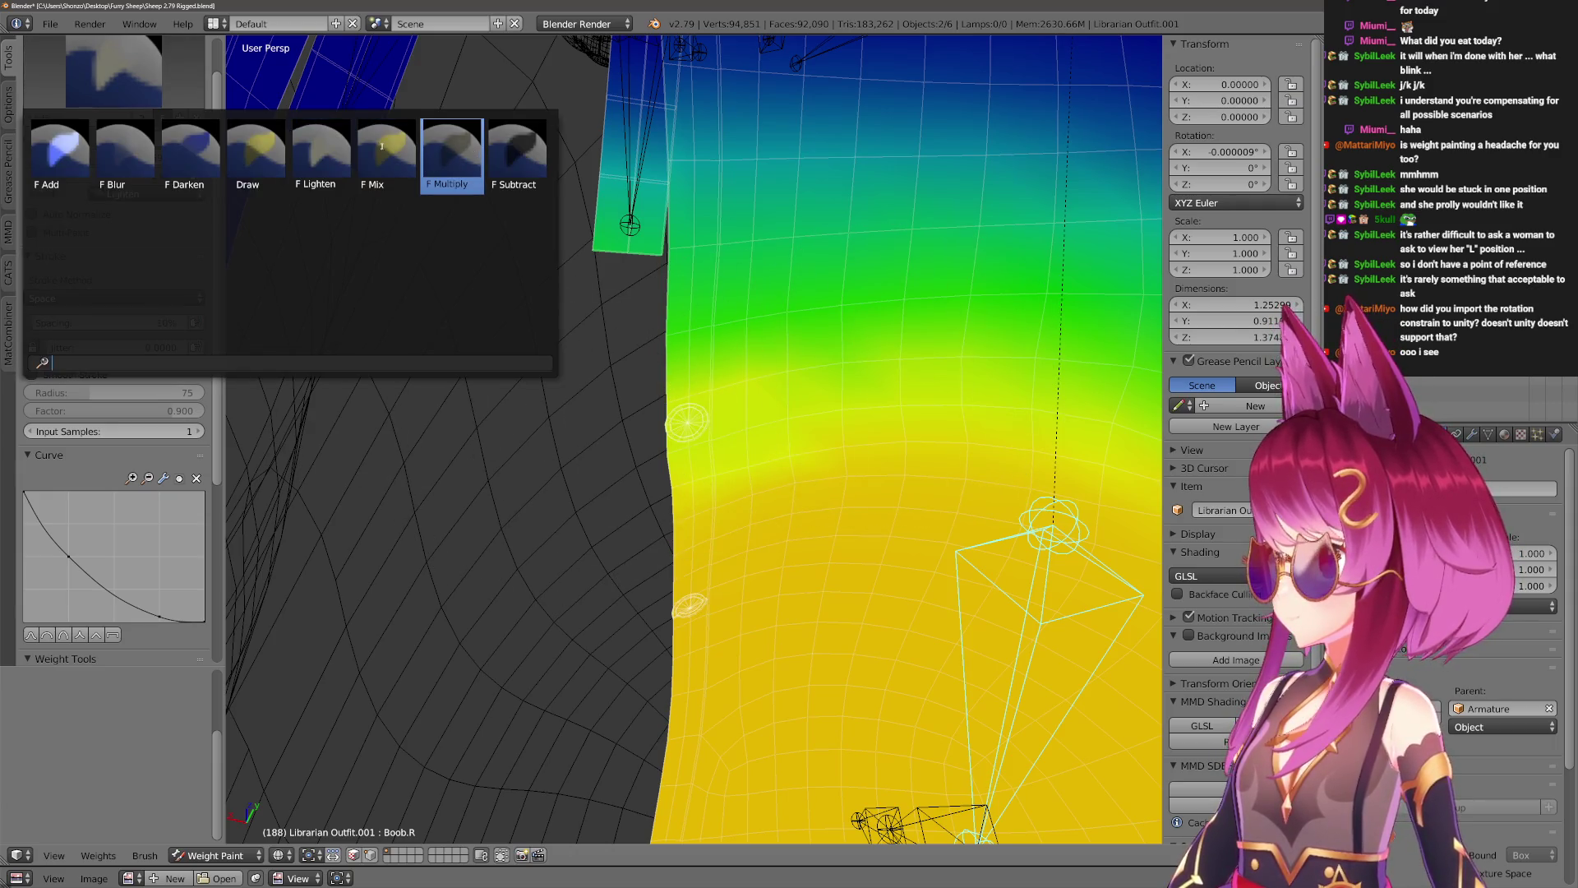
left_click(171, 150)
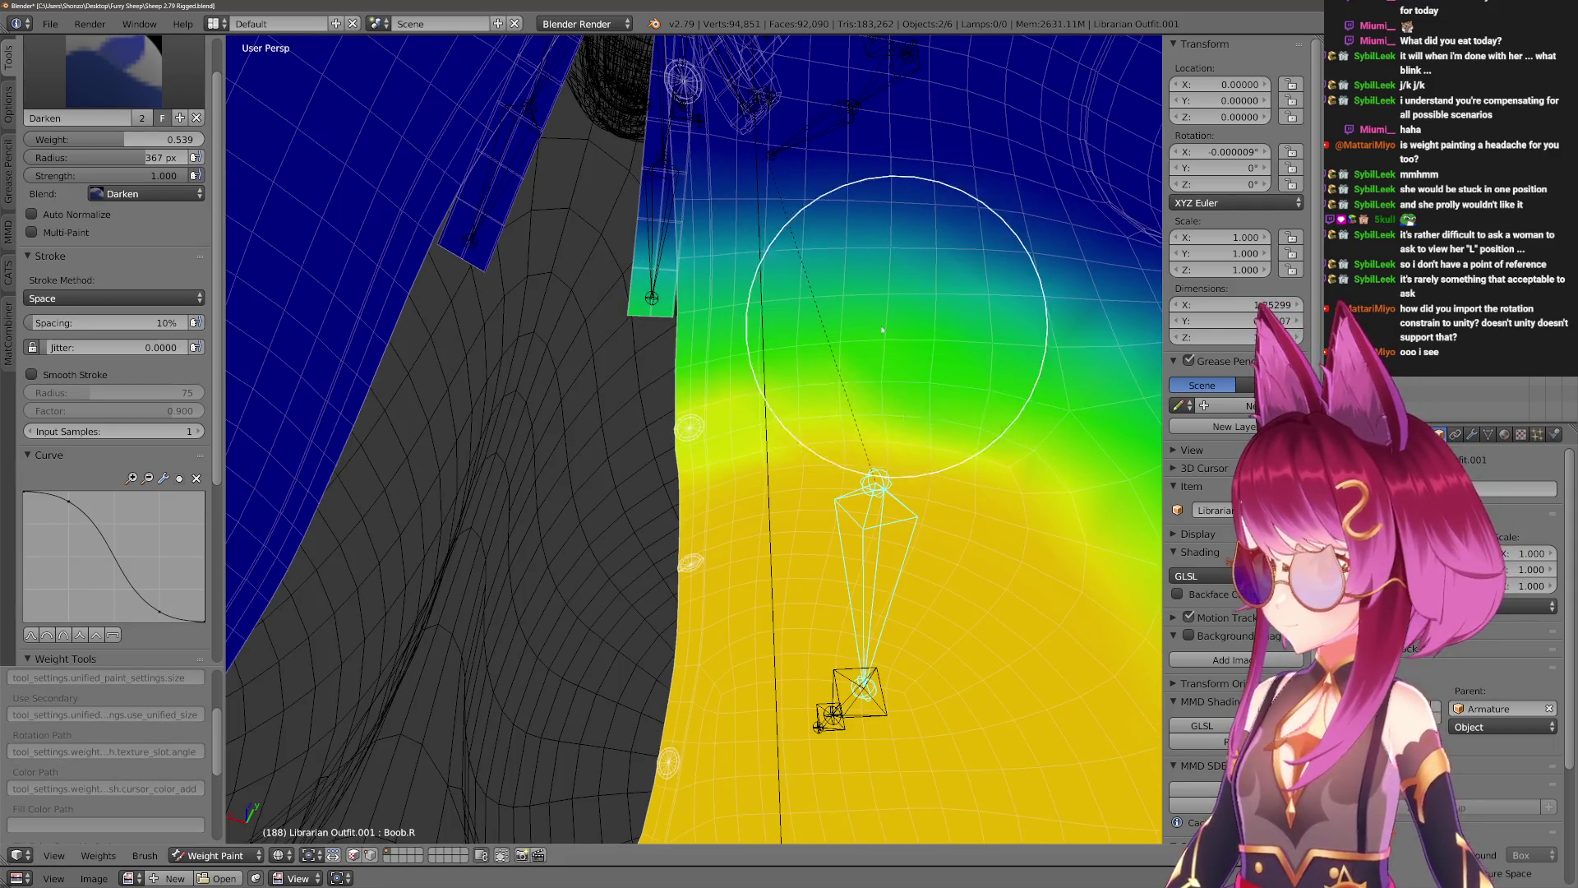
middle_click_drag(397, 361, 274, 387)
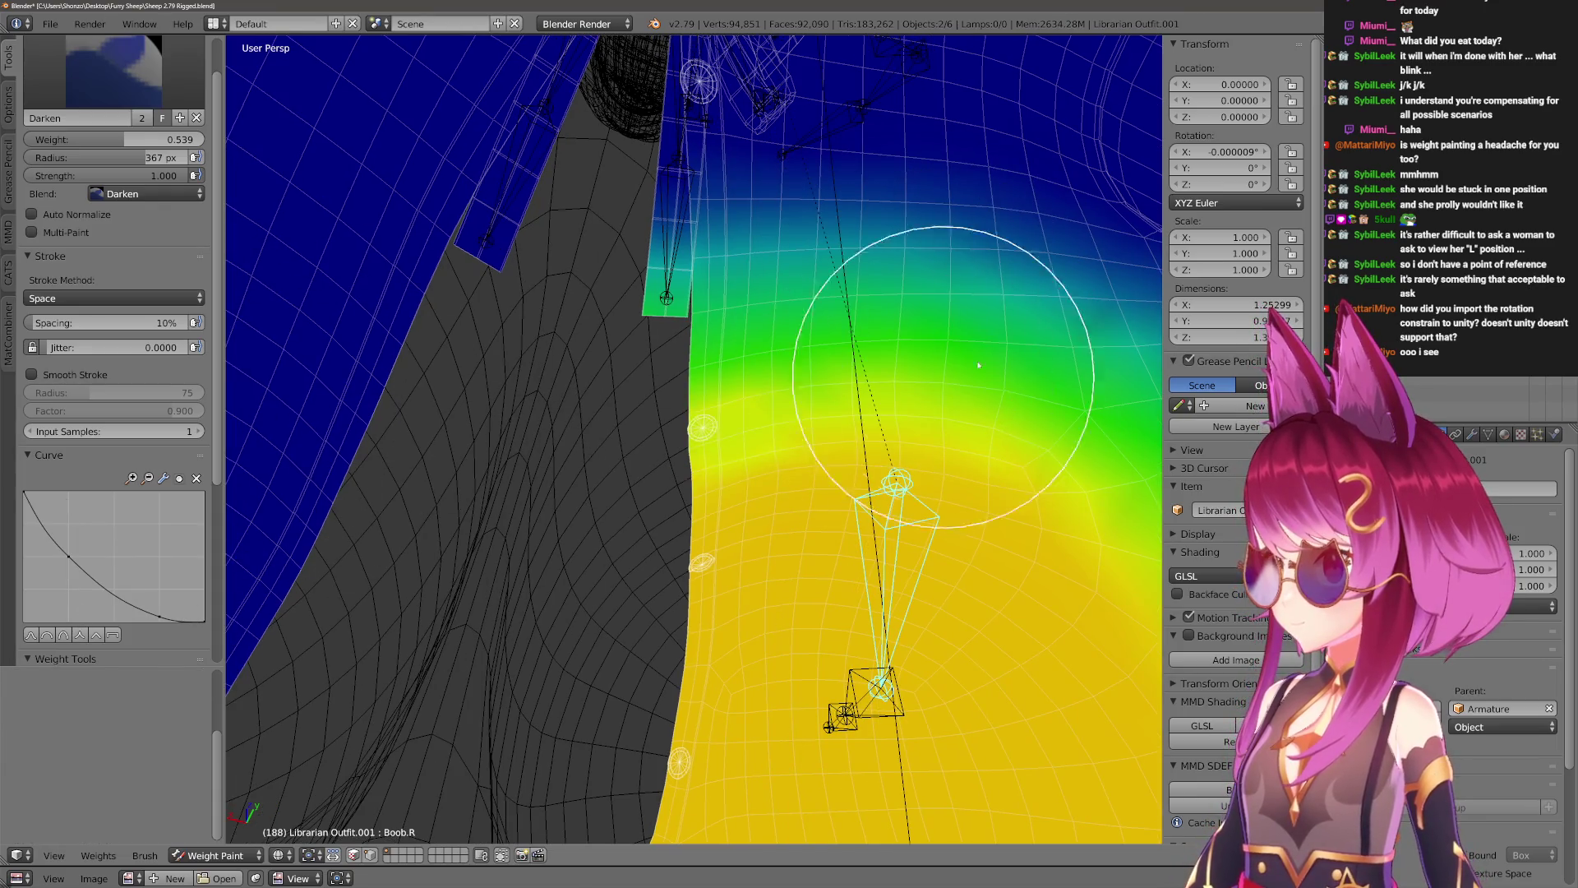
key("f")
left_click(743, 536)
mouse_move(742, 535)
middle_mouse_down()
mouse_move(687, 236)
mouse_move(638, 387)
mouse_move(686, 462)
middle_mouse_up()
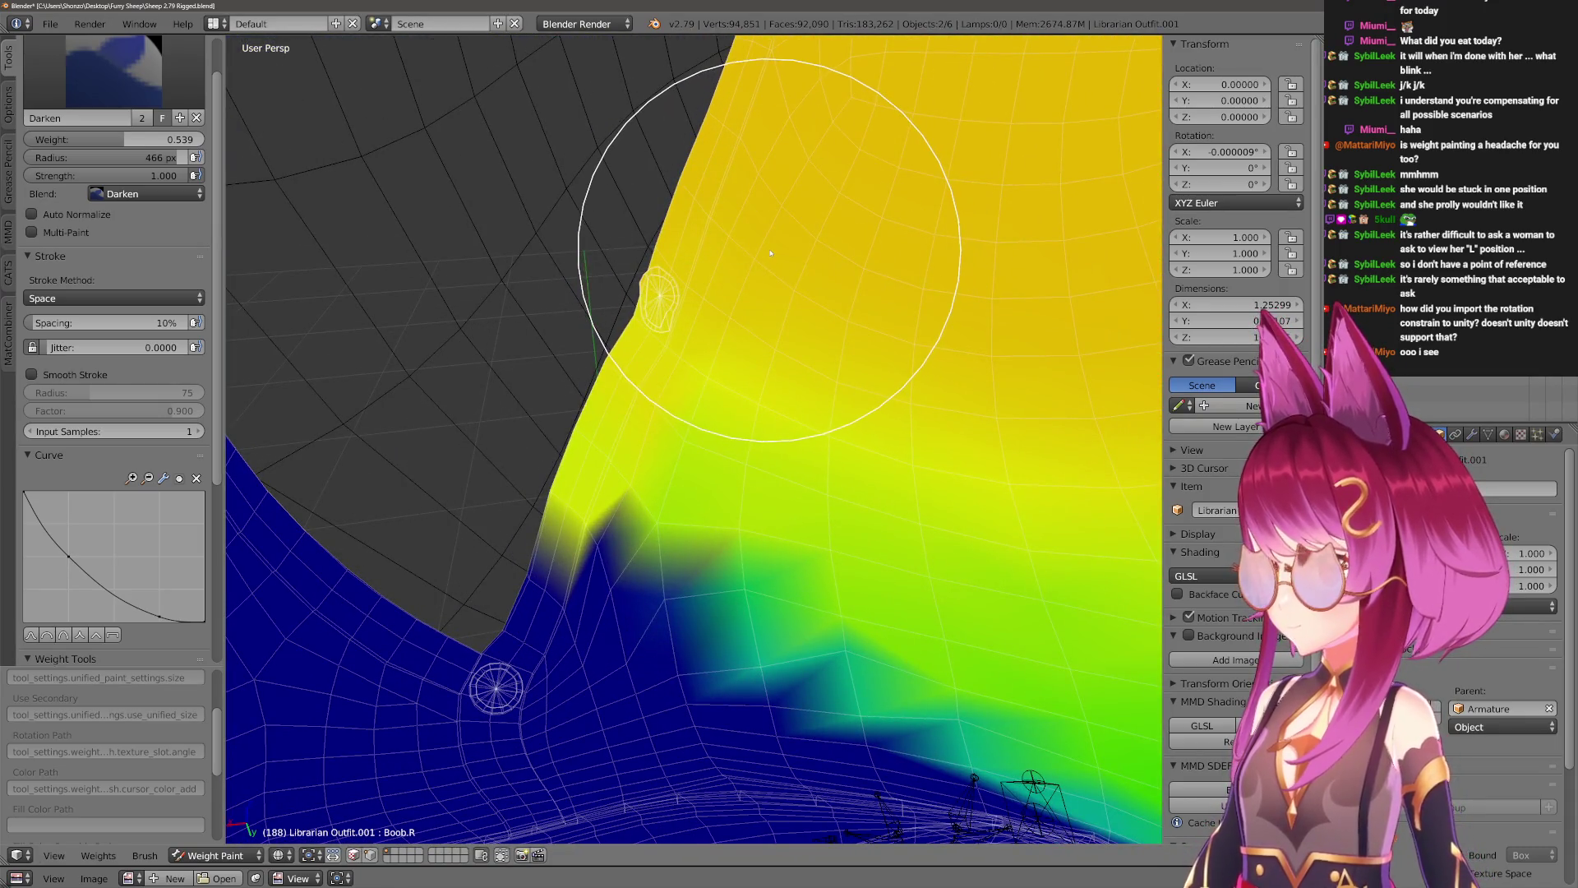
left_click(762, 351, "ctrl")
key("4")
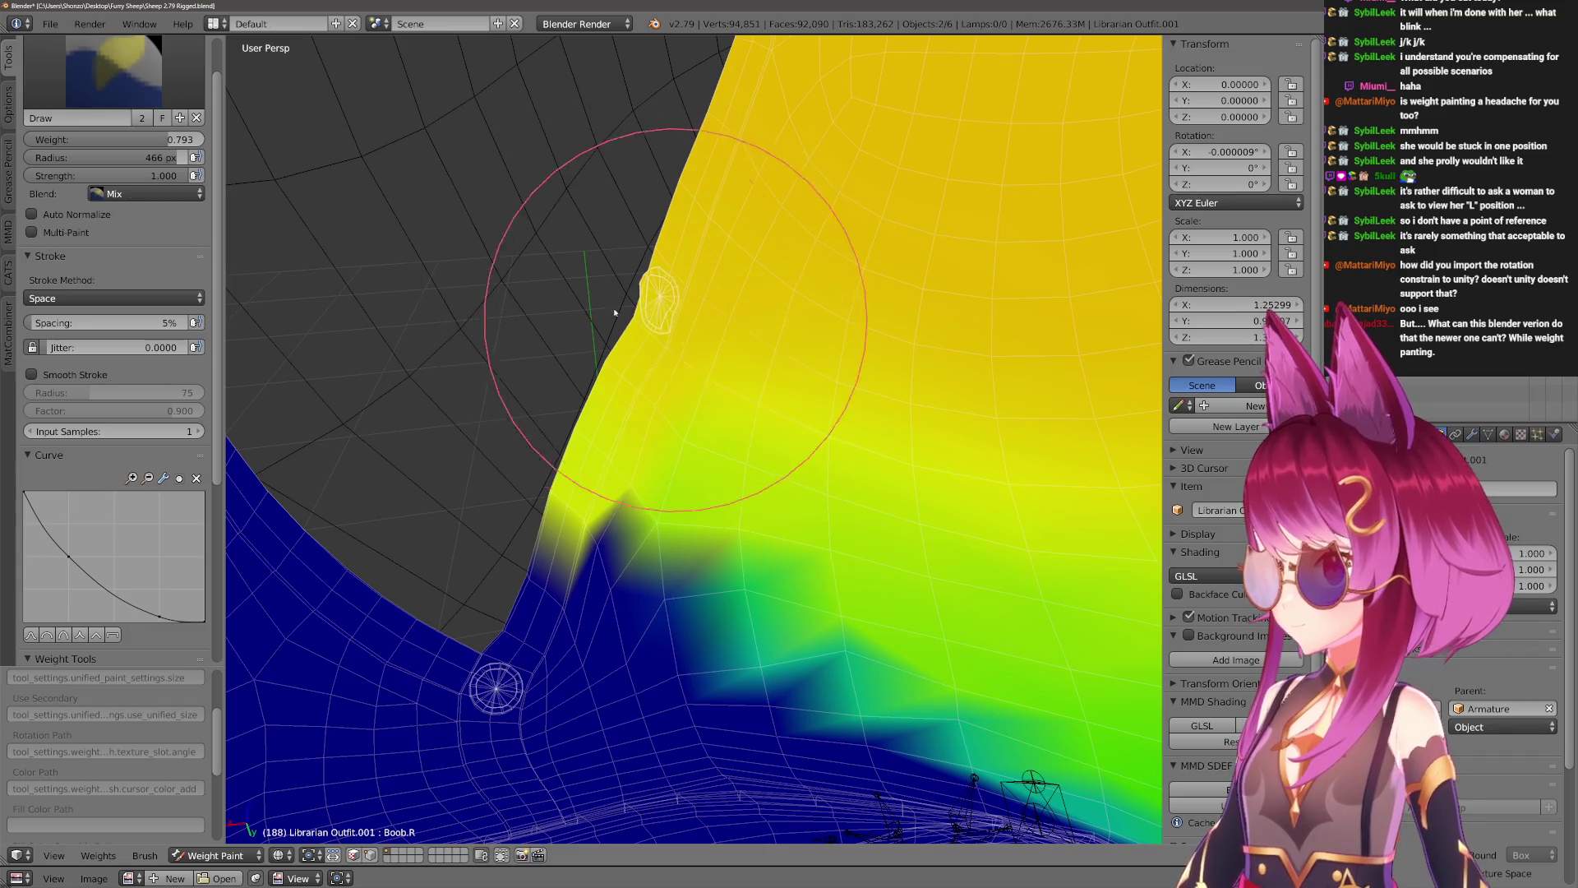
left_click_drag(675, 319, 636, 292)
Smooth the jagged yellow Boob.R weight boundary with an enlarged Blur brush.
left_click(199, 94)
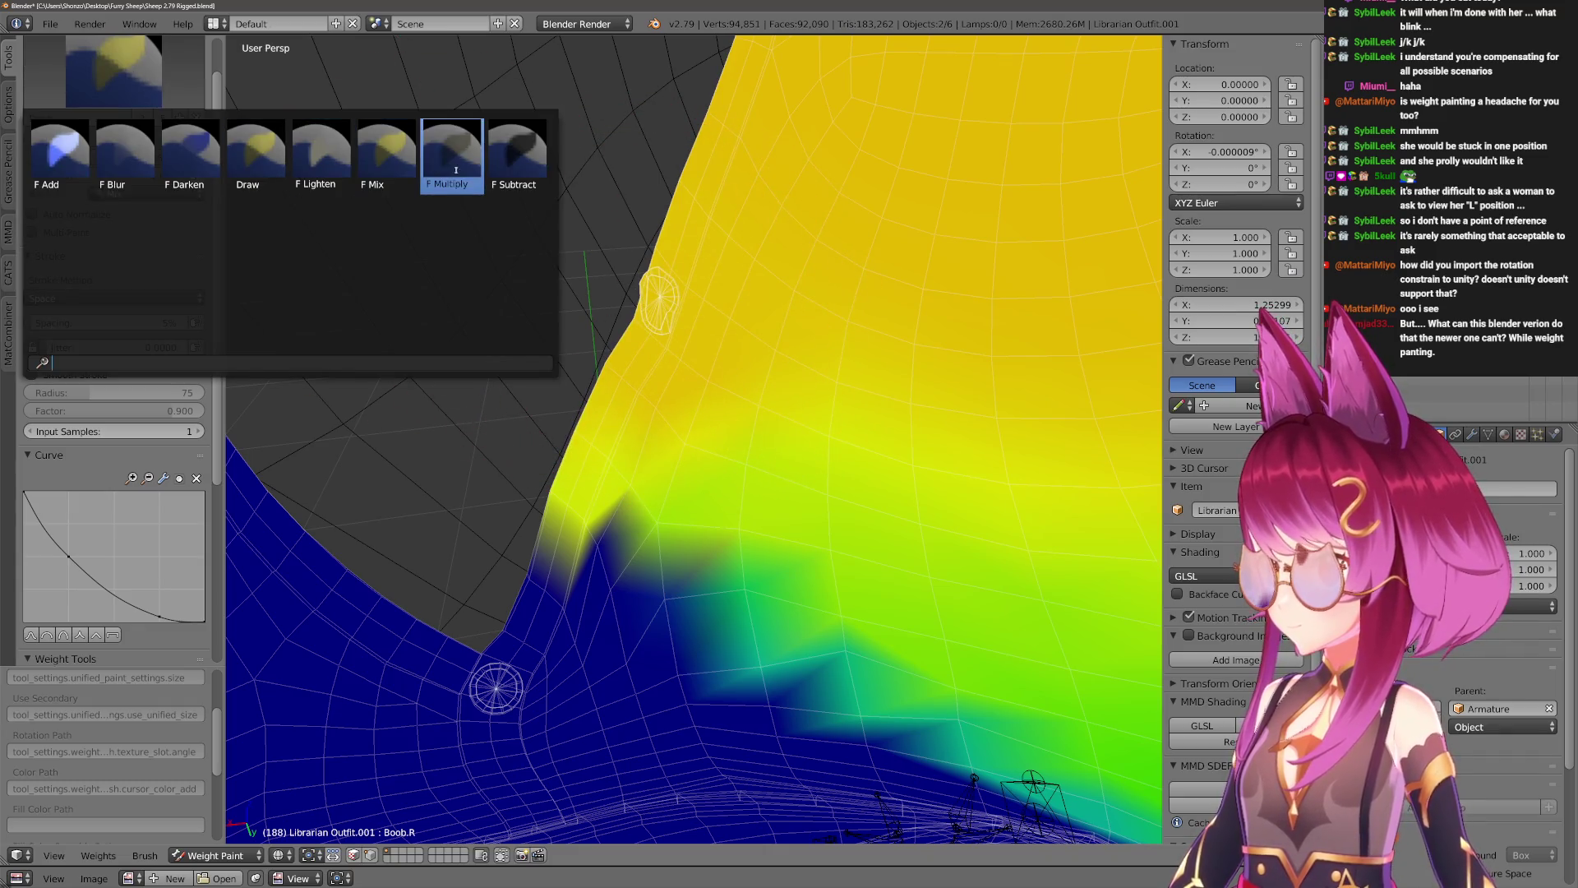
left_click(124, 152)
middle_click_drag(575, 411, 724, 600)
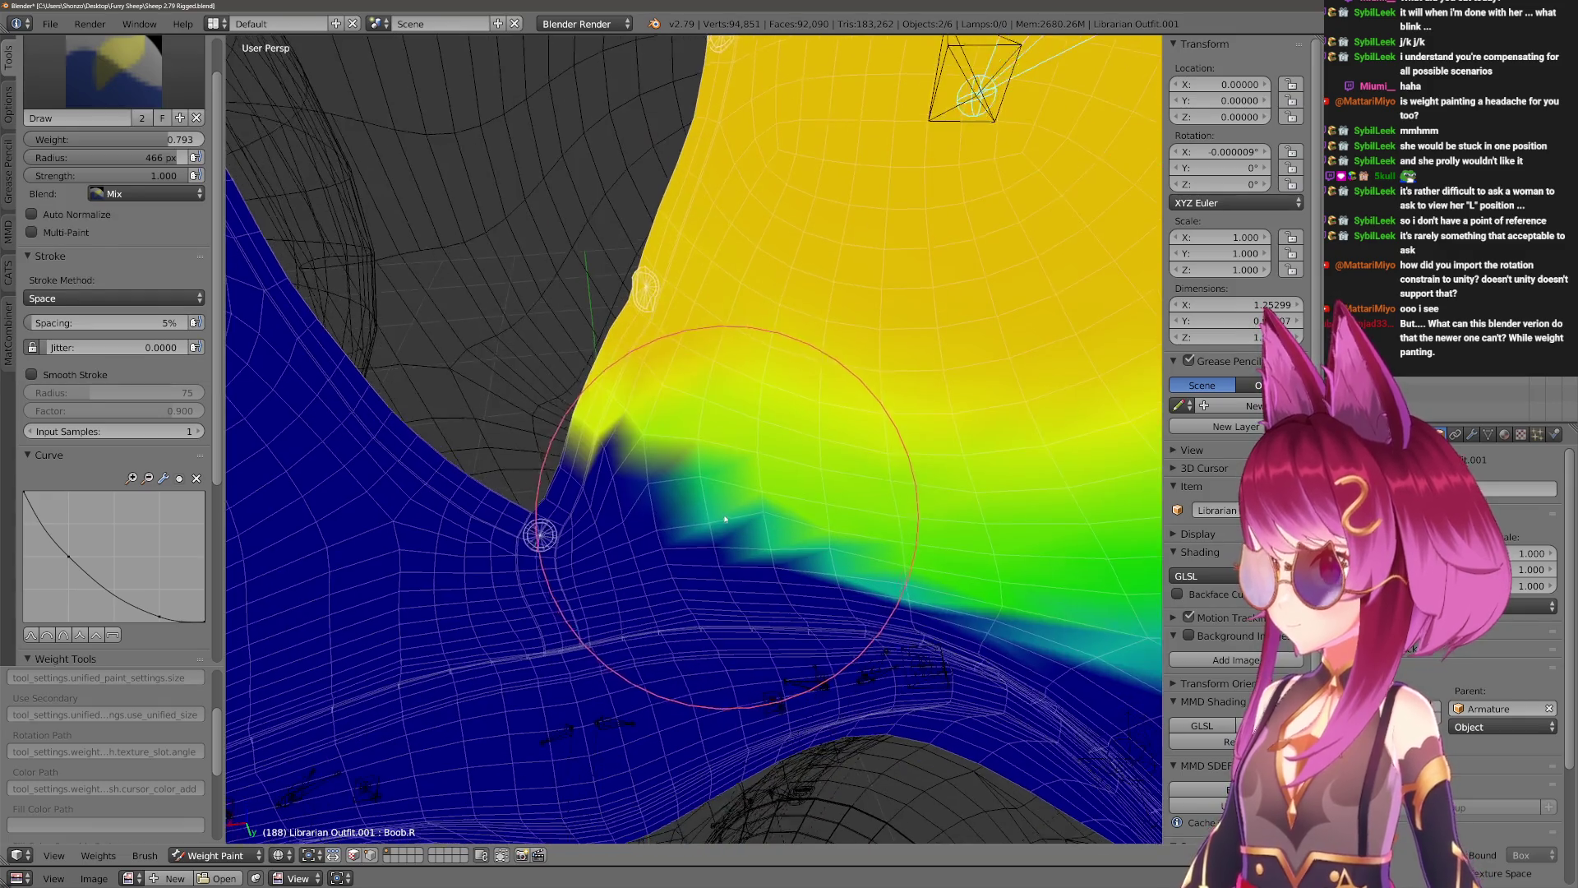
mouse_move(936, 614)
middle_mouse_down()
mouse_move(655, 458)
mouse_move(839, 449)
middle_mouse_up()
key("f")
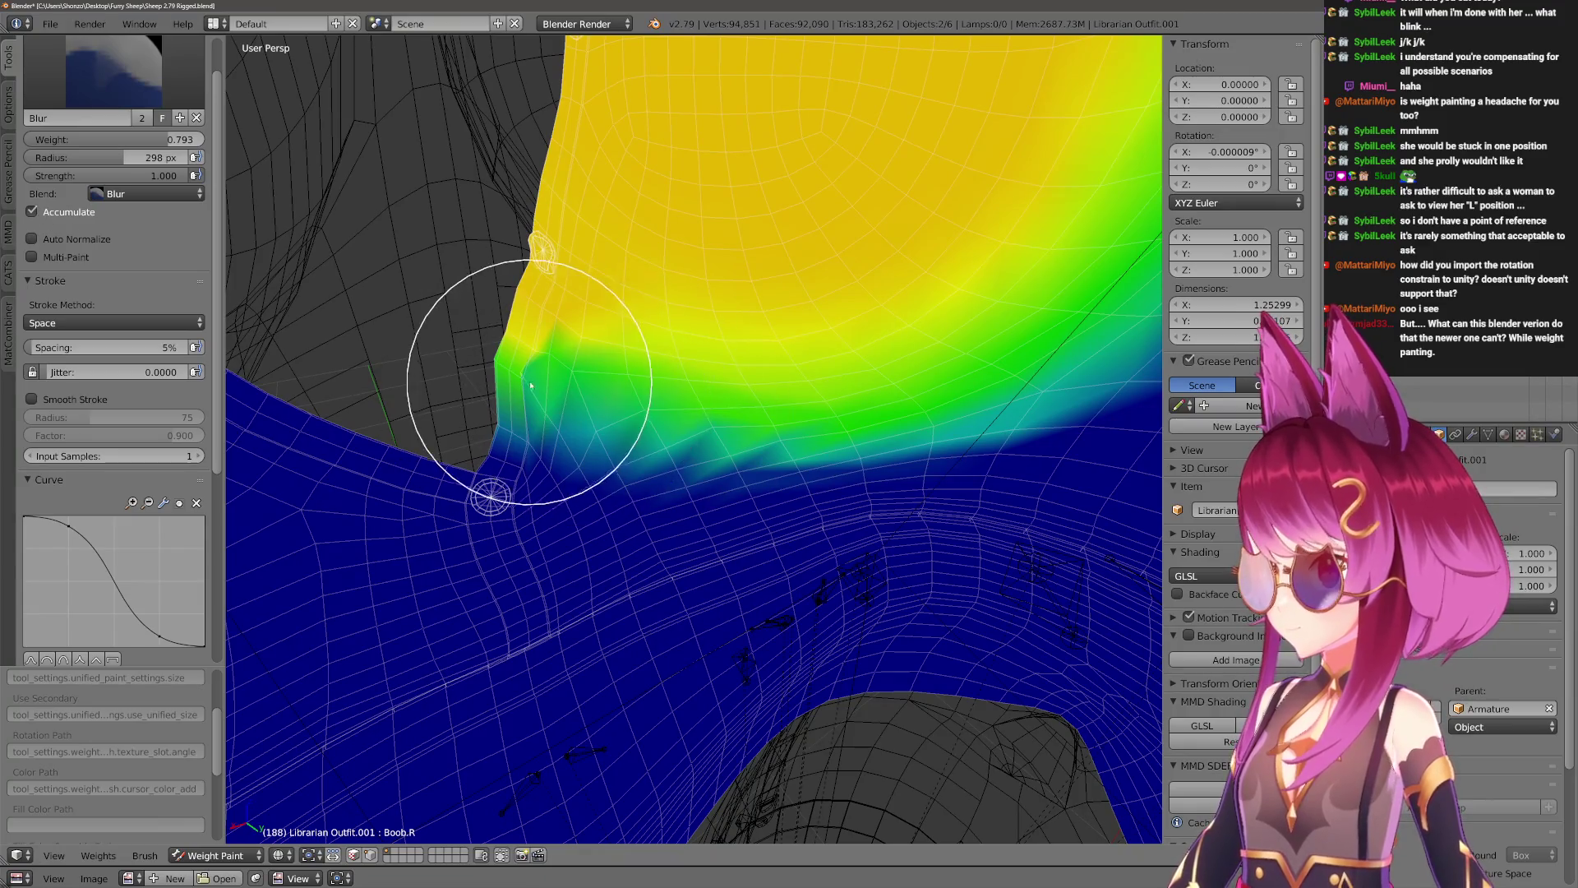
mouse_move(787, 434)
middle_mouse_down()
mouse_move(866, 402)
mouse_move(634, 462)
middle_mouse_up()
key("f")
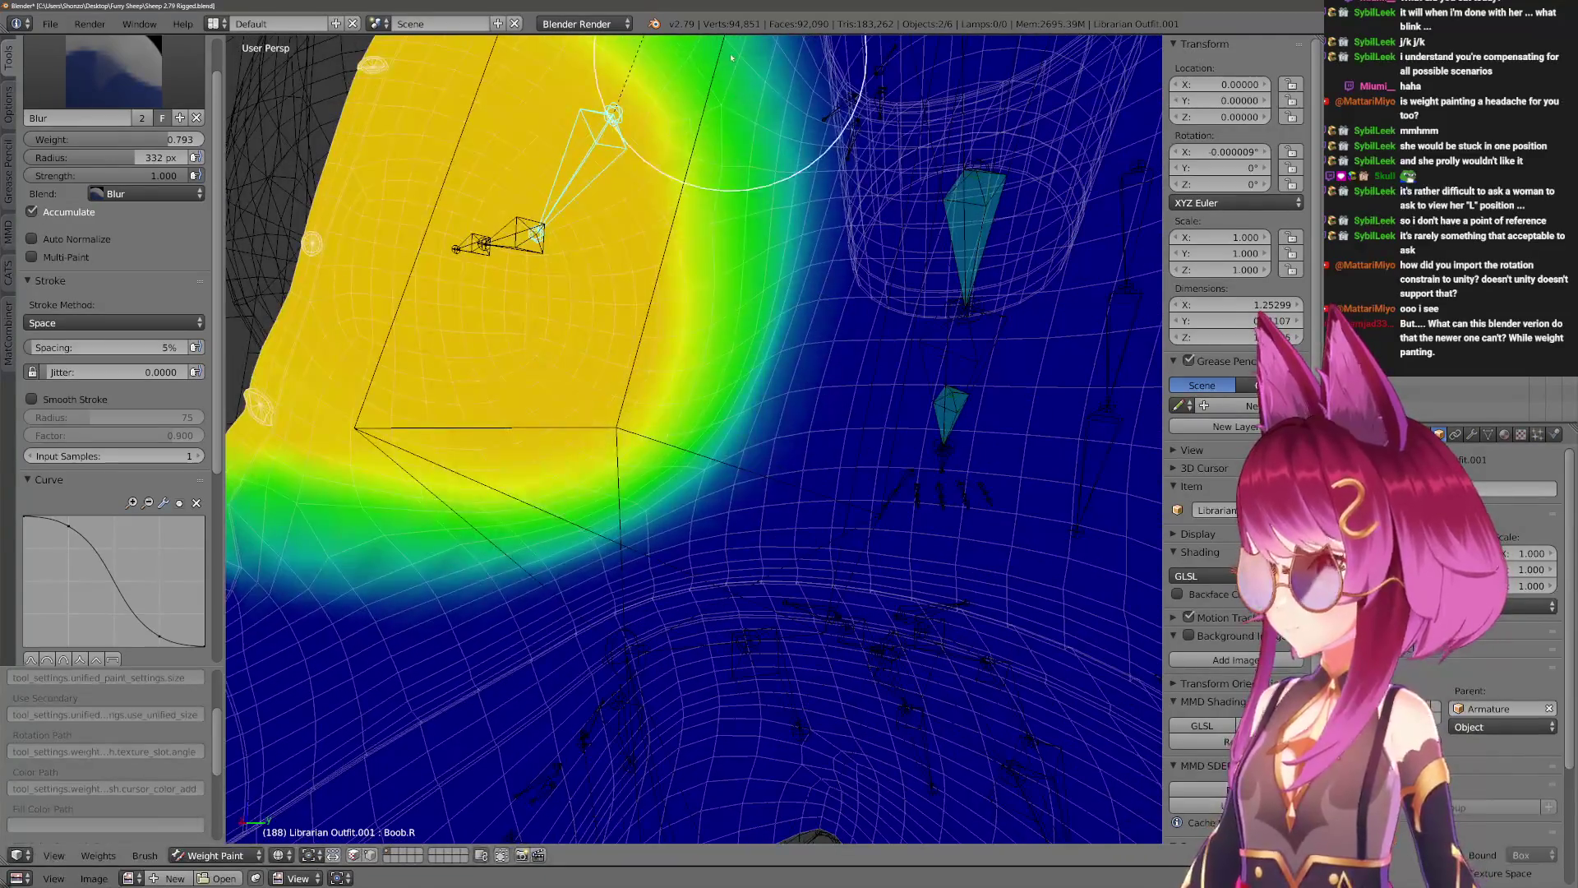
mouse_move(742, 174)
middle_mouse_down()
mouse_move(740, 136)
mouse_move(722, 353)
mouse_move(634, 499)
mouse_move(578, 429)
middle_mouse_up()
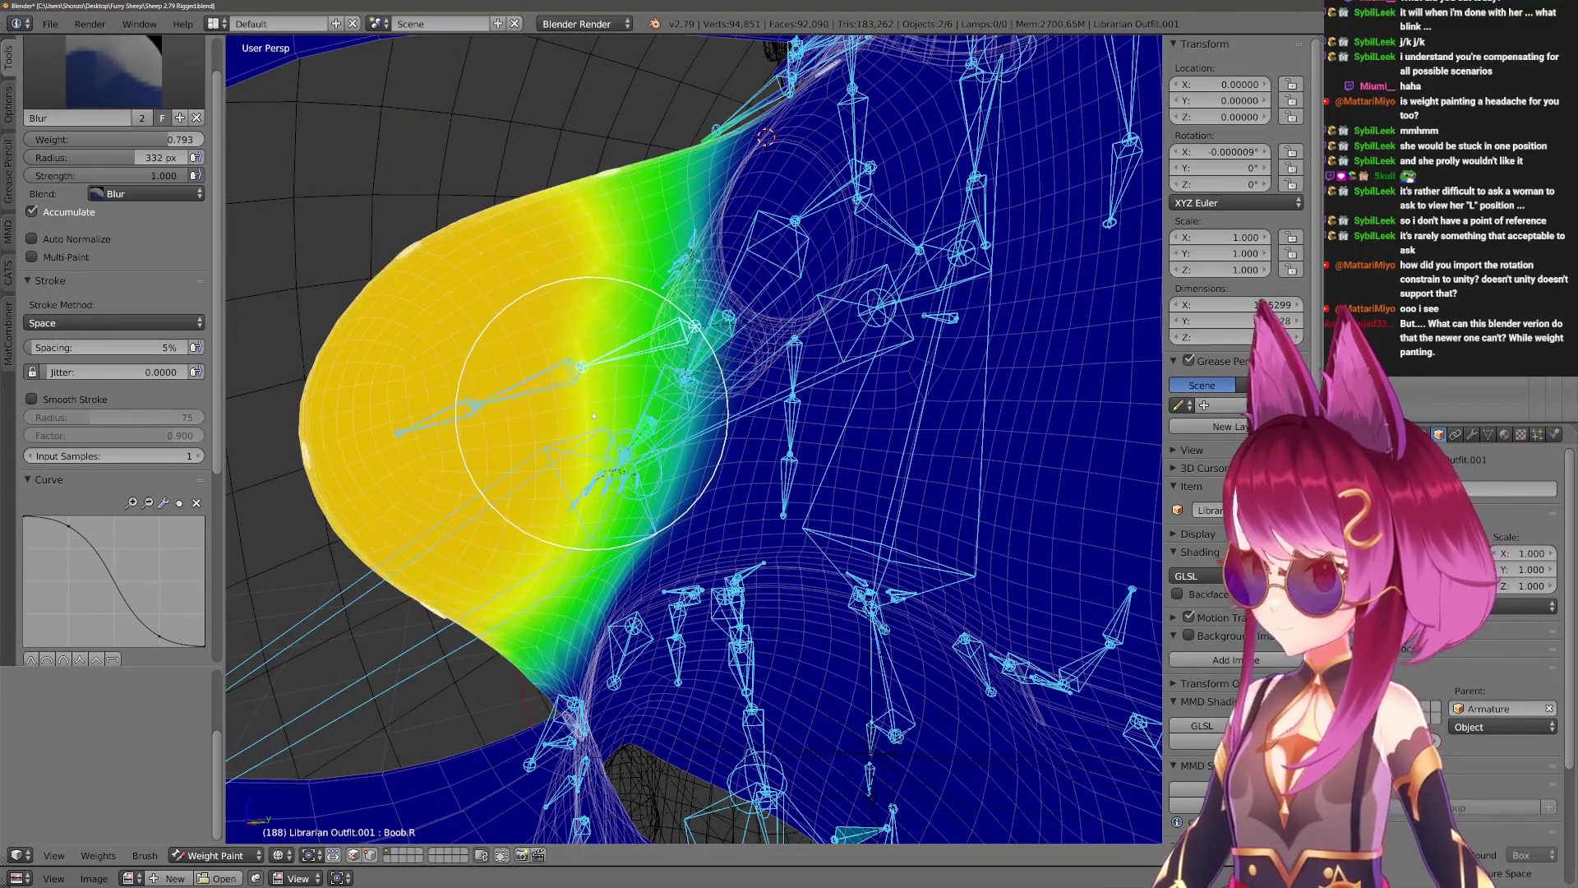
Return to Pose Mode and view the chest bones.
key("ctrl+Tab")
key("ctrl+Tab")
scroll(610, 359, "down", 5)
middle_click_drag(610, 359, 658, 411)
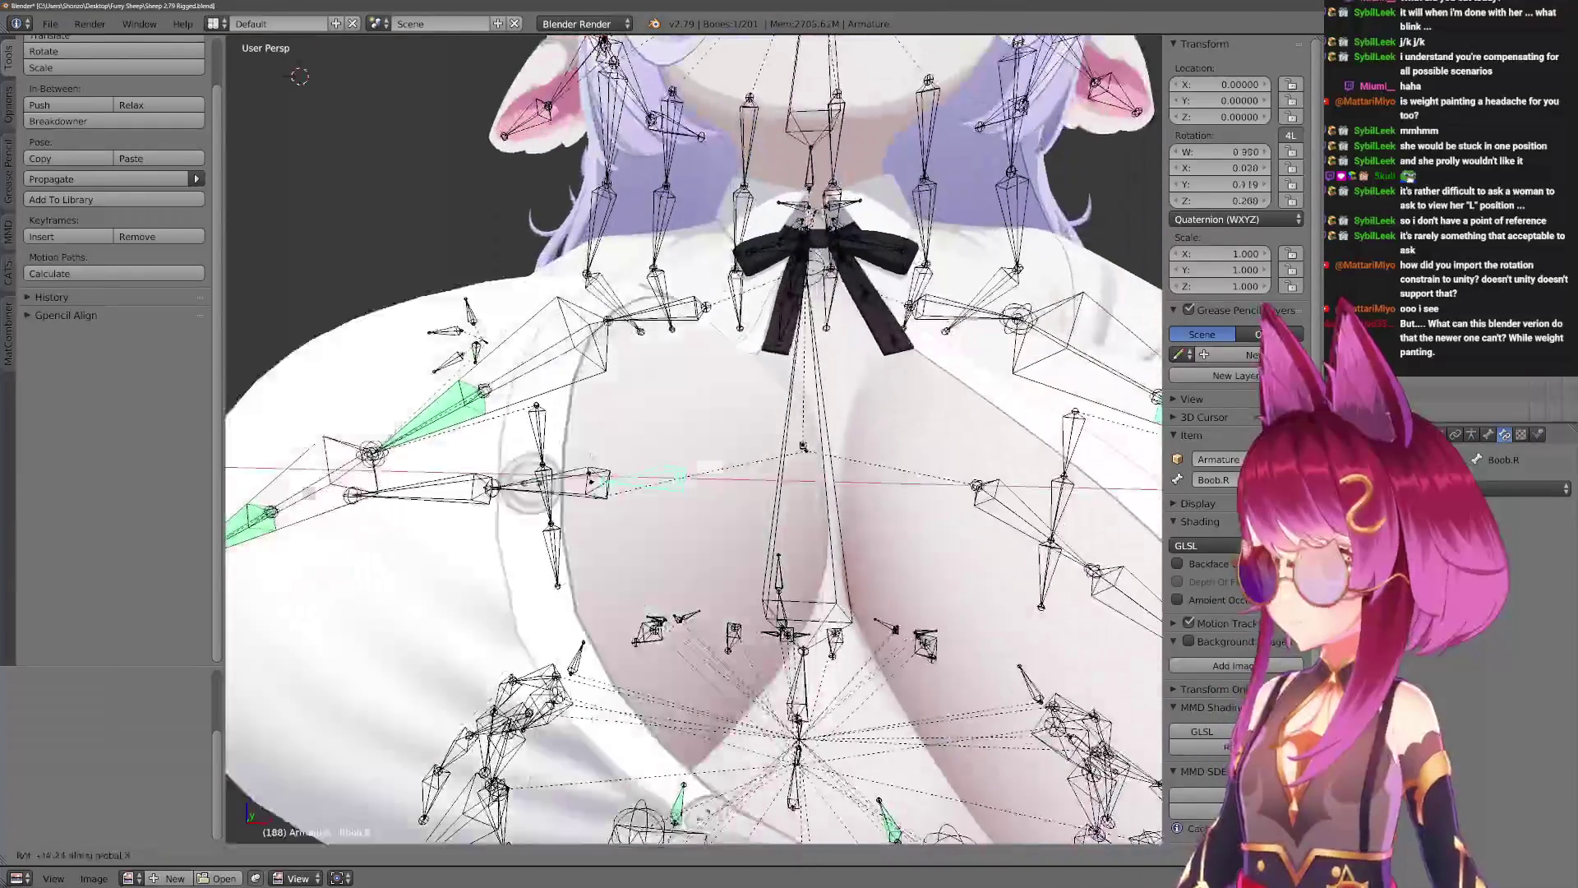
Cancel the trial Boob.R rotation, re-enter Weight Paint and rotate Boob.R.002 about global X.
scroll(658, 411, "up", 5)
key("x")
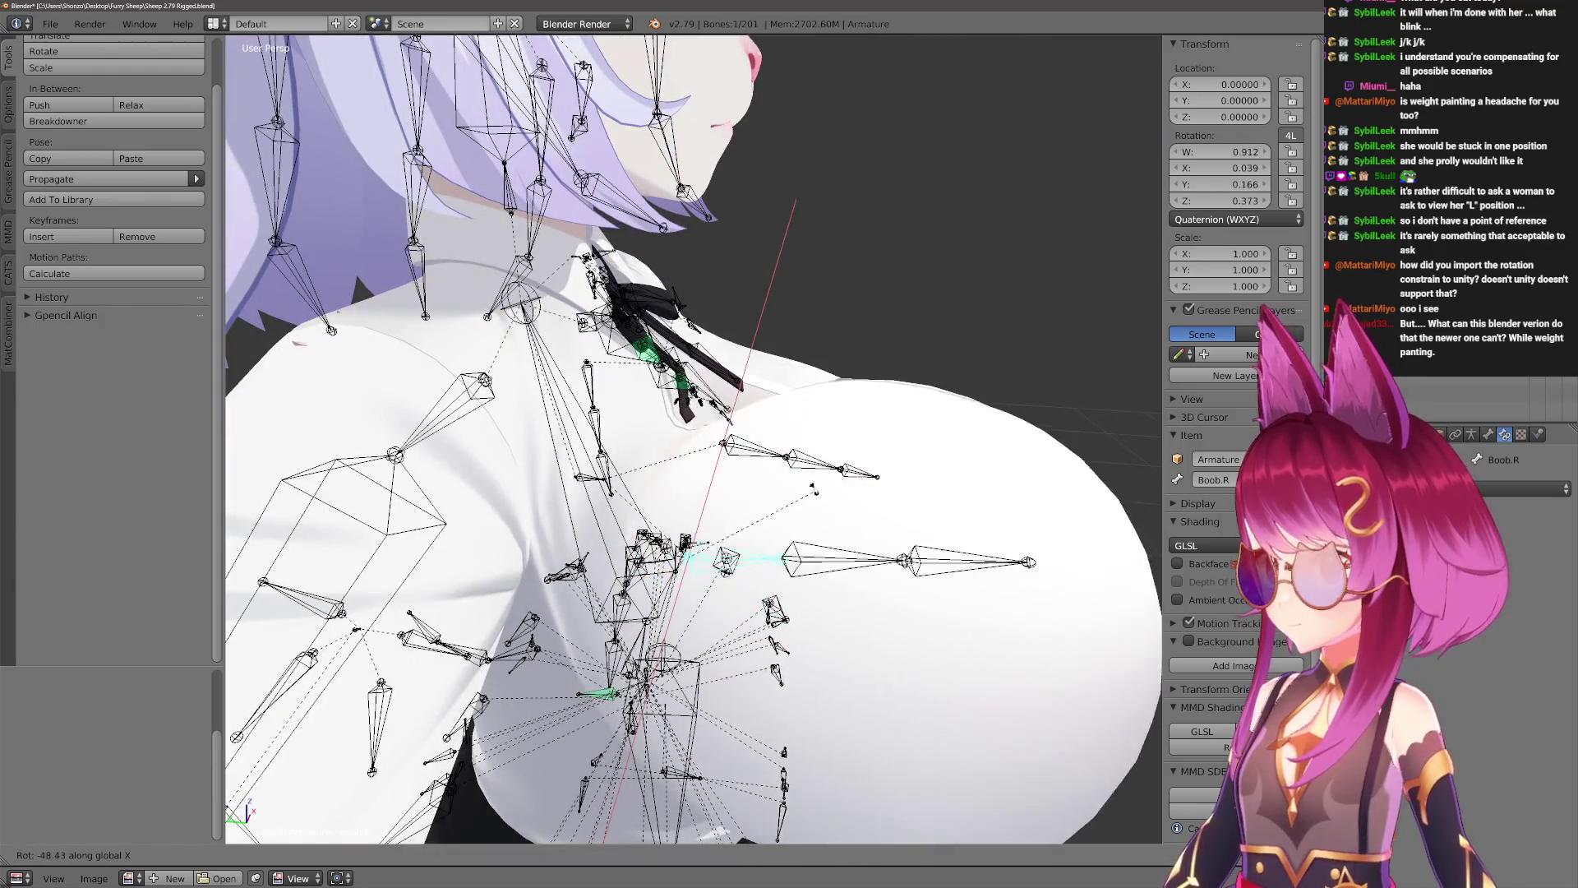
key("Escape")
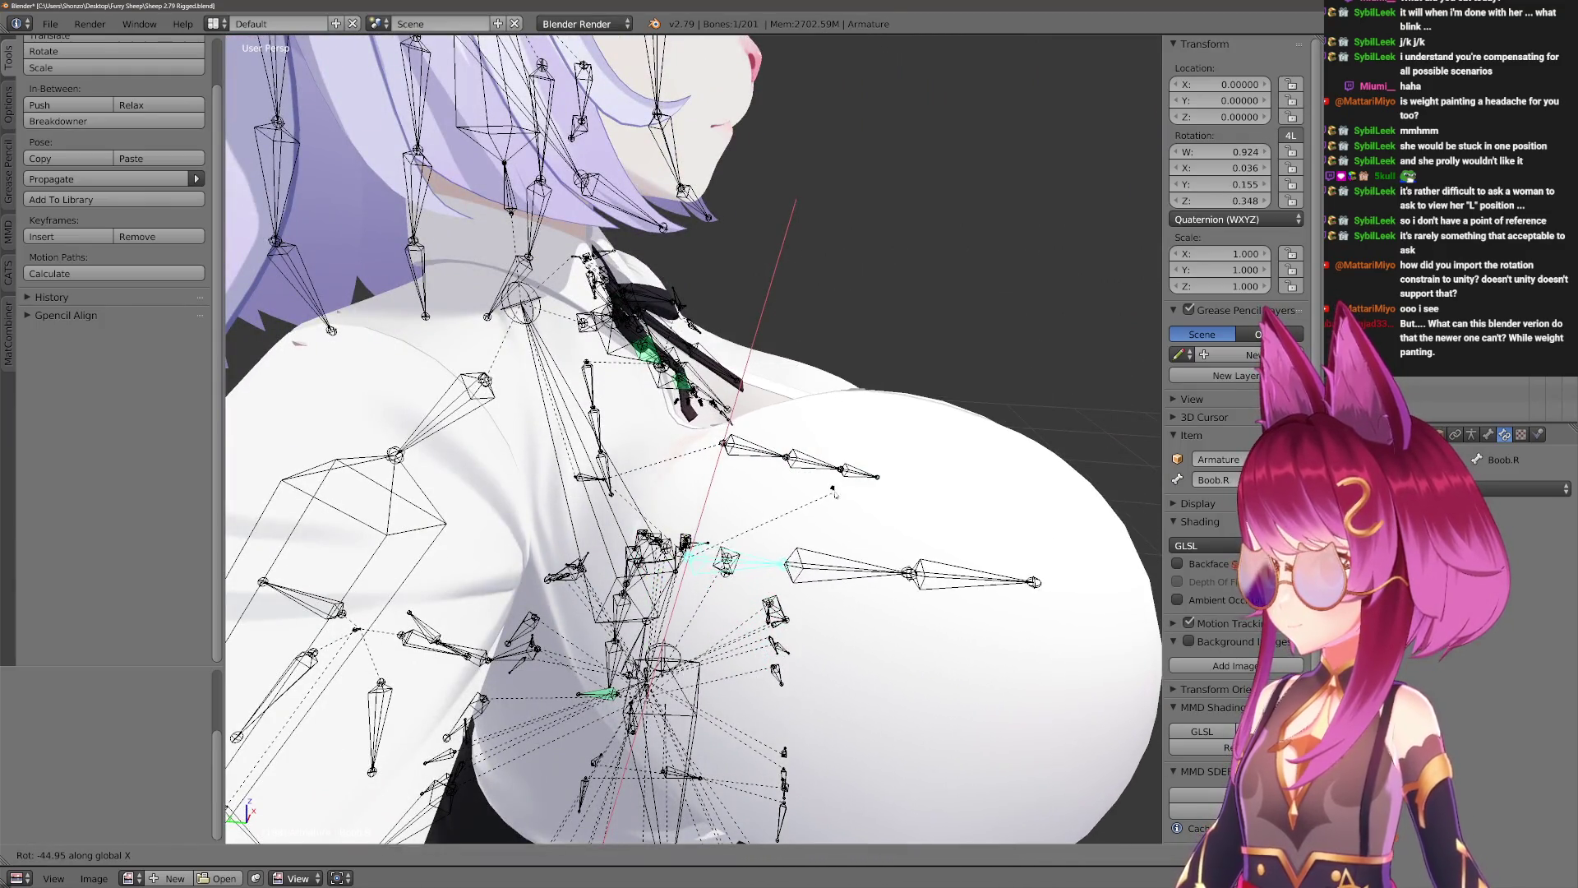
key("ctrl+Tab")
mouse_move(785, 440)
middle_mouse_down()
mouse_move(705, 616)
mouse_move(652, 458)
mouse_move(723, 441)
mouse_move(530, 382)
mouse_move(493, 354)
middle_mouse_up()
right_click(493, 353)
key("r")
key("x")
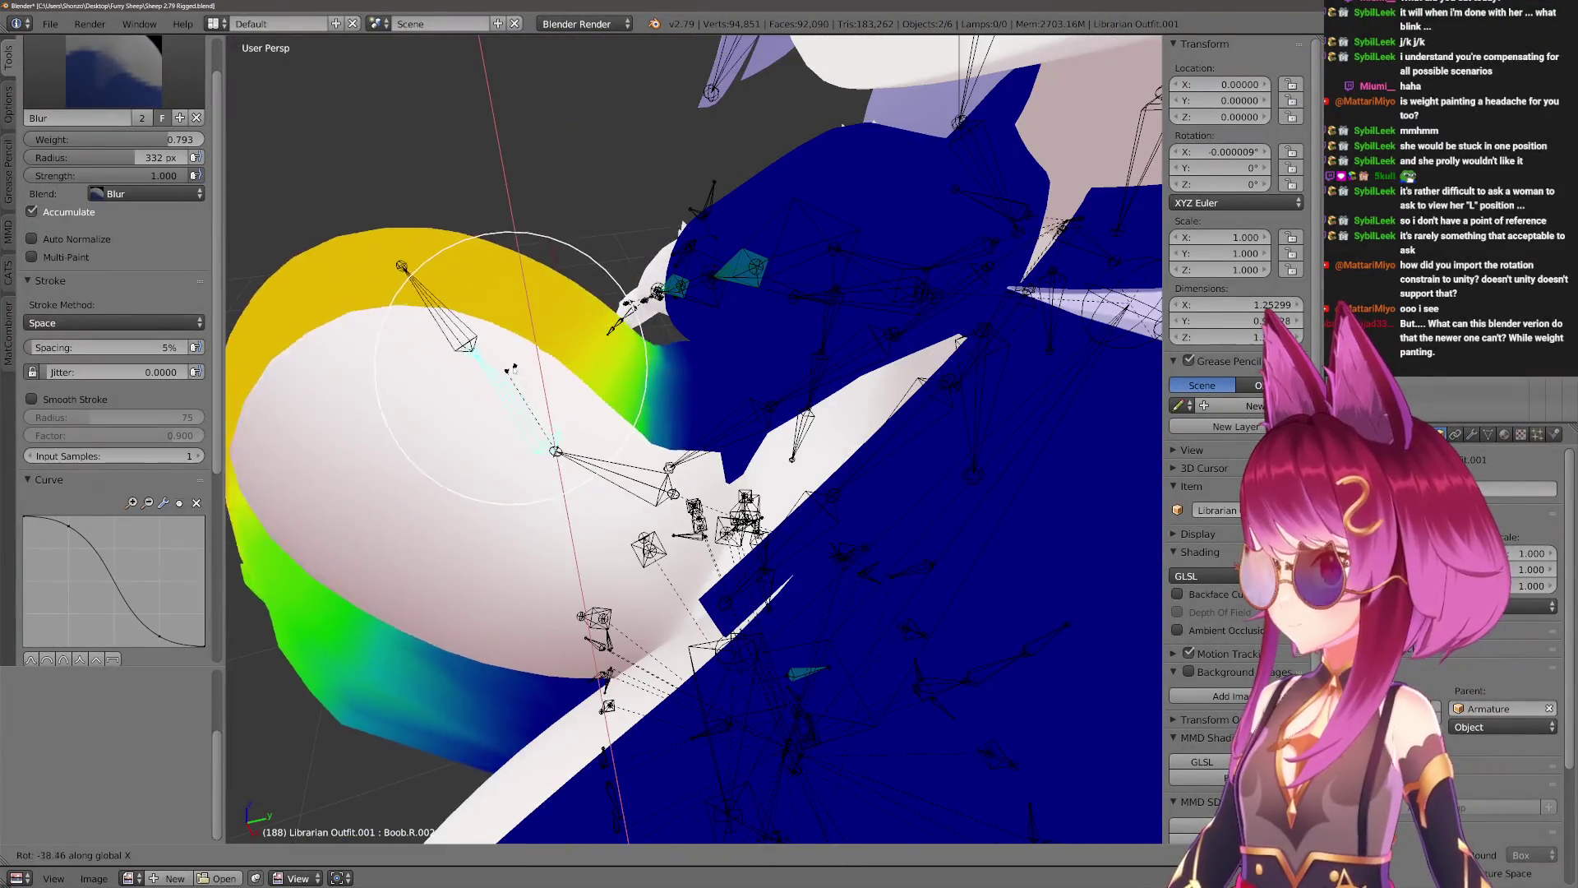
left_click(493, 403)
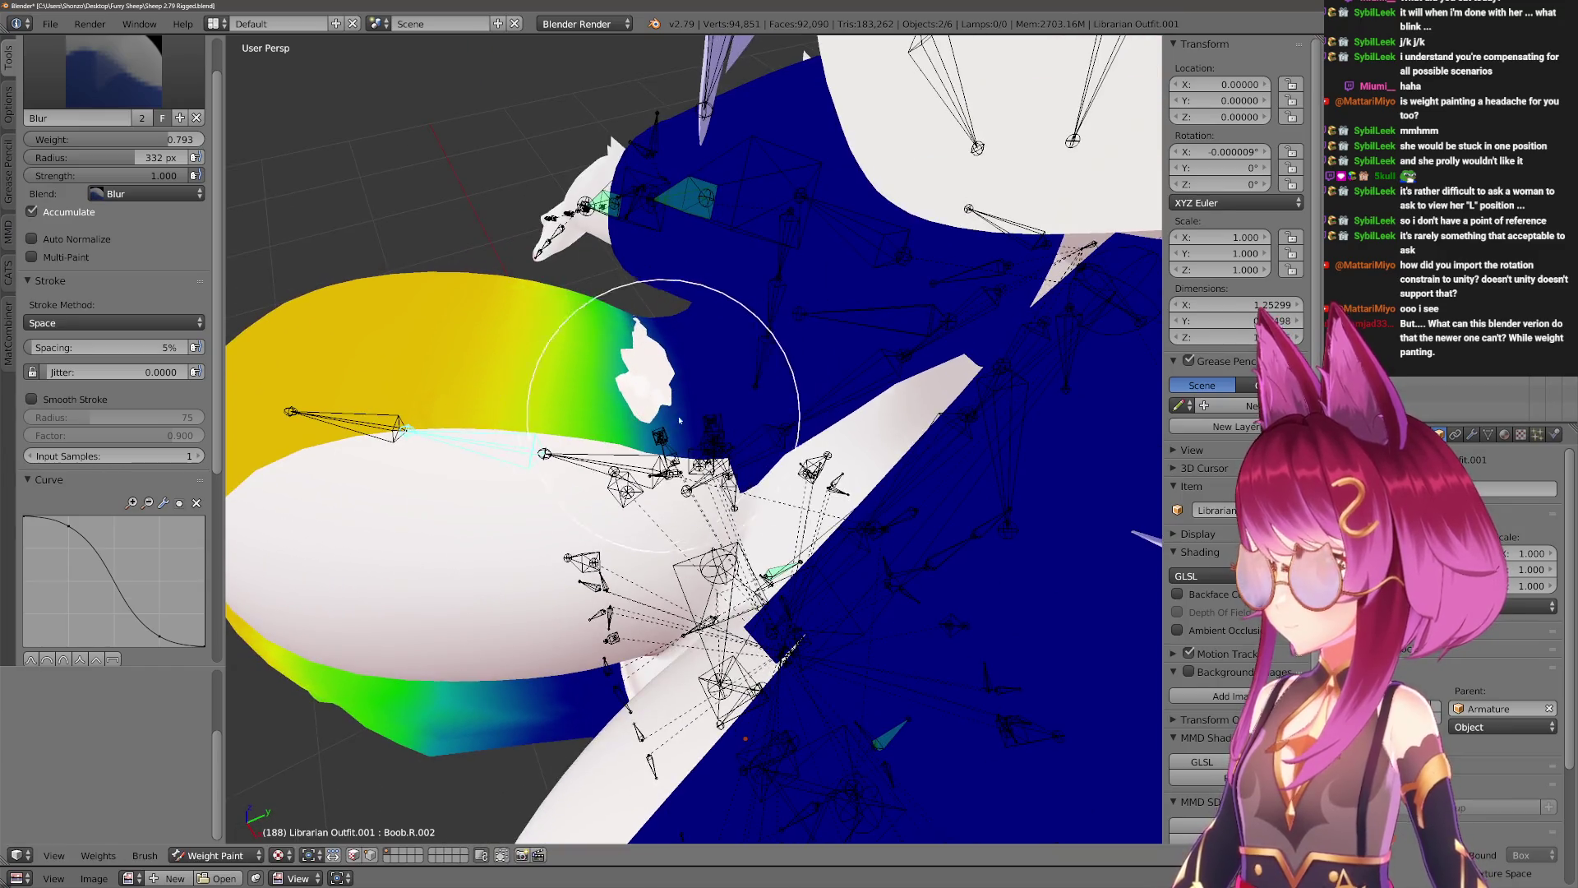
Paint zero Boob.R weight over the shirt's neck area with a 500 px Draw brush.
key("4")
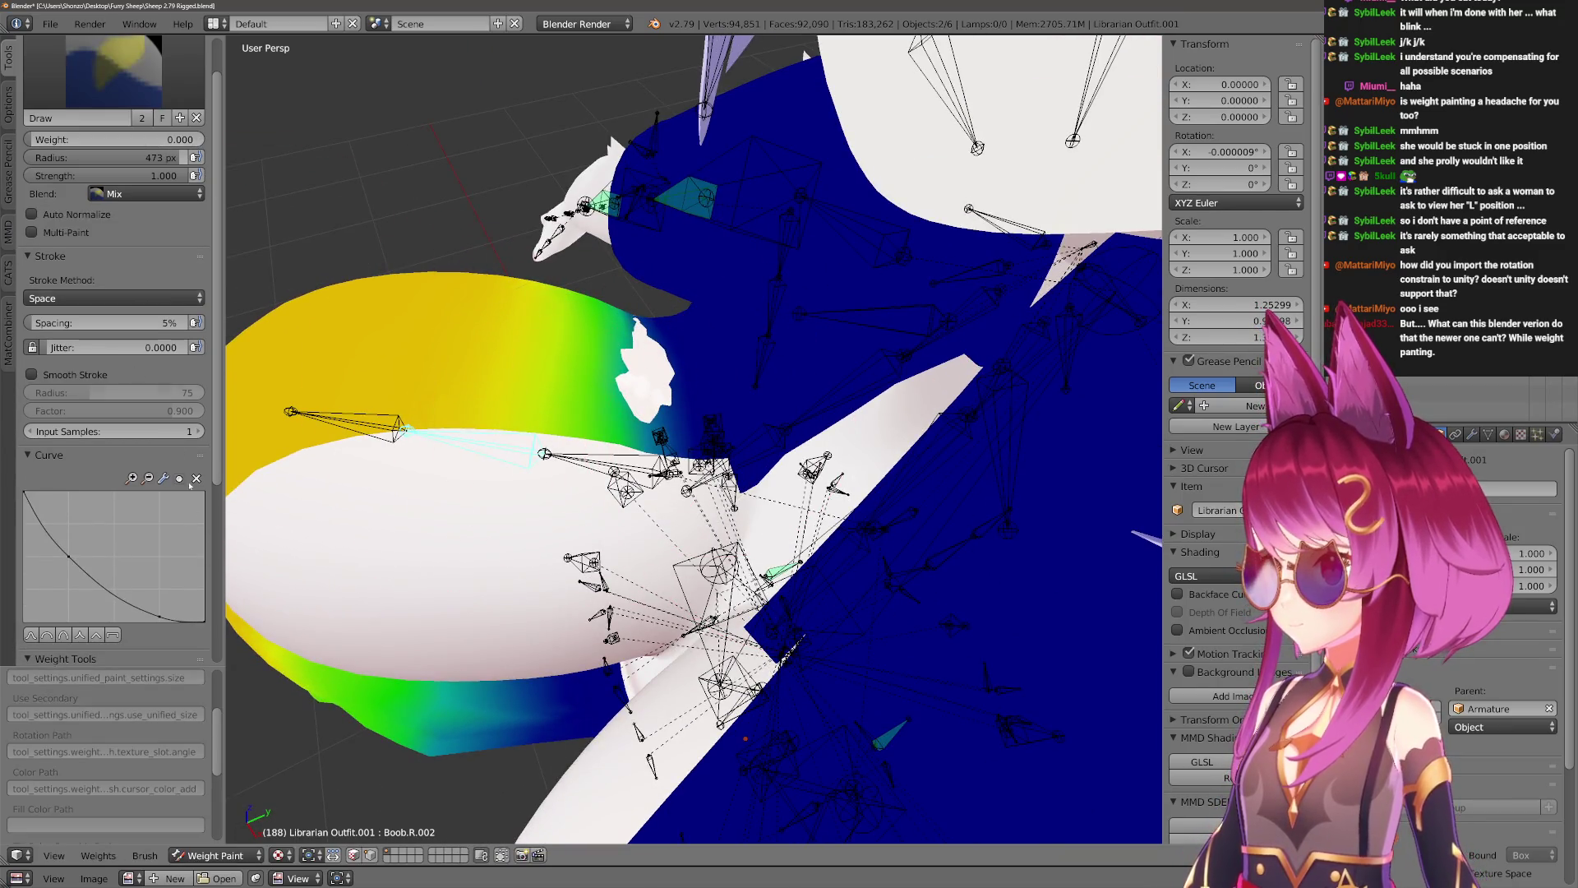
key("f")
left_click(847, 528)
middle_click_drag(846, 529, 803, 550)
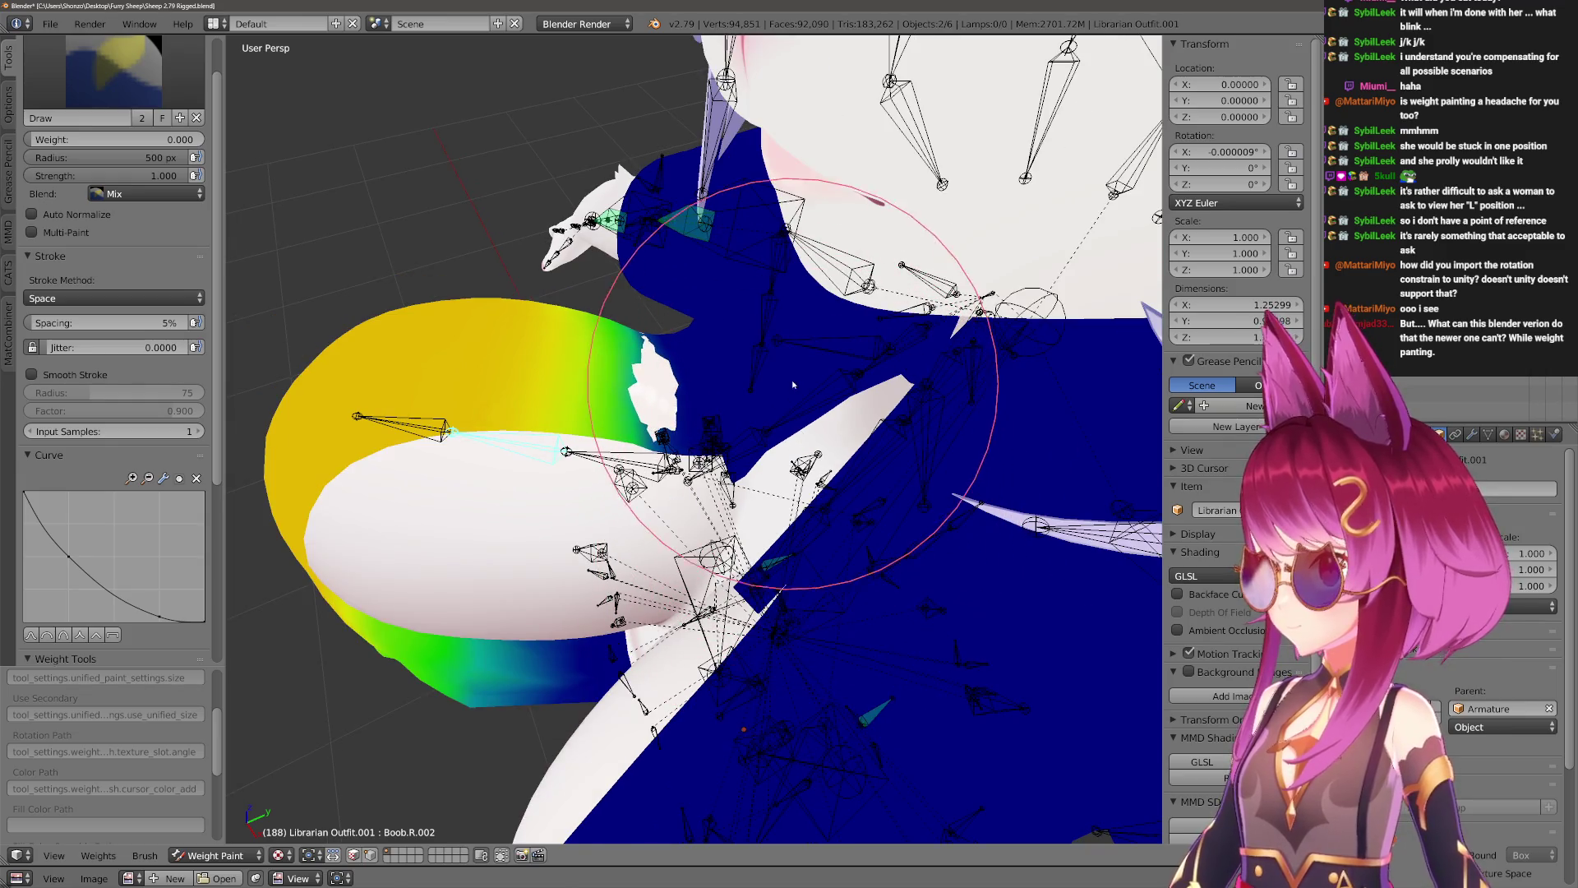
right_click(609, 453)
mouse_move(808, 631)
left_mouse_down()
mouse_move(731, 427)
mouse_move(794, 378)
left_mouse_up()
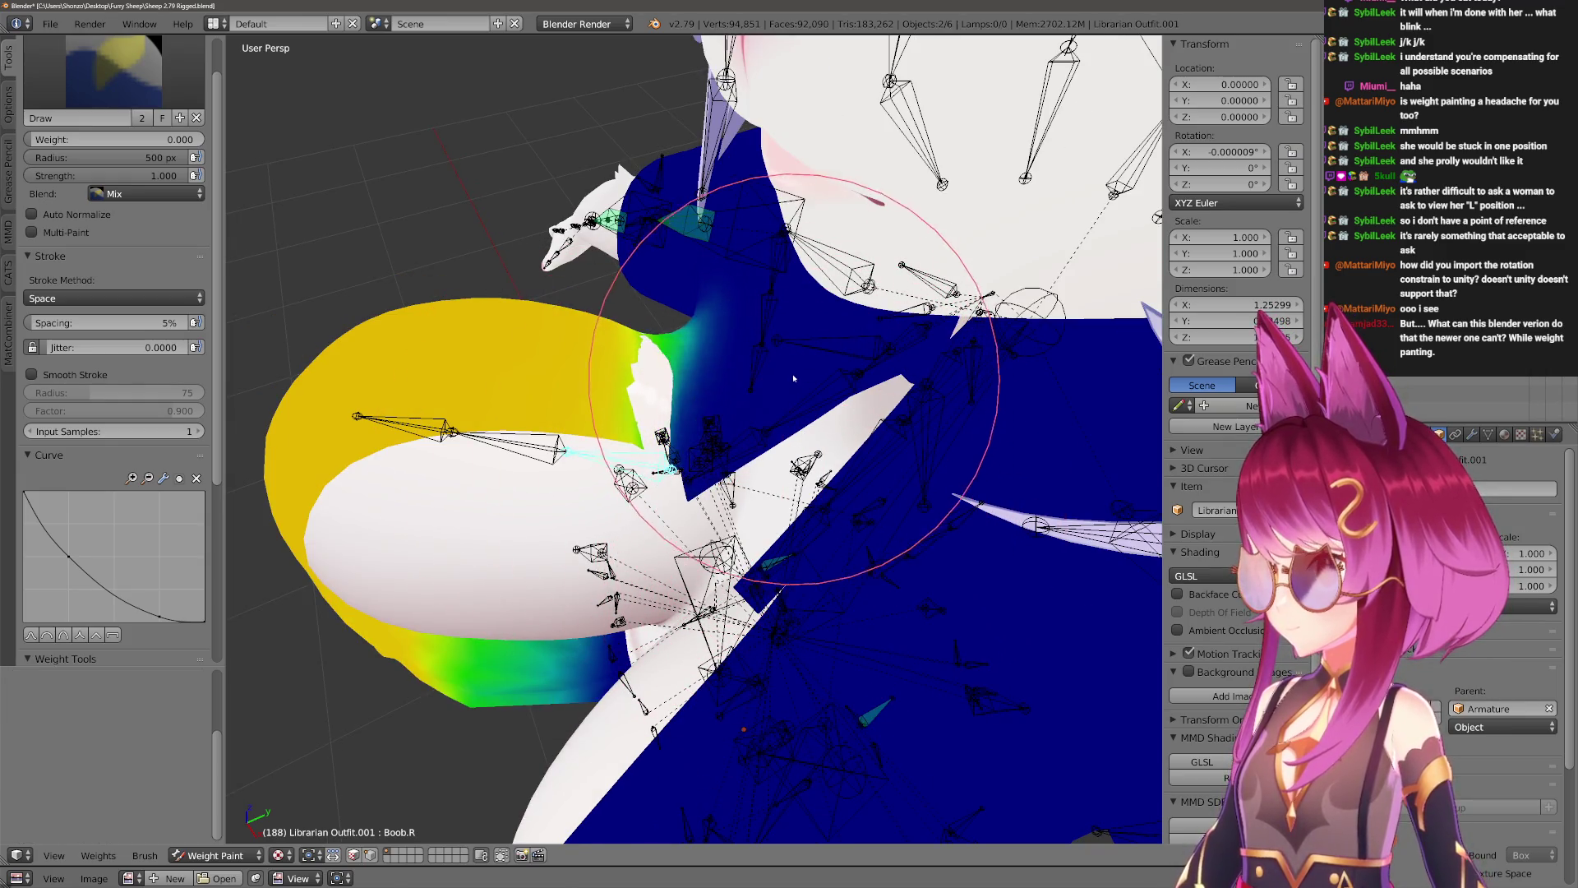
Blur the Boob.R.002 weights with a 255 px Blur brush, then return to Draw.
right_click(674, 394)
key("2")
key("f")
left_click(635, 381)
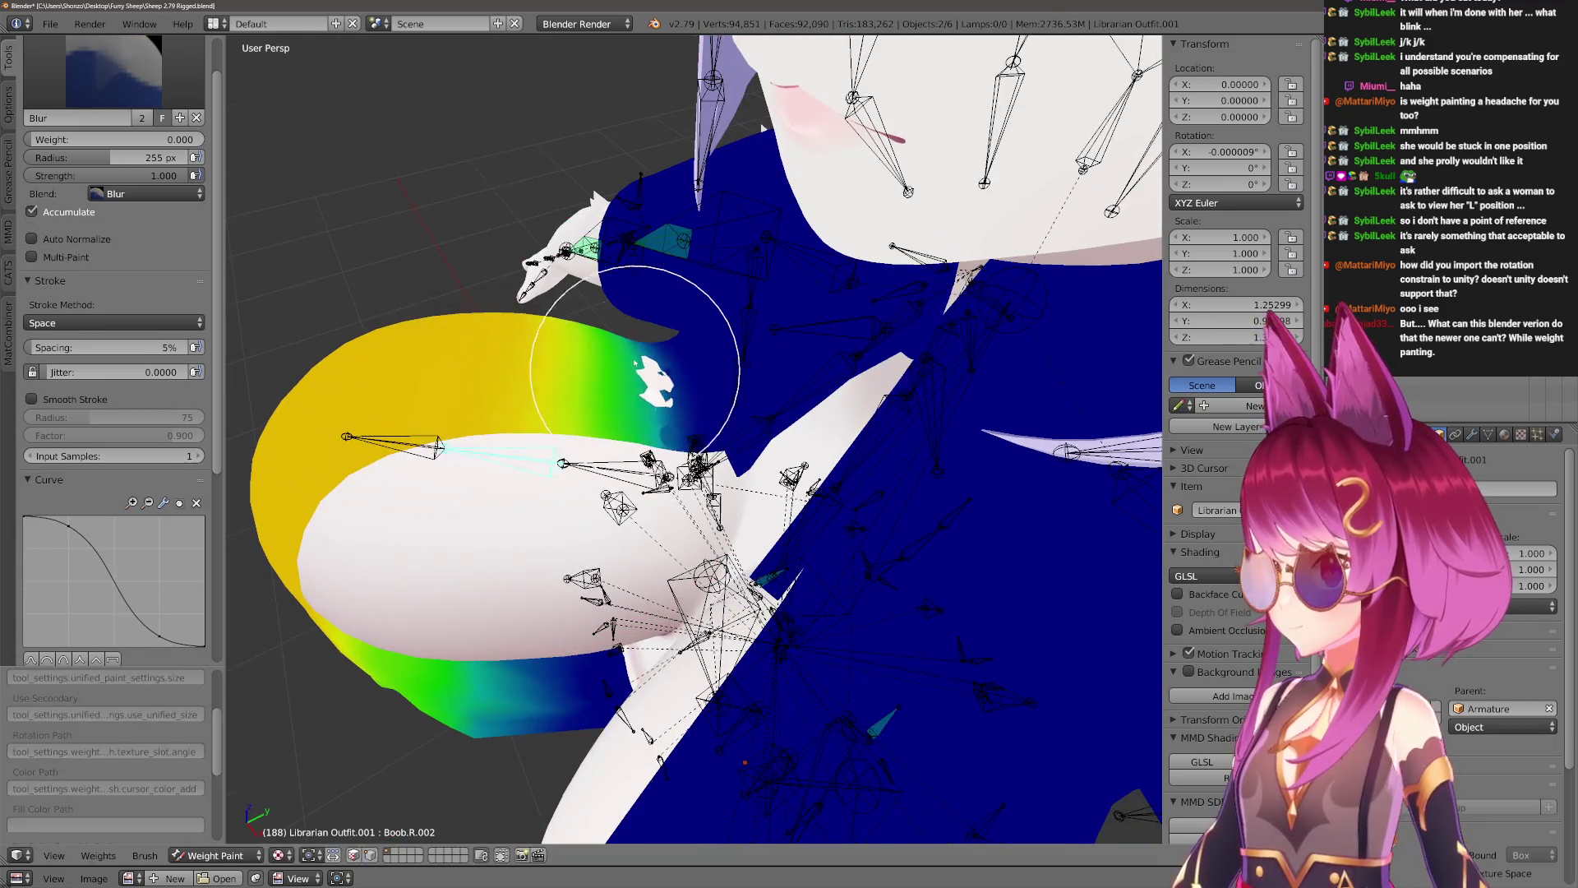
mouse_move(654, 399)
middle_mouse_down()
mouse_move(617, 440)
mouse_move(564, 457)
mouse_move(627, 732)
mouse_move(704, 540)
middle_mouse_up()
key("1")
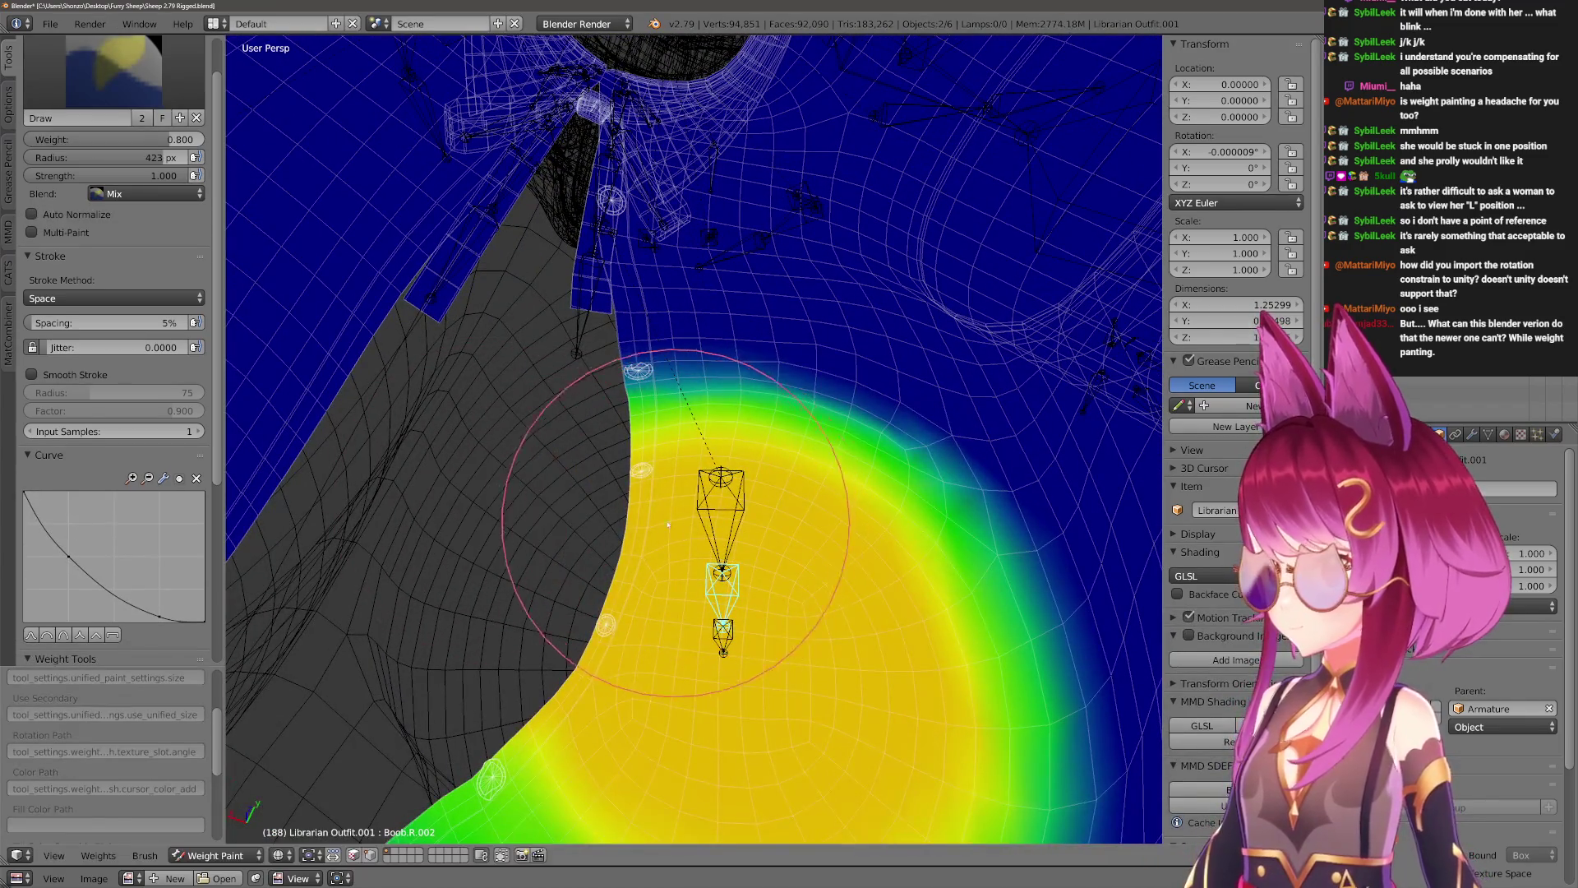
Compare the shaded matcap view against the weight colours on the chest.
key("z")
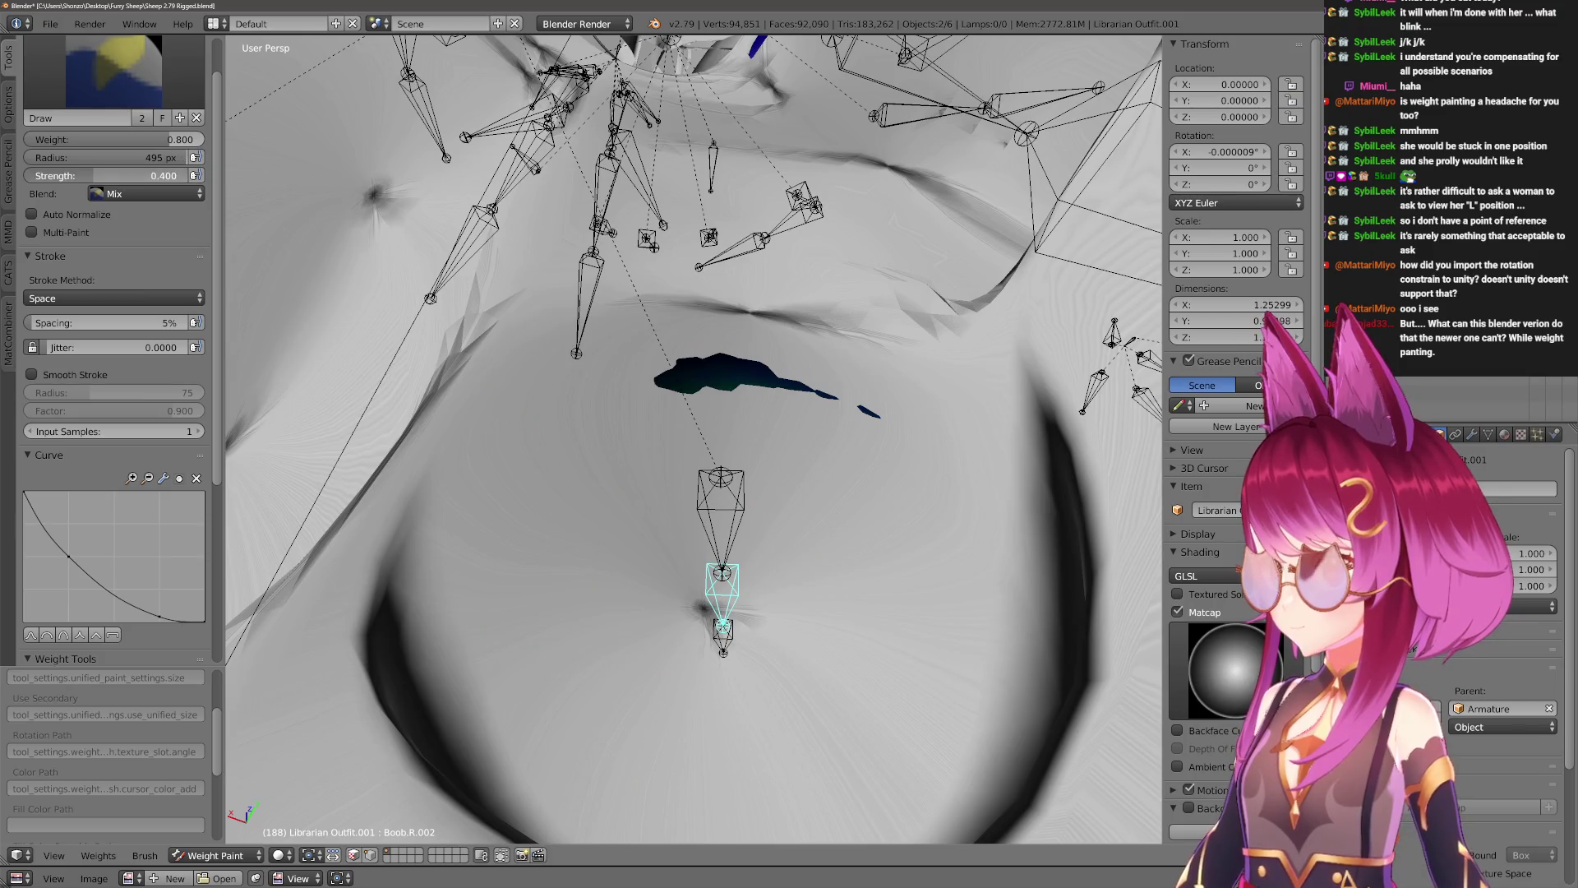
key("alt+z")
key("alt+z")
key("alt+z")
key("alt+z")
key("alt+z")
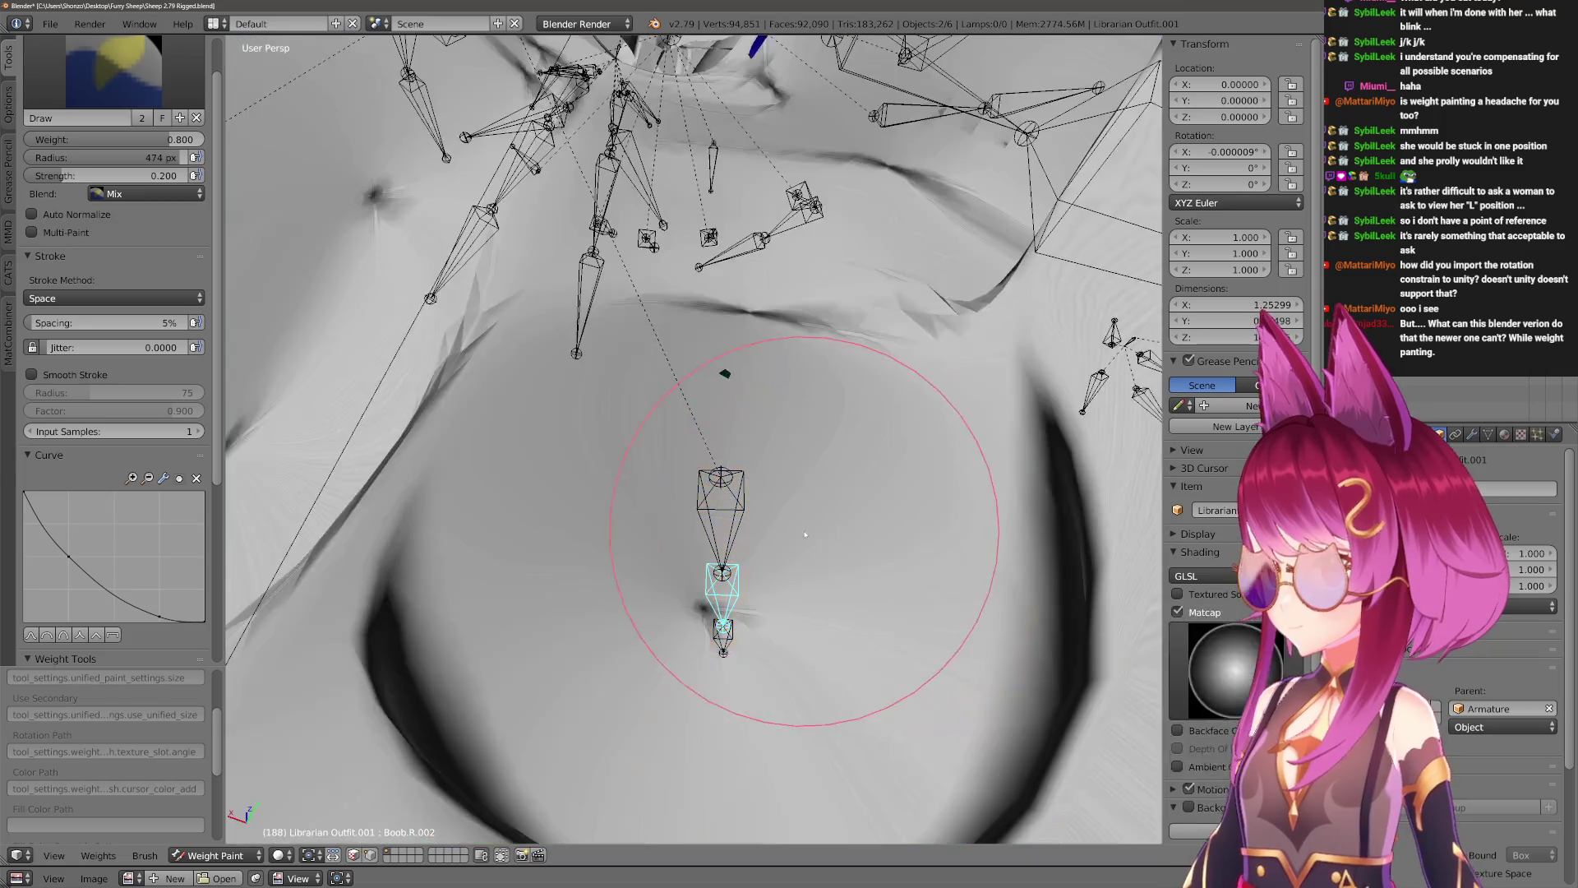
key("alt+z")
mouse_move(786, 493)
middle_mouse_down()
mouse_move(704, 335)
mouse_move(705, 599)
mouse_move(735, 633)
mouse_move(665, 575)
mouse_move(713, 545)
mouse_move(627, 634)
mouse_move(592, 529)
mouse_move(606, 546)
mouse_move(674, 467)
middle_mouse_up()
Inspect the Boob.R.001, Chest, Boob.R and Boob.R.002 weights from several angles around the chest.
right_click(375, 291)
mouse_move(375, 291)
middle_mouse_down()
mouse_move(397, 327)
mouse_move(521, 310)
mouse_move(714, 564)
mouse_move(760, 526)
mouse_move(757, 542)
mouse_move(658, 476)
mouse_move(644, 493)
mouse_move(707, 503)
middle_mouse_up()
right_click(760, 526)
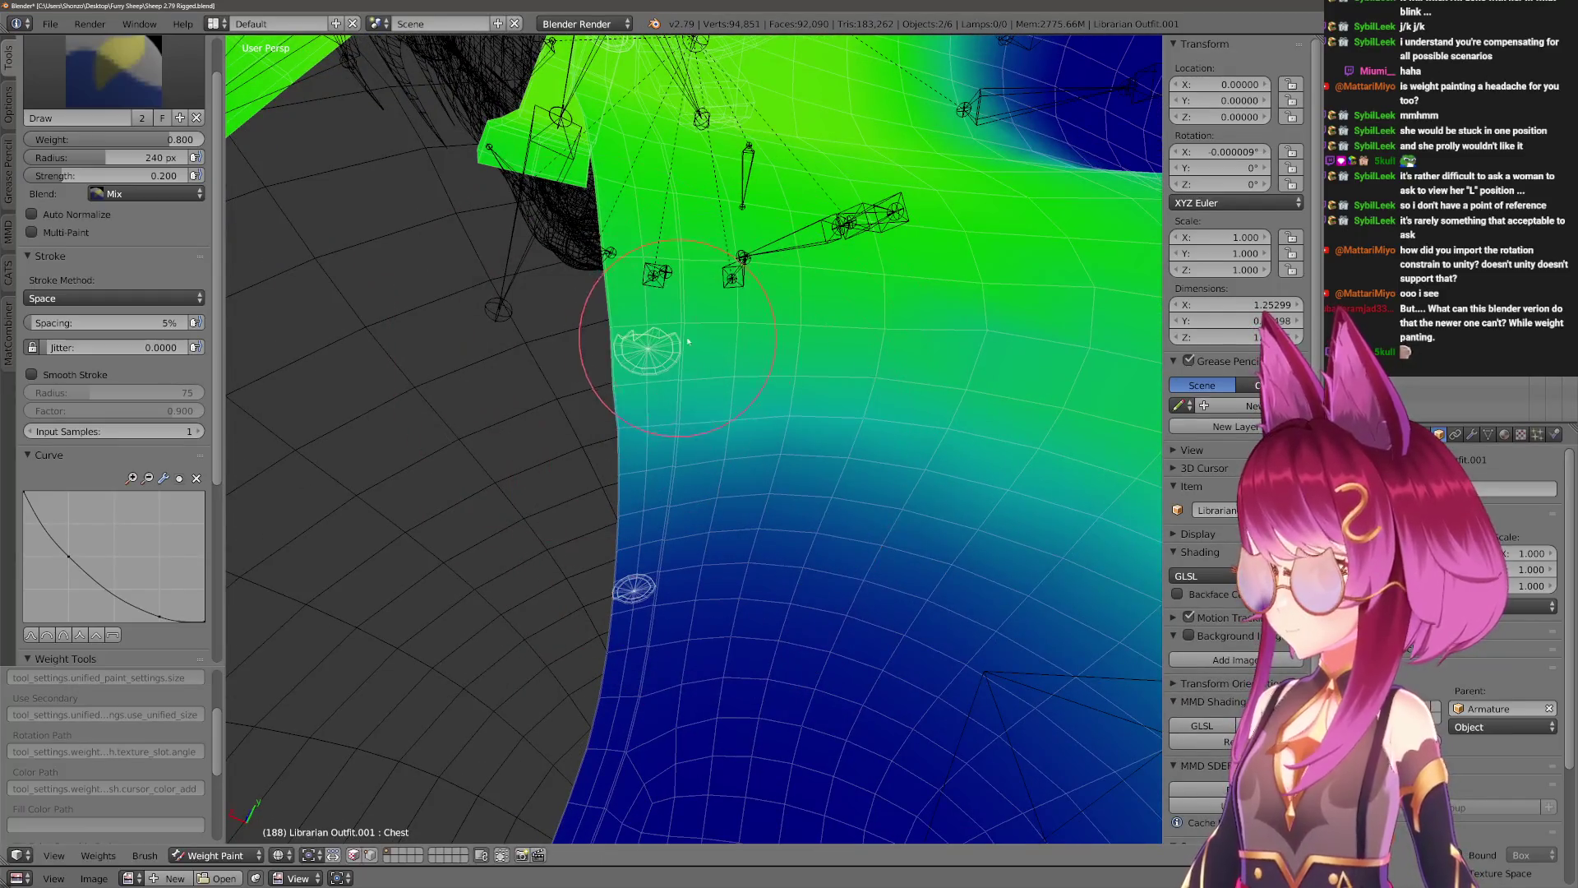
mouse_move(645, 343)
middle_mouse_down()
mouse_move(754, 577)
mouse_move(837, 548)
mouse_move(666, 666)
middle_mouse_up()
right_click(793, 519)
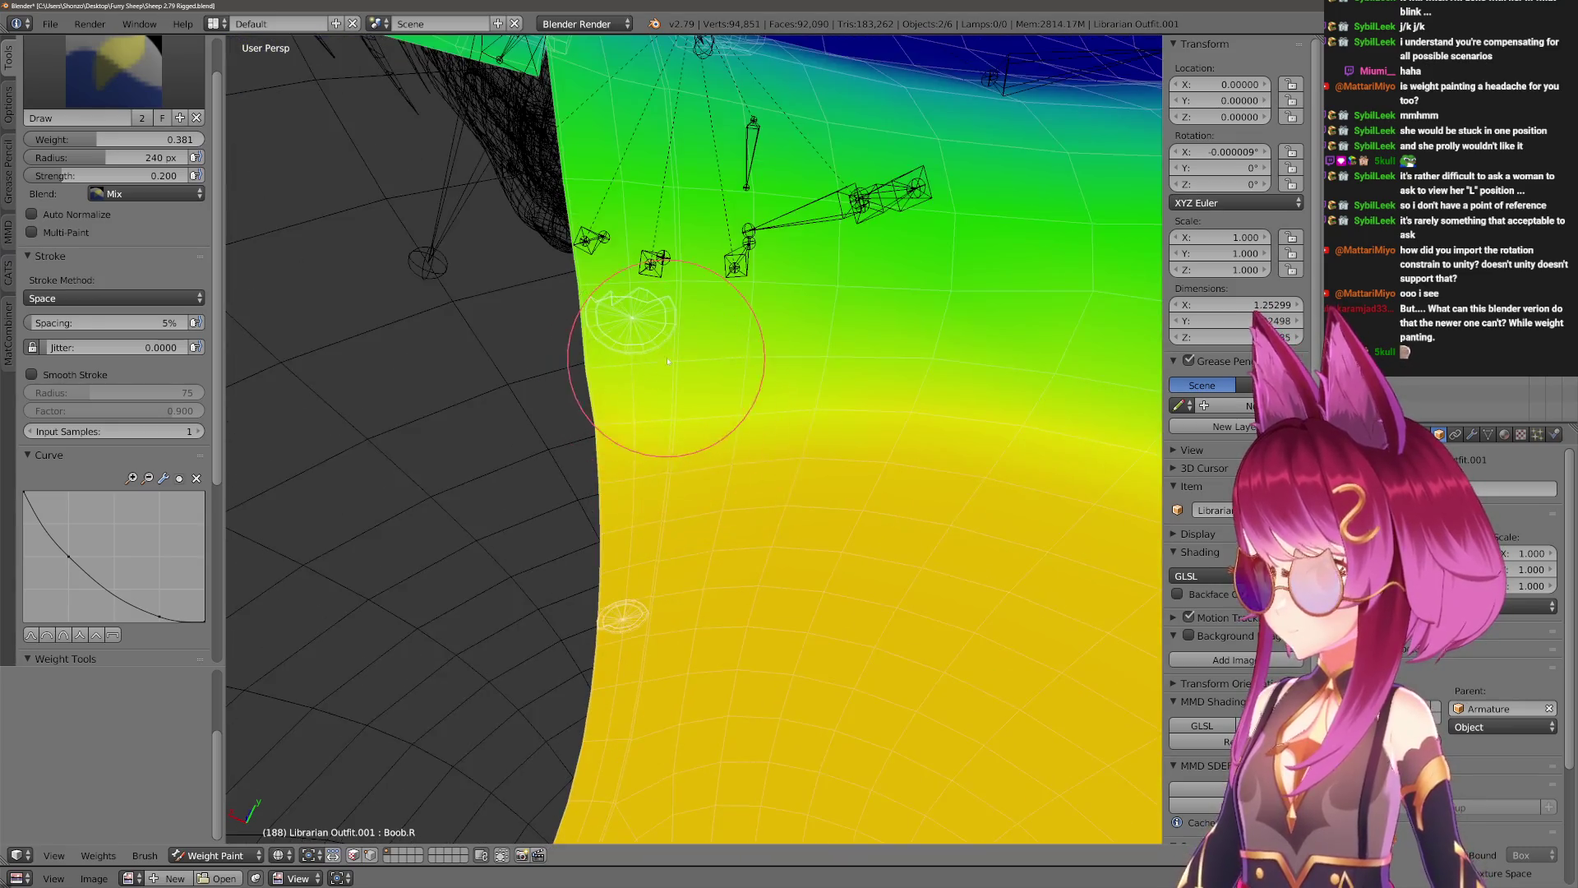
mouse_move(641, 305)
middle_mouse_down()
mouse_move(729, 651)
mouse_move(947, 780)
middle_mouse_up()
right_click(785, 710)
middle_click_drag(785, 711, 656, 383)
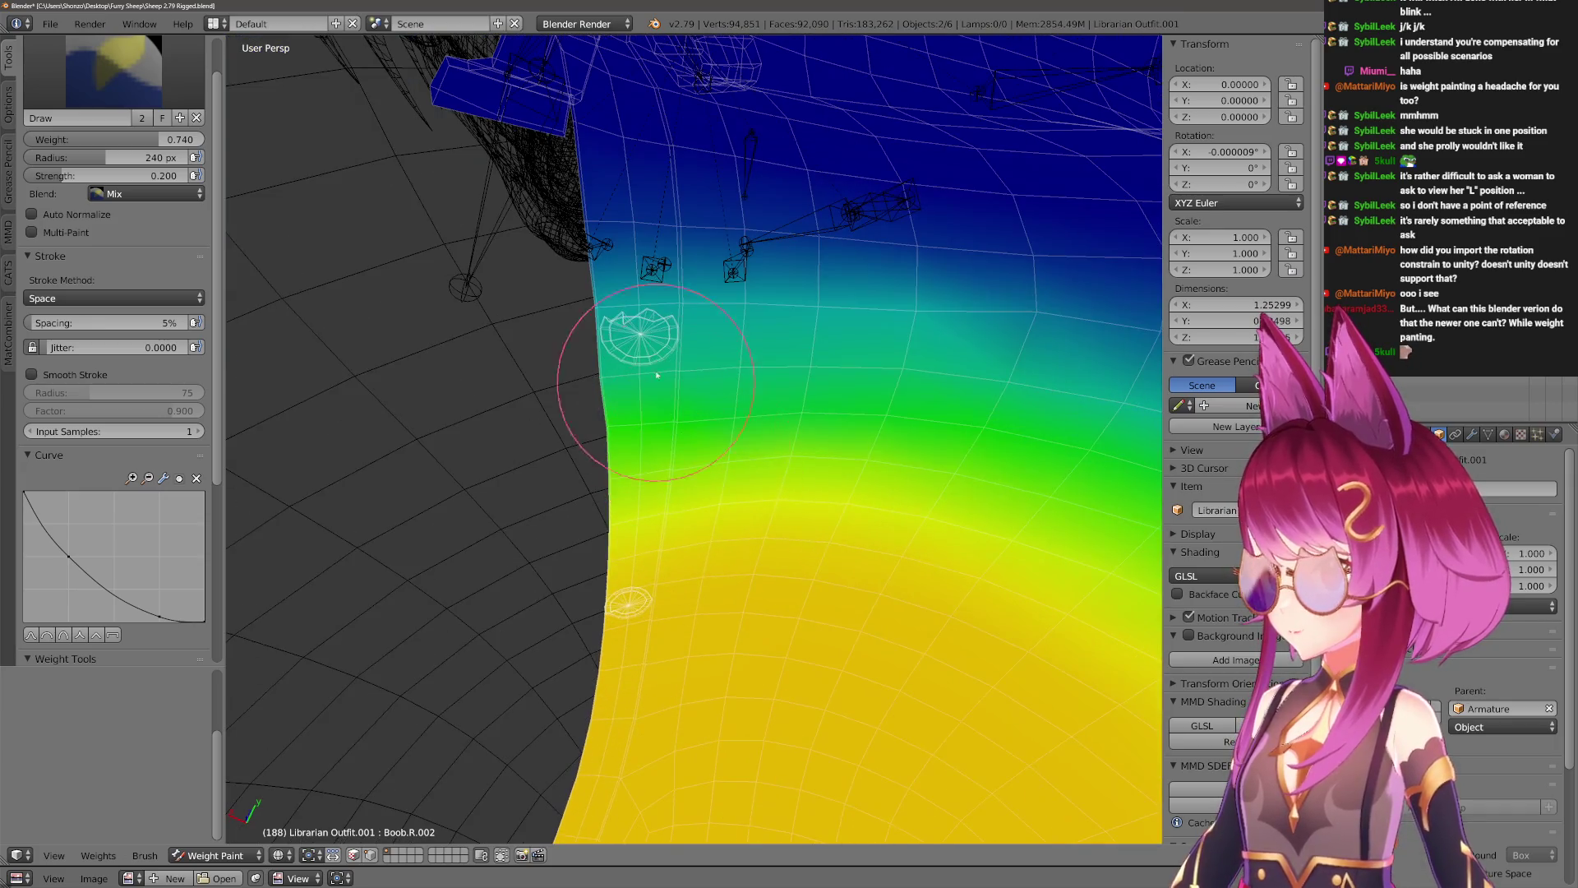
Recheck Boob.R.001 and Chest weights from a wider view, ending on BowTie.R.003.
mouse_move(647, 320)
middle_mouse_down()
mouse_move(739, 723)
mouse_move(673, 276)
middle_mouse_up()
right_click(740, 707)
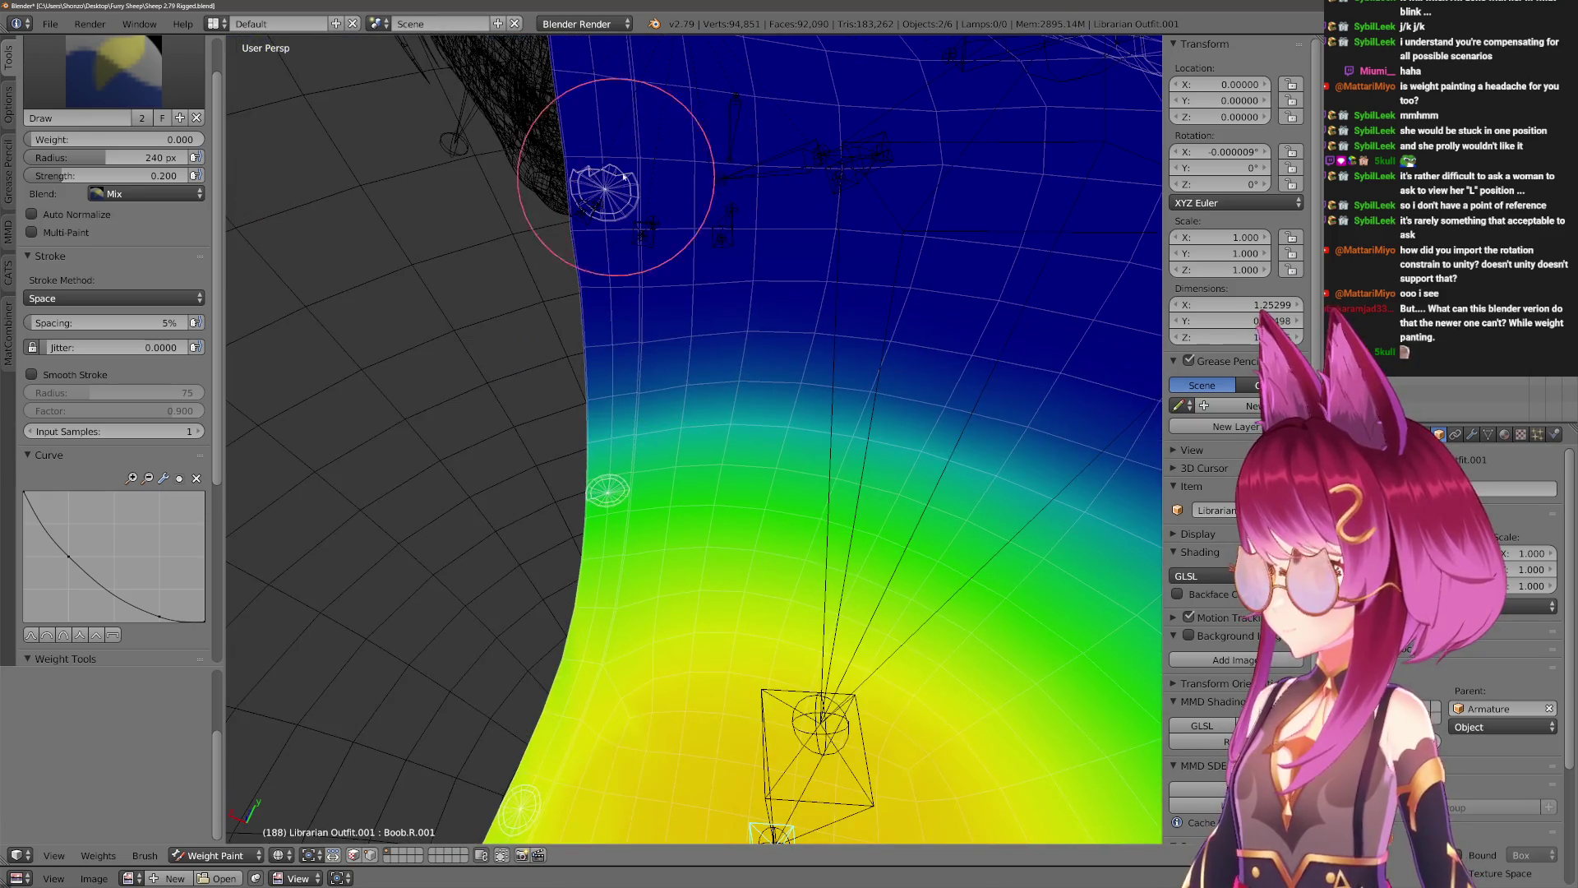
mouse_move(588, 181)
middle_mouse_down()
mouse_move(704, 352)
mouse_move(824, 423)
mouse_move(690, 416)
mouse_move(767, 590)
mouse_move(838, 335)
mouse_move(834, 282)
mouse_move(817, 441)
mouse_move(722, 510)
mouse_move(732, 464)
middle_mouse_up()
right_click(822, 361)
right_click(817, 441)
Reselect the outfit mesh in Weight Paint and orbit to a front view of the collar.
key("ctrl+Tab")
right_click(617, 428)
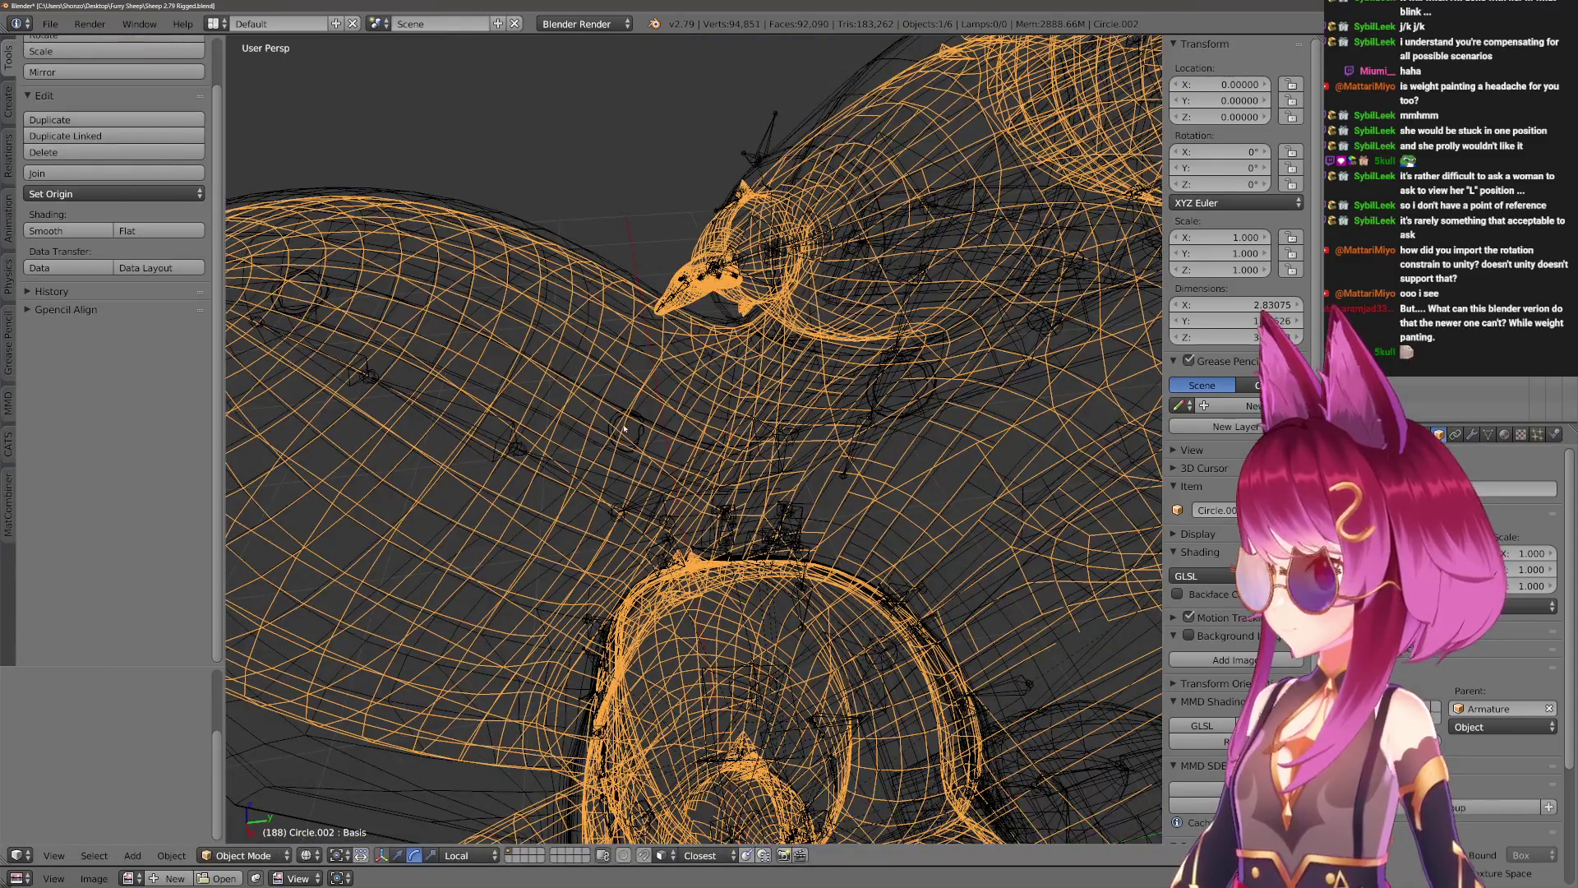
right_click(623, 428)
key("ctrl+Tab")
middle_click_drag(652, 423, 676, 307)
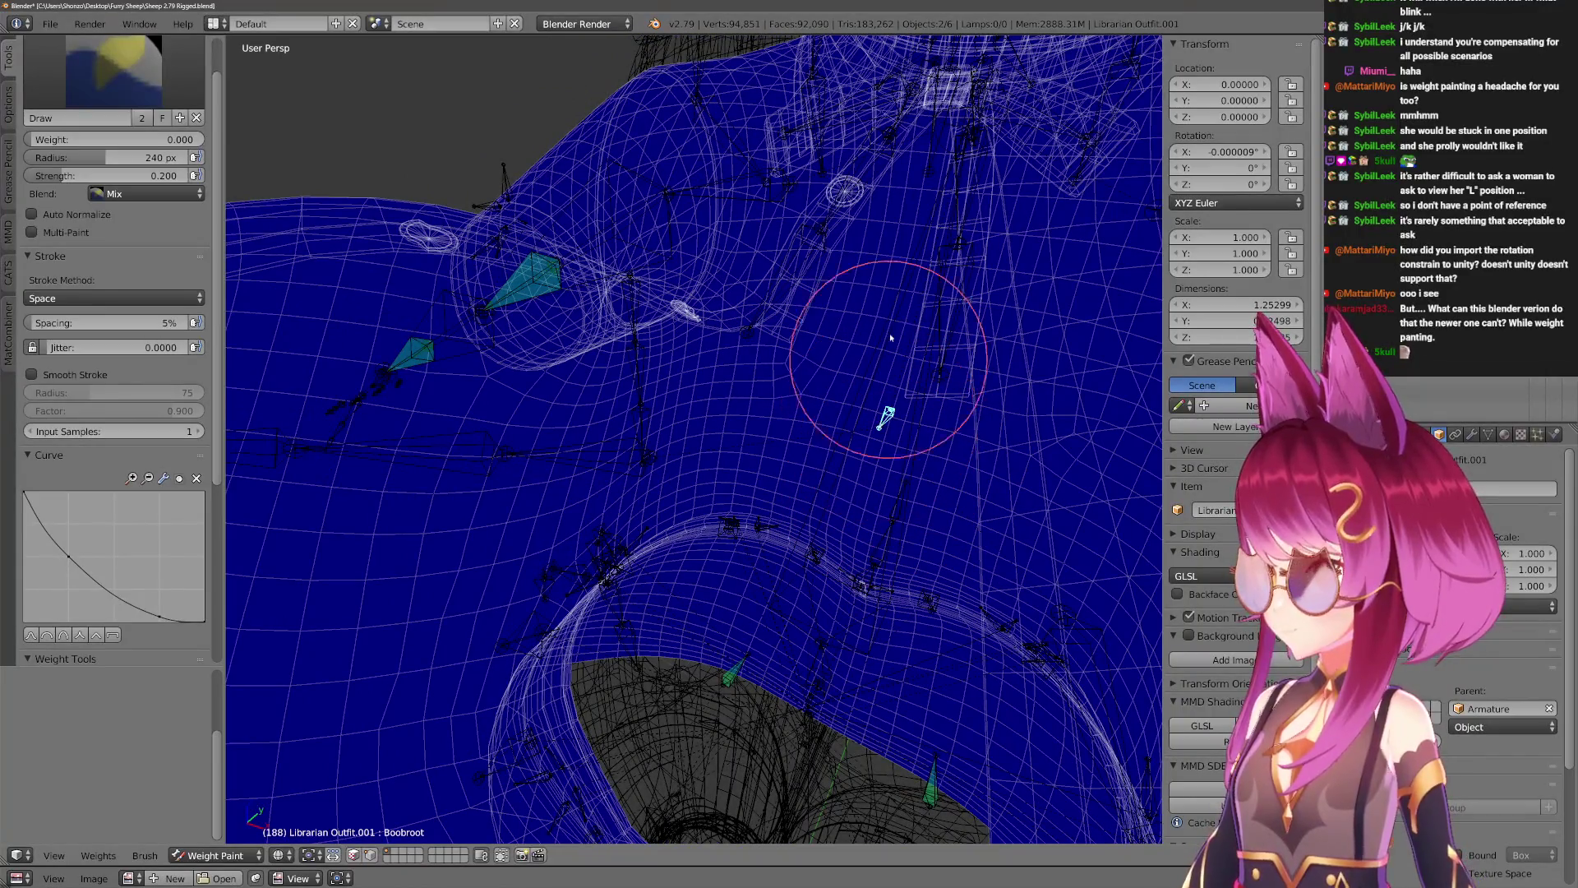
middle_click_drag(787, 395, 713, 311)
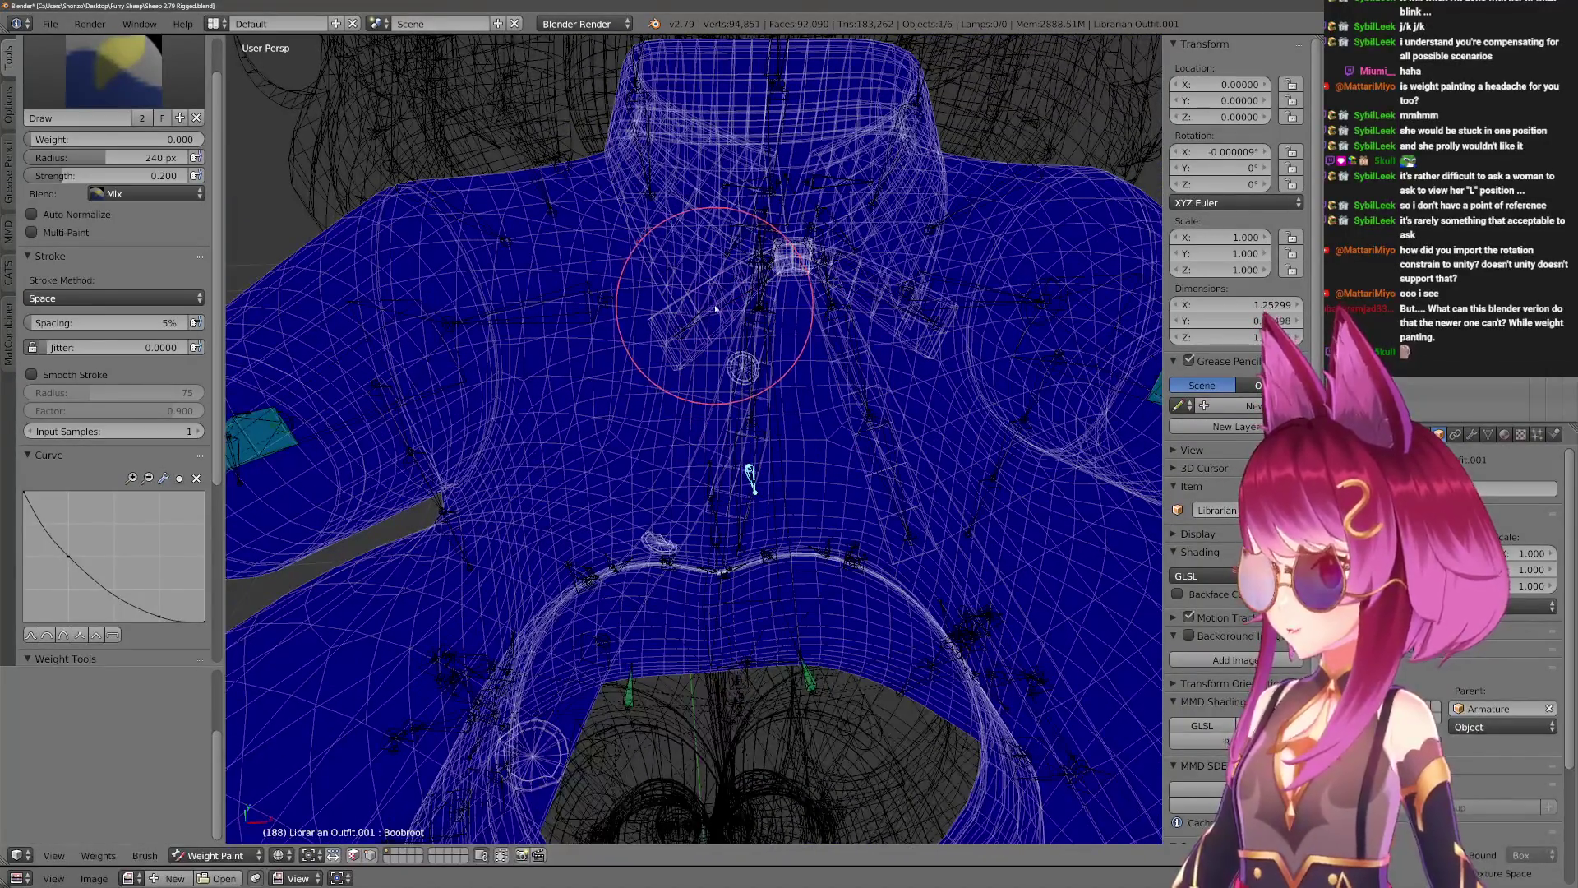
Check the collar in Pose Mode, then return to the outfit's xBowTieRoot weights.
key("ctrl+Tab")
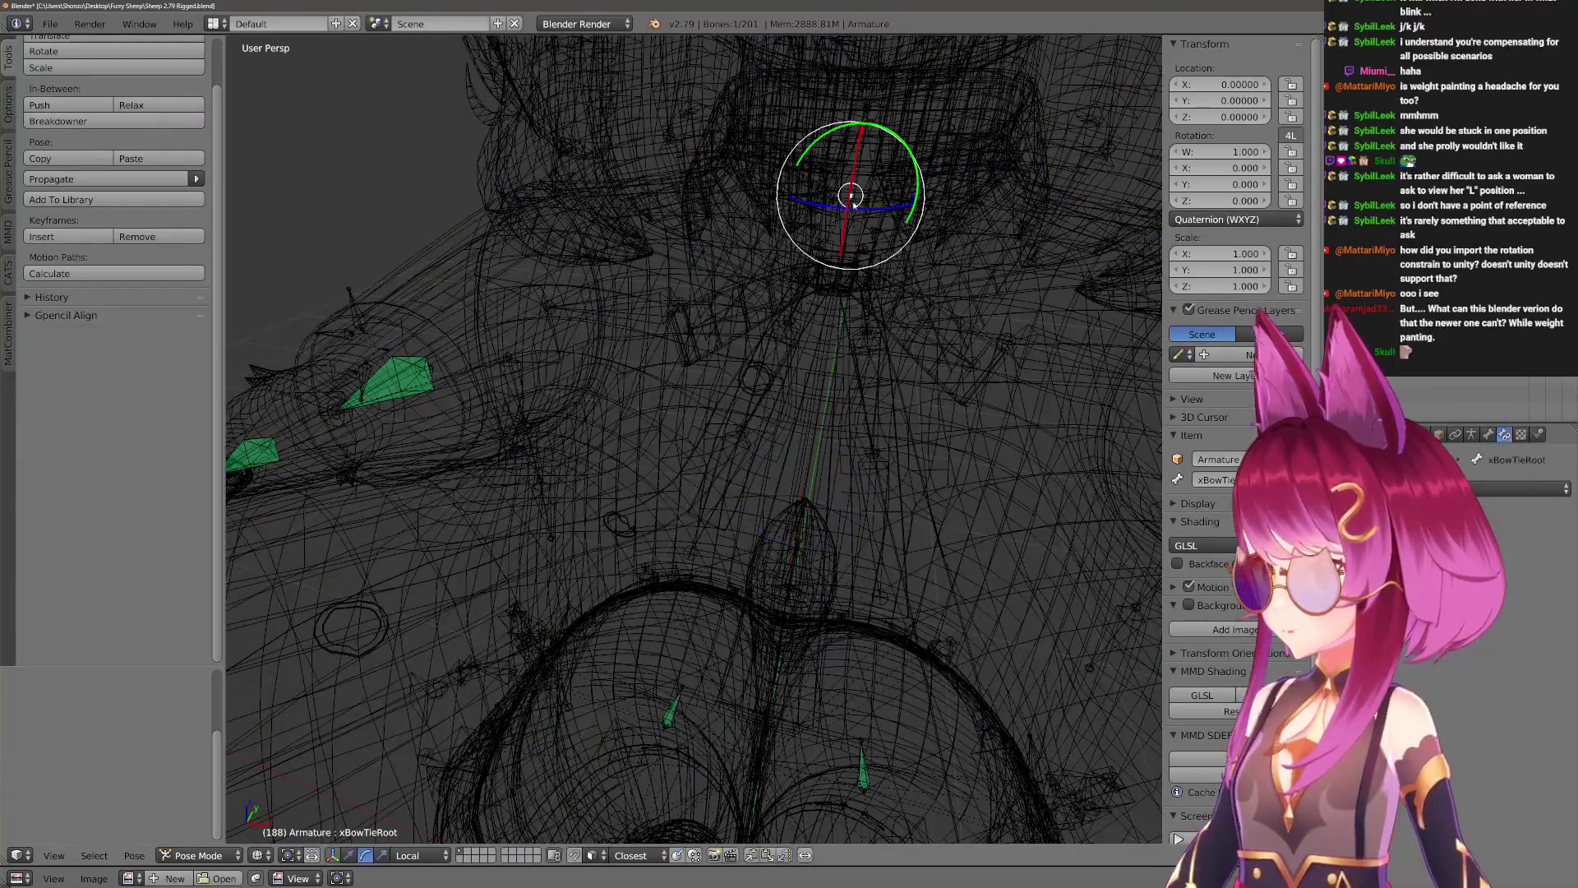
middle_click_drag(853, 207, 857, 215)
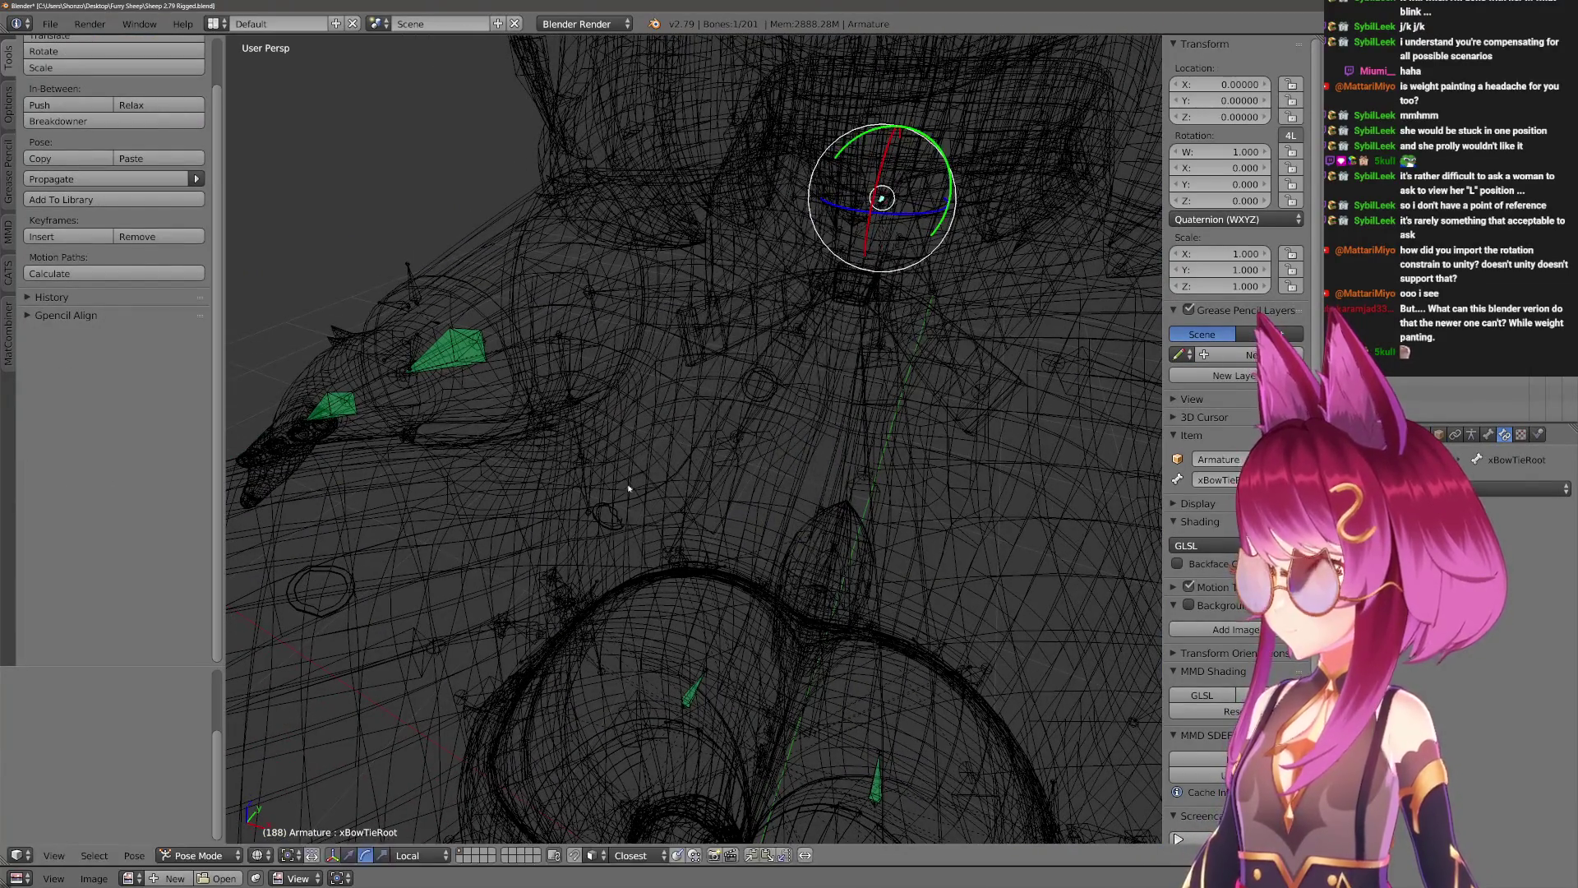
key("ctrl+Tab")
scroll(677, 430, "up", 5)
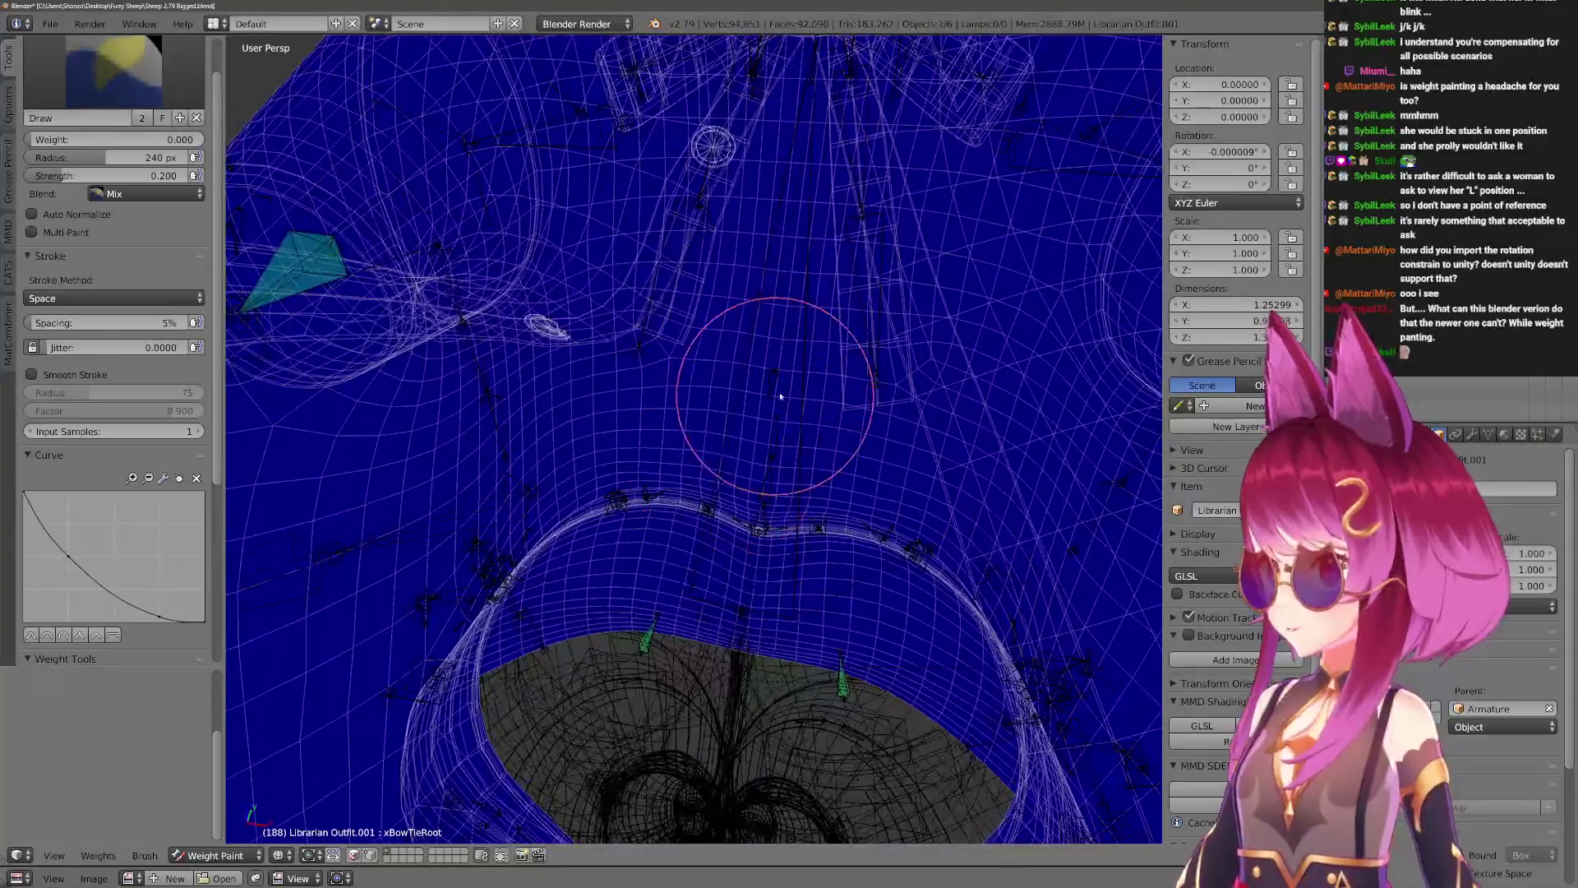
View the Chest weights, then test-move the right breast and Boob.R.002 bones and cancel.
right_click(804, 367)
mouse_move(794, 374)
middle_mouse_down()
mouse_move(707, 445)
mouse_move(699, 395)
mouse_move(722, 425)
middle_mouse_up()
right_click(698, 394)
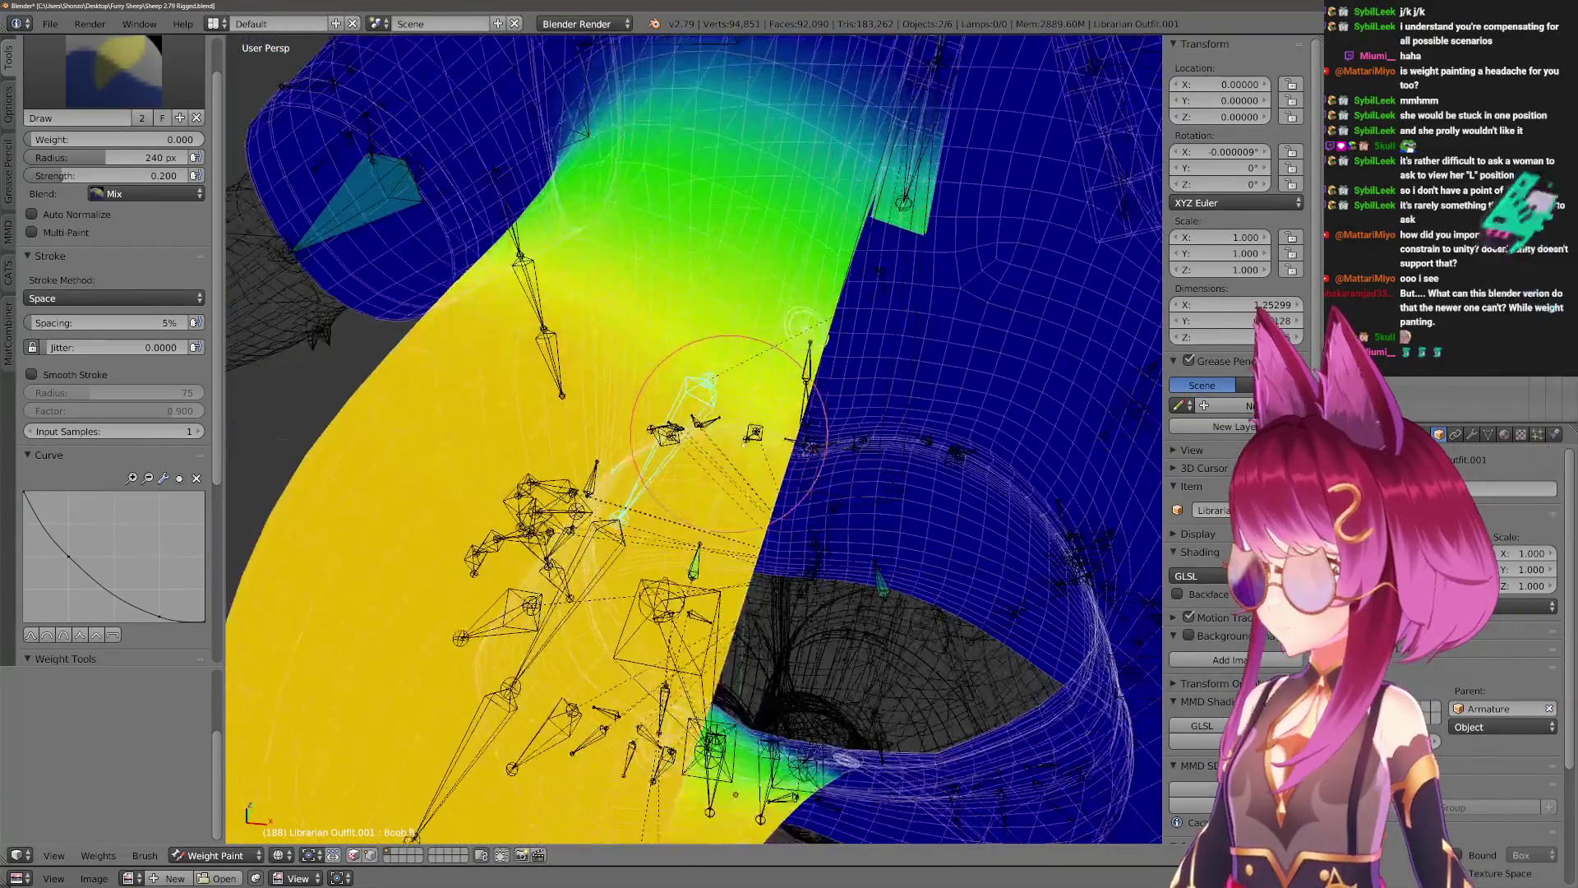
key("g")
right_click(674, 415)
right_click(618, 519)
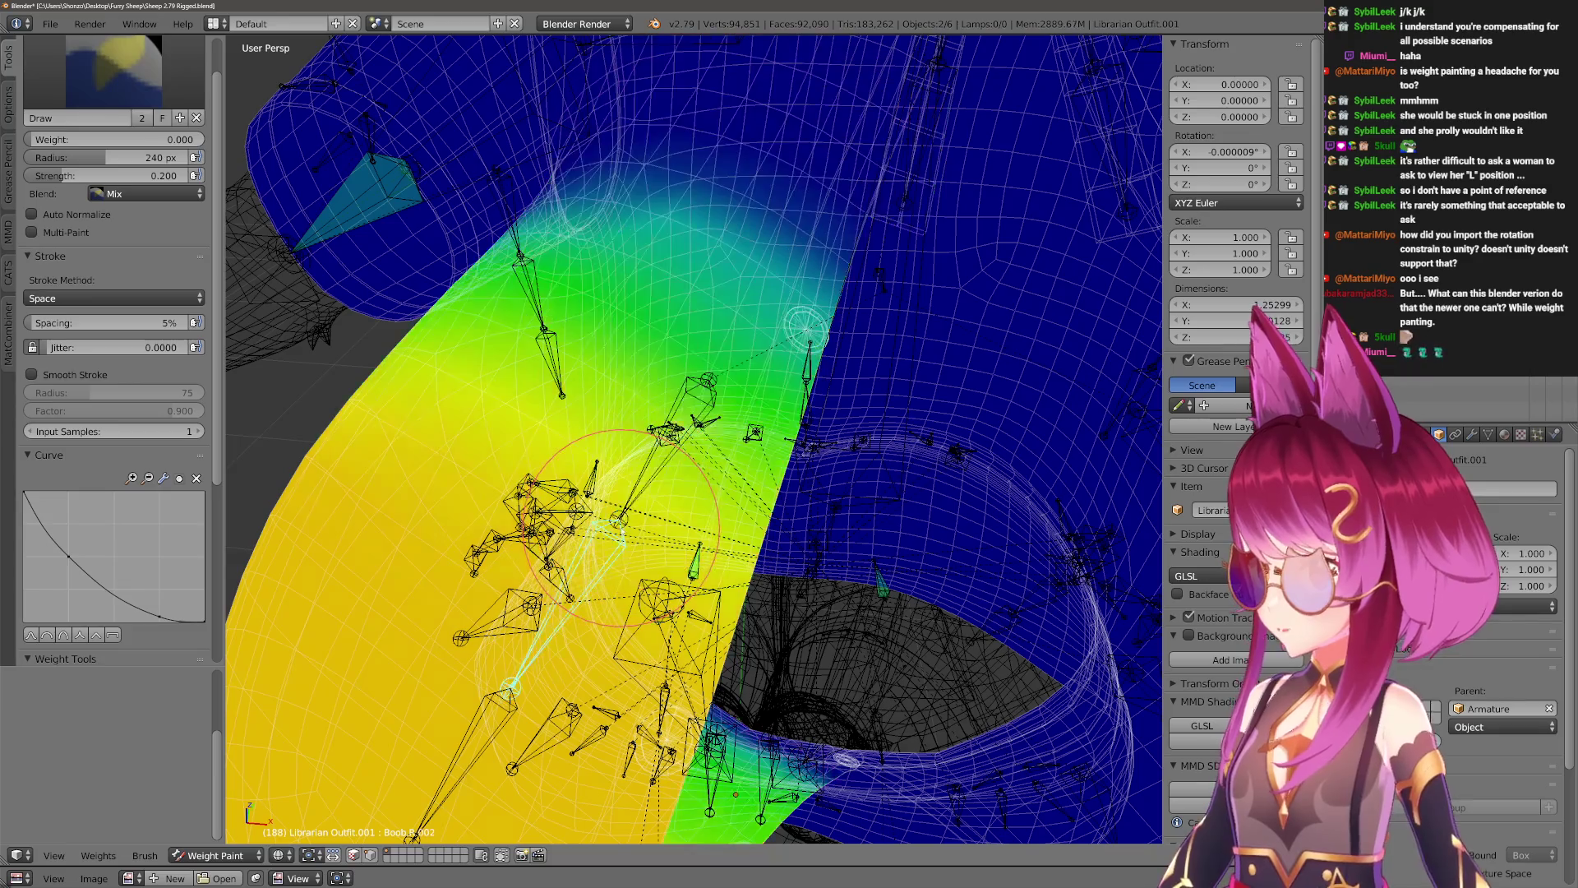
right_click(670, 476)
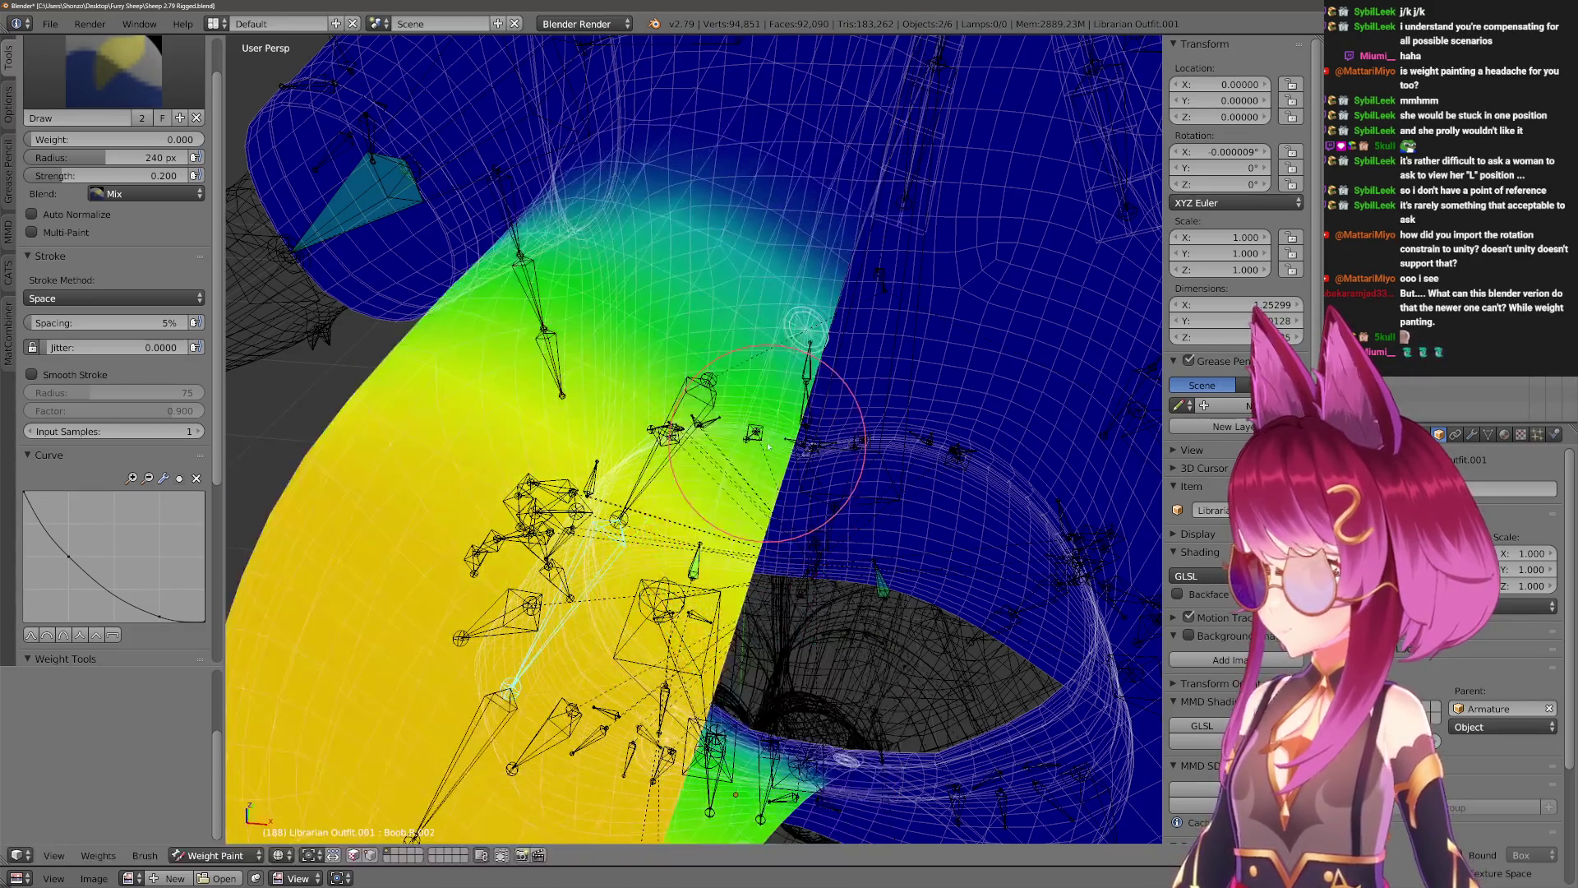
middle_click_drag(669, 477, 689, 480)
Enlarge the brush on the Chest weights and test-rotate the Boob.R bone.
right_click(781, 340)
mouse_move(782, 340)
middle_mouse_down()
mouse_move(788, 467)
mouse_move(681, 490)
mouse_move(708, 669)
mouse_move(722, 563)
mouse_move(705, 476)
middle_mouse_up()
key("f")
left_click(743, 401)
mouse_move(743, 401)
middle_mouse_down()
mouse_move(634, 494)
mouse_move(681, 618)
middle_mouse_up()
right_click(681, 618)
key("r")
left_click(670, 558)
Return to the Chest weights with a 210 px brush and begin adjusting strength.
right_click(1046, 511)
mouse_move(1046, 510)
middle_mouse_down()
mouse_move(899, 458)
mouse_move(687, 510)
mouse_move(669, 405)
mouse_move(674, 448)
mouse_move(782, 428)
middle_mouse_up()
key("f")
left_click(620, 448)
key("shift+f")
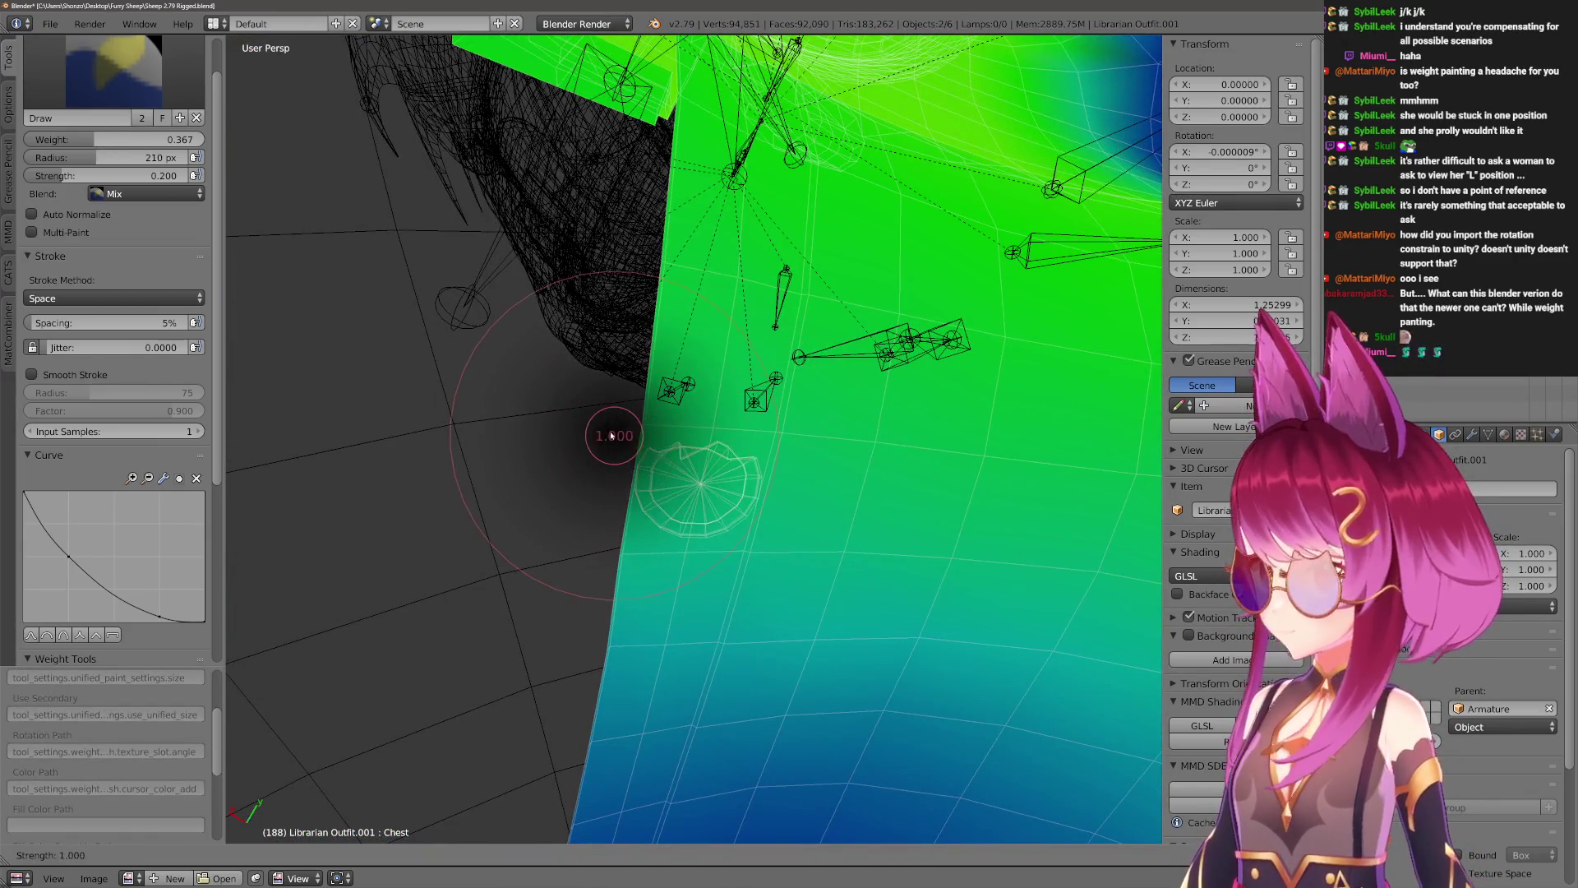
Set brush strength to 1.000, enlarge the radius, and settle on the Darken brush.
left_click(625, 437)
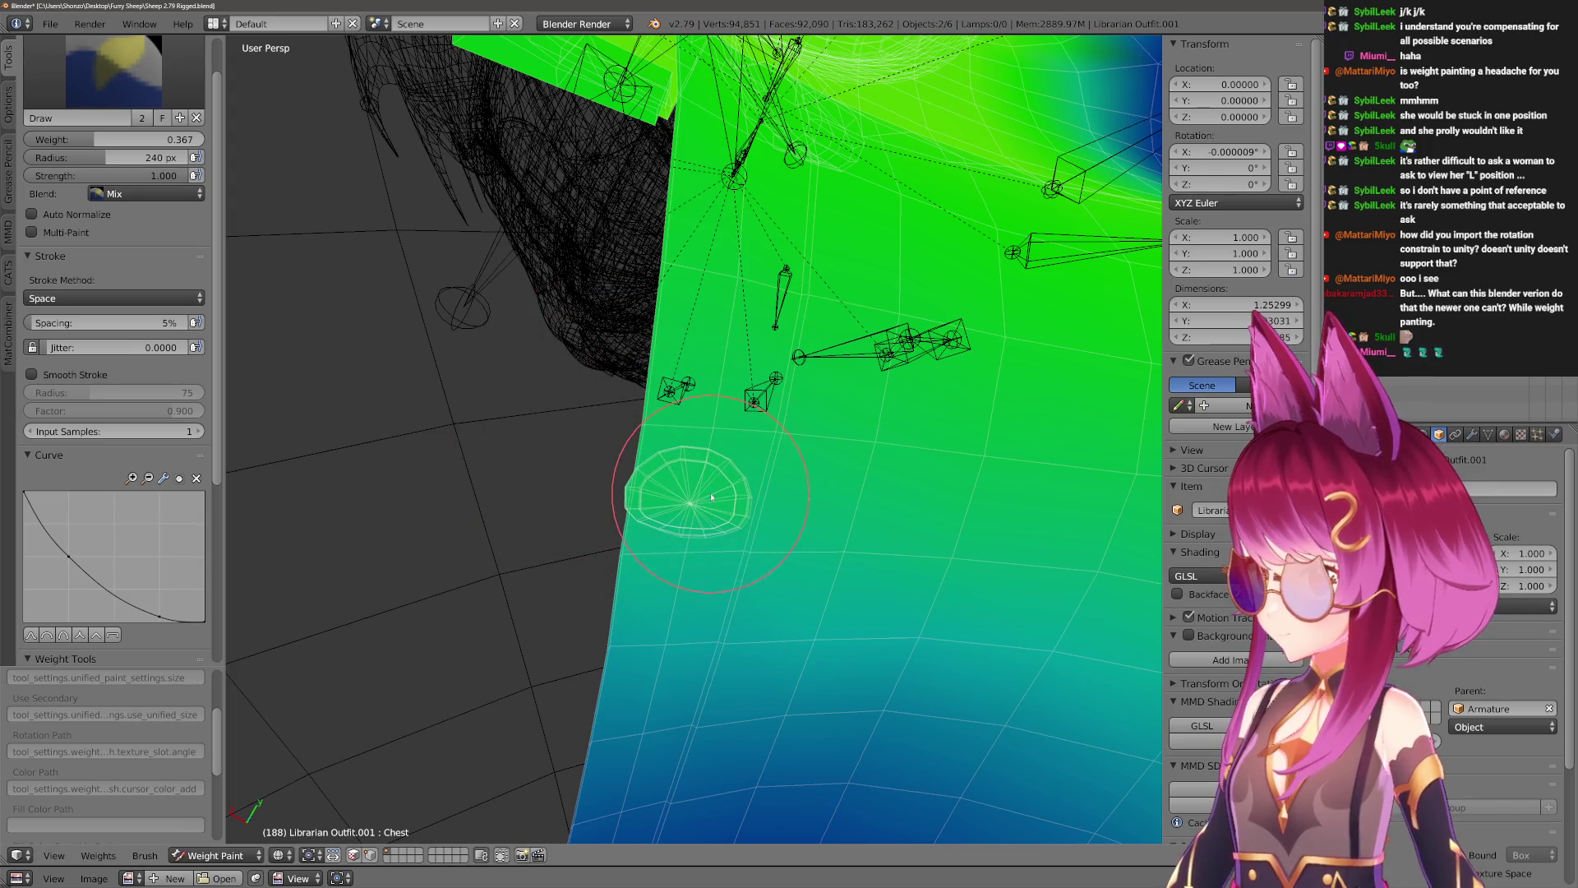
key("f")
left_click(724, 493)
mouse_move(723, 493)
middle_mouse_down()
mouse_move(743, 489)
mouse_move(787, 597)
mouse_move(770, 521)
middle_mouse_up()
left_click(168, 78)
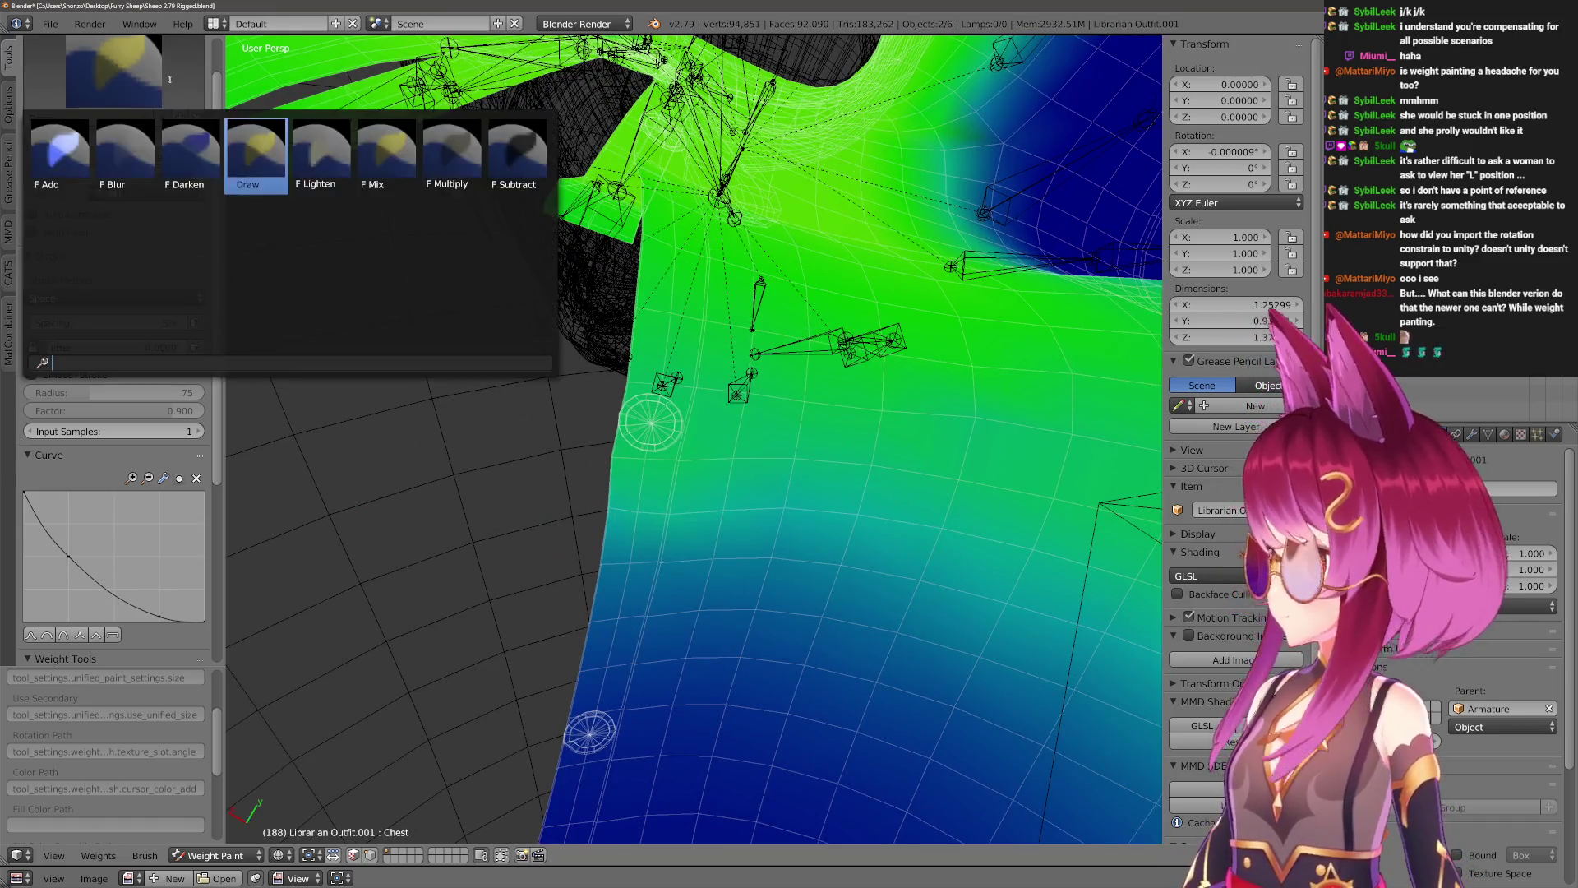
left_click(329, 156)
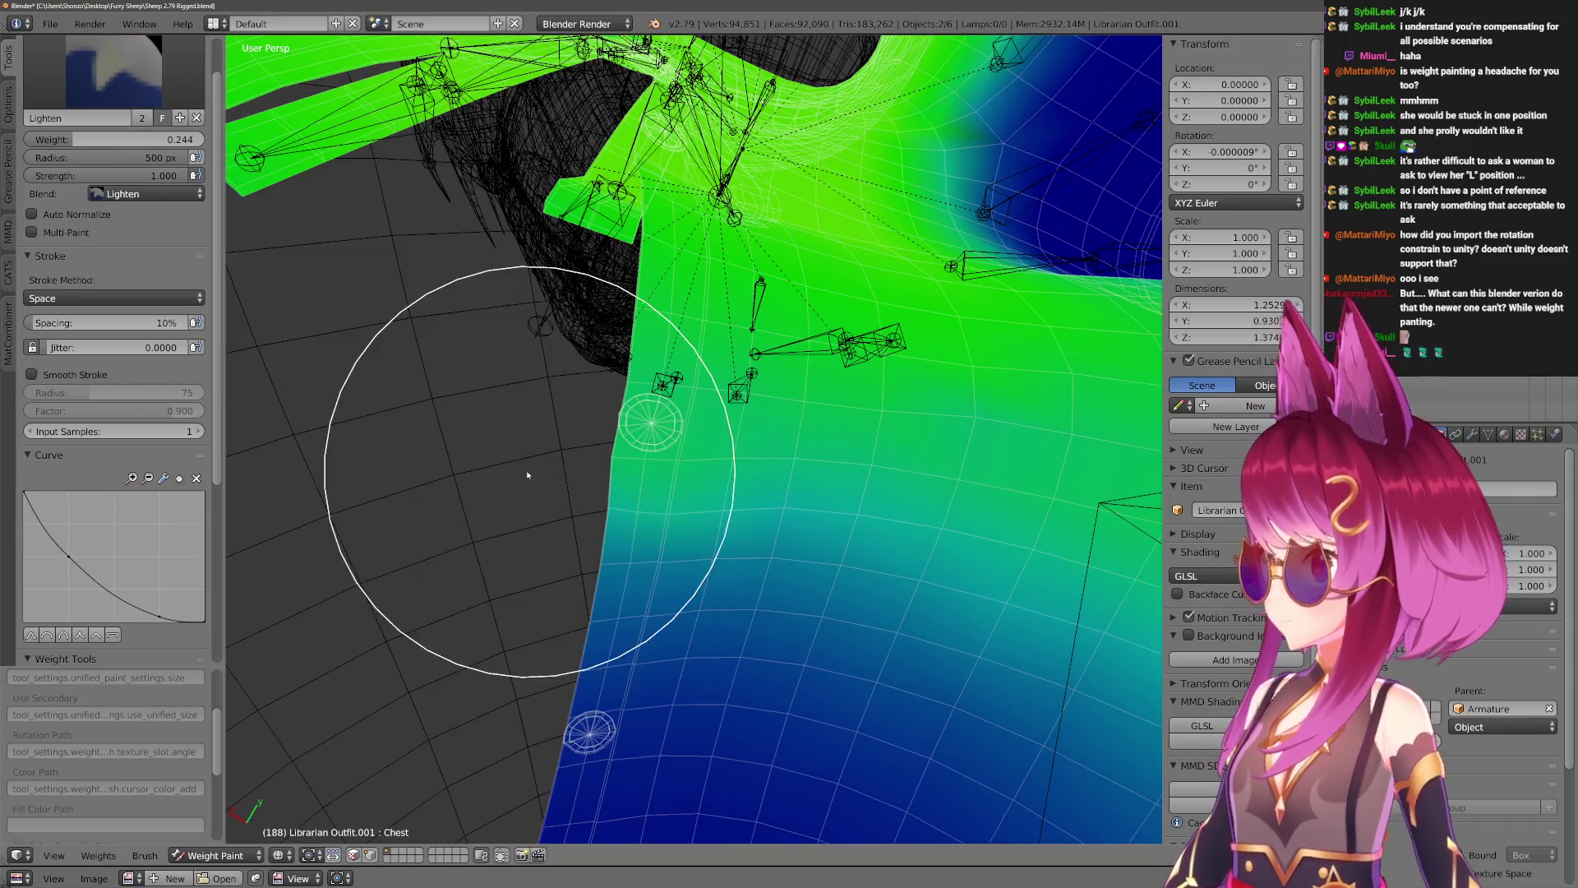
left_click(140, 95)
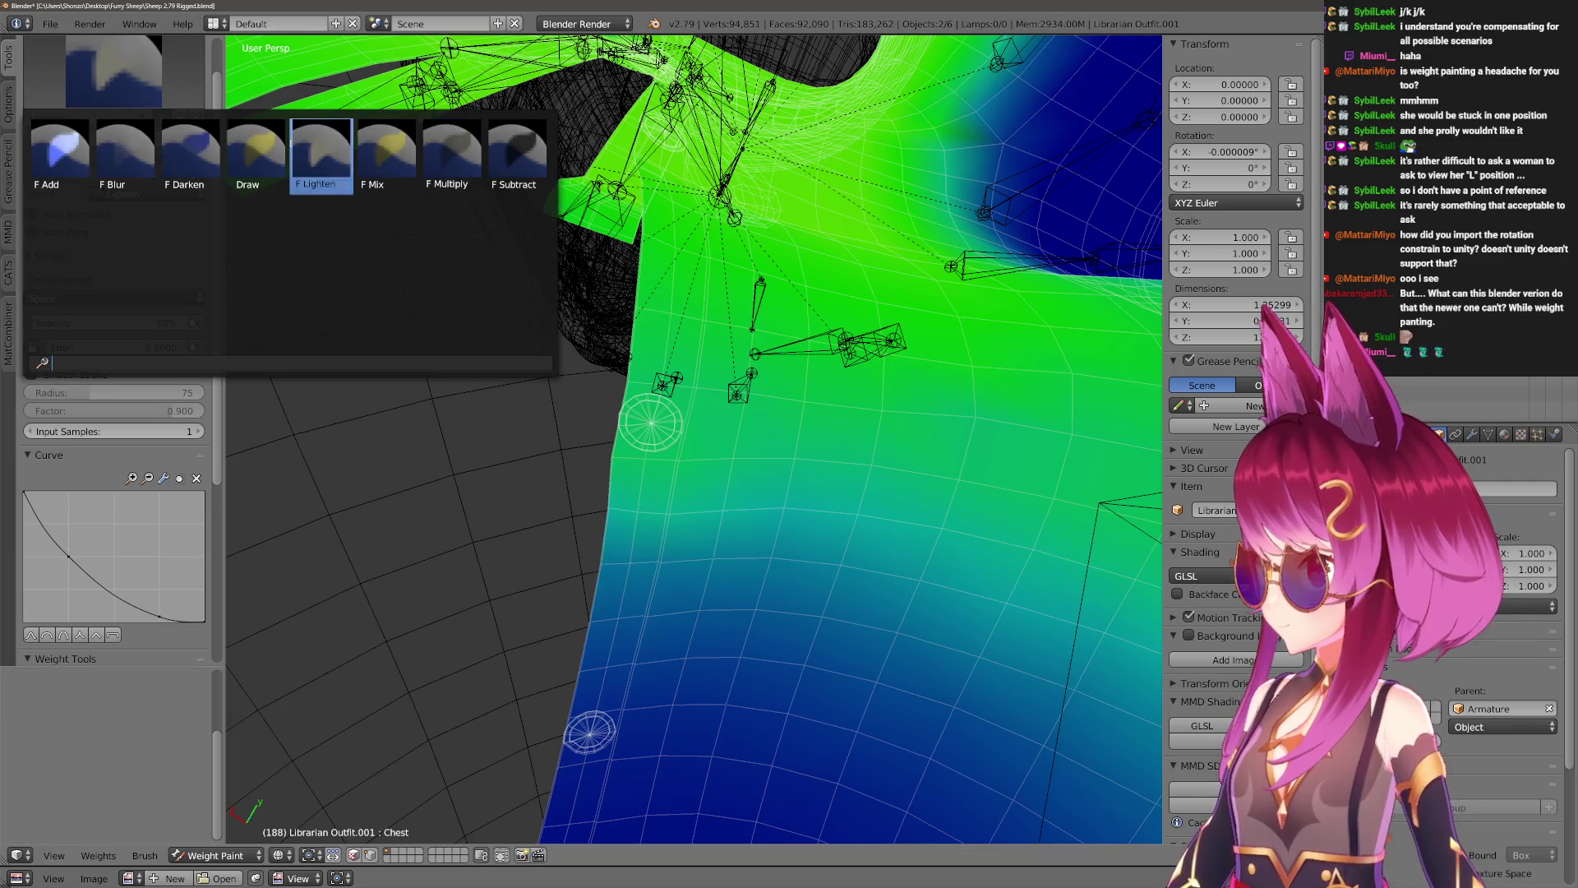
left_click(190, 148)
mouse_move(723, 528)
middle_mouse_down()
mouse_move(795, 571)
mouse_move(493, 528)
middle_mouse_up()
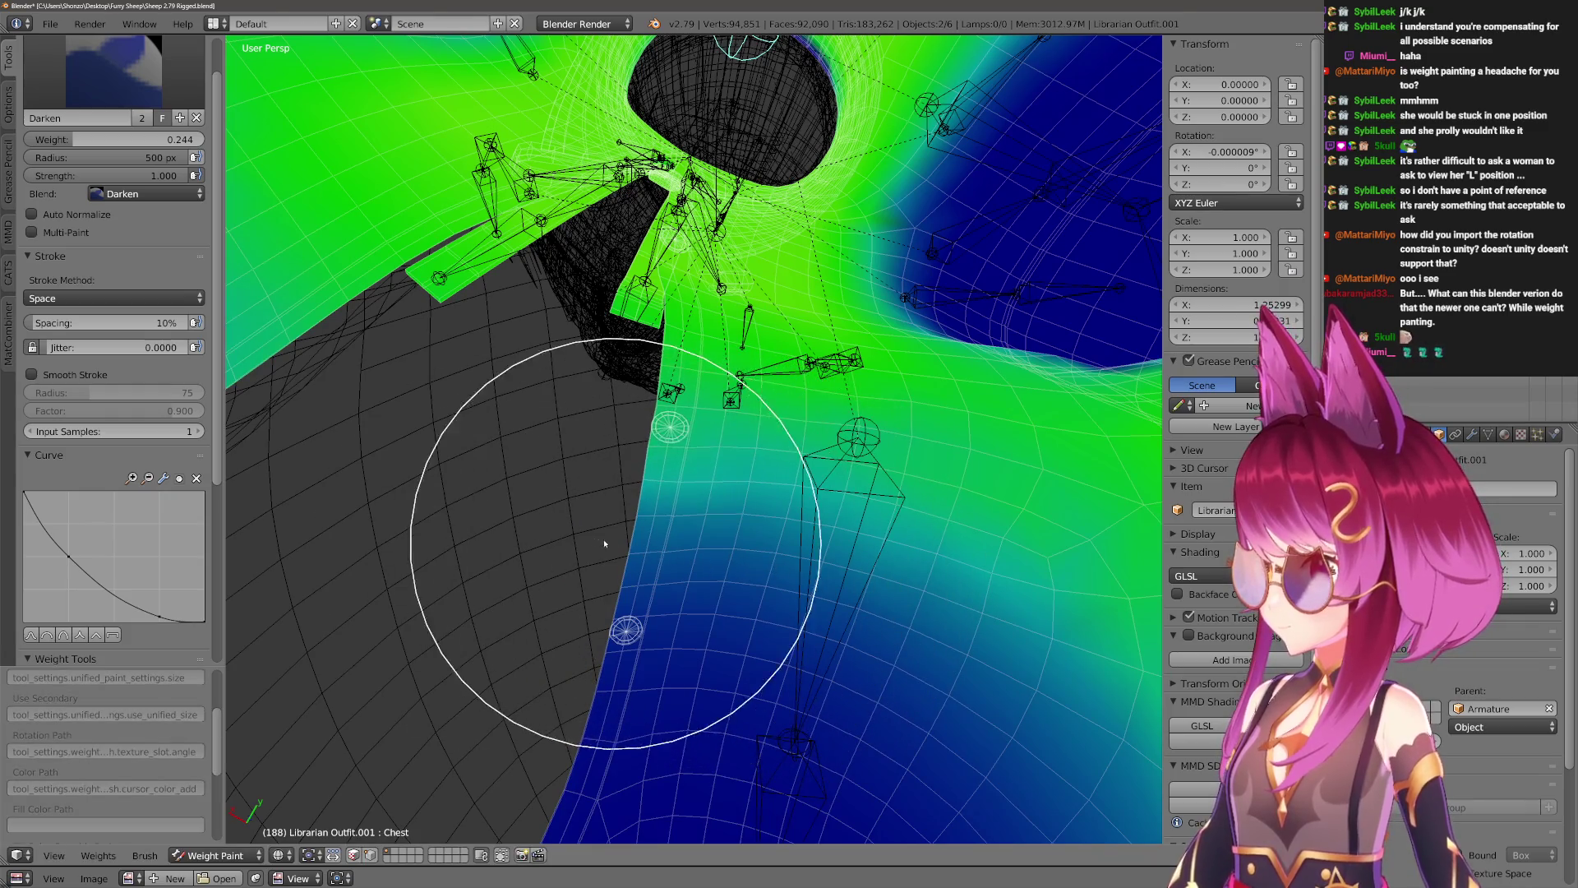
mouse_move(567, 563)
middle_mouse_down()
mouse_move(781, 633)
mouse_move(803, 568)
middle_mouse_up()
Blur the Chest weights at the shoulder with a Blur brush of about 439 px.
key("2")
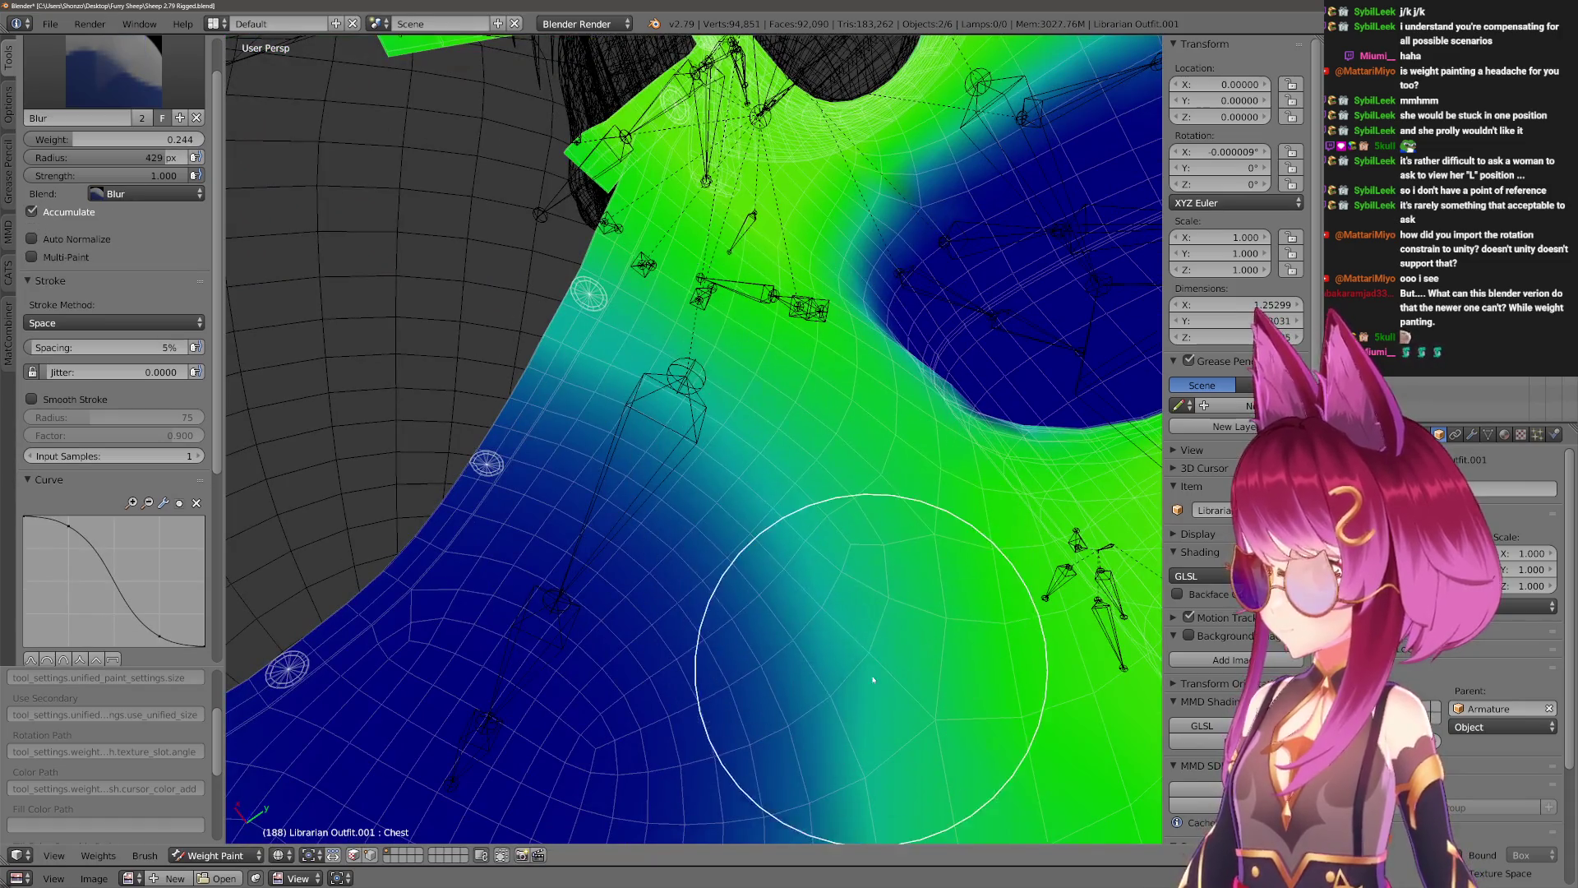
mouse_move(849, 756)
middle_mouse_down()
mouse_move(781, 570)
mouse_move(863, 677)
mouse_move(747, 606)
mouse_move(742, 641)
middle_mouse_up()
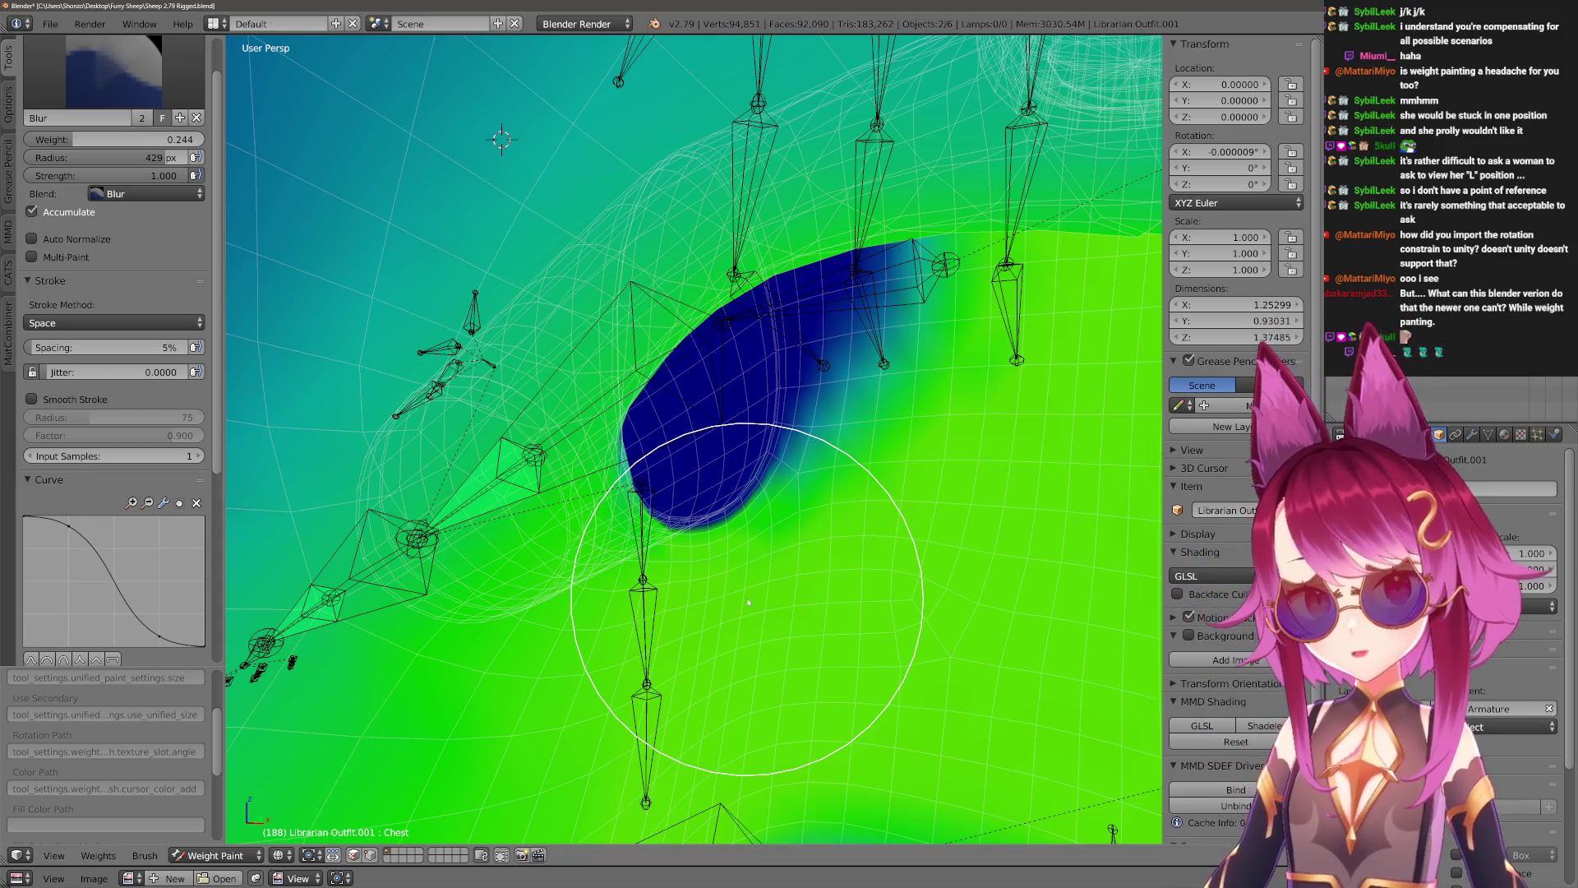
mouse_move(748, 602)
middle_mouse_down()
mouse_move(729, 669)
mouse_move(577, 621)
mouse_move(648, 634)
mouse_move(623, 659)
mouse_move(518, 659)
mouse_move(578, 624)
mouse_move(546, 616)
mouse_move(599, 633)
mouse_move(634, 553)
middle_mouse_up()
key("f")
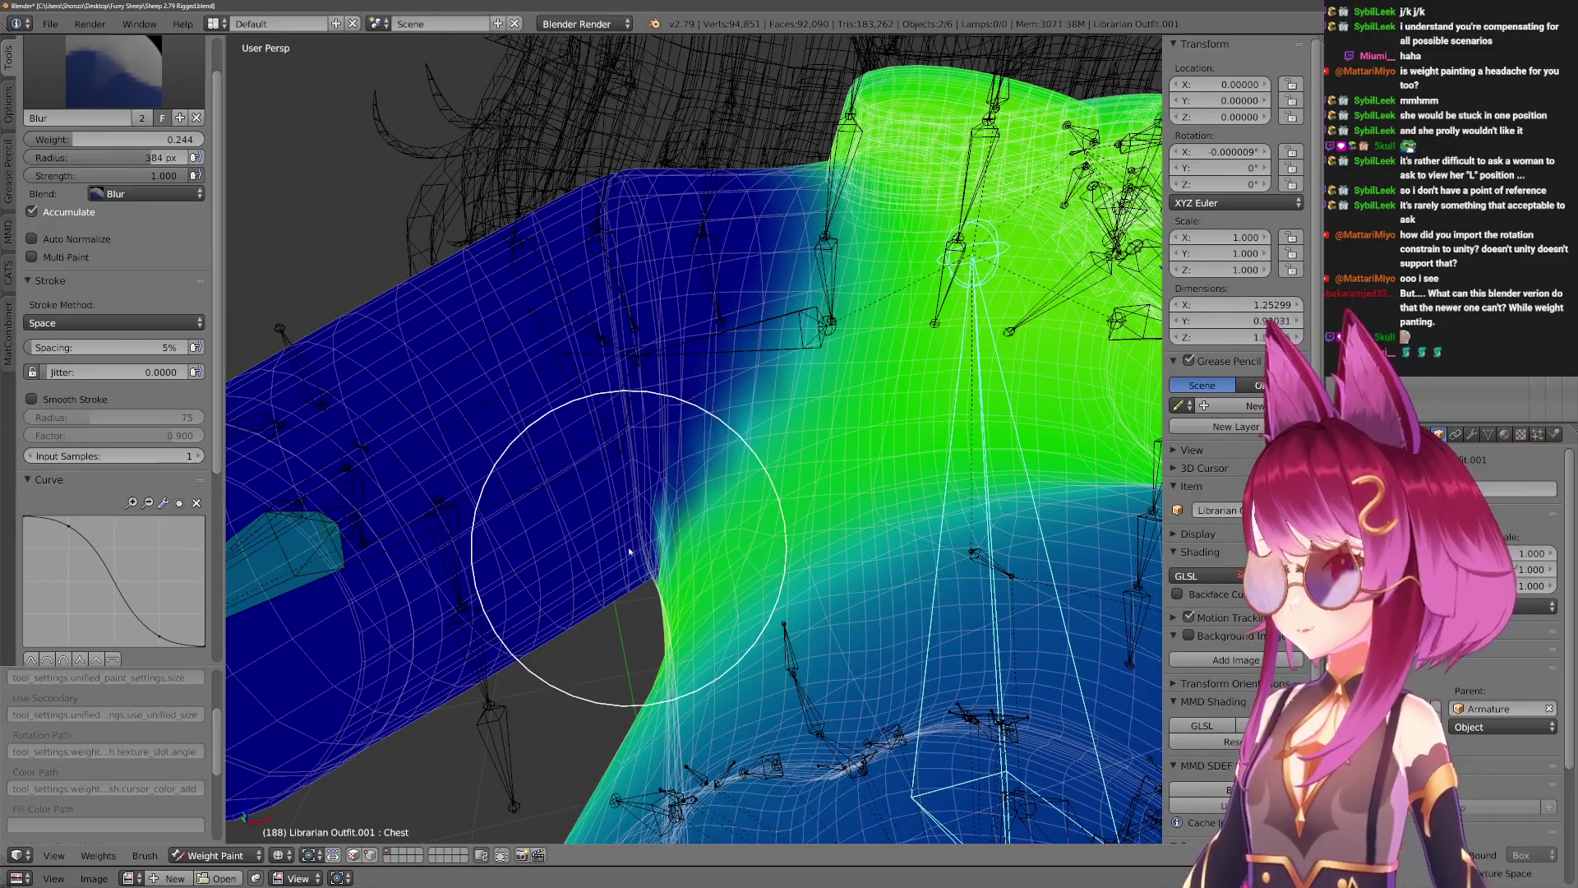
mouse_move(726, 300)
middle_mouse_down()
mouse_move(661, 526)
mouse_move(627, 452)
middle_mouse_up()
key("f")
left_click(603, 498)
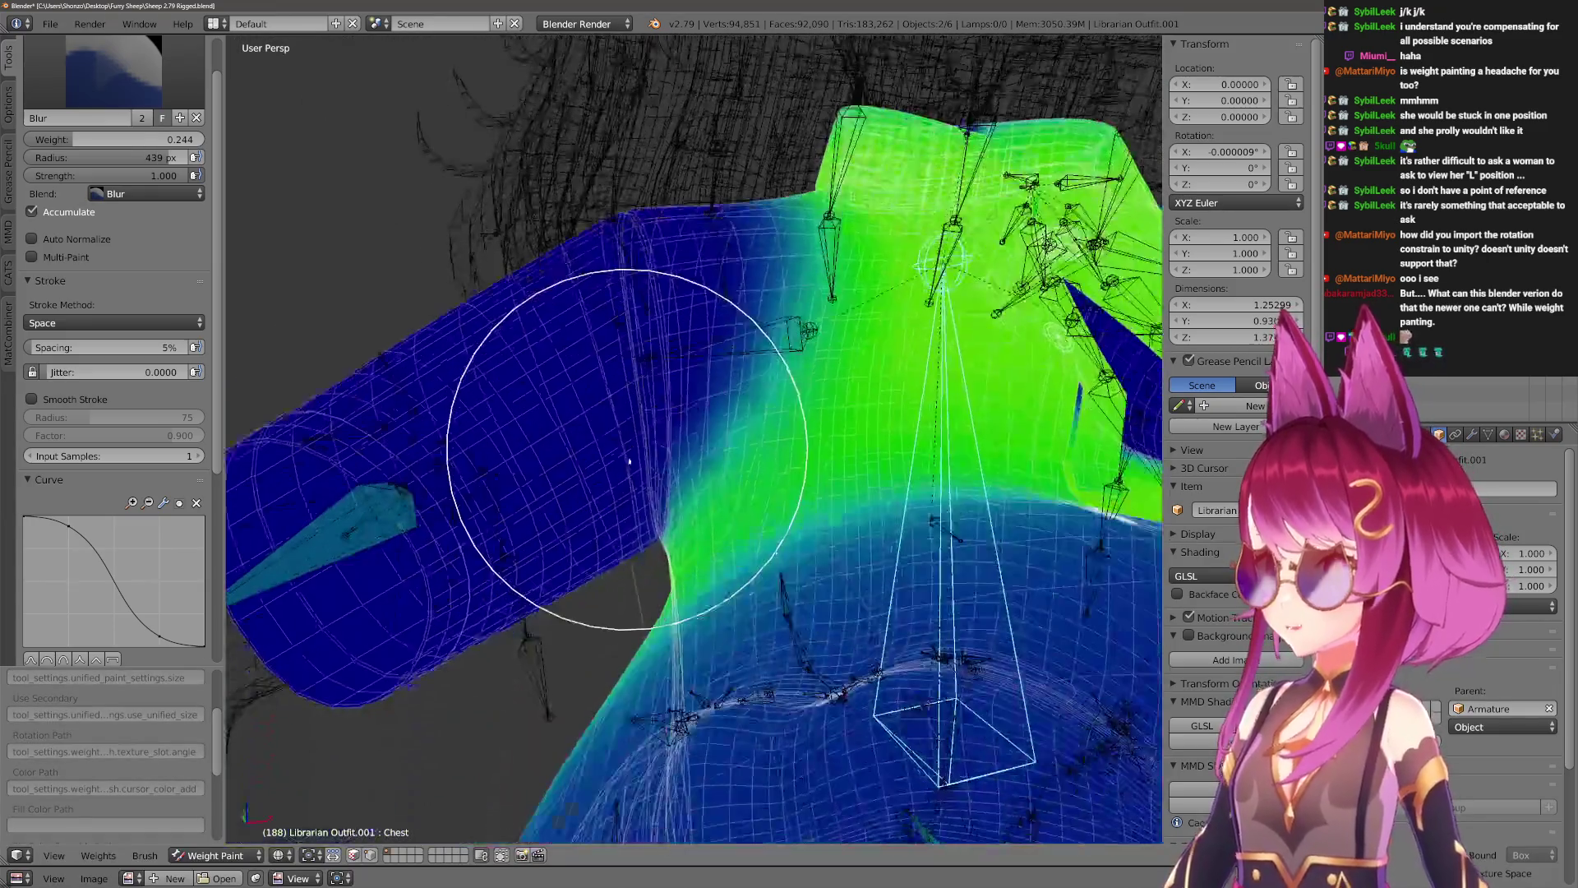
mouse_move(592, 531)
middle_mouse_down()
mouse_move(564, 649)
mouse_move(597, 553)
mouse_move(691, 534)
mouse_move(584, 535)
middle_mouse_up()
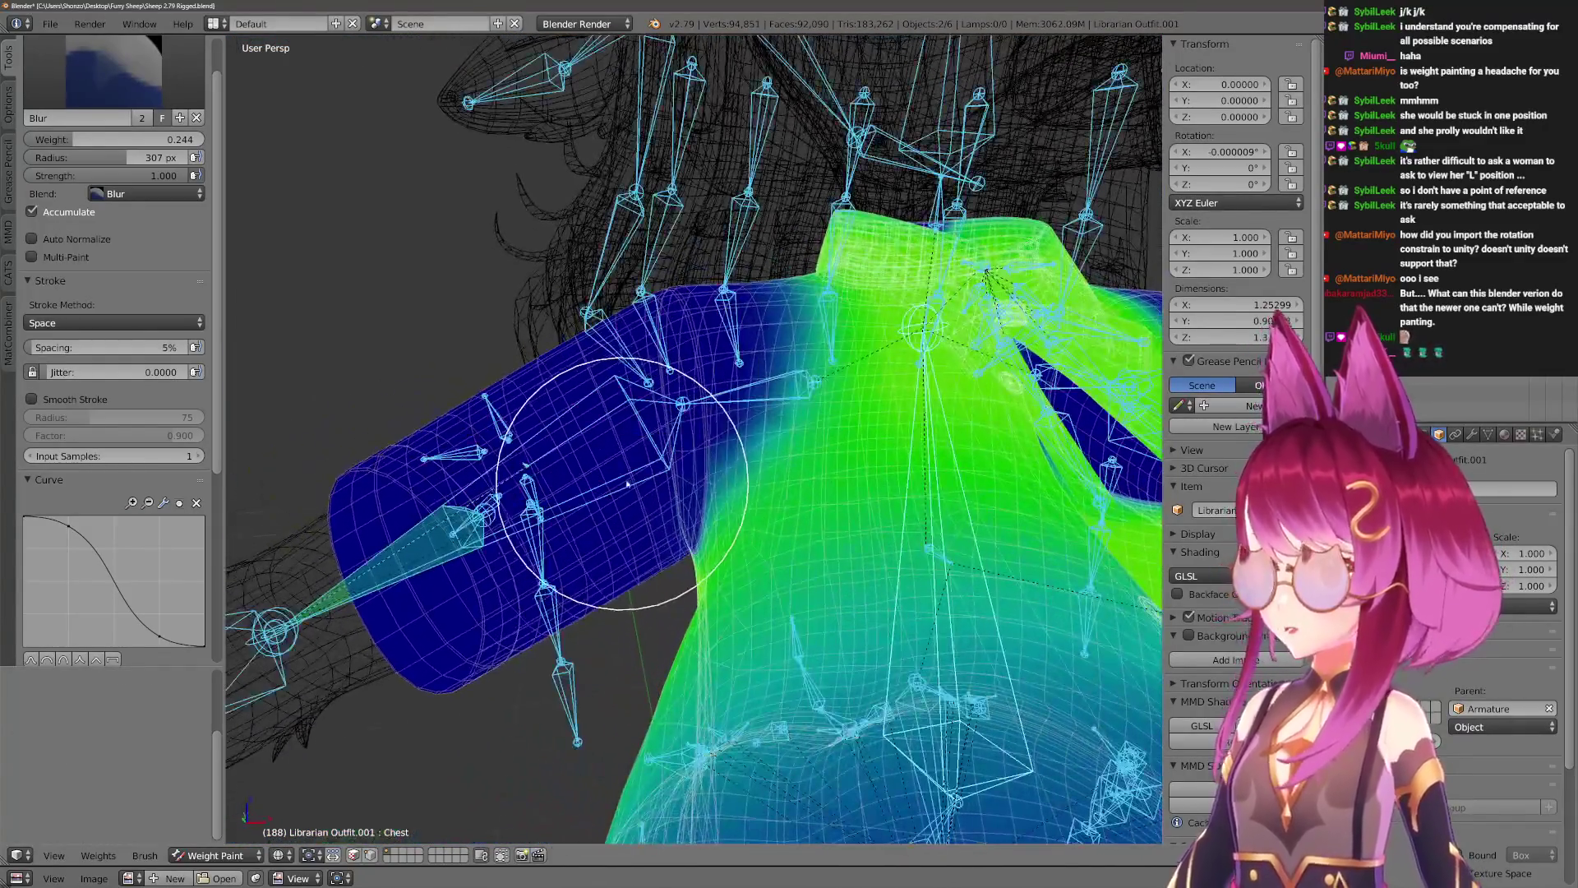
mouse_move(627, 485)
middle_mouse_down()
mouse_move(634, 536)
mouse_move(588, 653)
mouse_move(653, 513)
mouse_move(650, 444)
mouse_move(666, 510)
mouse_move(707, 546)
middle_mouse_up()
Make Arm.R the active weight group with a 304 px brush.
right_click(634, 482)
key("f")
left_click(653, 493)
Resize the brush to 500 px around the arm and switch to the Draw brush.
key("f")
left_click(705, 545)
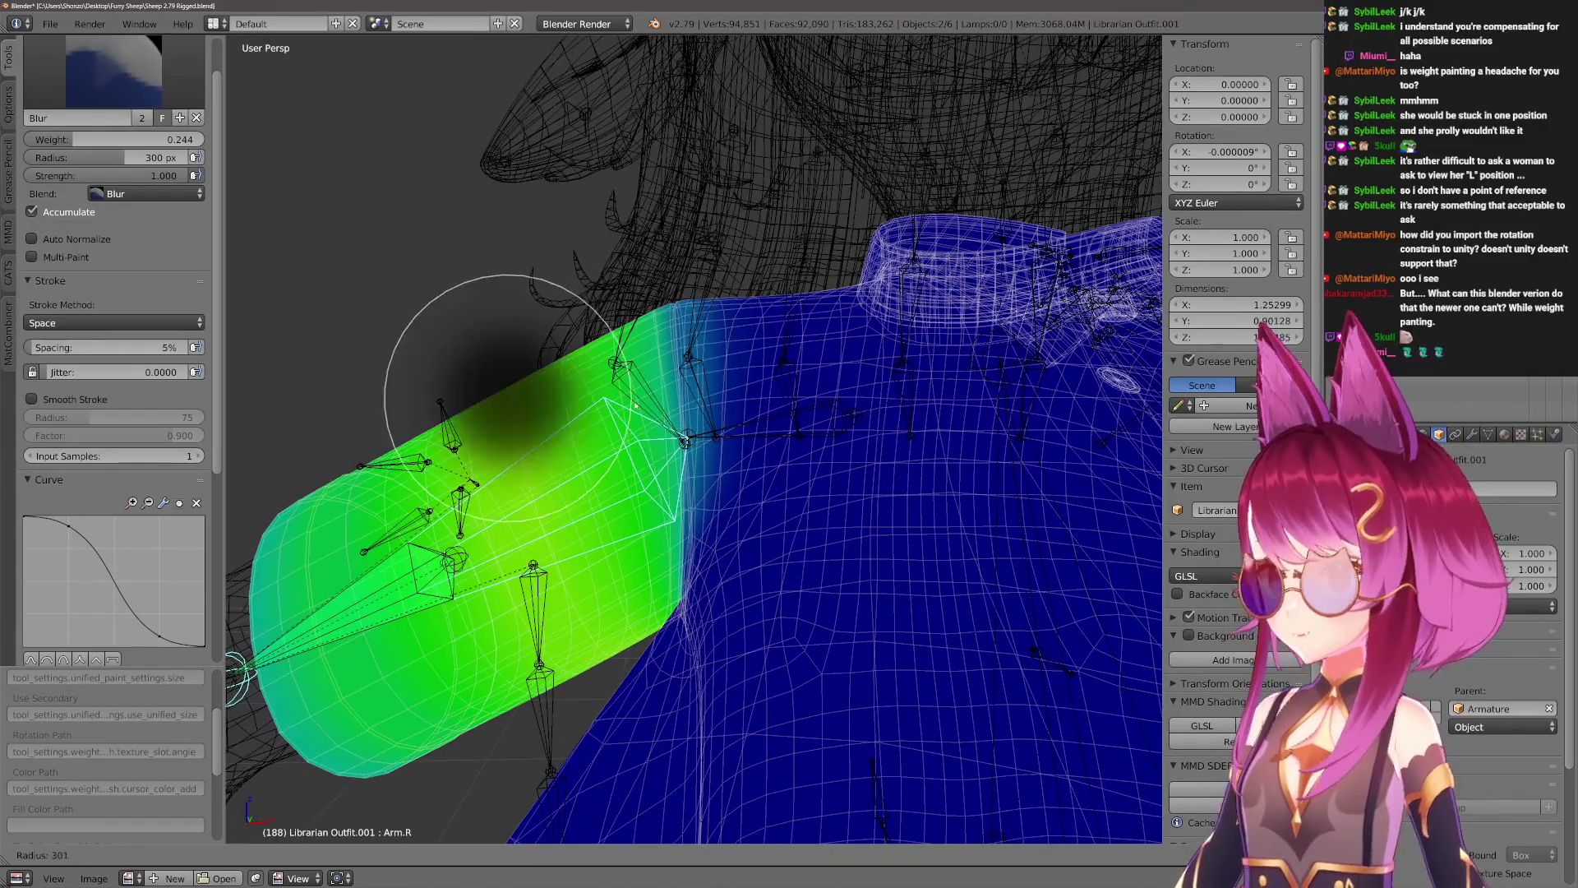
middle_click_drag(633, 242, 649, 359)
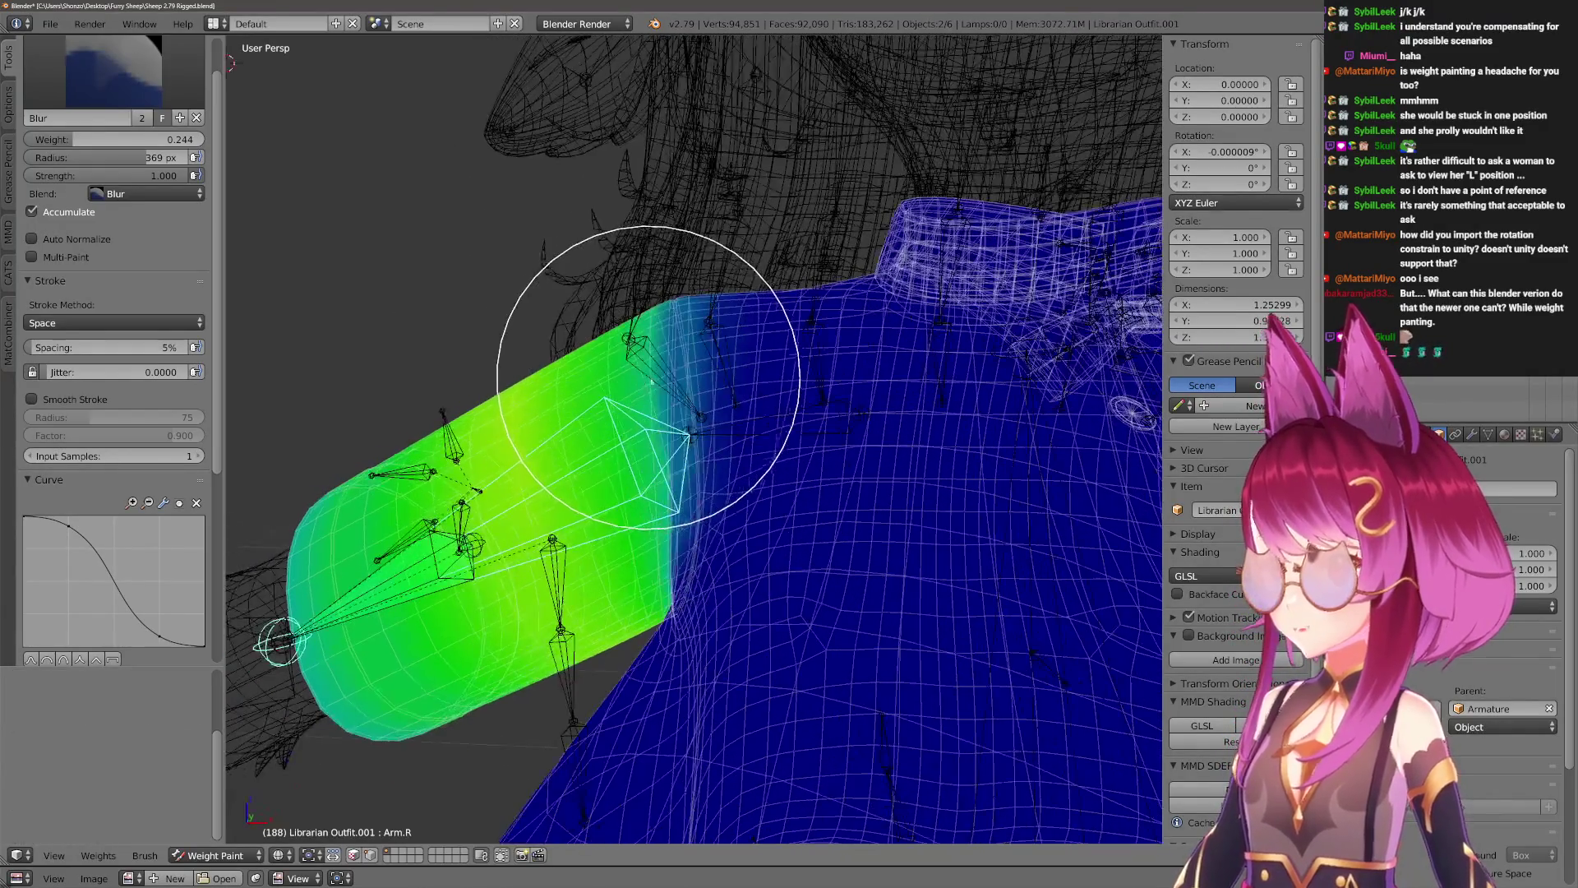
key("f")
left_click(645, 455)
mouse_move(645, 455)
middle_mouse_down()
mouse_move(546, 457)
mouse_move(666, 450)
middle_mouse_up()
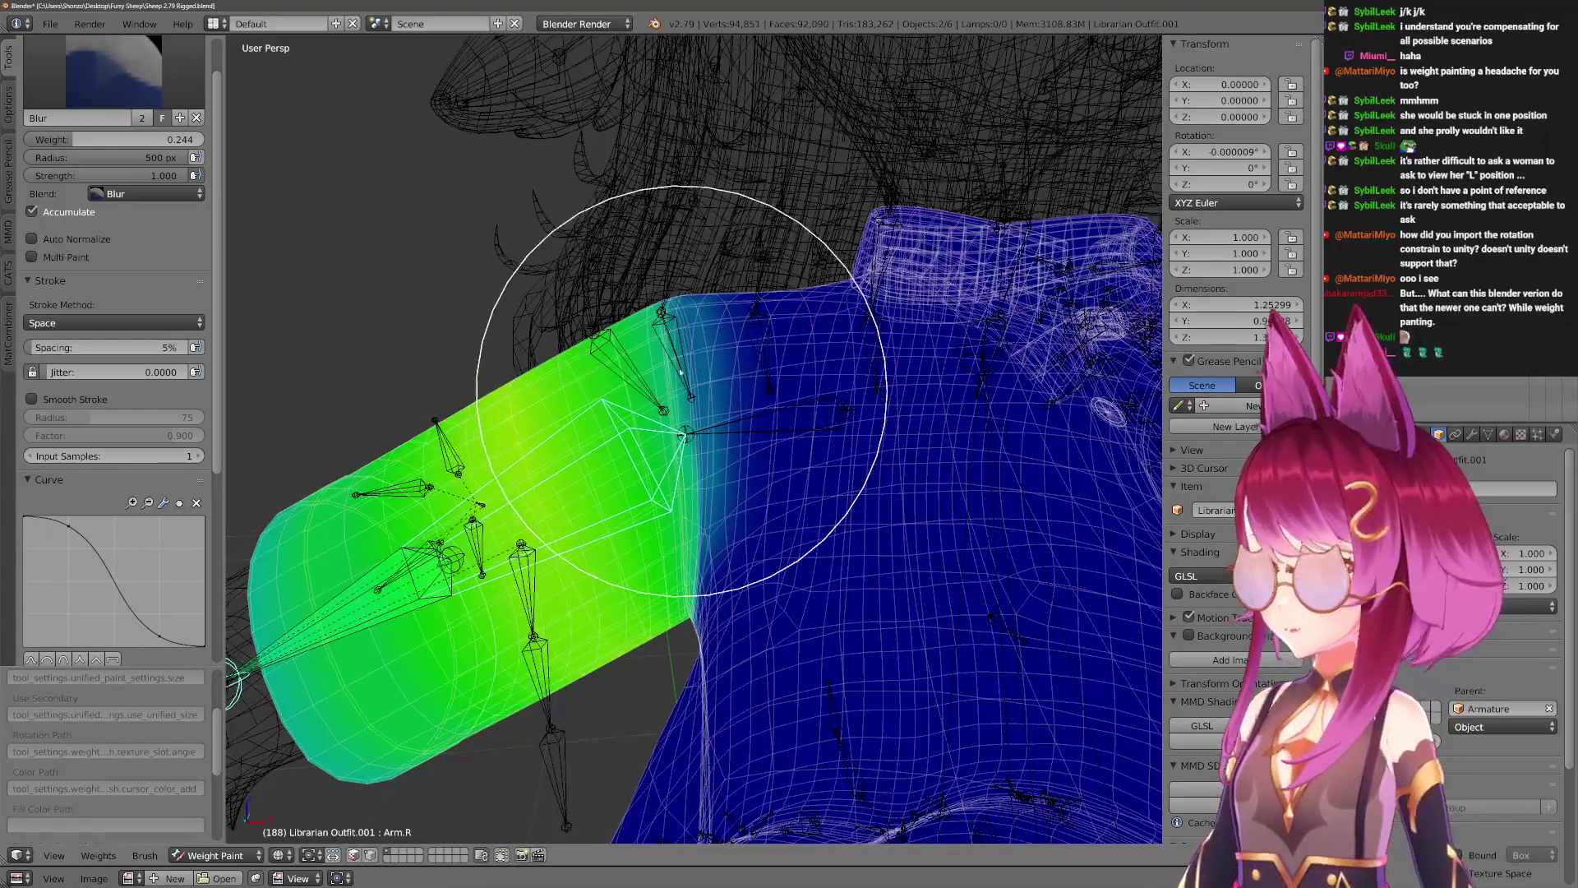
mouse_move(681, 348)
middle_mouse_down()
mouse_move(627, 511)
mouse_move(715, 458)
mouse_move(685, 536)
mouse_move(576, 567)
mouse_move(631, 561)
middle_mouse_up()
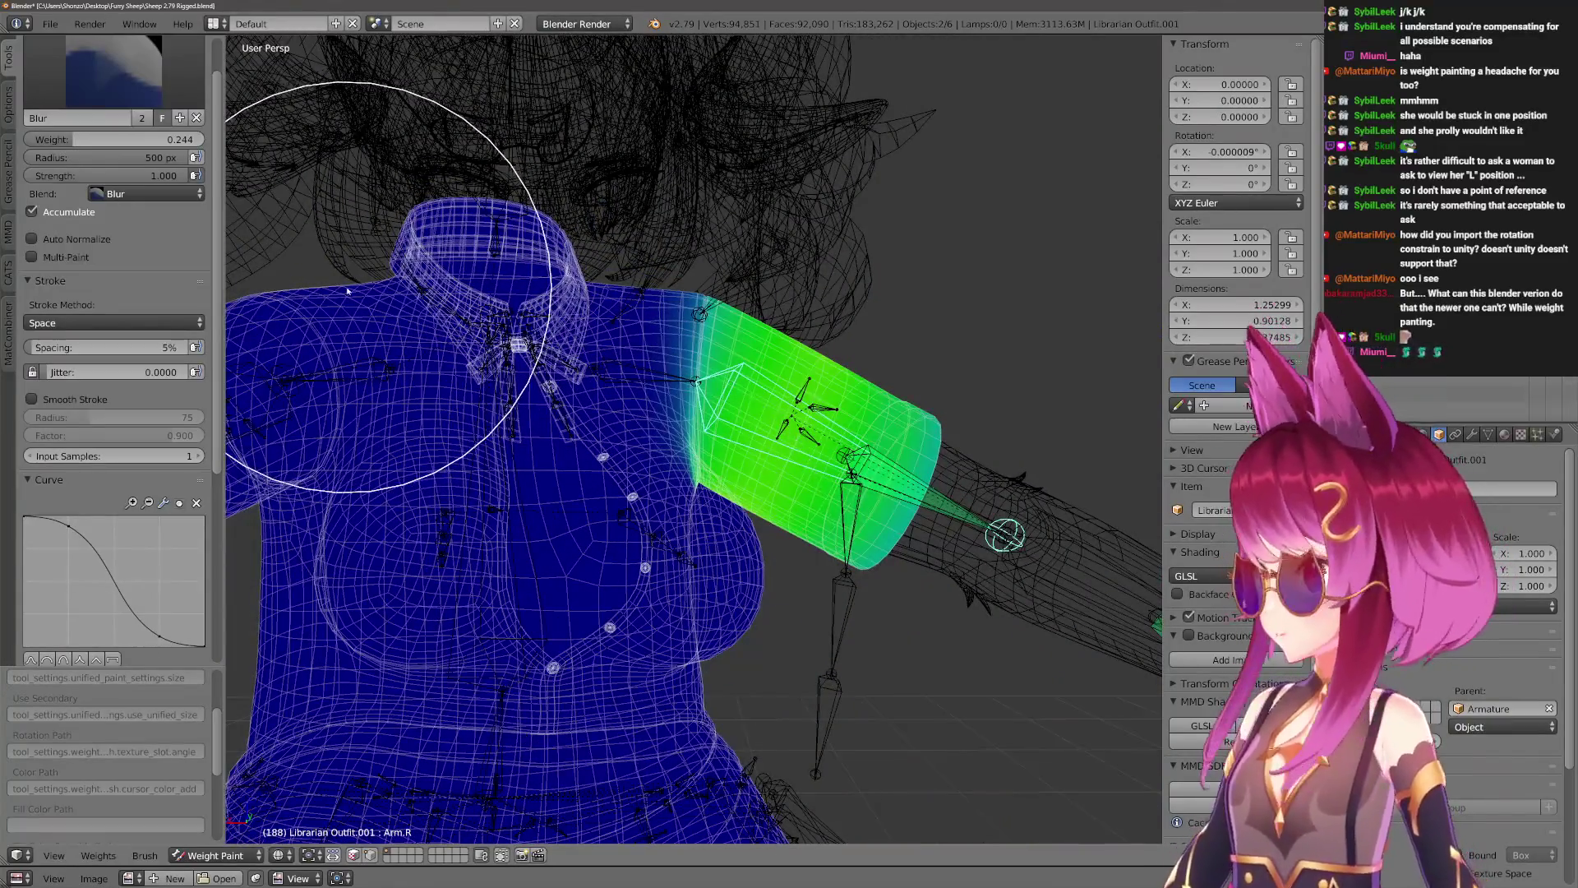
key("1")
Rotate the right arm bone upward to test the sleeve deformation.
scroll(438, 527, "down", 3)
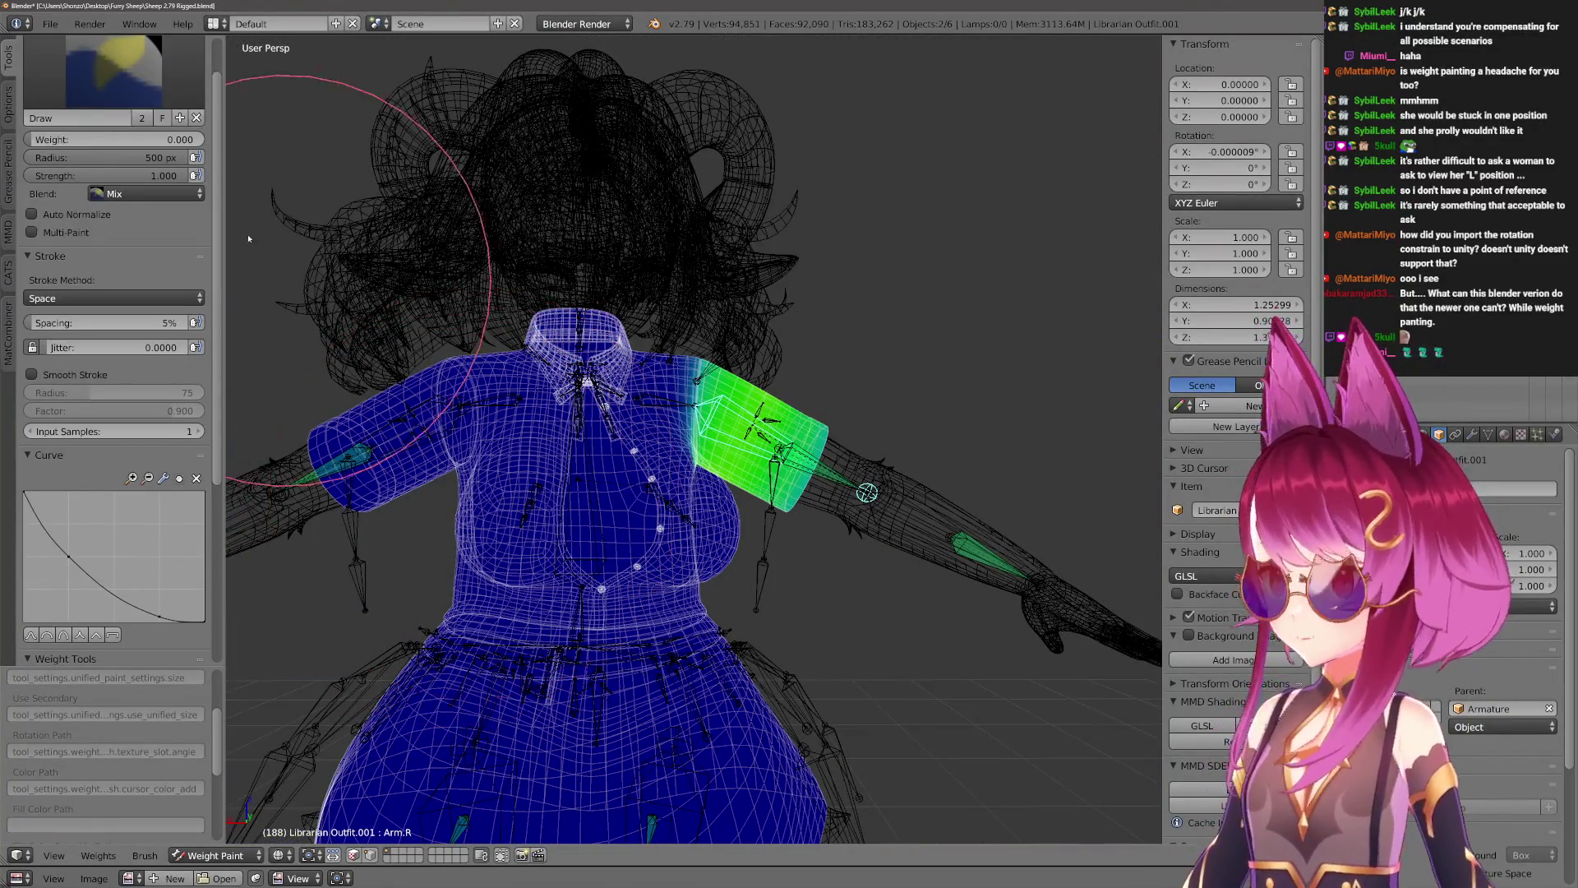
scroll(511, 377, "up", 4)
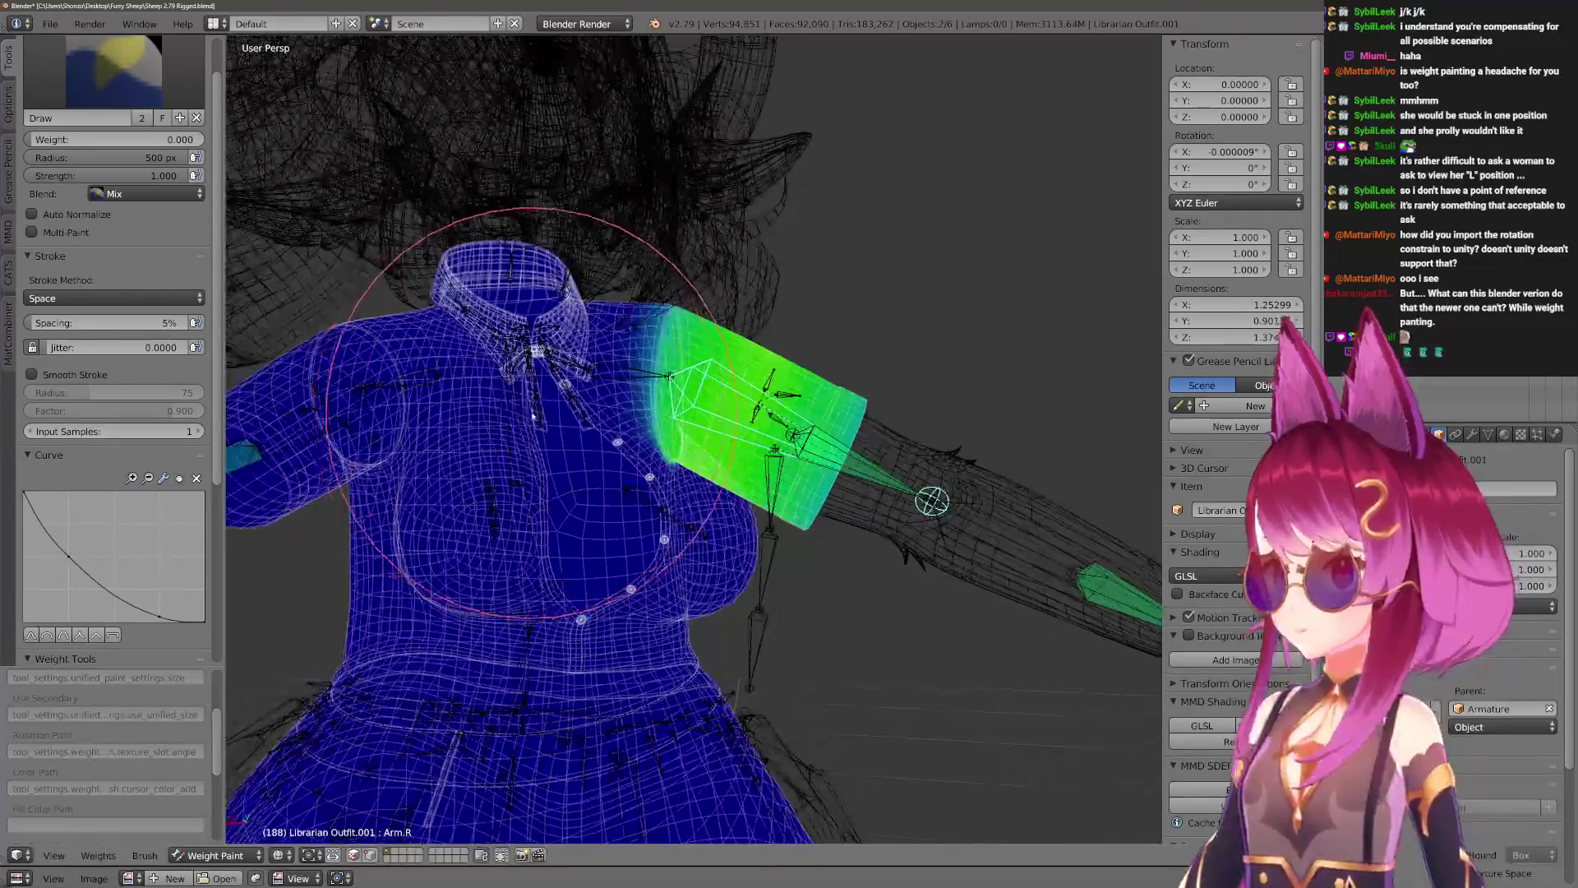
middle_click_drag(508, 359, 507, 289)
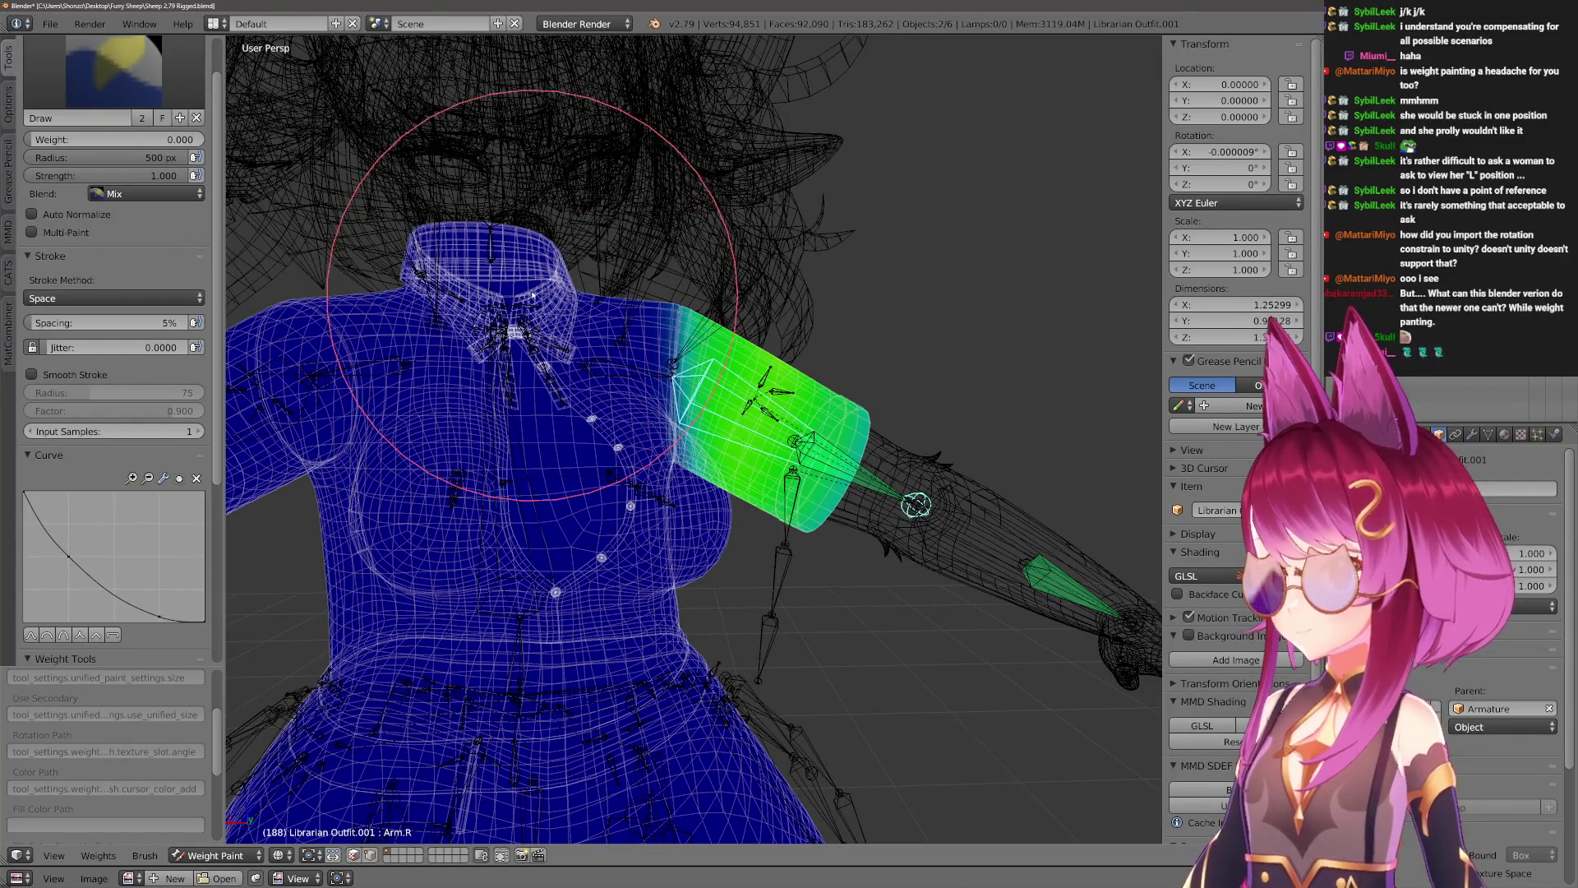
scroll(530, 282, "up", 2)
scroll(524, 314, "down", 2)
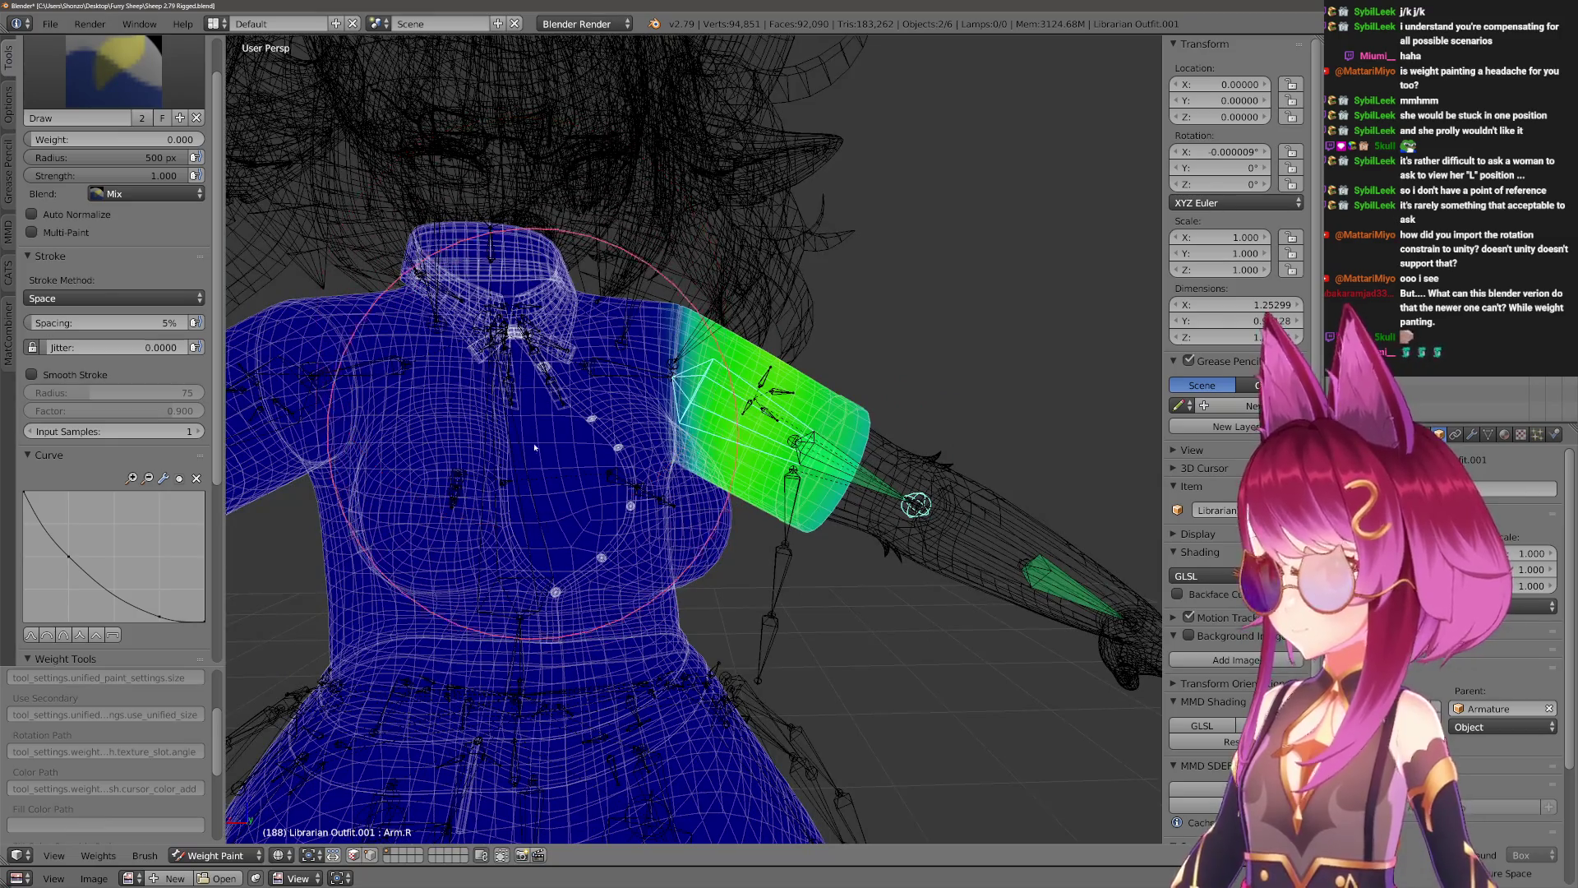
key("r")
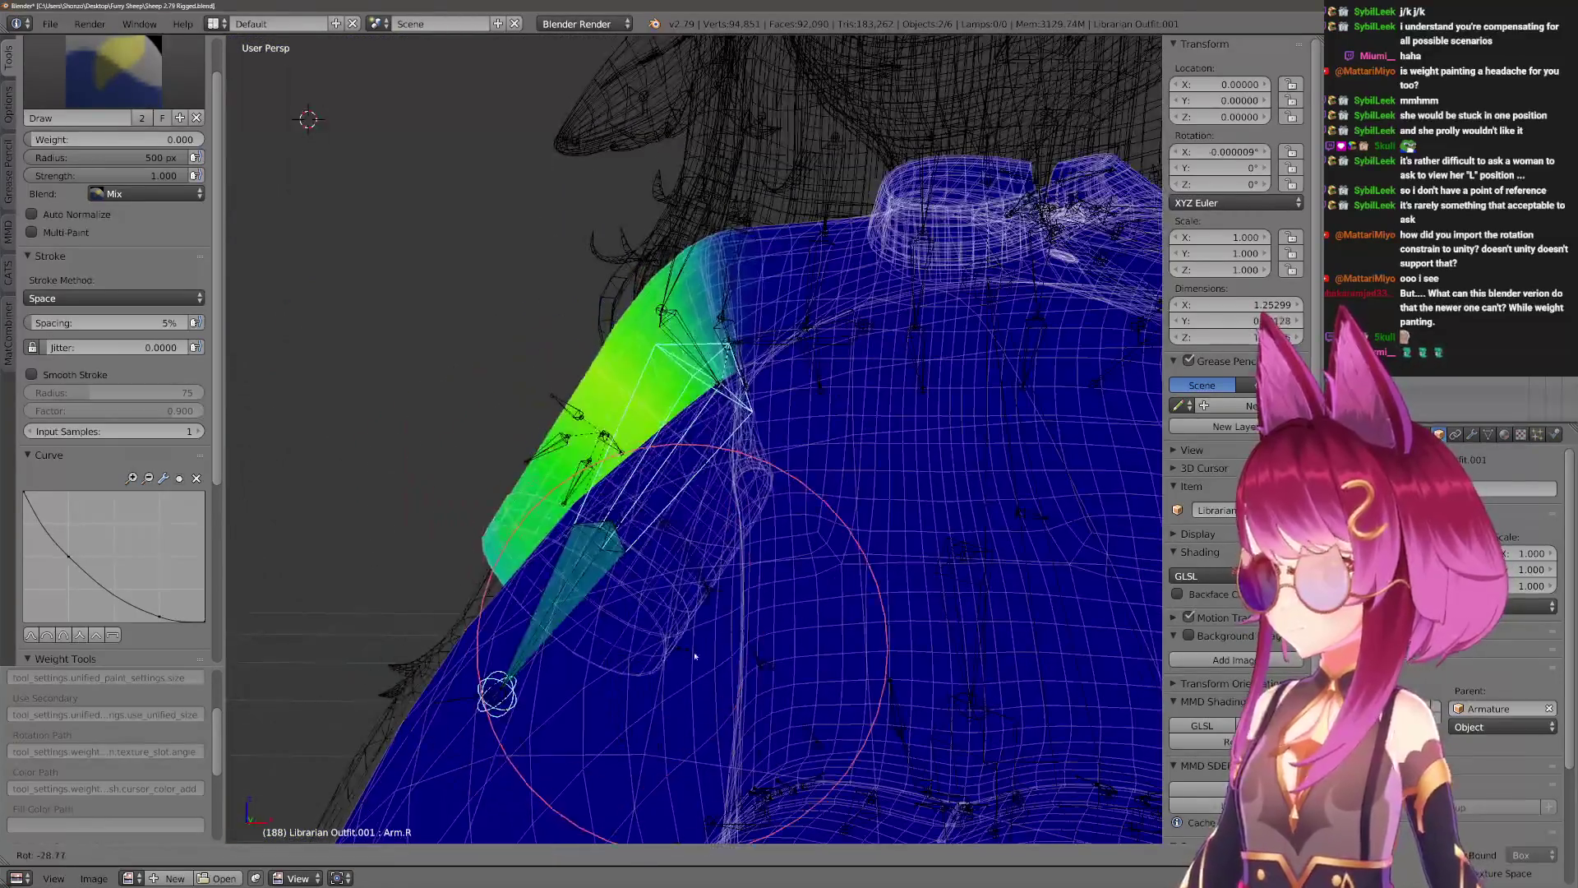
left_click(933, 462)
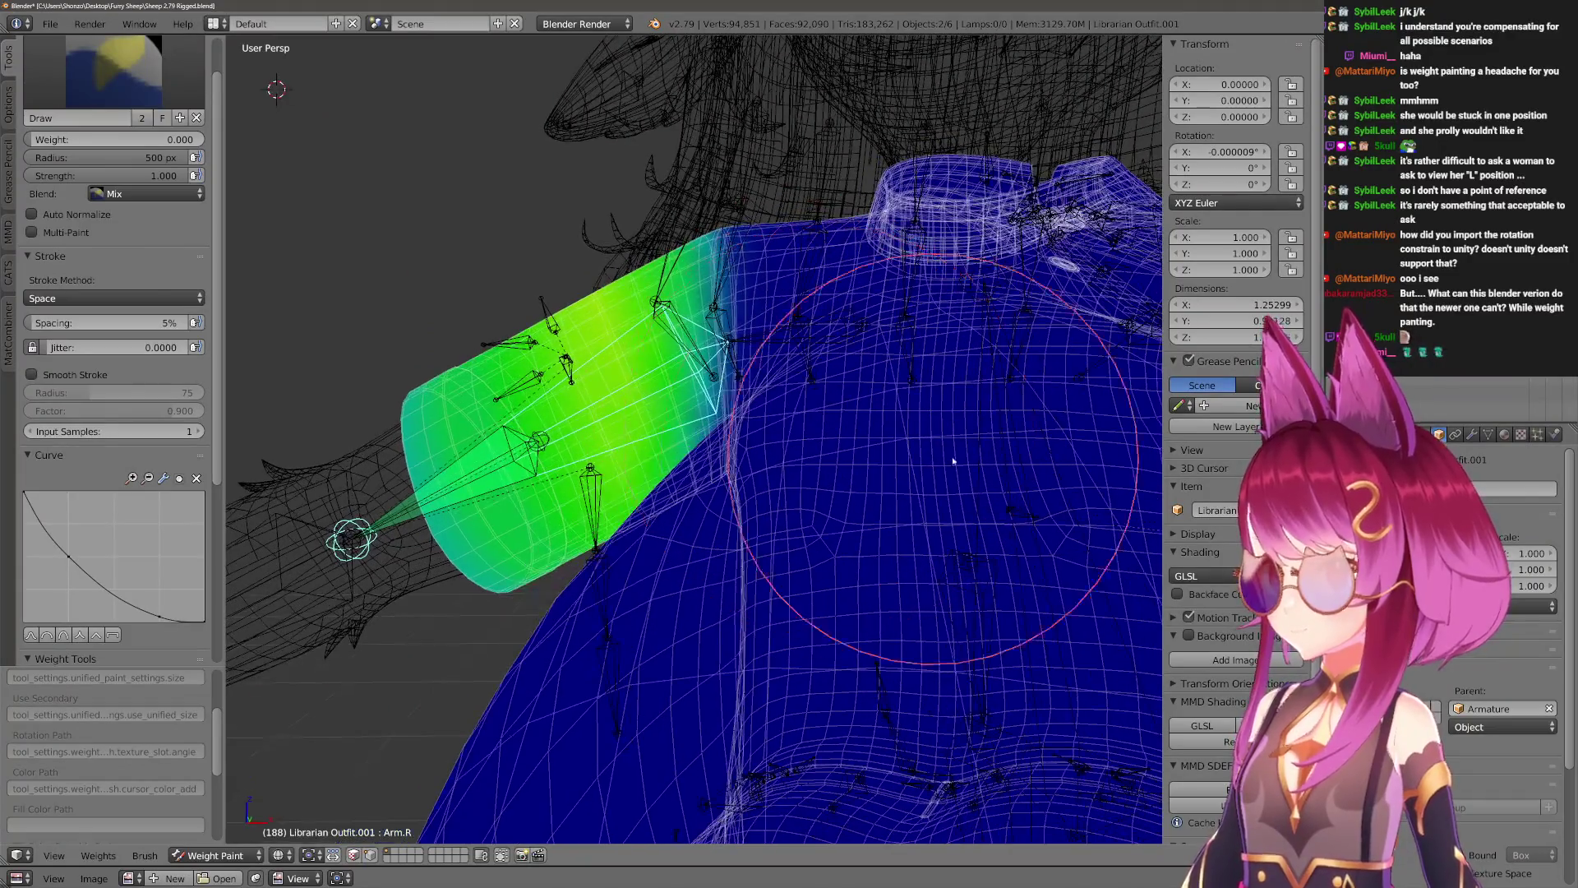
Reselect Librarian Outfit.001 in Weight Paint and make Chest the active group.
key("ctrl+Tab")
right_click(988, 407)
right_click(523, 349)
key("ctrl+Tab")
right_click(1001, 409)
mouse_move(1000, 408)
middle_mouse_down()
mouse_move(827, 335)
mouse_move(652, 370)
mouse_move(625, 461)
middle_mouse_up()
scroll(624, 460, "up", 2)
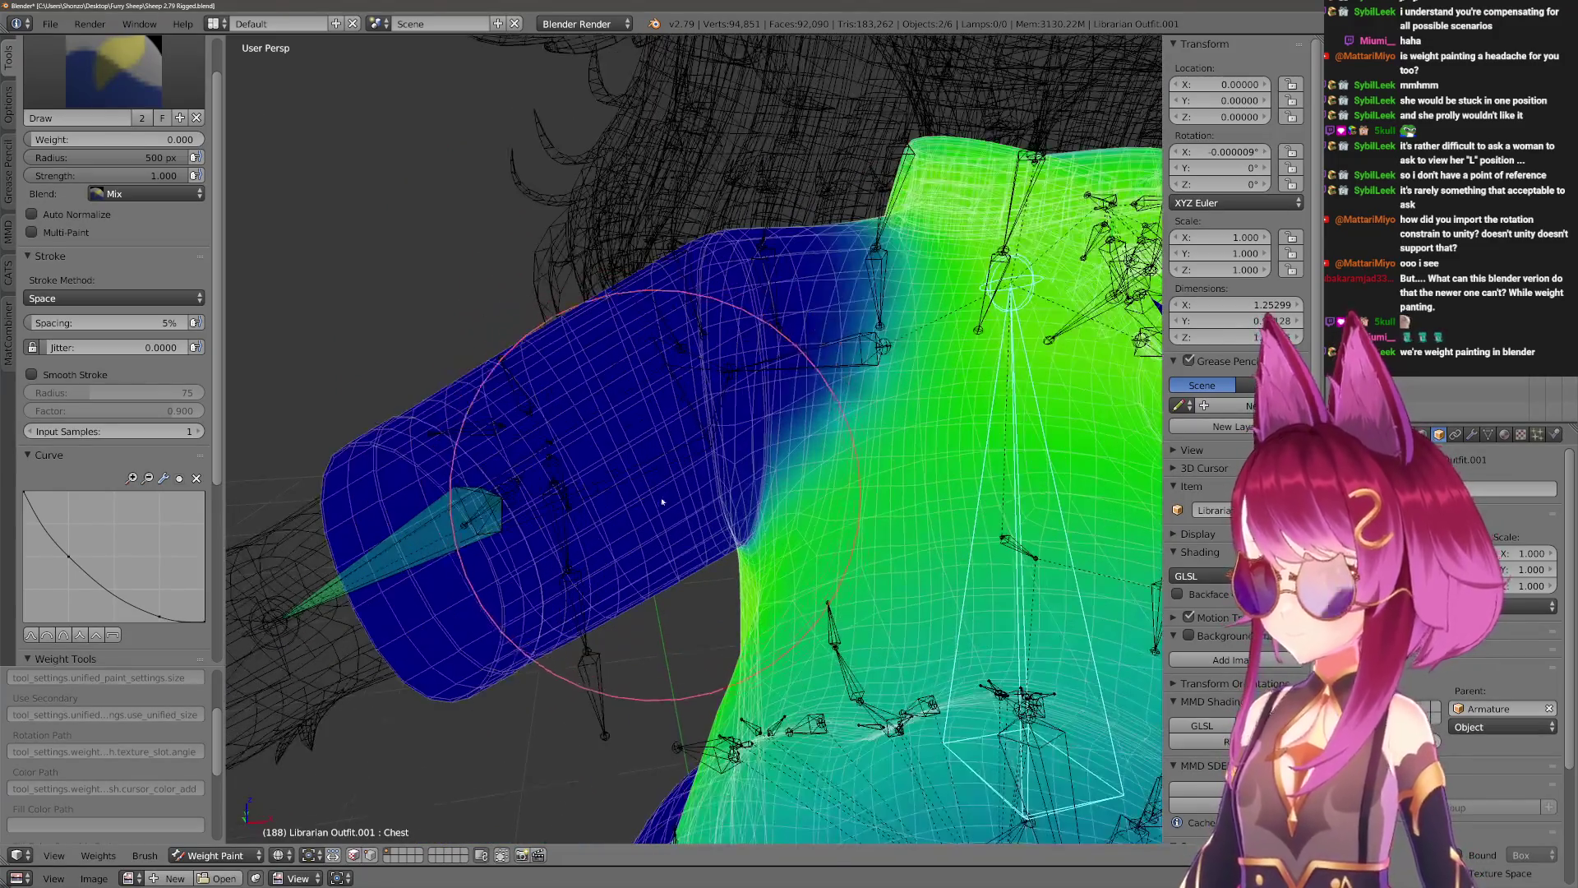
Inspect Chest weights where the raised arm meets the torso using Blur and Draw, ending on Boob.R.
key("2")
scroll(713, 507, "up", 1)
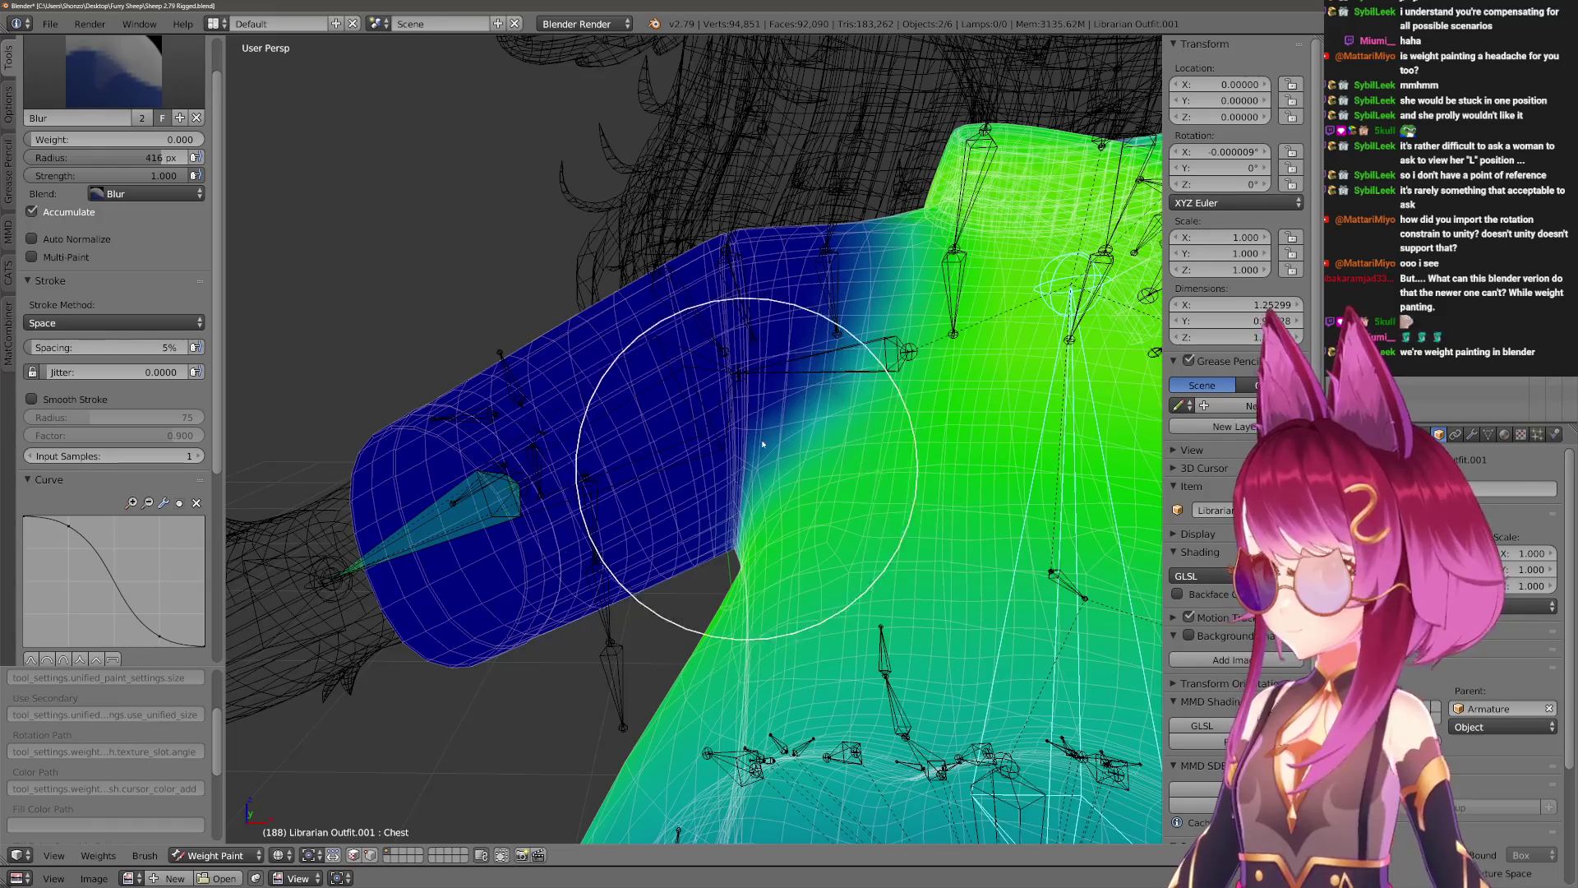
mouse_move(751, 352)
middle_mouse_down()
mouse_move(641, 427)
mouse_move(713, 442)
mouse_move(818, 423)
mouse_move(762, 410)
mouse_move(840, 471)
mouse_move(806, 476)
mouse_move(860, 587)
mouse_move(831, 454)
mouse_move(651, 469)
mouse_move(627, 444)
mouse_move(599, 476)
mouse_move(621, 448)
mouse_move(583, 414)
mouse_move(597, 371)
middle_mouse_up()
key("4")
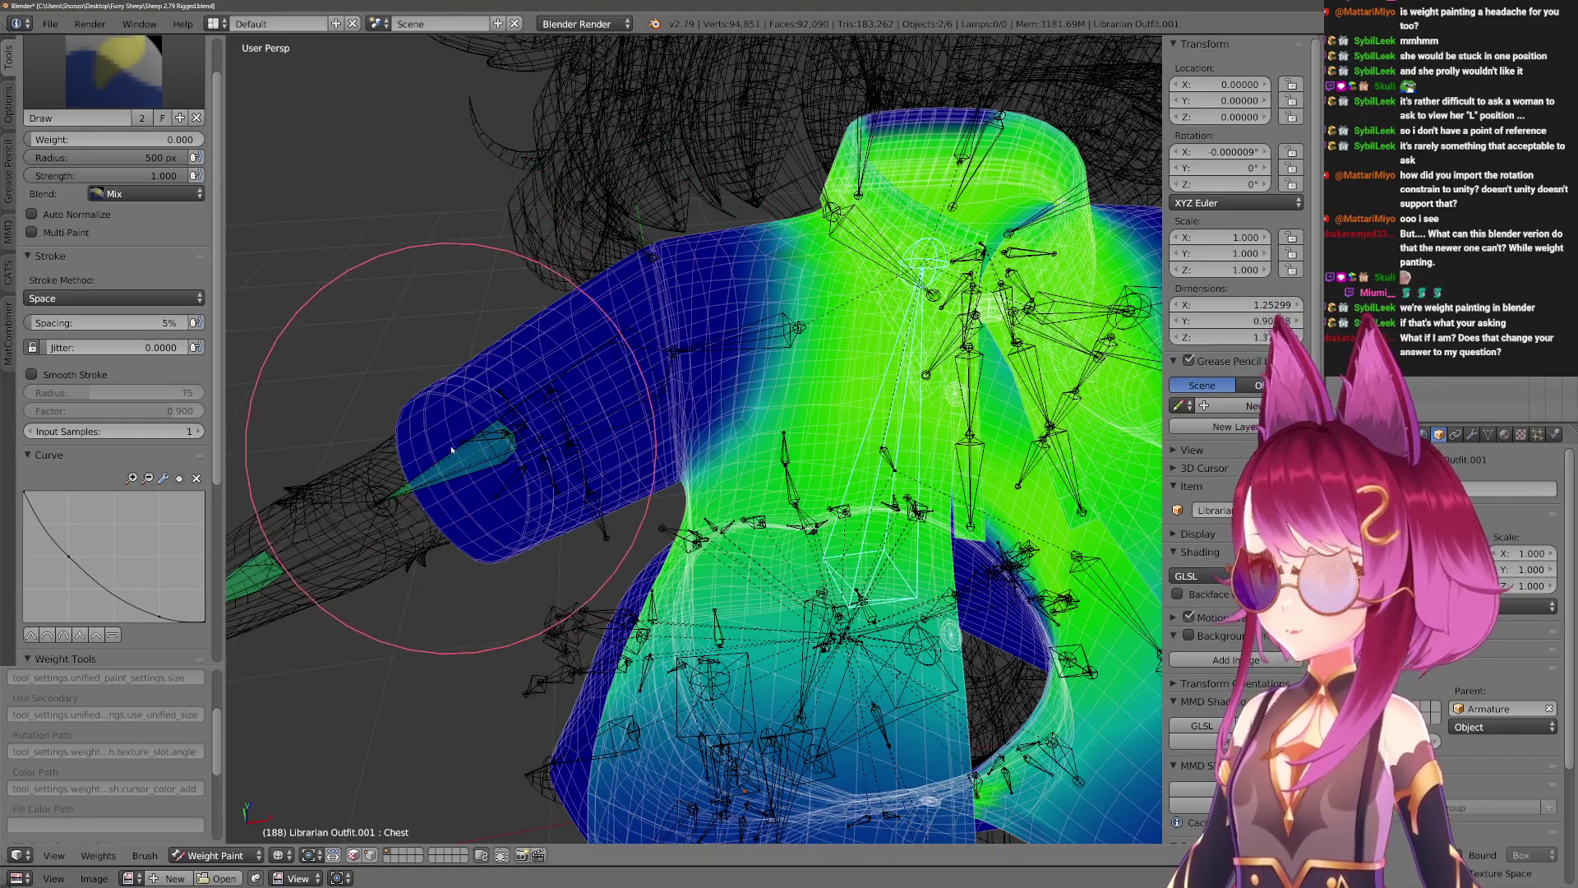
scroll(451, 451, "up", 5)
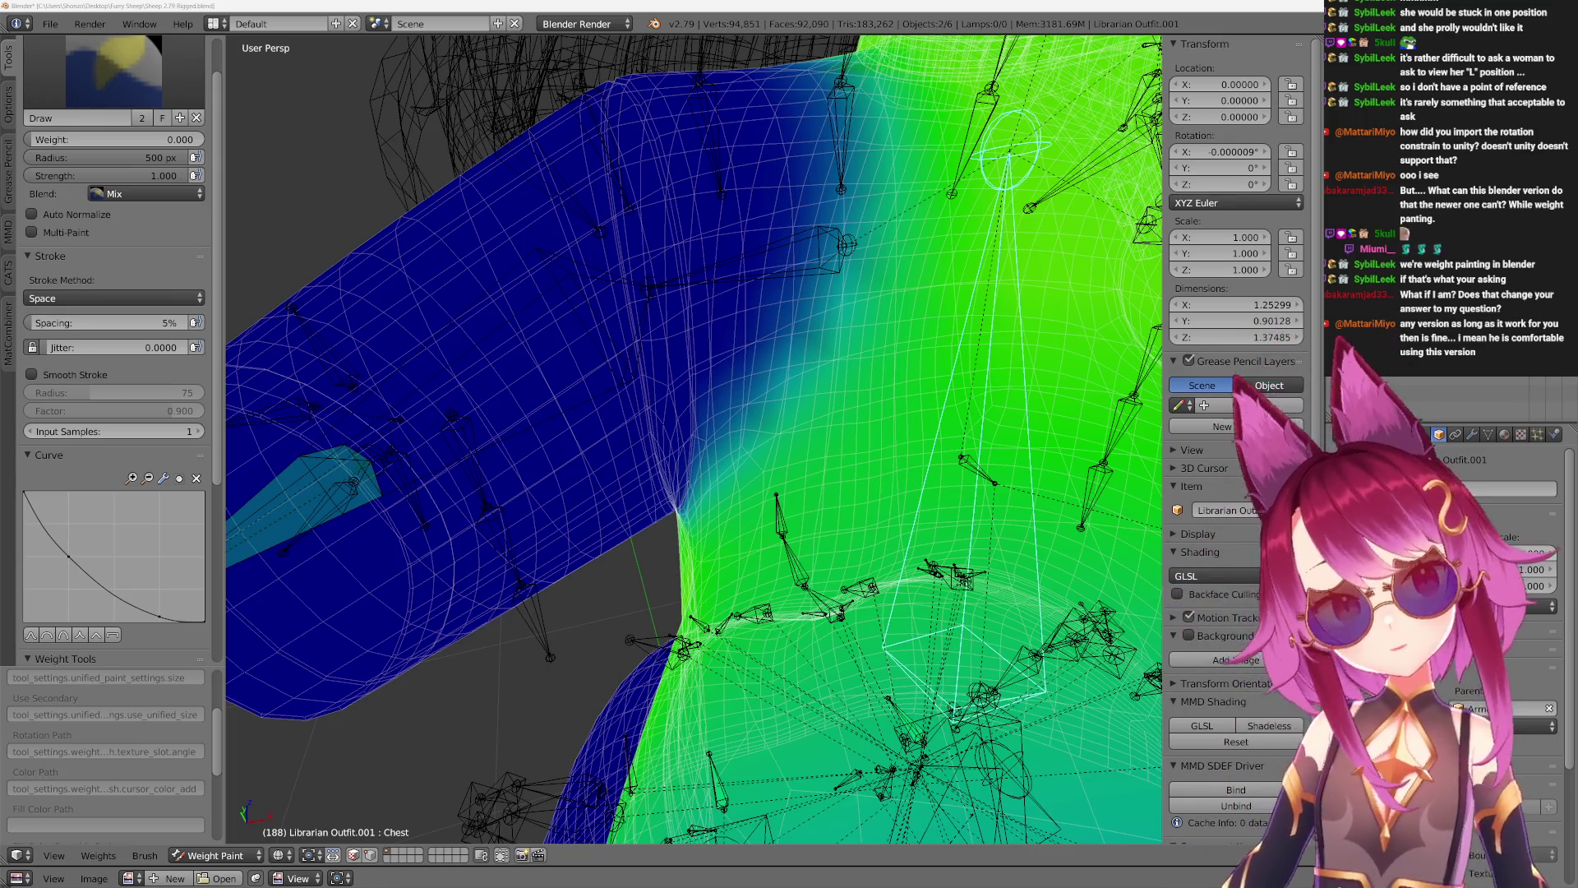
mouse_move(622, 431)
middle_mouse_down()
mouse_move(599, 447)
mouse_move(599, 387)
mouse_move(627, 378)
mouse_move(717, 367)
mouse_move(793, 405)
mouse_move(739, 599)
mouse_move(723, 576)
mouse_move(621, 535)
mouse_move(545, 687)
mouse_move(581, 687)
mouse_move(563, 651)
mouse_move(575, 502)
middle_mouse_up()
right_click(575, 501)
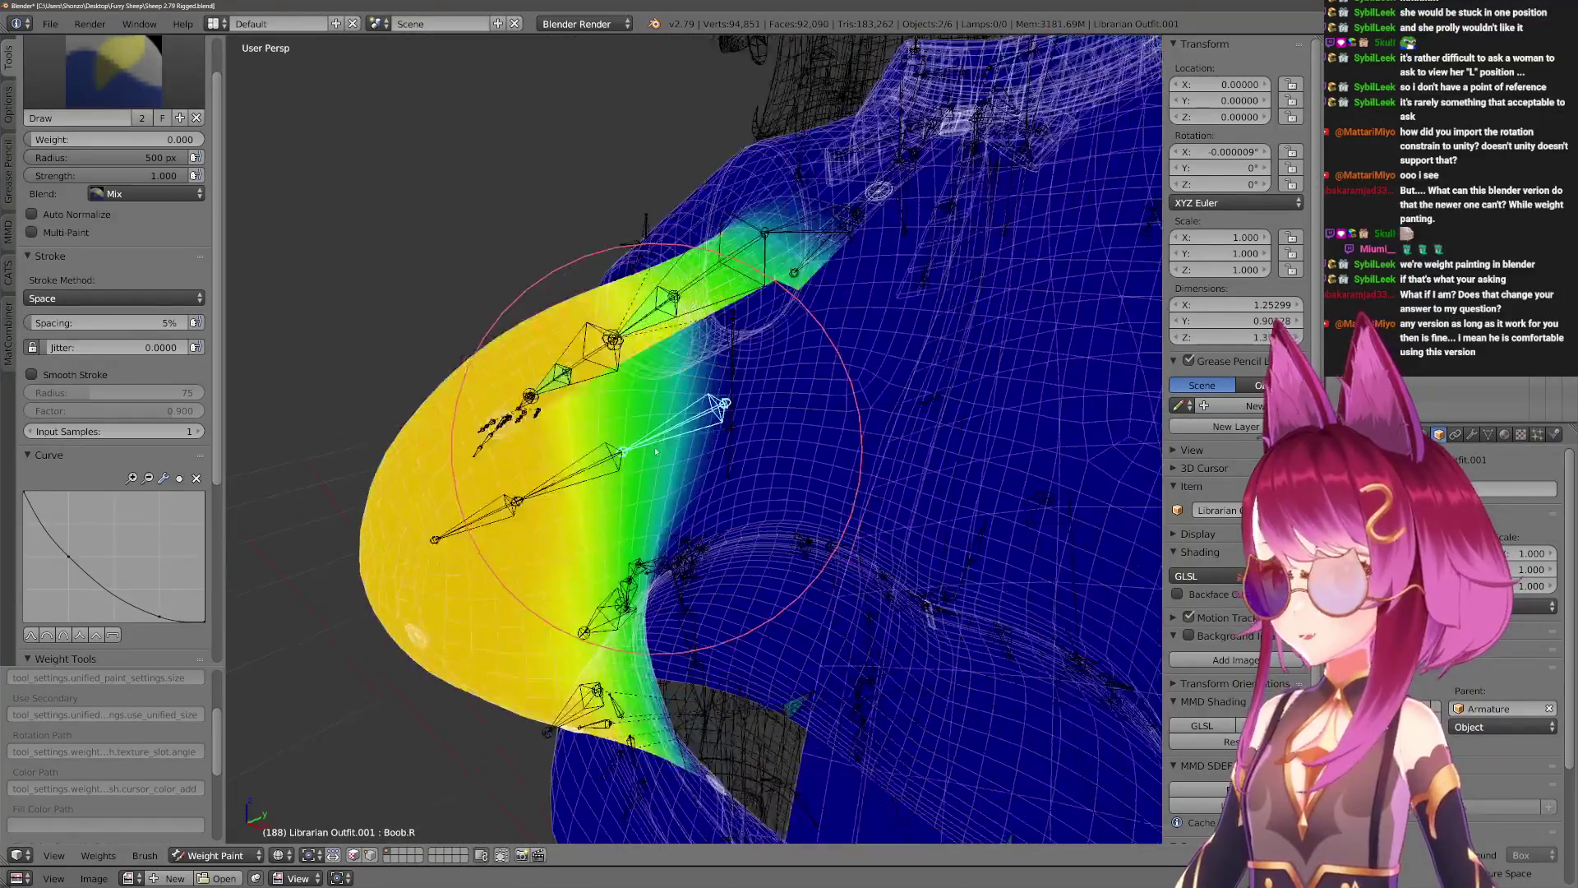
Make Boob.R the active weight group and test-rotate it around global X.
scroll(656, 532, "up", 3)
right_click(656, 532)
middle_click_drag(656, 532, 650, 431)
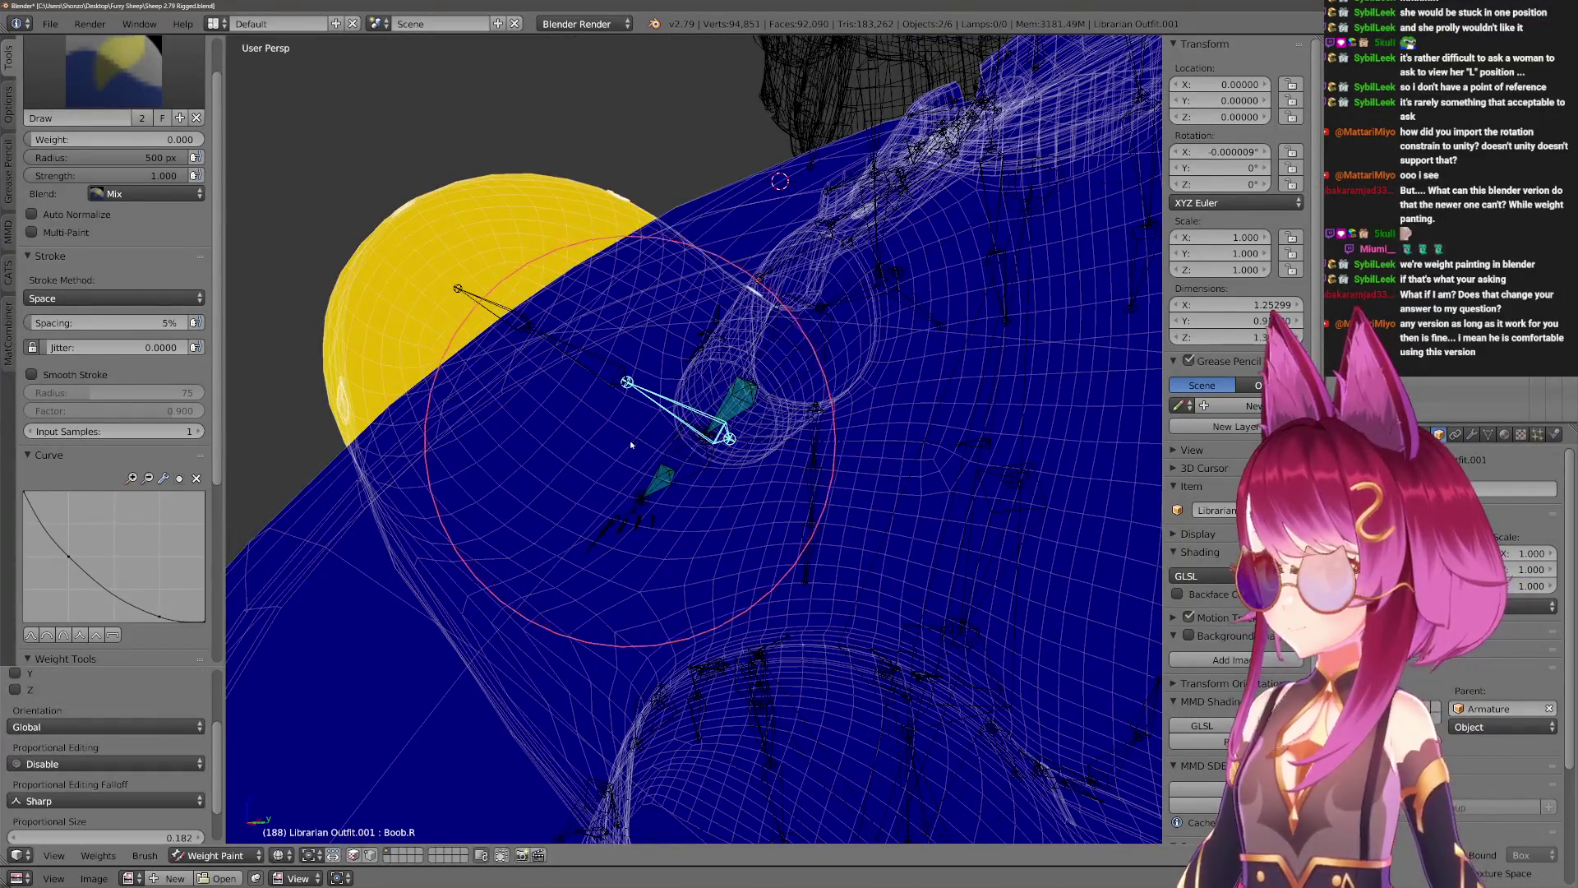
scroll(655, 497, "up", 3)
mouse_move(649, 505)
middle_mouse_down()
mouse_move(703, 507)
mouse_move(708, 481)
middle_mouse_up()
key("r")
key("x")
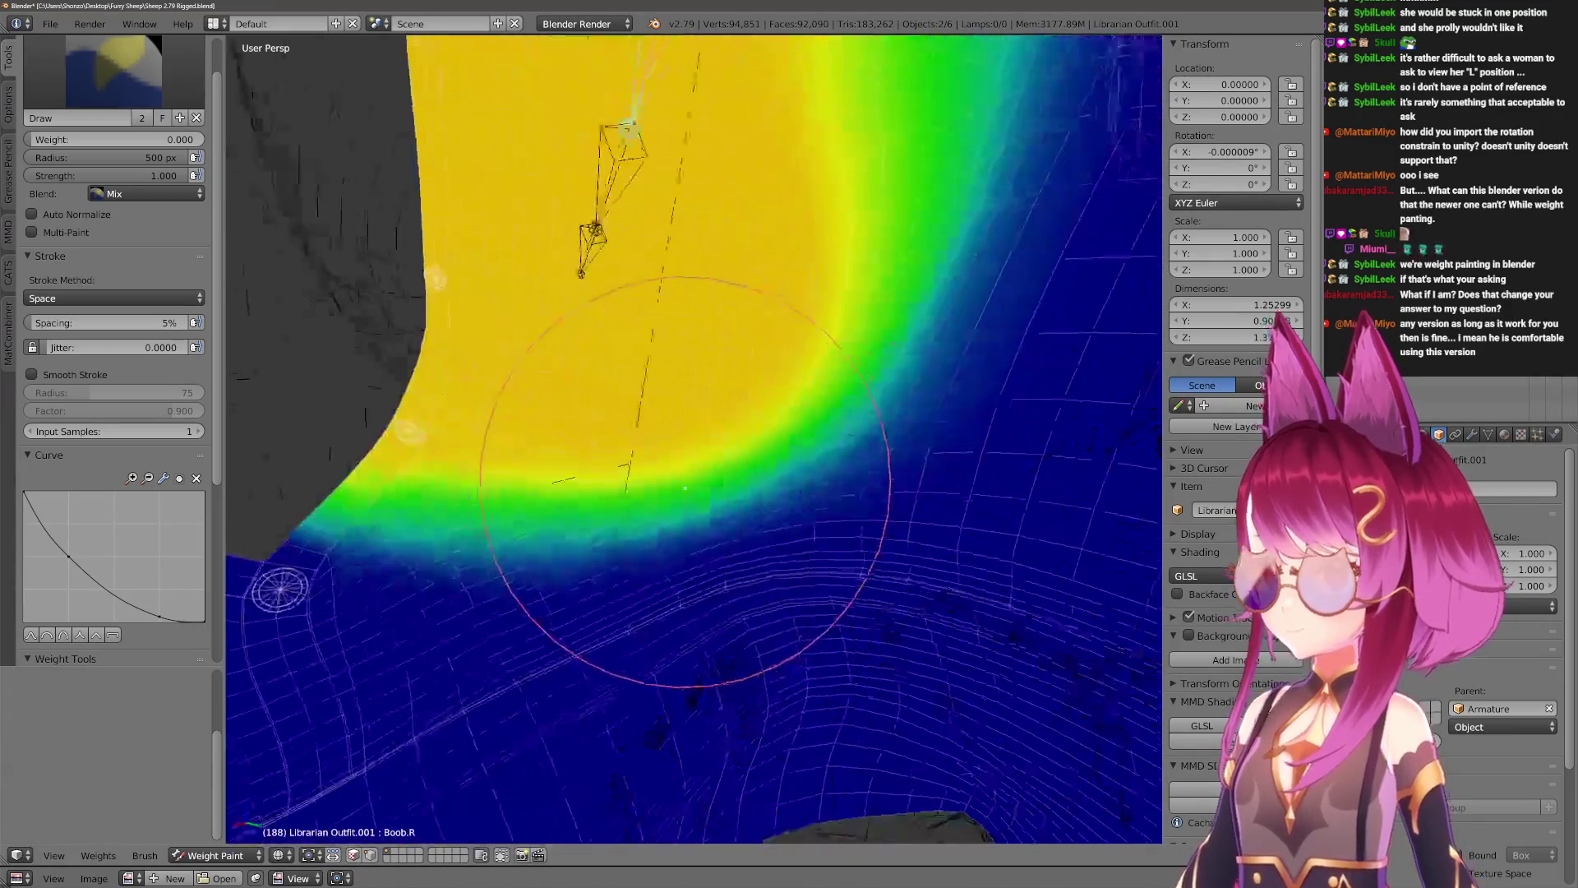
left_click(673, 512)
Shrink the weight brush from 500 px to 438 px while reviewing the Boob.R weights on the torso.
mouse_move(673, 513)
middle_mouse_down()
mouse_move(723, 518)
mouse_move(609, 658)
mouse_move(678, 542)
middle_mouse_up()
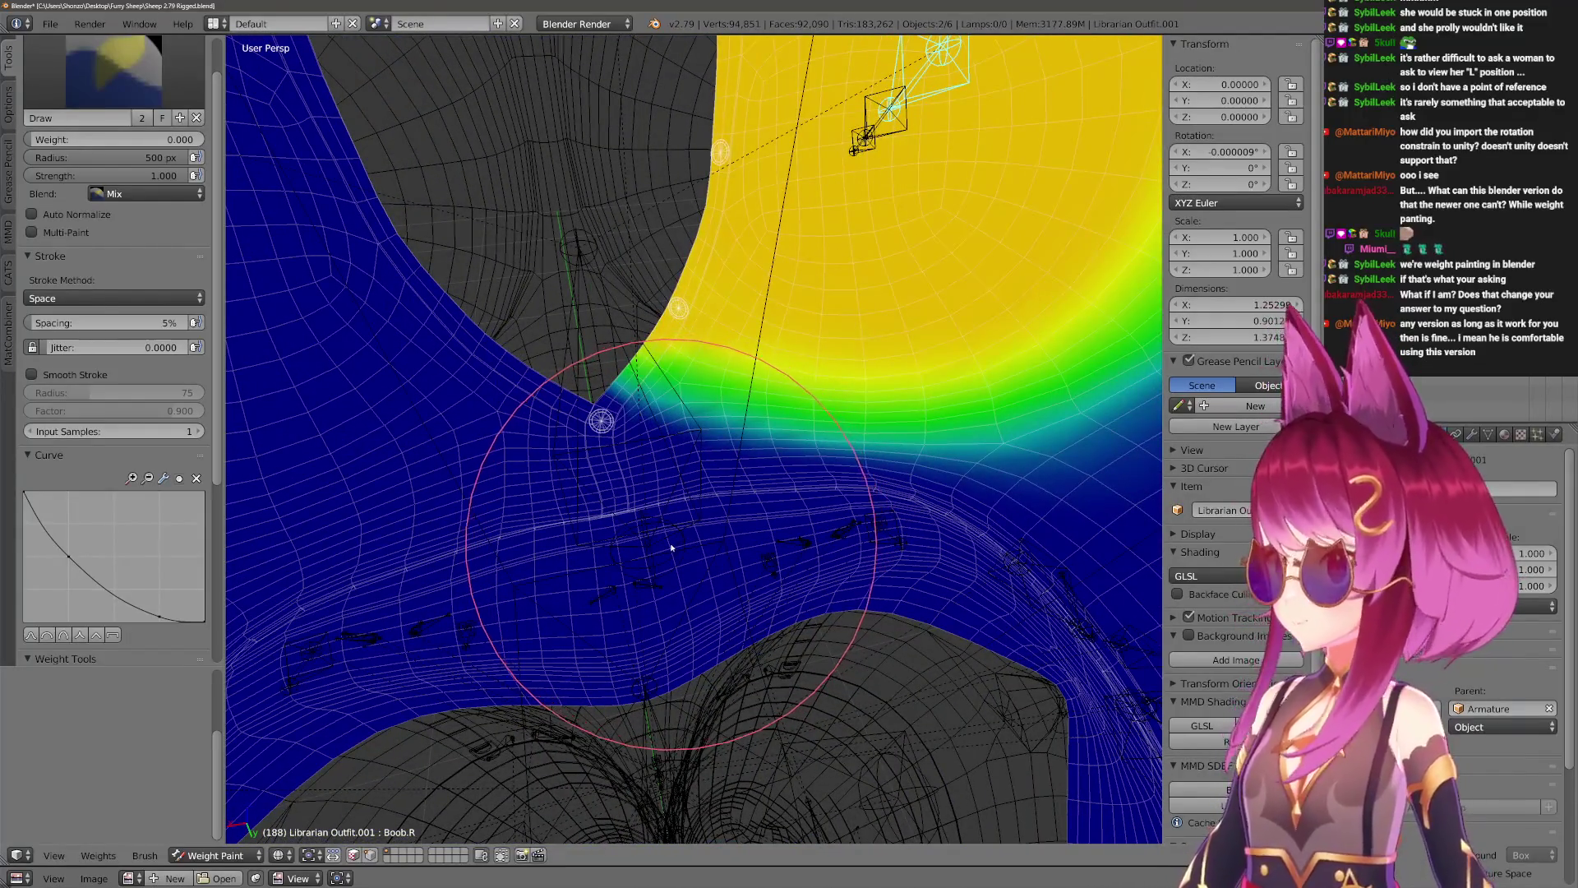
left_click(660, 560)
mouse_move(615, 579)
middle_mouse_down()
mouse_move(643, 592)
mouse_move(588, 536)
mouse_move(563, 553)
mouse_move(480, 509)
middle_mouse_up()
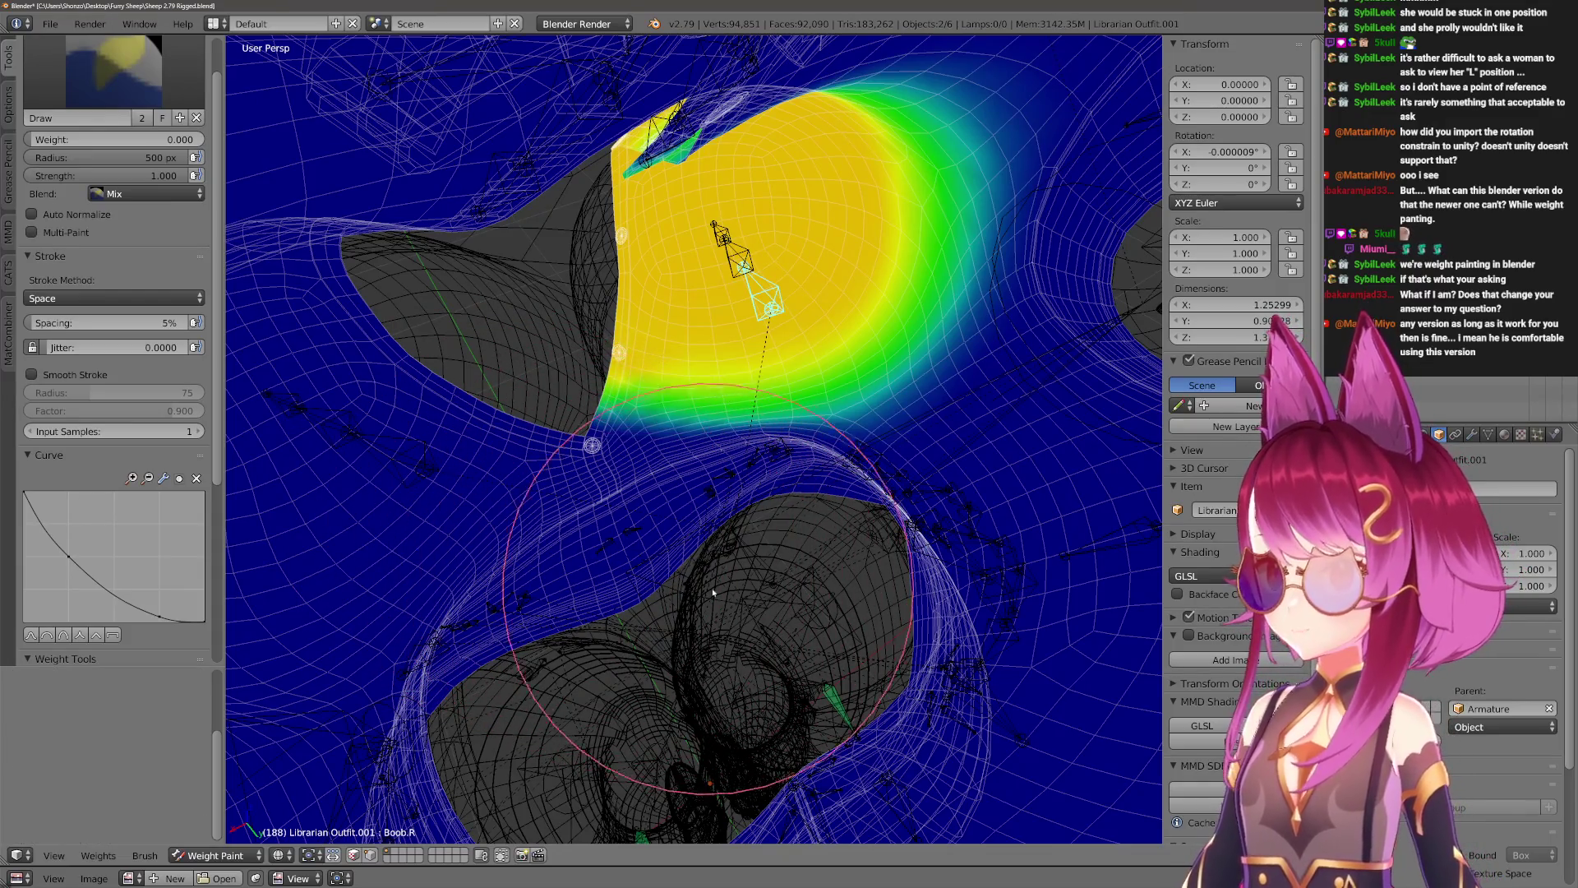
mouse_move(932, 591)
middle_mouse_down()
mouse_move(858, 564)
mouse_move(860, 547)
mouse_move(874, 554)
middle_mouse_up()
mouse_move(637, 576)
middle_mouse_down()
mouse_move(652, 705)
mouse_move(813, 822)
mouse_move(687, 560)
mouse_move(722, 743)
mouse_move(783, 648)
middle_mouse_up()
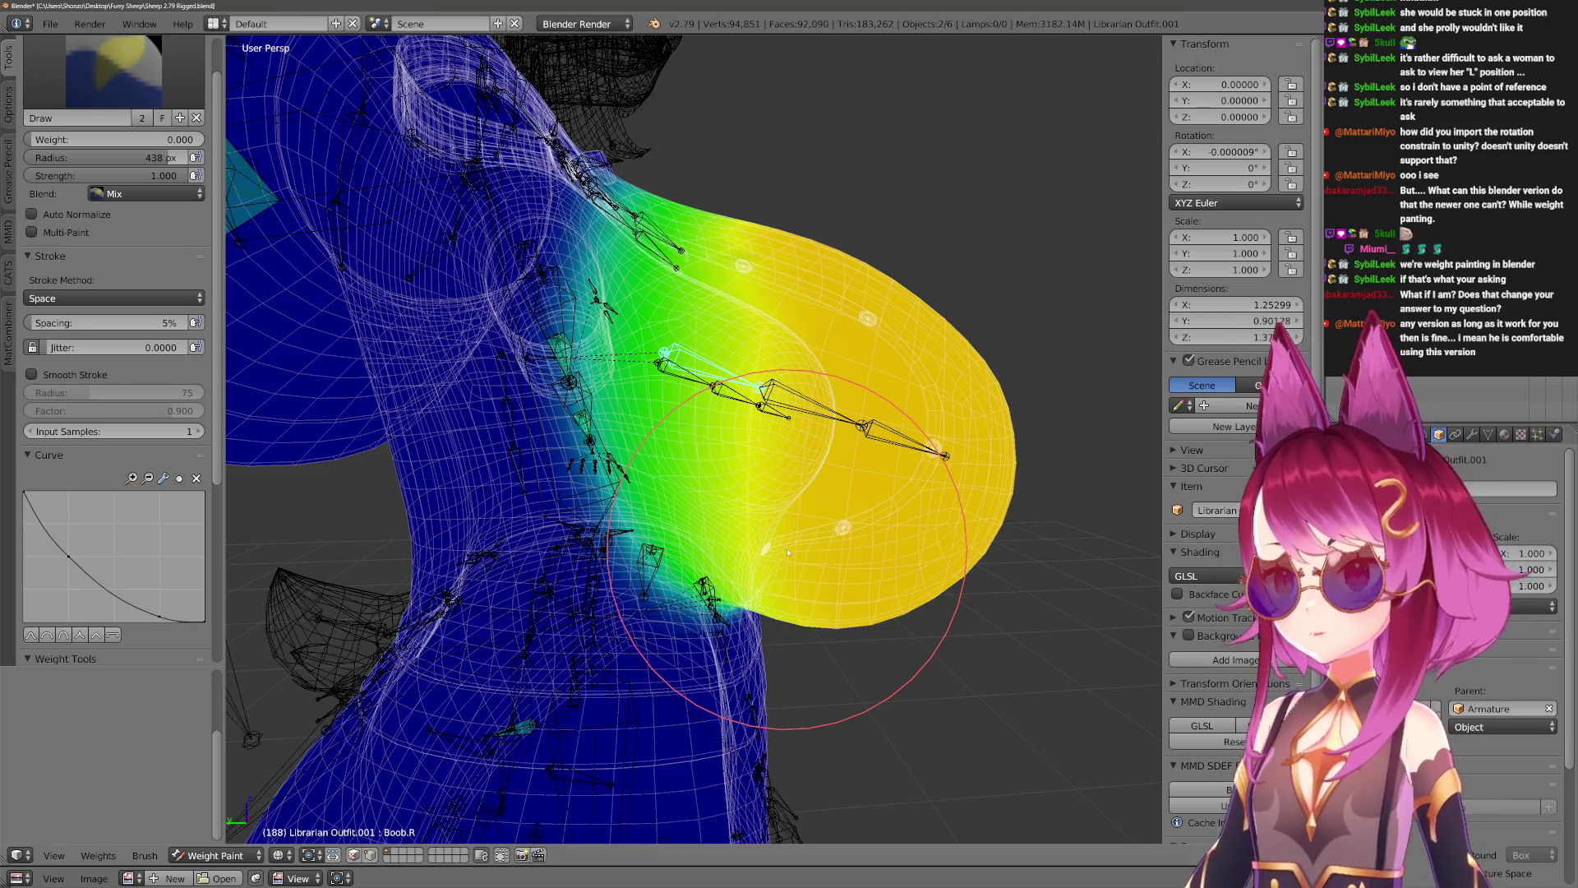
mouse_move(810, 438)
middle_mouse_down()
mouse_move(850, 391)
mouse_move(880, 387)
mouse_move(760, 526)
mouse_move(838, 559)
mouse_move(789, 587)
middle_mouse_up()
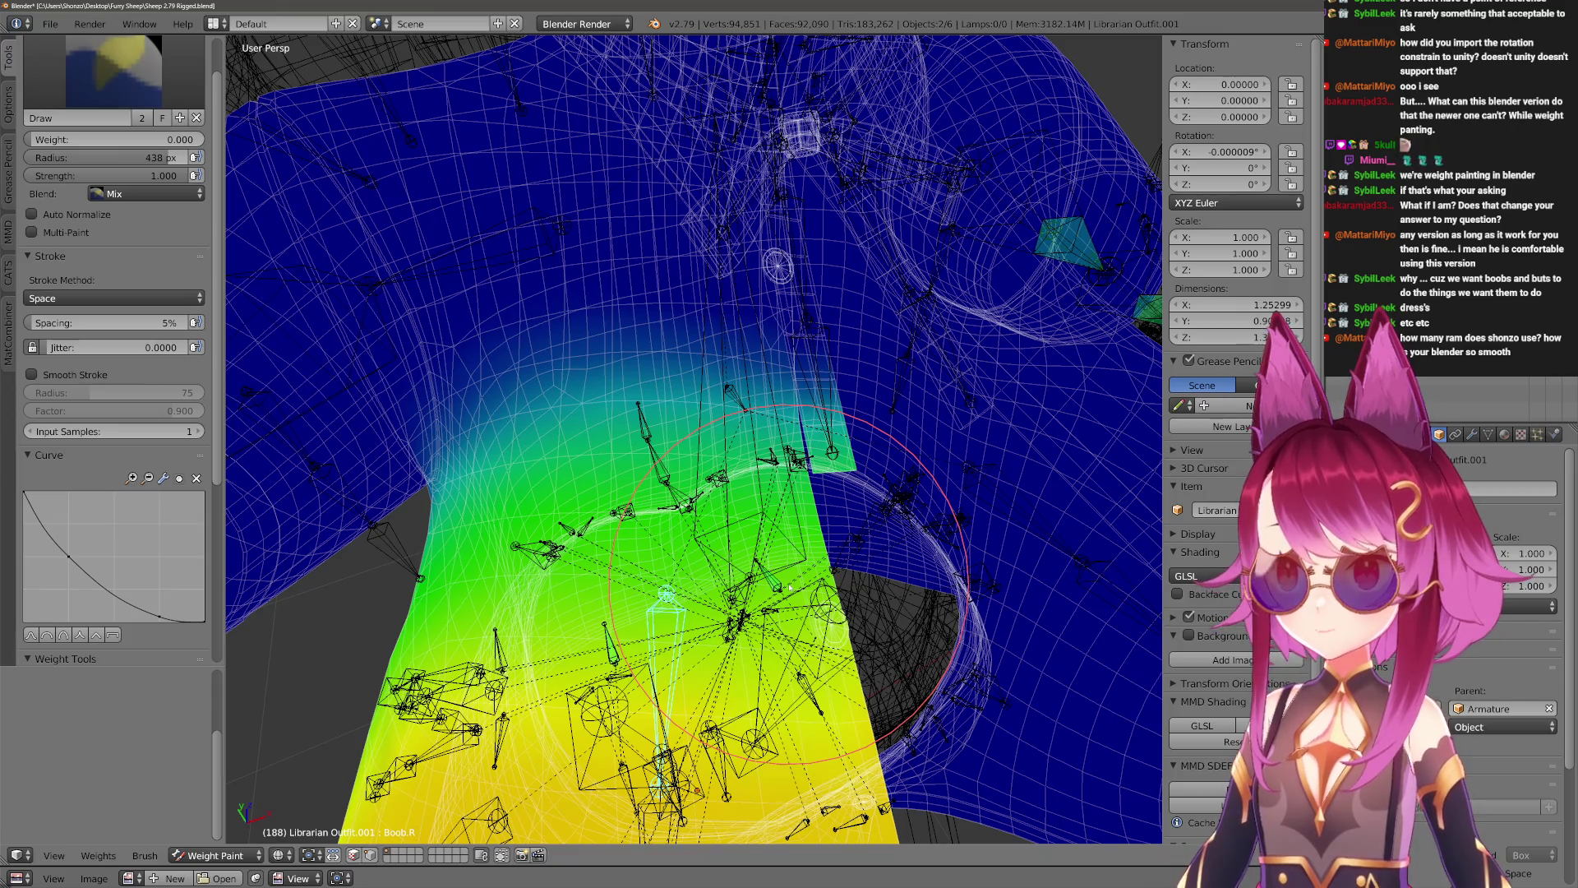
Enable selected-vertex masking and set the brush radius to 448 px.
key("v")
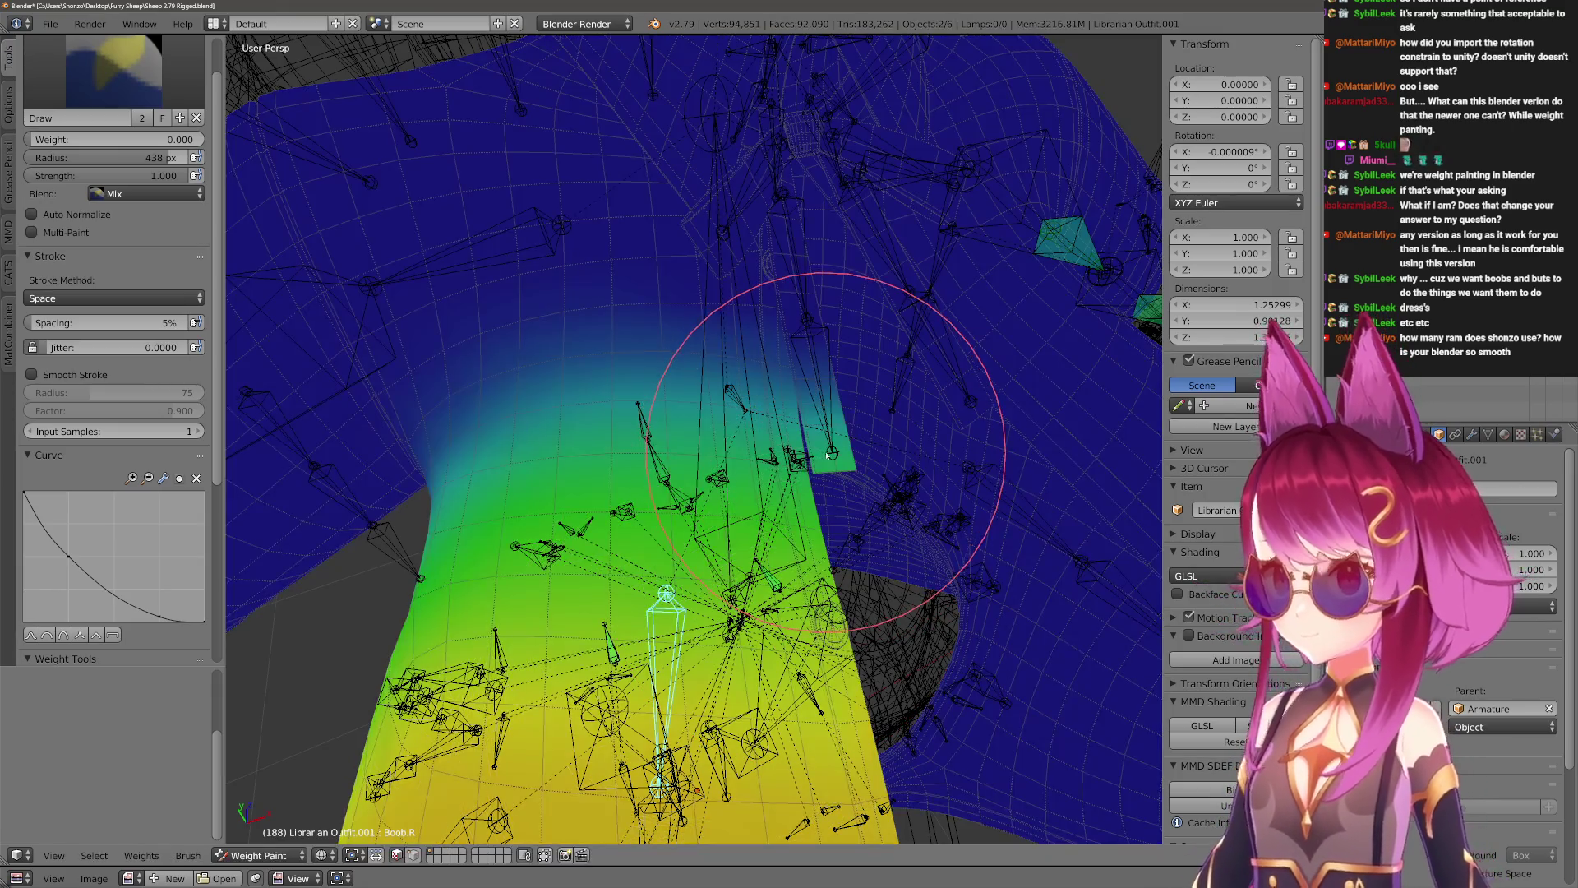
scroll(816, 448, "down", 3)
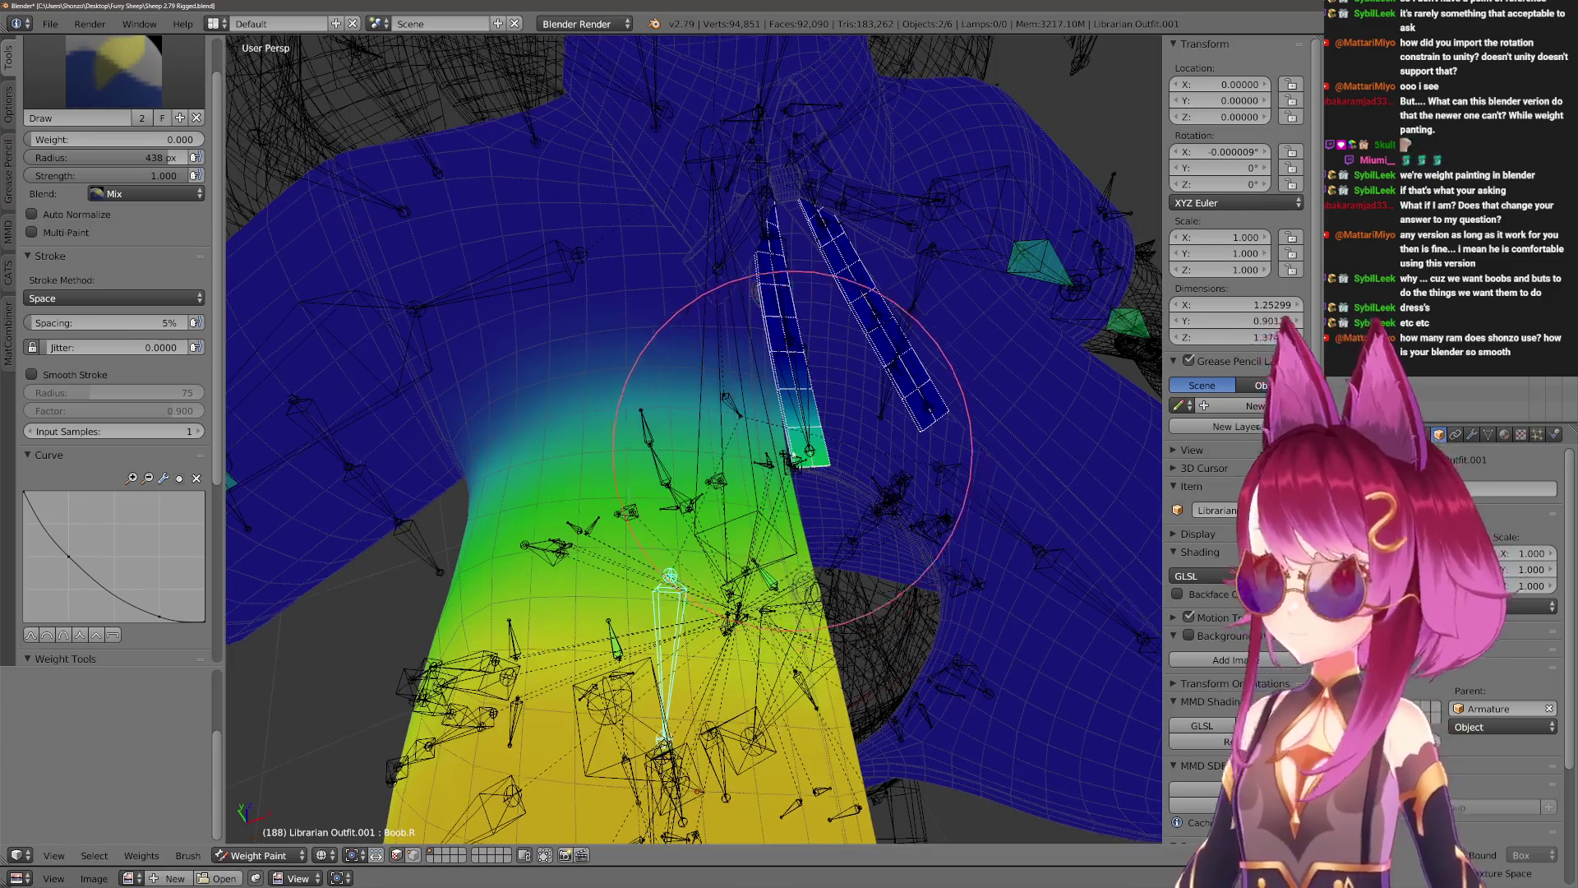
key("f")
left_click(787, 498)
scroll(787, 497, "up", 2)
middle_click_drag(789, 497, 723, 366)
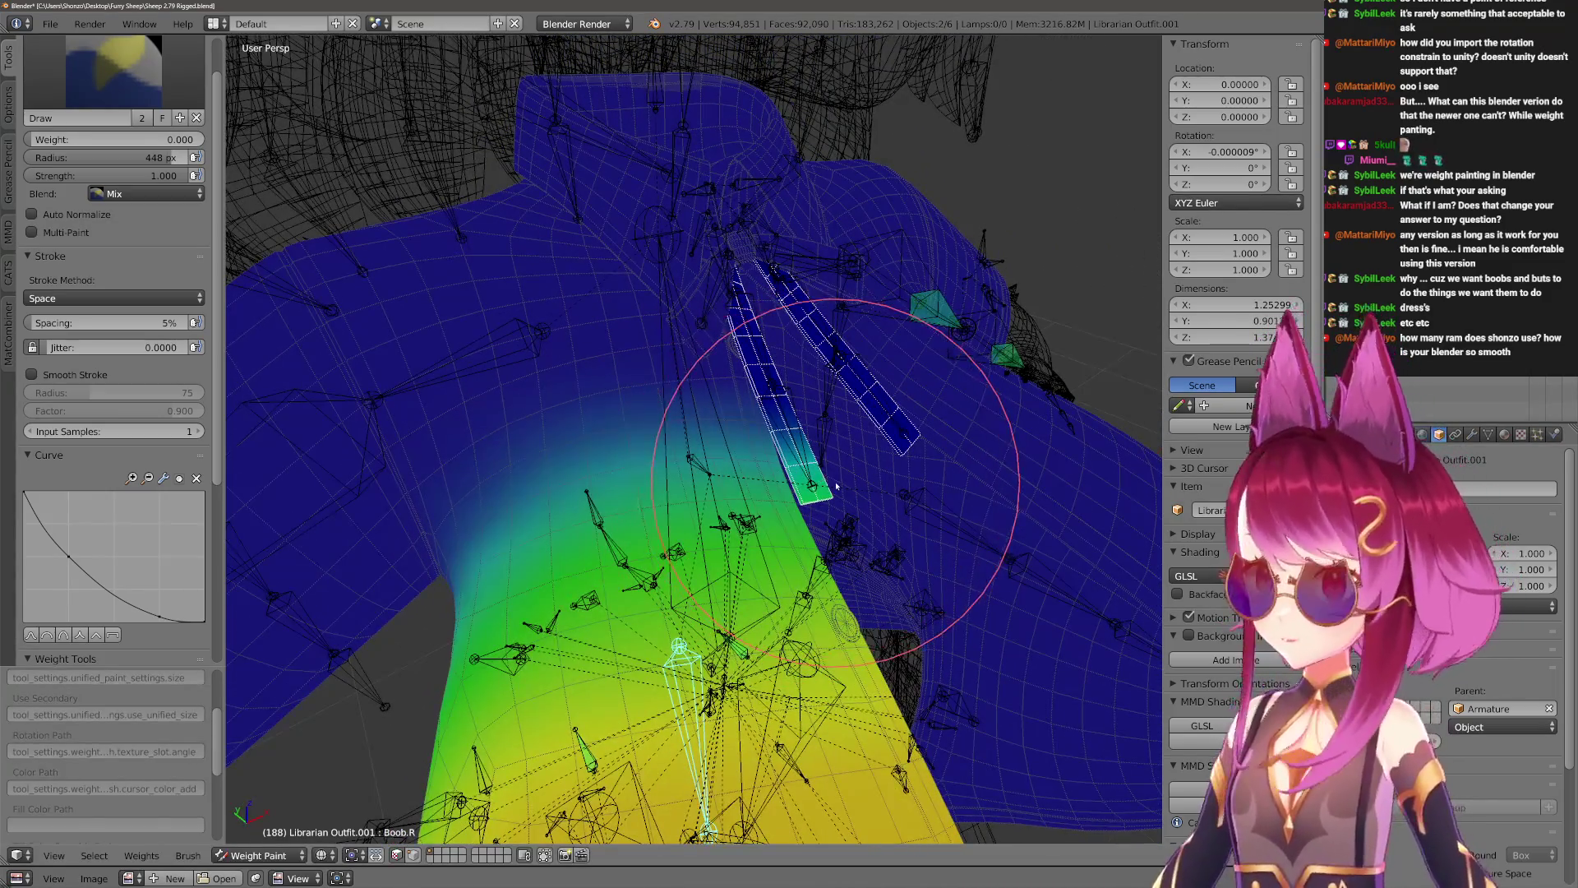
middle_click_drag(728, 312, 786, 400)
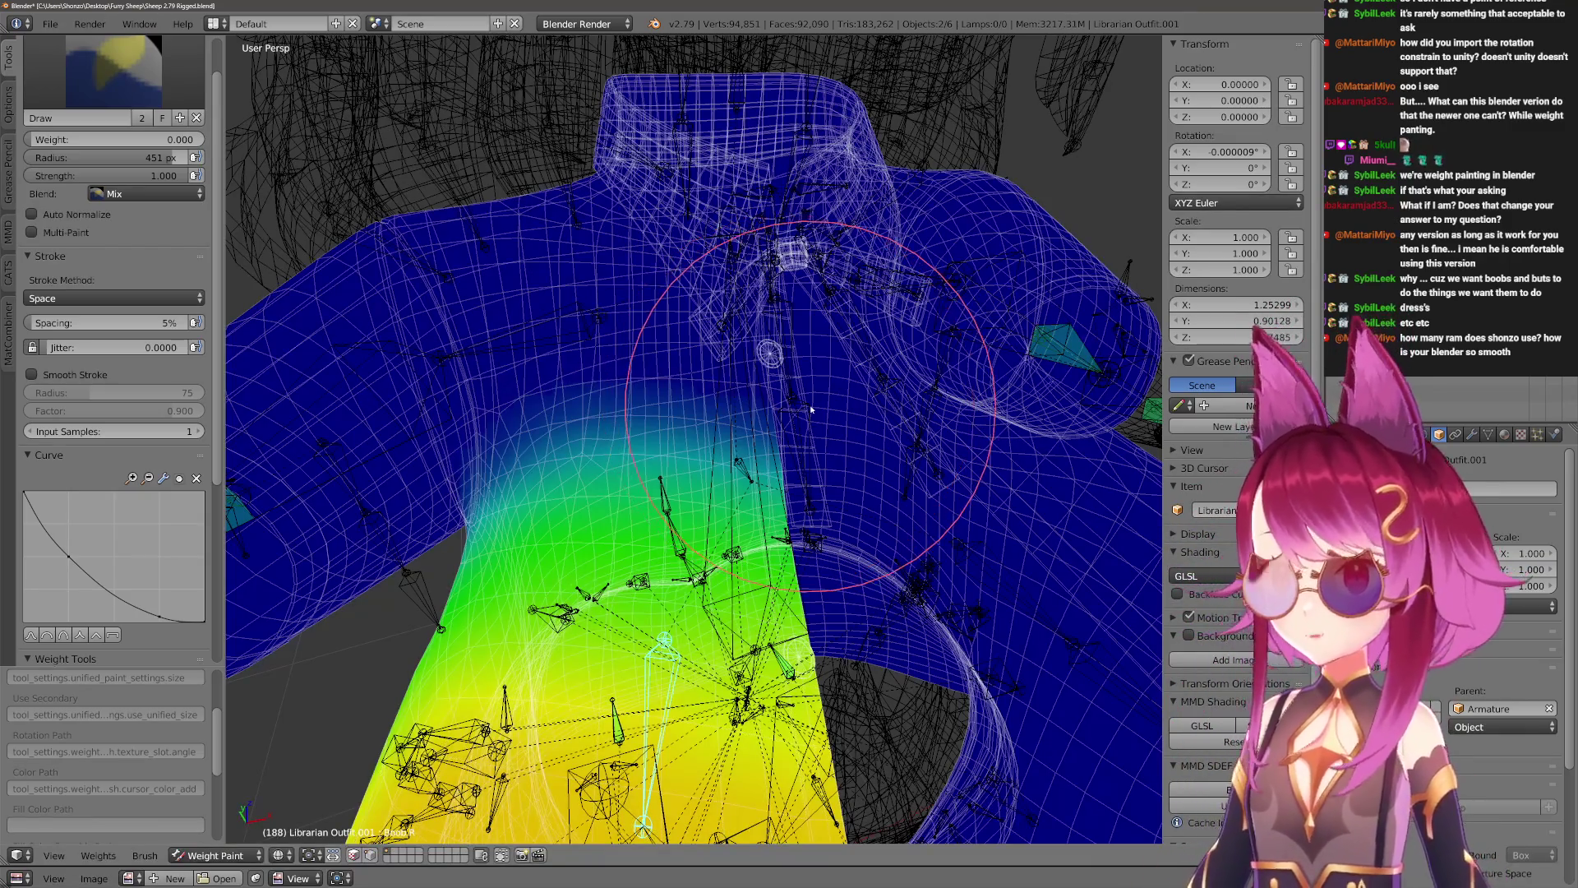
right_click(792, 376)
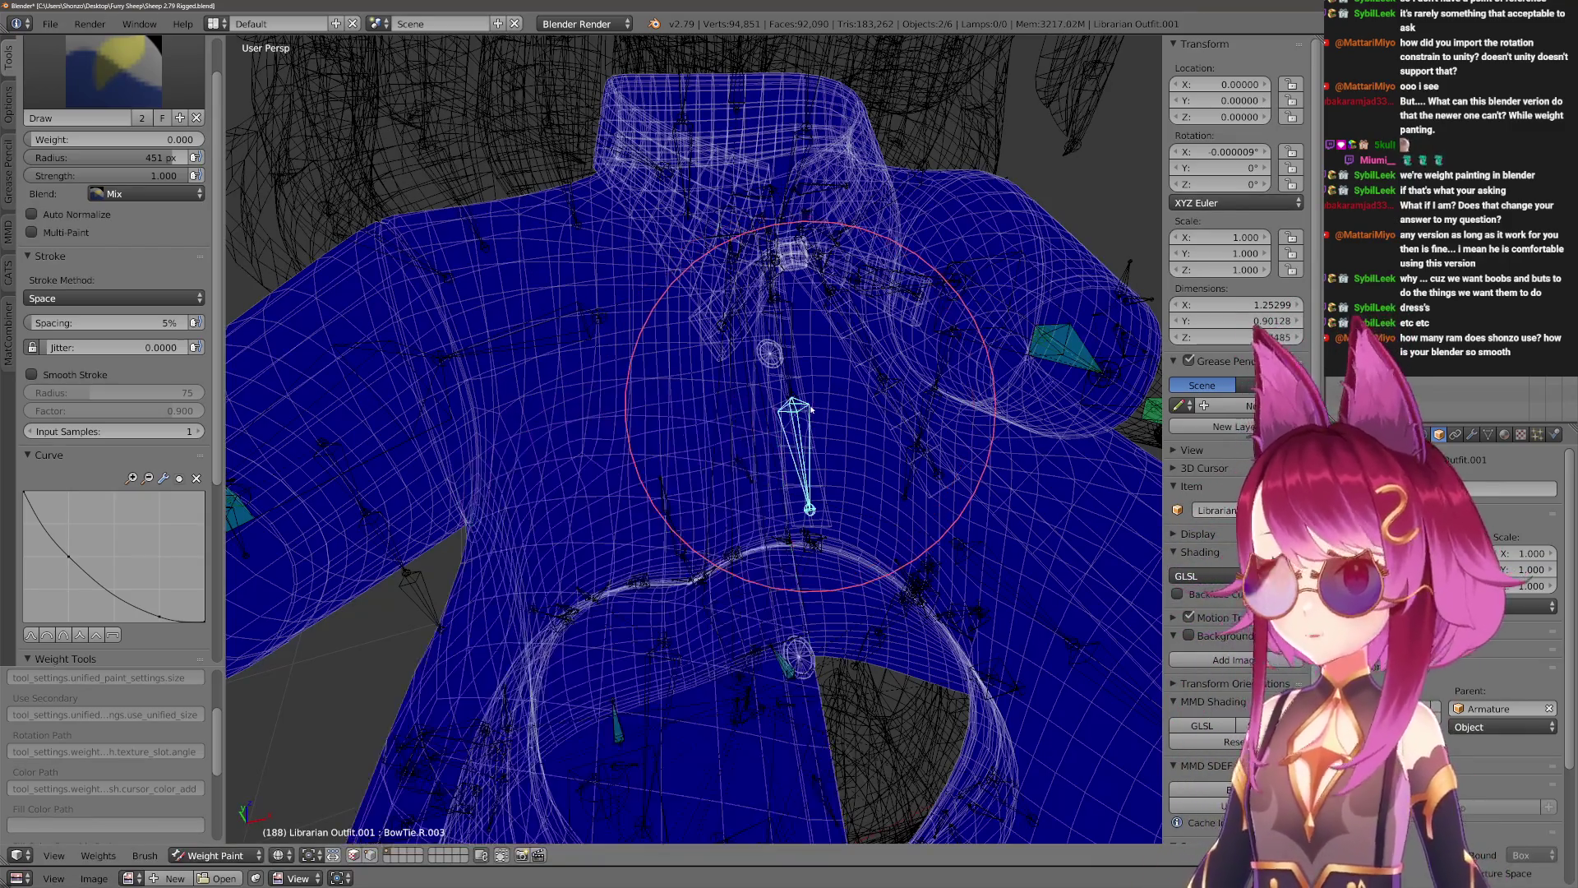
scroll(791, 377, "down", 3)
right_click(716, 465)
scroll(714, 475, "up", 2)
mouse_move(714, 475)
middle_mouse_down()
mouse_move(744, 374)
mouse_move(707, 411)
middle_mouse_up()
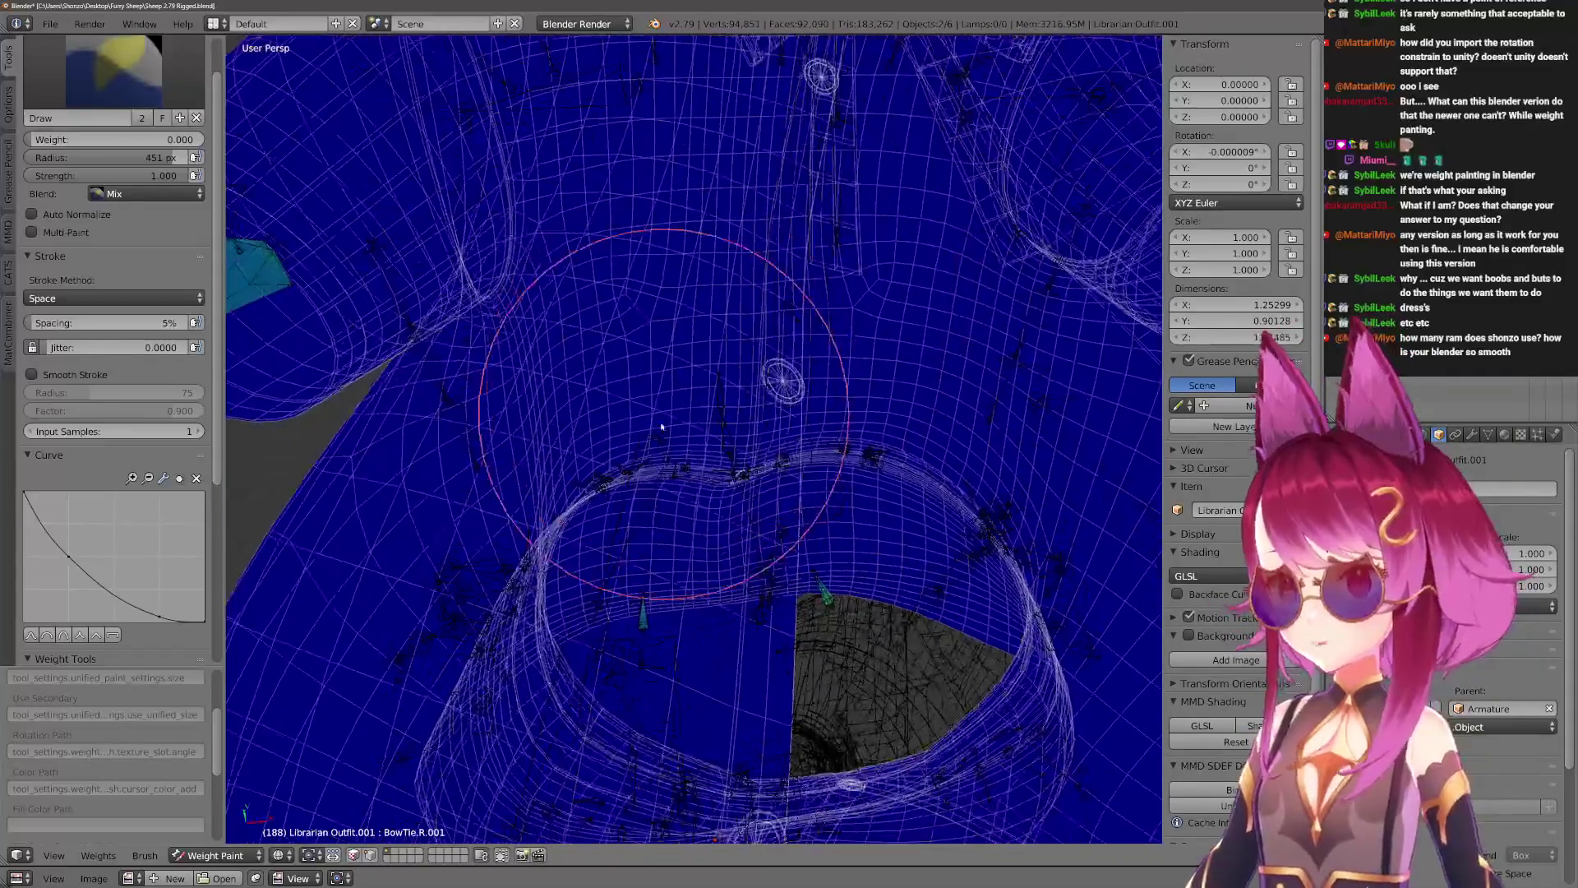
right_click(657, 460)
mouse_move(658, 460)
middle_mouse_down()
mouse_move(564, 458)
mouse_move(599, 564)
mouse_move(669, 599)
mouse_move(737, 479)
mouse_move(740, 320)
mouse_move(723, 405)
mouse_move(757, 387)
mouse_move(744, 407)
mouse_move(738, 379)
middle_mouse_up()
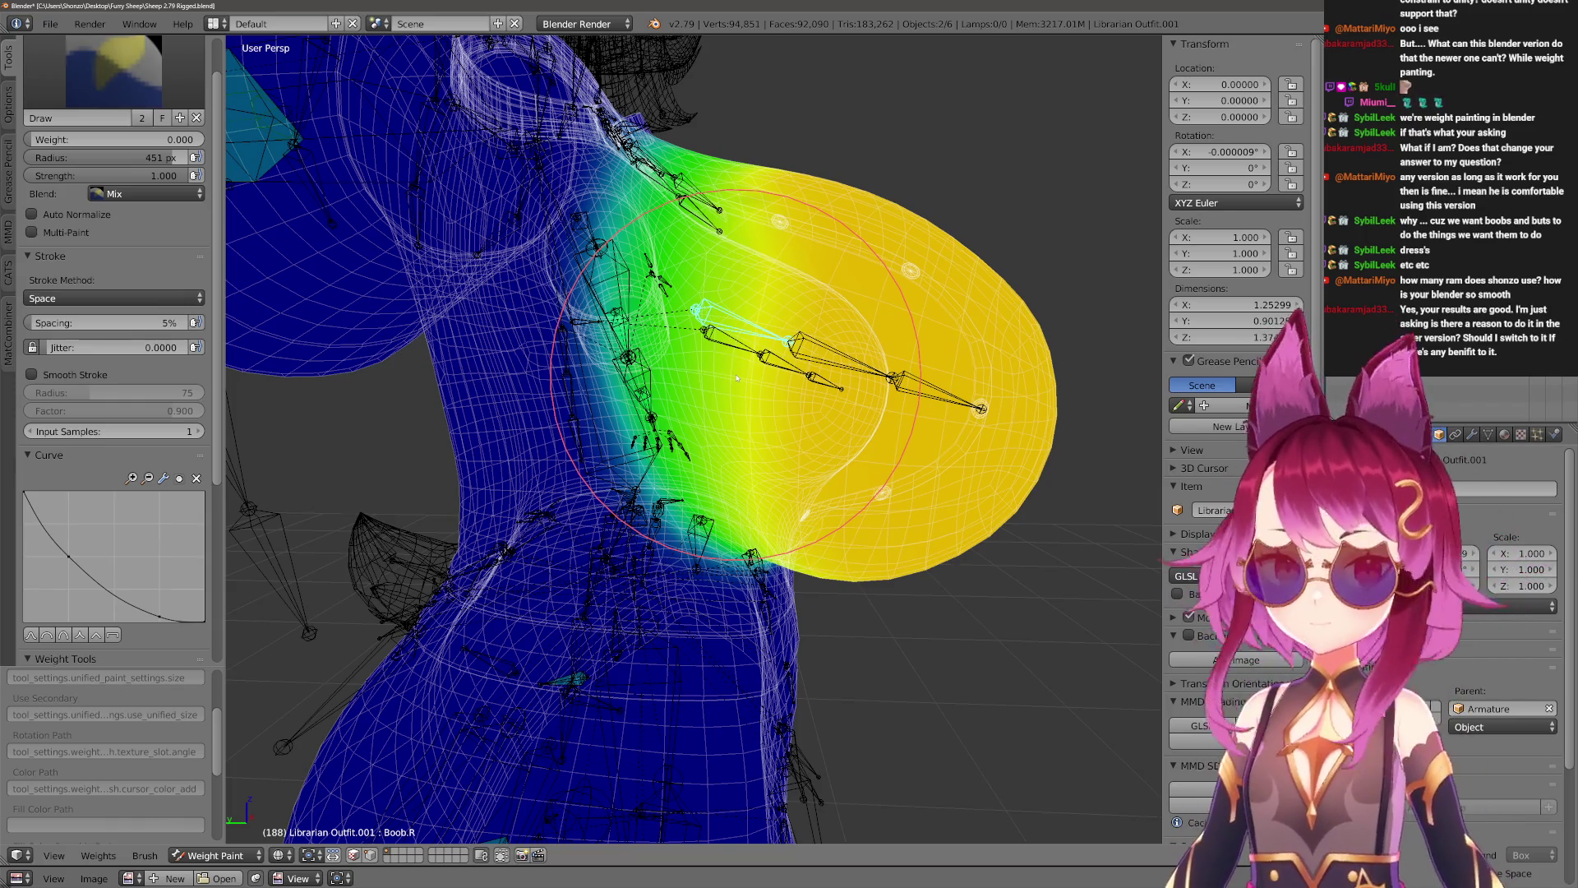
Test-rotate Boob.R around X and set the brush radius to 485 px.
mouse_move(737, 379)
middle_mouse_down()
mouse_move(634, 456)
mouse_move(637, 475)
mouse_move(600, 461)
mouse_move(567, 526)
mouse_move(727, 477)
mouse_move(777, 486)
mouse_move(756, 288)
mouse_move(830, 283)
mouse_move(843, 337)
mouse_move(748, 533)
mouse_move(723, 477)
mouse_move(789, 476)
mouse_move(748, 394)
mouse_move(765, 448)
middle_mouse_up()
key("r")
key("x")
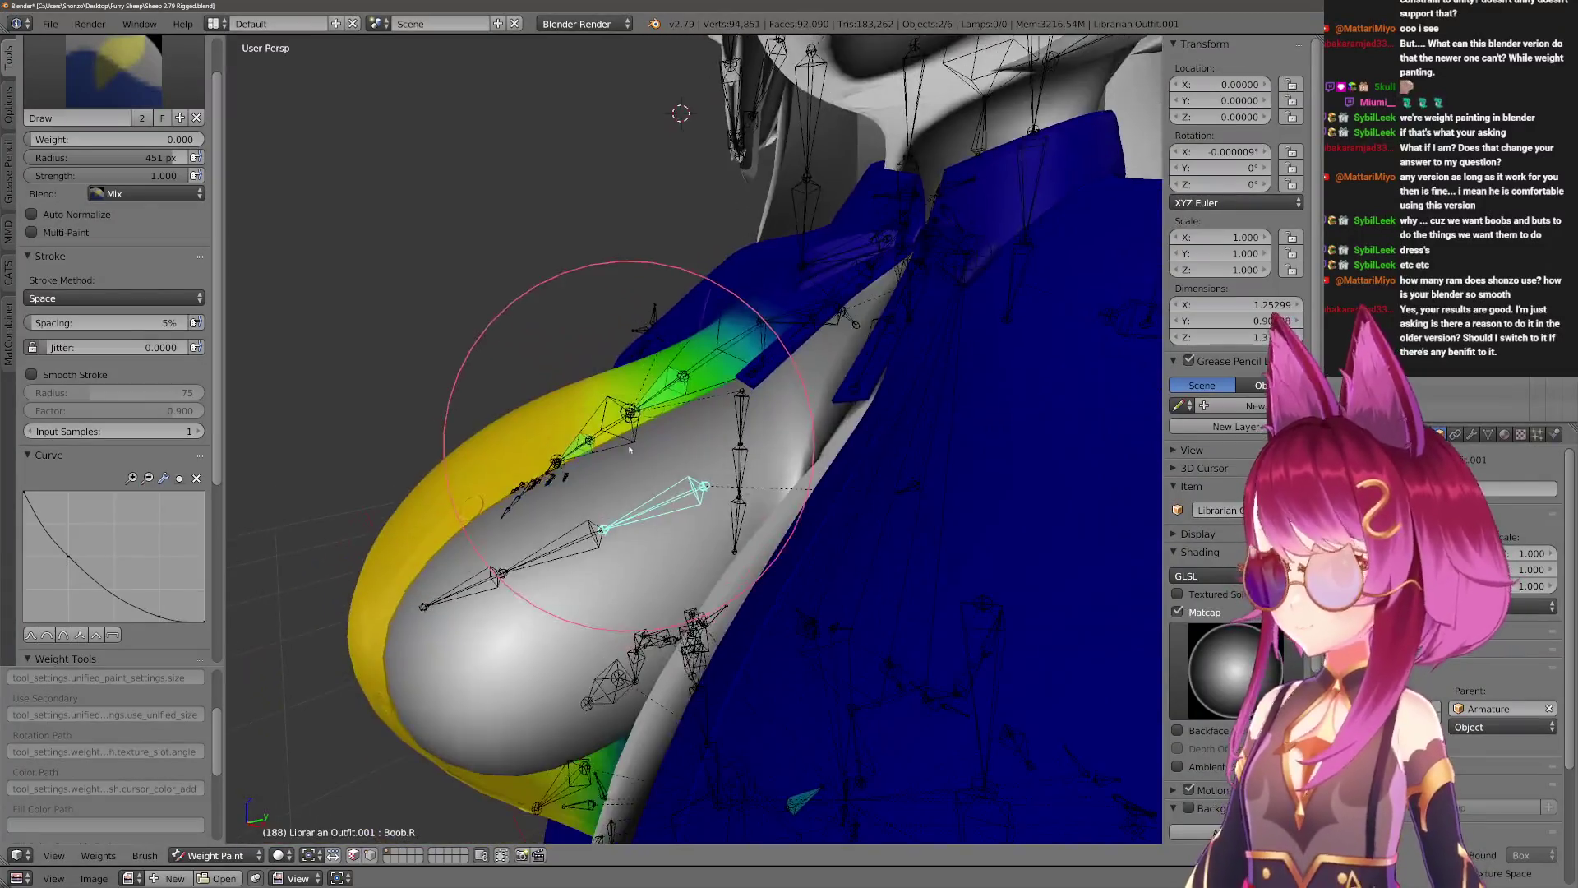
left_click(597, 381)
mouse_move(598, 381)
middle_mouse_down()
mouse_move(712, 420)
mouse_move(691, 380)
mouse_move(690, 396)
mouse_move(723, 403)
mouse_move(854, 383)
middle_mouse_up()
key("f")
left_click(707, 376)
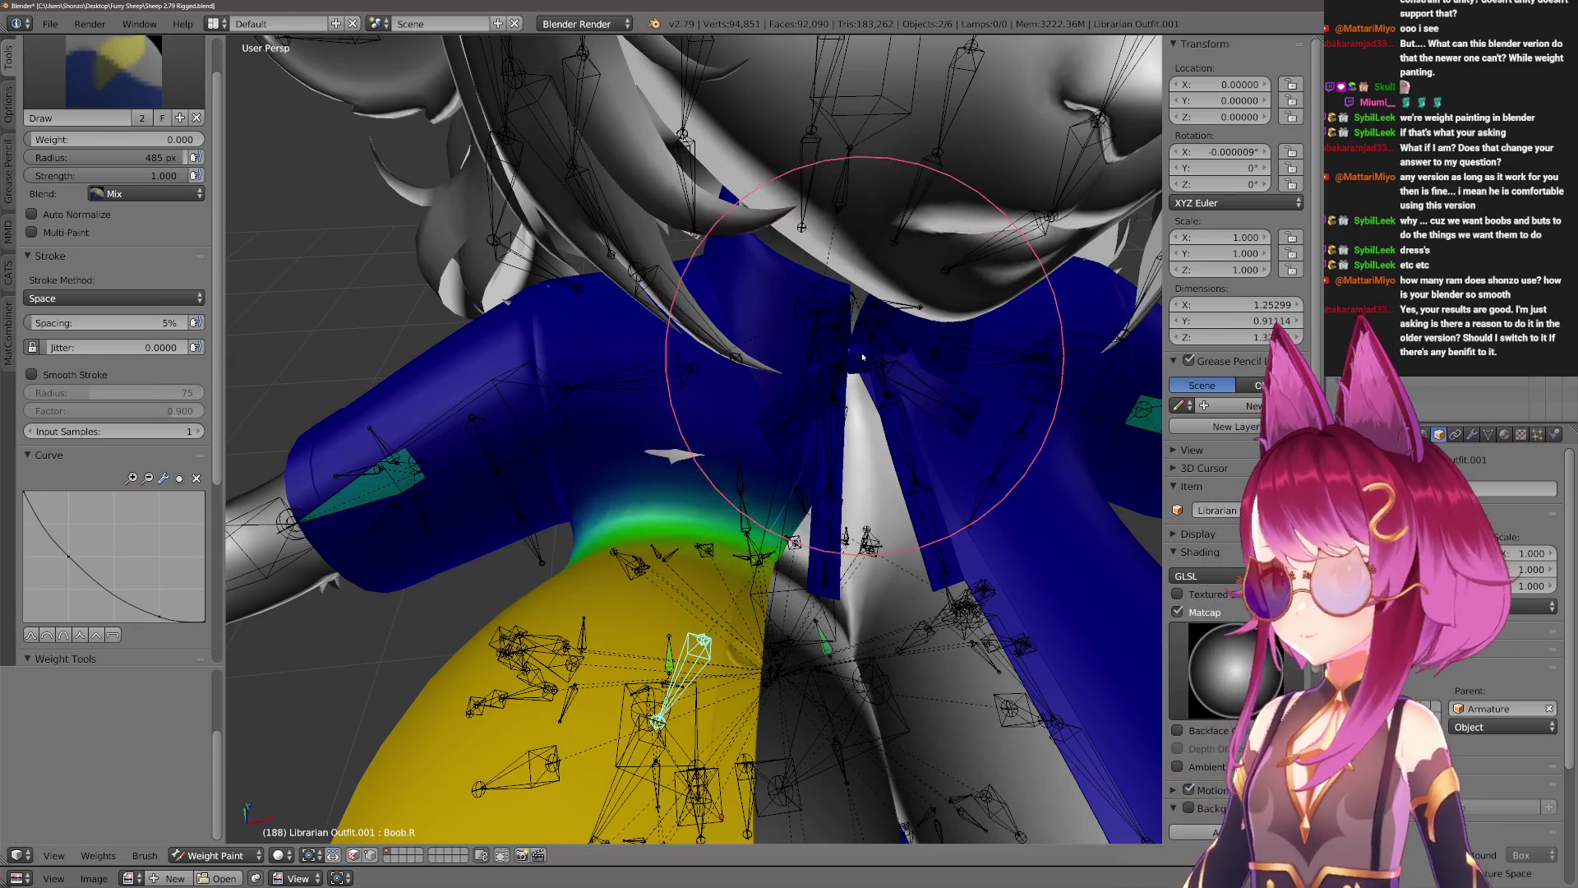
Rotate Boob.R around X again at a smaller angle to recheck the shirt.
mouse_move(581, 310)
middle_mouse_down()
mouse_move(813, 395)
mouse_move(822, 463)
mouse_move(757, 353)
mouse_move(811, 387)
middle_mouse_up()
key("r")
key("x")
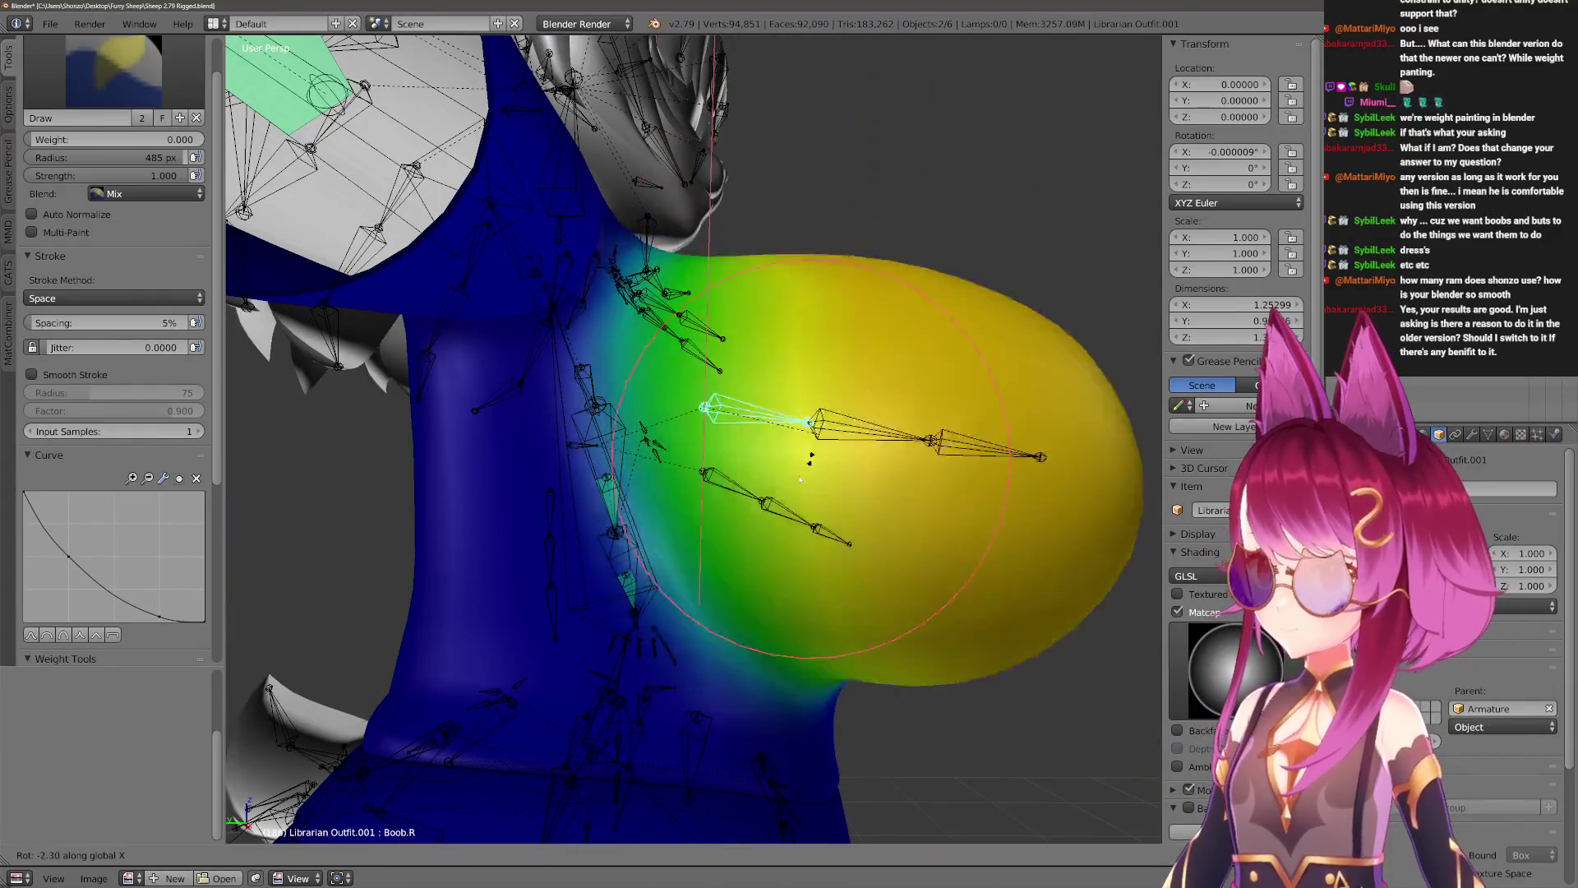
mouse_move(887, 337)
middle_mouse_down()
mouse_move(850, 448)
mouse_move(746, 584)
mouse_move(757, 405)
mouse_move(753, 426)
middle_mouse_up()
left_click(658, 412)
mouse_move(658, 412)
middle_mouse_down()
mouse_move(694, 546)
mouse_move(673, 429)
middle_mouse_up()
scroll(673, 461, "down", 5)
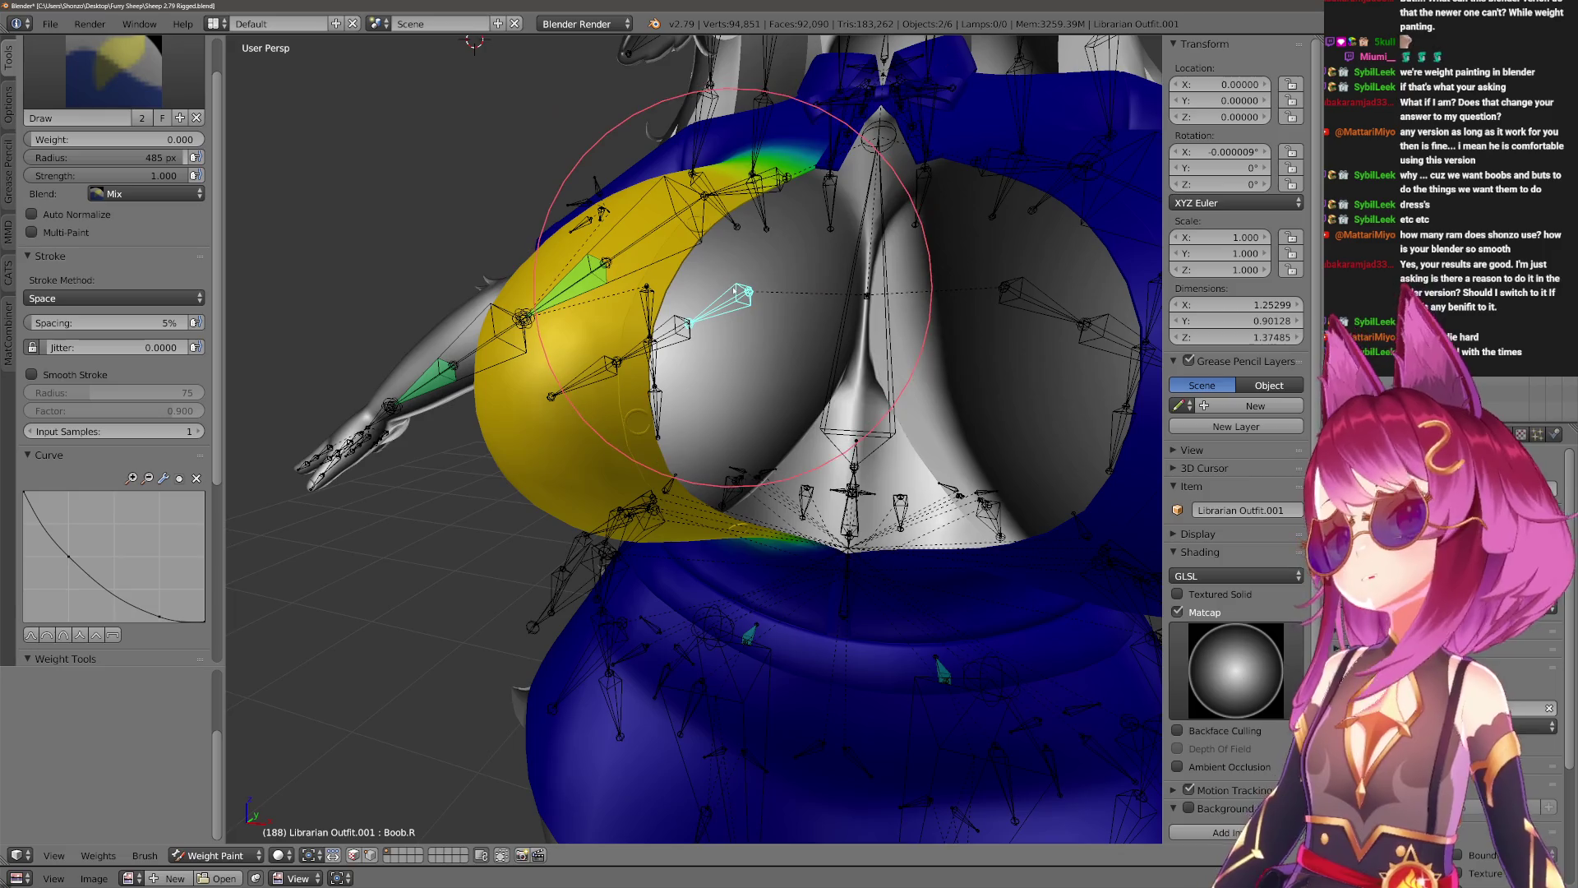
Select the Boob.R.002 bone to display its weights on the breast.
mouse_move(734, 290)
middle_mouse_down()
mouse_move(677, 465)
mouse_move(717, 406)
mouse_move(779, 465)
middle_mouse_up()
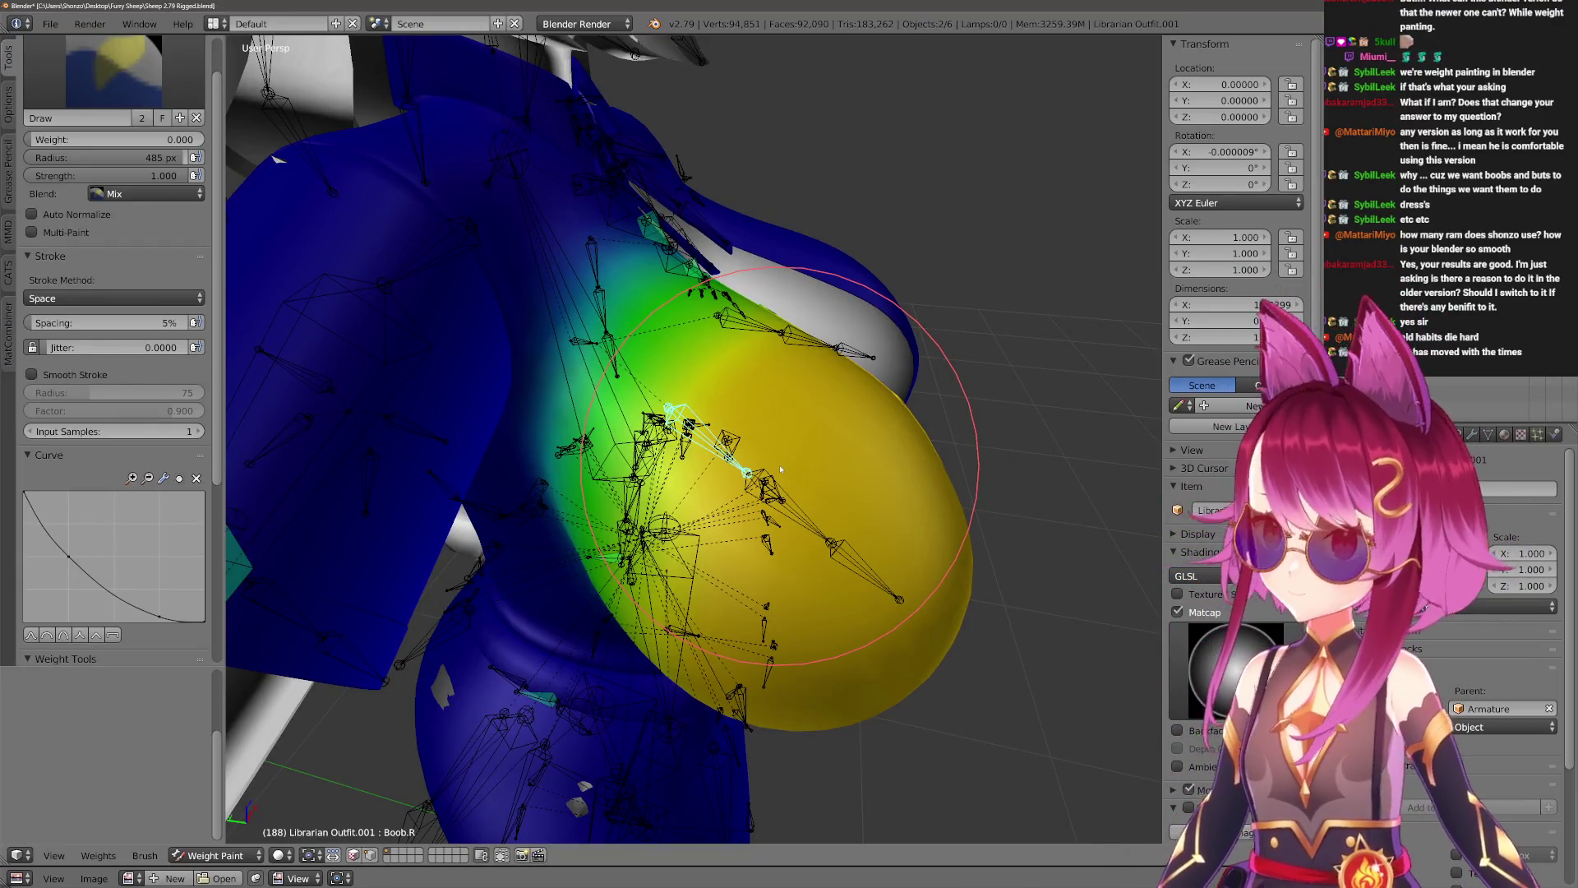
right_click(747, 457)
mouse_move(746, 457)
middle_mouse_down()
mouse_move(722, 412)
mouse_move(722, 441)
mouse_move(736, 428)
middle_mouse_up()
Test-rotate Boob.R.002 twice, checking the shirt's deformation from front and low angles.
key("r")
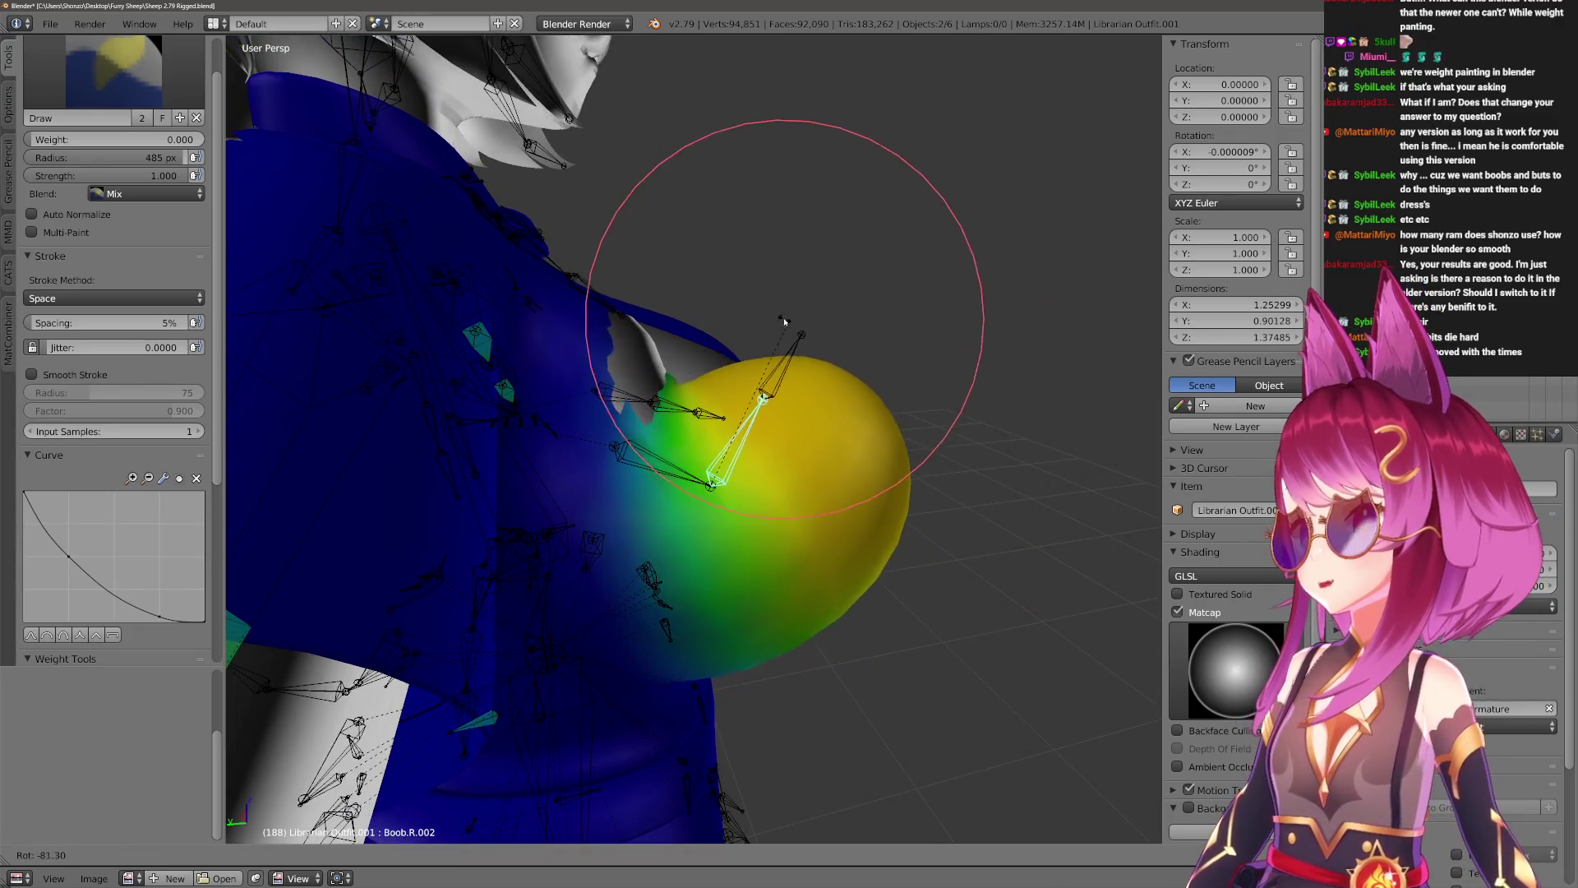
right_click(880, 335)
mouse_move(880, 335)
middle_mouse_down()
mouse_move(812, 496)
mouse_move(712, 634)
mouse_move(687, 617)
middle_mouse_up()
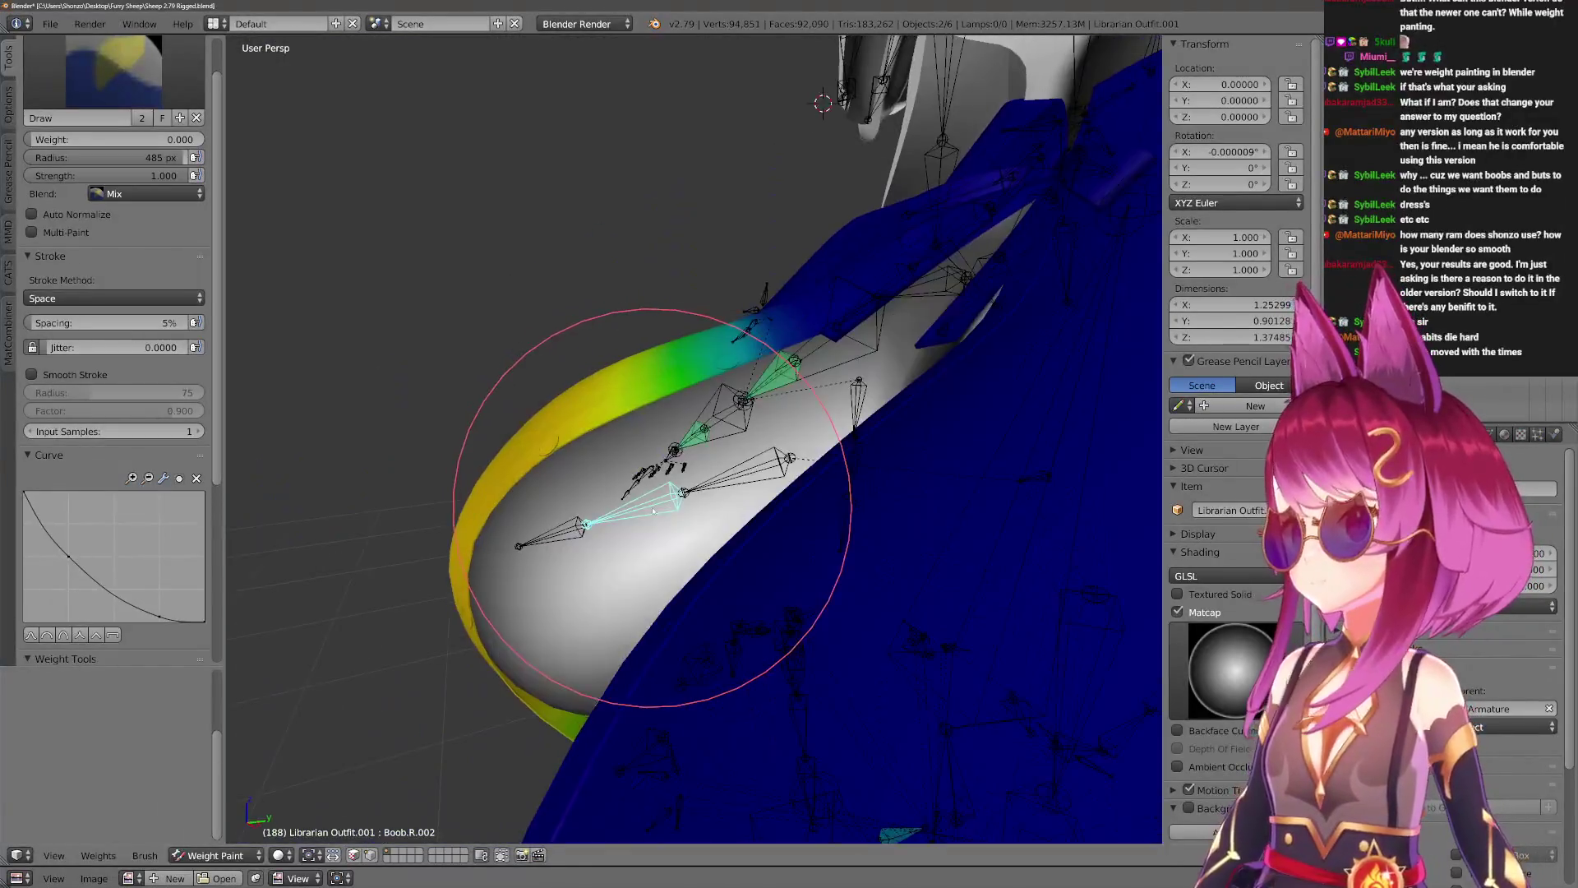
mouse_move(654, 512)
middle_mouse_down()
mouse_move(637, 539)
mouse_move(676, 506)
middle_mouse_up()
key("r")
key("x")
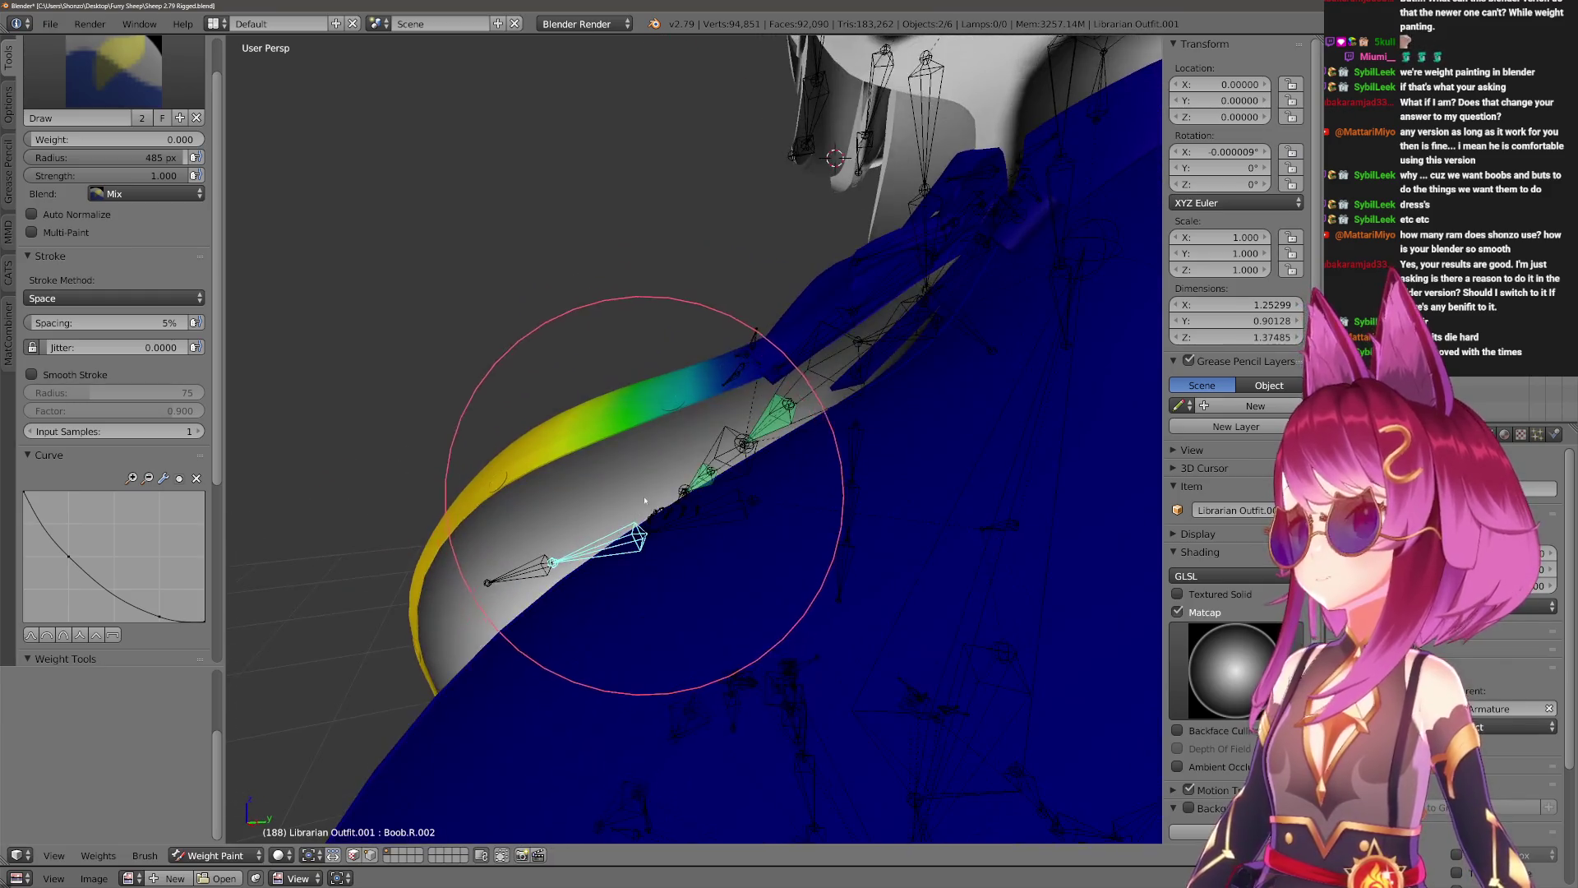
left_click(608, 493)
mouse_move(606, 487)
middle_mouse_down()
mouse_move(669, 528)
mouse_move(792, 405)
mouse_move(851, 433)
mouse_move(781, 313)
mouse_move(866, 393)
mouse_move(904, 359)
mouse_move(888, 376)
mouse_move(899, 386)
middle_mouse_up()
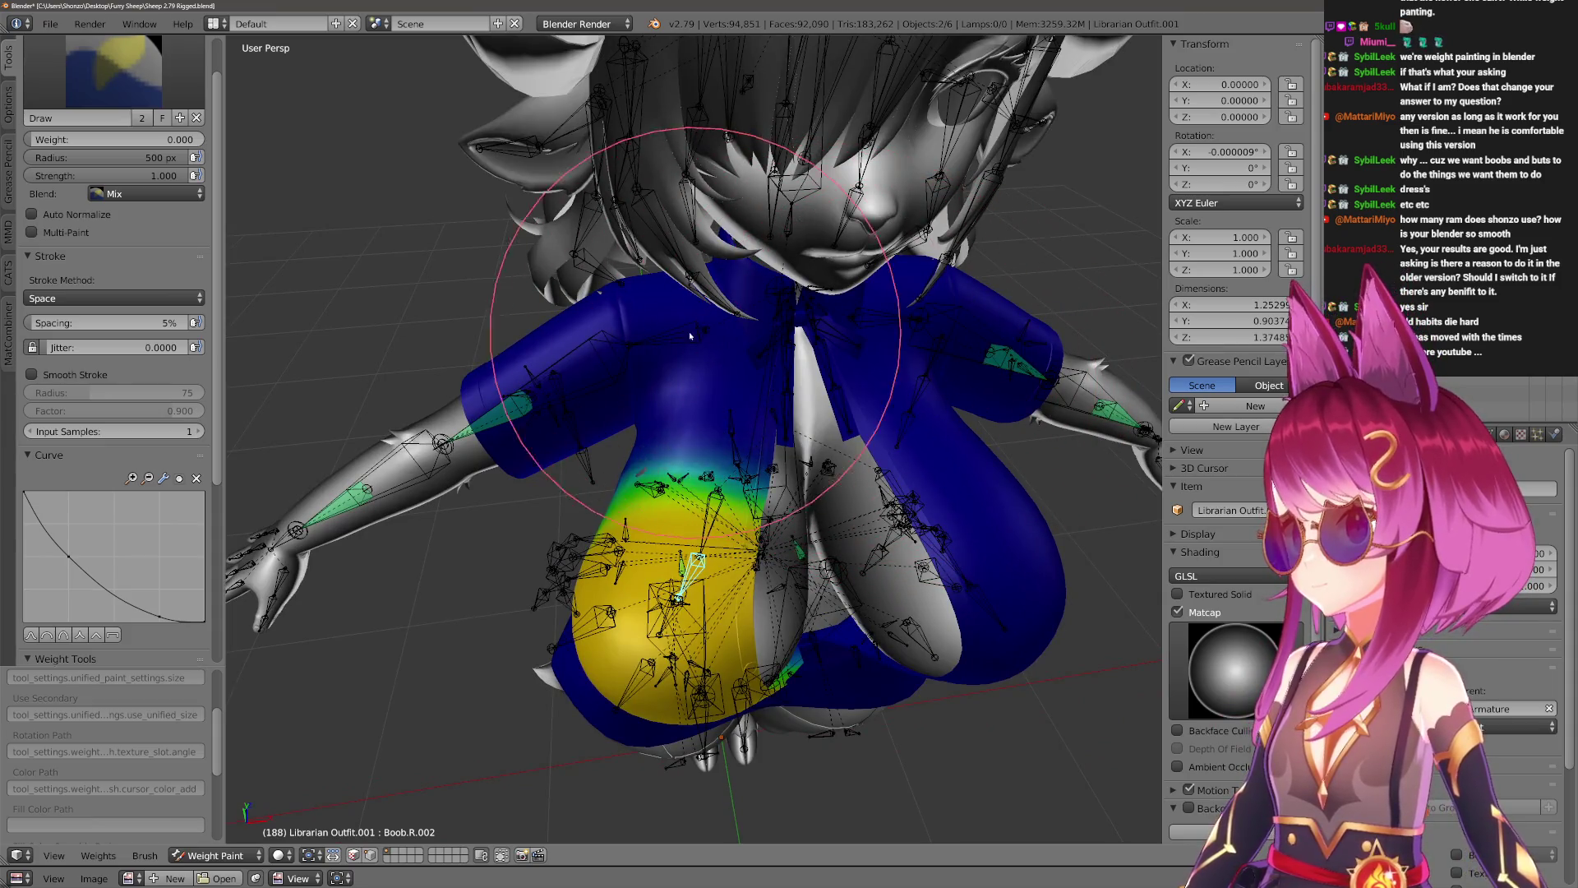
middle_click_drag(517, 349, 813, 347)
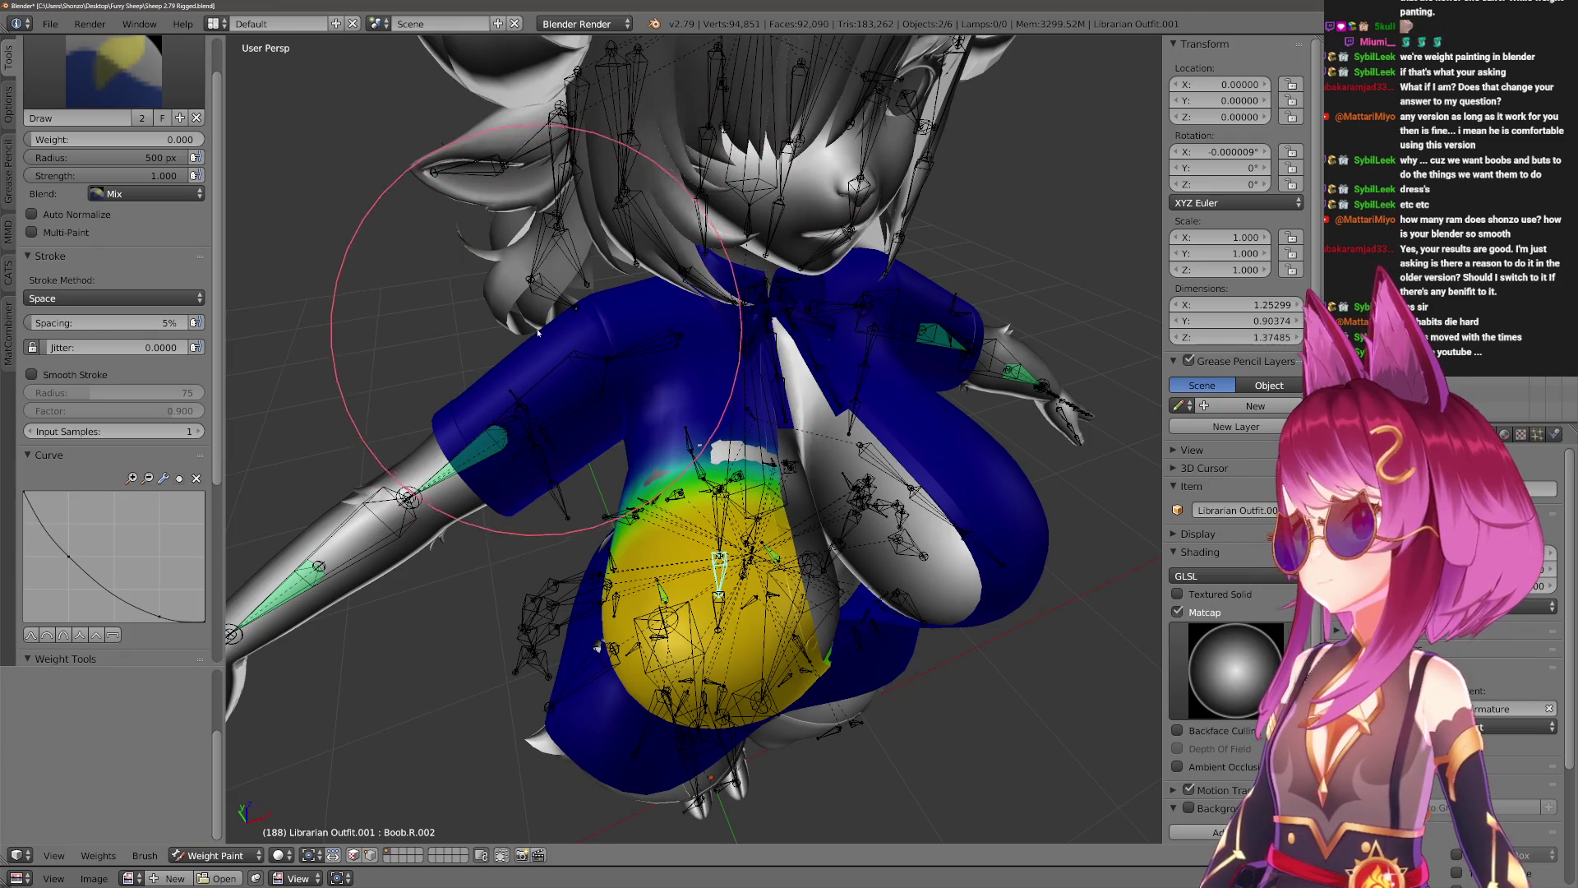
scroll(833, 326, "up", 2)
middle_click_drag(834, 326, 580, 385)
mouse_move(841, 315)
middle_mouse_down()
mouse_move(920, 334)
mouse_move(846, 331)
mouse_move(803, 362)
mouse_move(798, 326)
mouse_move(898, 353)
middle_mouse_up()
Rotate Boob.R.002 three more times around X, including swinging the breast up.
key("r")
key("x")
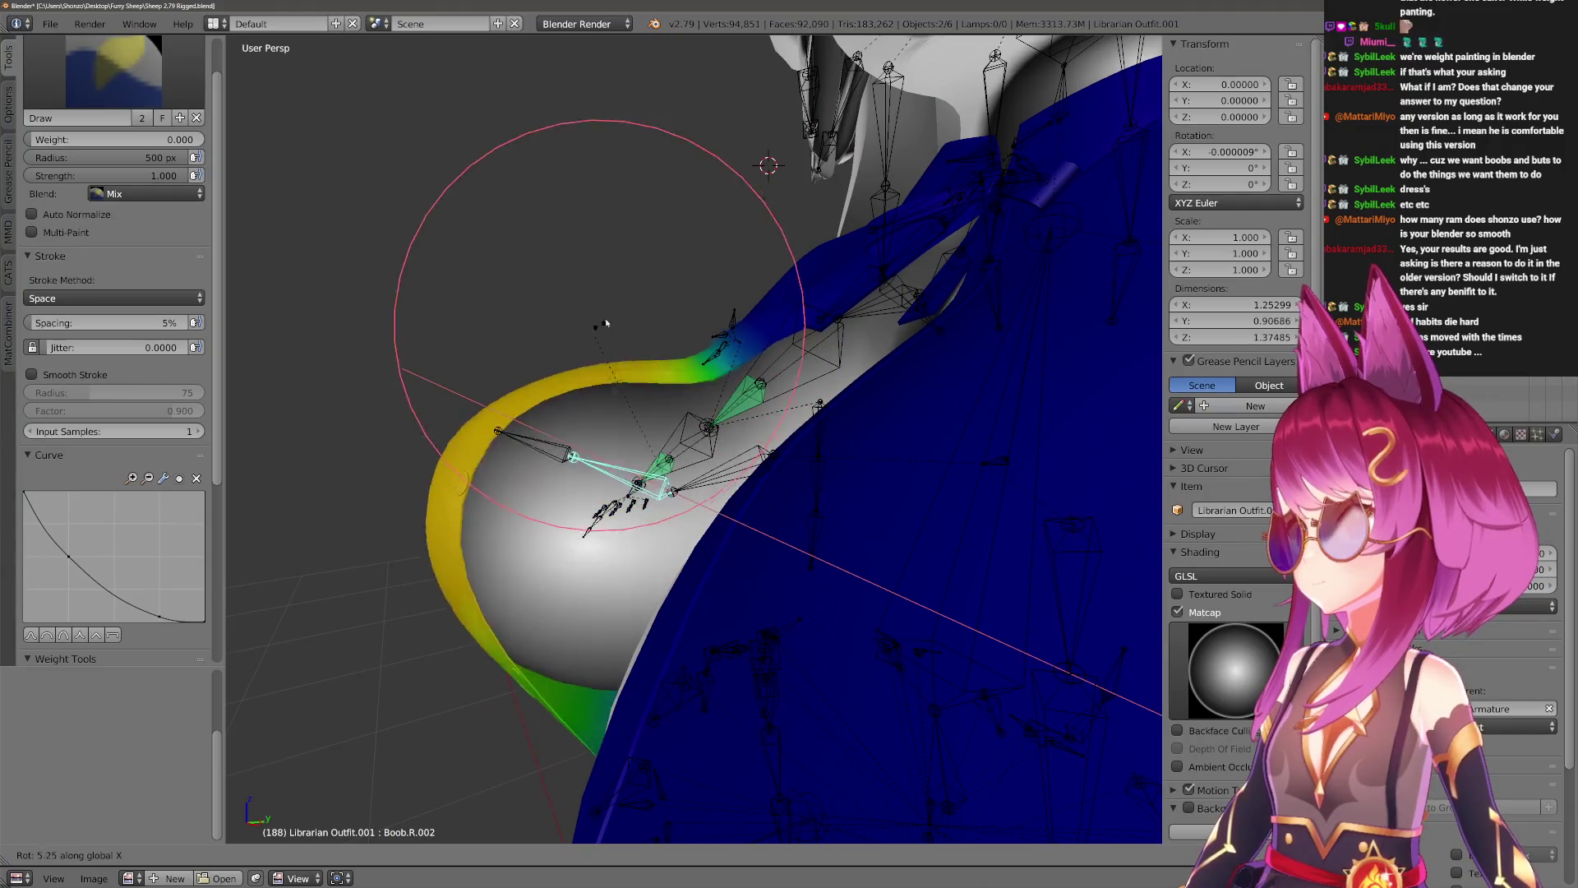
left_click(617, 370)
mouse_move(616, 370)
middle_mouse_down()
mouse_move(678, 373)
mouse_move(835, 596)
middle_mouse_up()
key("r")
key("x")
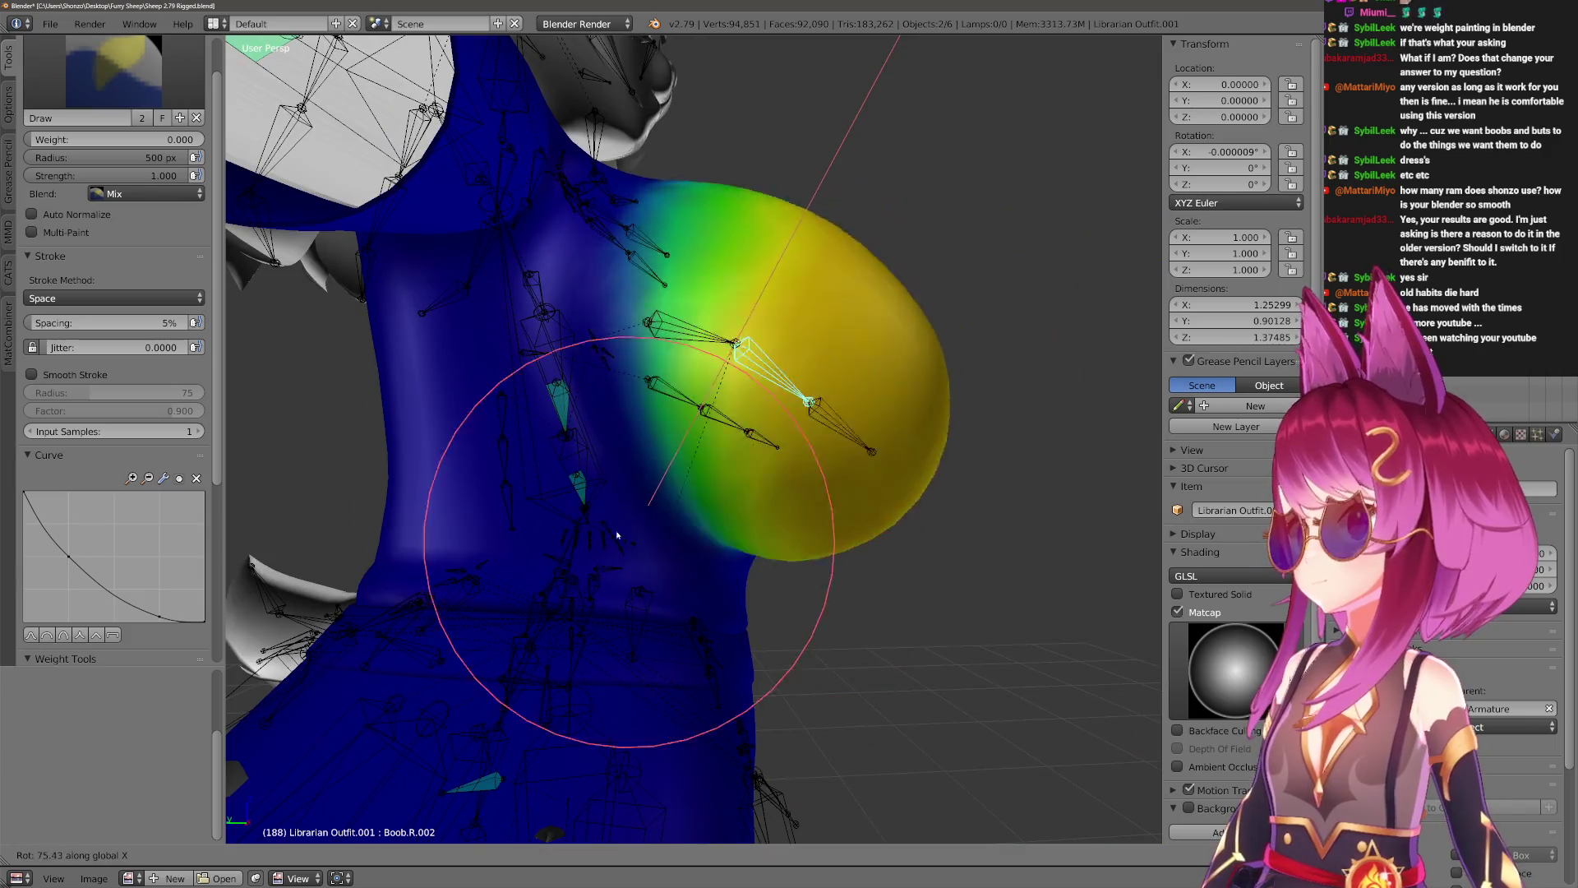
left_click(933, 353)
mouse_move(934, 352)
middle_mouse_down()
mouse_move(882, 437)
mouse_move(599, 662)
mouse_move(652, 564)
mouse_move(485, 485)
mouse_move(554, 416)
mouse_move(740, 564)
mouse_move(775, 694)
middle_mouse_up()
key("r")
key("x")
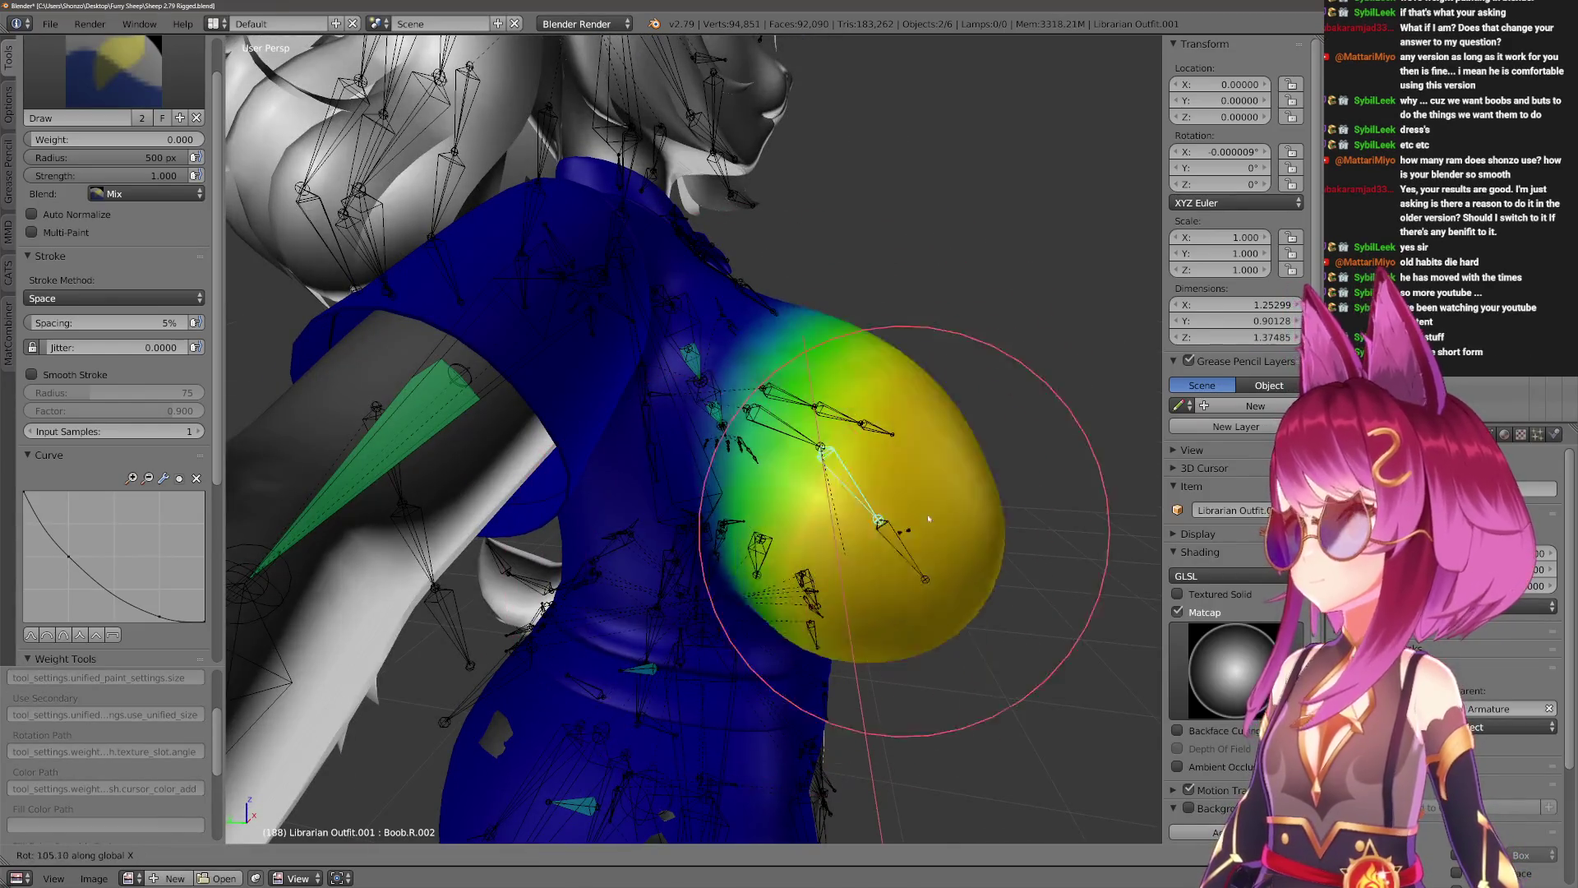
left_click(955, 544)
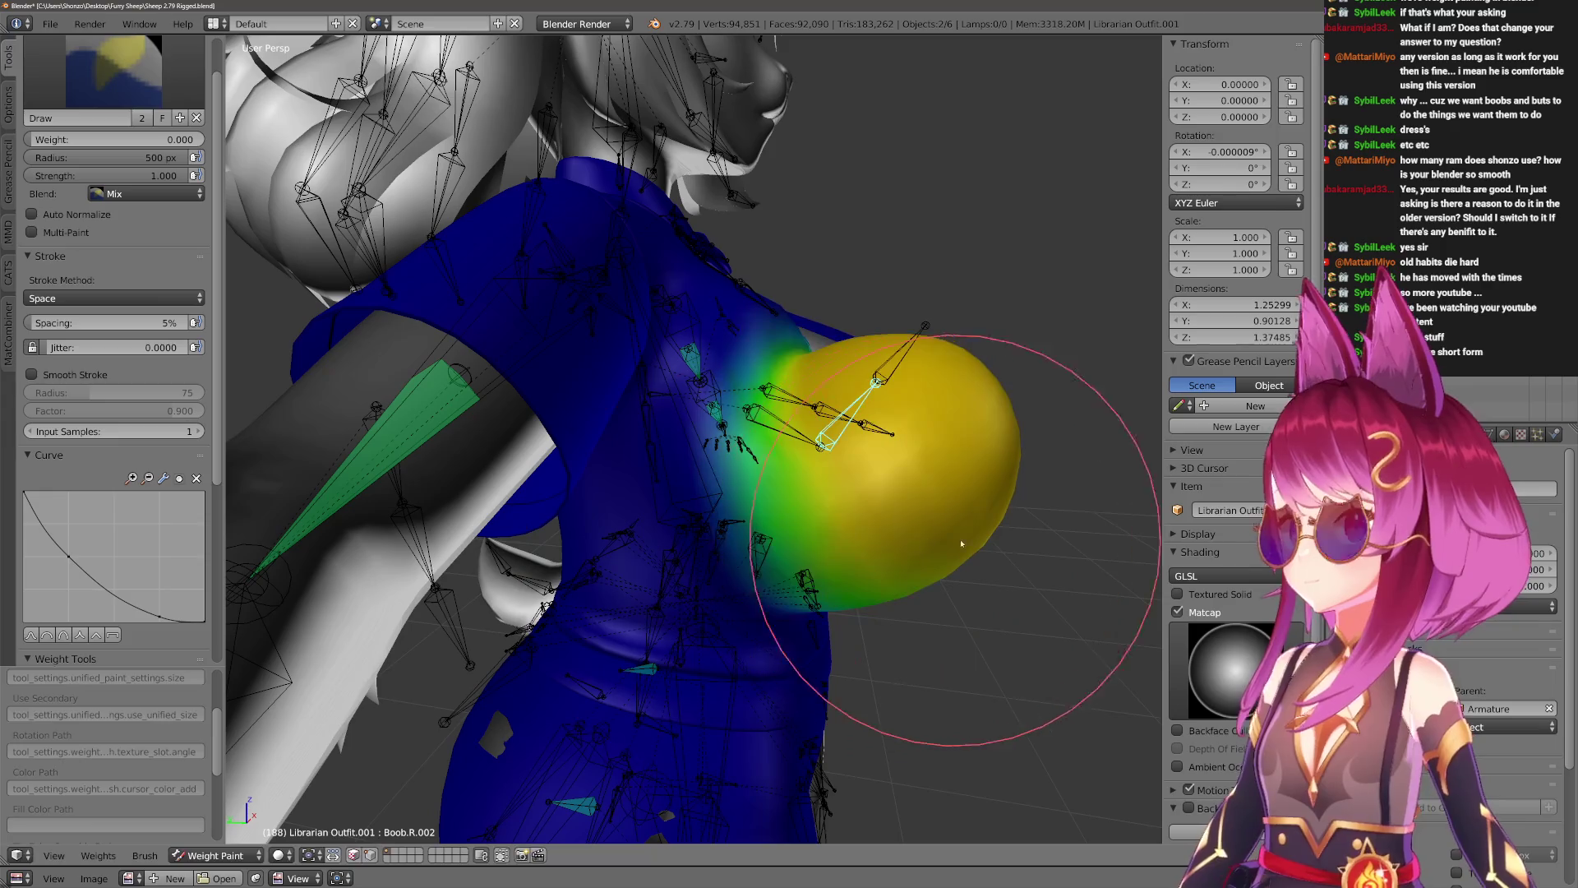
mouse_move(1022, 352)
middle_mouse_down()
mouse_move(1004, 416)
mouse_move(817, 441)
mouse_move(909, 446)
middle_mouse_up()
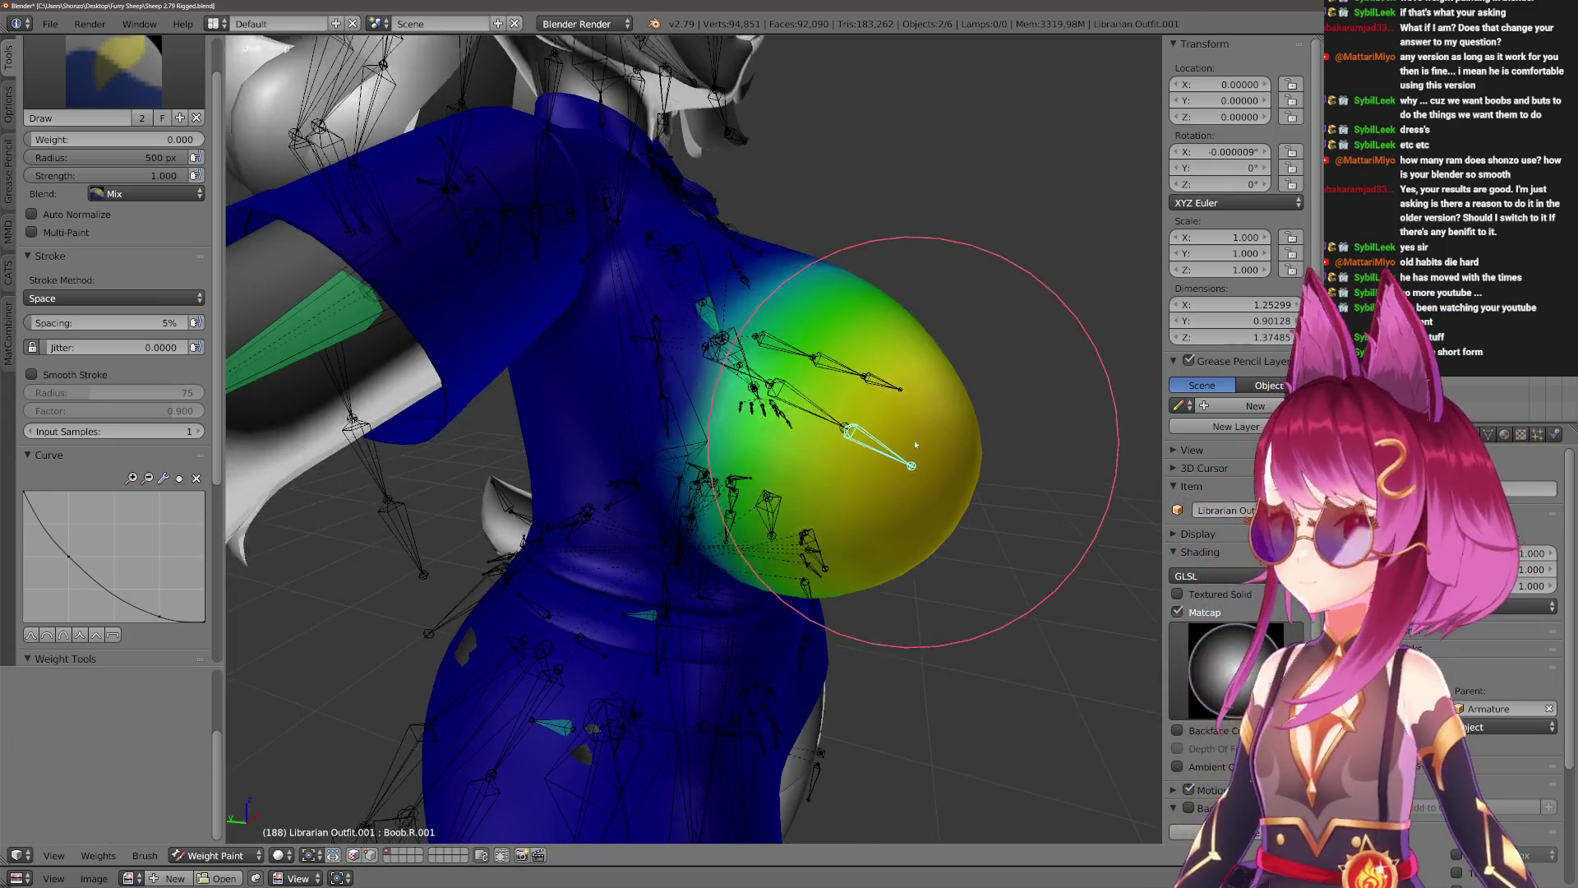
Rotate Boob.R.001 twice around X and inspect the shirt from side and front views.
key("r")
key("x")
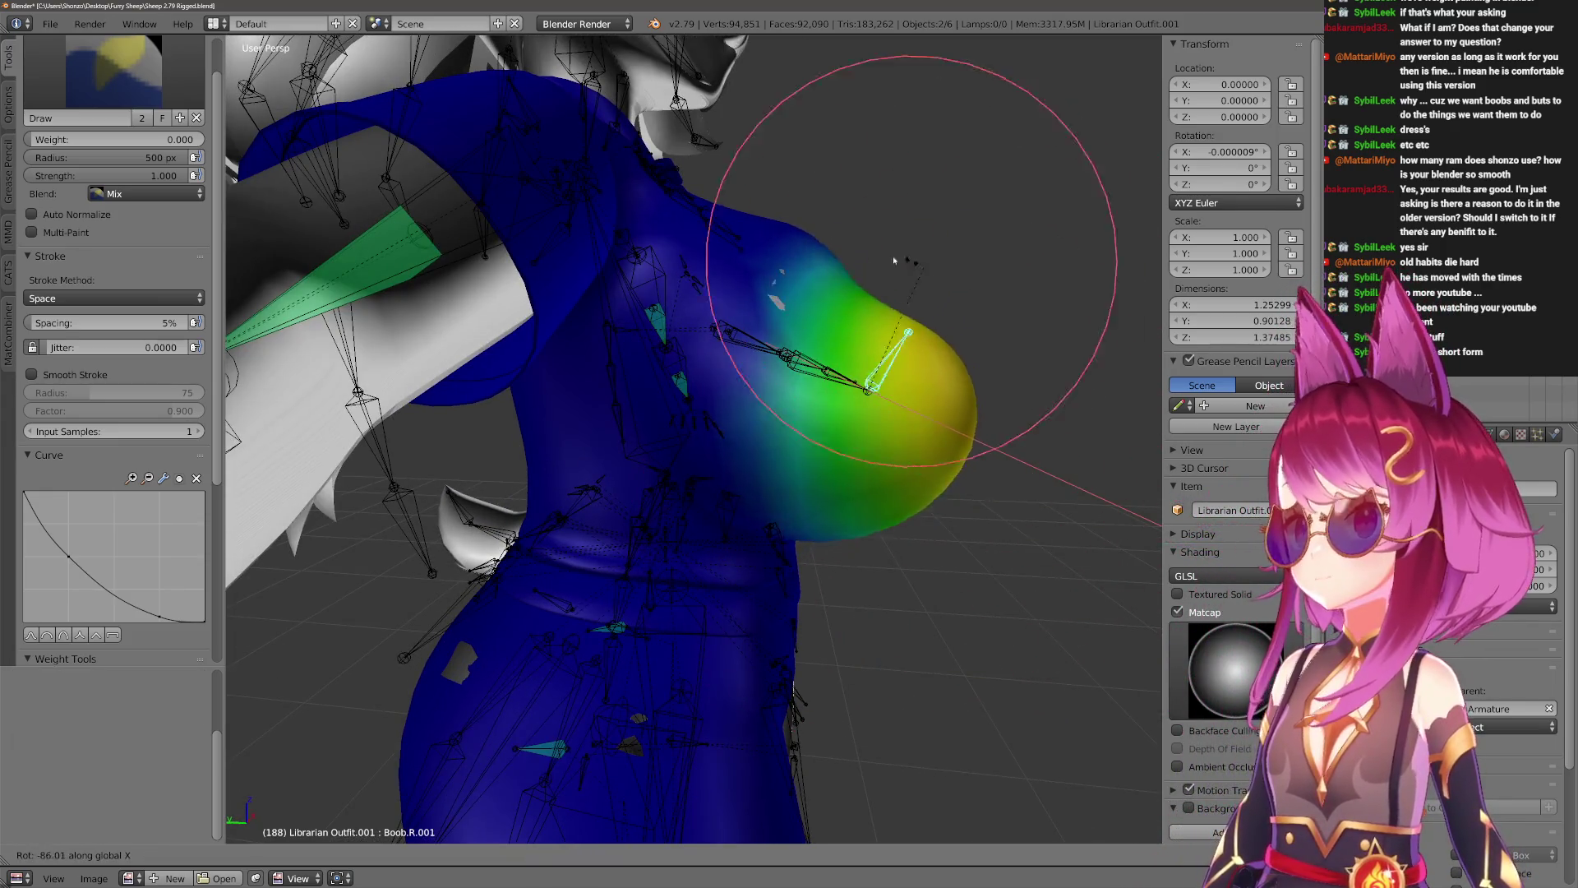
left_click(998, 321)
mouse_move(997, 320)
middle_mouse_down()
mouse_move(789, 493)
mouse_move(776, 473)
mouse_move(776, 449)
mouse_move(868, 434)
mouse_move(934, 288)
mouse_move(910, 387)
mouse_move(937, 395)
middle_mouse_up()
key("r")
key("x")
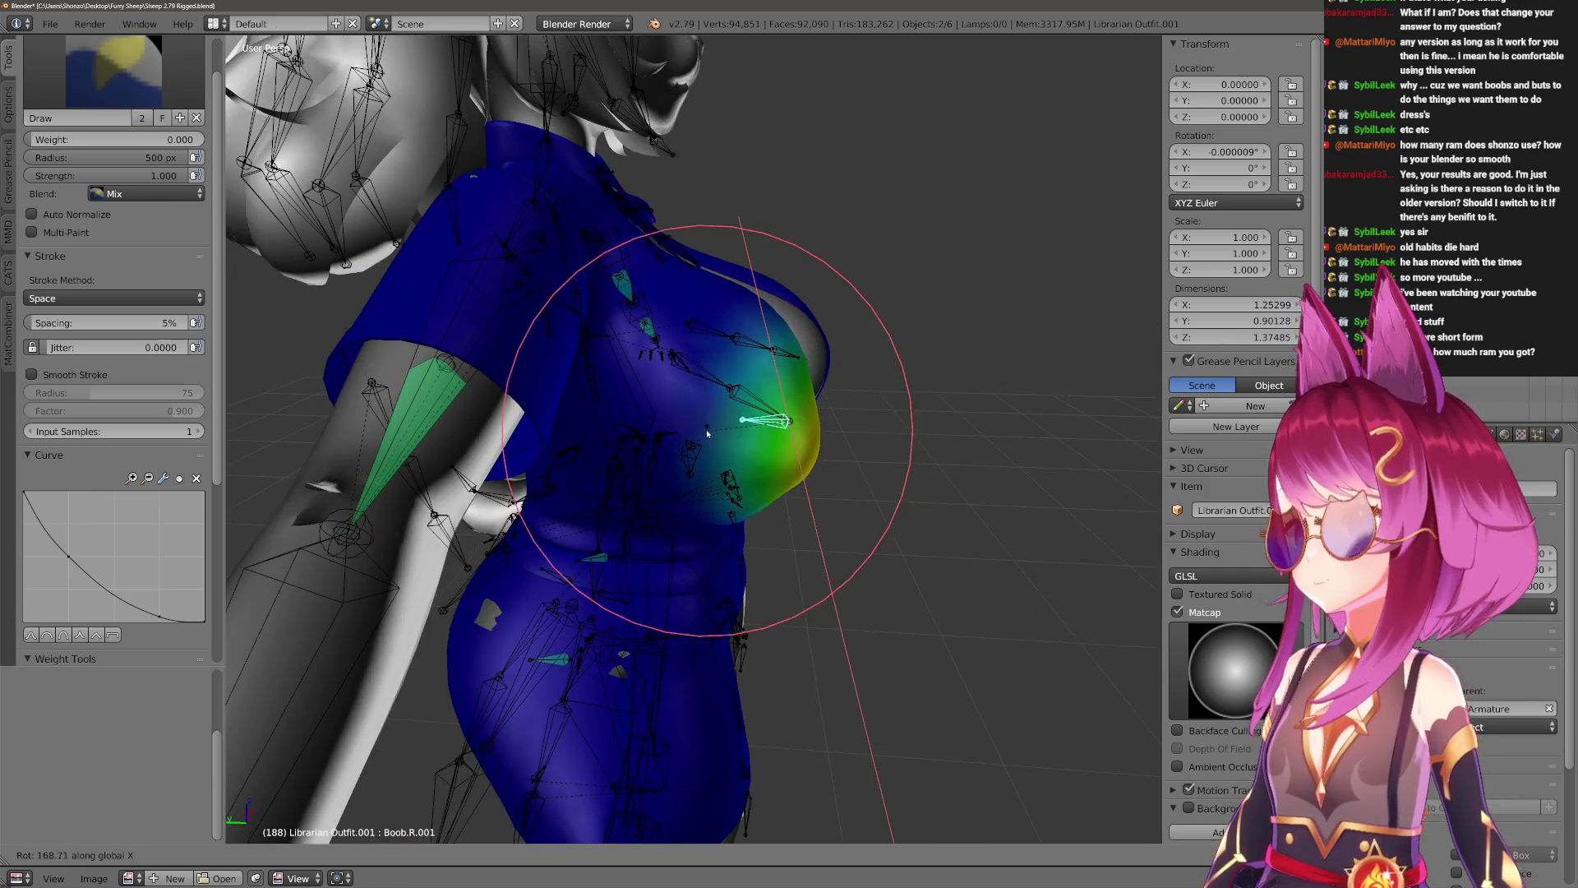
left_click(805, 309)
mouse_move(806, 309)
middle_mouse_down()
mouse_move(650, 404)
mouse_move(617, 370)
mouse_move(581, 476)
mouse_move(536, 441)
mouse_move(526, 674)
mouse_move(556, 497)
middle_mouse_up()
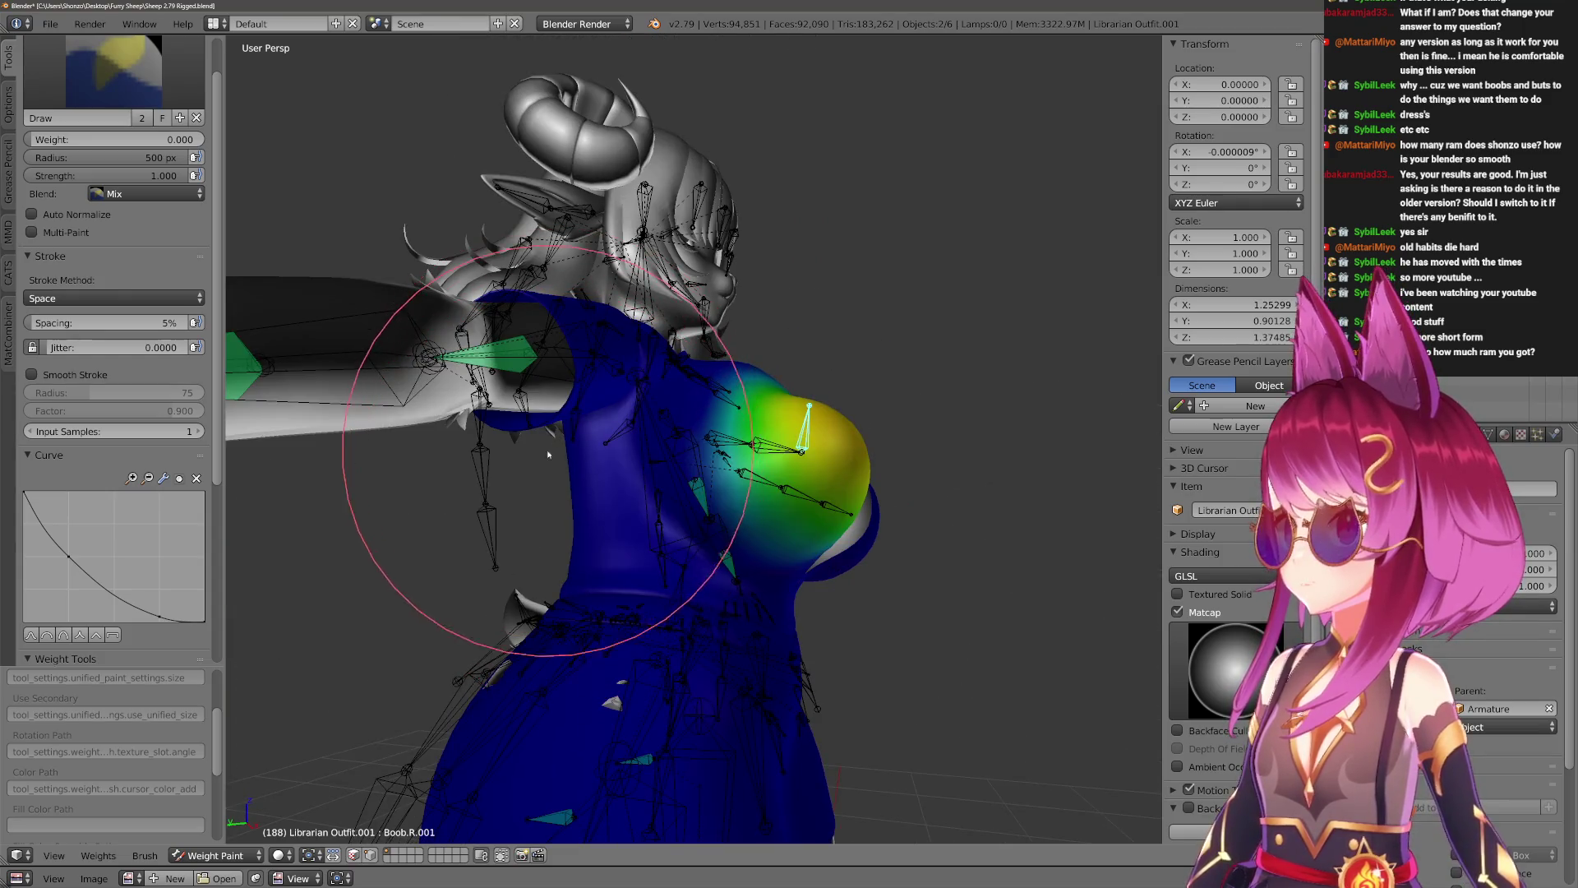
mouse_move(674, 789)
middle_mouse_down()
mouse_move(723, 781)
mouse_move(782, 725)
middle_mouse_up()
scroll(781, 725, "up", 10)
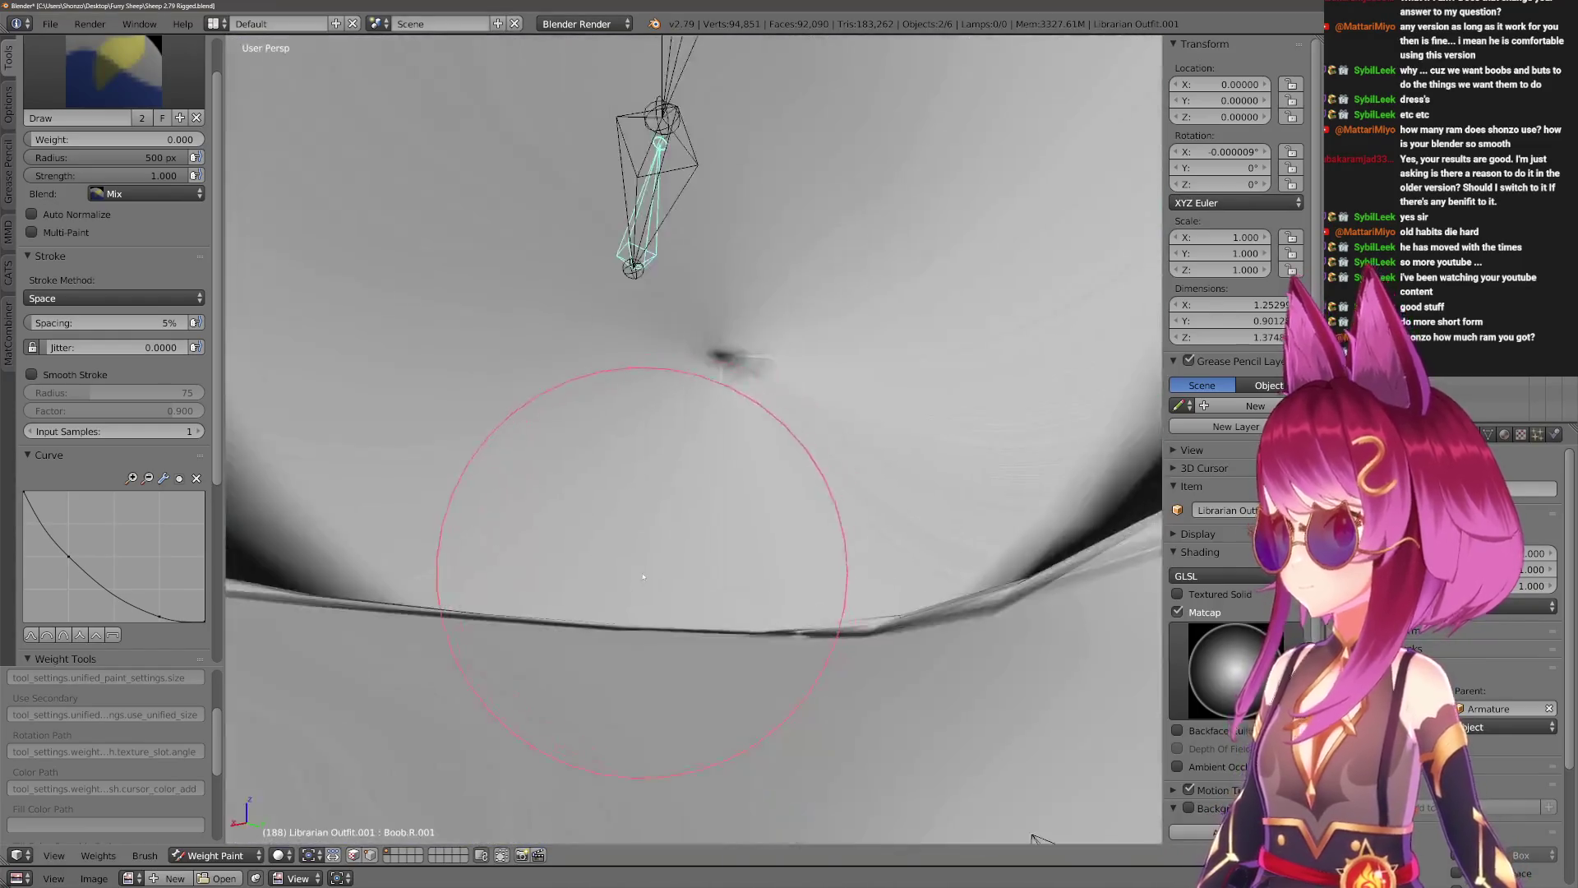
middle_click_drag(643, 577, 691, 592)
scroll(707, 575, "down", 5)
scroll(835, 518, "up", 3)
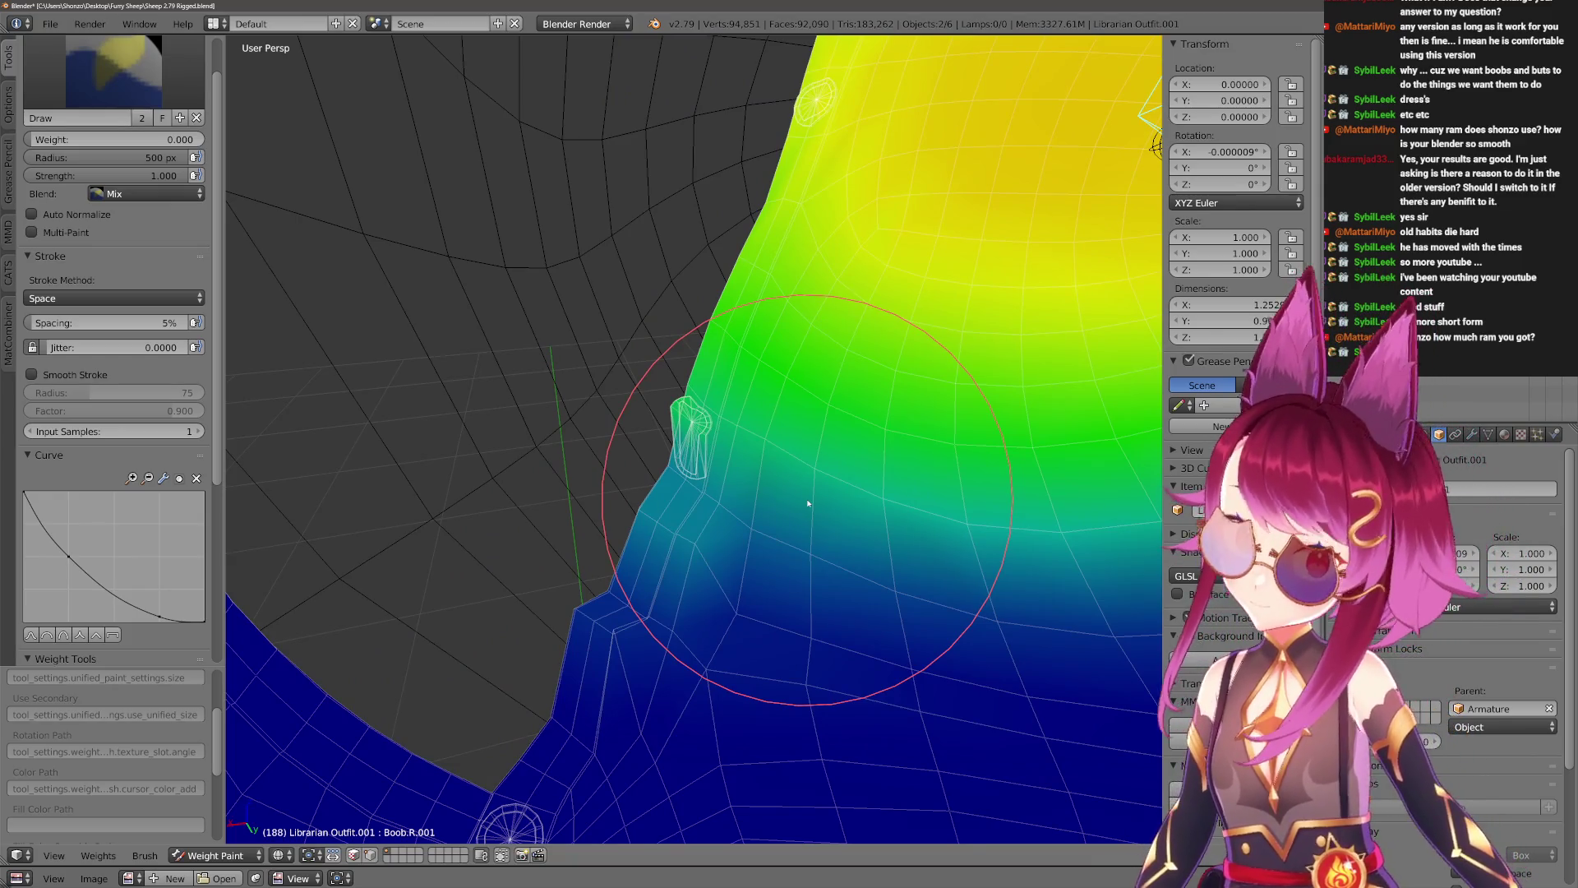
Compare the Boob.R.002 and Boob.R weights, then return to Boob.R.001.
mouse_move(808, 503)
middle_mouse_down()
mouse_move(715, 448)
mouse_move(721, 386)
mouse_move(705, 375)
middle_mouse_up()
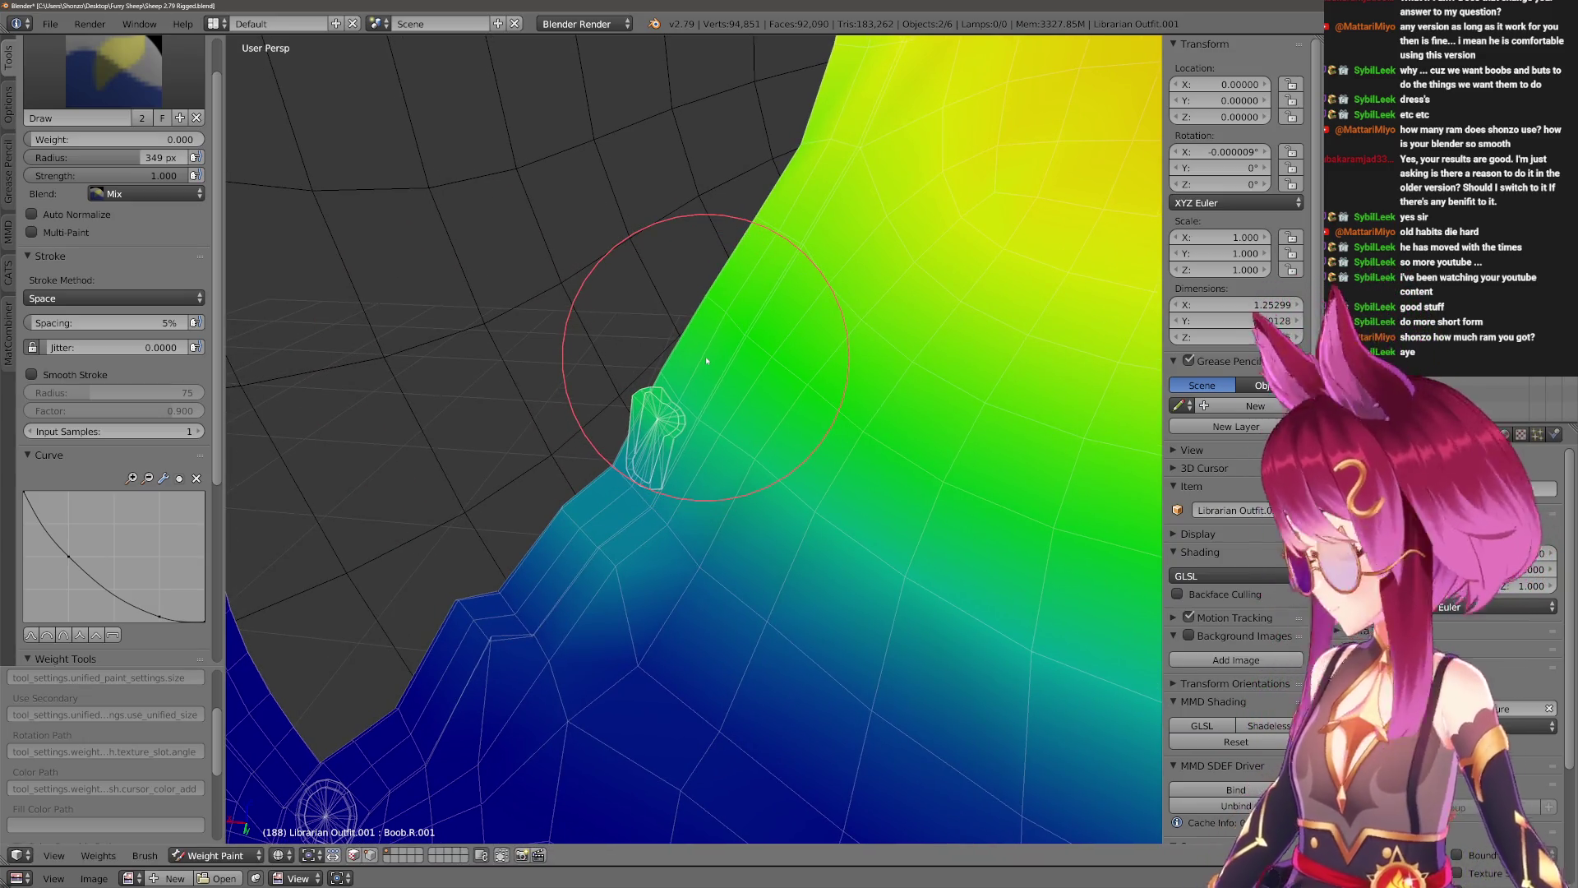
mouse_move(706, 360)
middle_mouse_down()
mouse_move(644, 324)
mouse_move(715, 441)
mouse_move(707, 468)
mouse_move(664, 475)
middle_mouse_up()
mouse_move(830, 337)
middle_mouse_down()
mouse_move(810, 168)
mouse_move(788, 155)
middle_mouse_up()
right_click(789, 138, "ctrl")
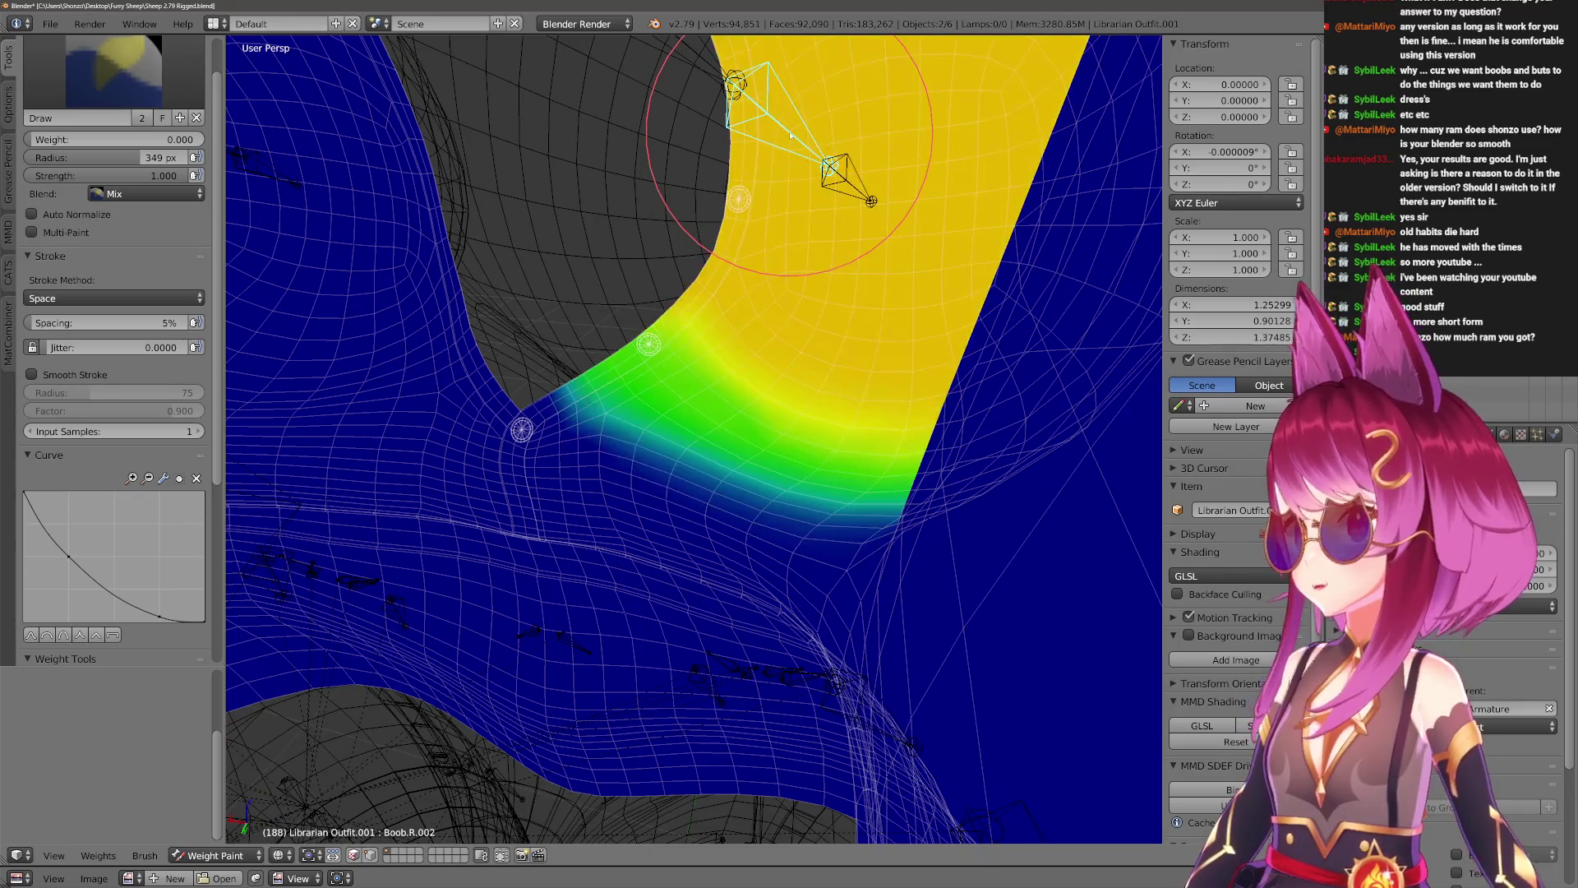
right_click(712, 71, "ctrl")
right_click(838, 165, "ctrl")
mouse_move(839, 164)
middle_mouse_down()
mouse_move(649, 387)
mouse_move(668, 457)
mouse_move(812, 446)
middle_mouse_up()
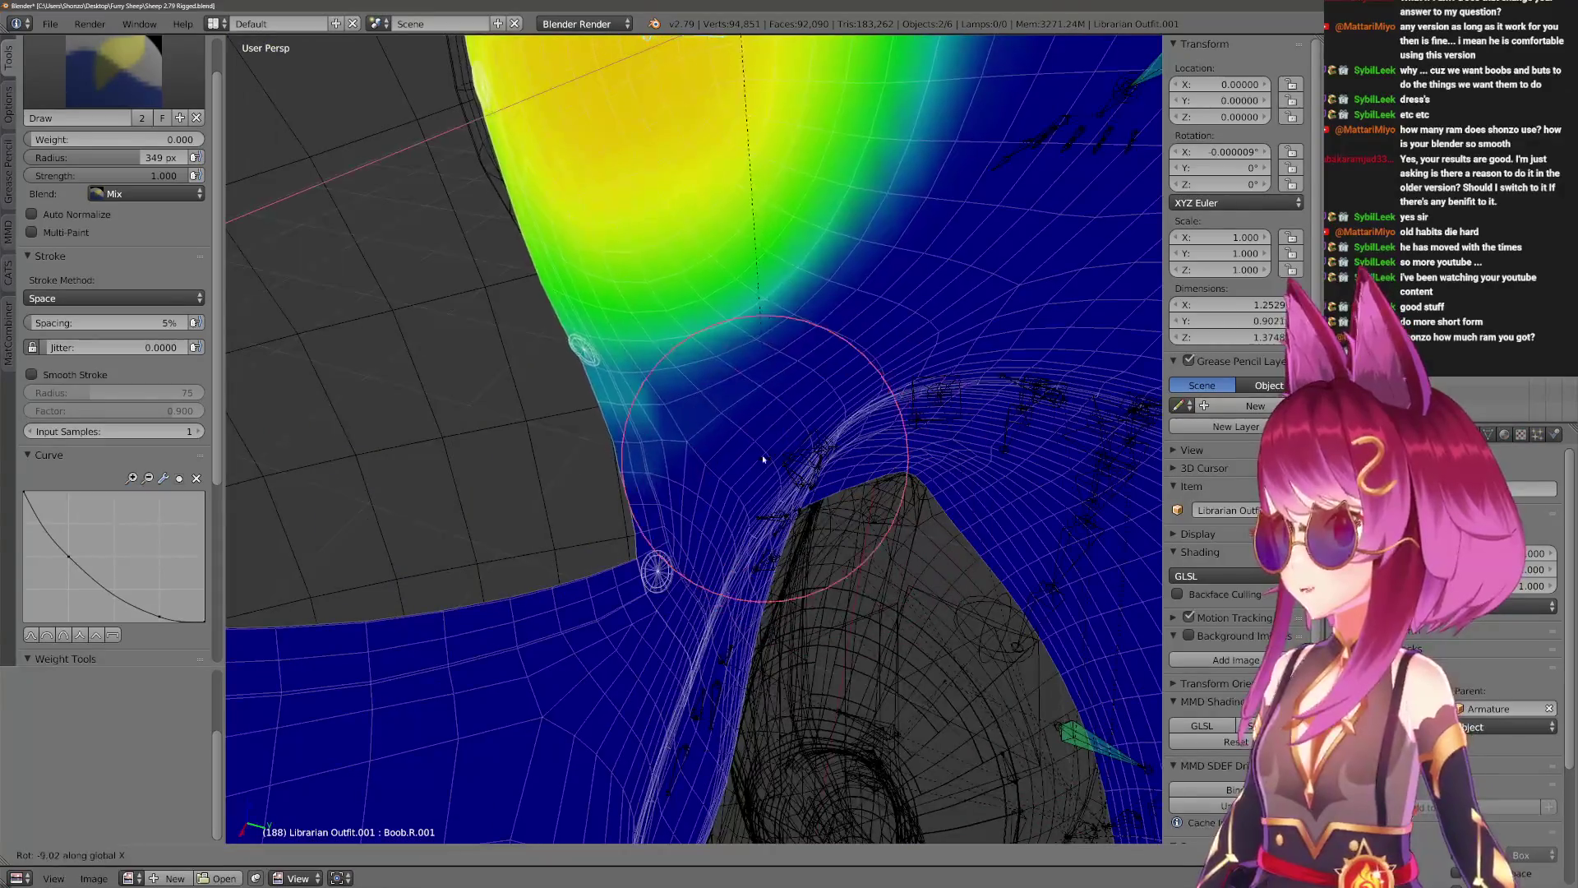
Paint the Boob.R.001 spill below the breast to blue with a 456 px brush.
left_click_drag(715, 214, 512, 299)
mouse_move(511, 299)
middle_mouse_down()
mouse_move(658, 447)
mouse_move(457, 396)
mouse_move(559, 444)
middle_mouse_up()
key("f")
left_click(559, 455)
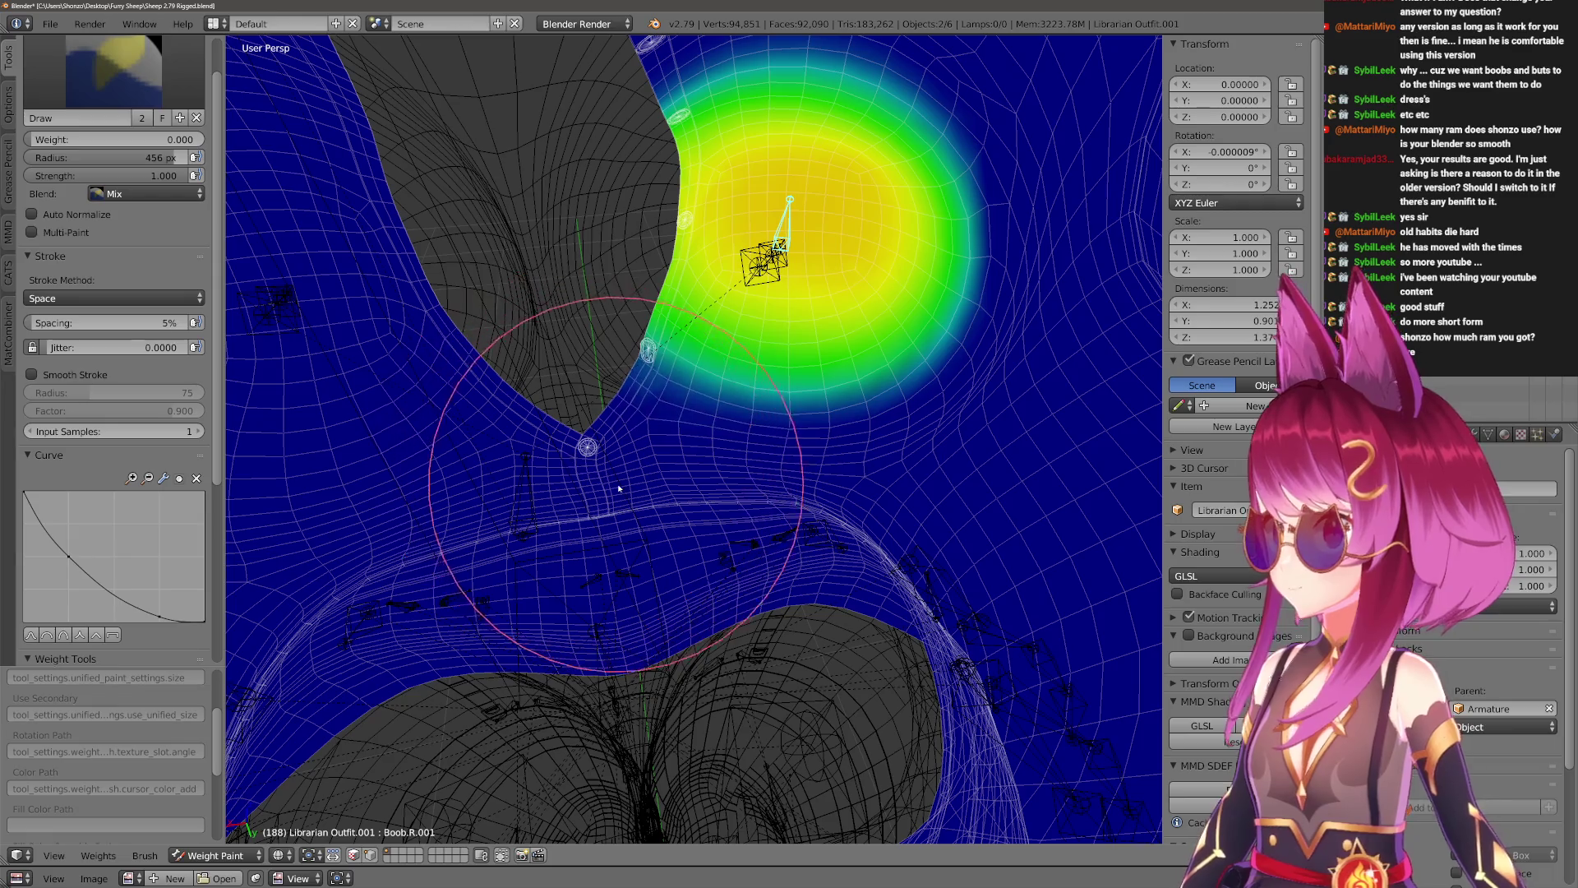
scroll(1027, 465, "up", 3)
mouse_move(680, 405)
middle_mouse_down()
mouse_move(639, 603)
mouse_move(627, 416)
mouse_move(624, 460)
middle_mouse_up()
scroll(628, 372, "up", 2)
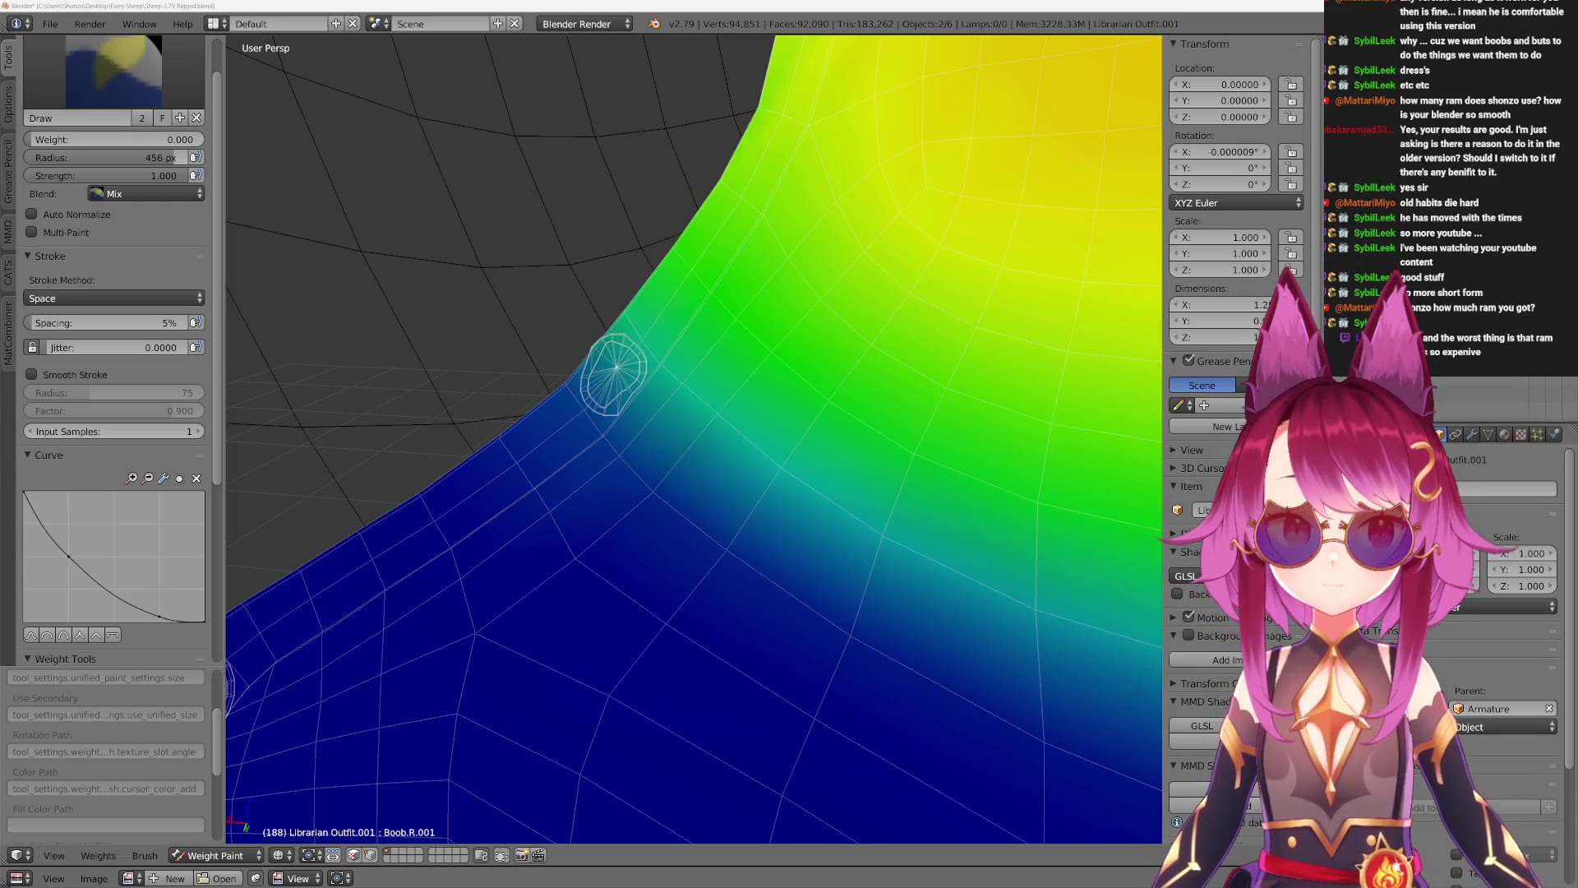
scroll(704, 605, "down", 4)
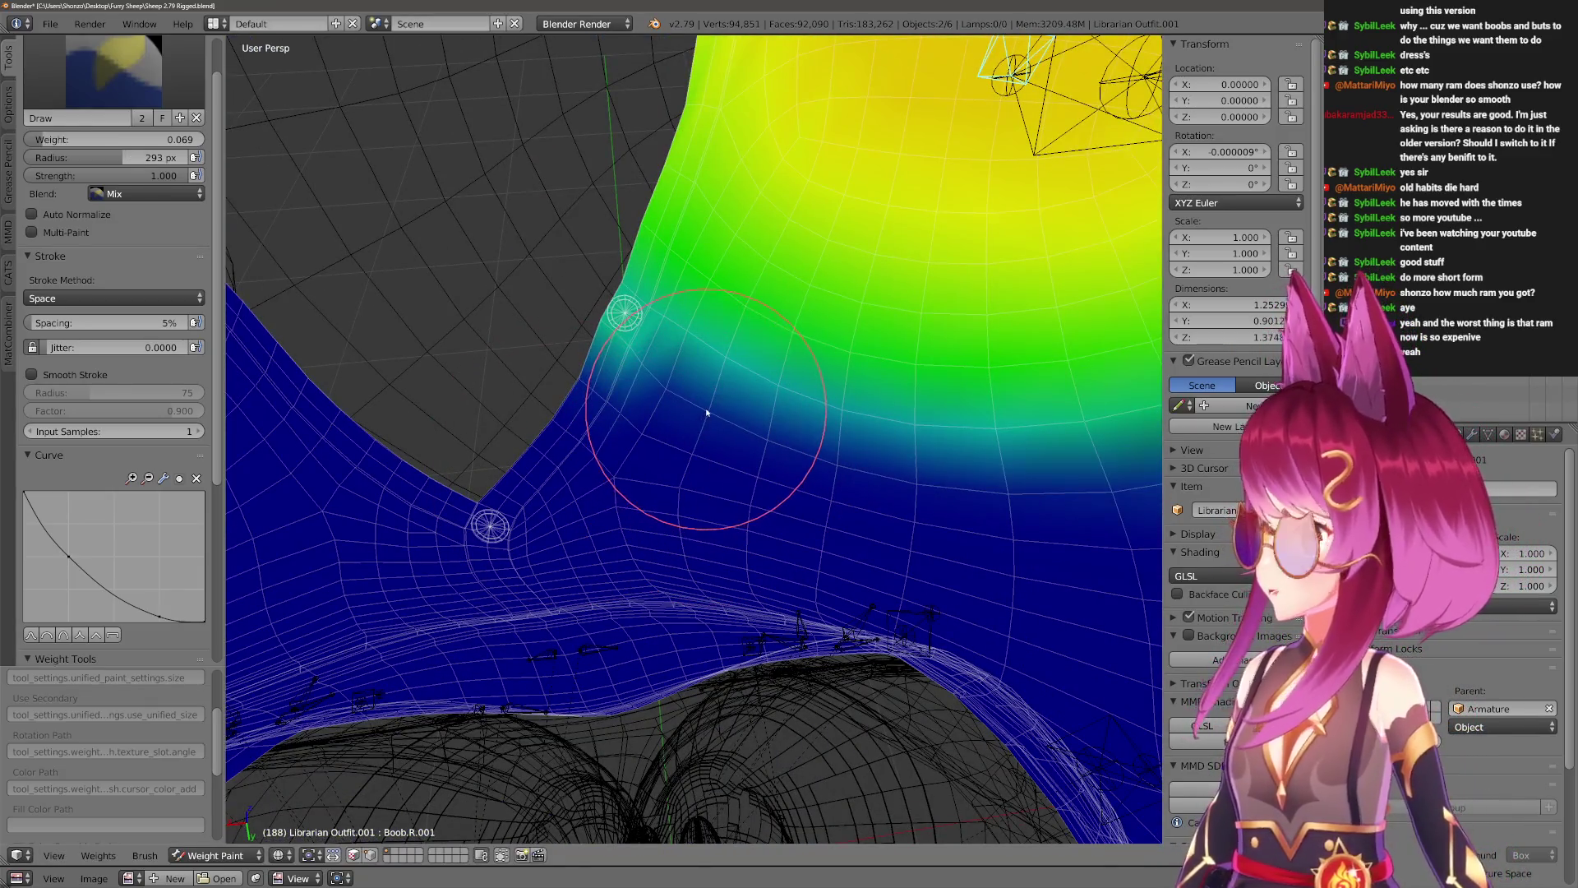
left_click(114, 70)
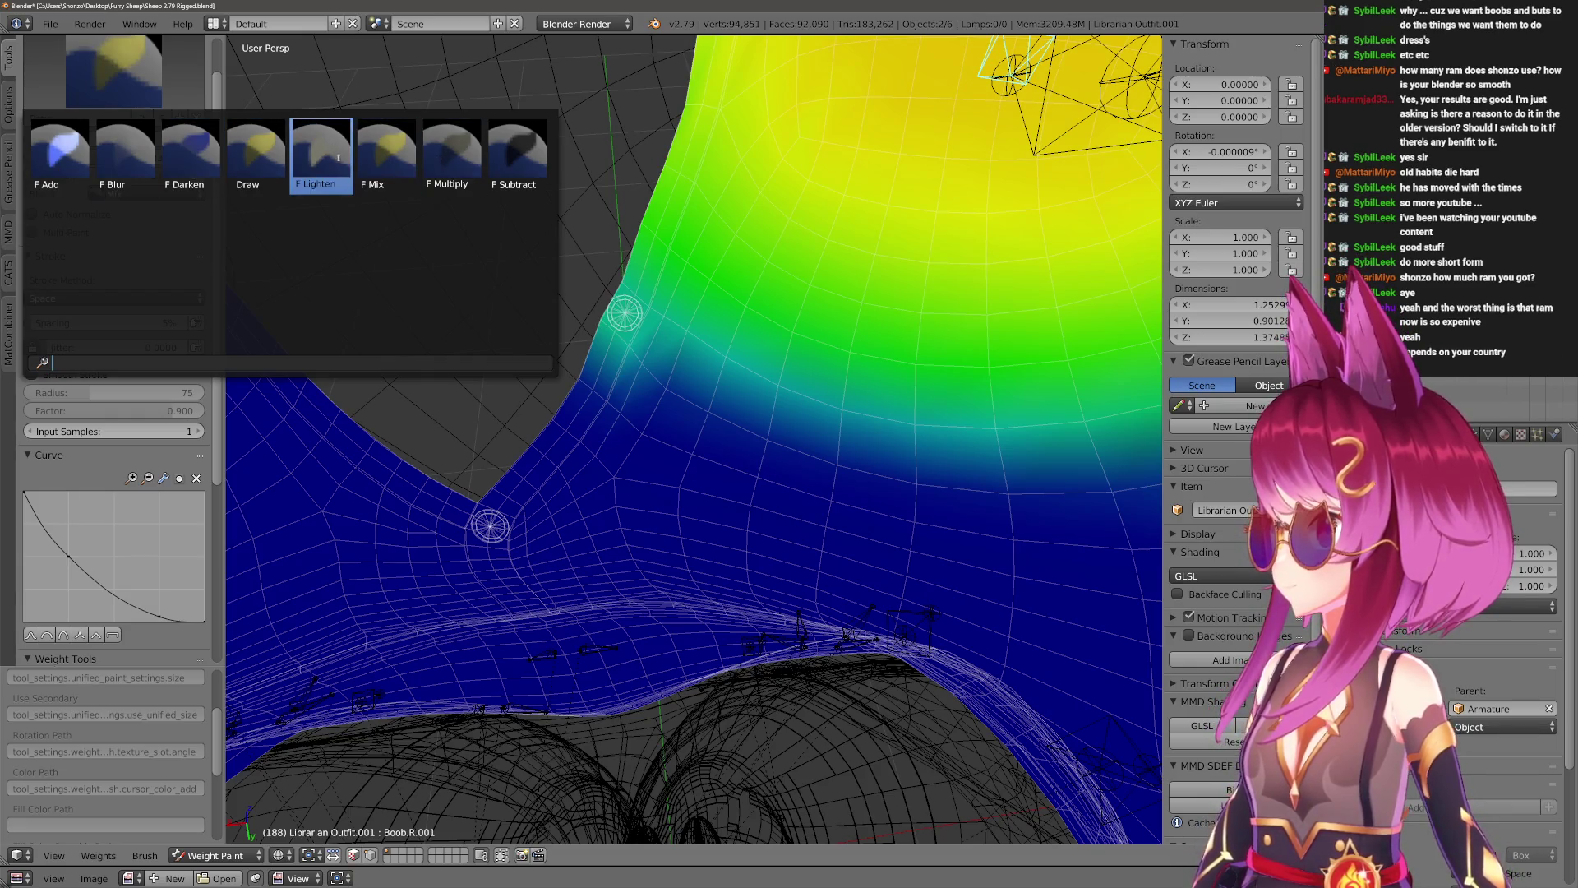
Switch to the Darken brush and set its radius to 445 px.
left_click(191, 160)
middle_click_drag(628, 451, 669, 570)
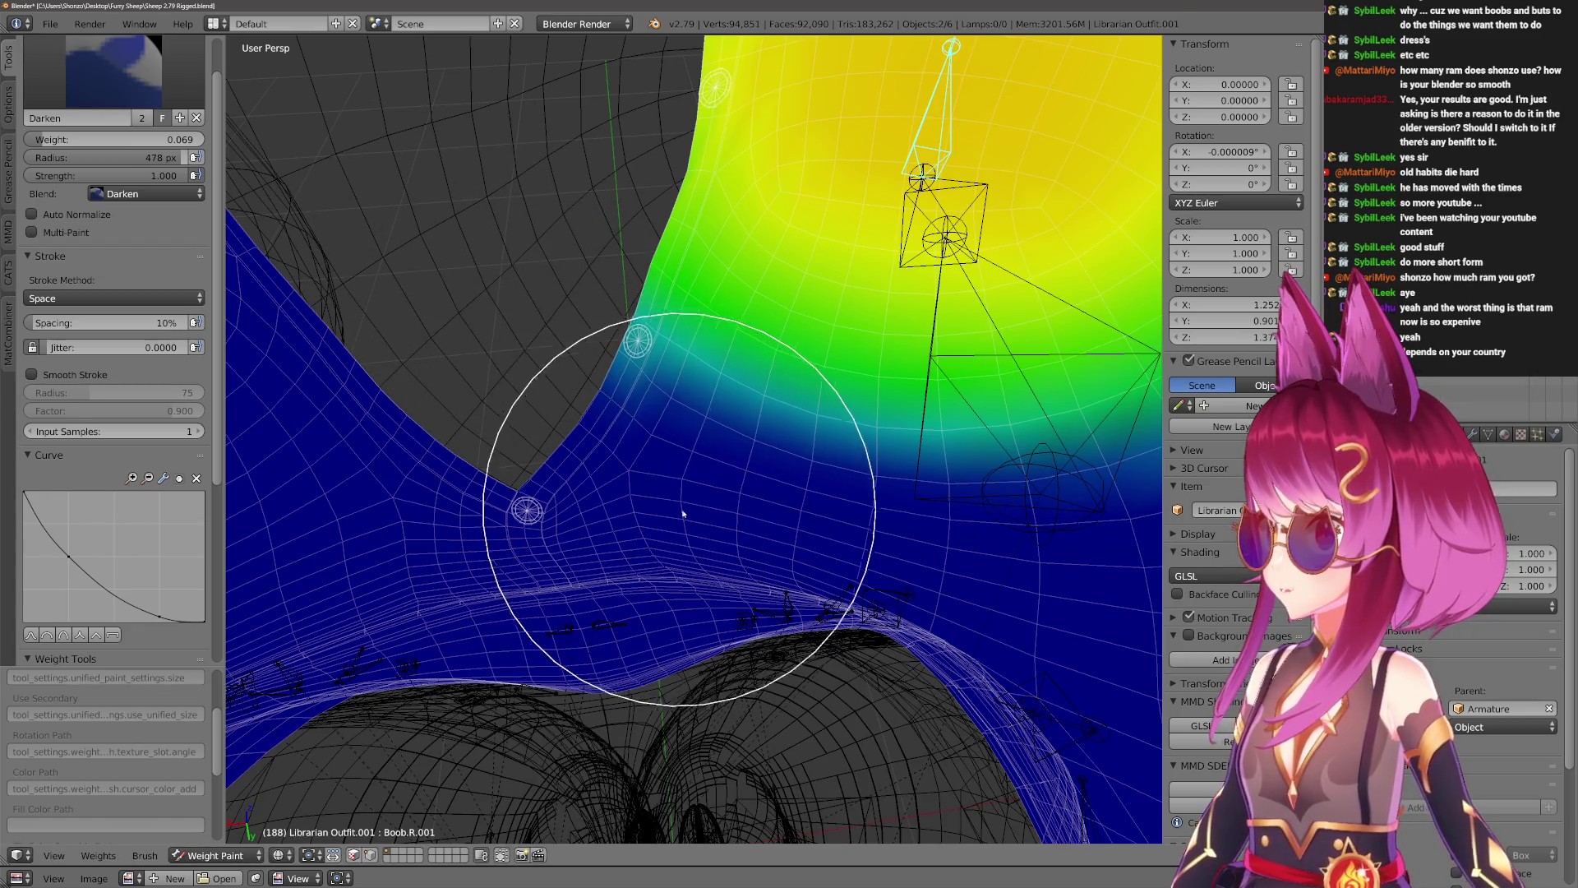
mouse_move(557, 402)
middle_mouse_down()
mouse_move(529, 468)
mouse_move(652, 448)
mouse_move(677, 393)
mouse_move(620, 497)
mouse_move(553, 518)
mouse_move(603, 451)
mouse_move(562, 395)
mouse_move(460, 370)
middle_mouse_up()
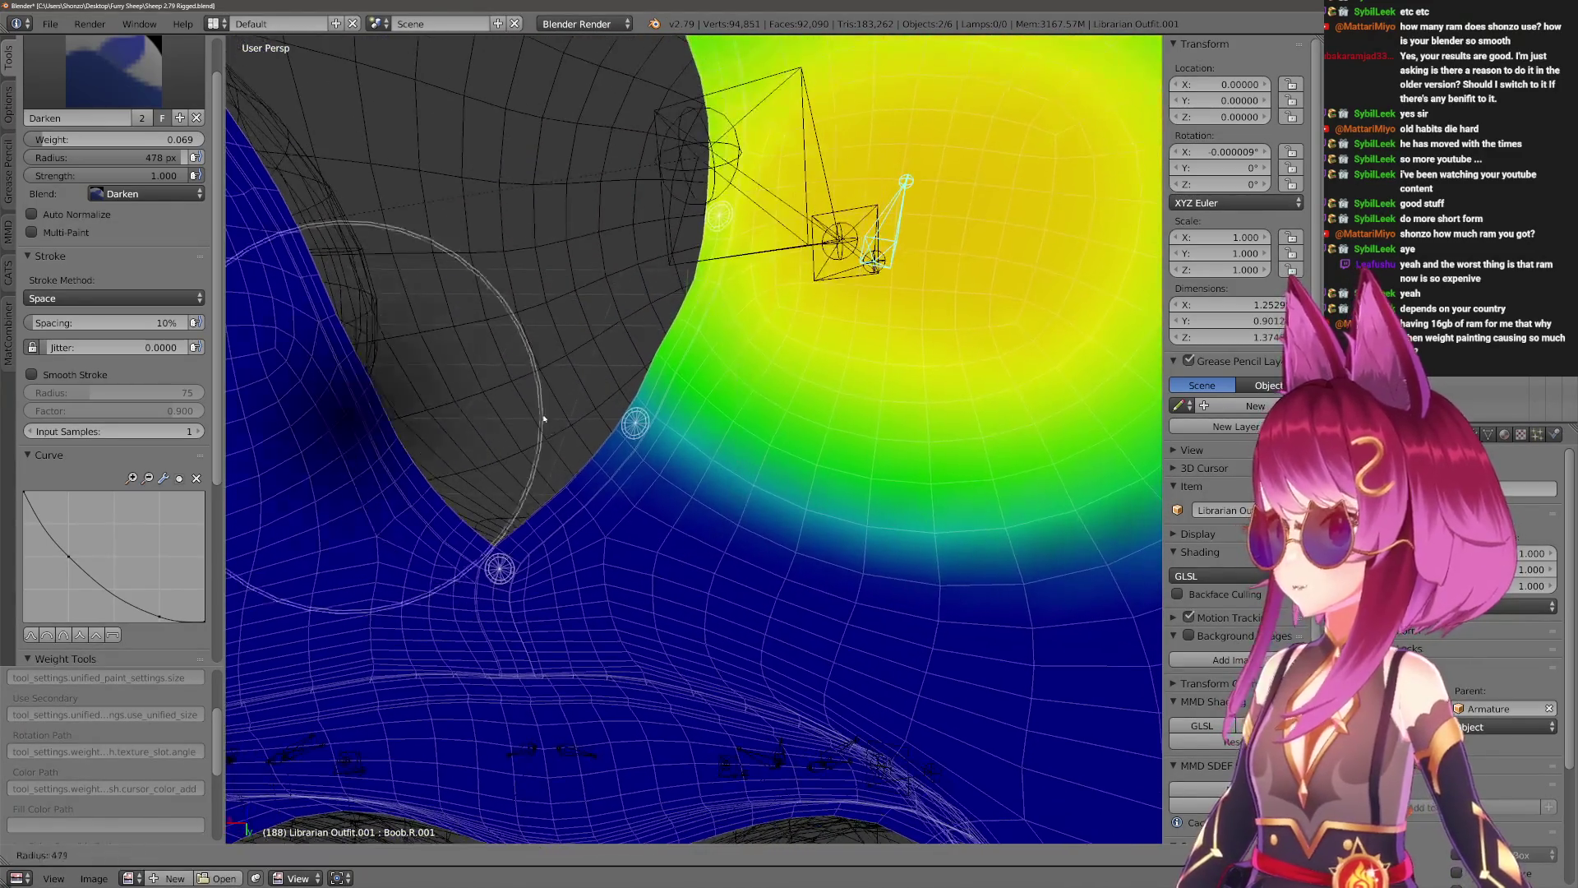
key("f")
left_click(530, 458)
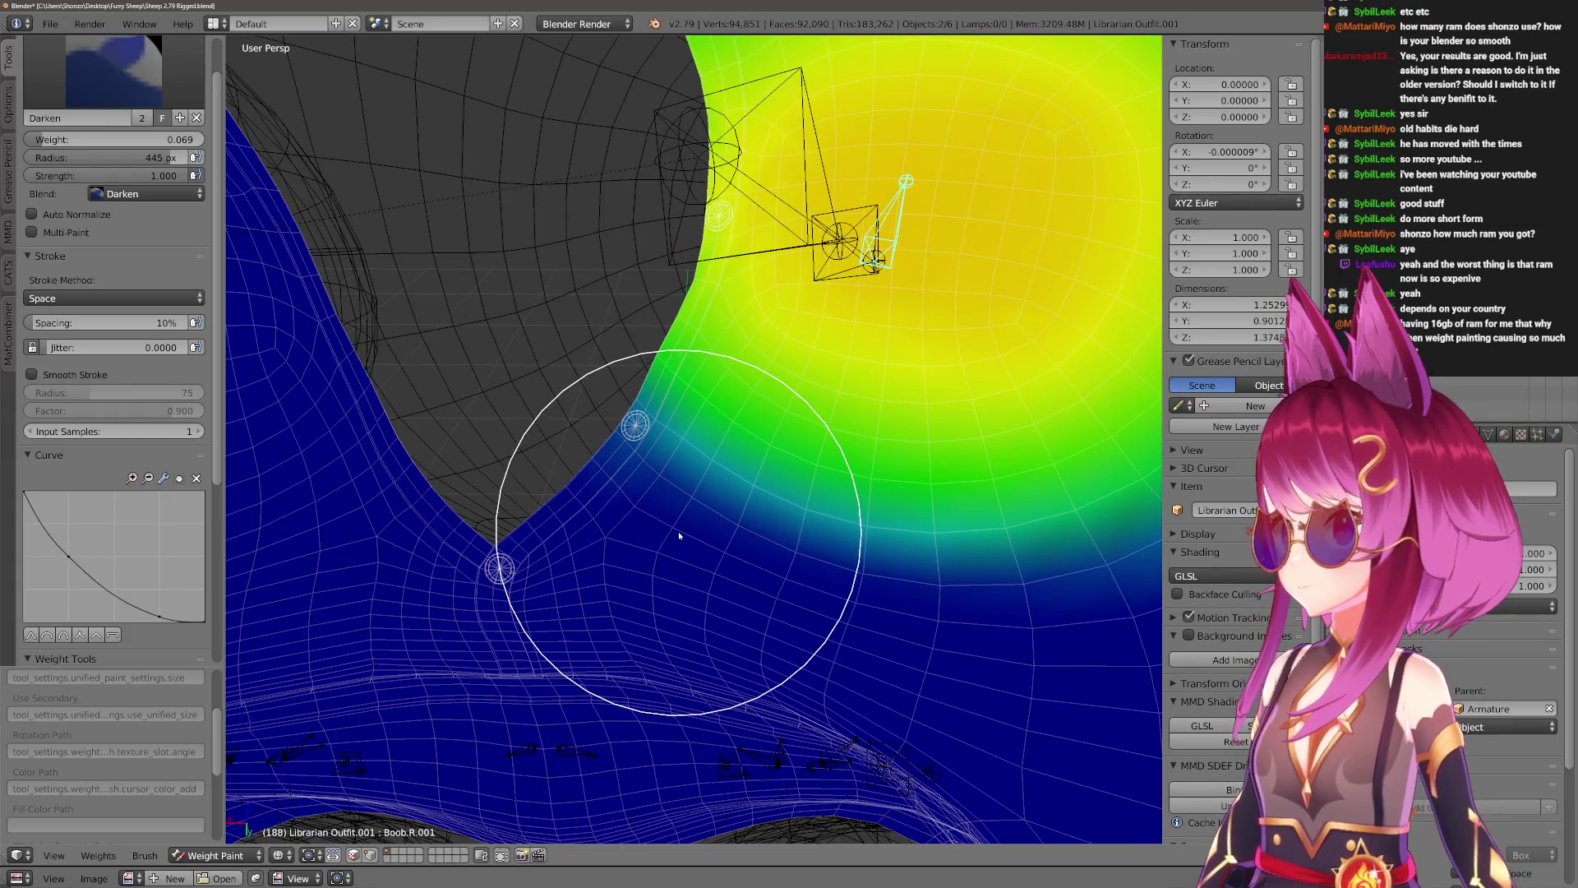
scroll(662, 542, "up", 5)
In solid shading, test the shirt deformation by rotating the breast bone on X, then cancel.
mouse_move(568, 494)
middle_mouse_down()
mouse_move(545, 518)
mouse_move(682, 494)
mouse_move(687, 559)
mouse_move(669, 575)
mouse_move(526, 542)
mouse_move(636, 509)
mouse_move(599, 507)
mouse_move(821, 518)
mouse_move(704, 496)
mouse_move(730, 495)
mouse_move(740, 535)
mouse_move(806, 546)
mouse_move(824, 496)
mouse_move(811, 596)
middle_mouse_up()
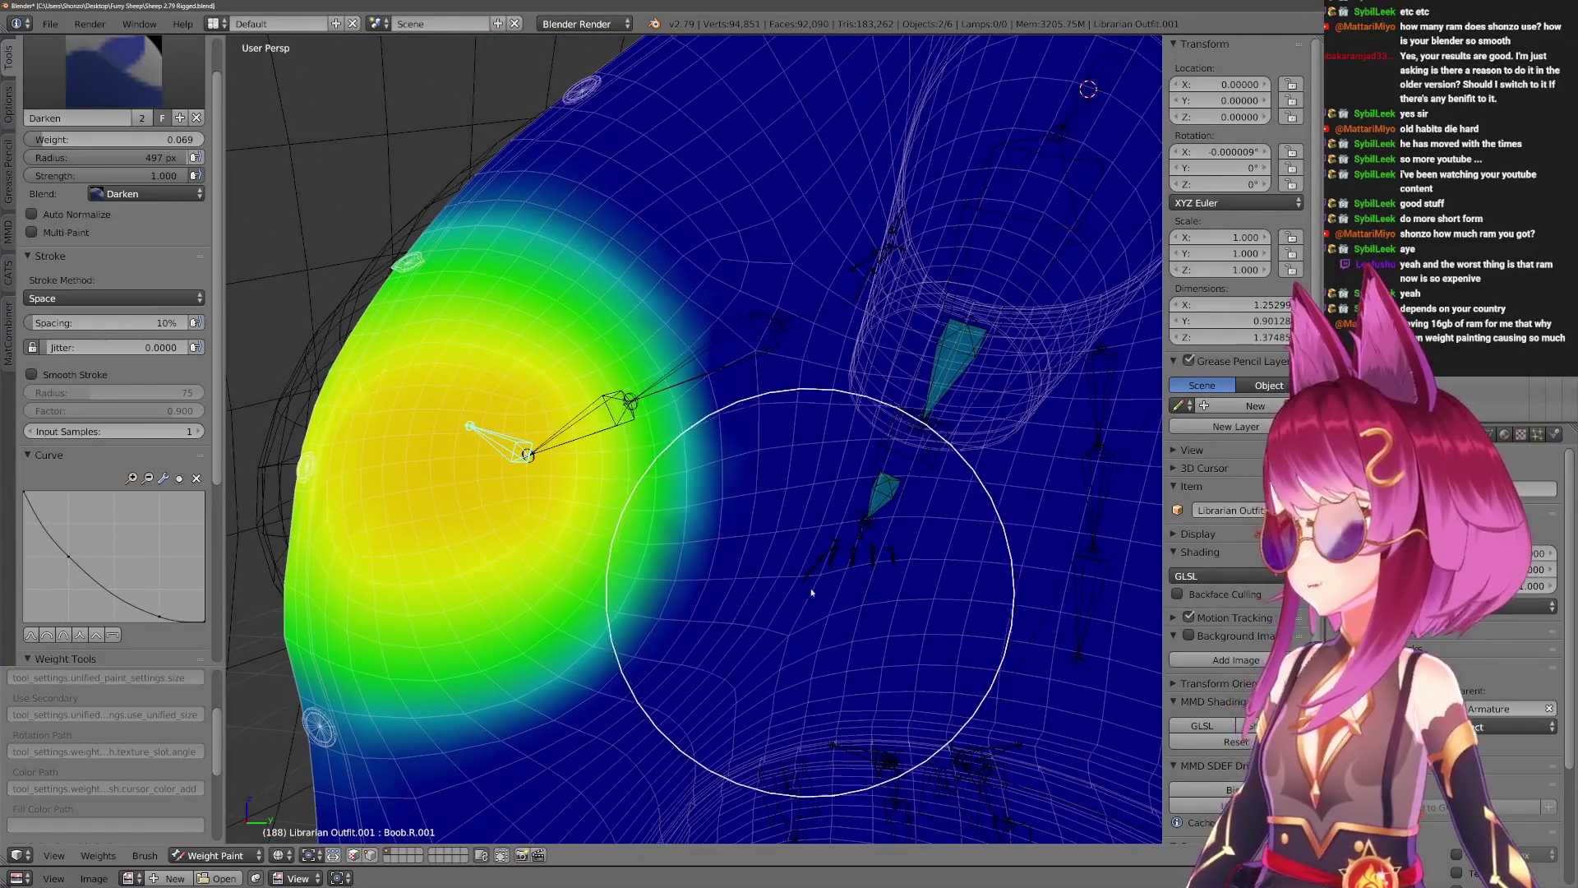
mouse_move(853, 320)
middle_mouse_down()
mouse_move(781, 229)
mouse_move(747, 444)
mouse_move(698, 521)
mouse_move(691, 469)
middle_mouse_up()
key("alt+z")
key("r")
key("x")
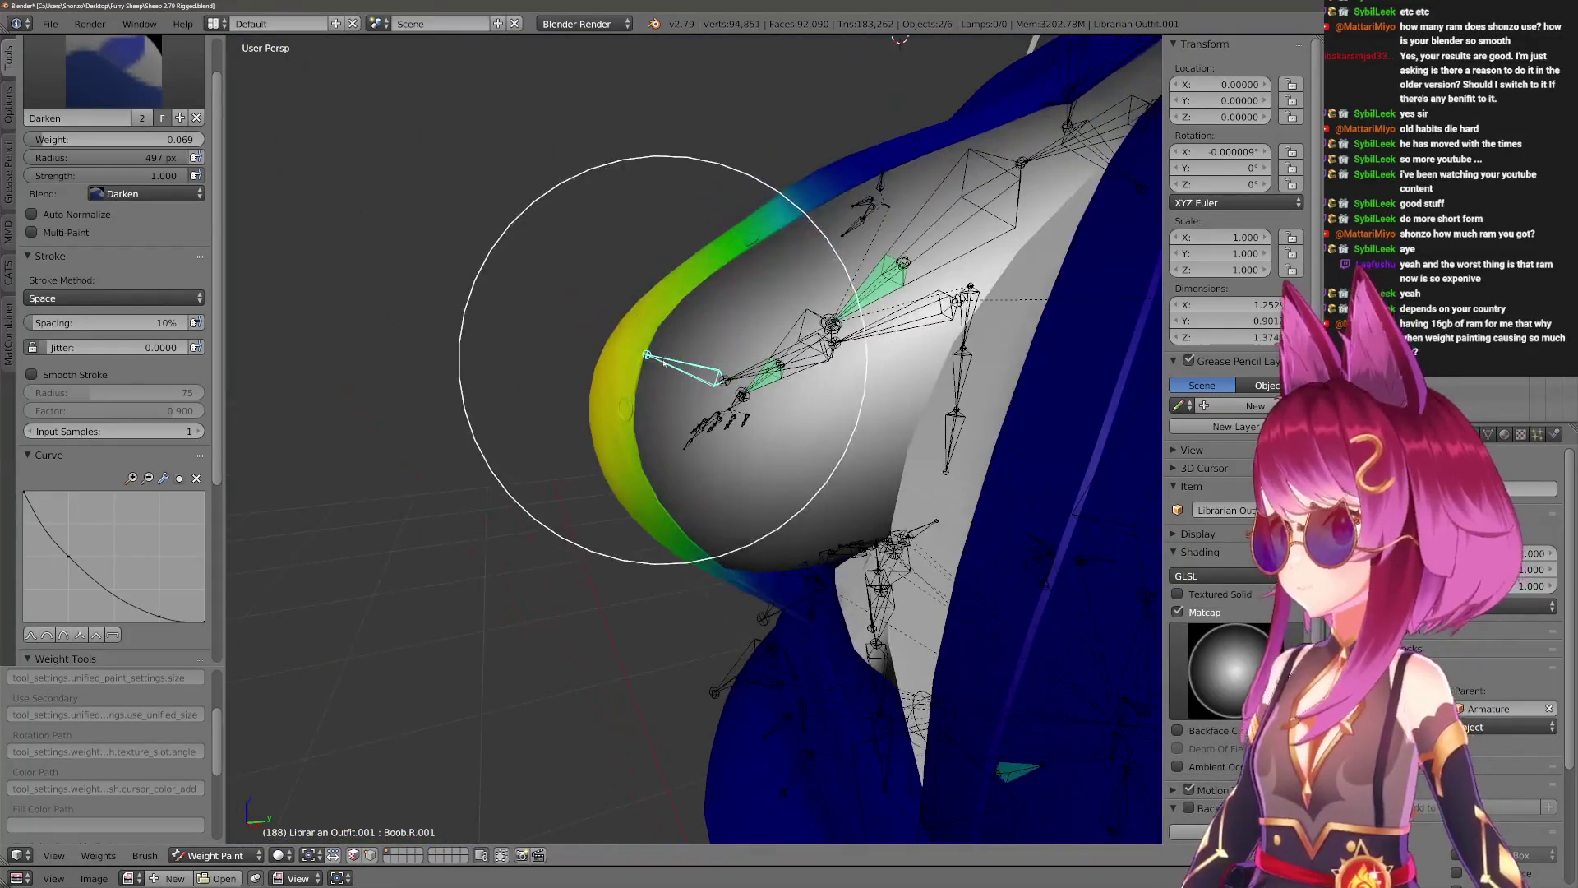
left_click(677, 539)
middle_click_drag(676, 539, 721, 556)
key("r")
key("x")
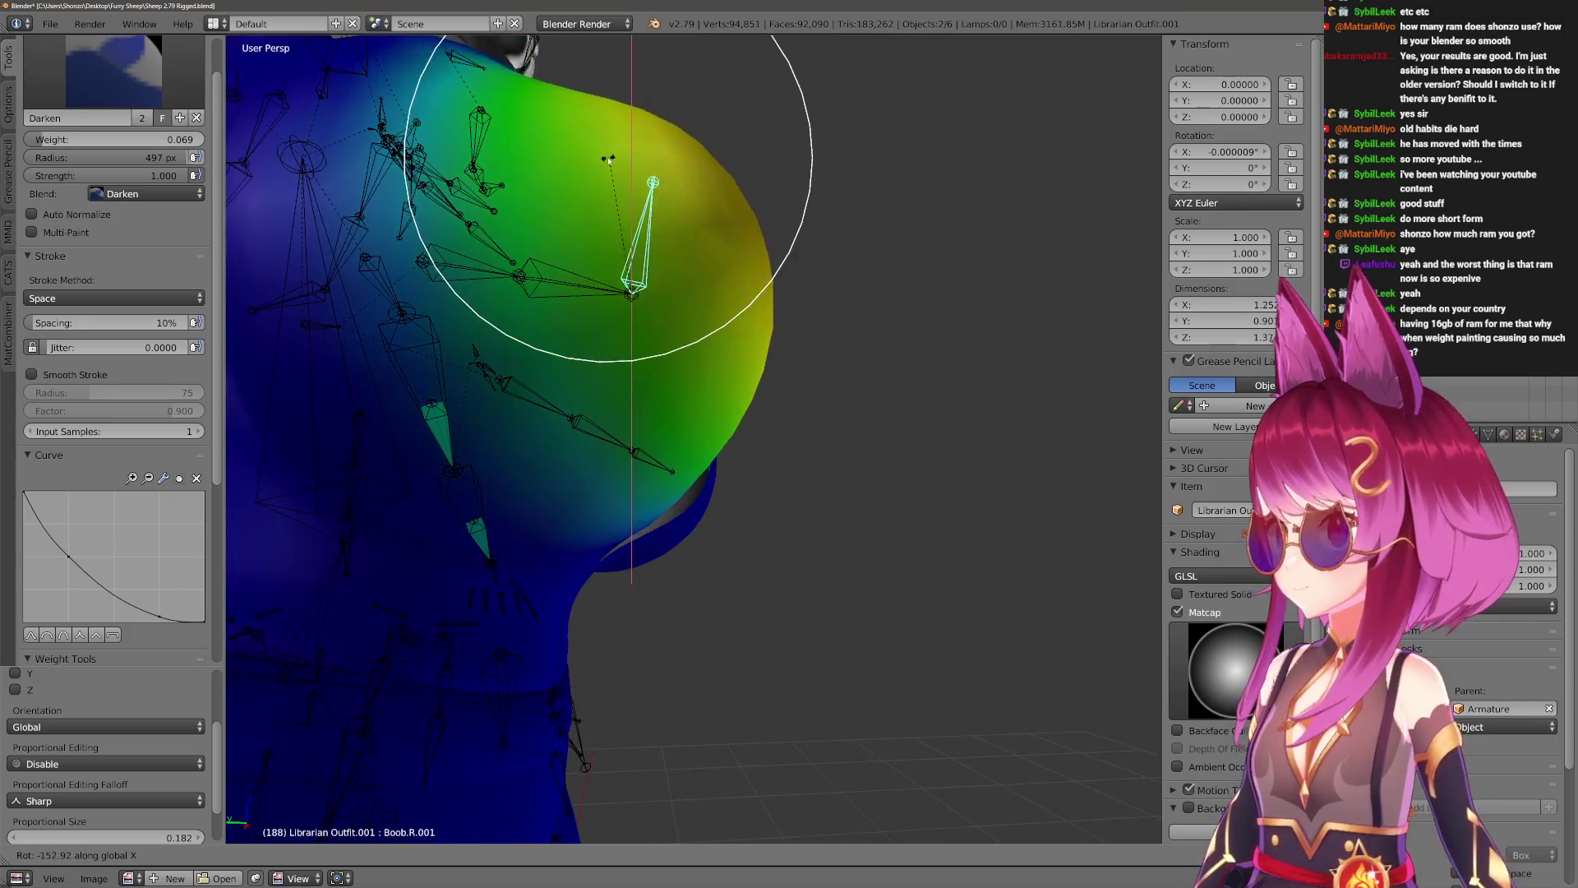
right_click(606, 159)
Rotate the breast bone on X again and inspect the yellow weight area close up.
middle_click_drag(778, 480, 623, 498)
key("r")
key("x")
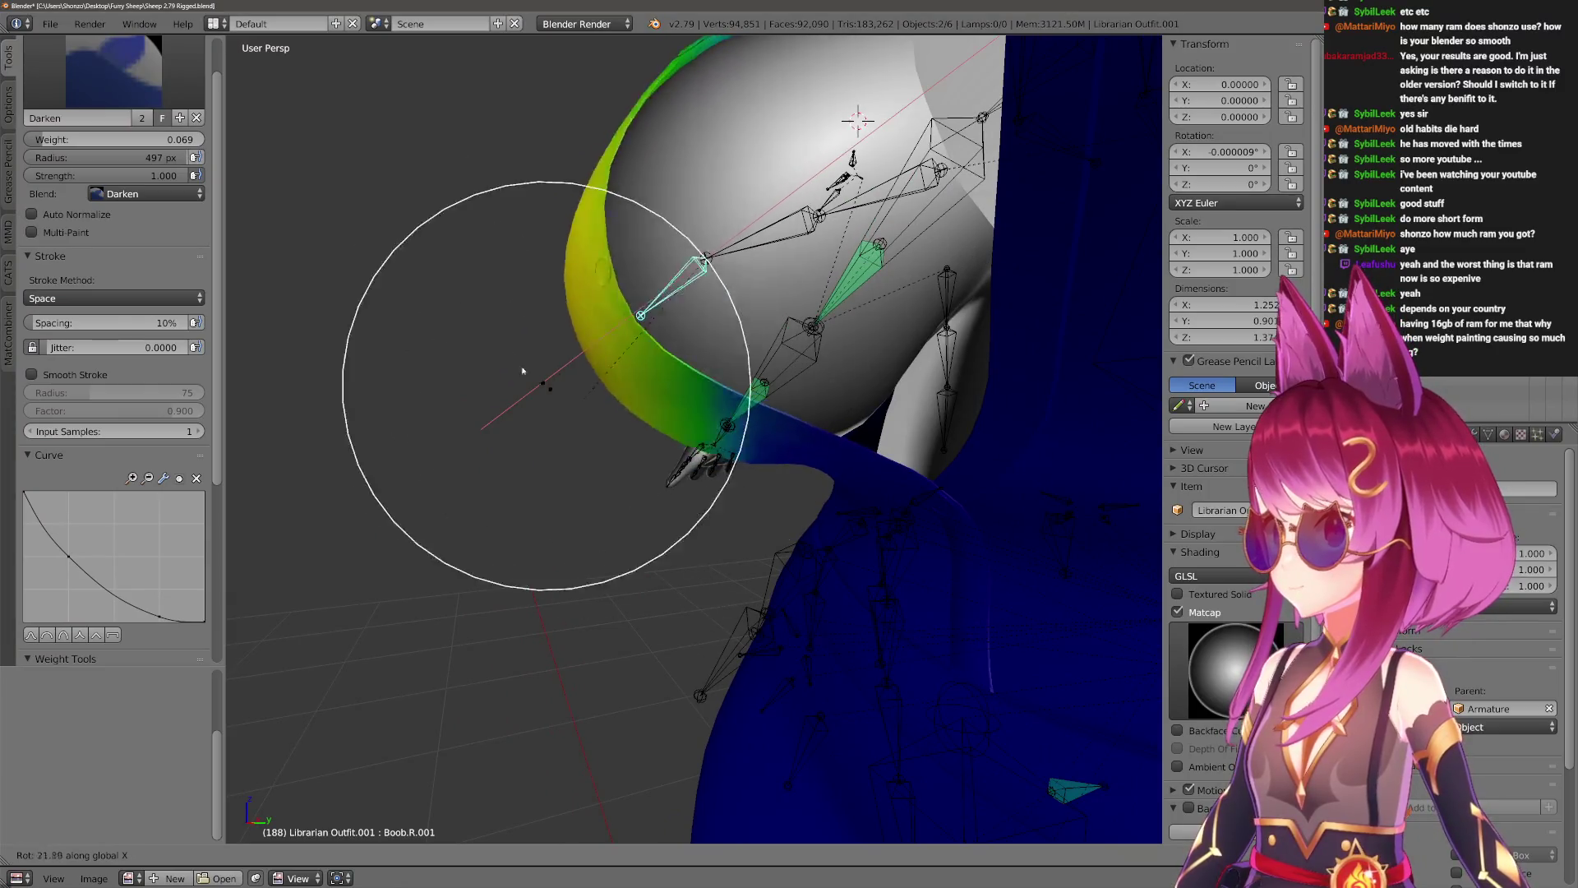
left_click(748, 466)
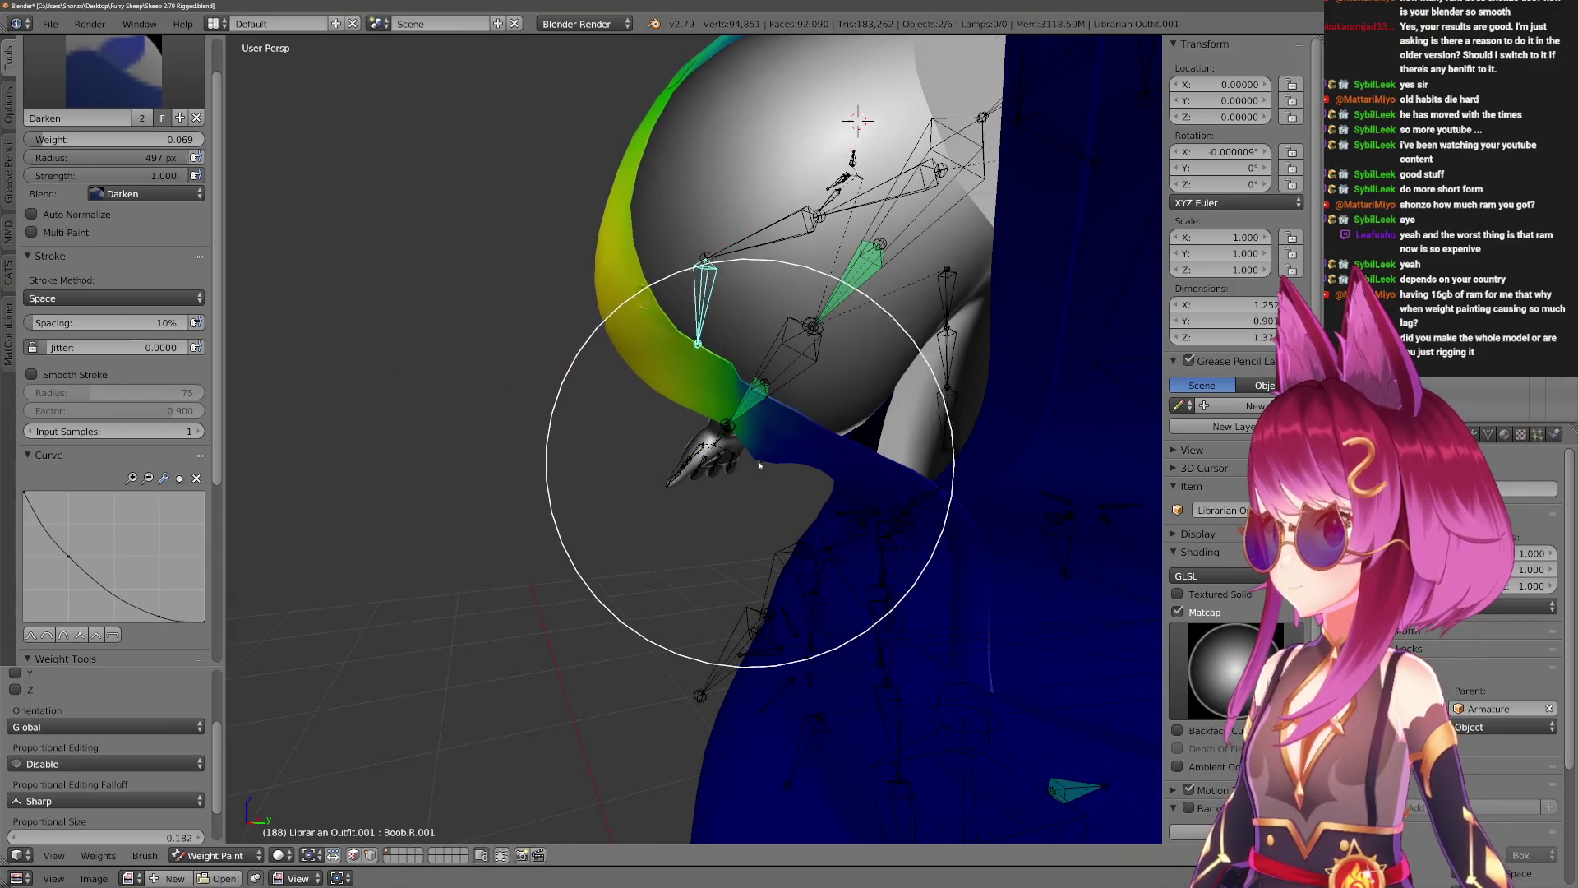
scroll(749, 466, "up", 5)
mouse_move(651, 493)
middle_mouse_down()
mouse_move(642, 517)
mouse_move(574, 493)
mouse_move(622, 496)
mouse_move(744, 424)
mouse_move(687, 575)
mouse_move(715, 565)
middle_mouse_up()
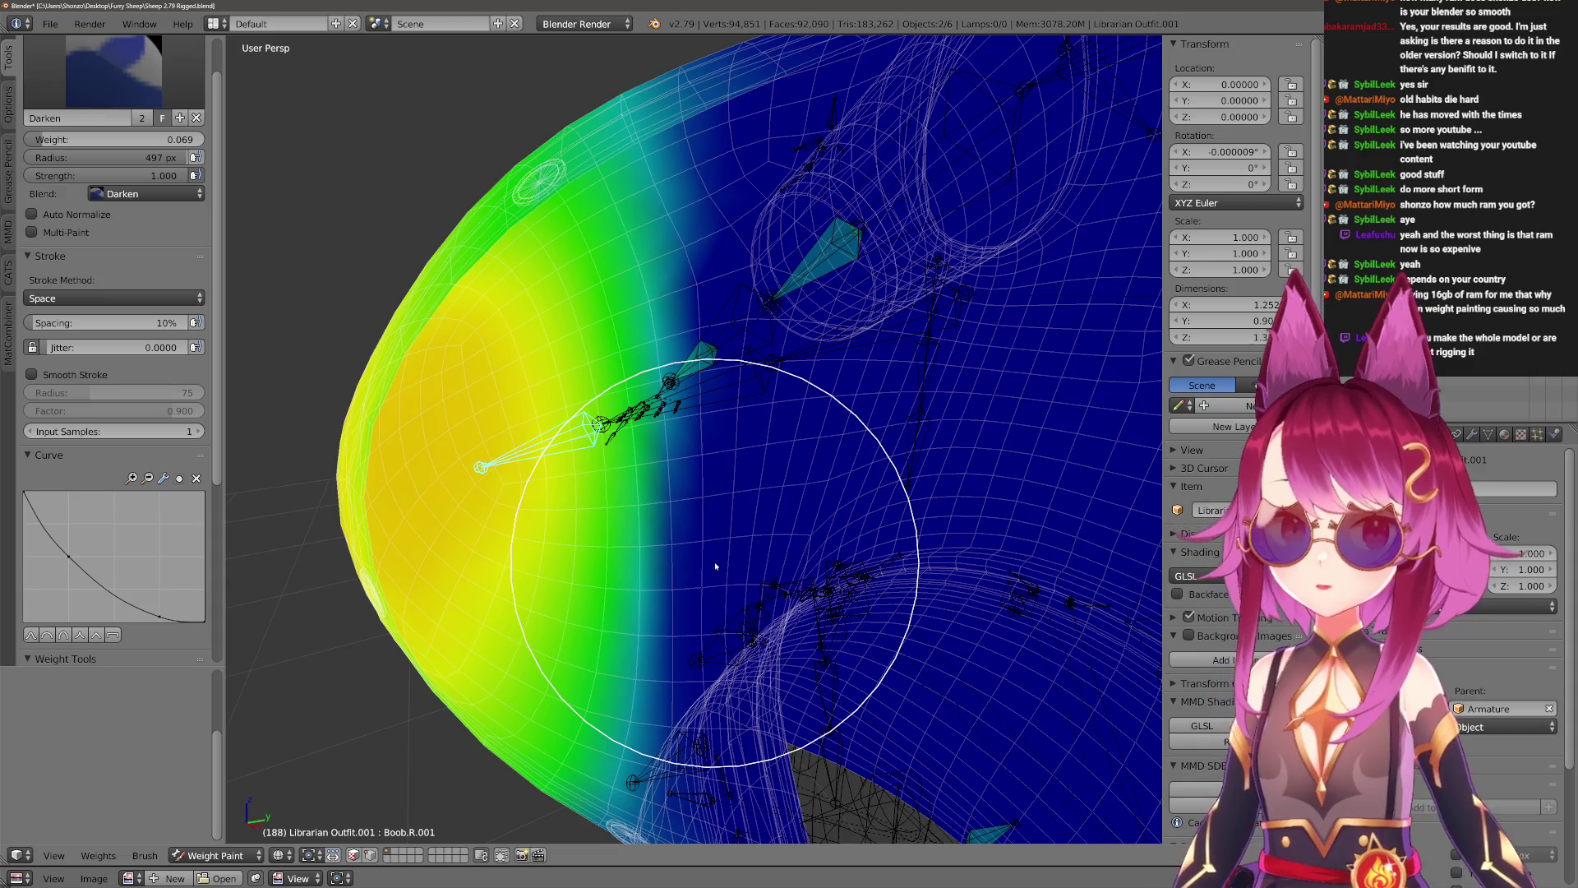
mouse_move(713, 562)
middle_mouse_down()
mouse_move(644, 458)
mouse_move(702, 420)
mouse_move(659, 577)
mouse_move(644, 719)
mouse_move(634, 212)
mouse_move(684, 510)
mouse_move(657, 164)
mouse_move(621, 675)
mouse_move(773, 576)
mouse_move(598, 453)
mouse_move(801, 460)
mouse_move(772, 464)
middle_mouse_up()
key("z")
Re-test the bone rotation, then paint 0 weight along the yellow edge with a 500 px brush.
key("r")
key("x")
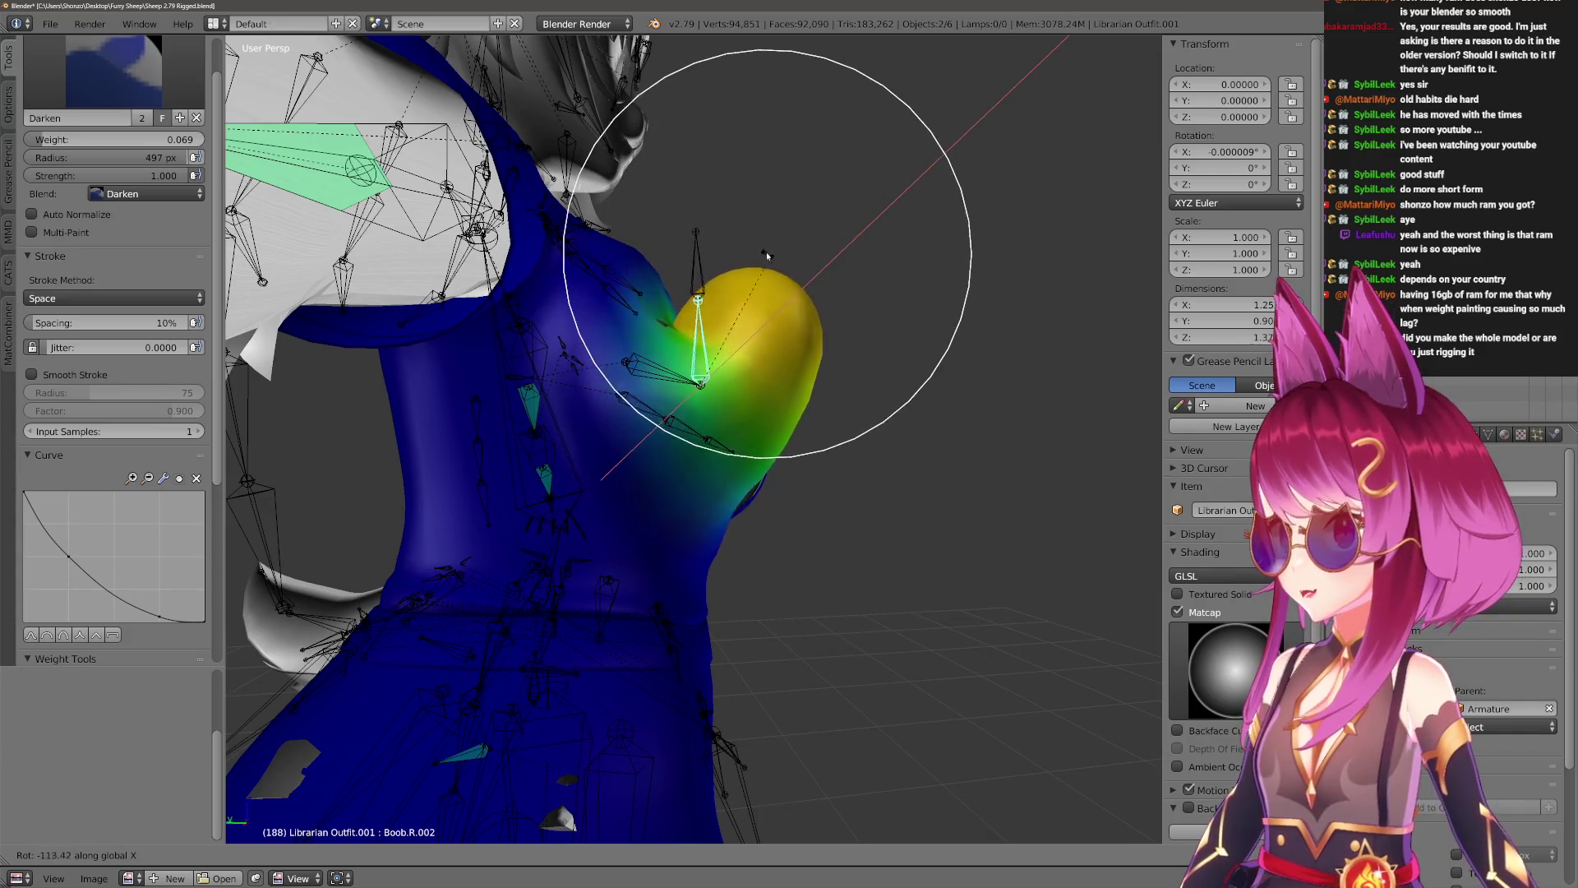
left_click(740, 629)
mouse_move(740, 628)
middle_mouse_down()
mouse_move(729, 644)
mouse_move(718, 526)
mouse_move(729, 669)
mouse_move(704, 687)
middle_mouse_up()
scroll(723, 715, "up", 5)
mouse_move(740, 751)
middle_mouse_down()
mouse_move(725, 491)
mouse_move(589, 575)
mouse_move(521, 590)
mouse_move(618, 603)
middle_mouse_up()
scroll(521, 590, "up", 3)
key("f")
left_click(581, 593)
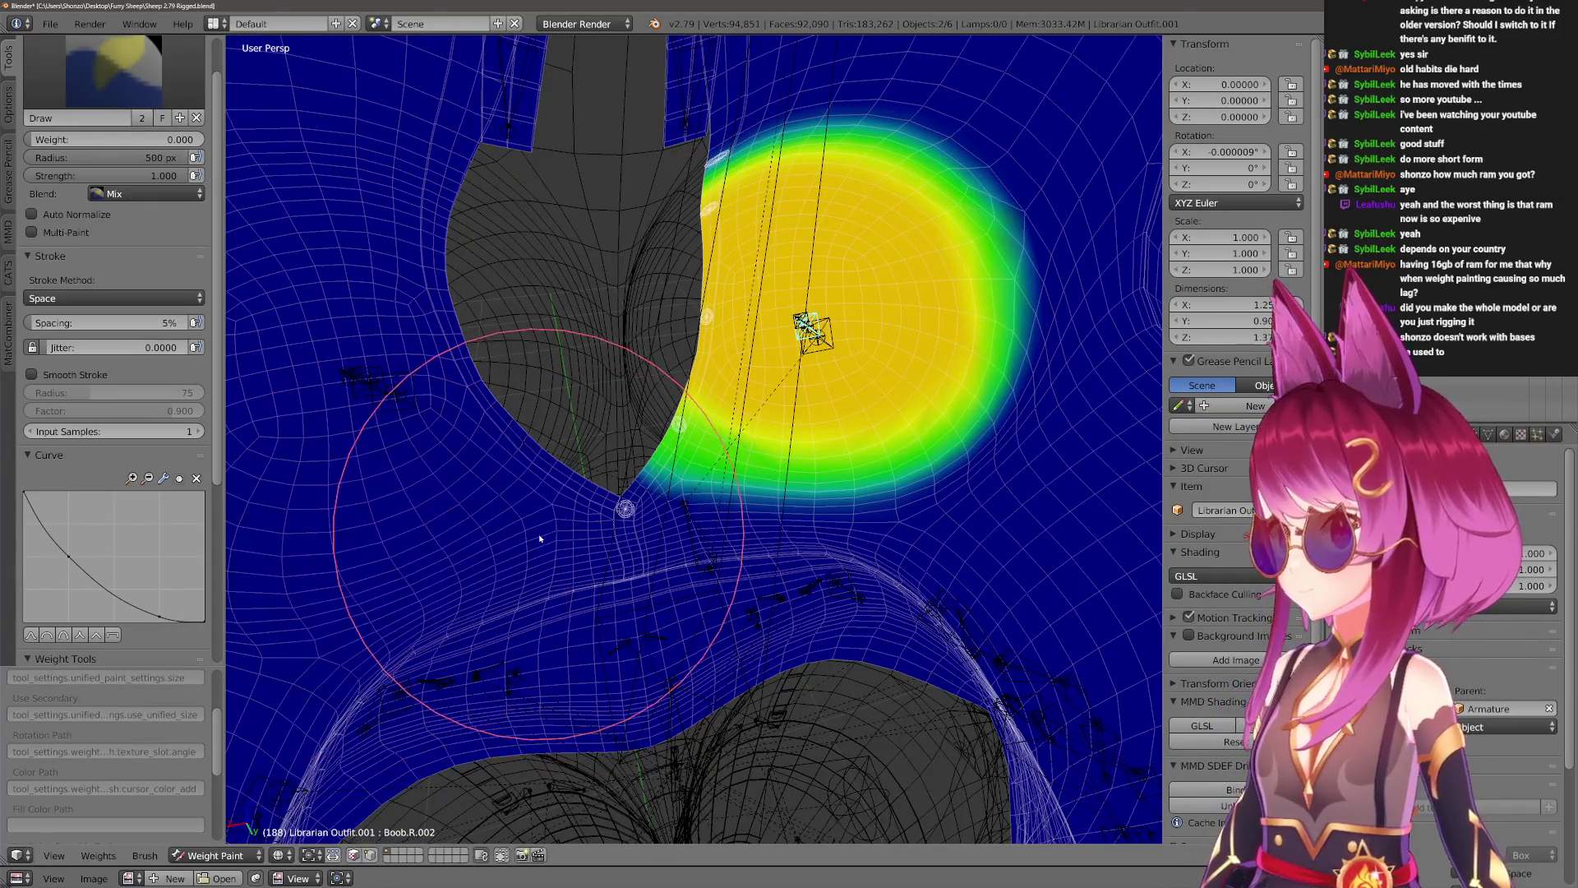
left_click_drag(606, 587, 703, 629)
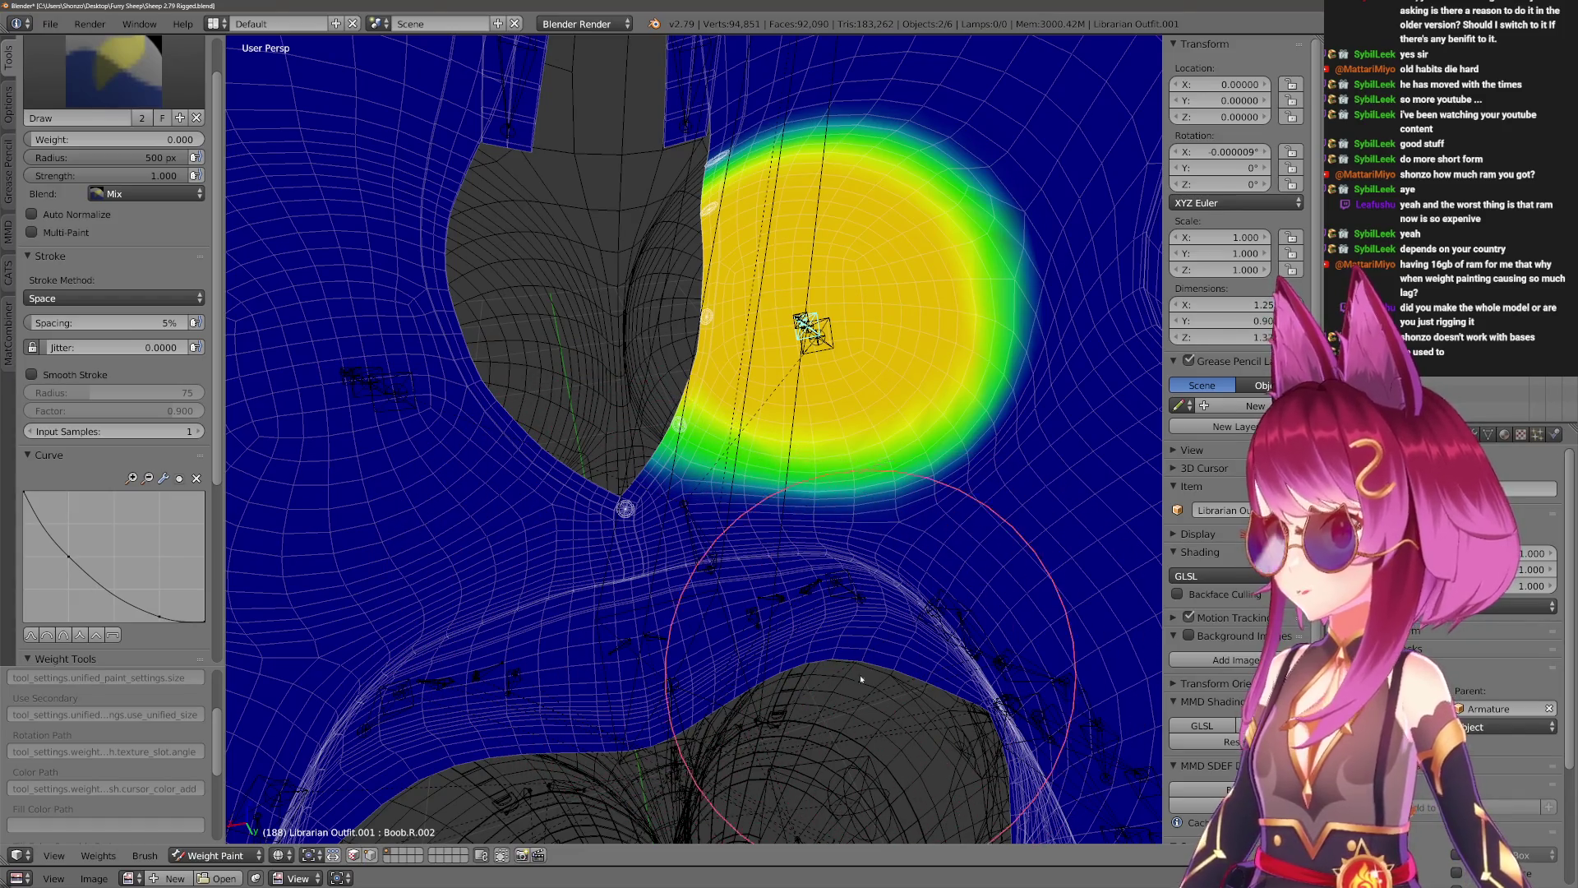
Re-check the cleaned weights with further X-axis rotations of the breast bone.
key("r")
key("x")
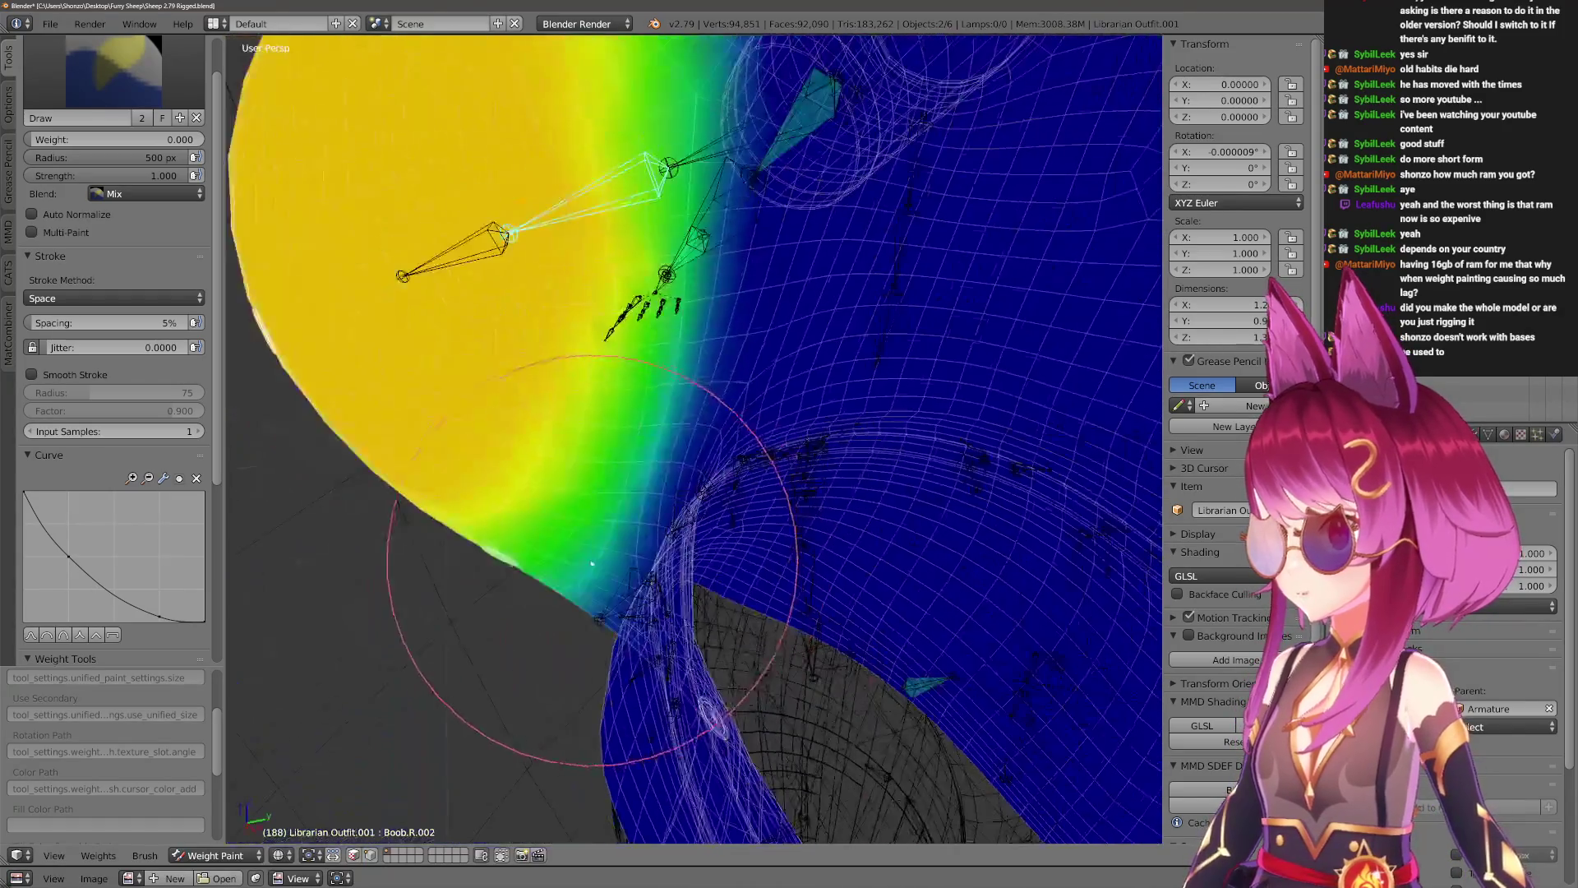
key("z")
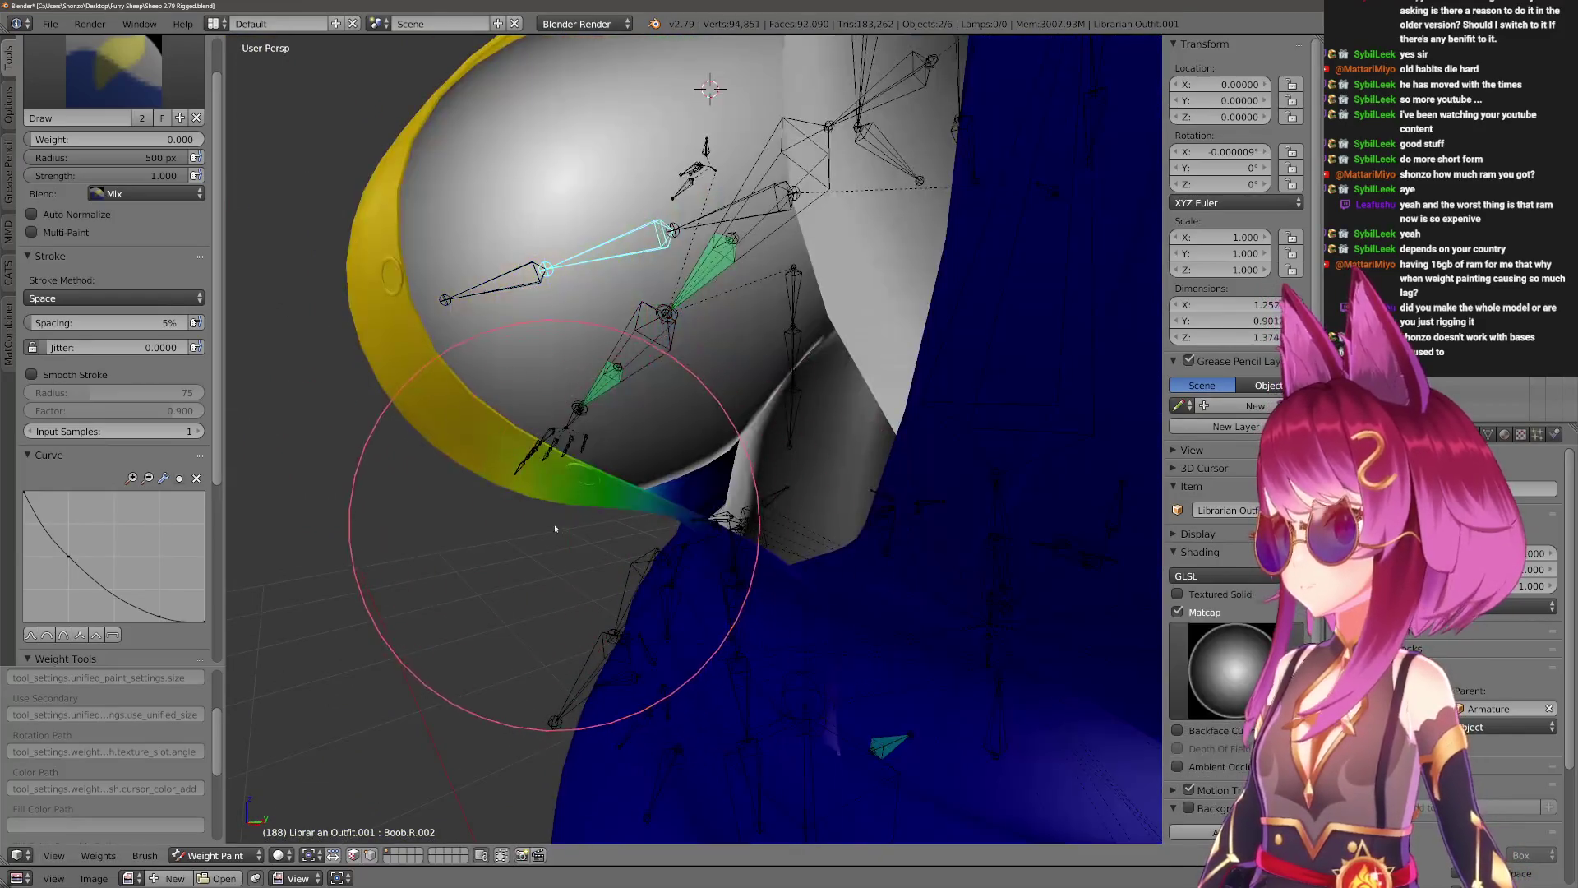
left_click(546, 458)
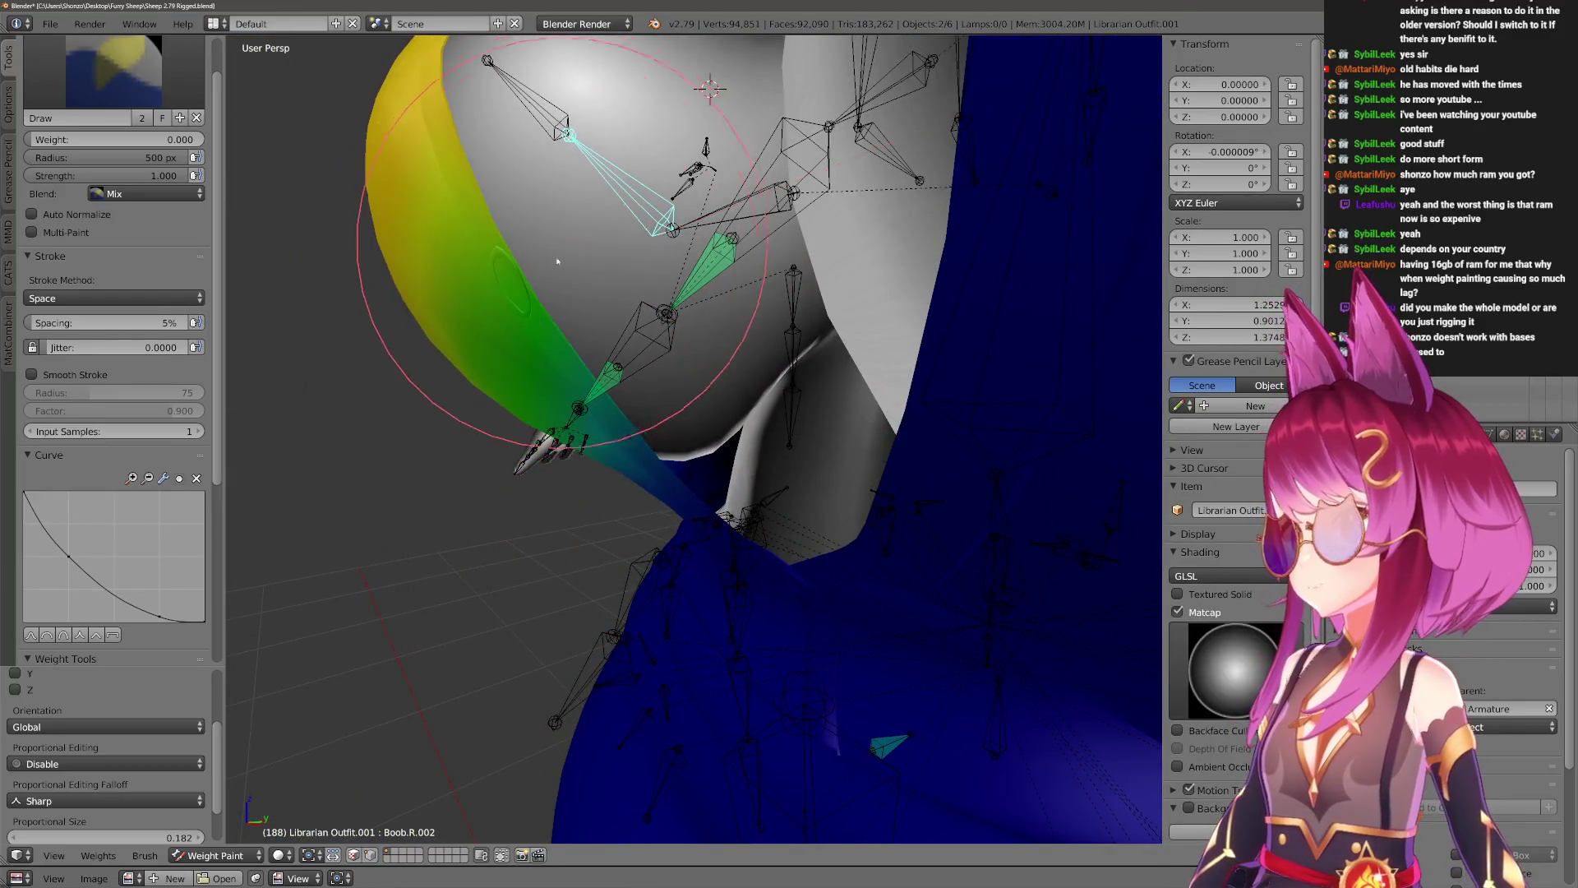
scroll(654, 455, "up", 4)
key("r")
key("x")
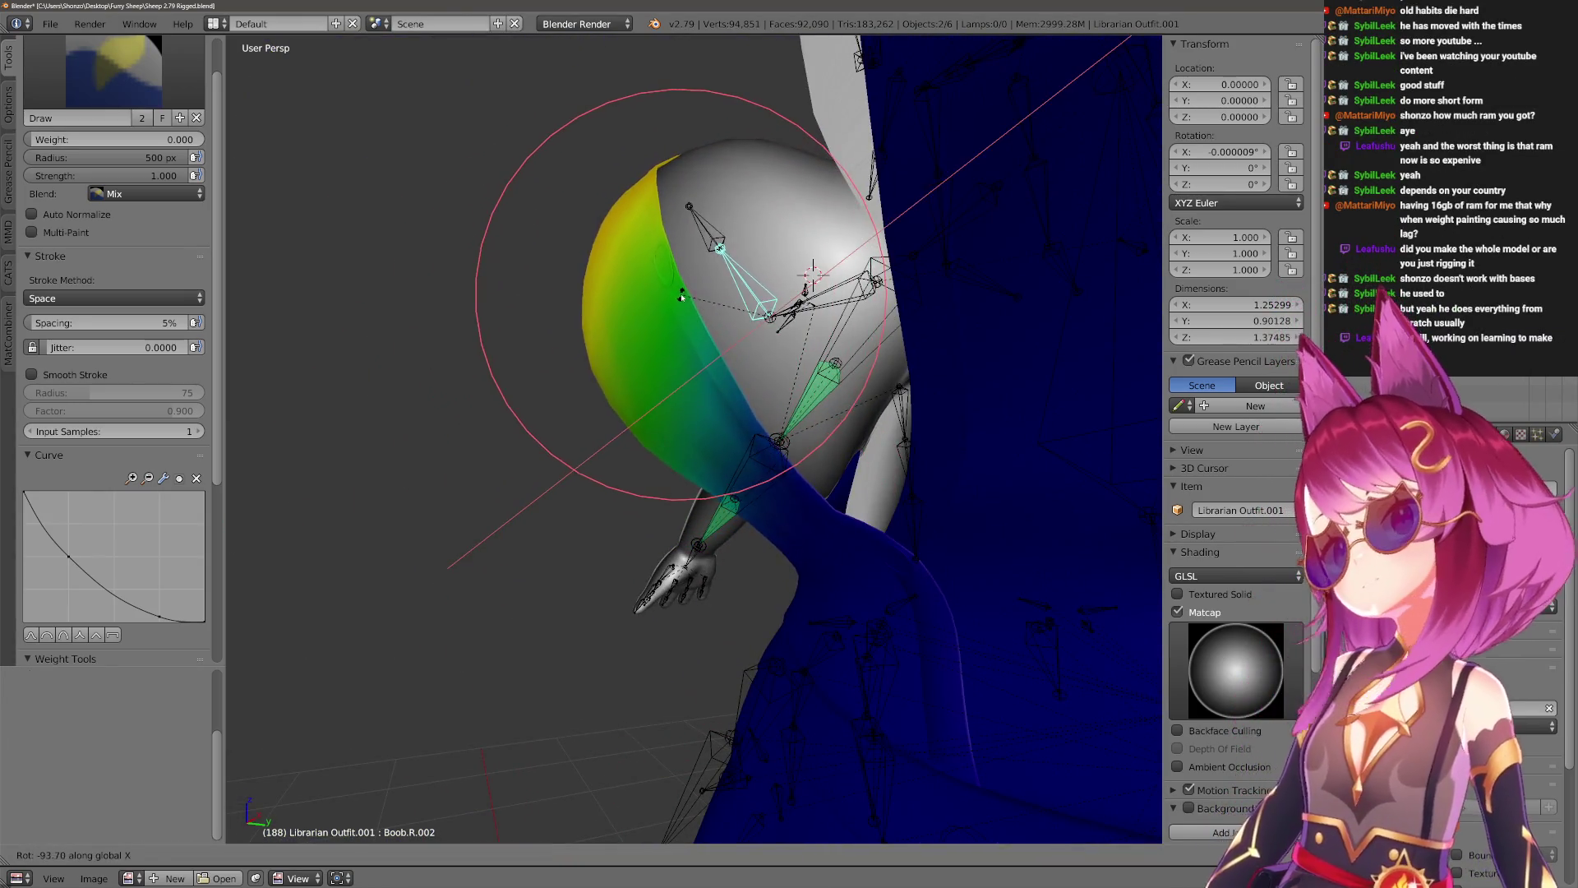
left_click(615, 423)
Adjust the breast bone pose again, ending at a nearly neutral X rotation.
key("r")
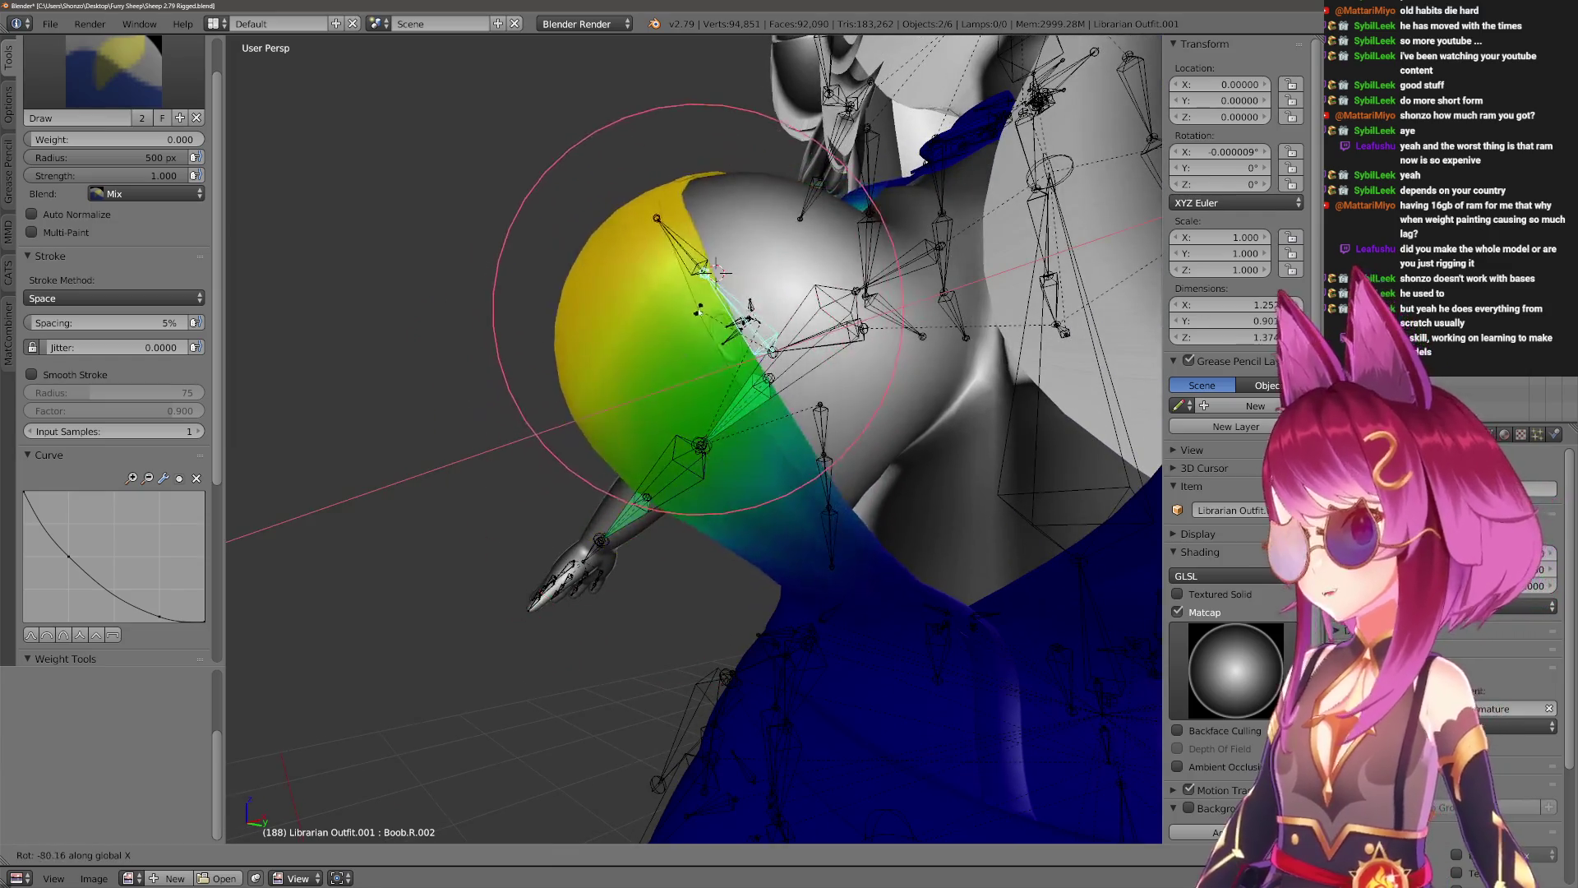
left_click(670, 452)
middle_click_drag(655, 411, 657, 534)
scroll(659, 532, "up", 3)
key("r")
key("x")
left_click(723, 577)
scroll(739, 559, "up", 4)
Check the breast bone rotation once more, then clear it back to the rest pose with weight colours shown.
key("r")
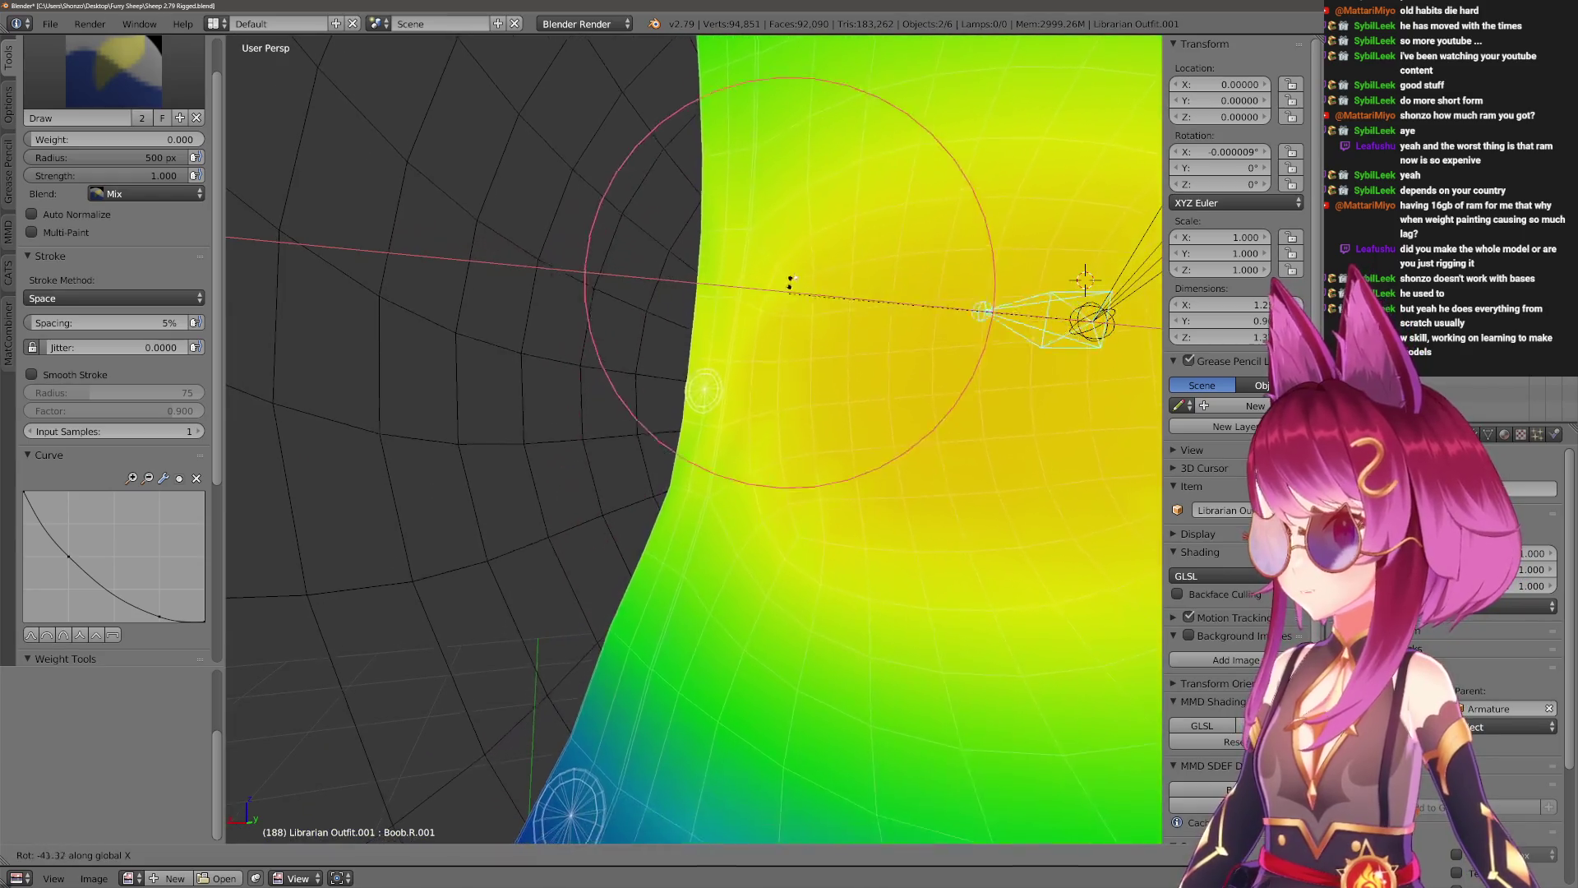
left_click(863, 176)
mouse_move(863, 175)
middle_mouse_down()
mouse_move(673, 421)
mouse_move(584, 493)
mouse_move(535, 501)
mouse_move(580, 519)
mouse_move(704, 516)
mouse_move(716, 566)
mouse_move(620, 470)
middle_mouse_up()
key("r")
key("x")
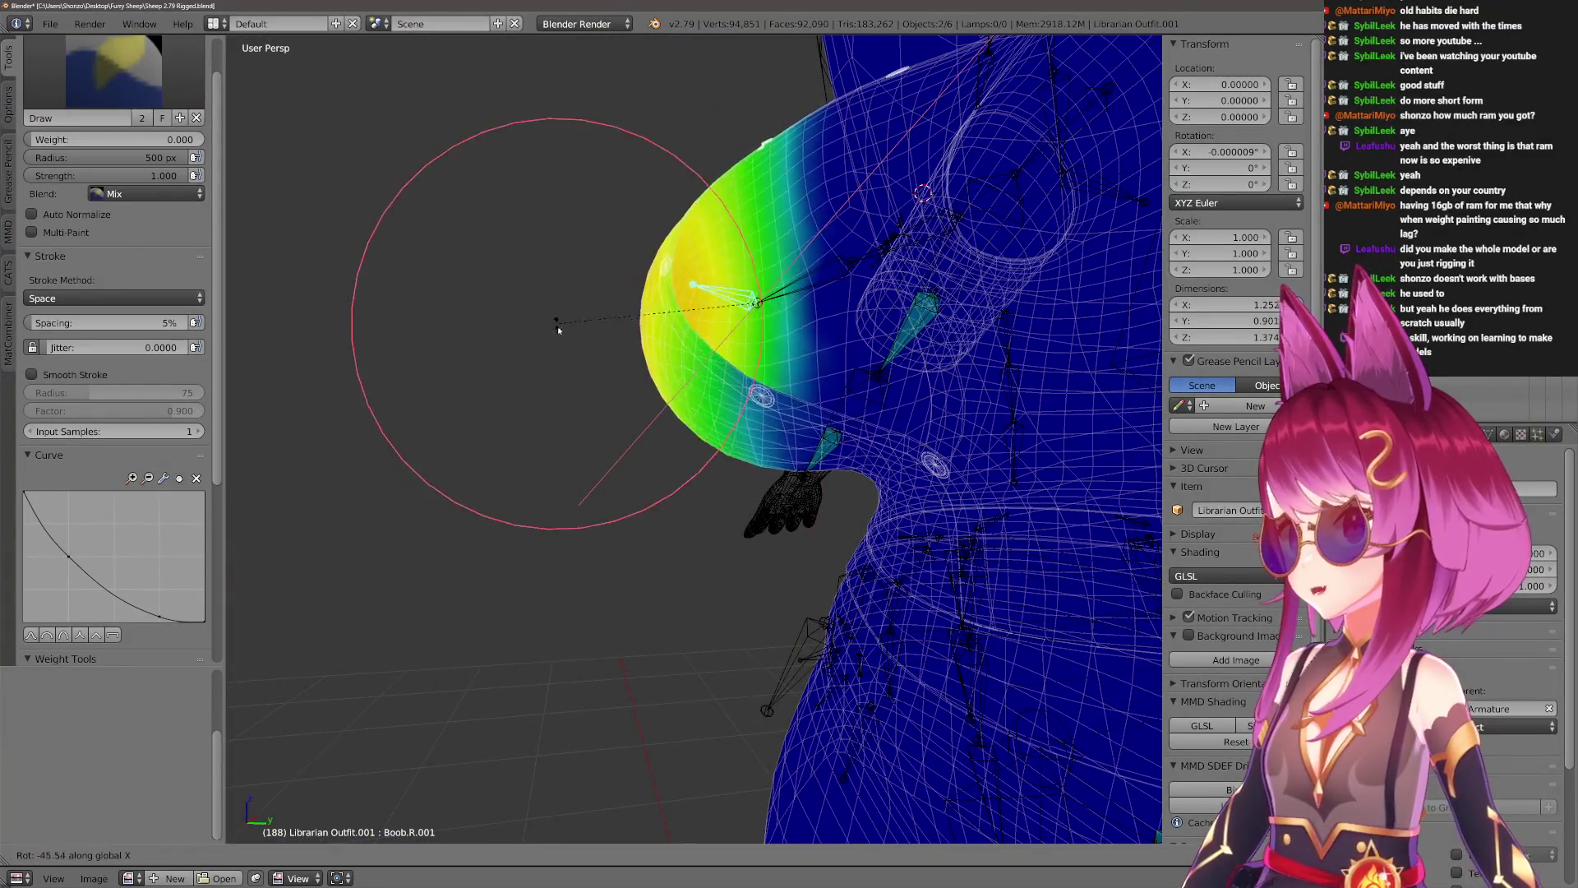
left_click(806, 503)
scroll(793, 556, "up", 8)
key("alt+z")
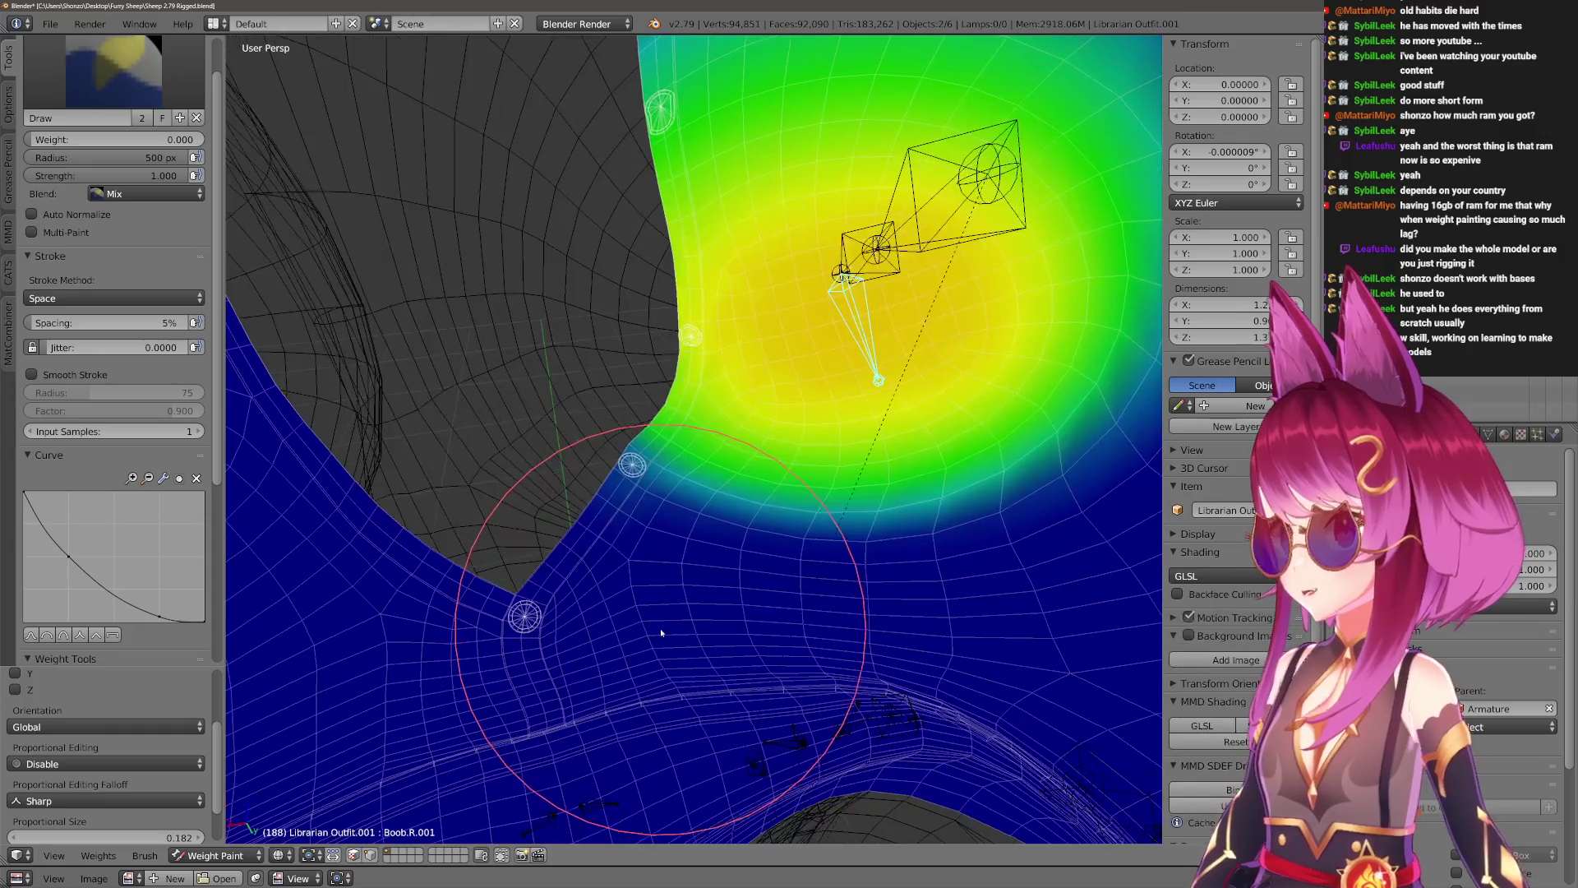
key("ctrl+z")
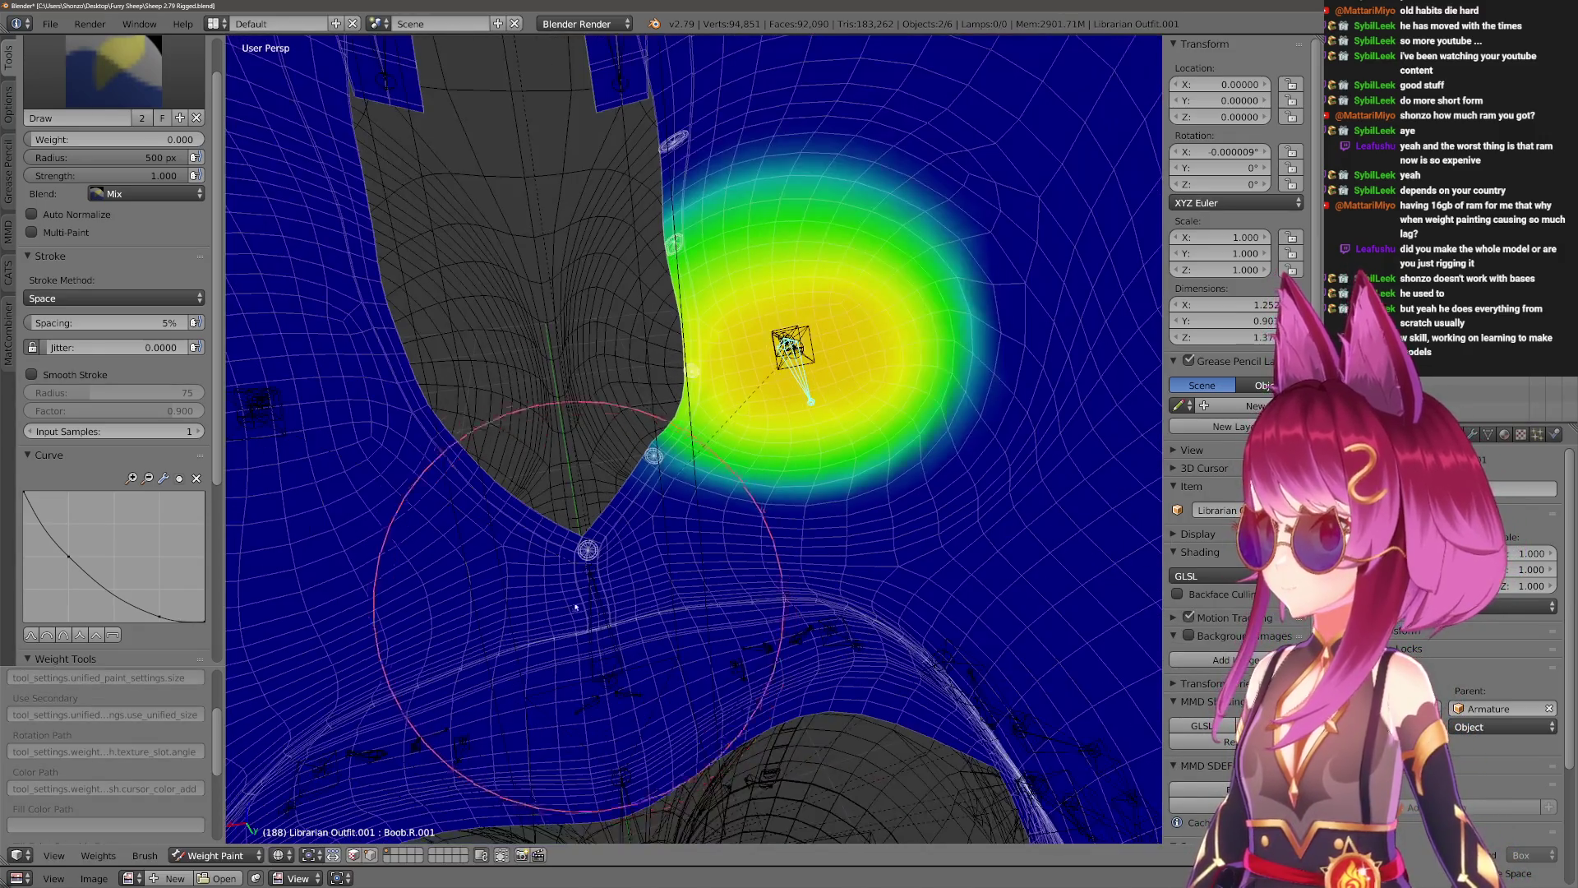
scroll(592, 603, "up", 5)
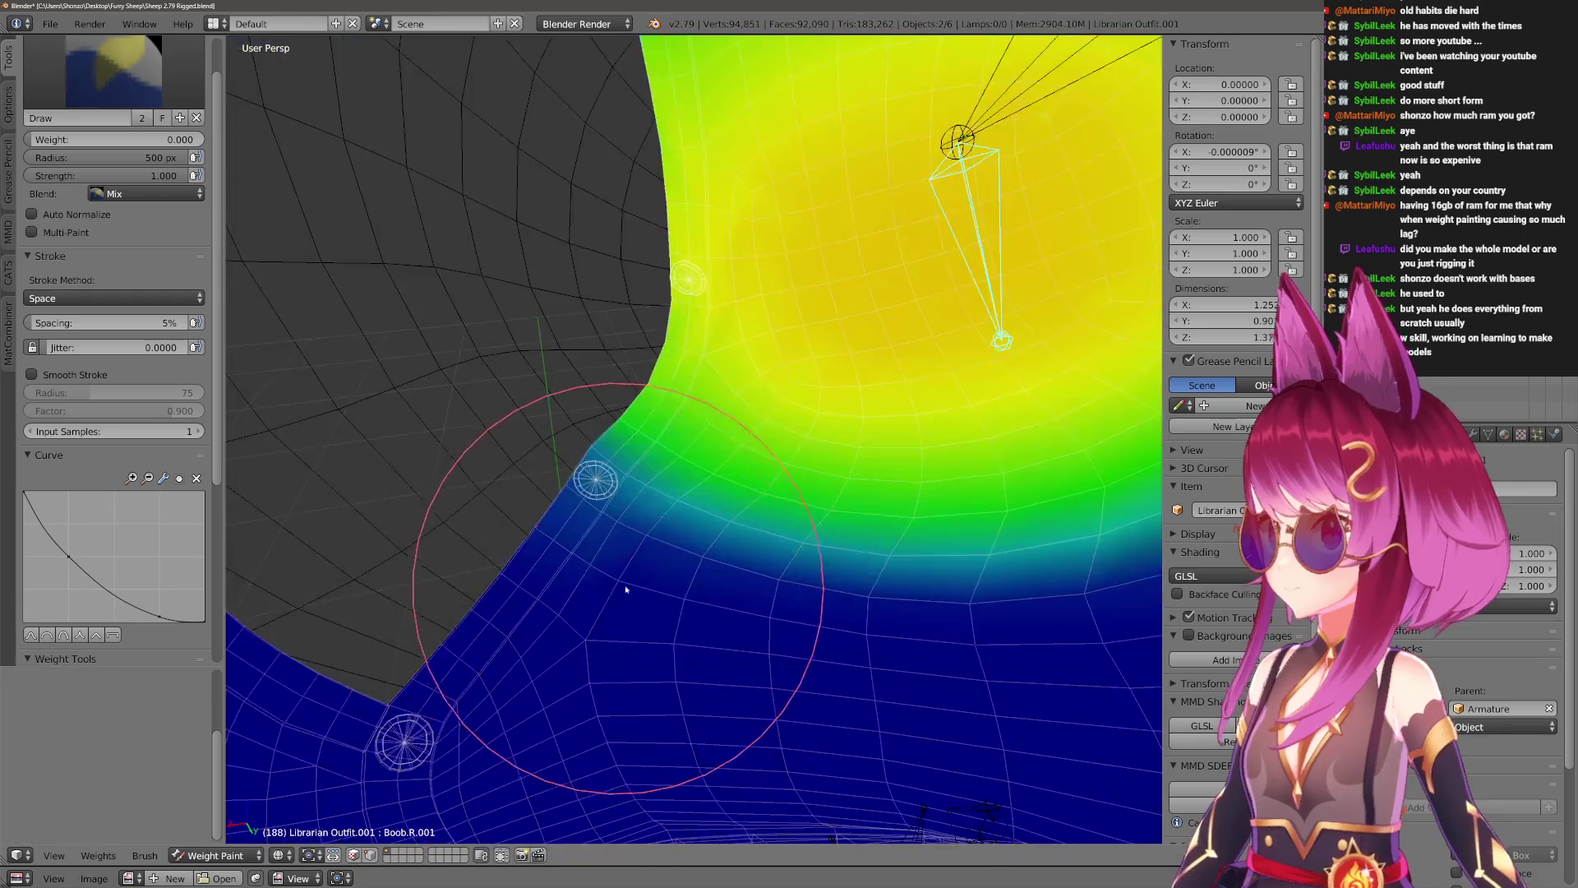
Set brush weight to 0.786, shrink the radius to 359 px, and paint along the shirt edge.
key("ctrl+f")
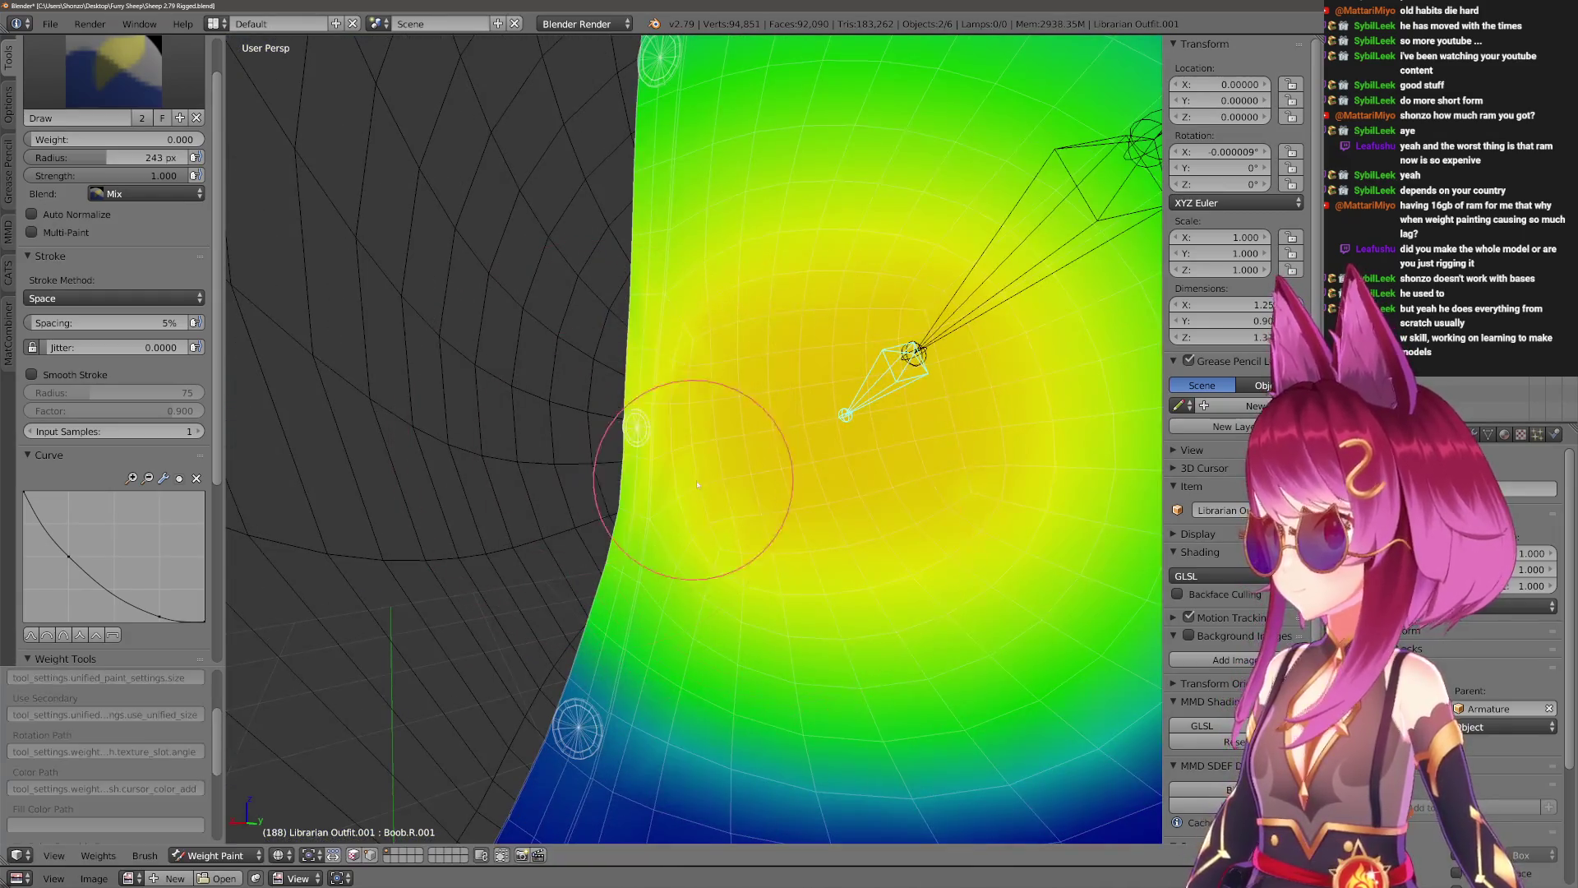
left_click(784, 442)
key("f")
left_click(649, 407)
left_click_drag(650, 407, 715, 432)
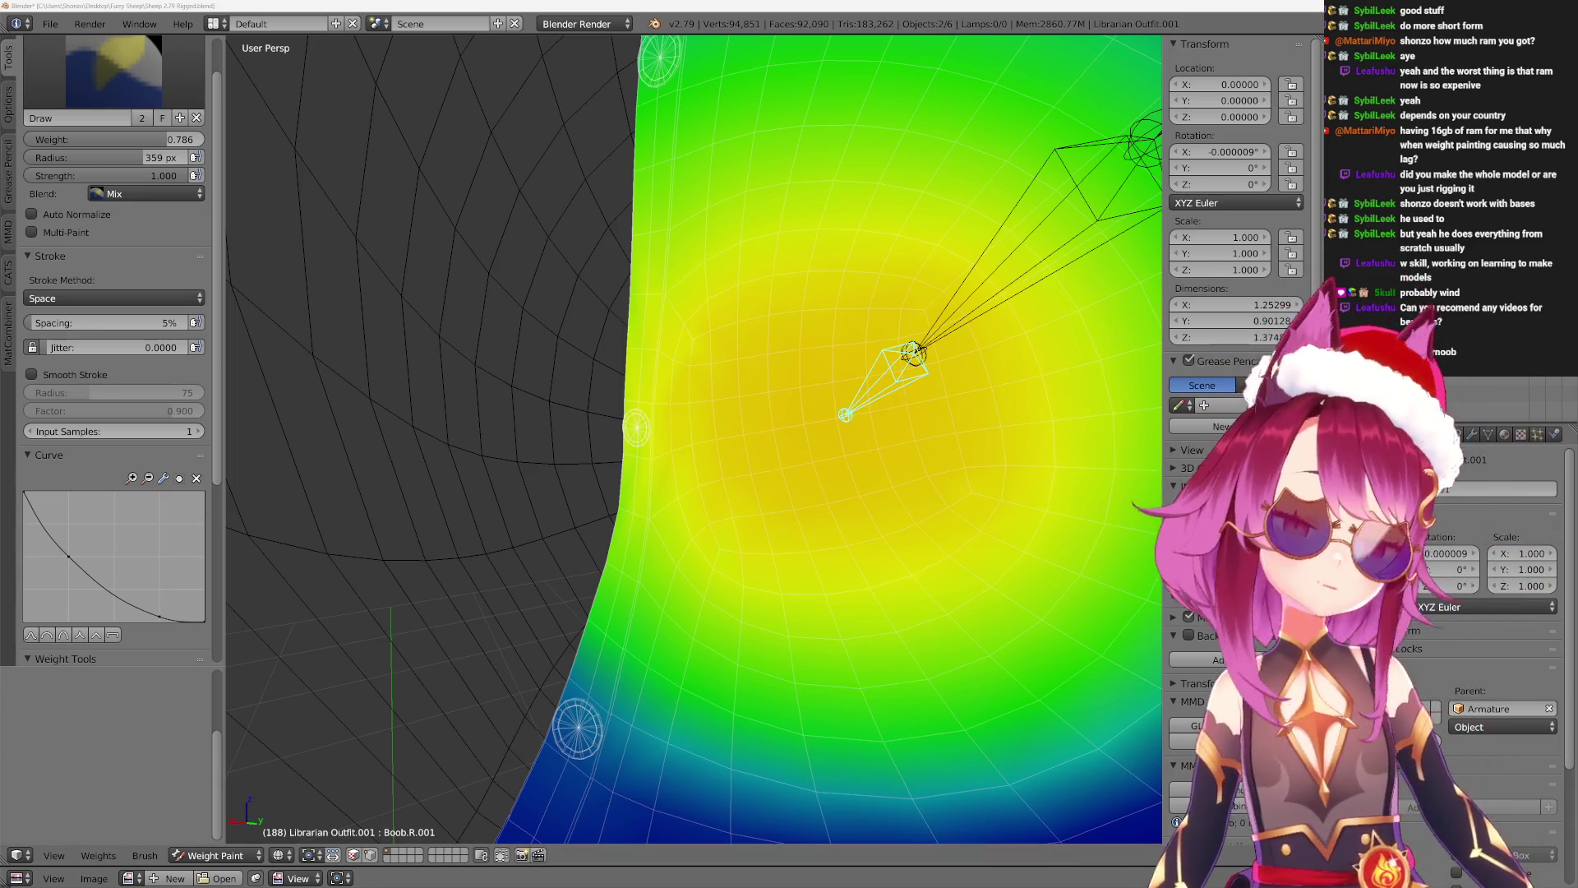
Switch from Blender to the YouTube 'First Steps - Blender 2.80 Fundamentals' tutorial window.
key("alt+Tab")
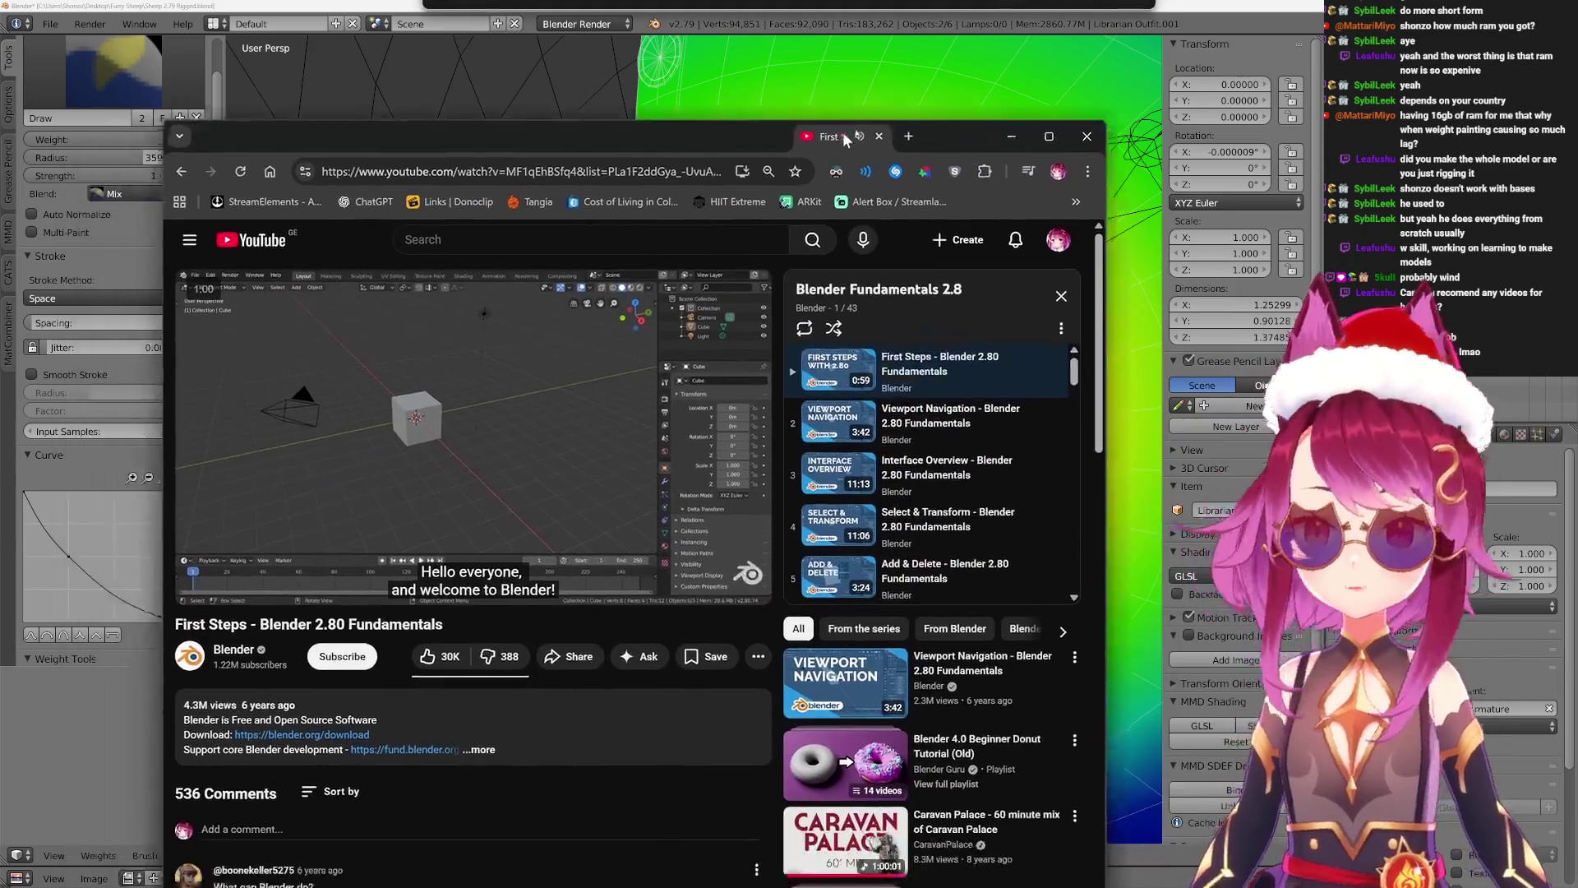
Widen the player to theater mode, pause the video, and browse the First Steps video page.
key("t")
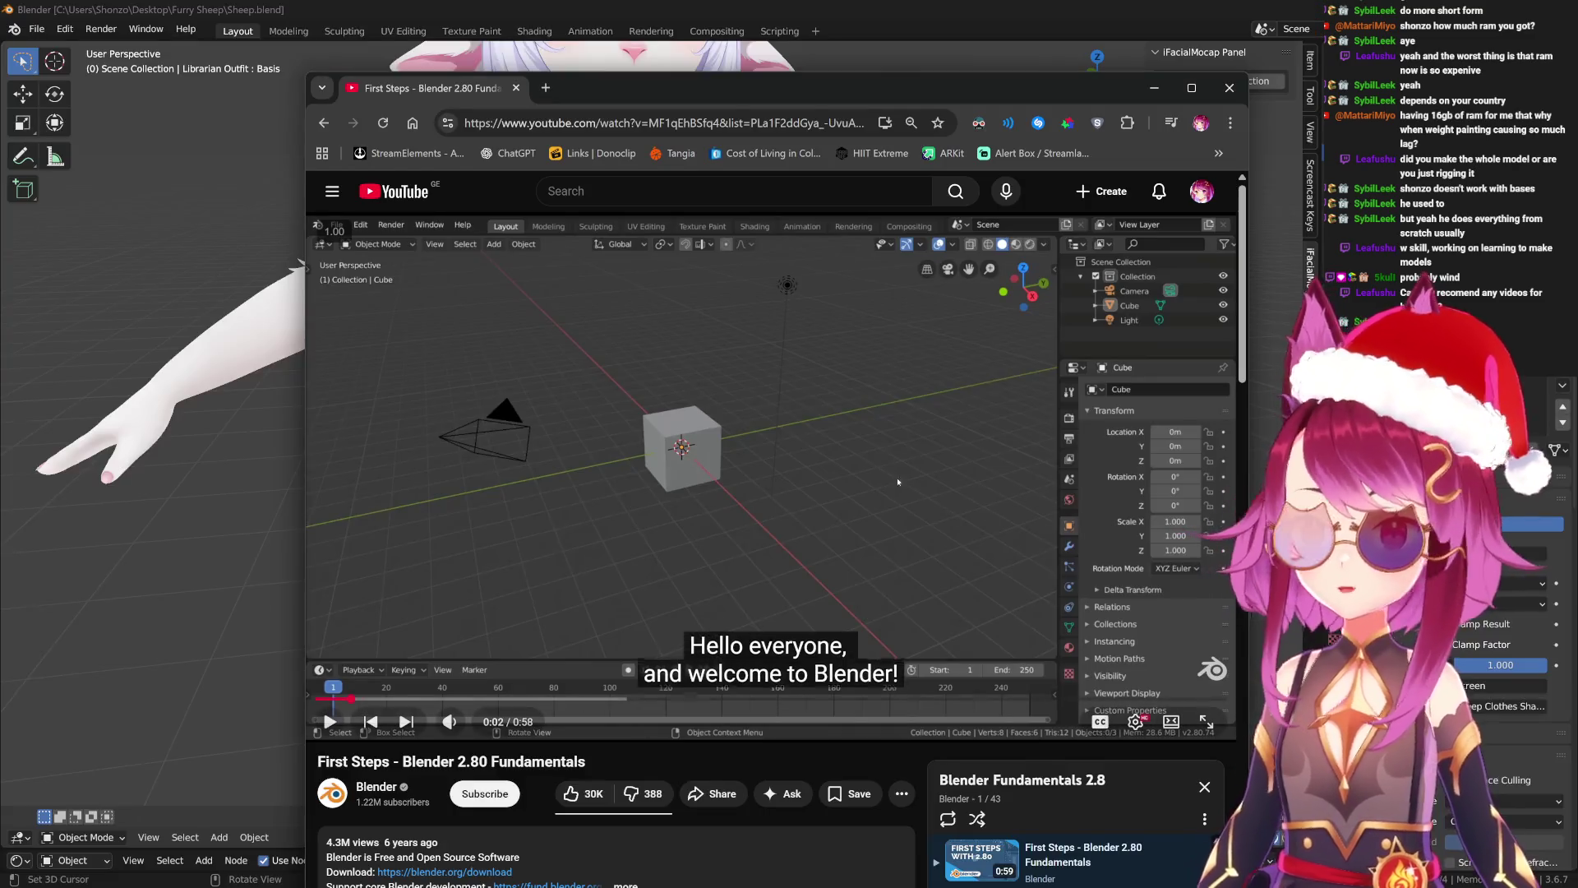
left_click_drag(409, 761, 585, 761)
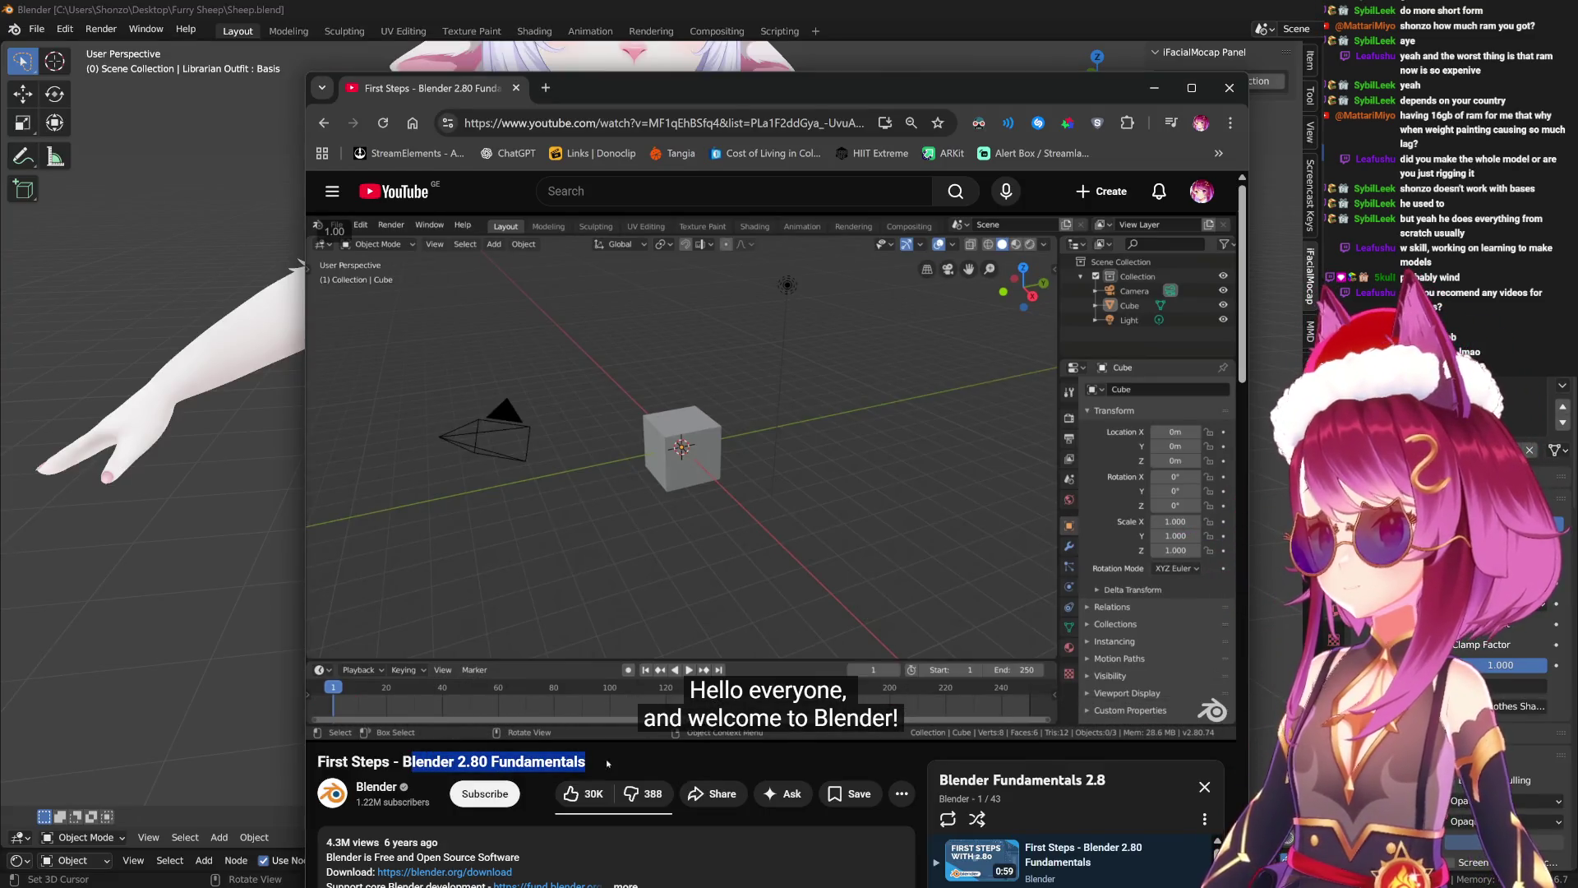
scroll(654, 552, "down", 5)
scroll(1091, 514, "down", 15)
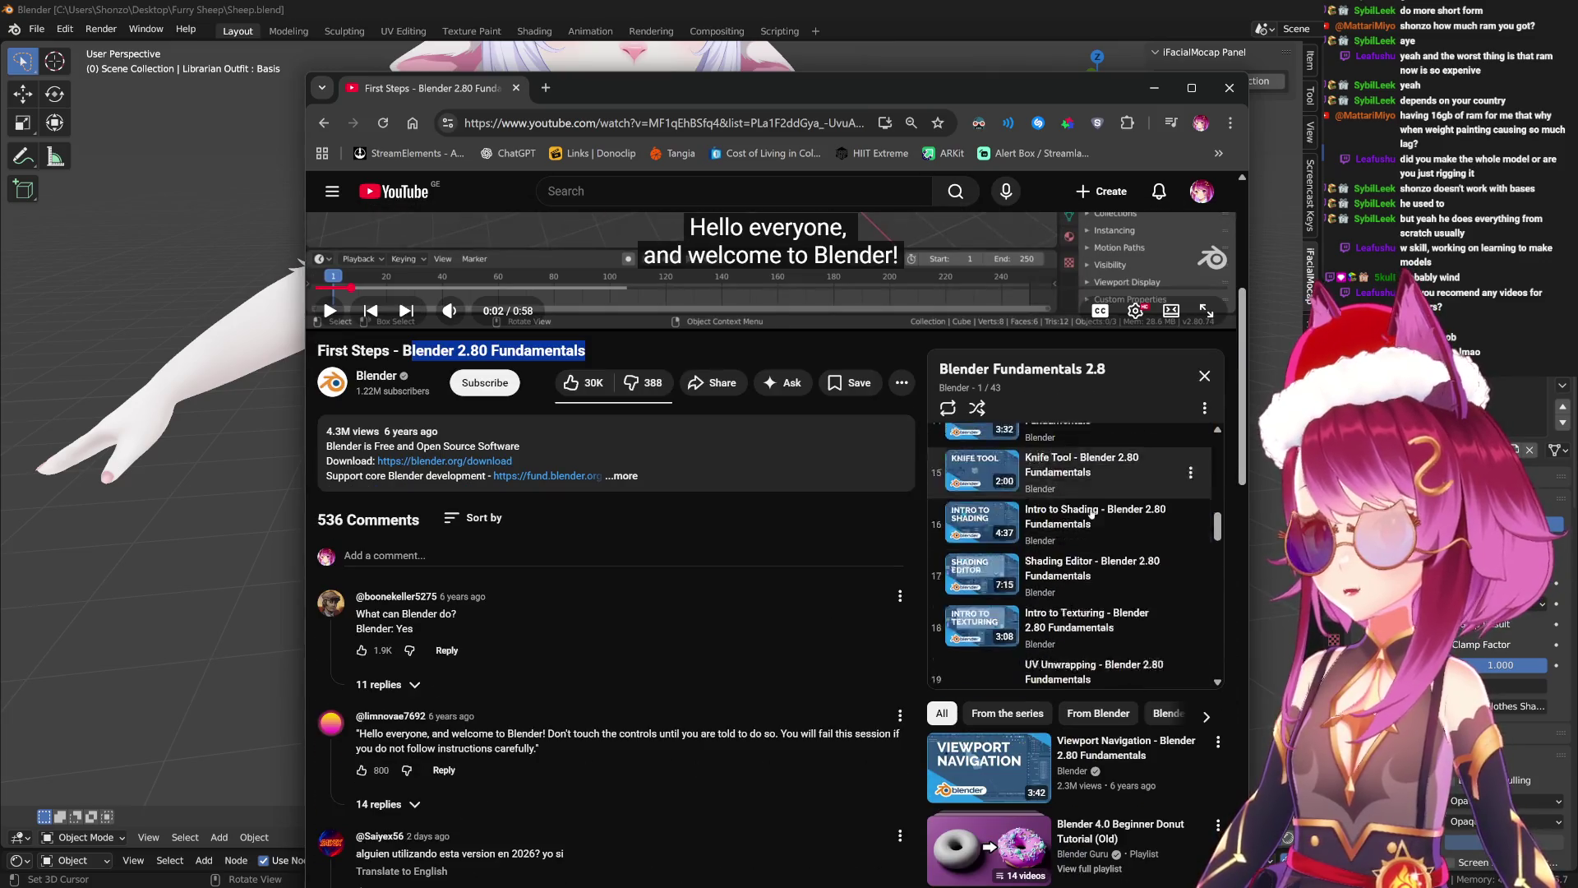
scroll(1092, 513, "up", 12)
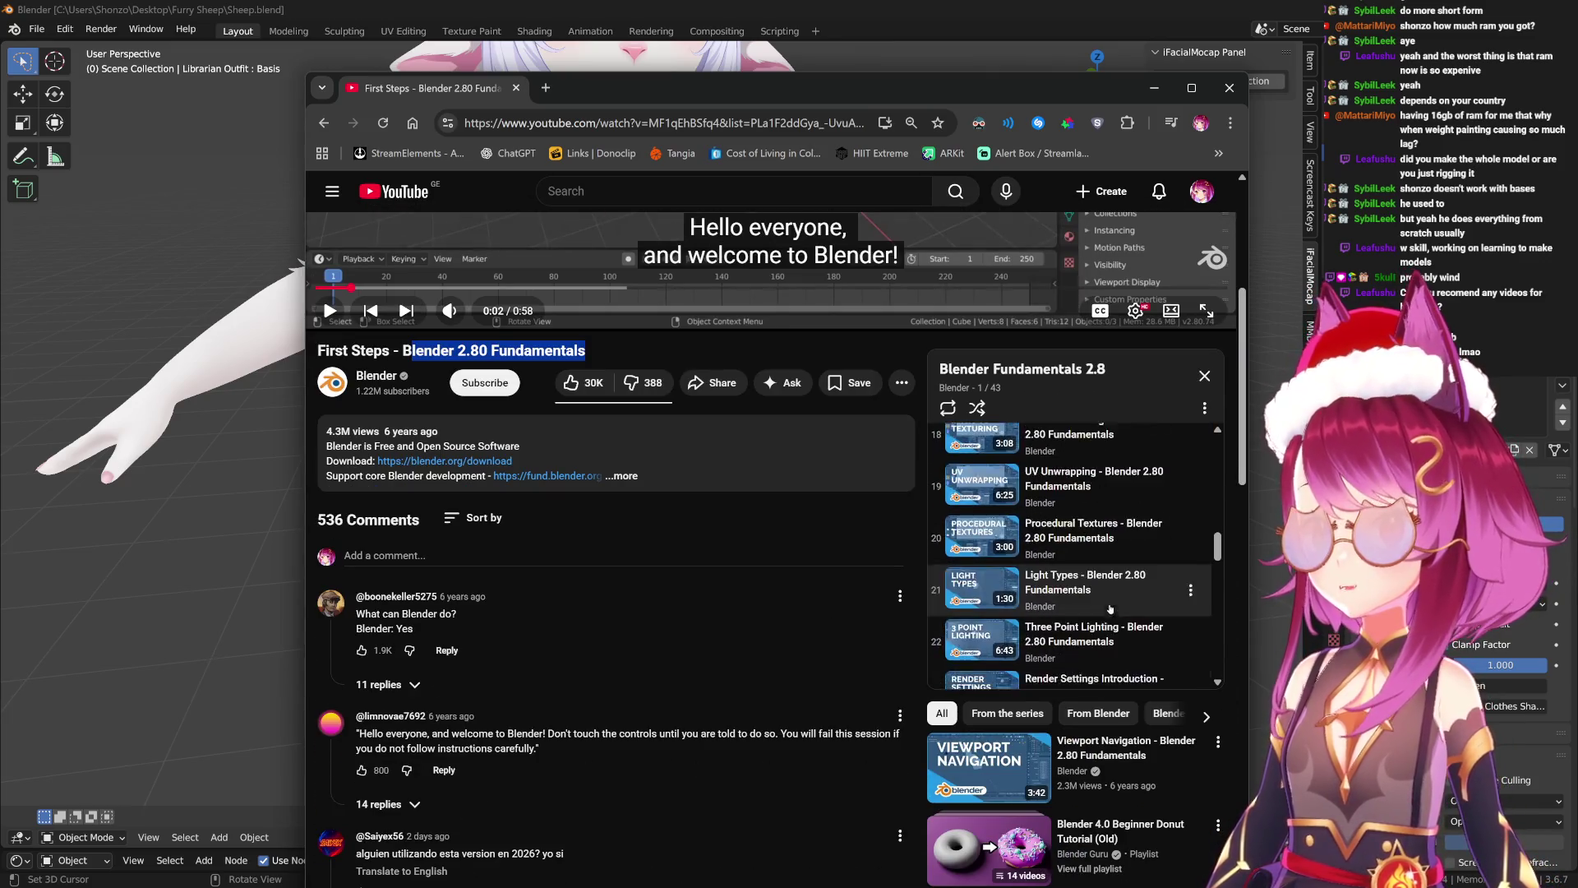
scroll(1122, 620, "up", 6)
scroll(765, 611, "up", 5)
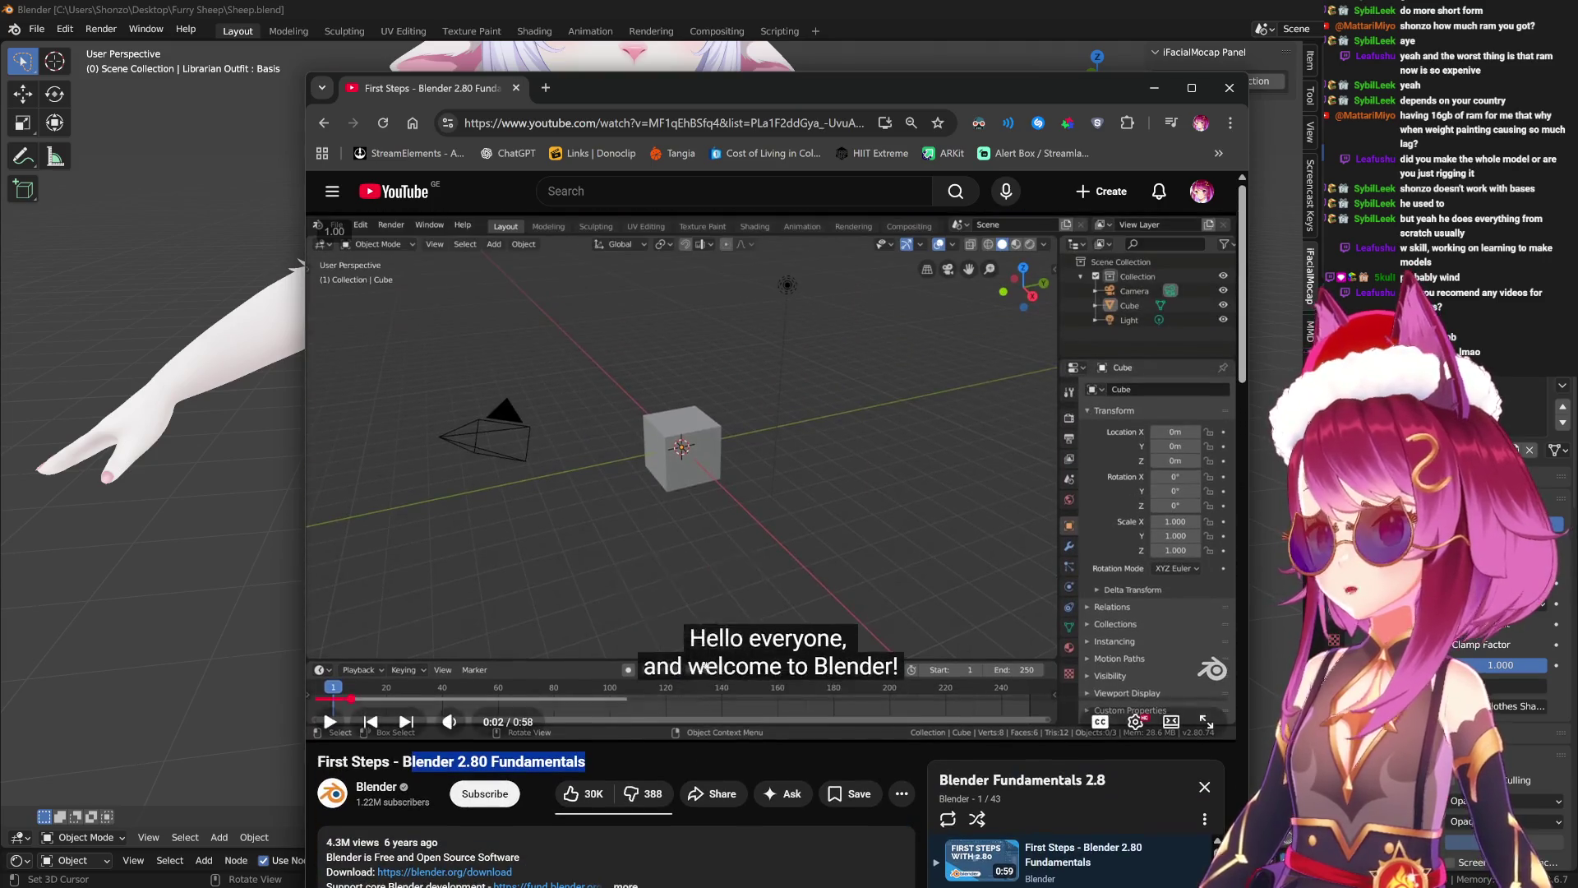
scroll(764, 609, "down", 3)
scroll(687, 474, "up", 4)
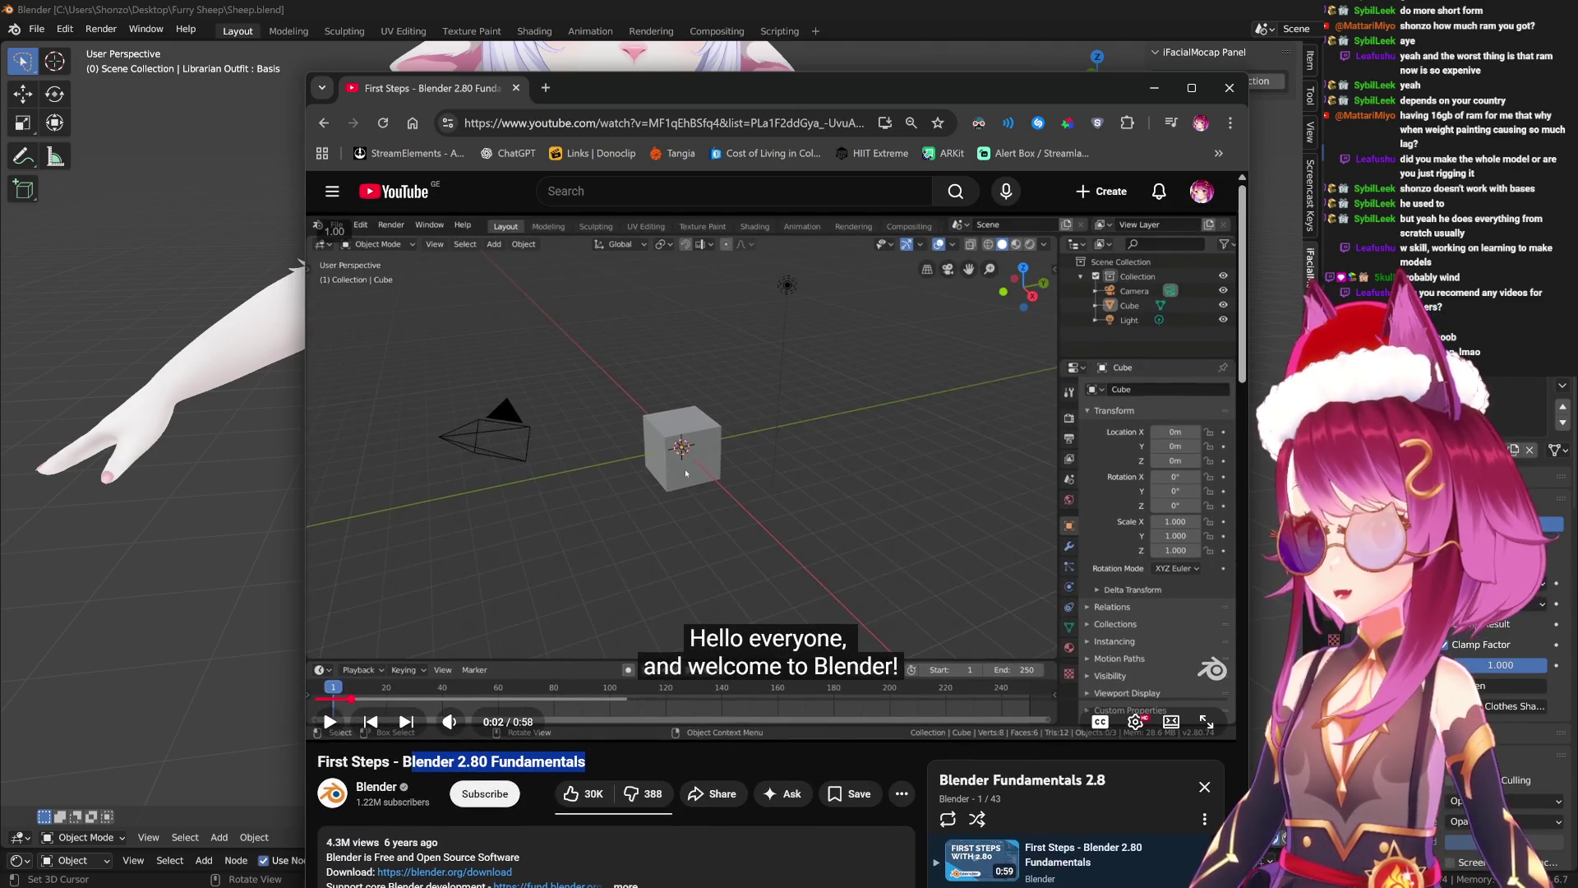
scroll(751, 500, "down", 5)
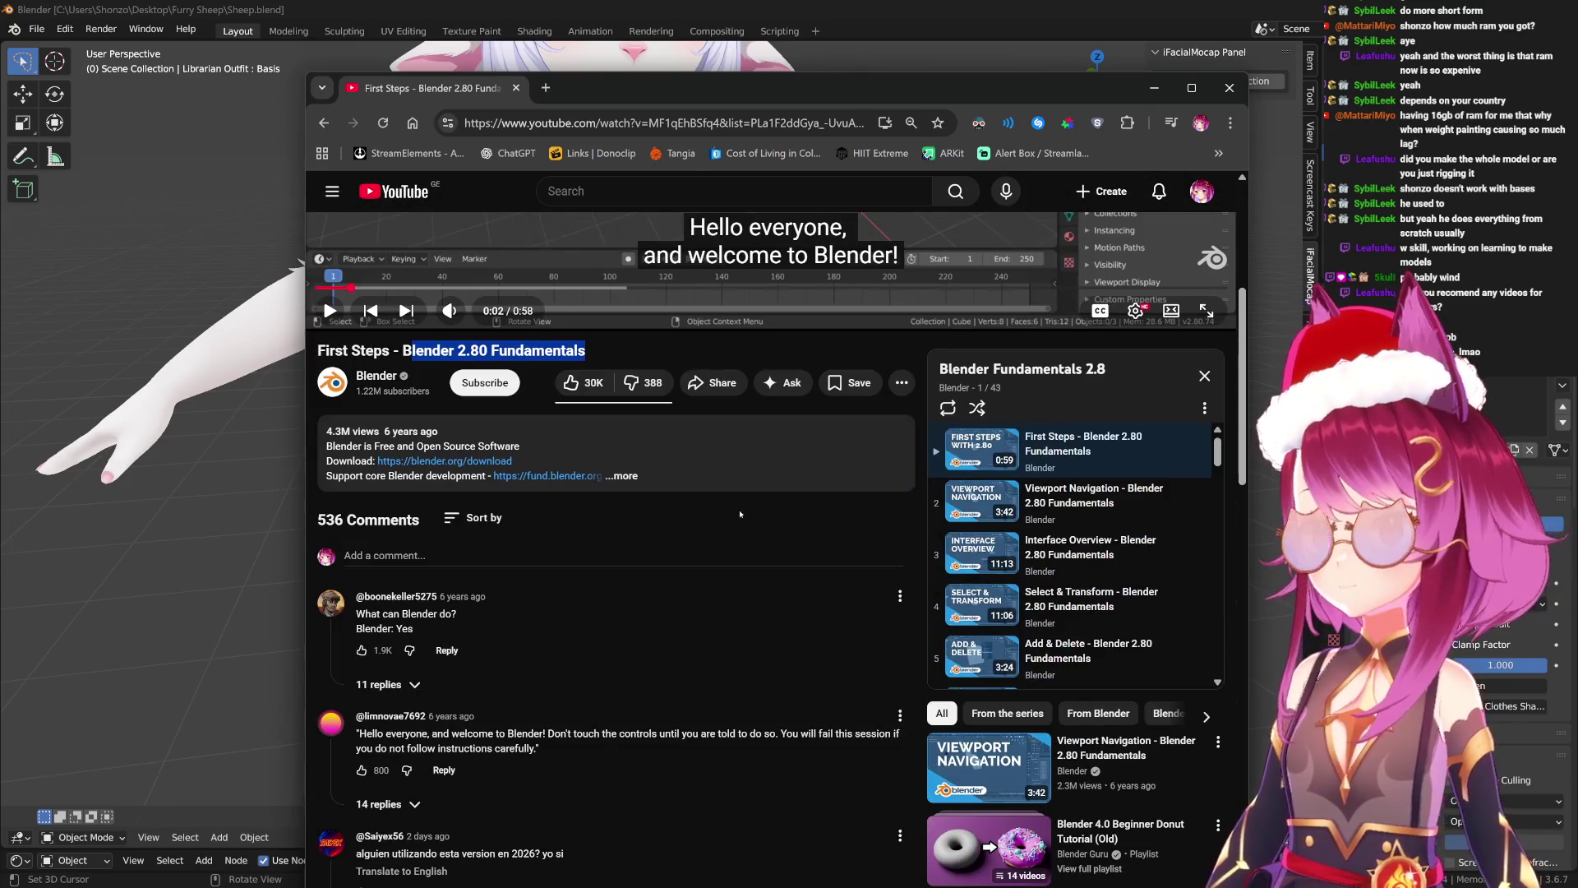
scroll(751, 501, "up", 5)
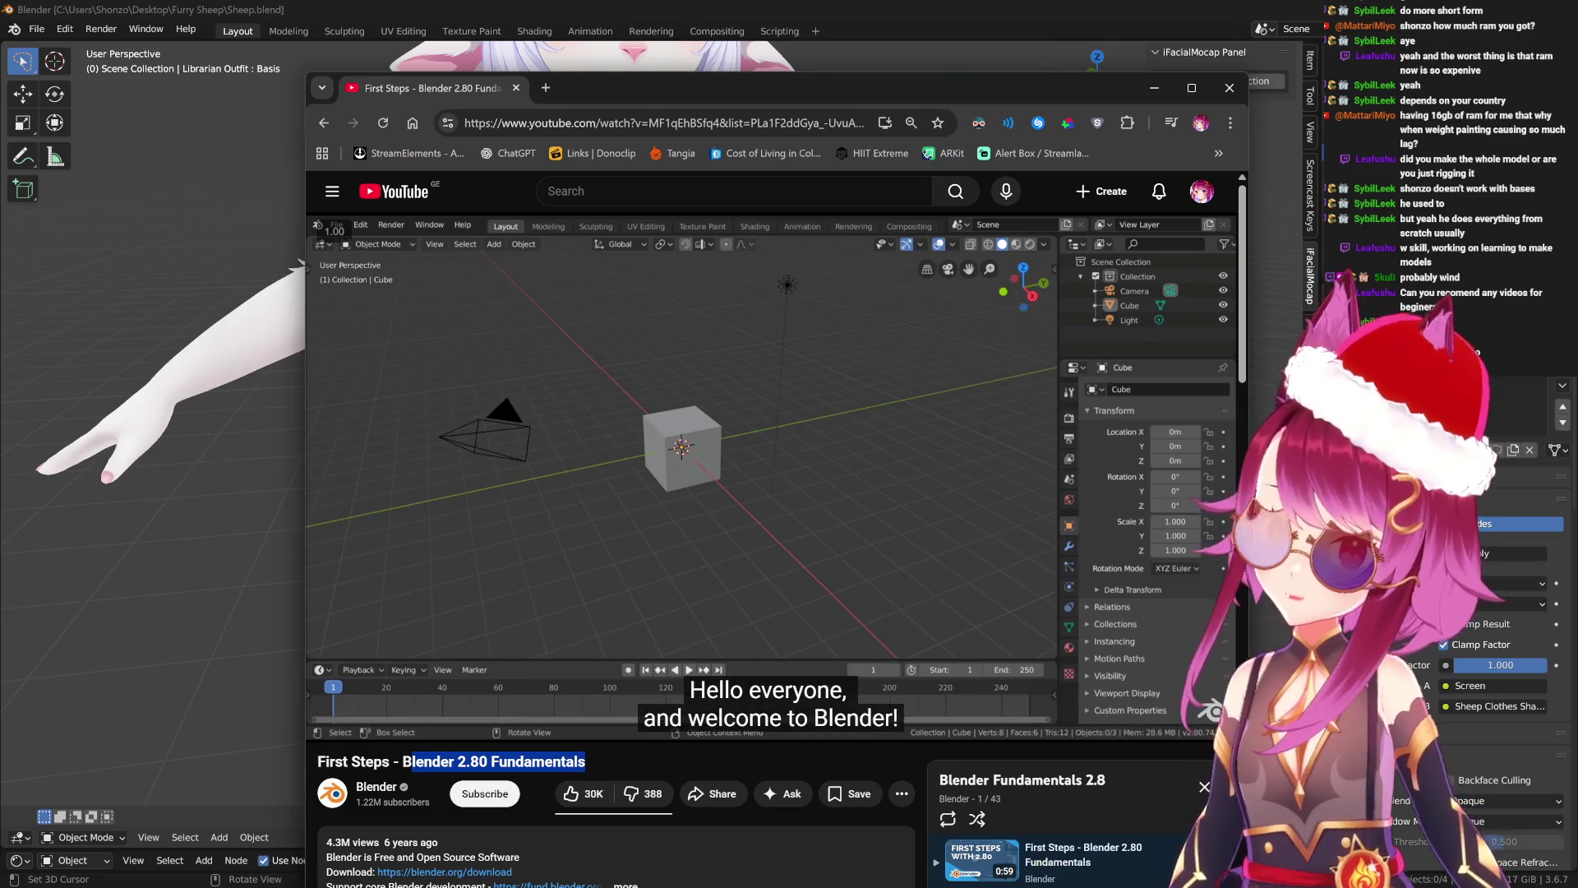
left_click(712, 430)
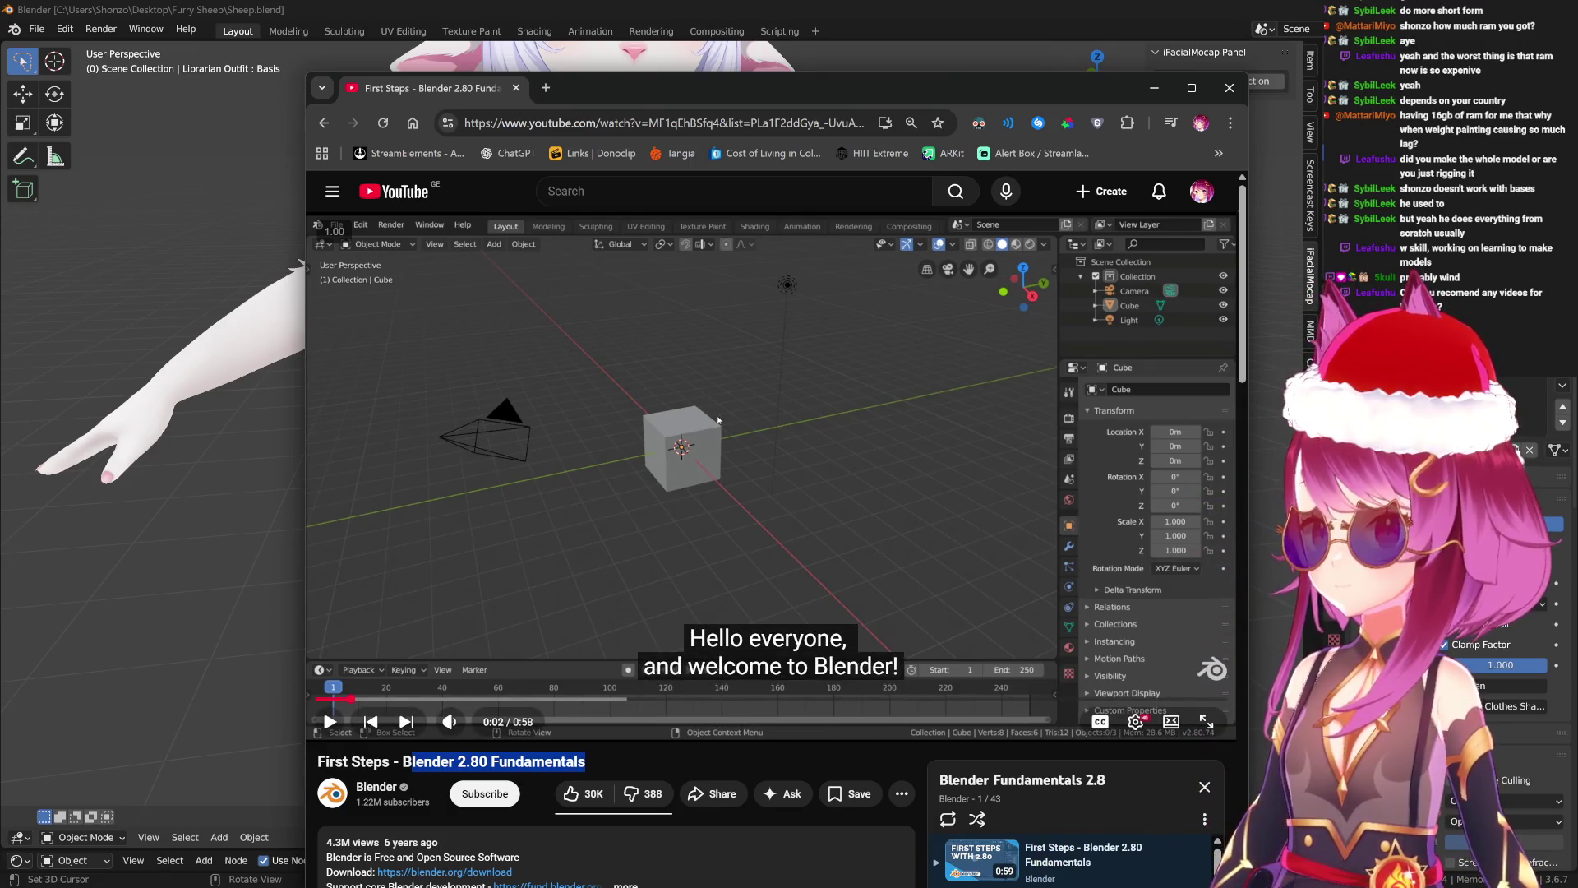
scroll(717, 420, "down", 3)
scroll(712, 402, "up", 3)
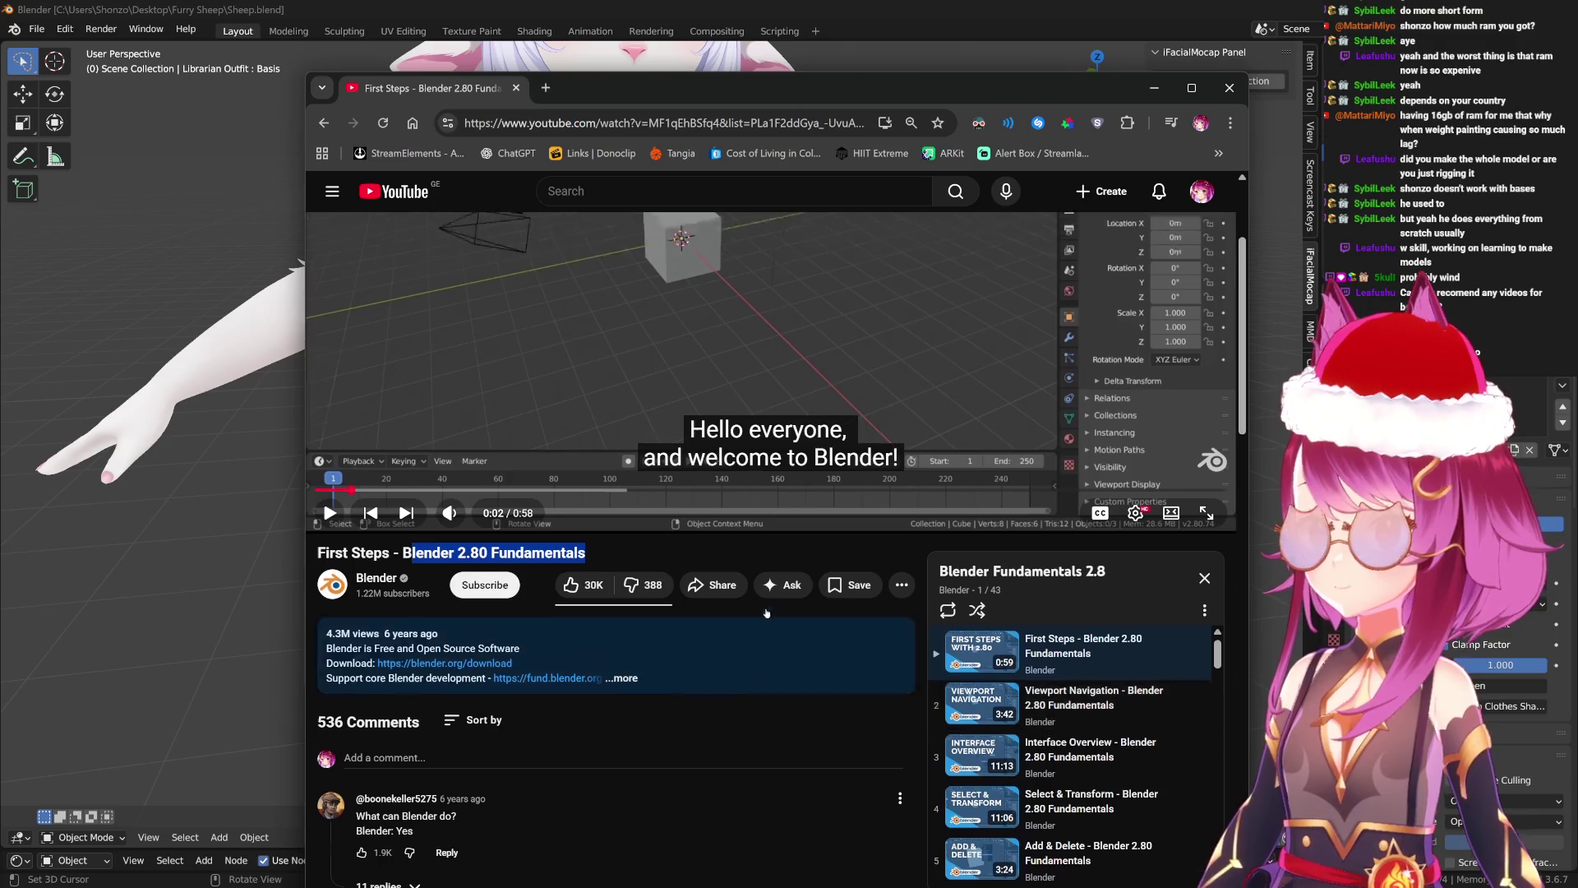
scroll(936, 716, "down", 3)
scroll(935, 716, "up", 3)
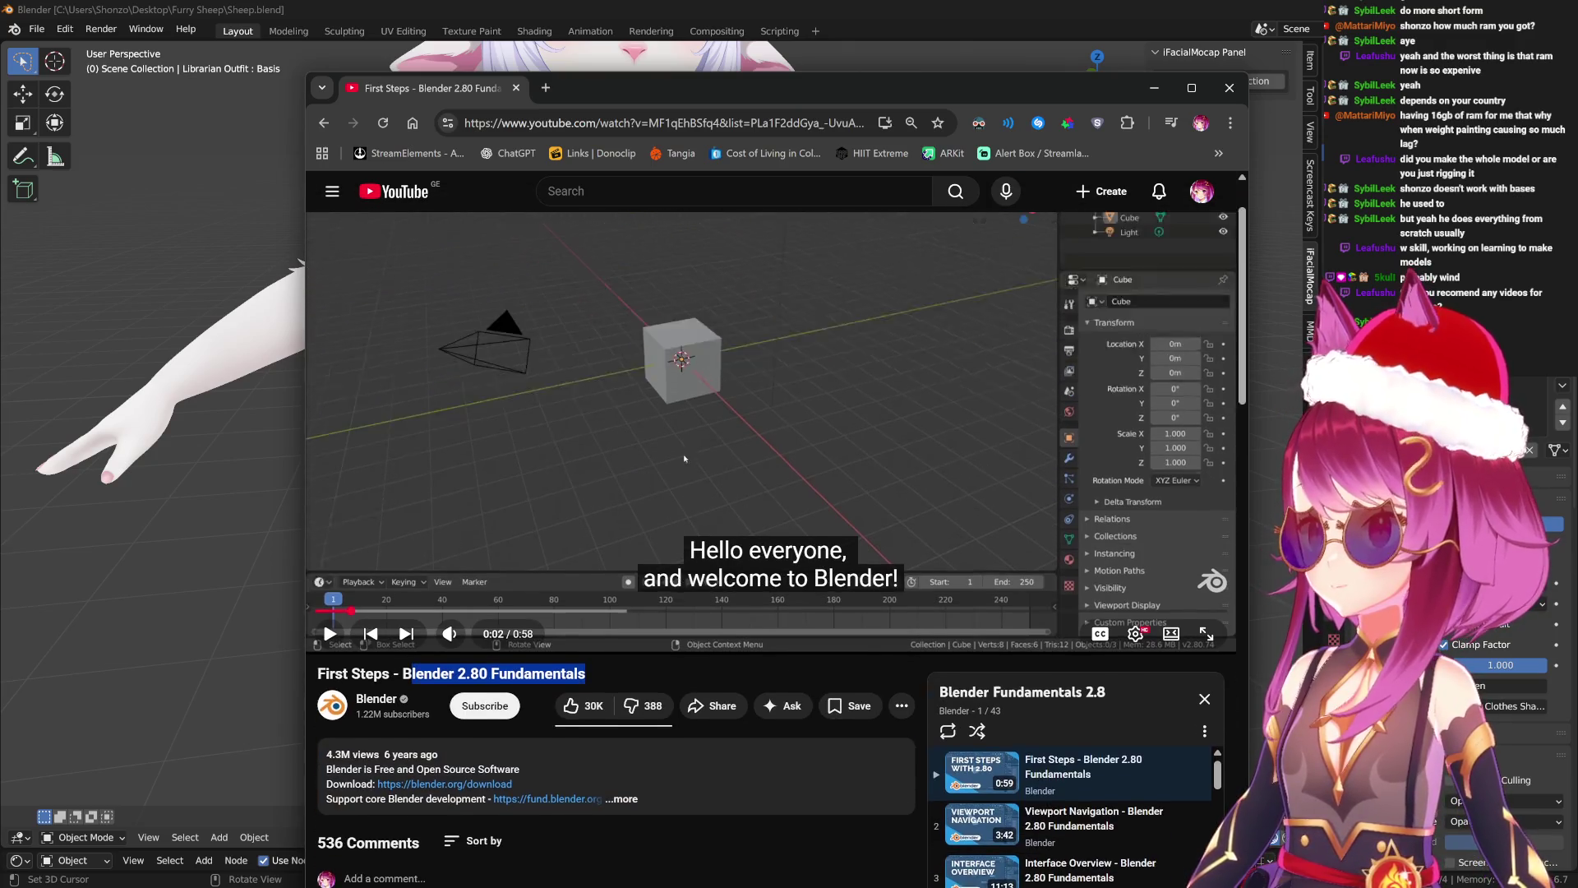
Play First Steps, skip forward, then jump to Viewport Navigation around 1:14.
left_click(685, 476)
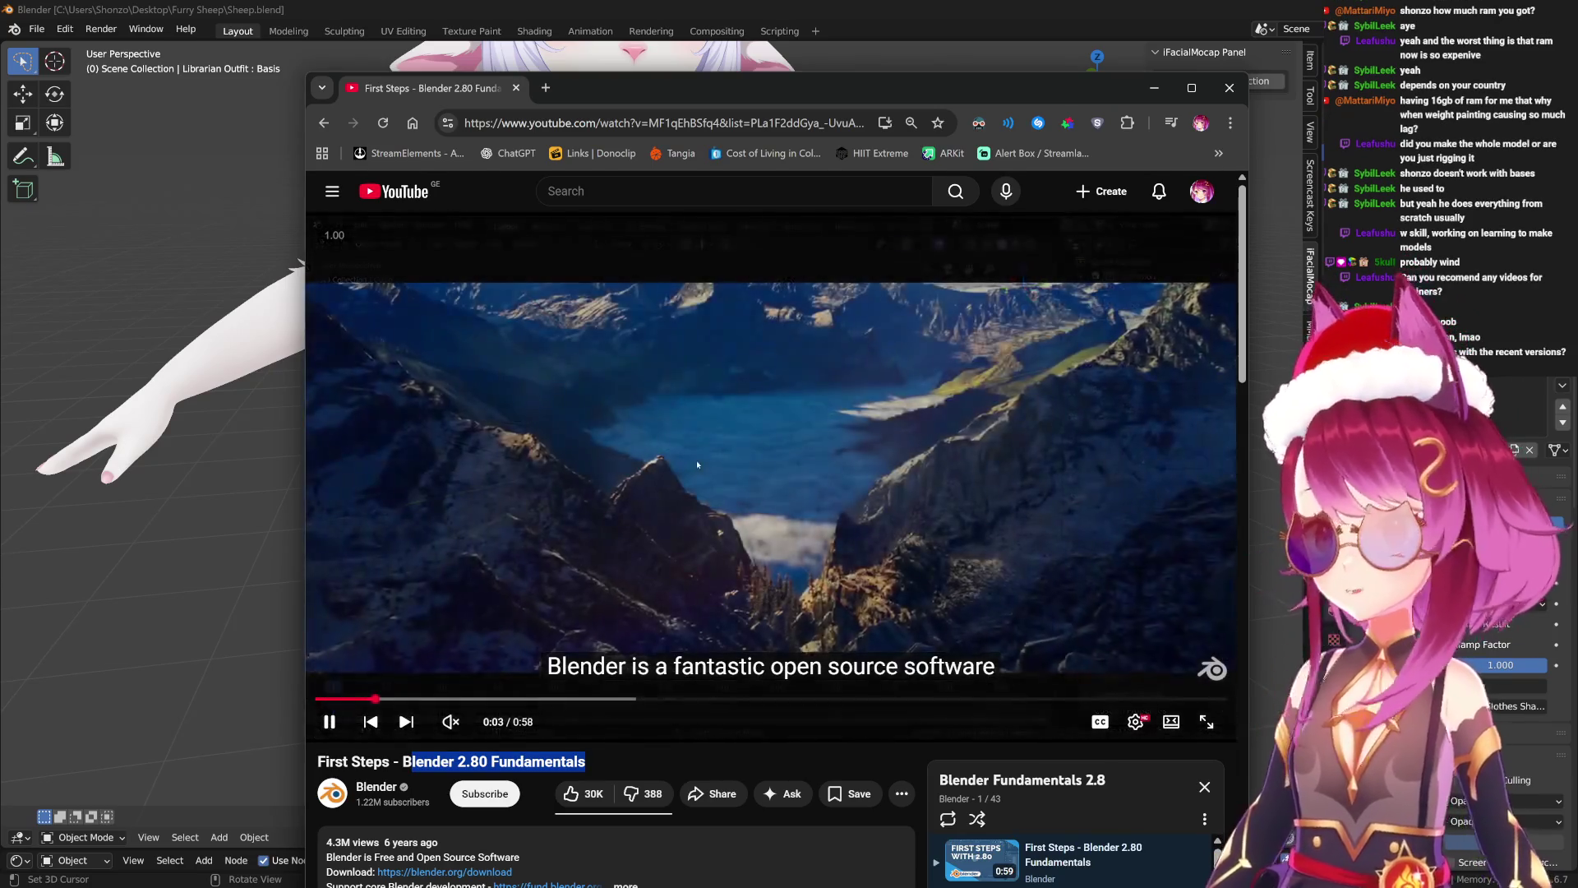
key("Right")
key("Right")
key("Right")
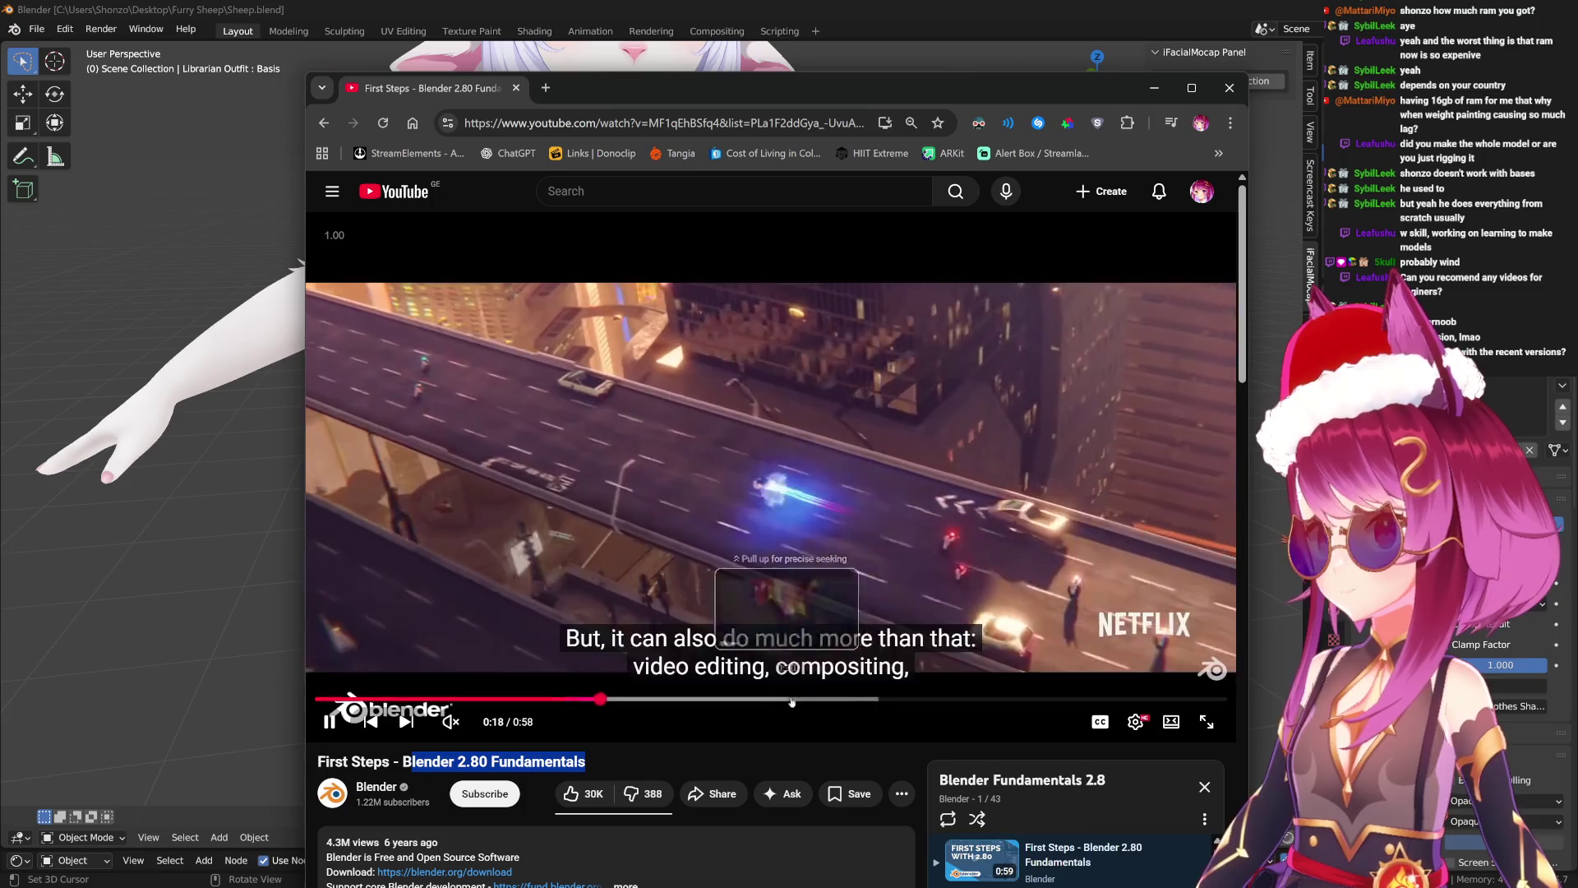
key("shift+n")
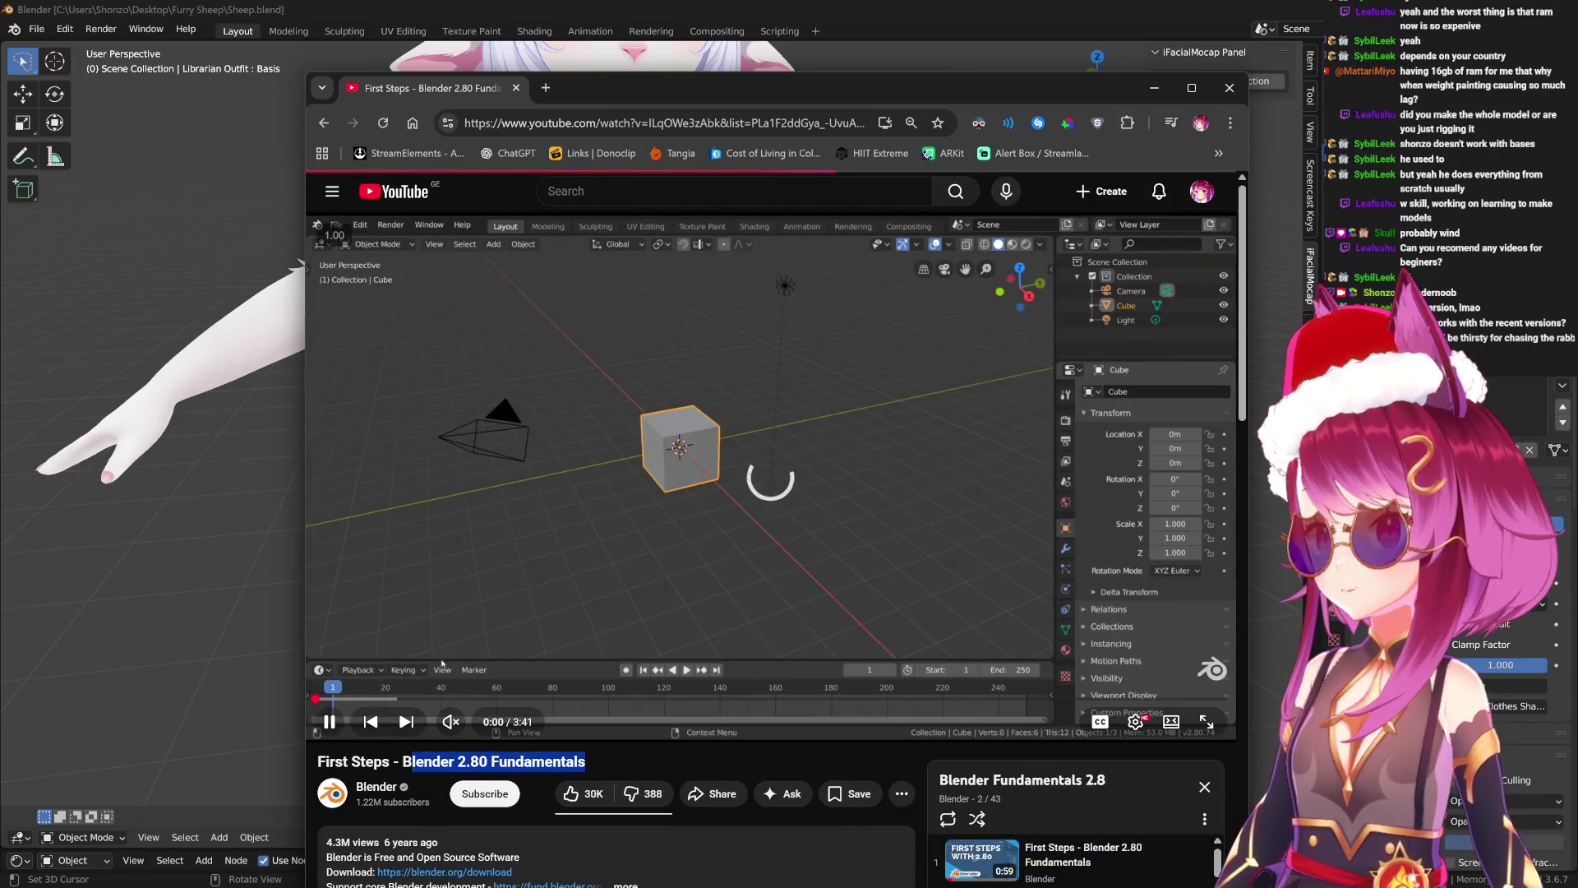
left_click_drag(362, 699, 652, 705)
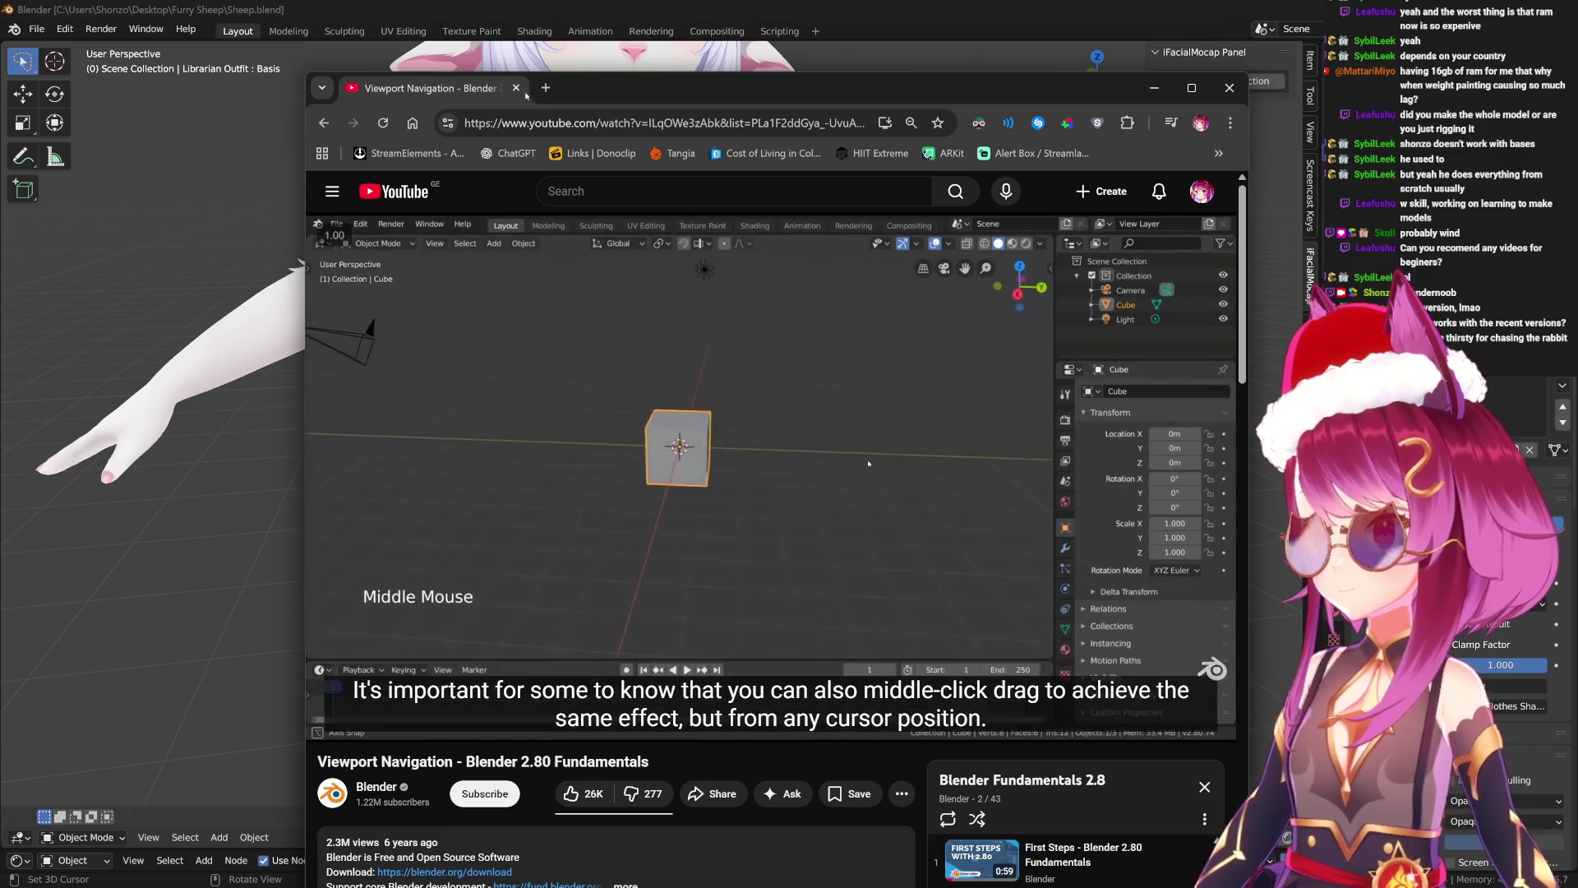
Leave the Viewport Navigation tutorial playing and switch back to the Blender window.
key("alt+Tab")
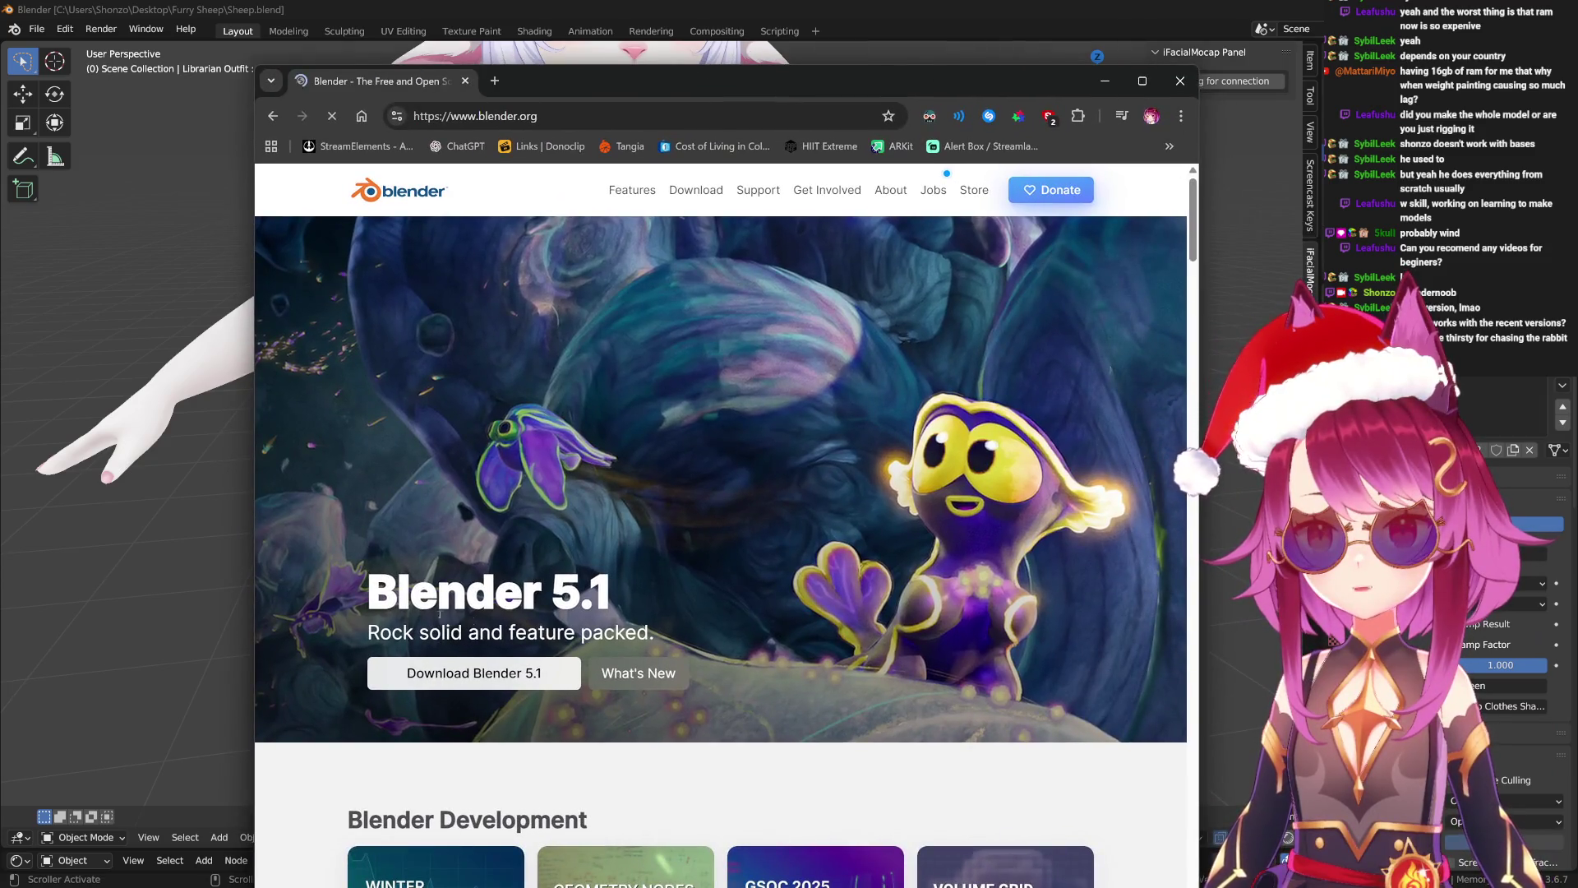
Open the long-term support releases page from blender.org's Download section.
mouse_move(658, 633)
left_mouse_down()
mouse_move(415, 593)
mouse_move(618, 575)
left_mouse_up()
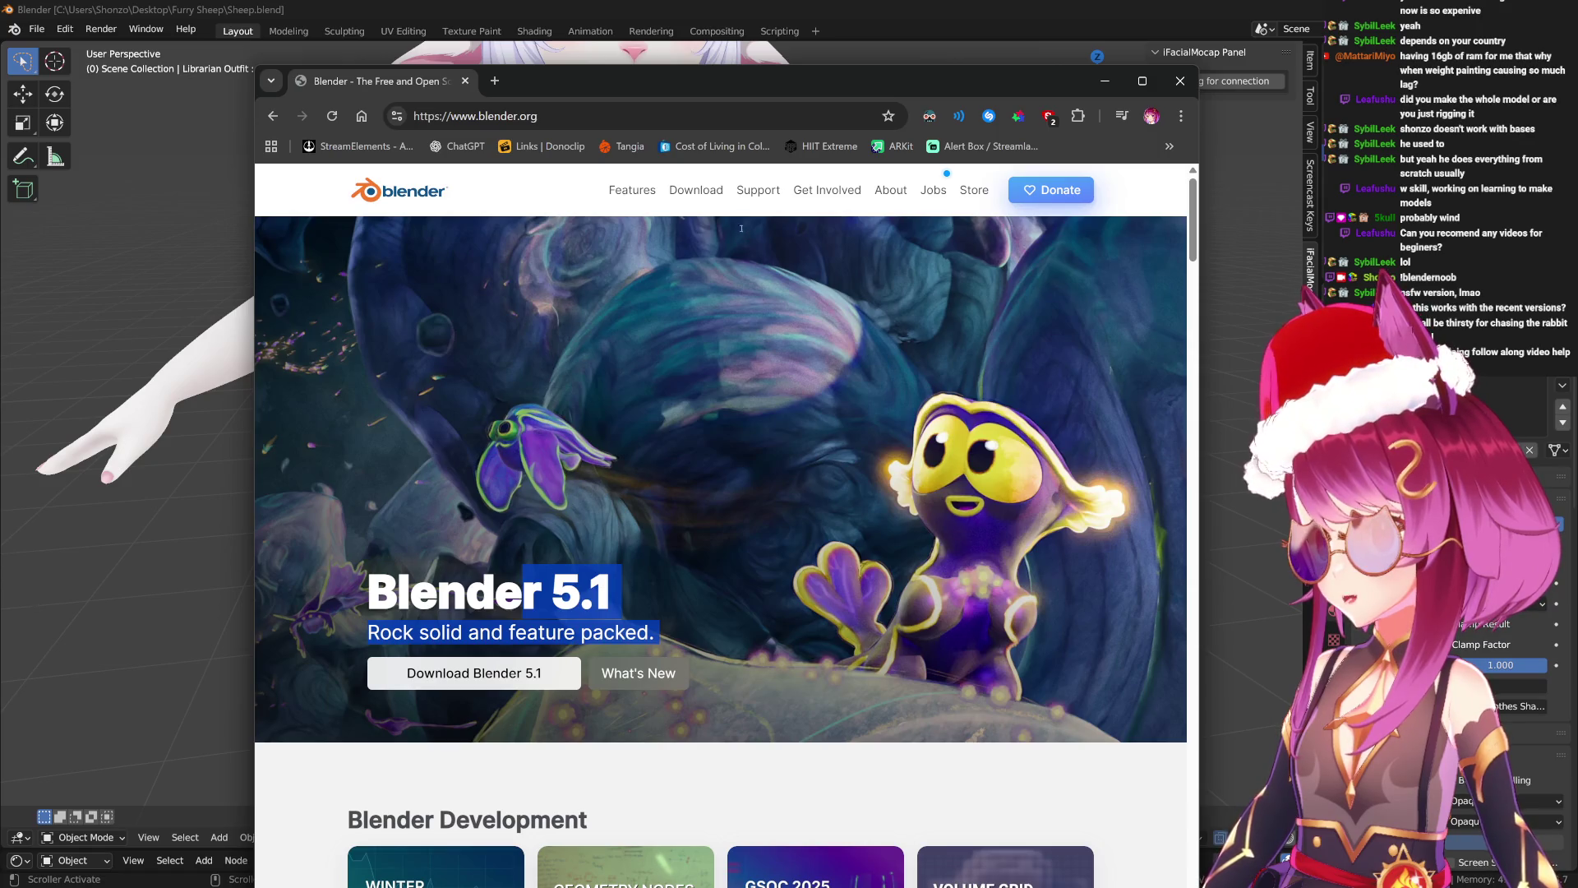
left_click_drag(698, 81, 688, 46)
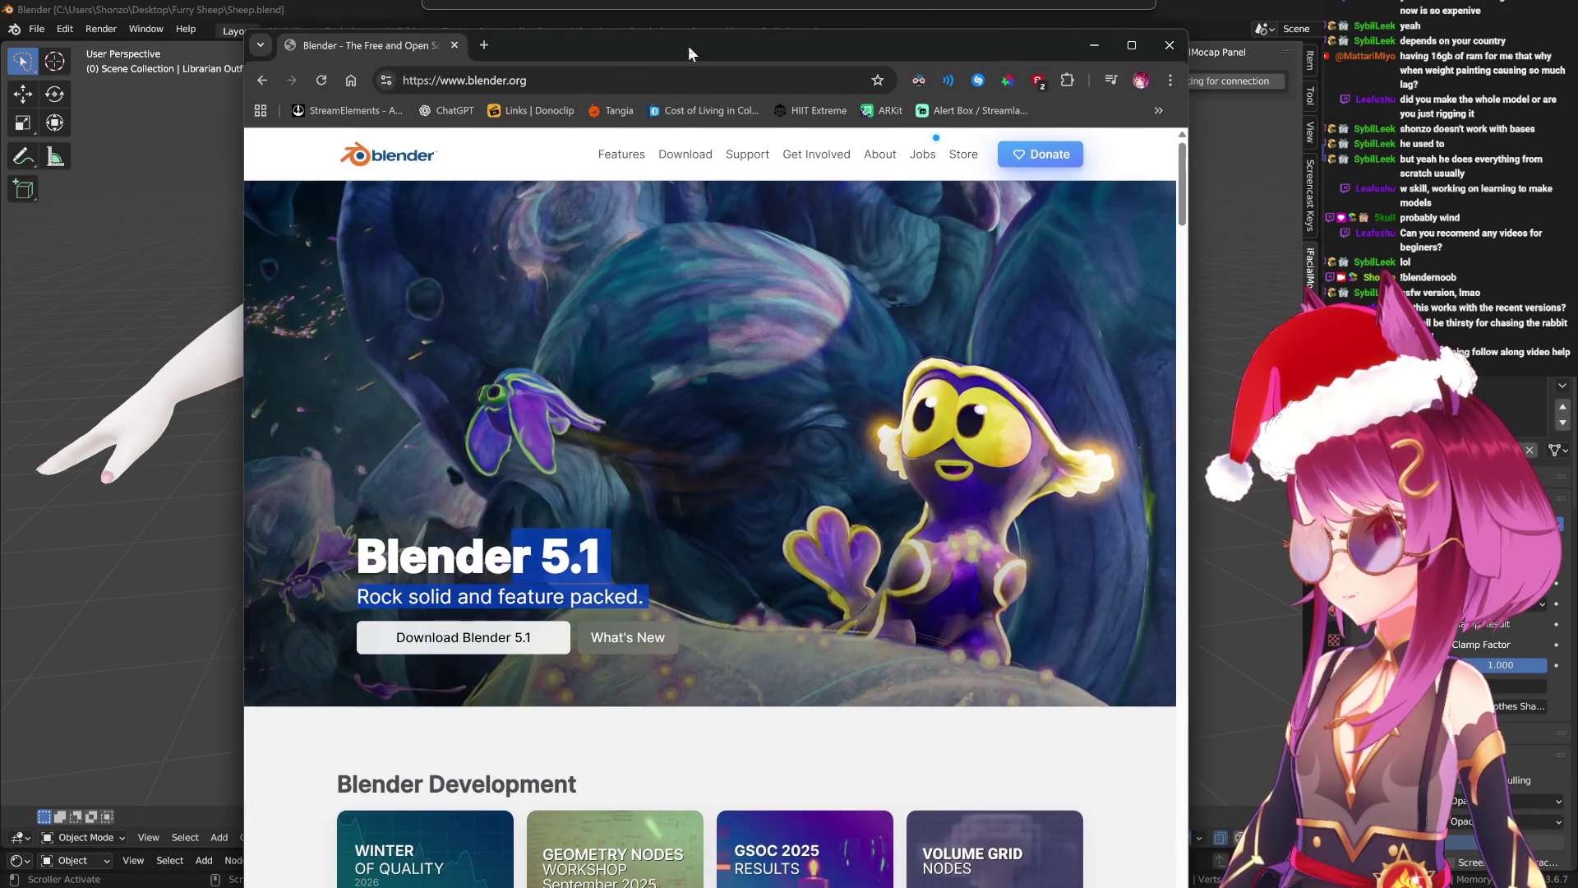
triple_click(493, 555)
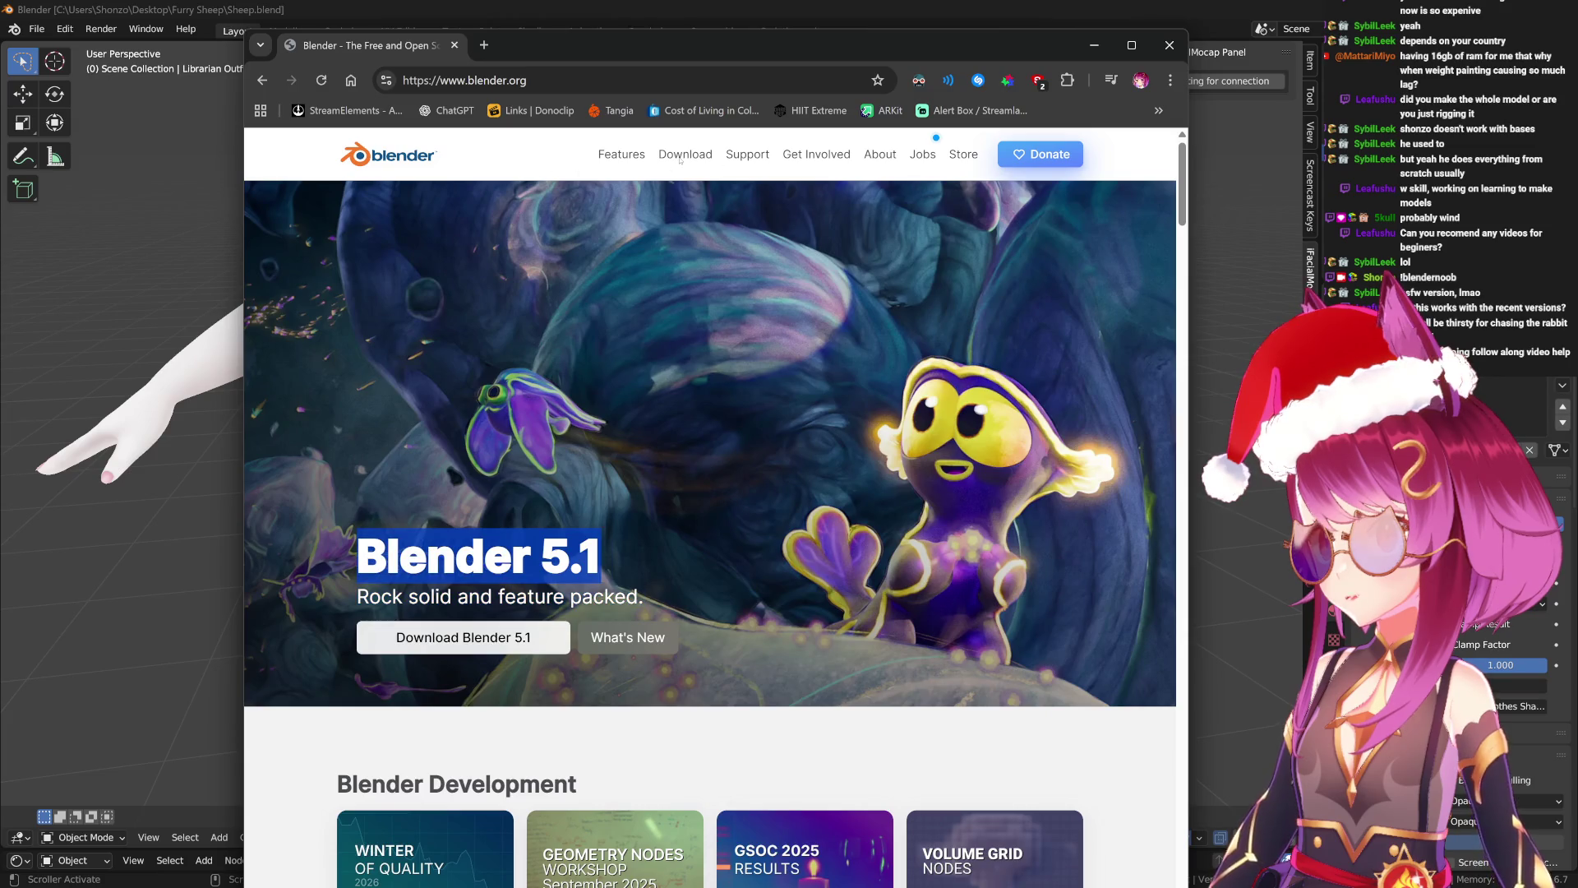
left_click(321, 80)
left_click(689, 154)
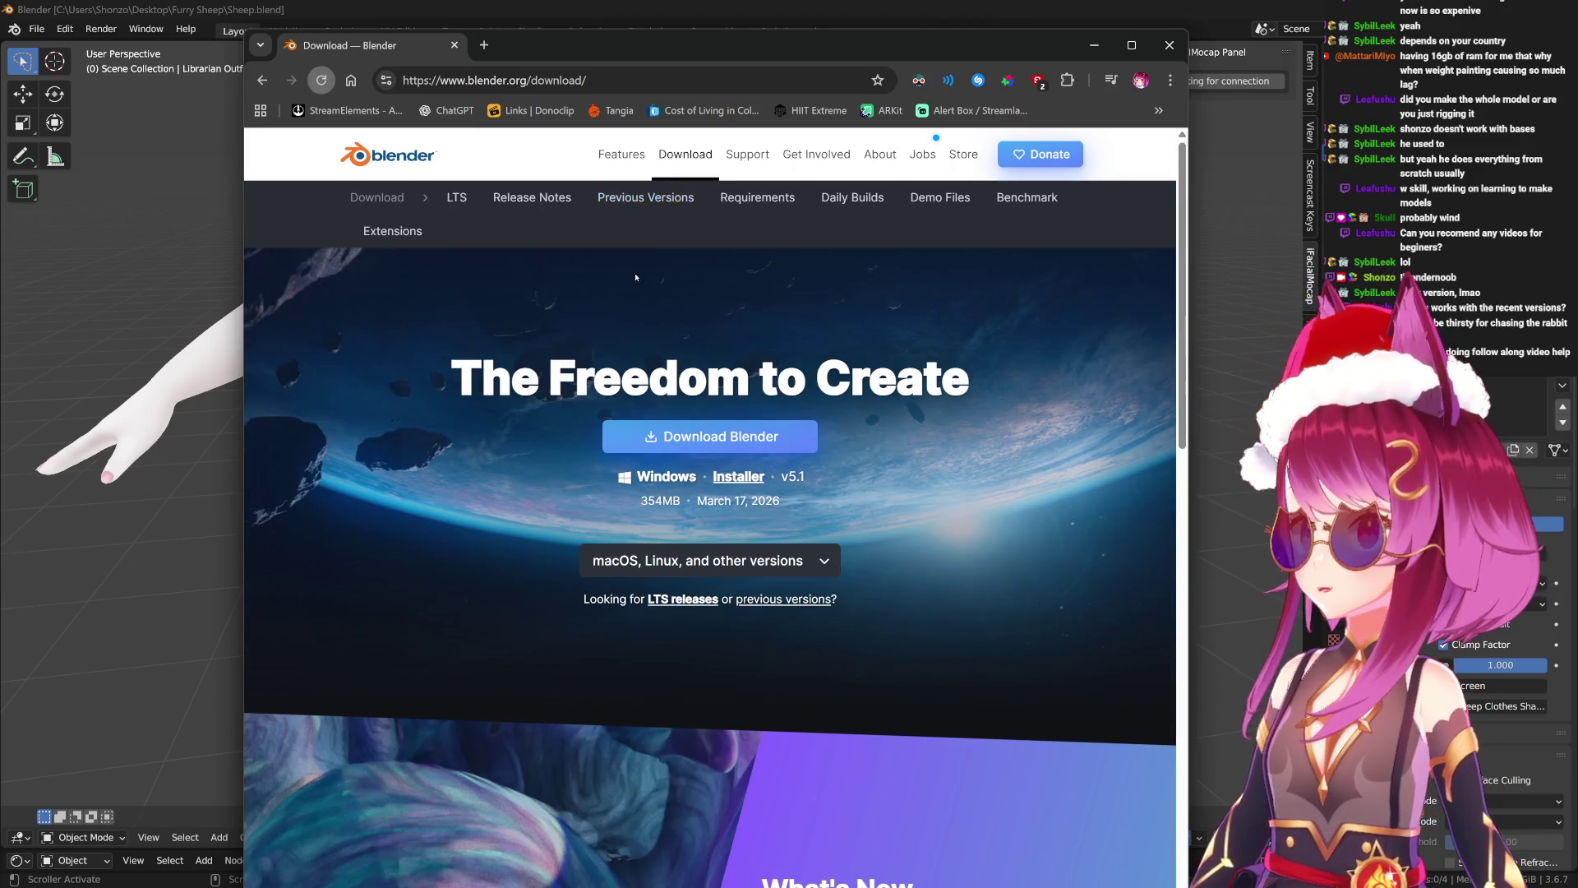
left_click(462, 199)
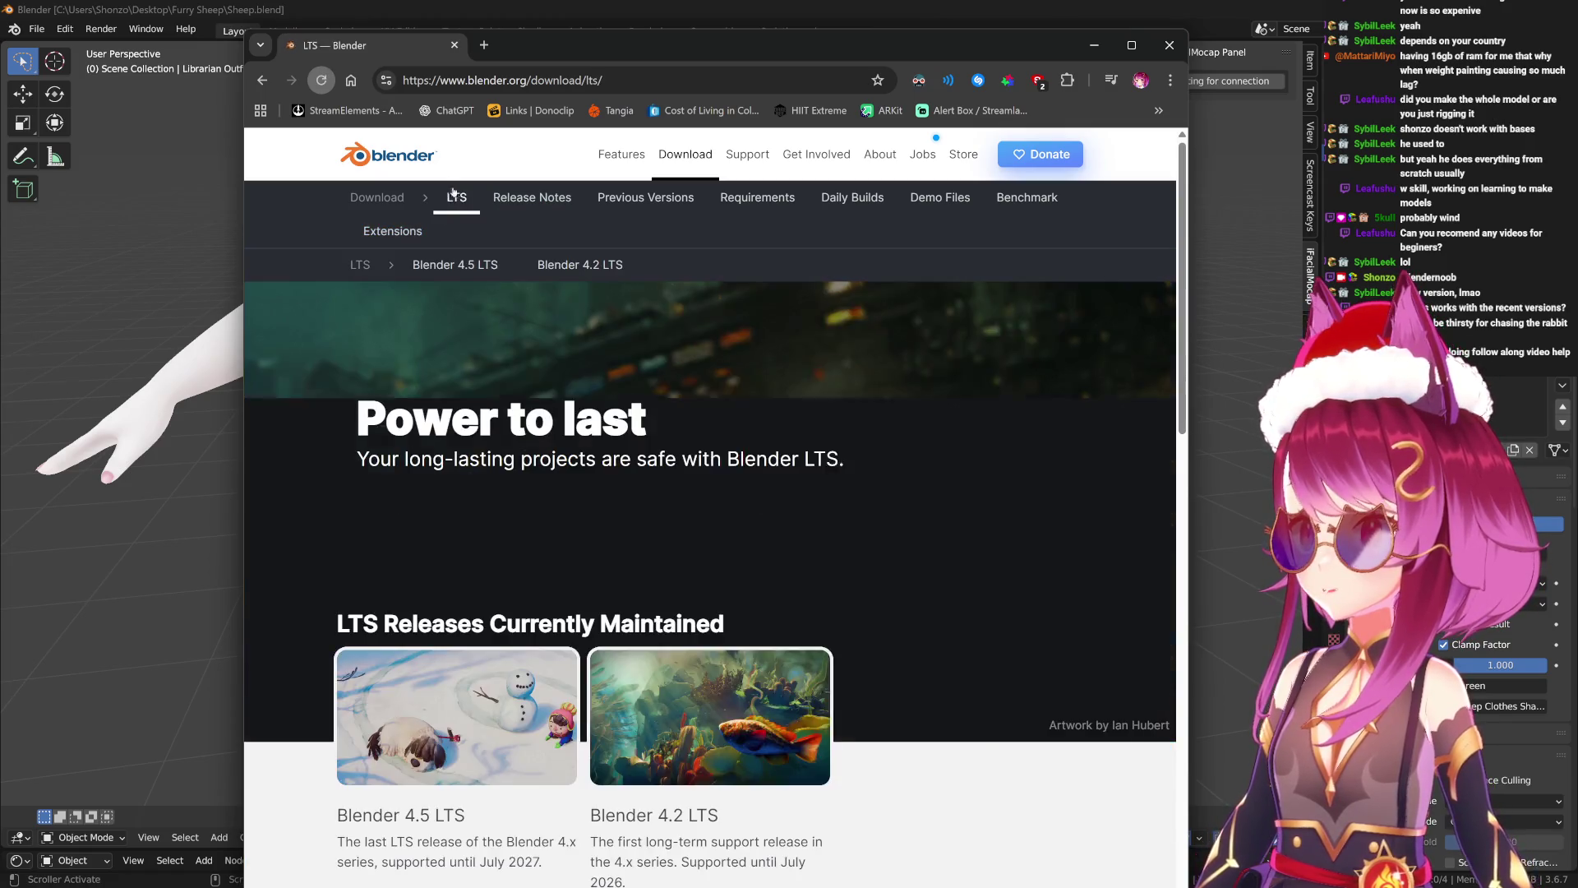
Read through the Blender 4.2 LTS release page.
scroll(695, 538, "down", 3)
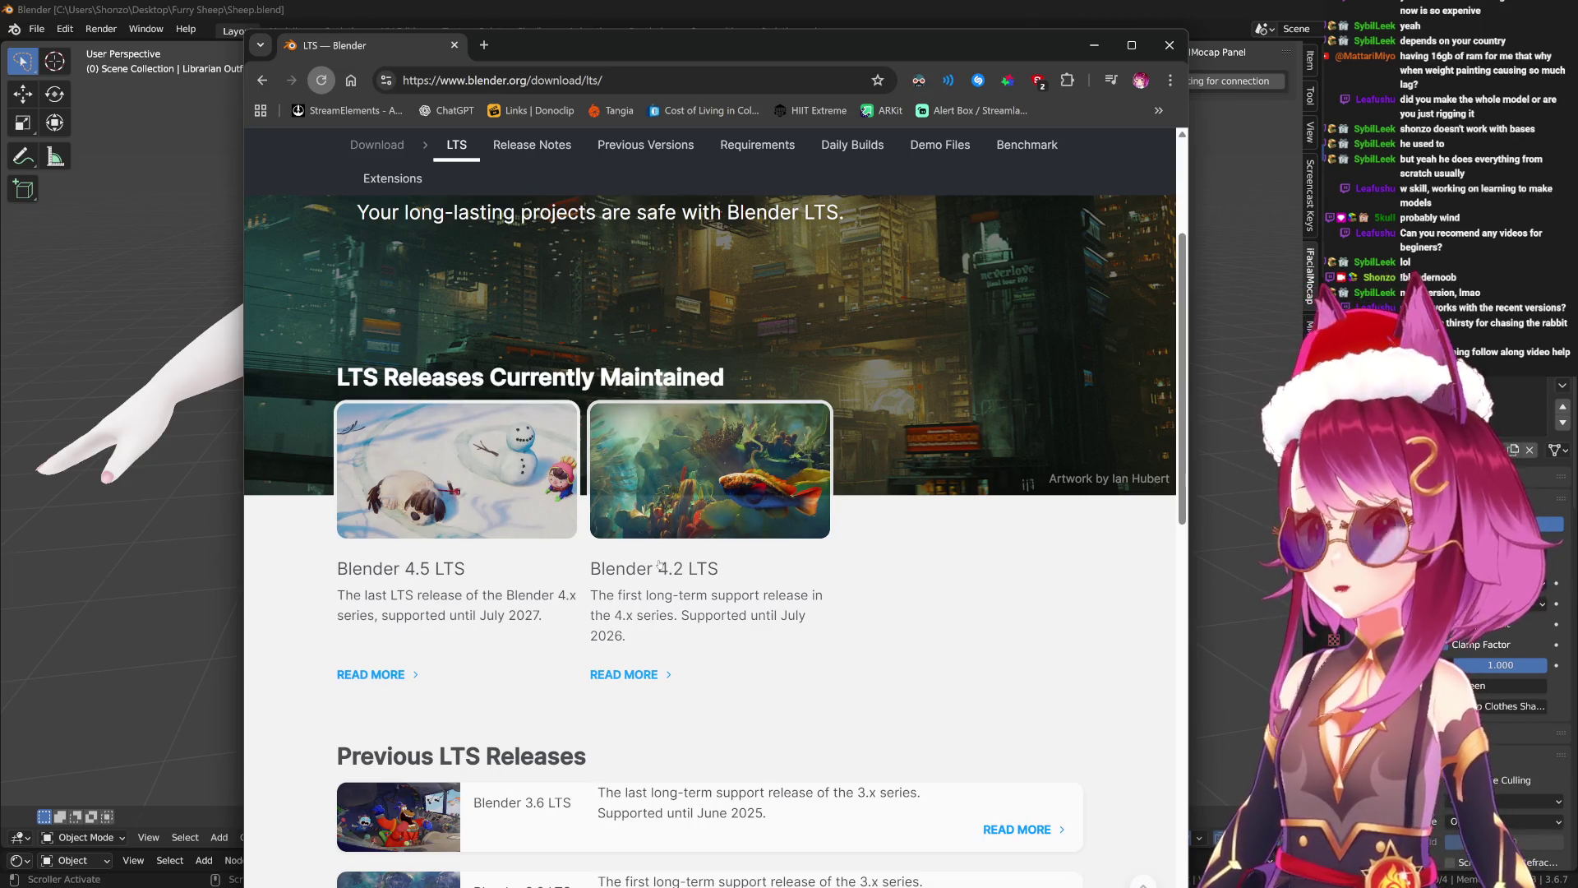
left_click(680, 569)
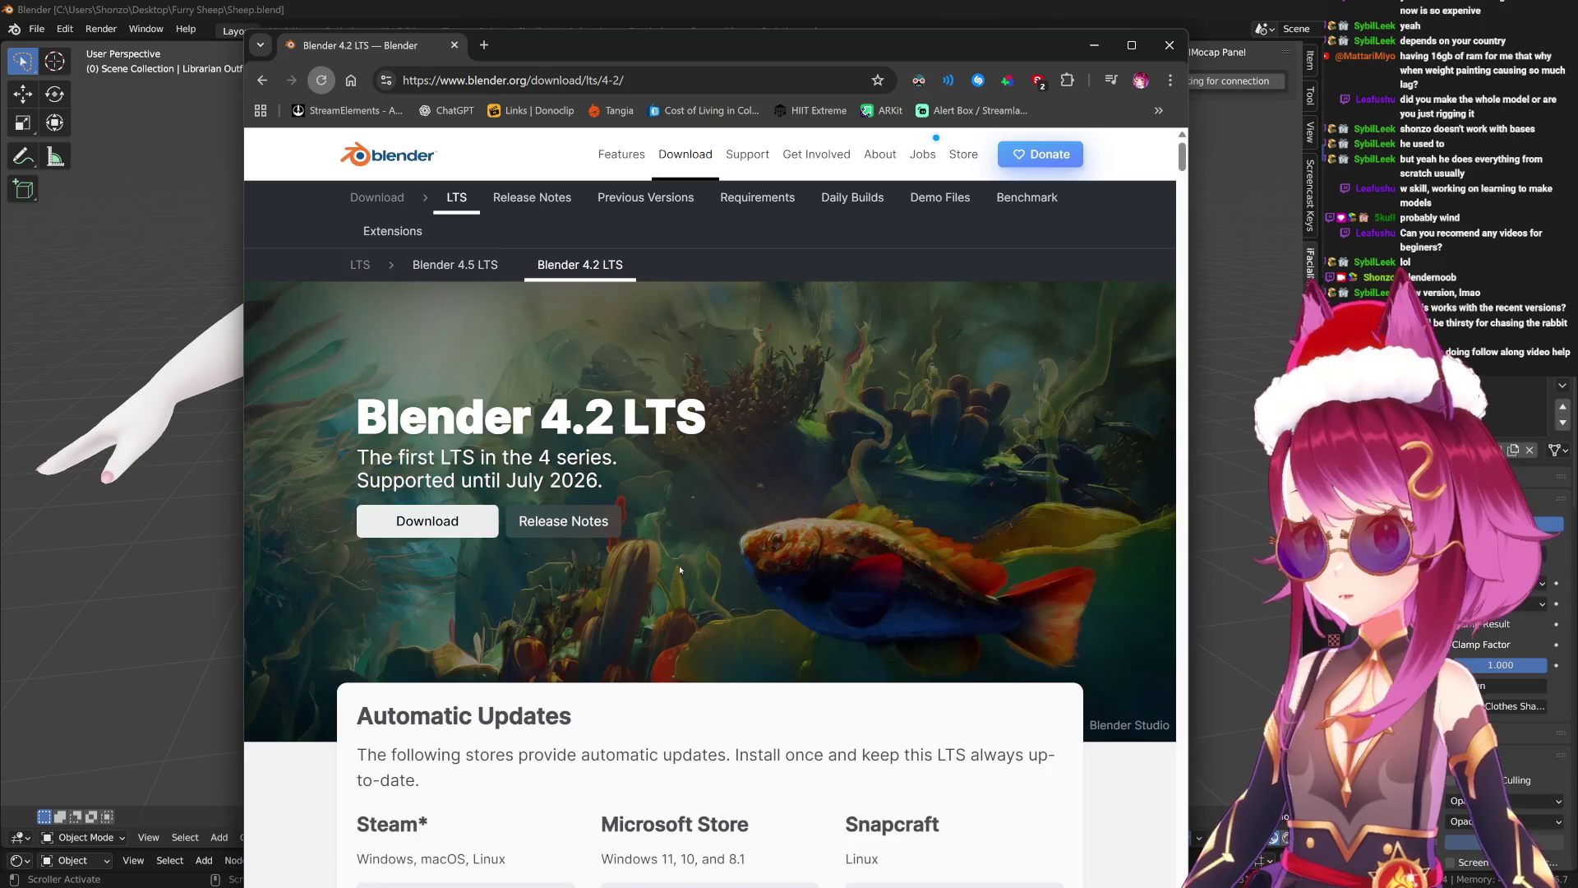
scroll(453, 637, "down", 10)
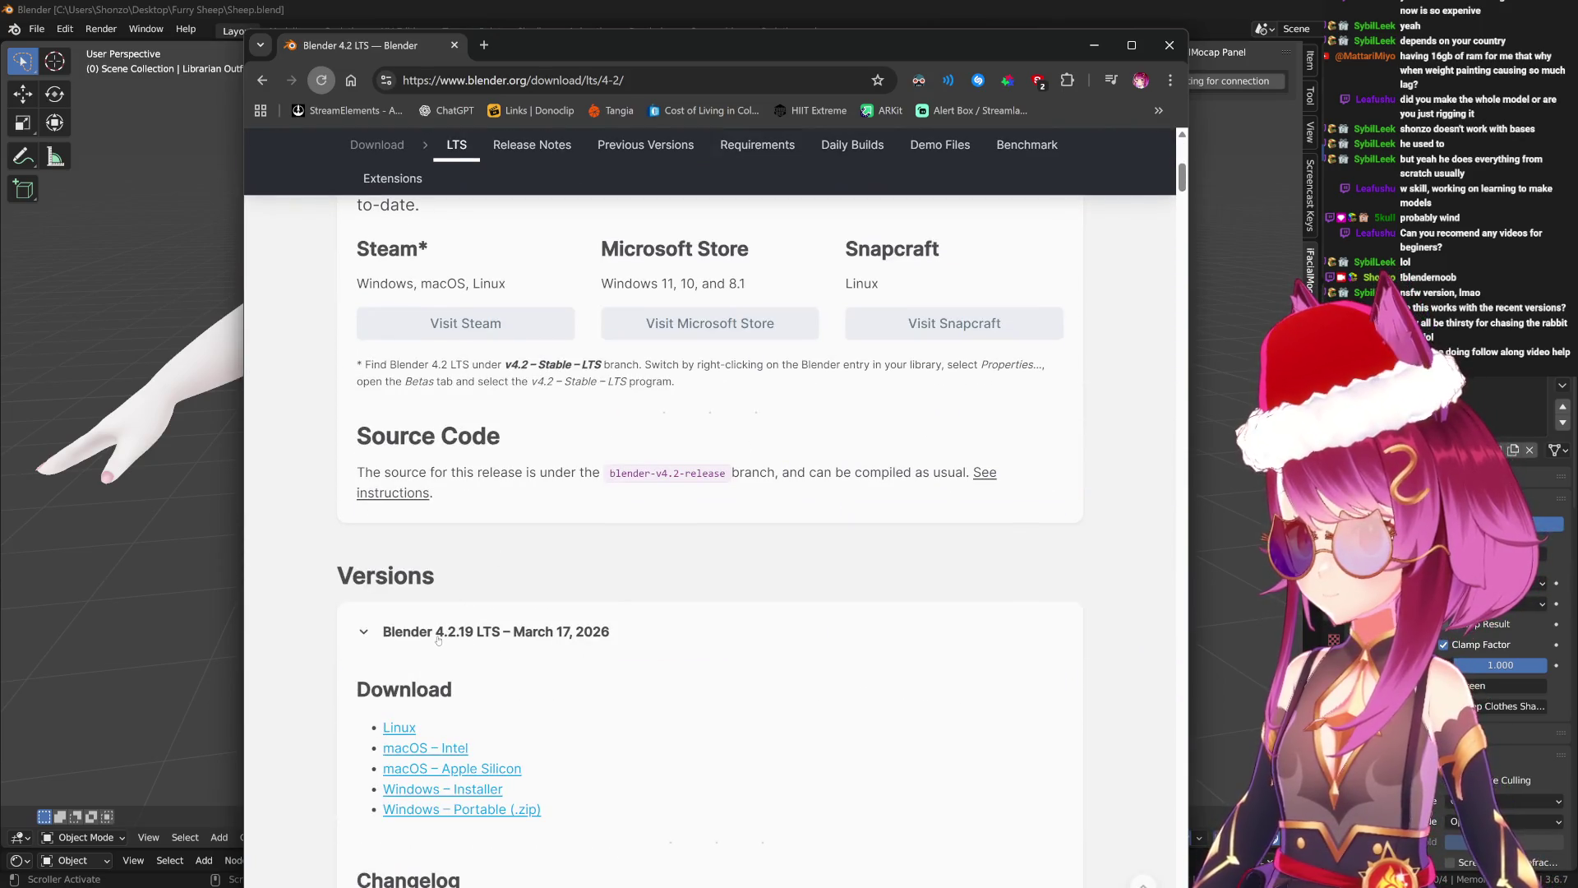
scroll(436, 641, "down", 2)
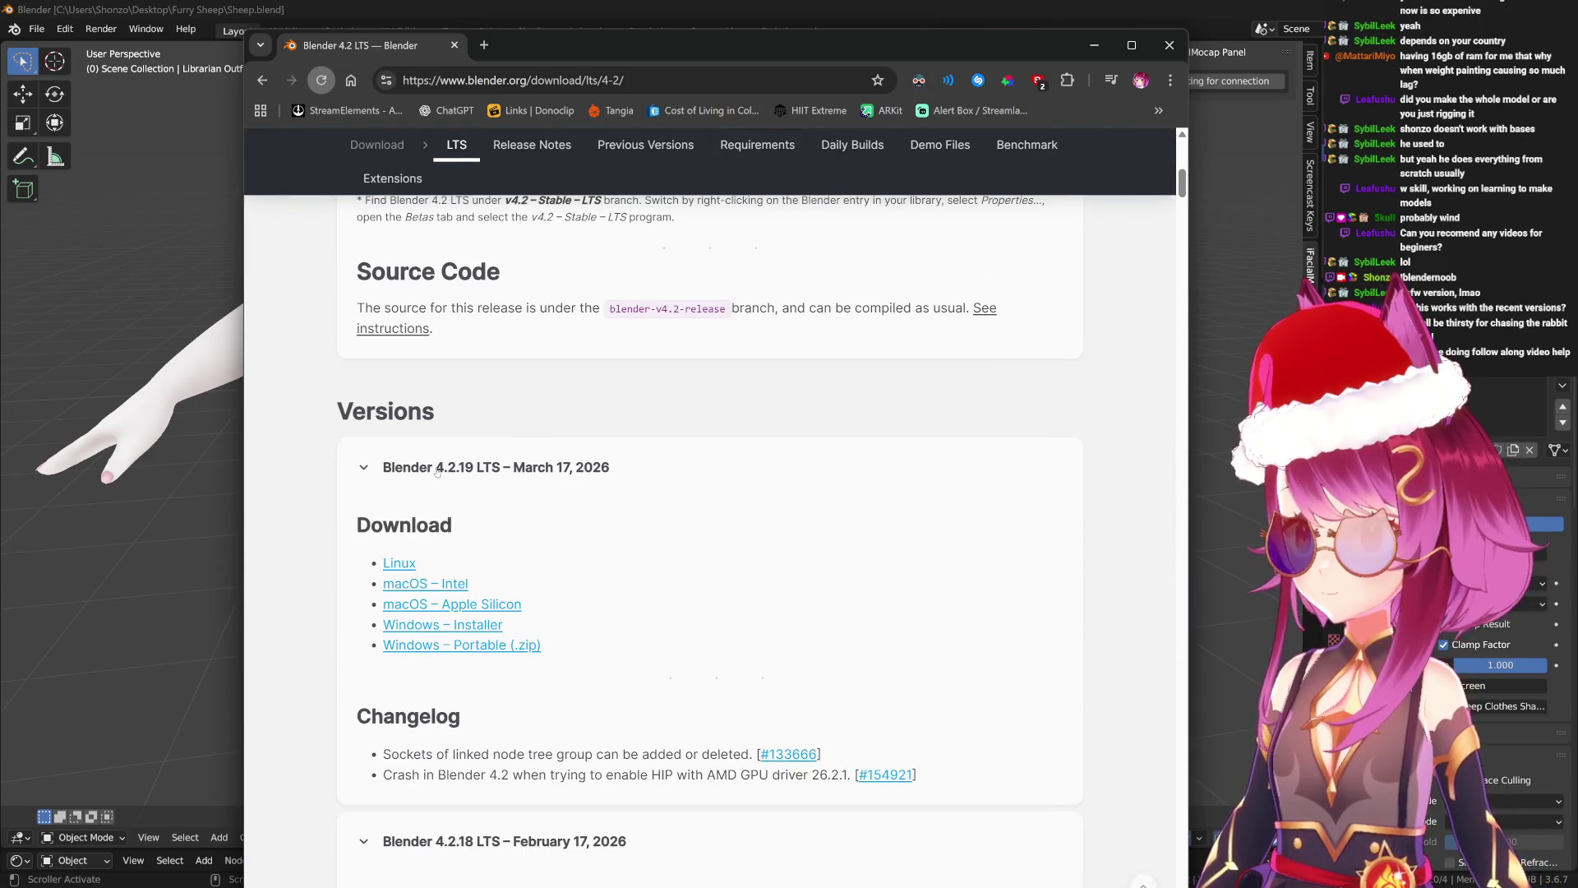
scroll(500, 515, "down", 2)
scroll(877, 543, "down", 1)
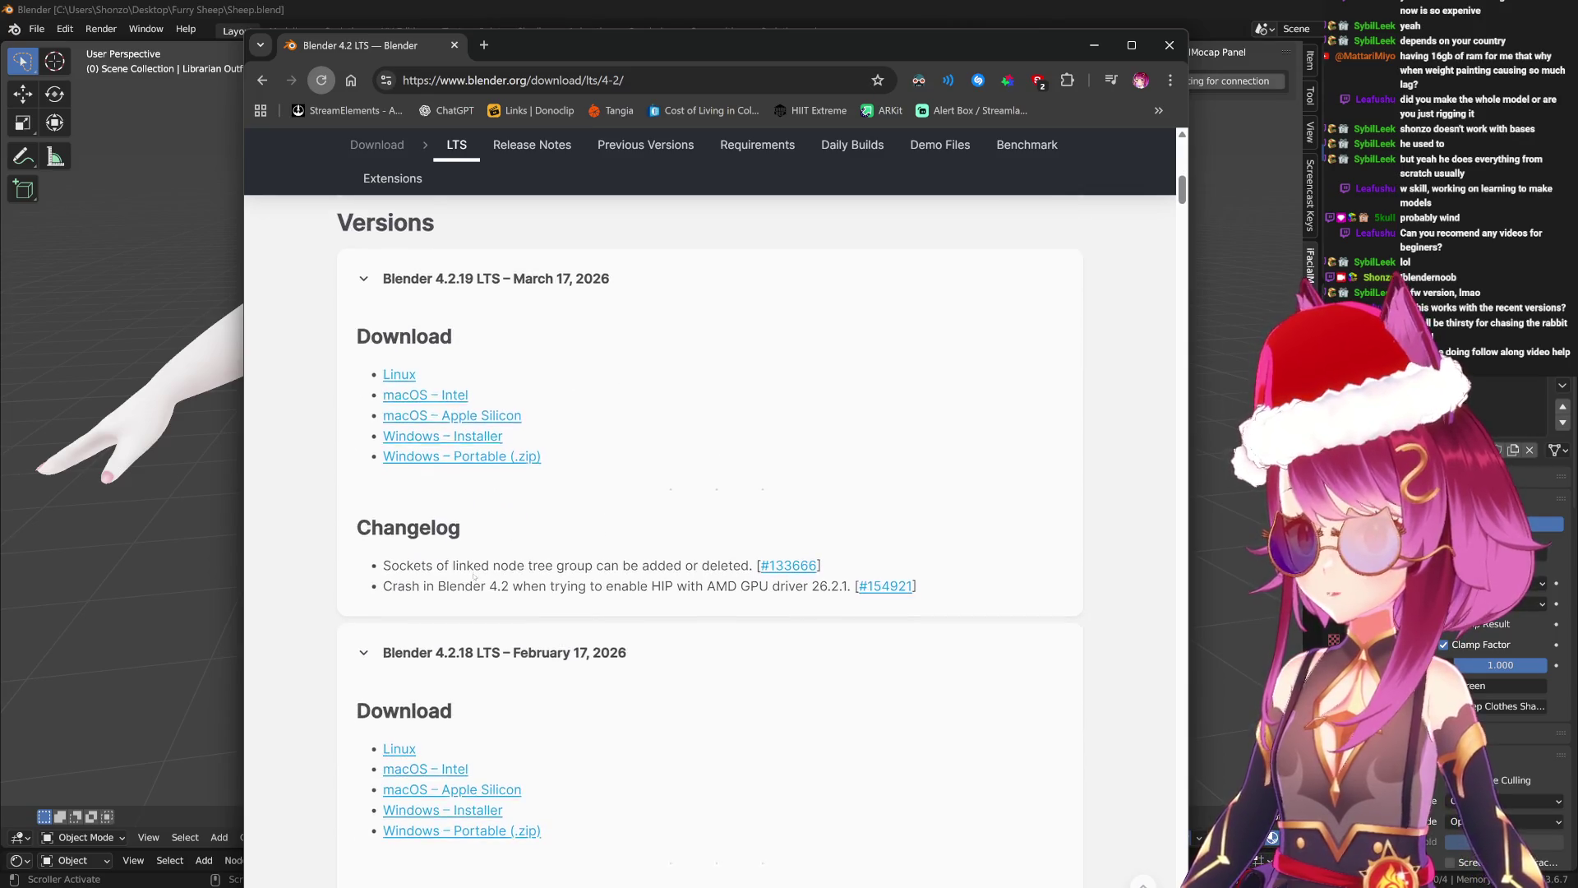
scroll(520, 598, "down", 6)
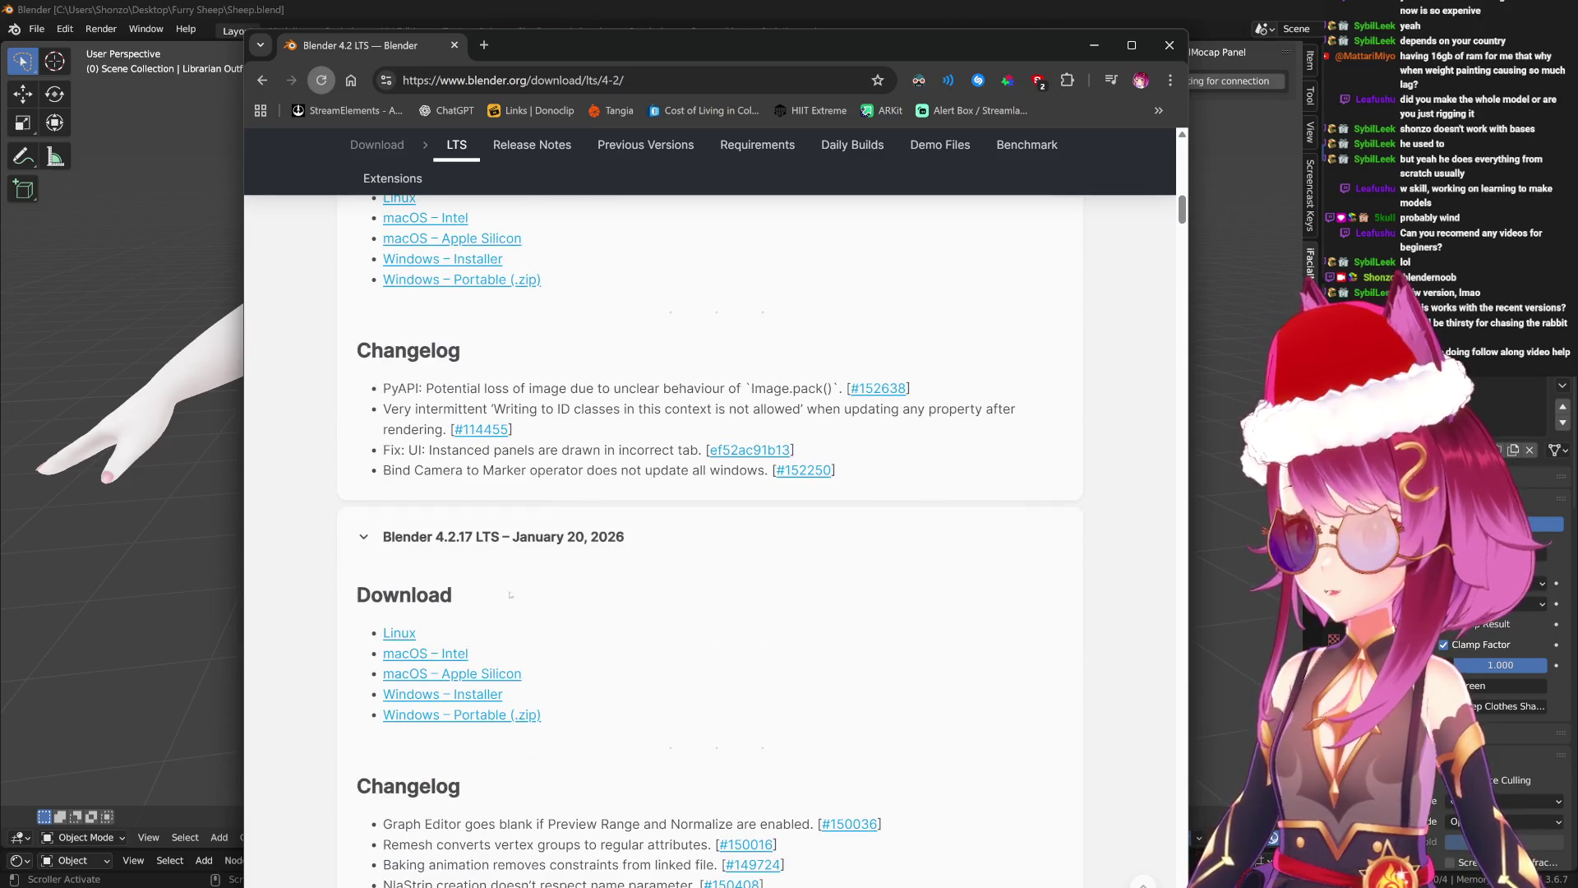
scroll(418, 463, "down", 4)
scroll(529, 695, "down", 7)
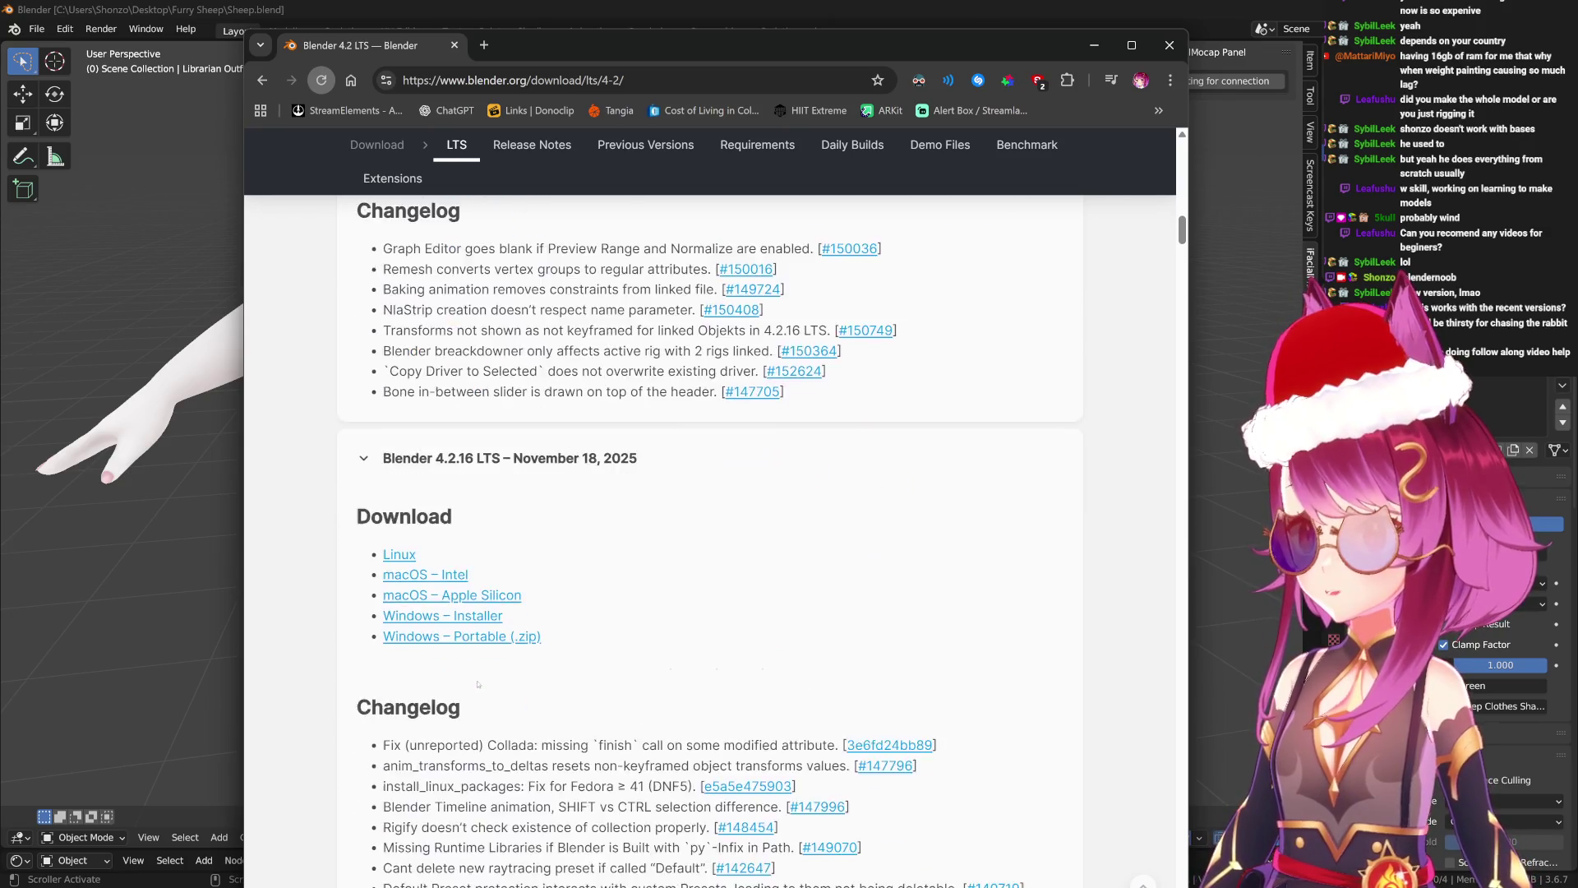
scroll(686, 656, "up", 15)
scroll(686, 655, "up", 15)
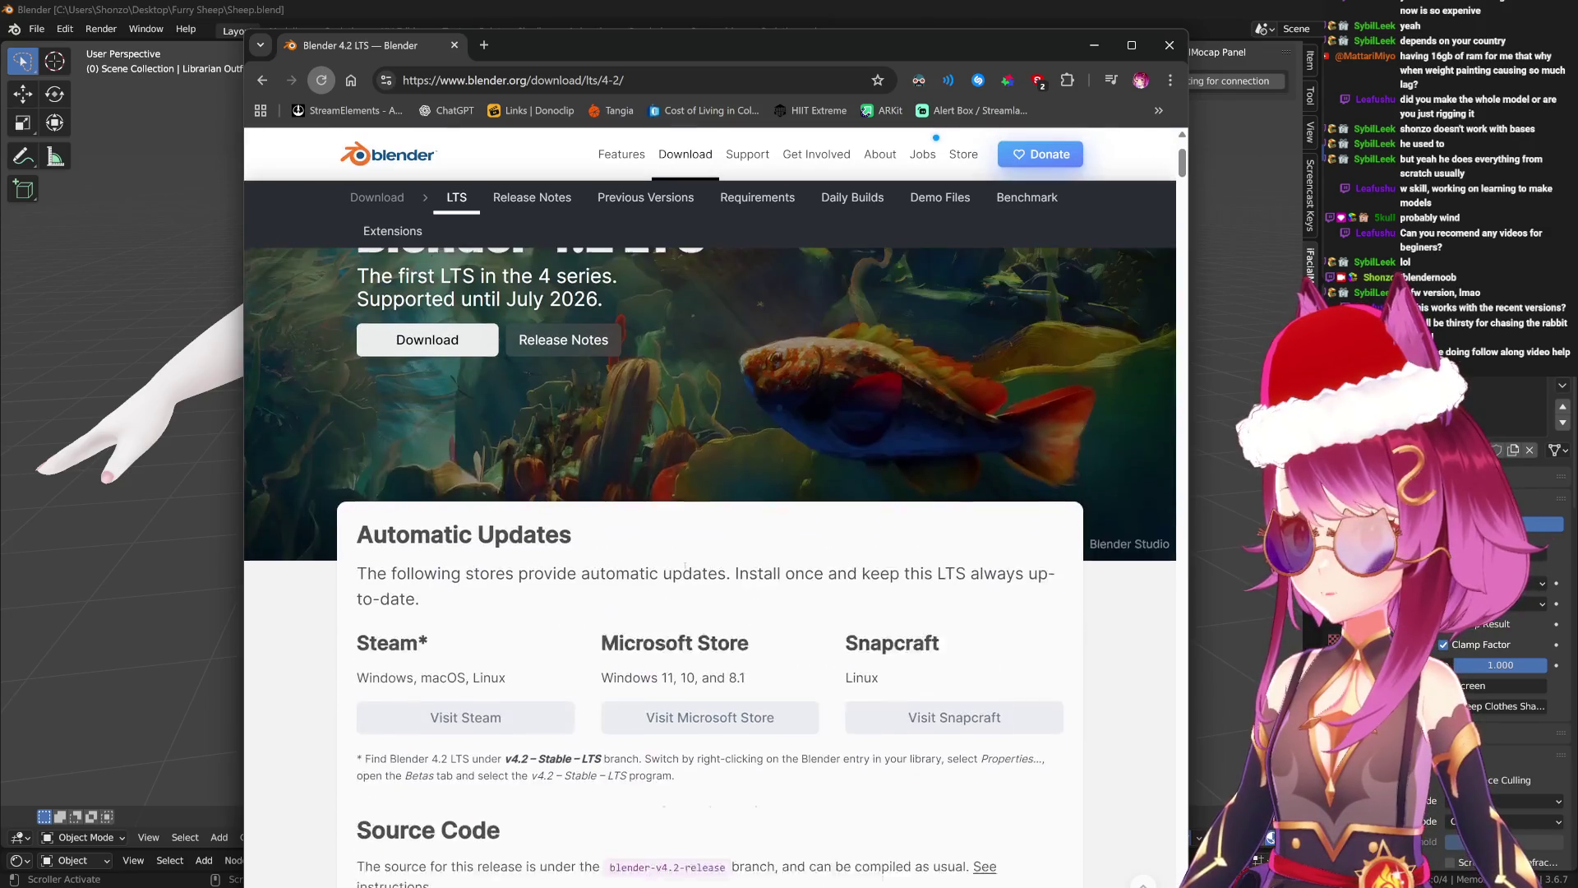
scroll(576, 504, "down", 5)
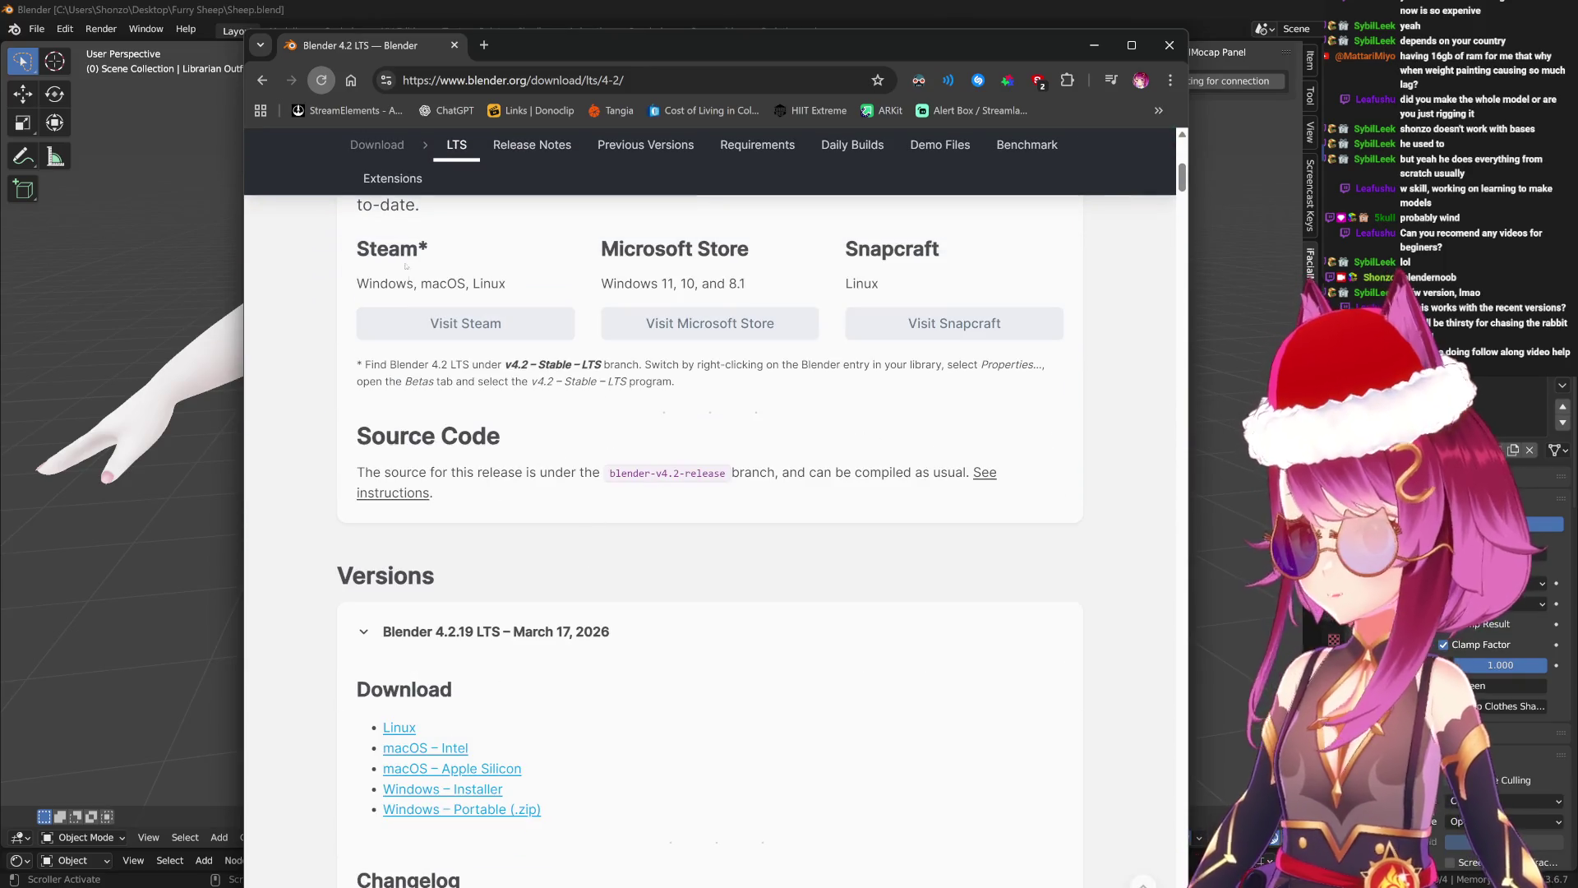
Go back and read through the Blender 4.5 LTS release page.
left_click(262, 80)
left_click(426, 569)
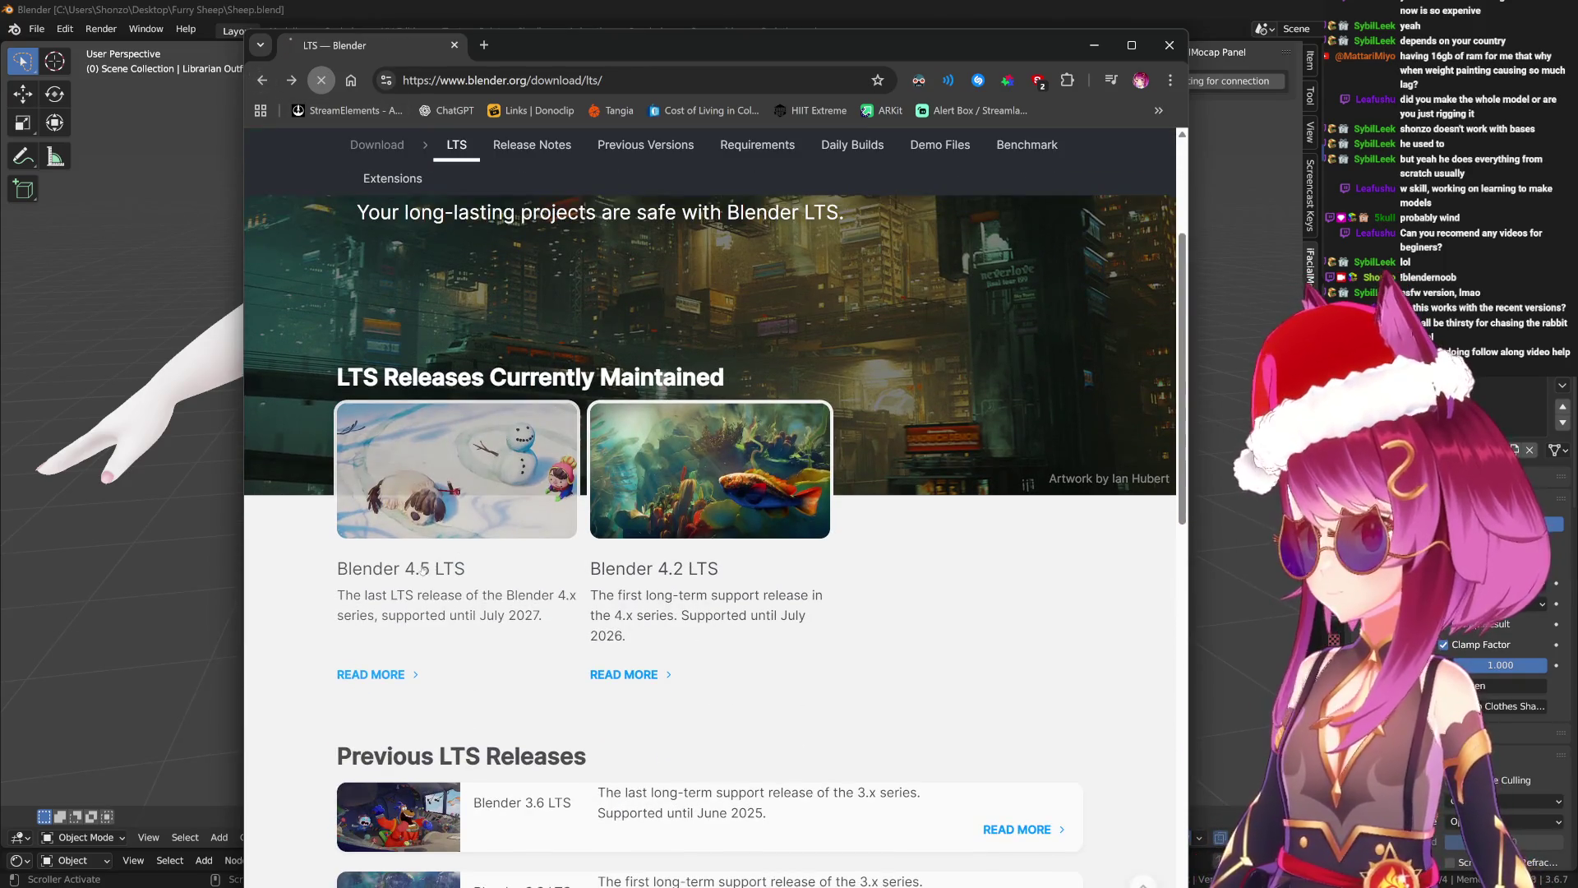
scroll(598, 519, "down", 20)
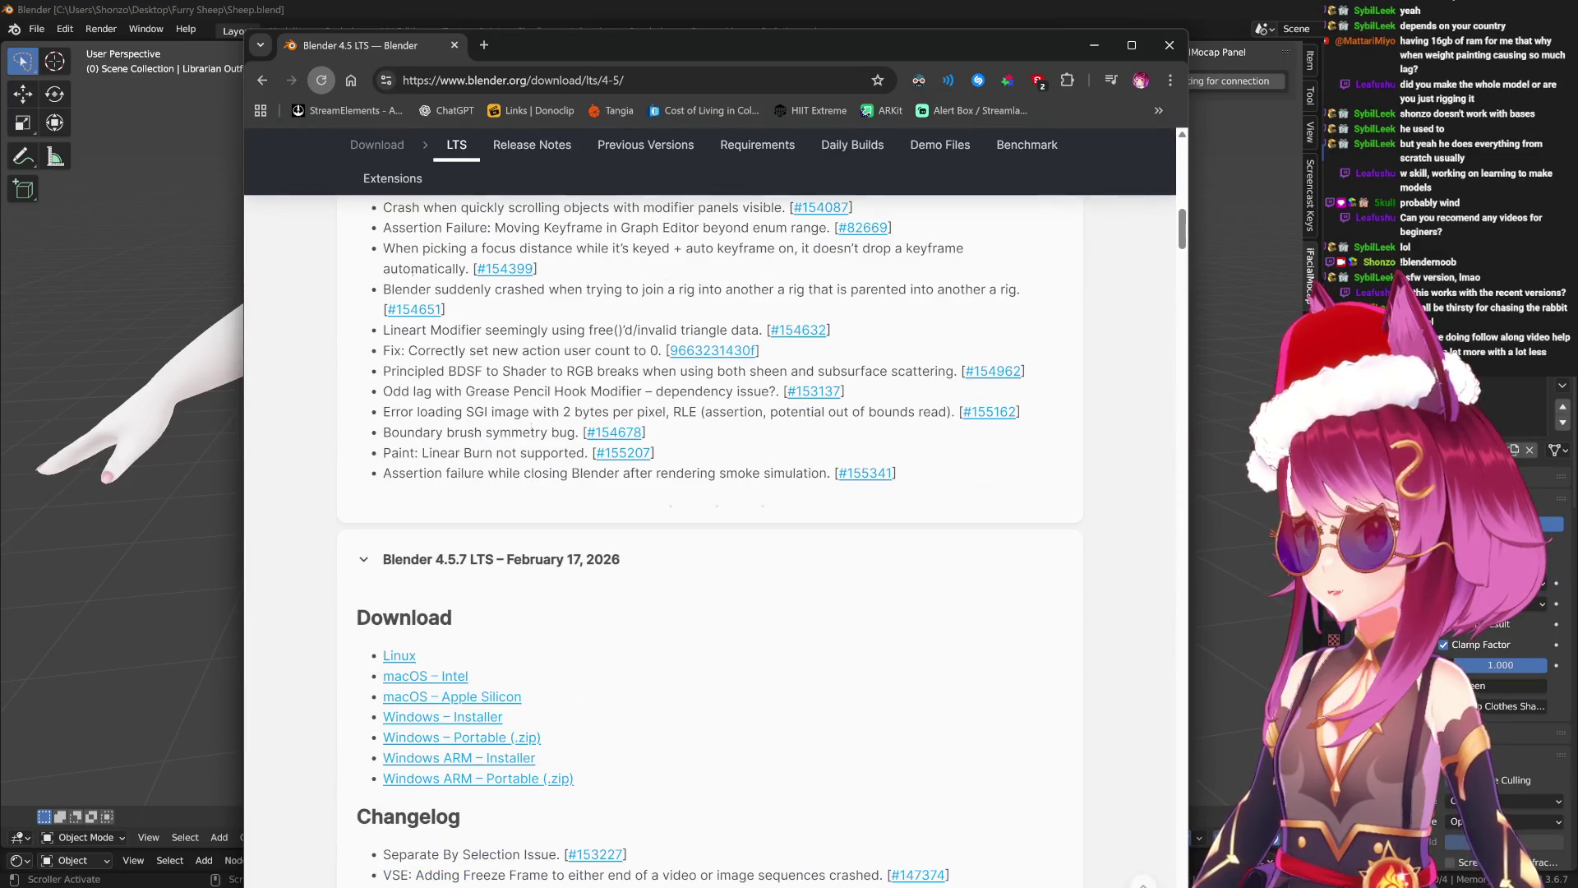
scroll(572, 494, "down", 20)
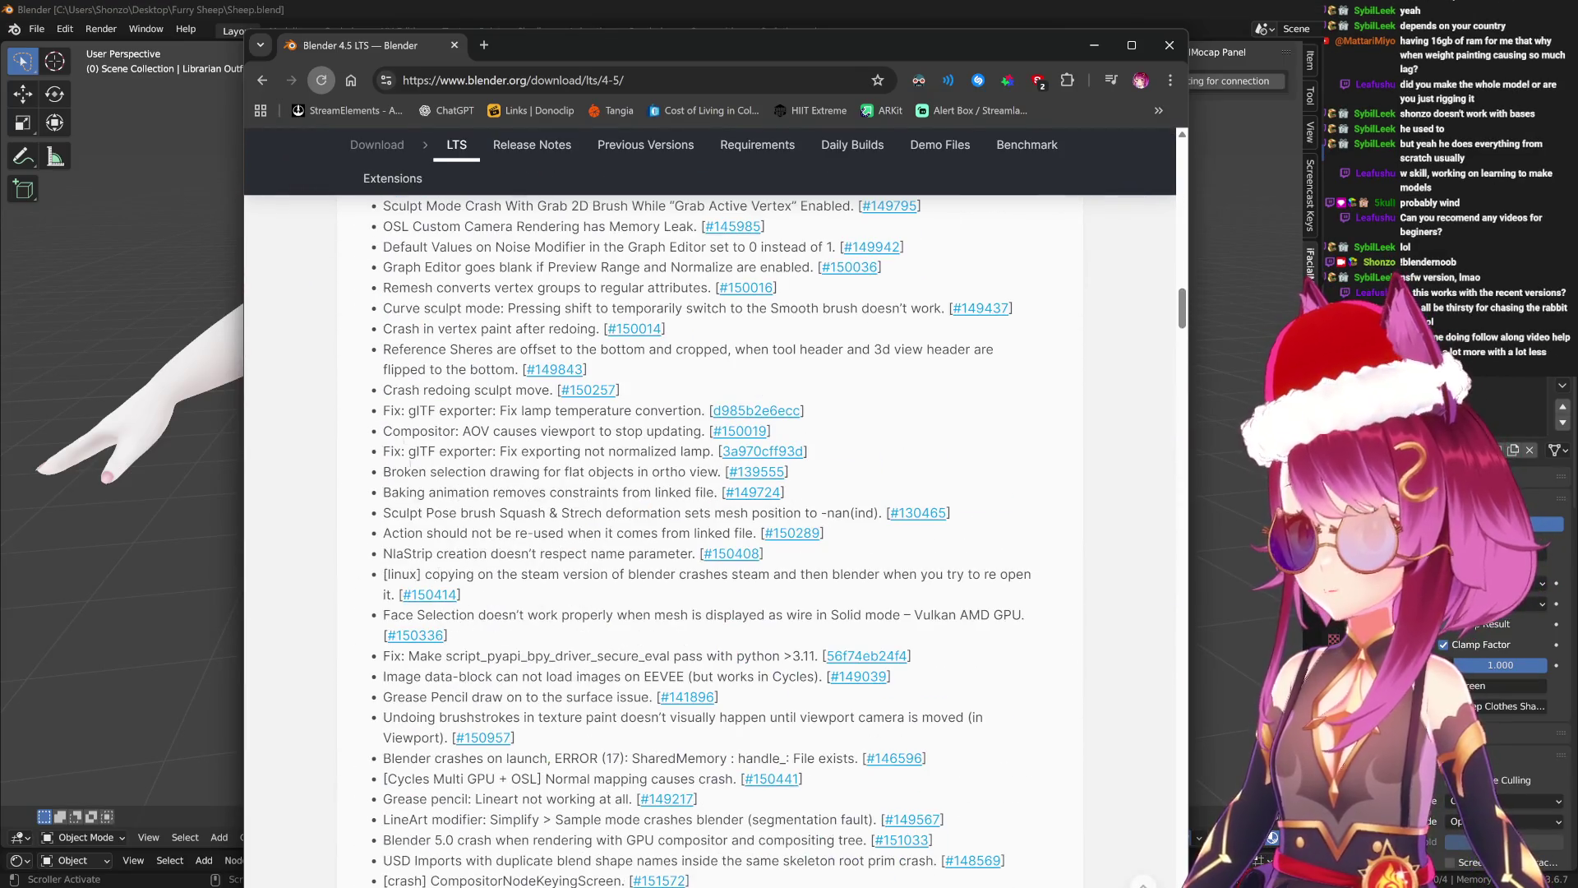
scroll(581, 700, "down", 15)
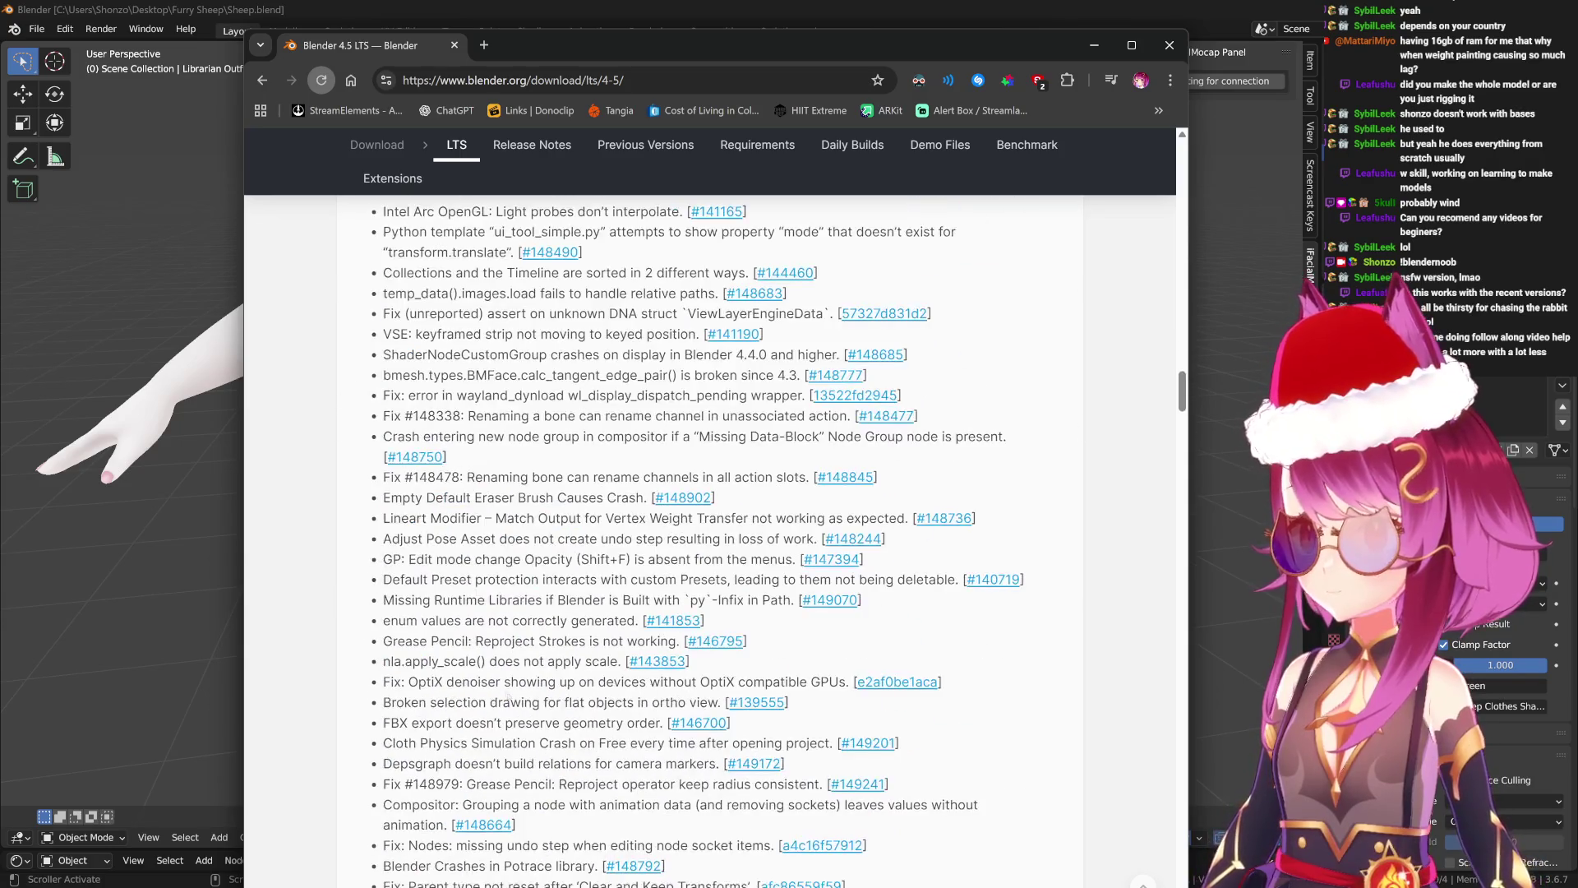
scroll(537, 661, "up", 20)
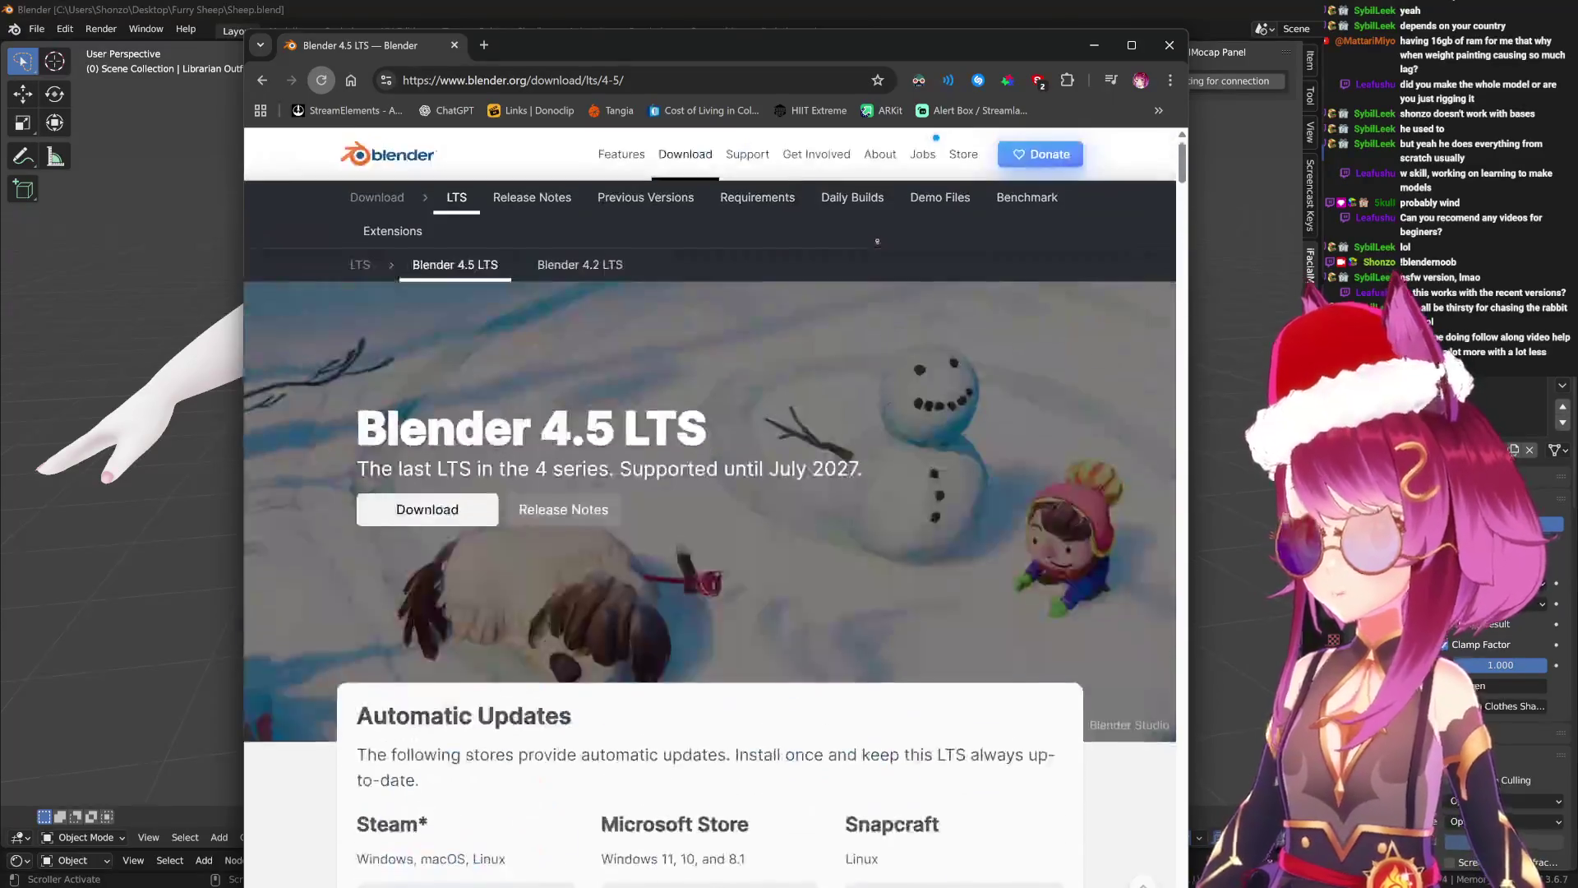
scroll(505, 496, "down", 5)
Review the LTS overview page, then close the browser to return to Blender.
key("alt+Left")
scroll(687, 542, "down", 2)
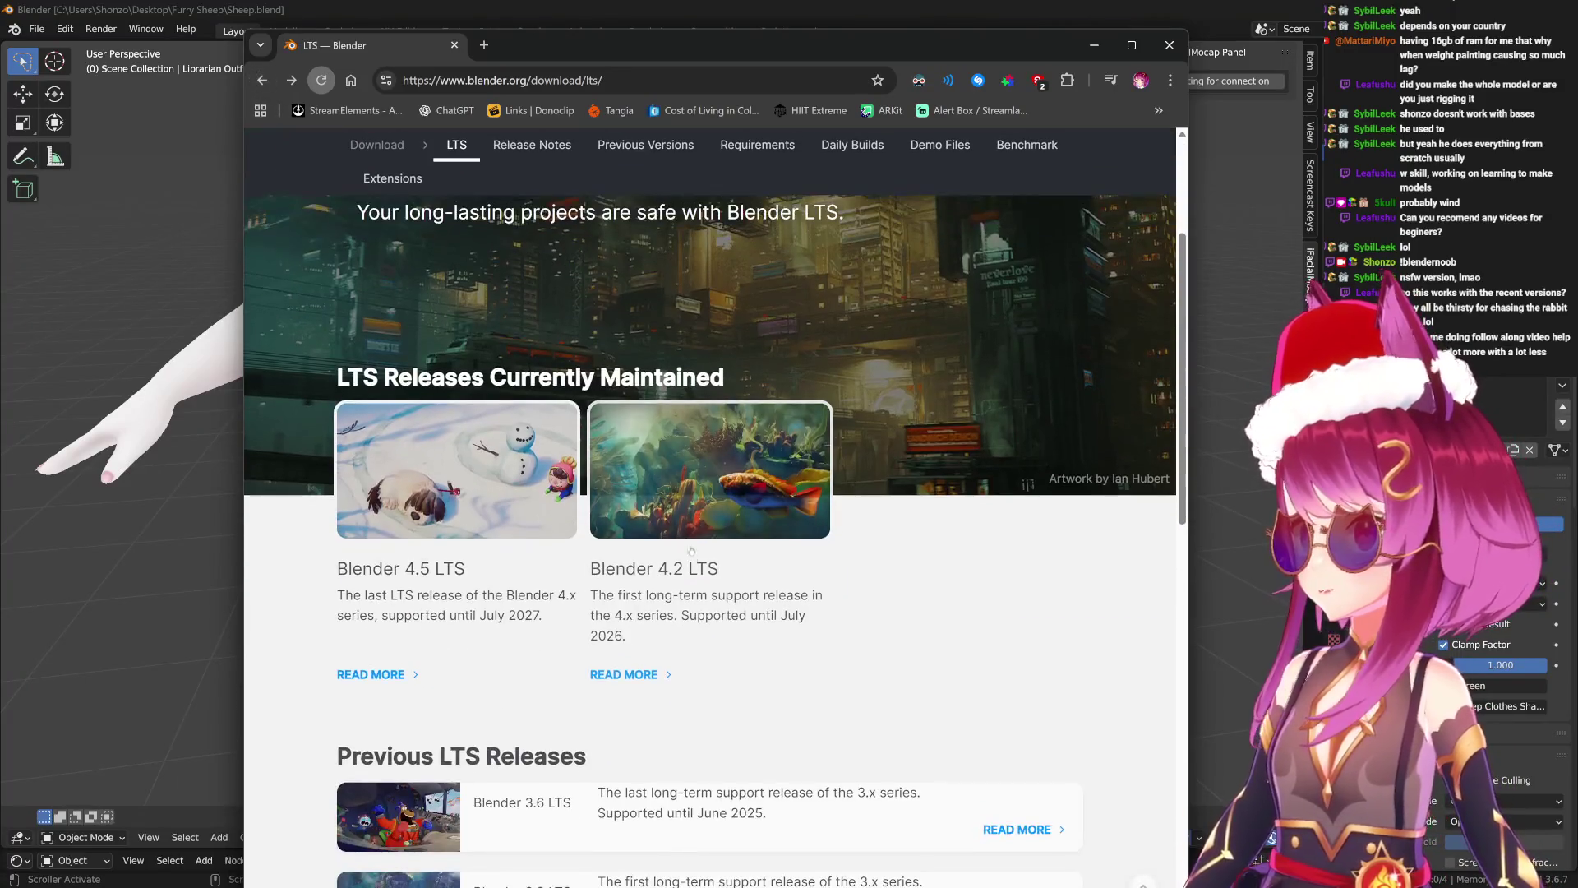
scroll(687, 577, "down", 4)
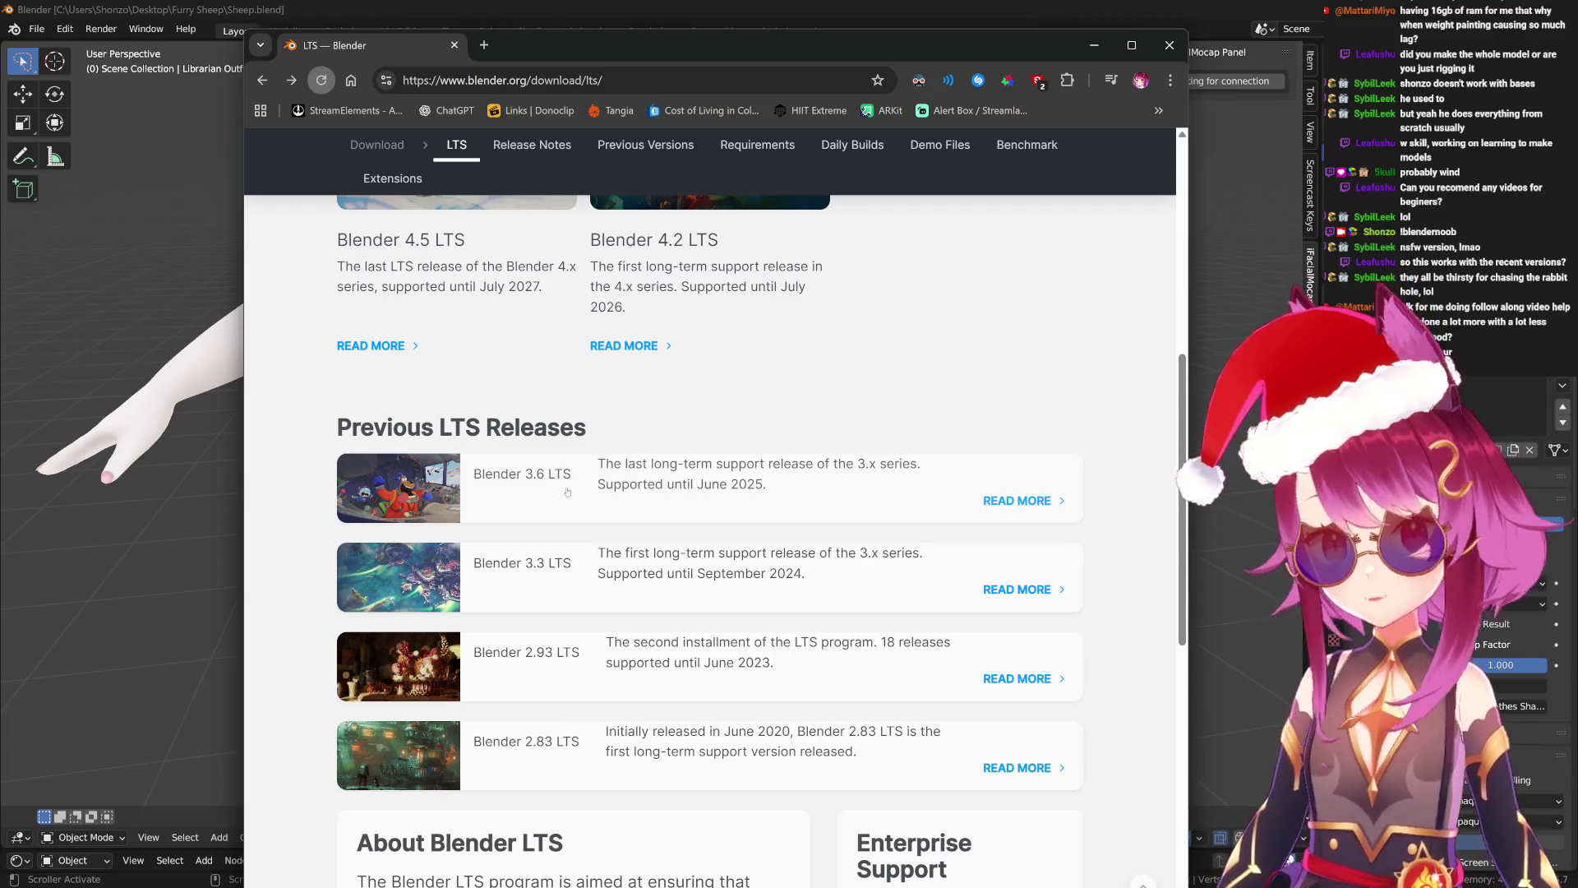
scroll(567, 491, "up", 1)
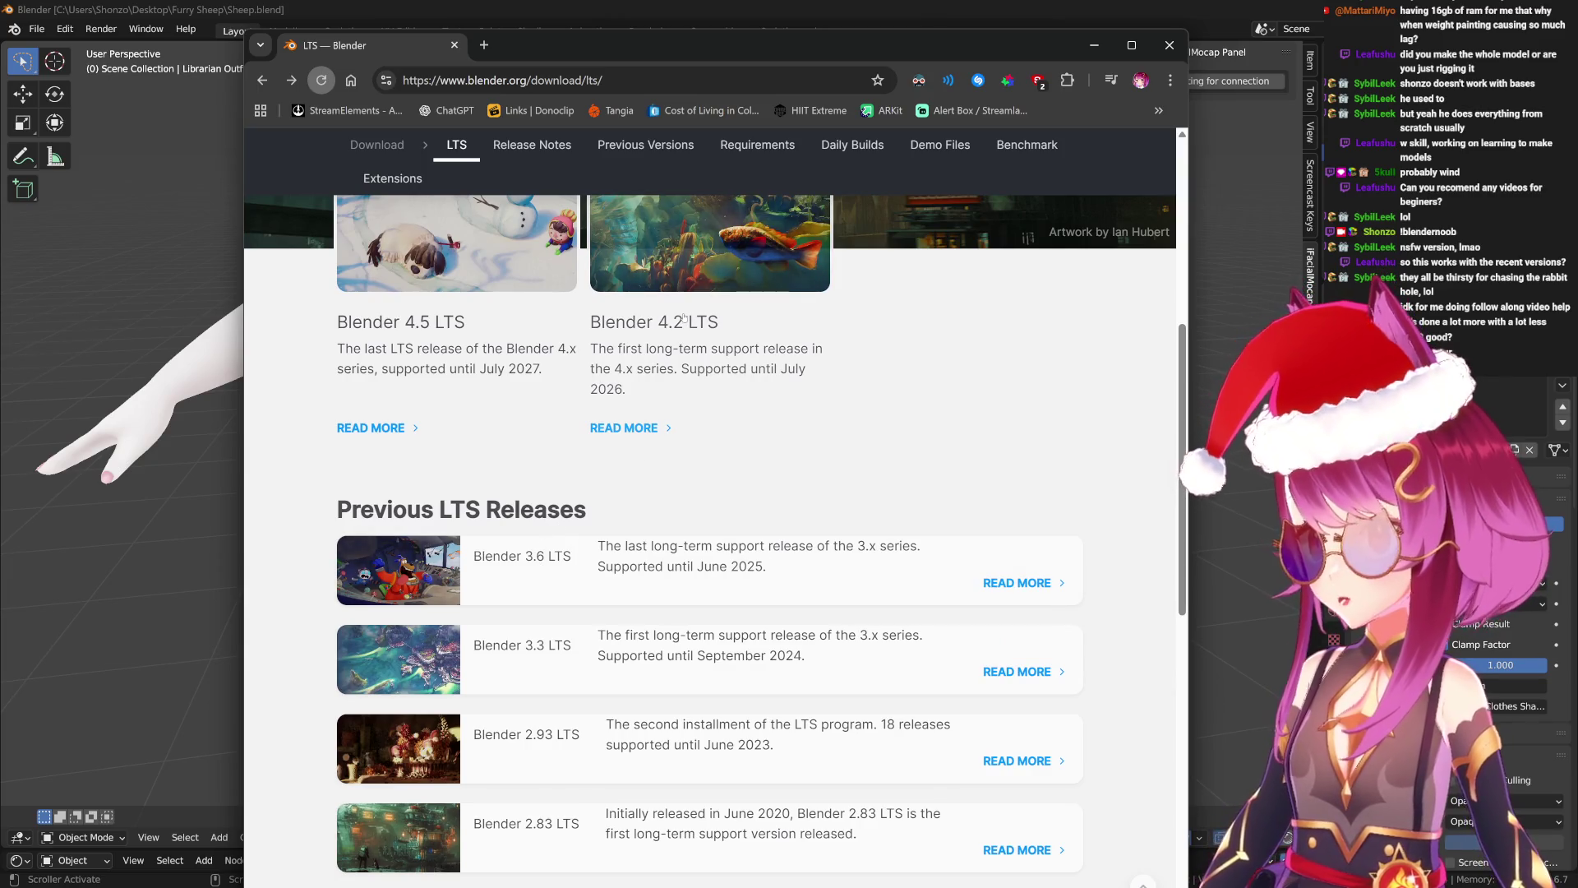
scroll(684, 318, "up", 4)
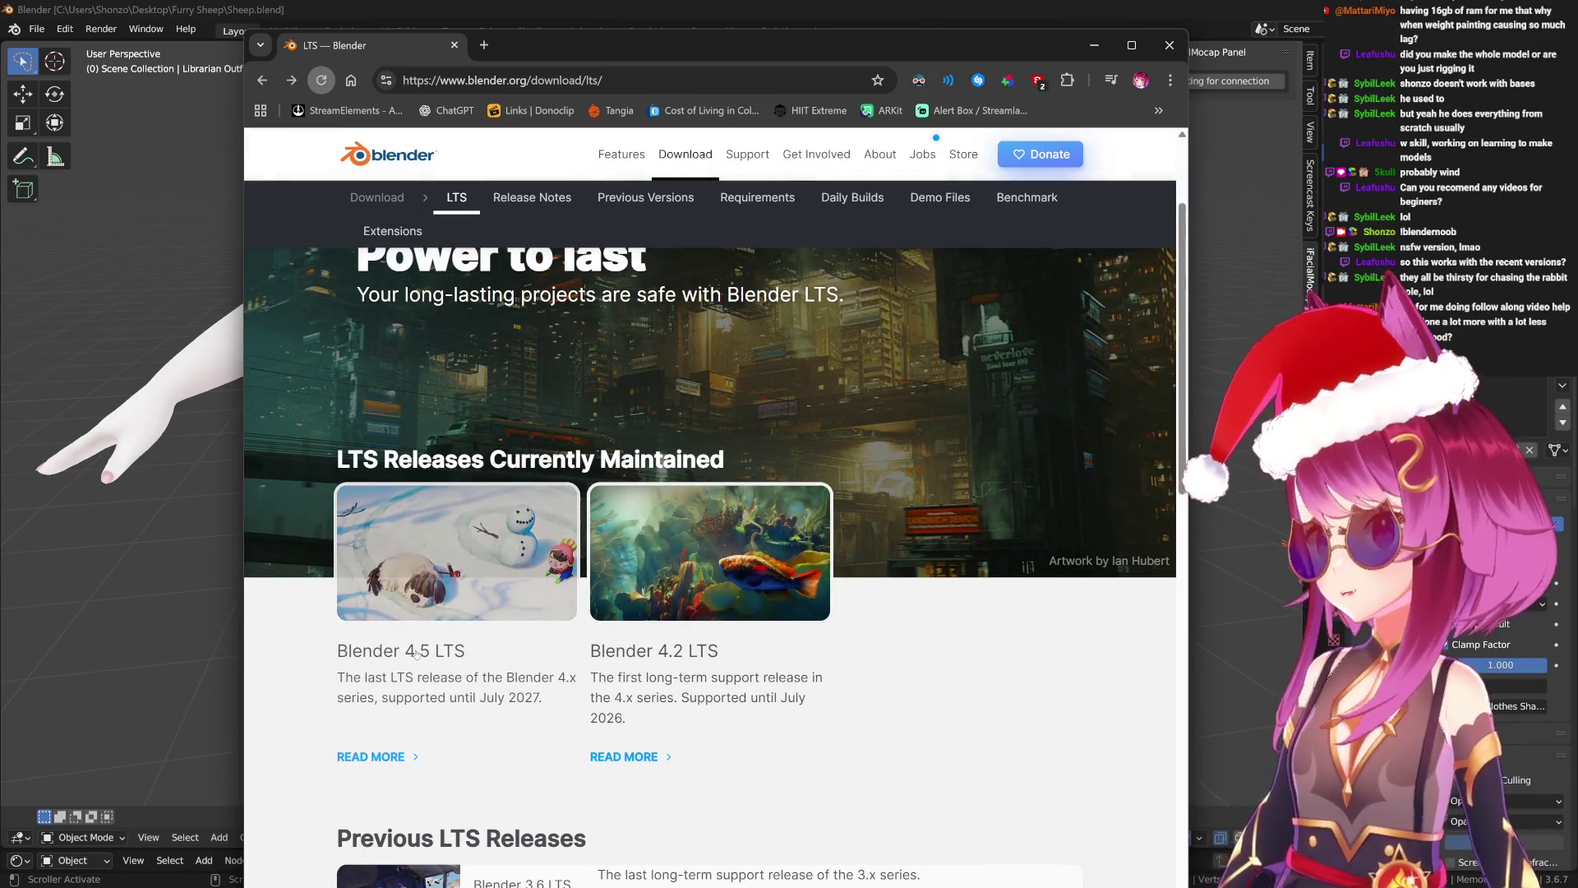
scroll(486, 677, "up", 2)
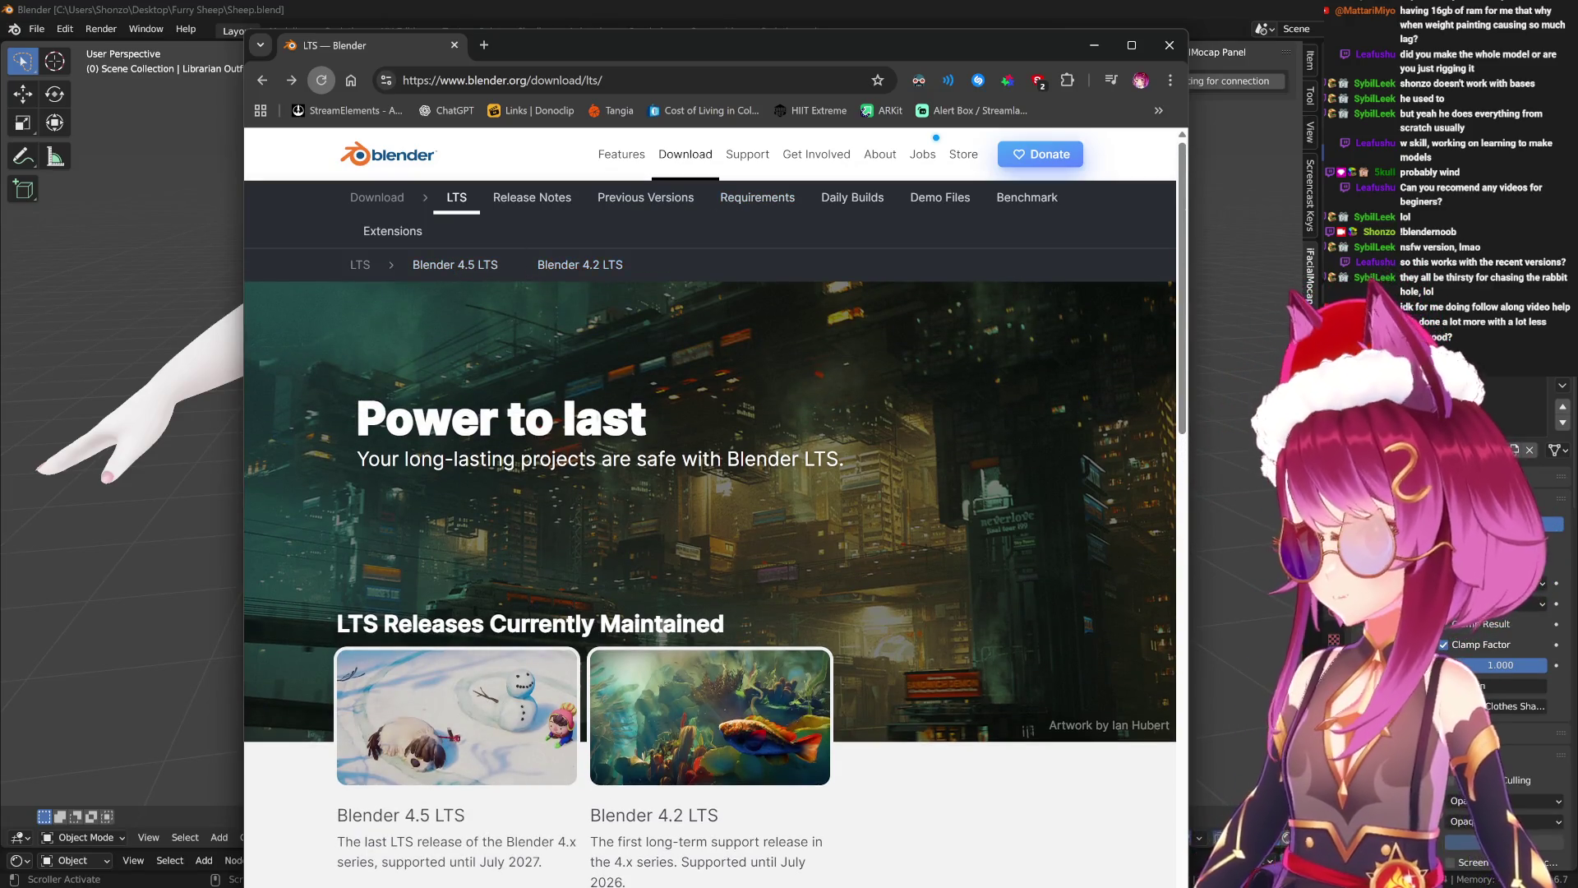
scroll(858, 485, "down", 4)
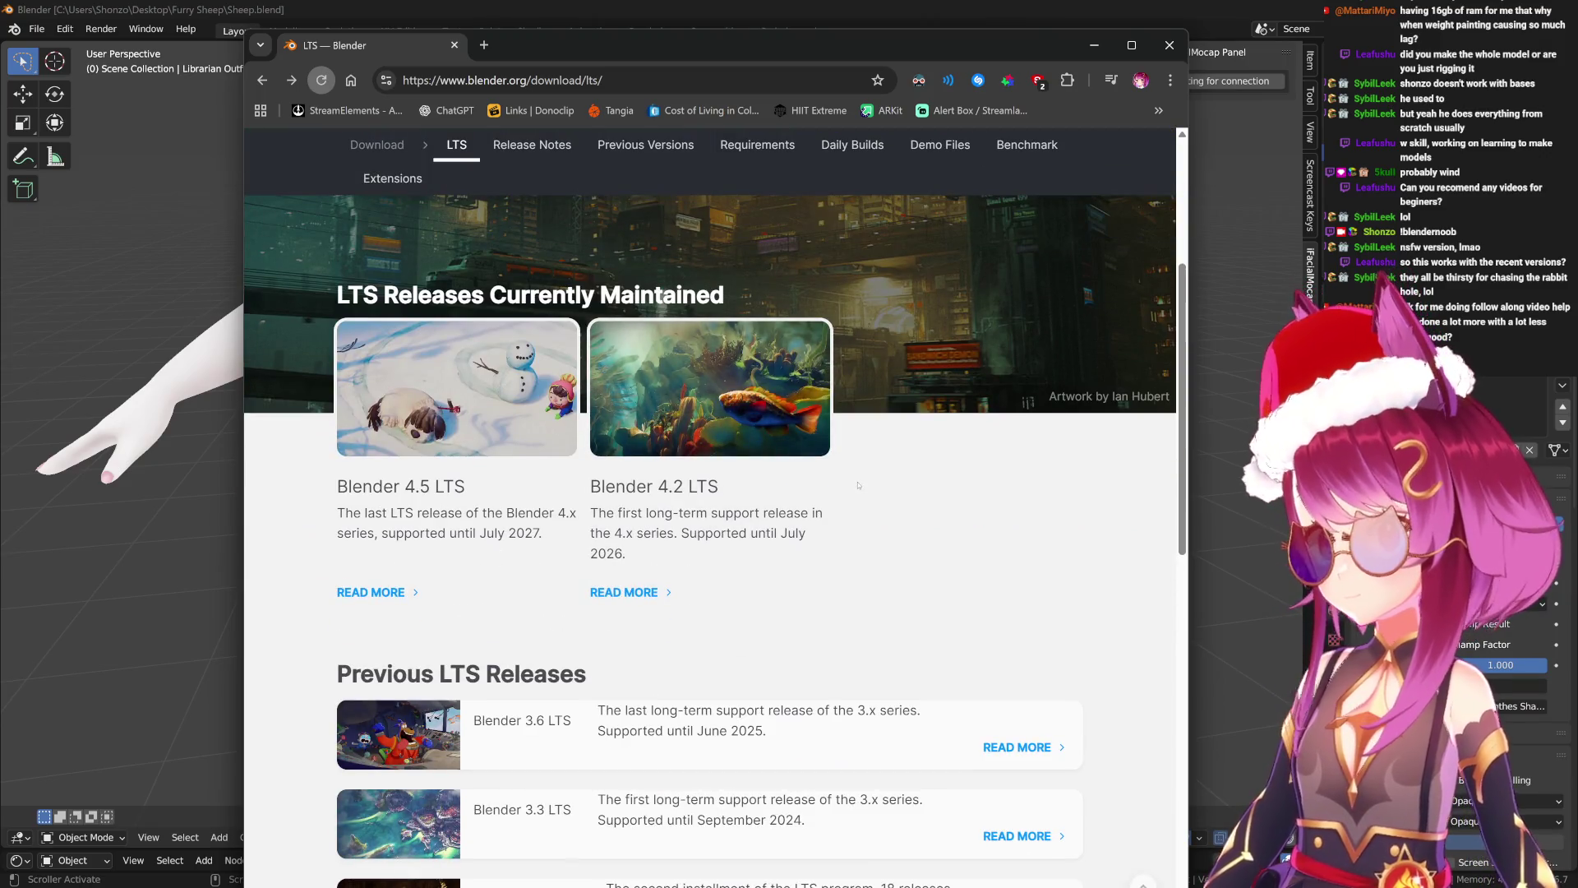
scroll(858, 485, "up", 2)
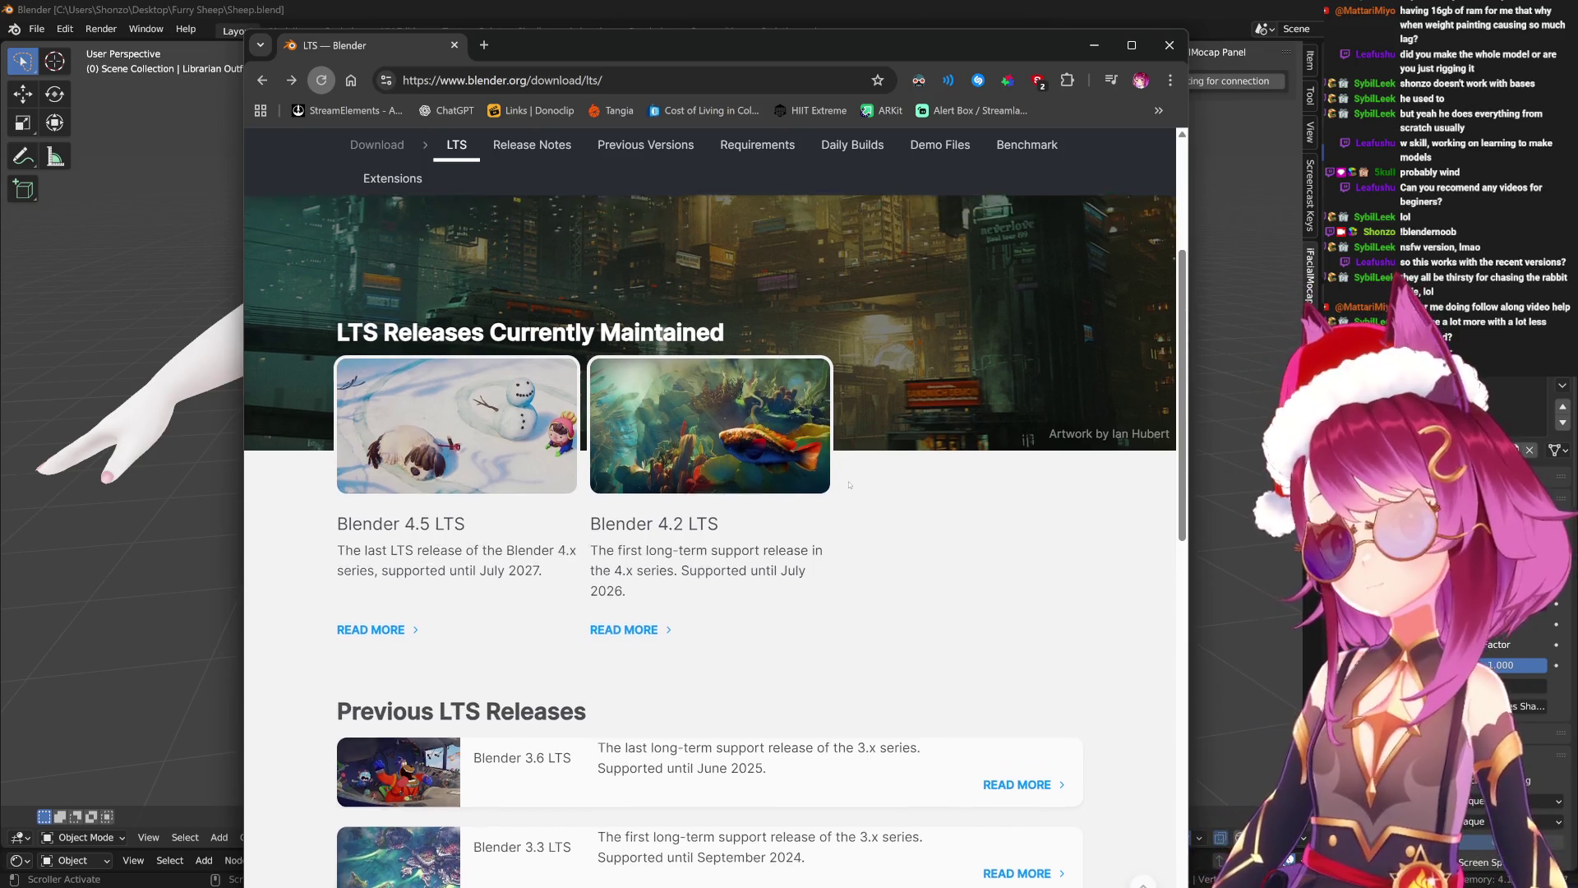
scroll(874, 489, "up", 2)
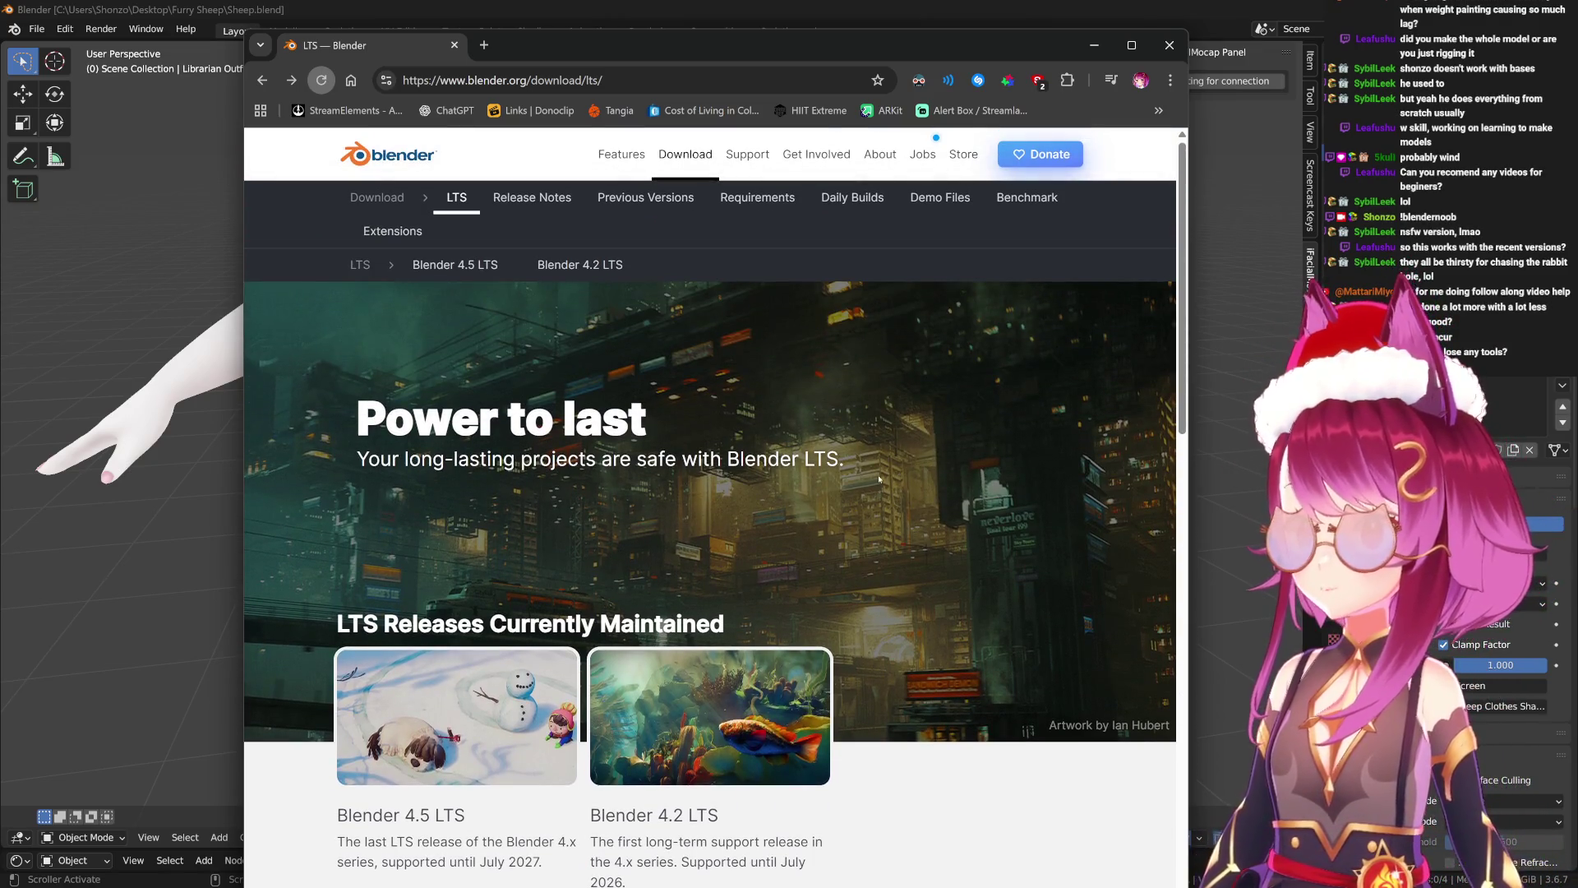
scroll(879, 479, "down", 4)
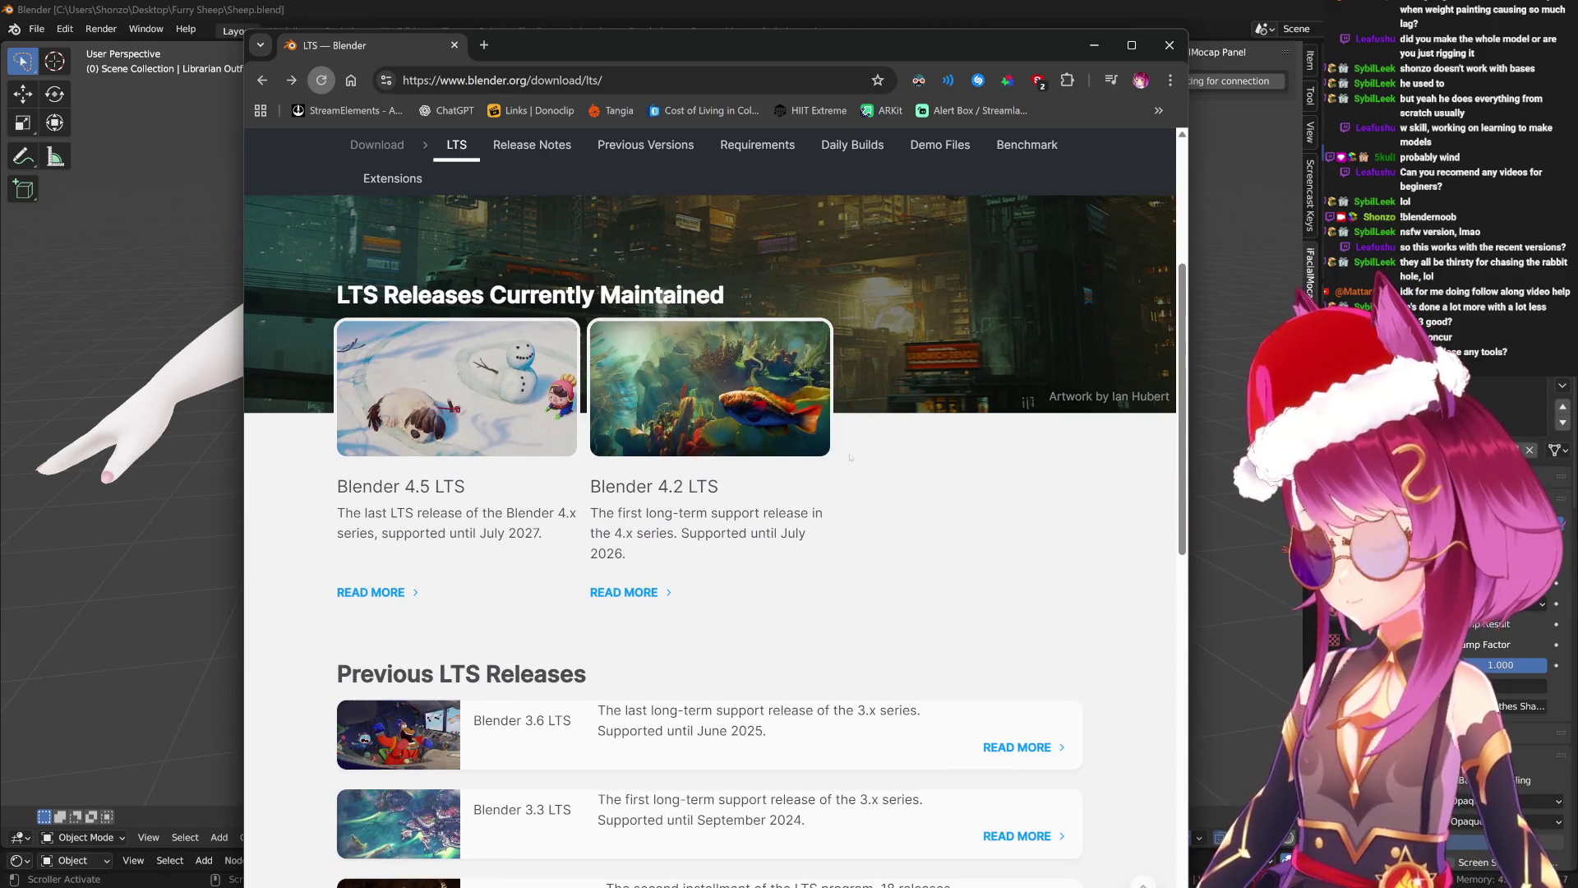
left_click(451, 47)
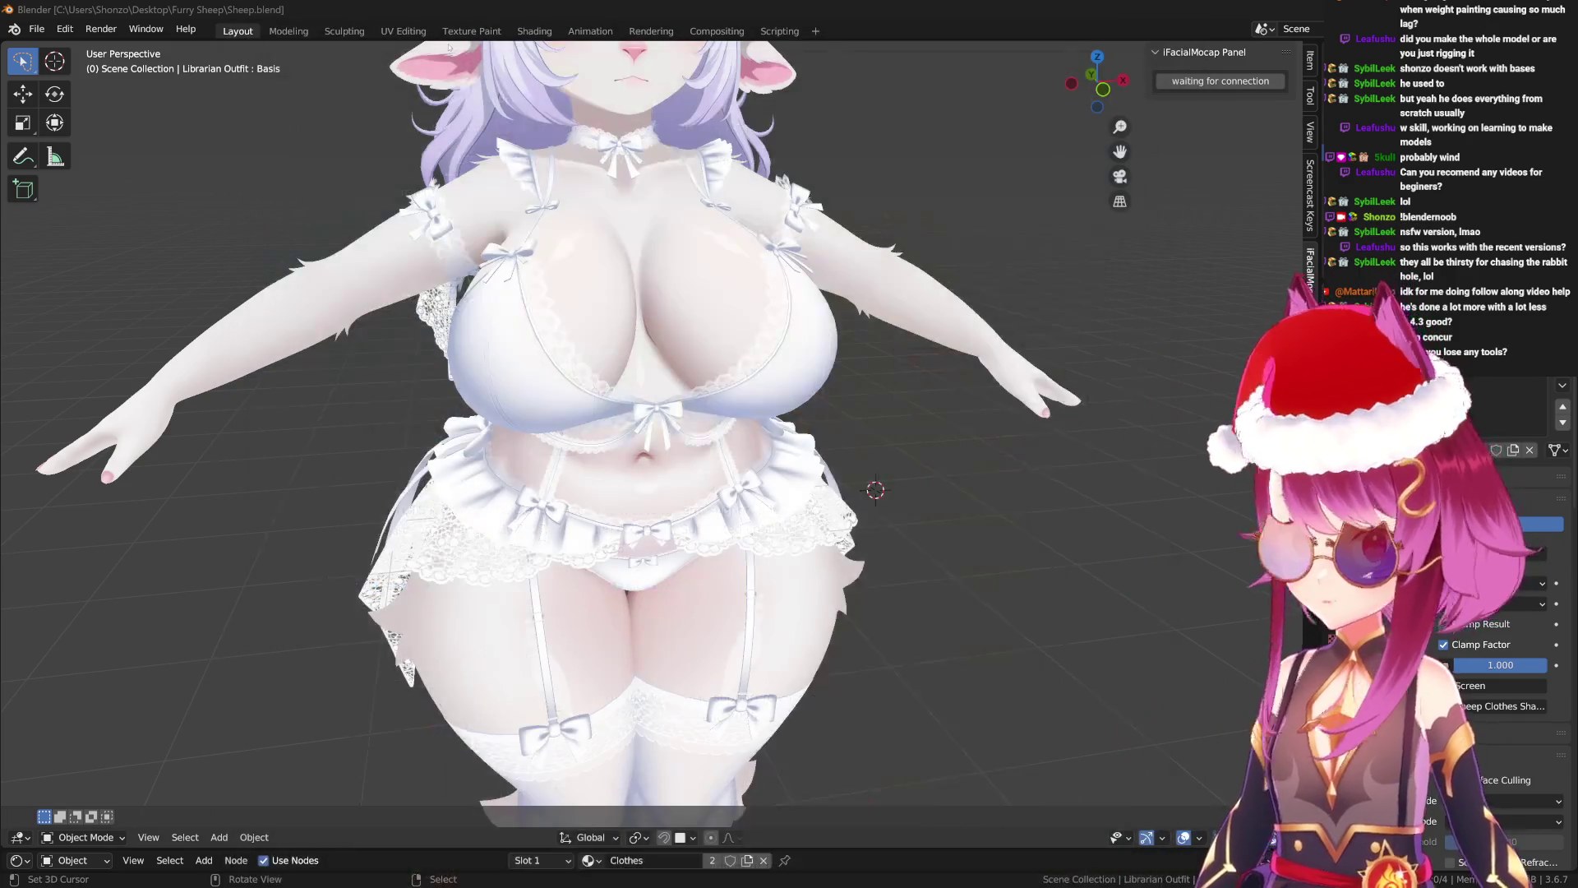
Zoom and orbit slightly around the outfit model in the viewport.
scroll(521, 391, "up", 5)
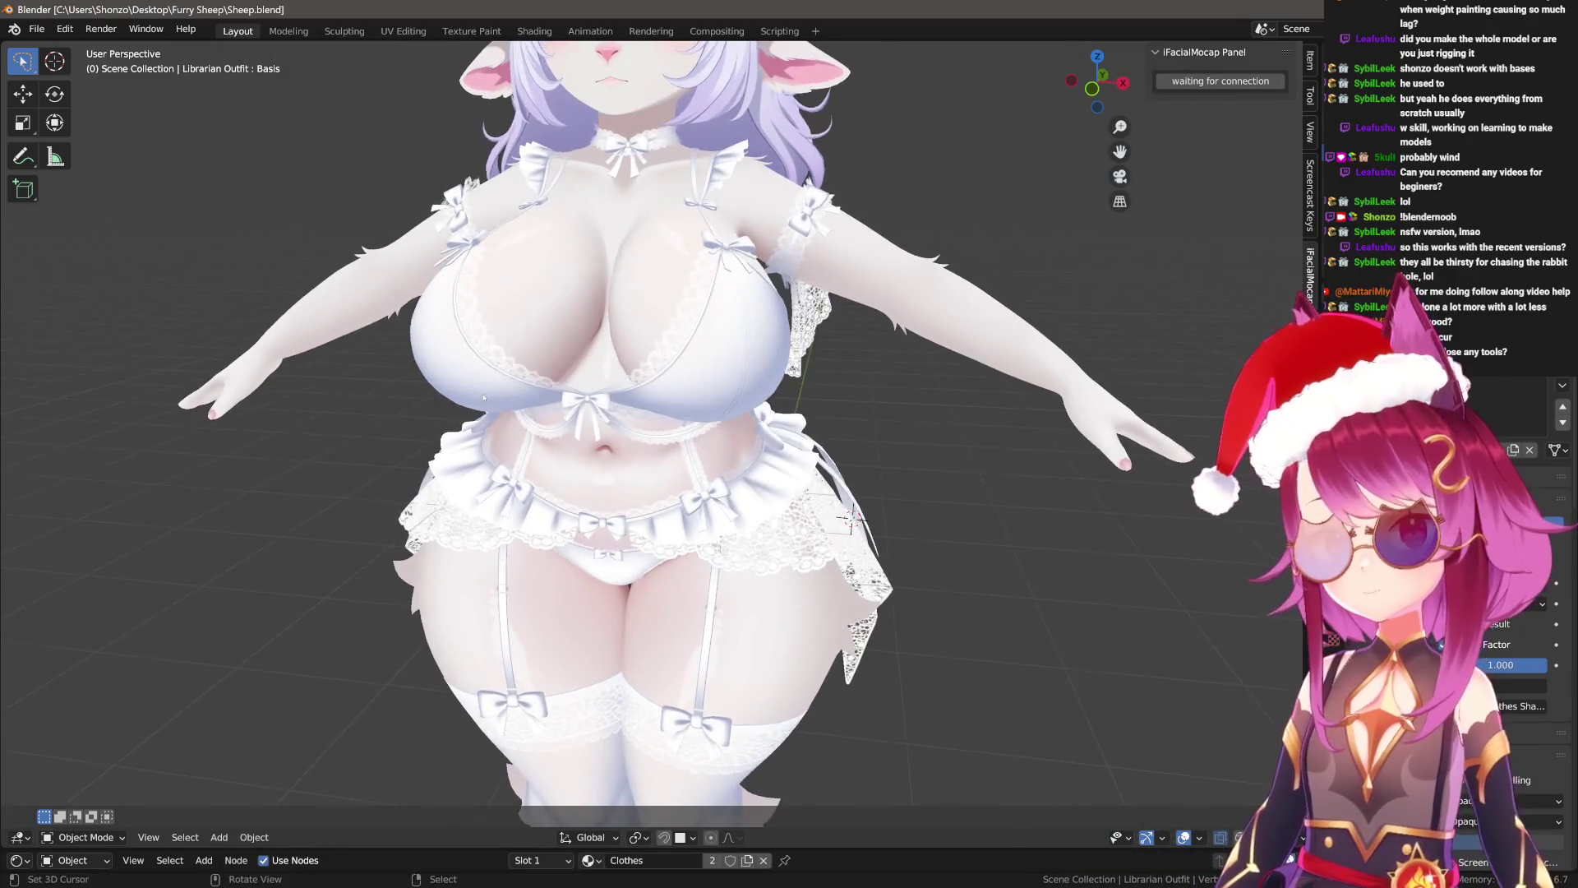
scroll(521, 391, "down", 7)
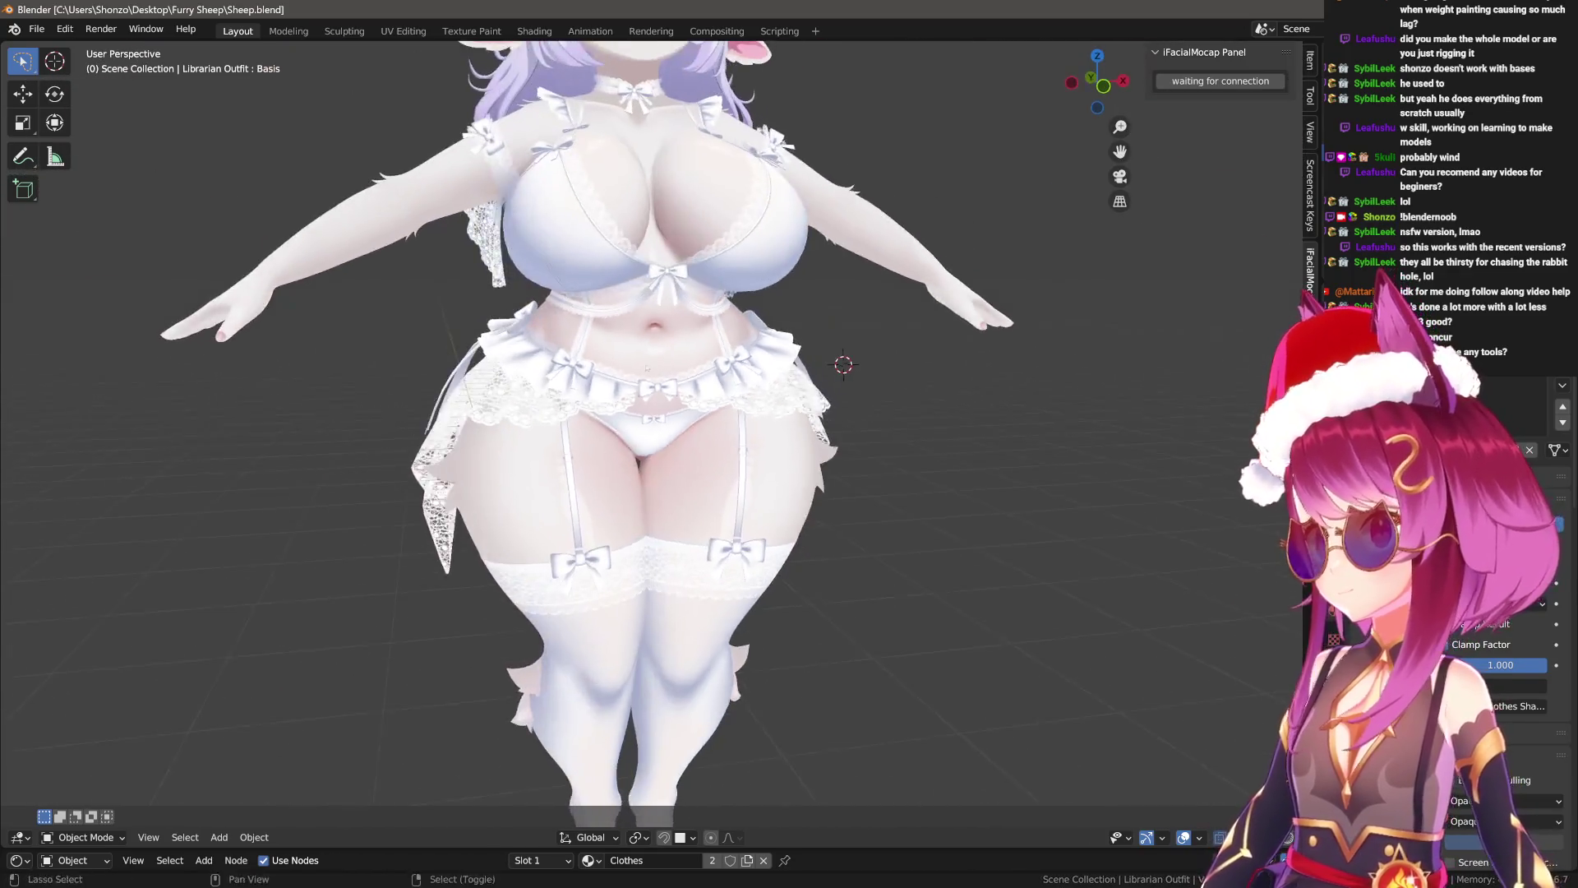
middle_click_drag(521, 391, 534, 370)
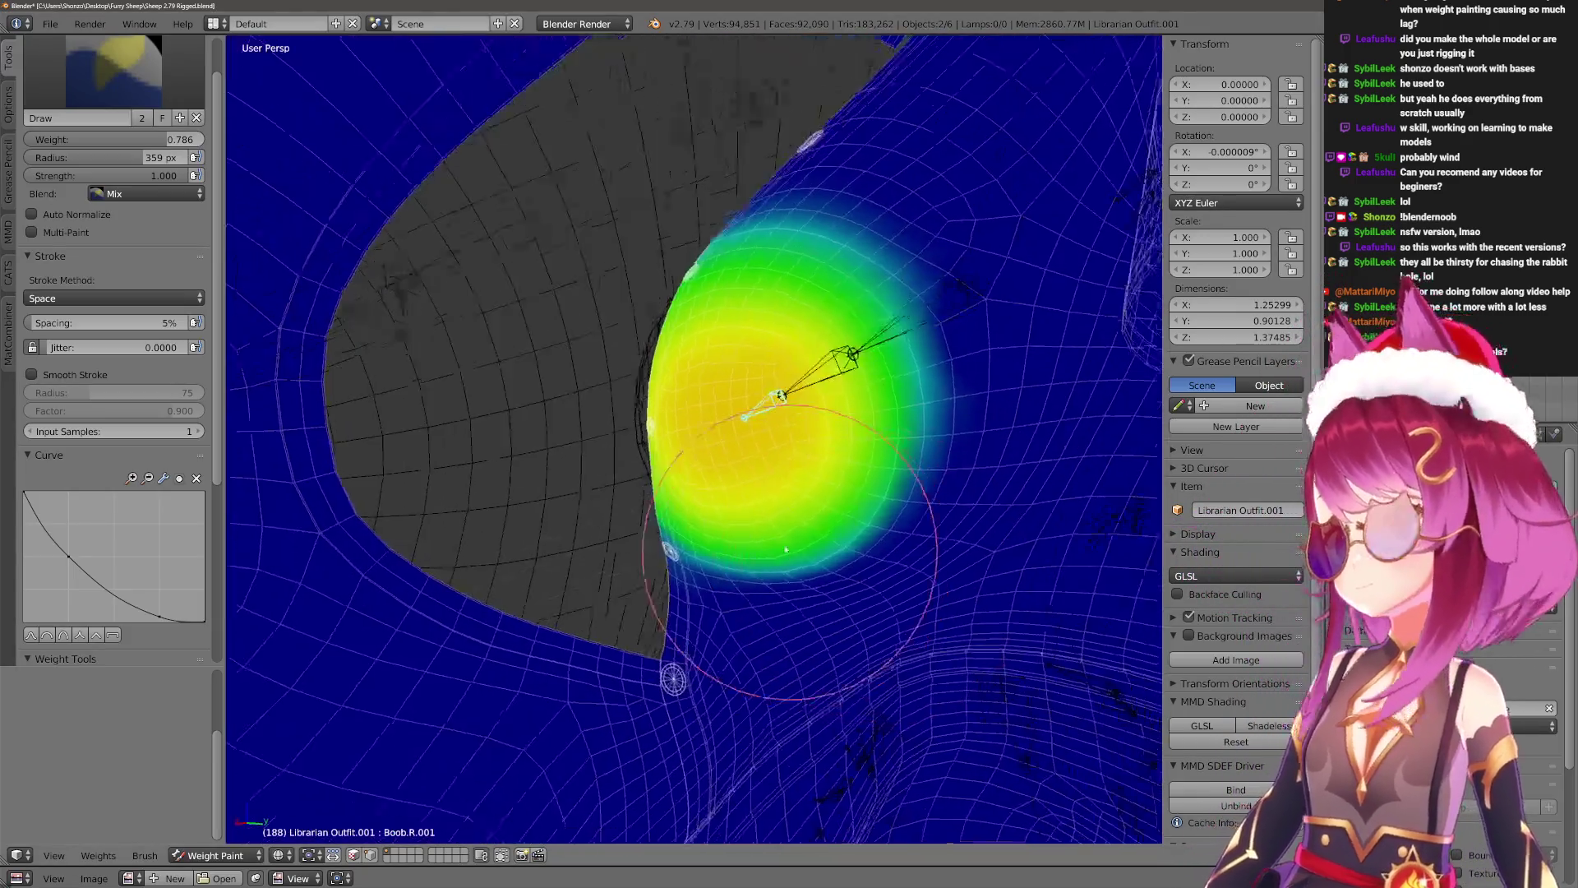
Orbit and zoom around the torso to inspect the painted right-breast weights from several angles.
scroll(786, 549, "down", 5)
mouse_move(785, 549)
middle_mouse_down()
mouse_move(669, 528)
mouse_move(704, 564)
mouse_move(723, 634)
mouse_move(761, 650)
mouse_move(718, 528)
mouse_move(687, 616)
mouse_move(645, 539)
mouse_move(568, 469)
mouse_move(697, 466)
mouse_move(669, 497)
mouse_move(628, 458)
mouse_move(649, 432)
middle_mouse_up()
scroll(645, 538, "up", 10)
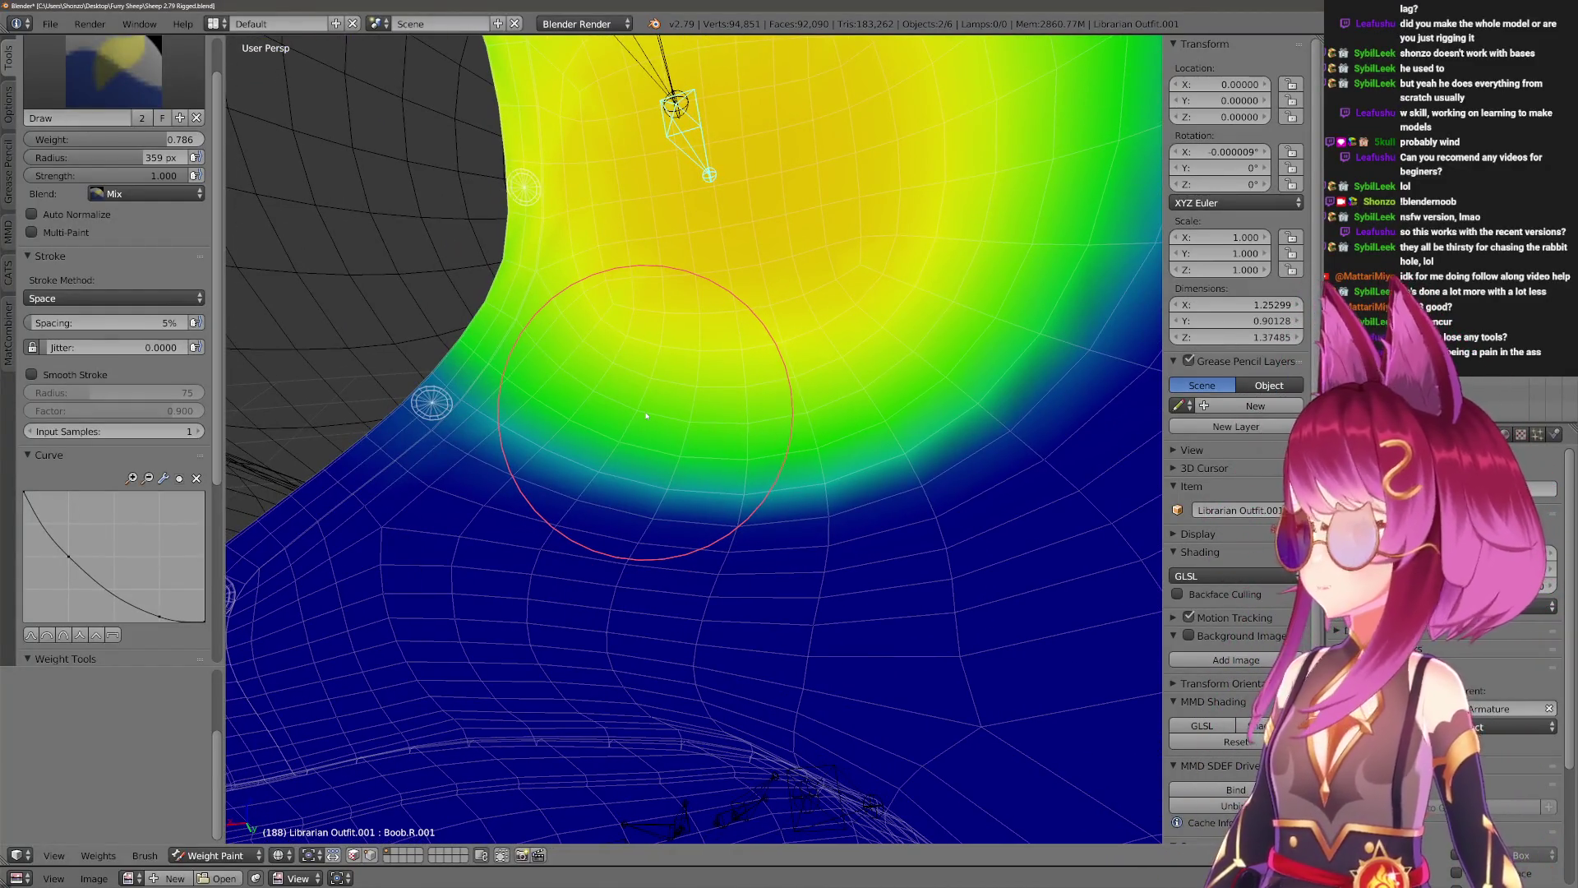
mouse_move(646, 416)
middle_mouse_down()
mouse_move(651, 435)
mouse_move(600, 458)
mouse_move(694, 461)
mouse_move(687, 422)
mouse_move(662, 498)
mouse_move(687, 475)
mouse_move(545, 324)
mouse_move(631, 499)
mouse_move(654, 473)
middle_mouse_up()
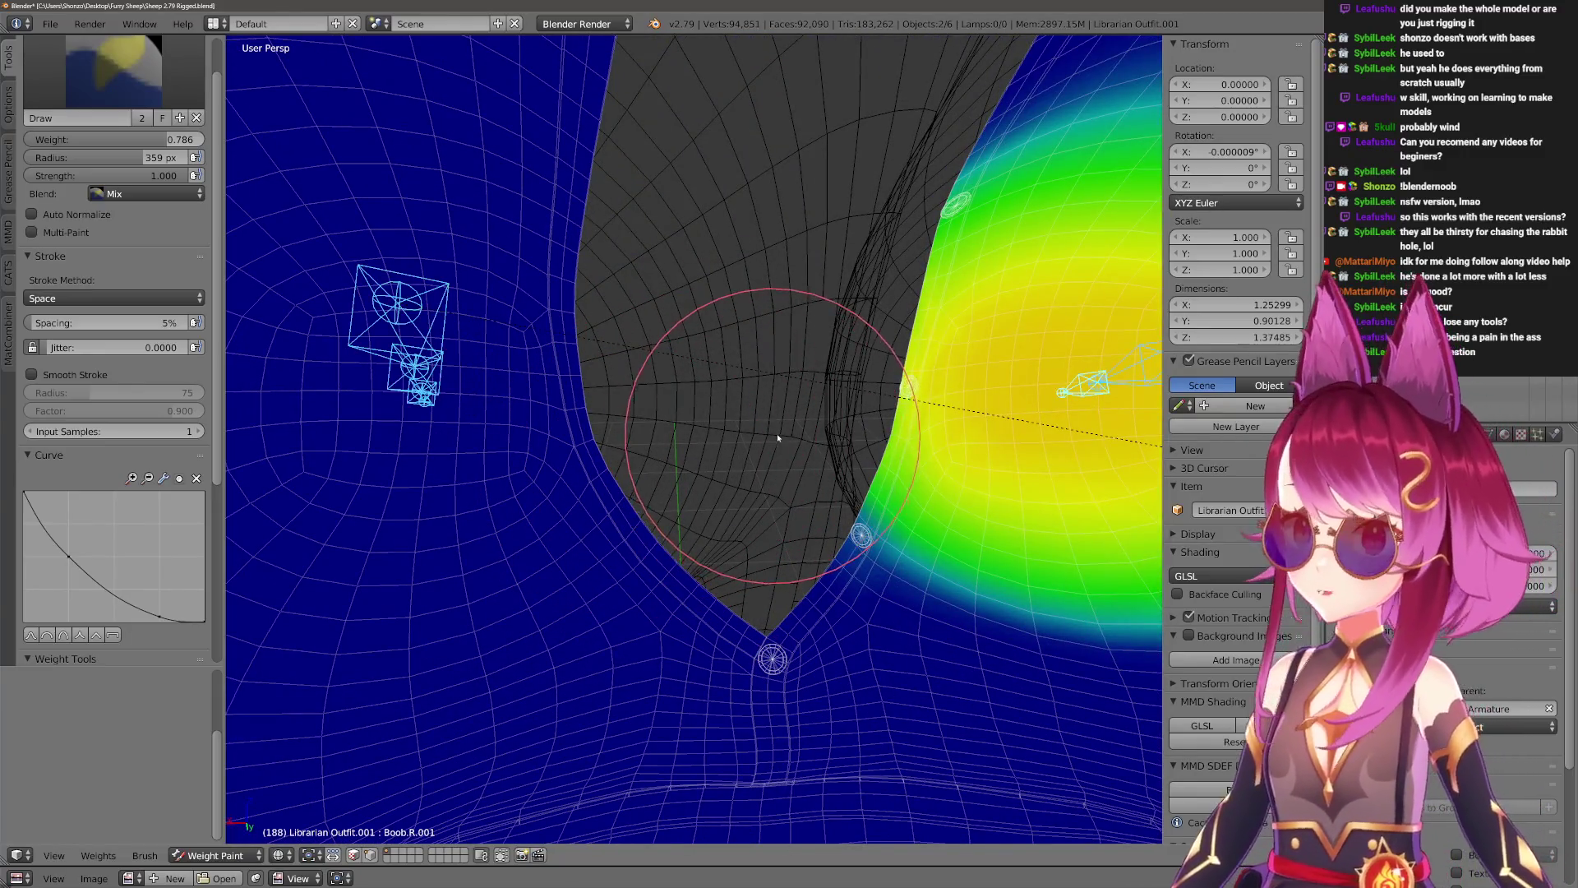
mouse_move(787, 446)
middle_mouse_down()
mouse_move(764, 398)
mouse_move(637, 504)
mouse_move(506, 328)
mouse_move(423, 353)
mouse_move(511, 370)
mouse_move(652, 440)
mouse_move(543, 436)
mouse_move(633, 429)
middle_mouse_up()
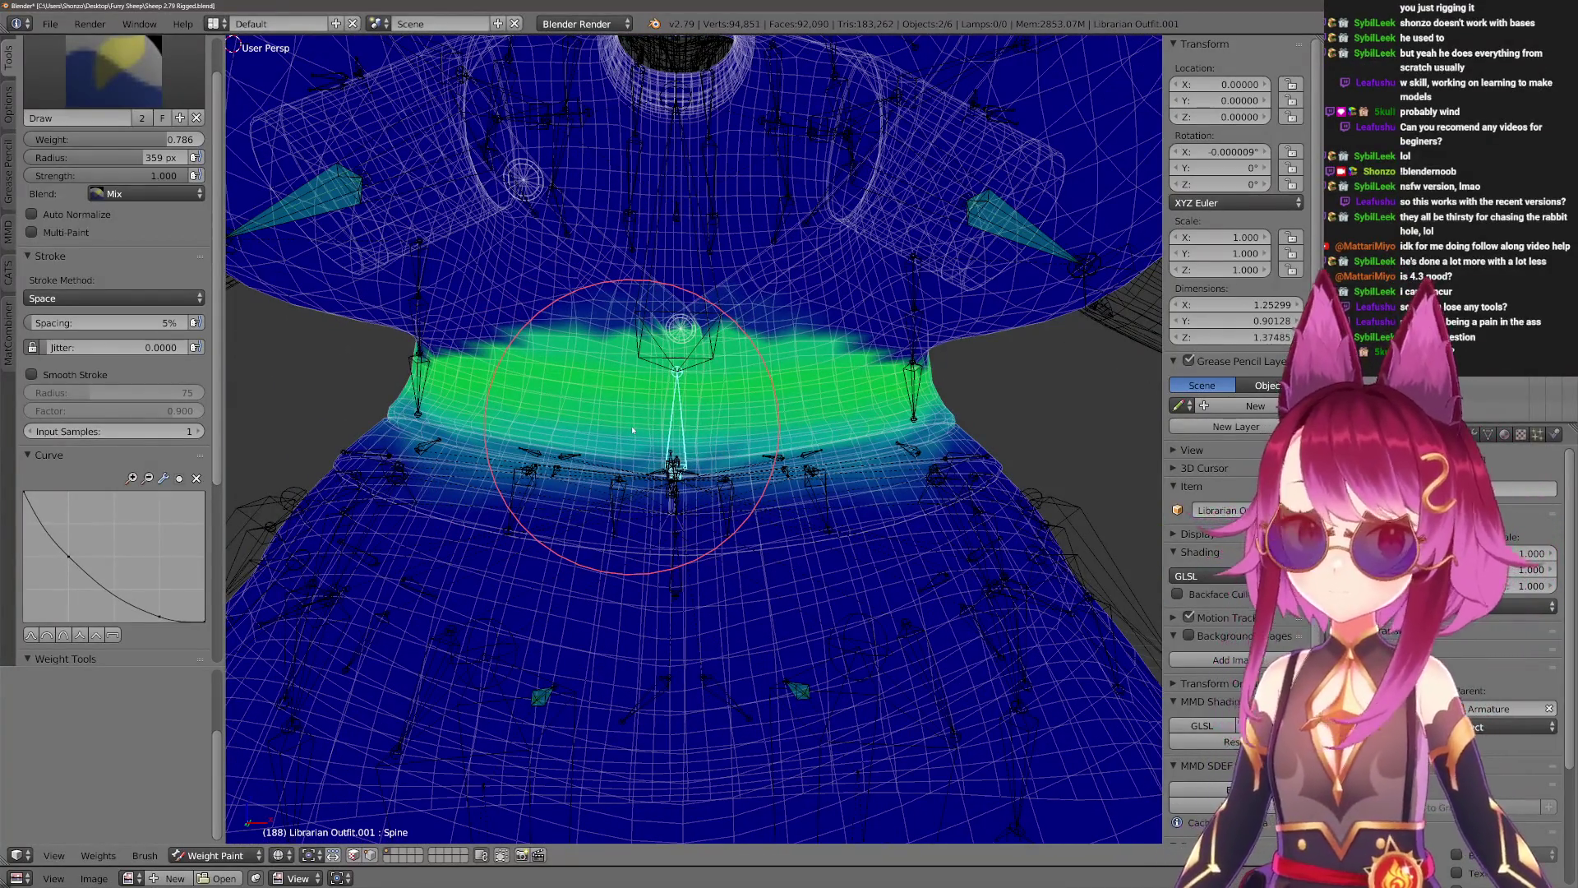
From a side view of the torso, set the weight brush radius to about 453 px.
key("KP_1")
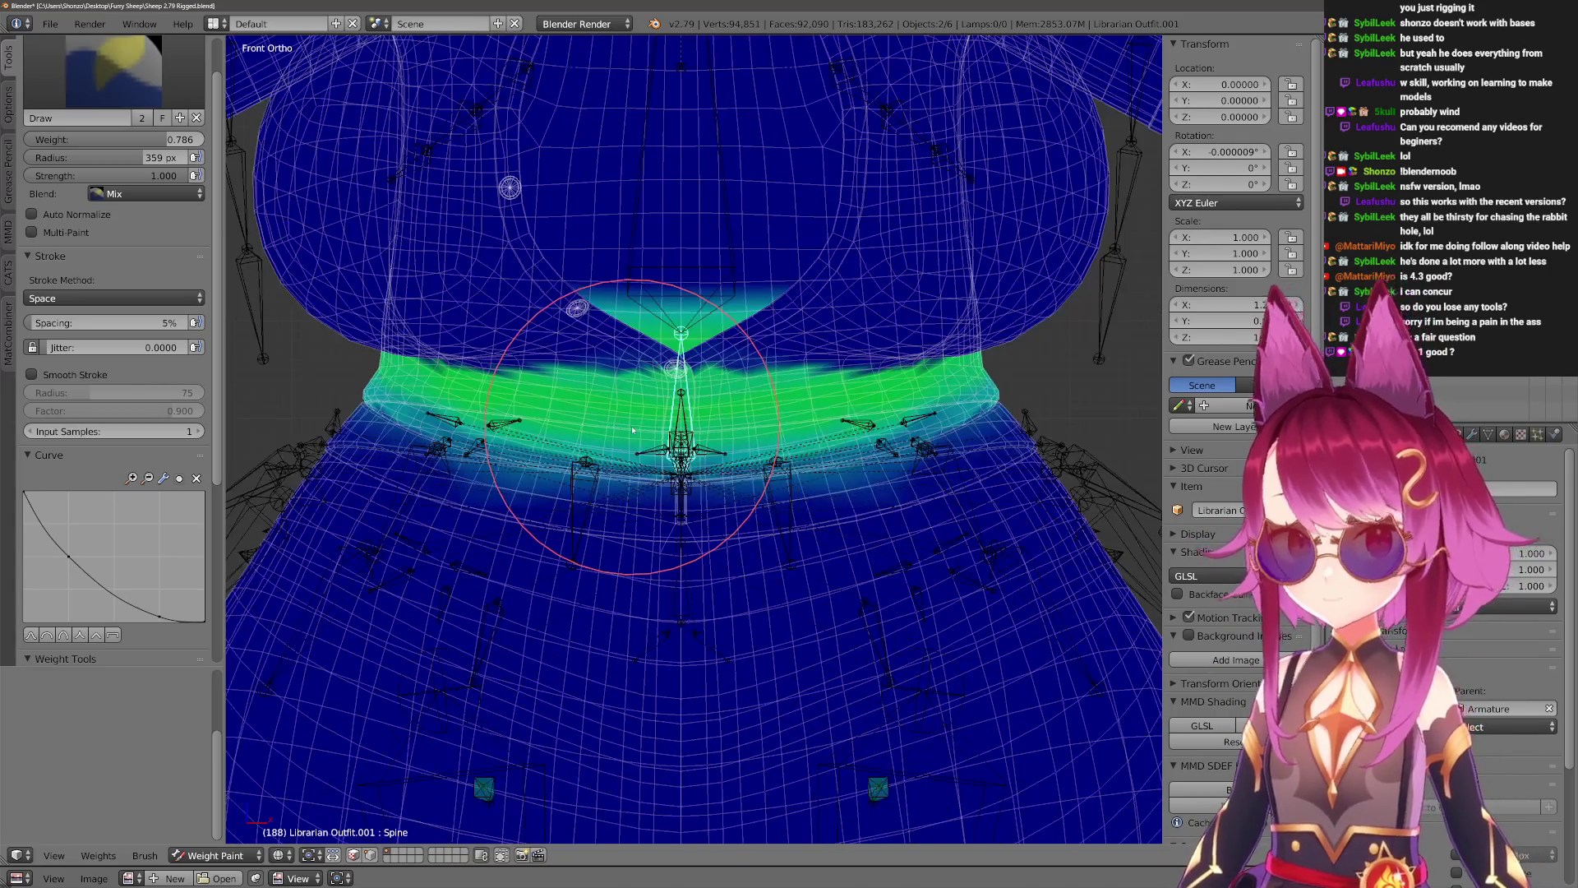
mouse_move(614, 415)
middle_mouse_down()
mouse_move(645, 370)
mouse_move(810, 320)
middle_mouse_up()
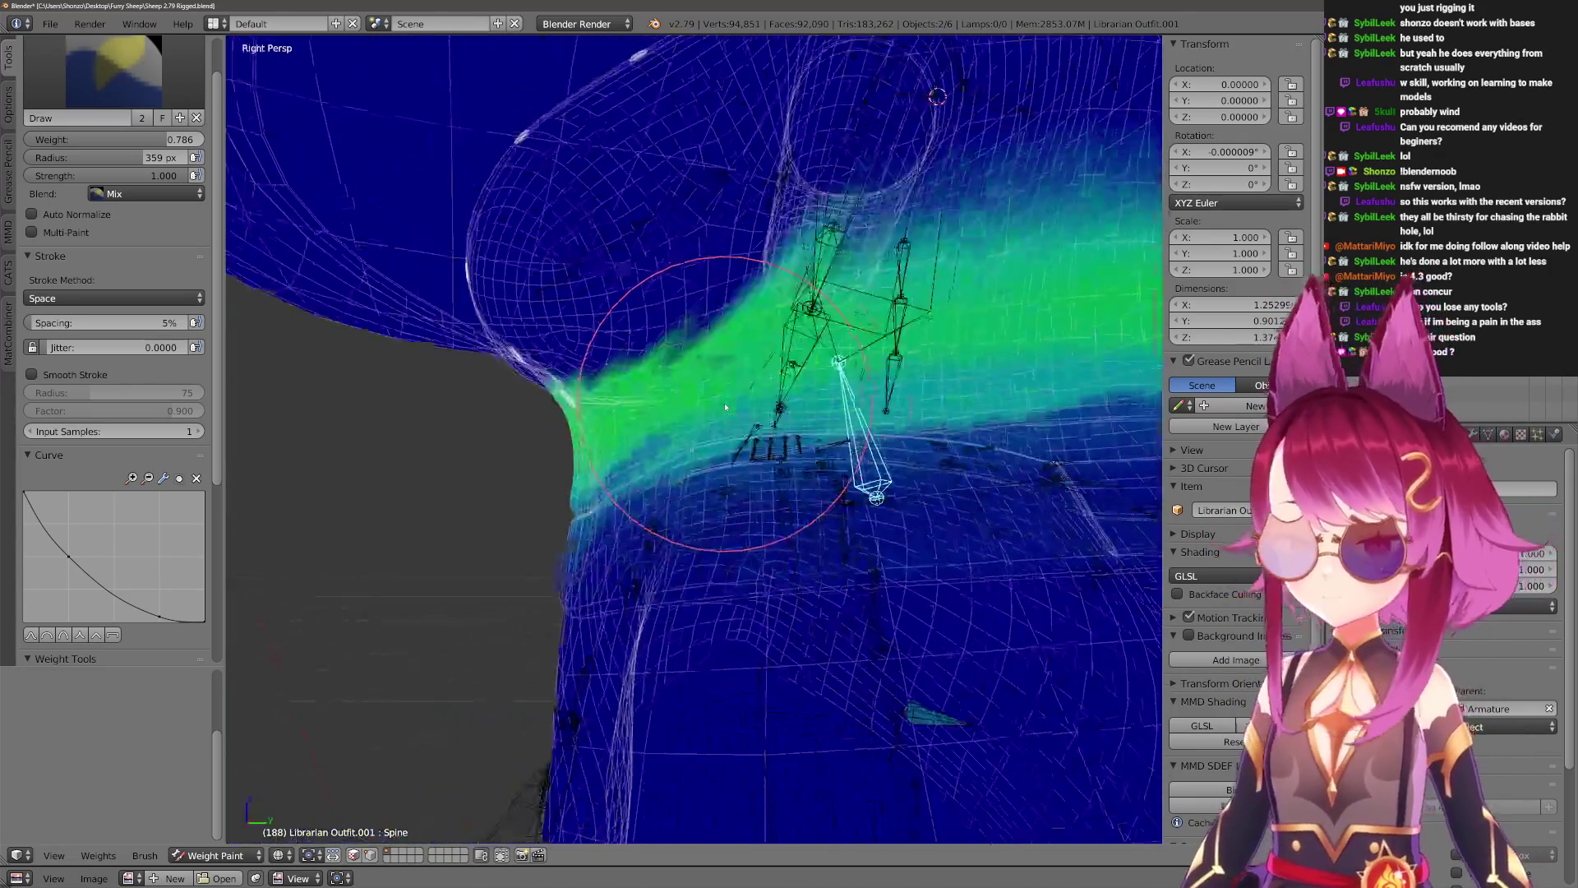
key("KP_3")
scroll(726, 407, "down", 1)
scroll(717, 400, "up", 2, "shift")
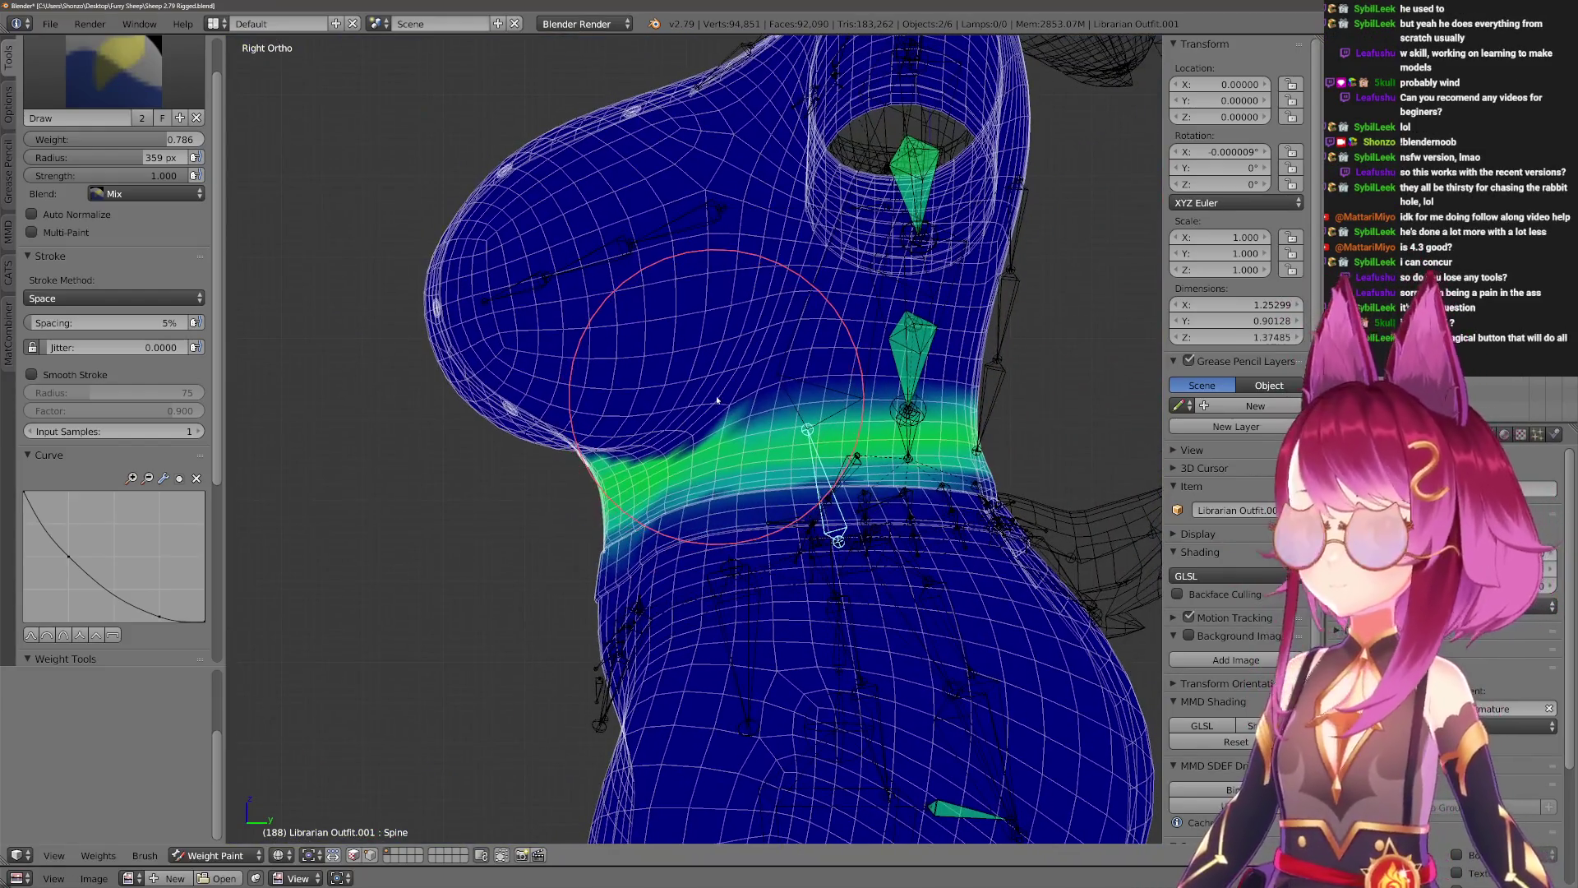
key("f")
left_click(626, 269)
scroll(627, 269, "up", 1)
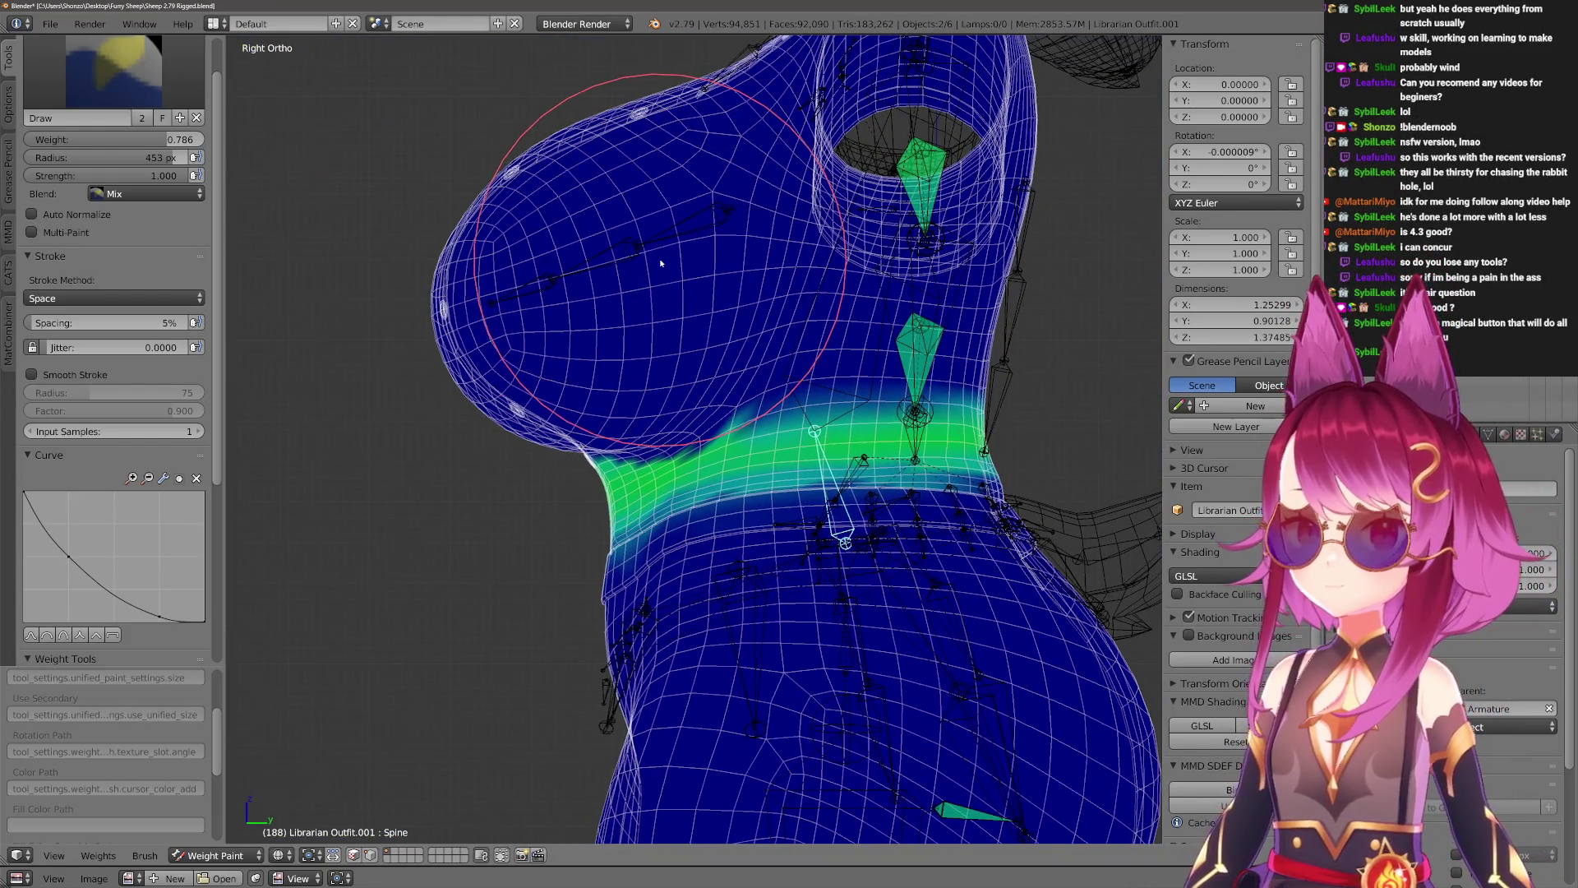
Set the brush weight to 0.000 and show the brush display options, viewing the waist from the side.
key("ctrl+f")
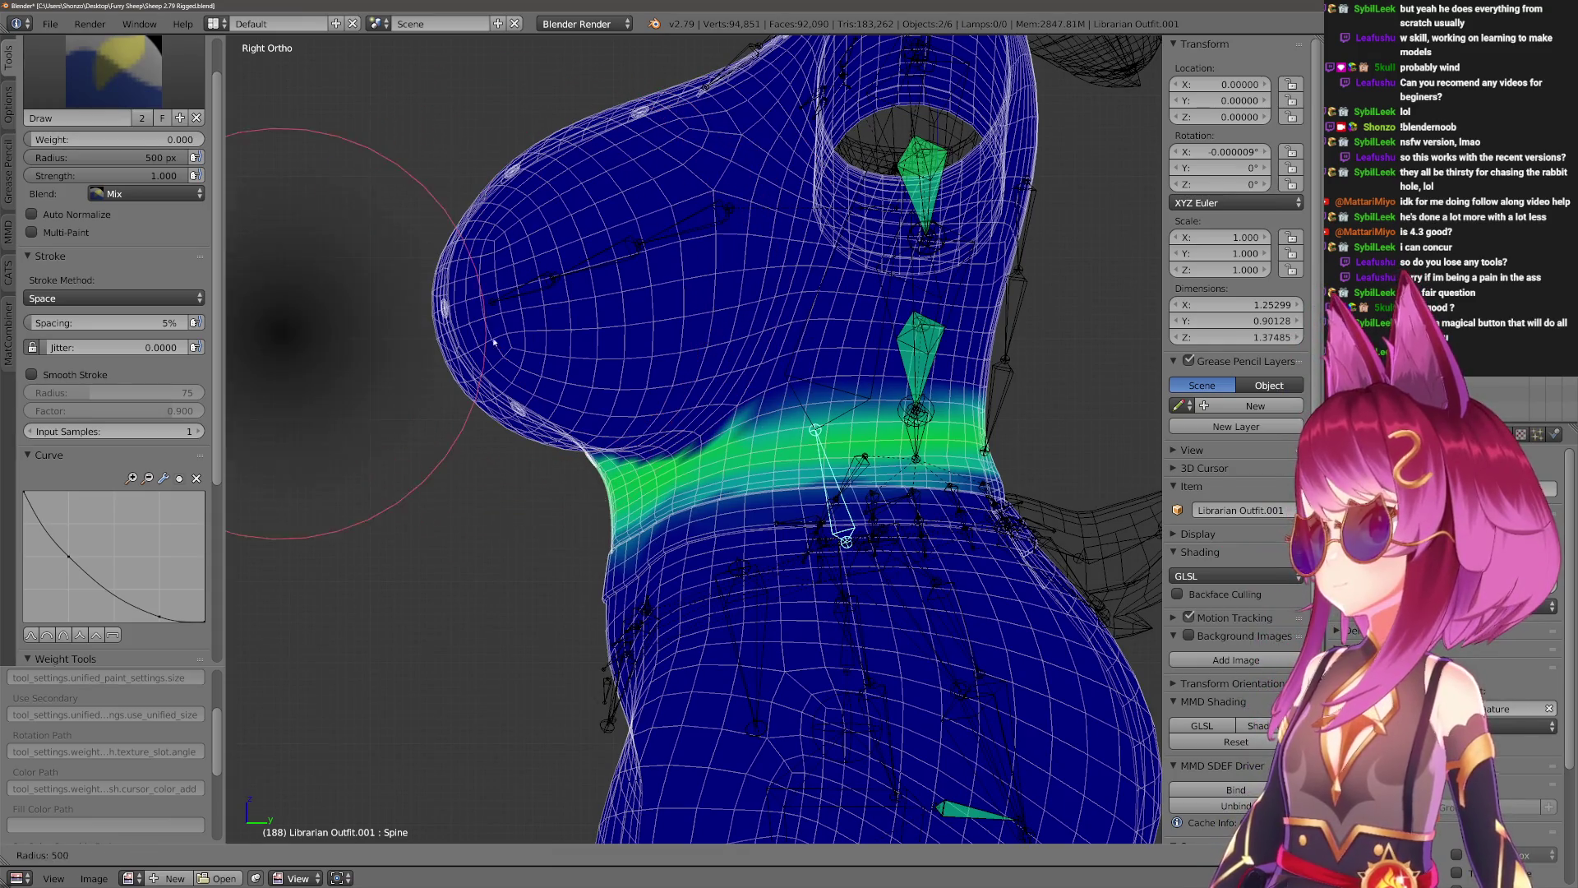
left_click(368, 298)
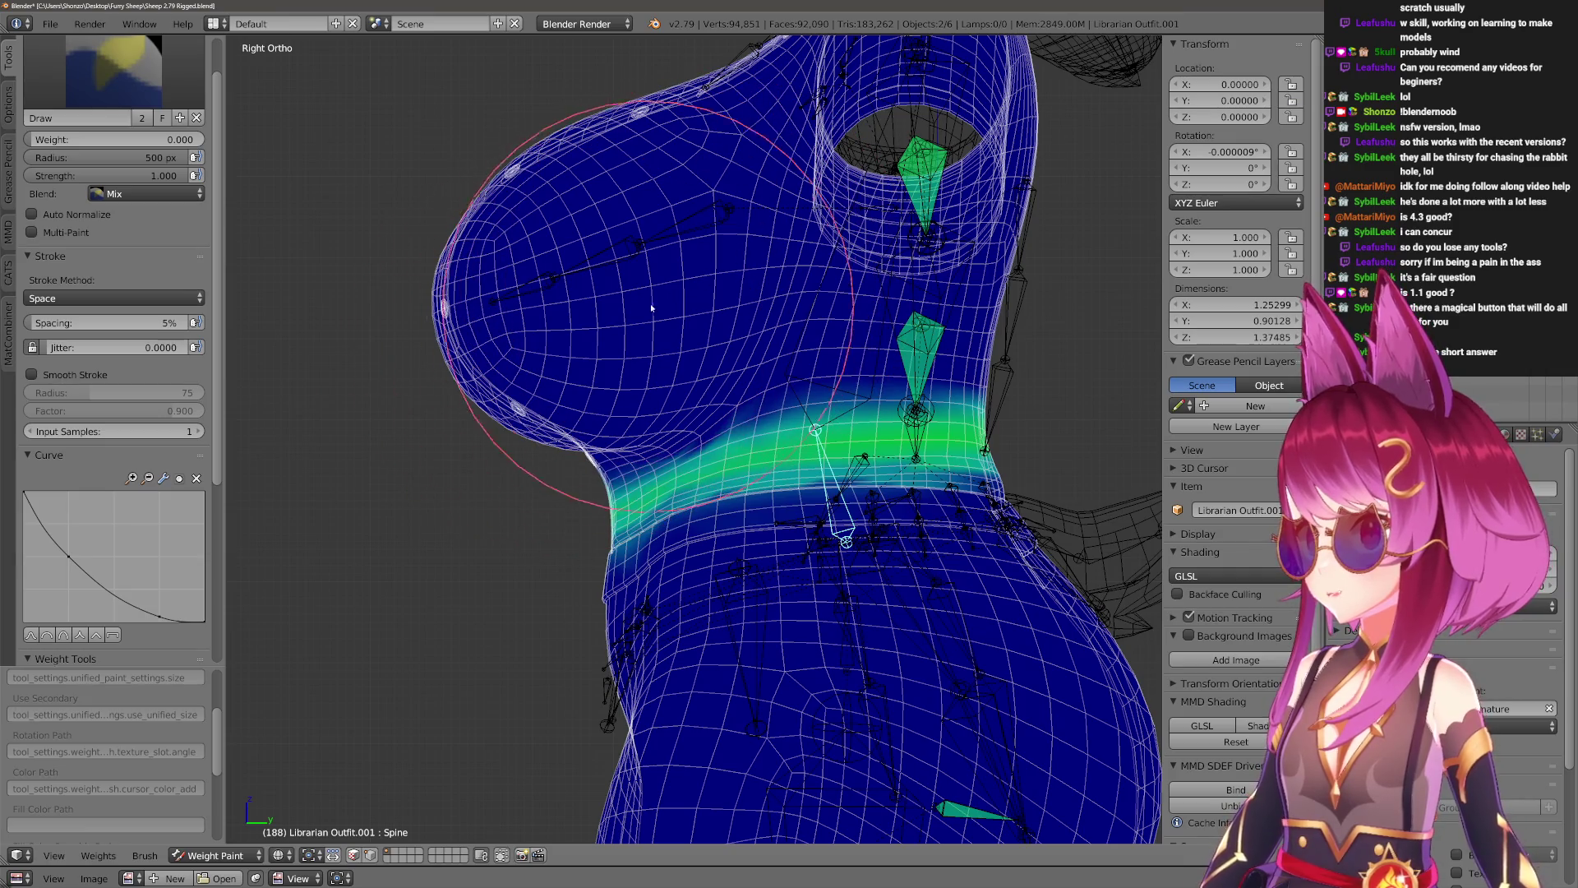
mouse_move(688, 439)
middle_mouse_down("shift")
mouse_move(700, 408)
mouse_move(704, 564)
middle_mouse_up("shift")
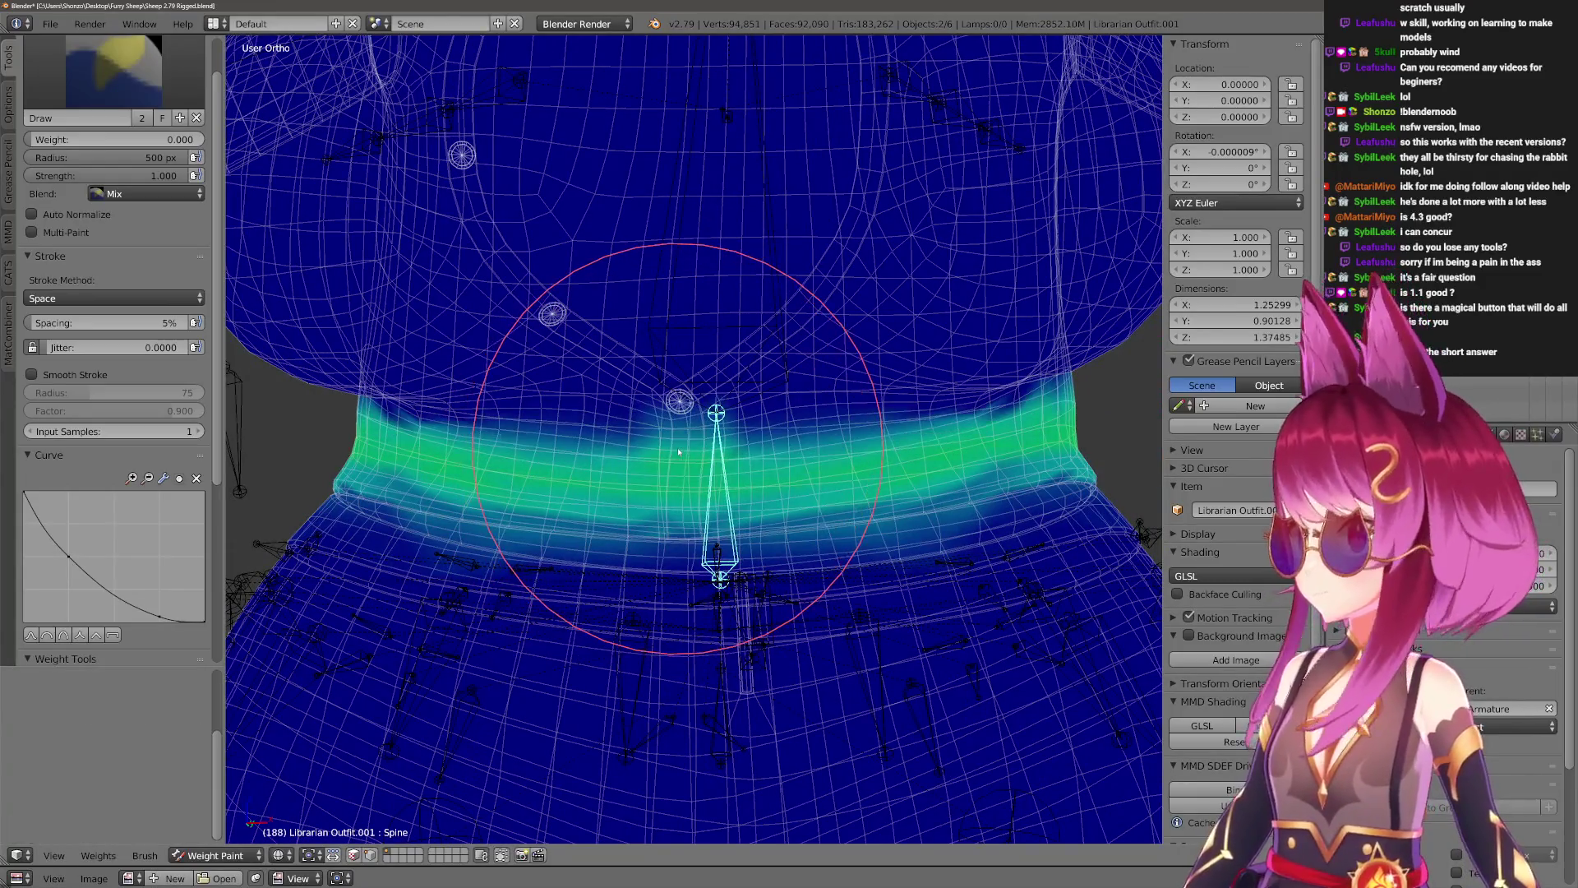
key("KP_1")
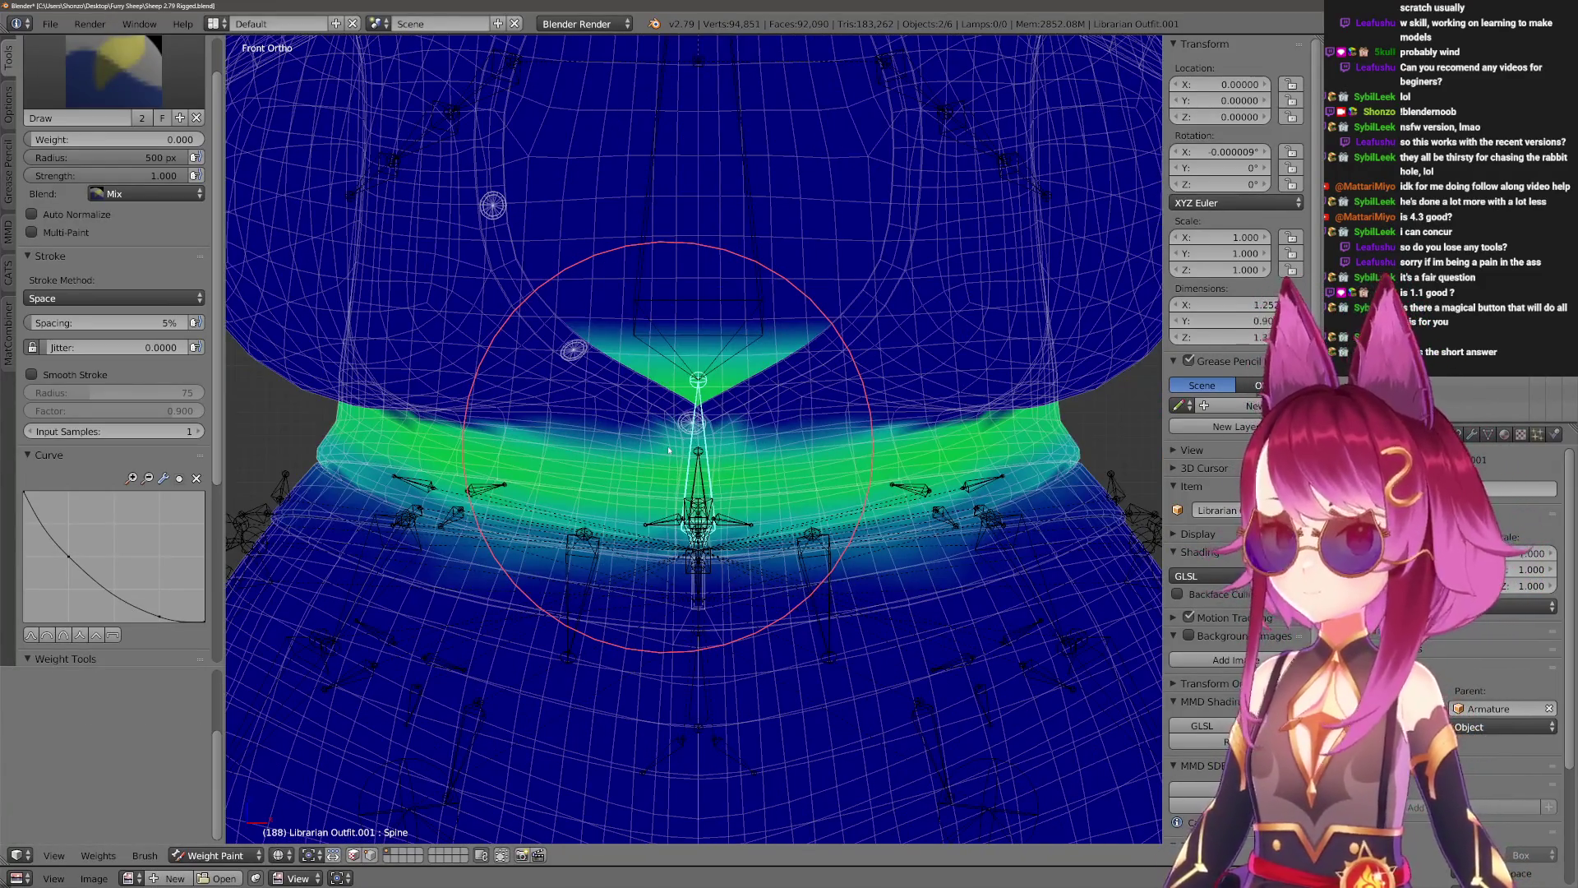
key("KP_3")
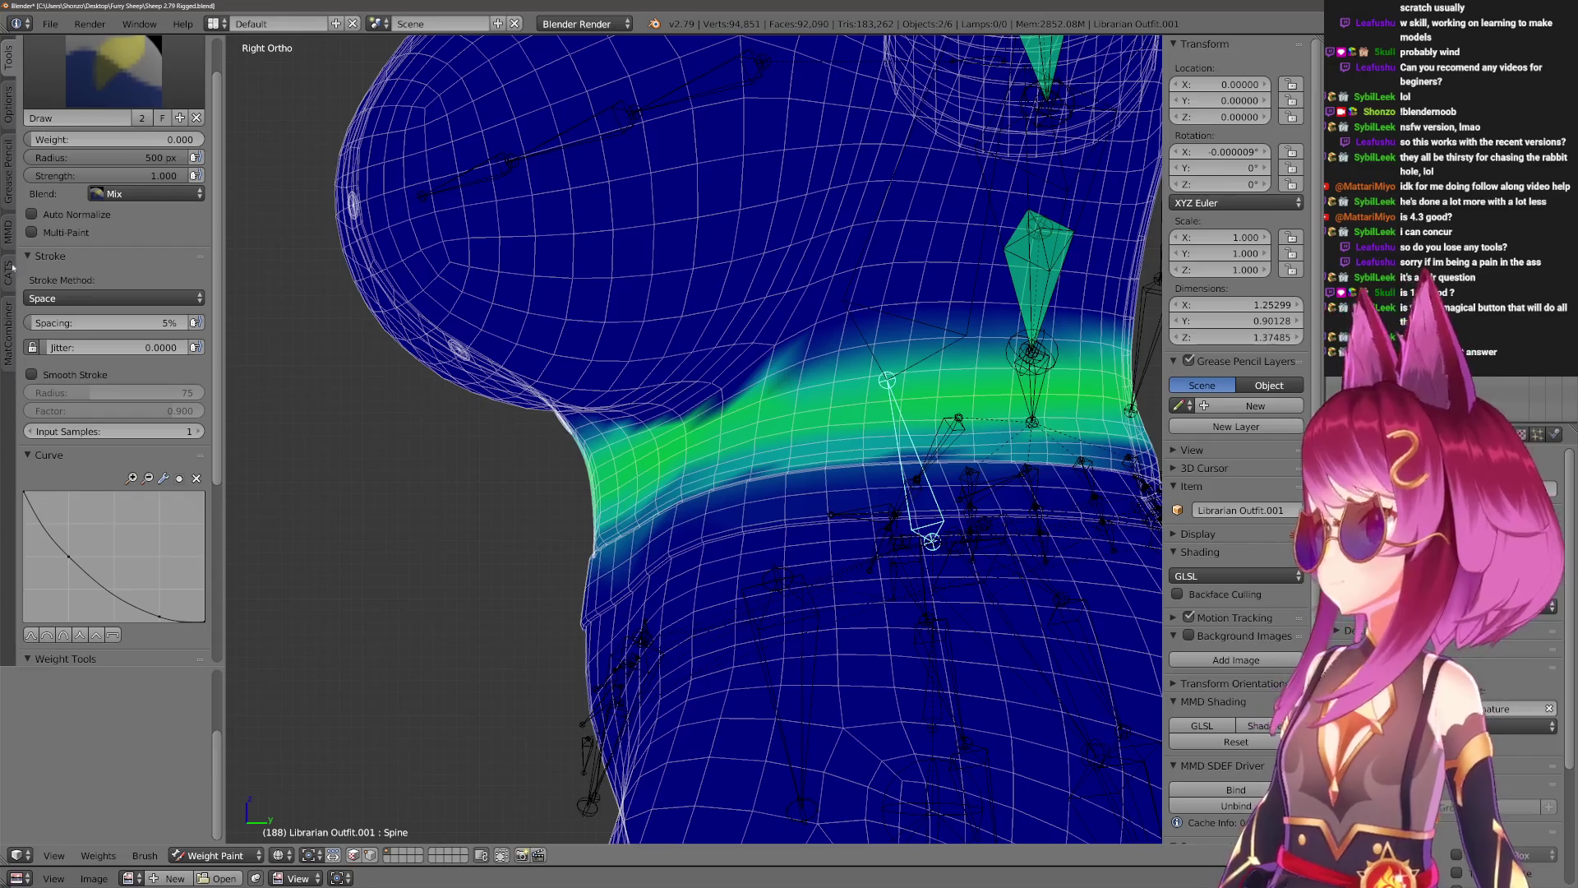
left_click(17, 113)
scroll(694, 440, "down", 2)
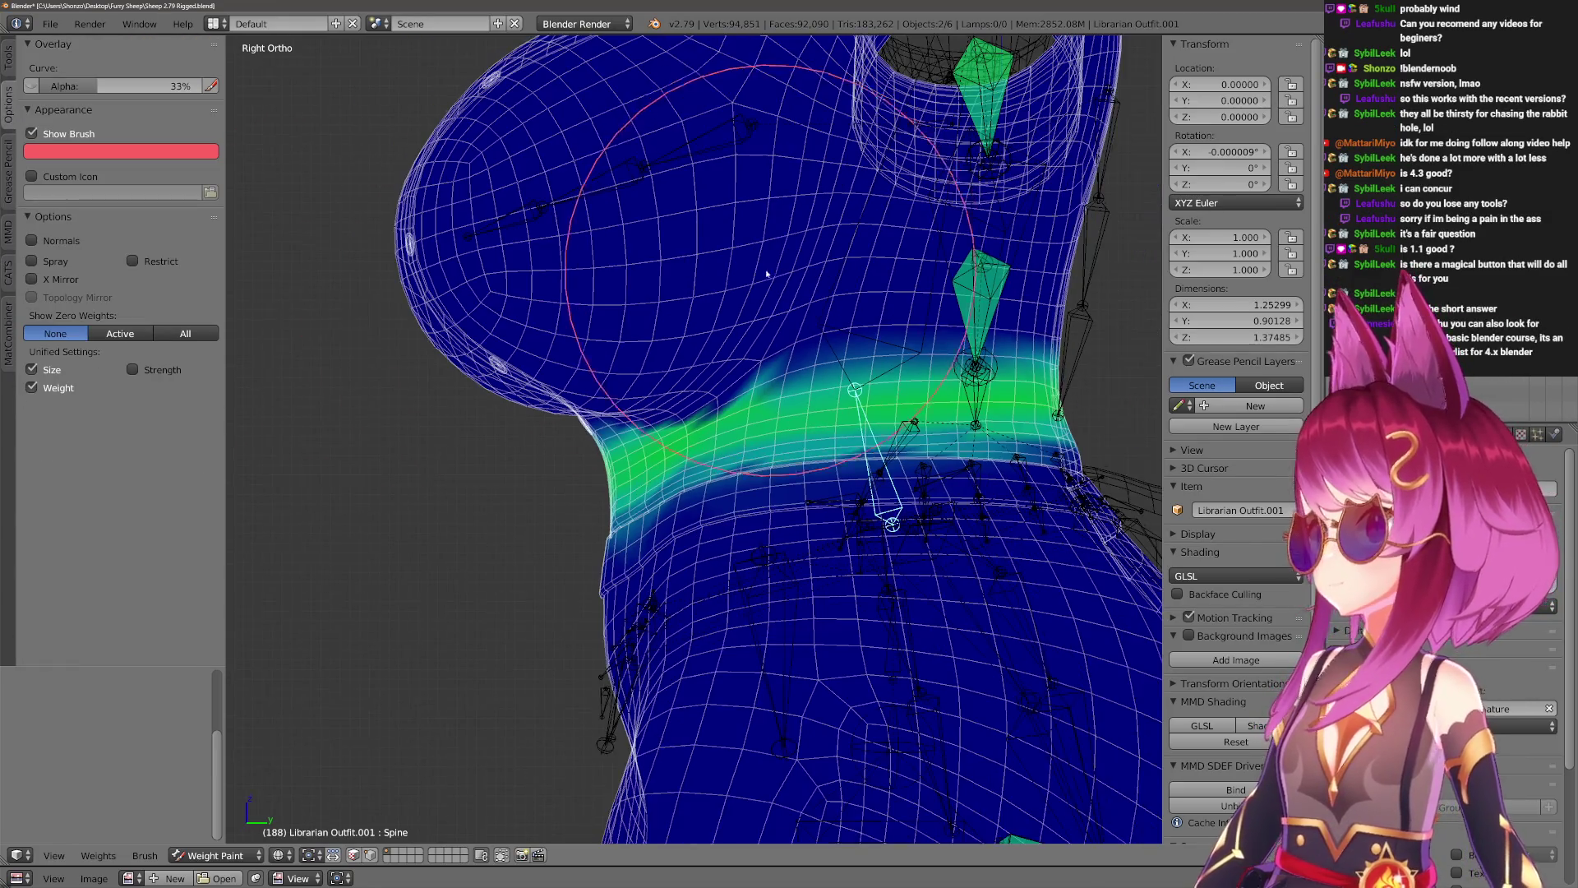
Resize the brush and blur the Spine weights just under the chest.
key("f")
left_click(423, 441)
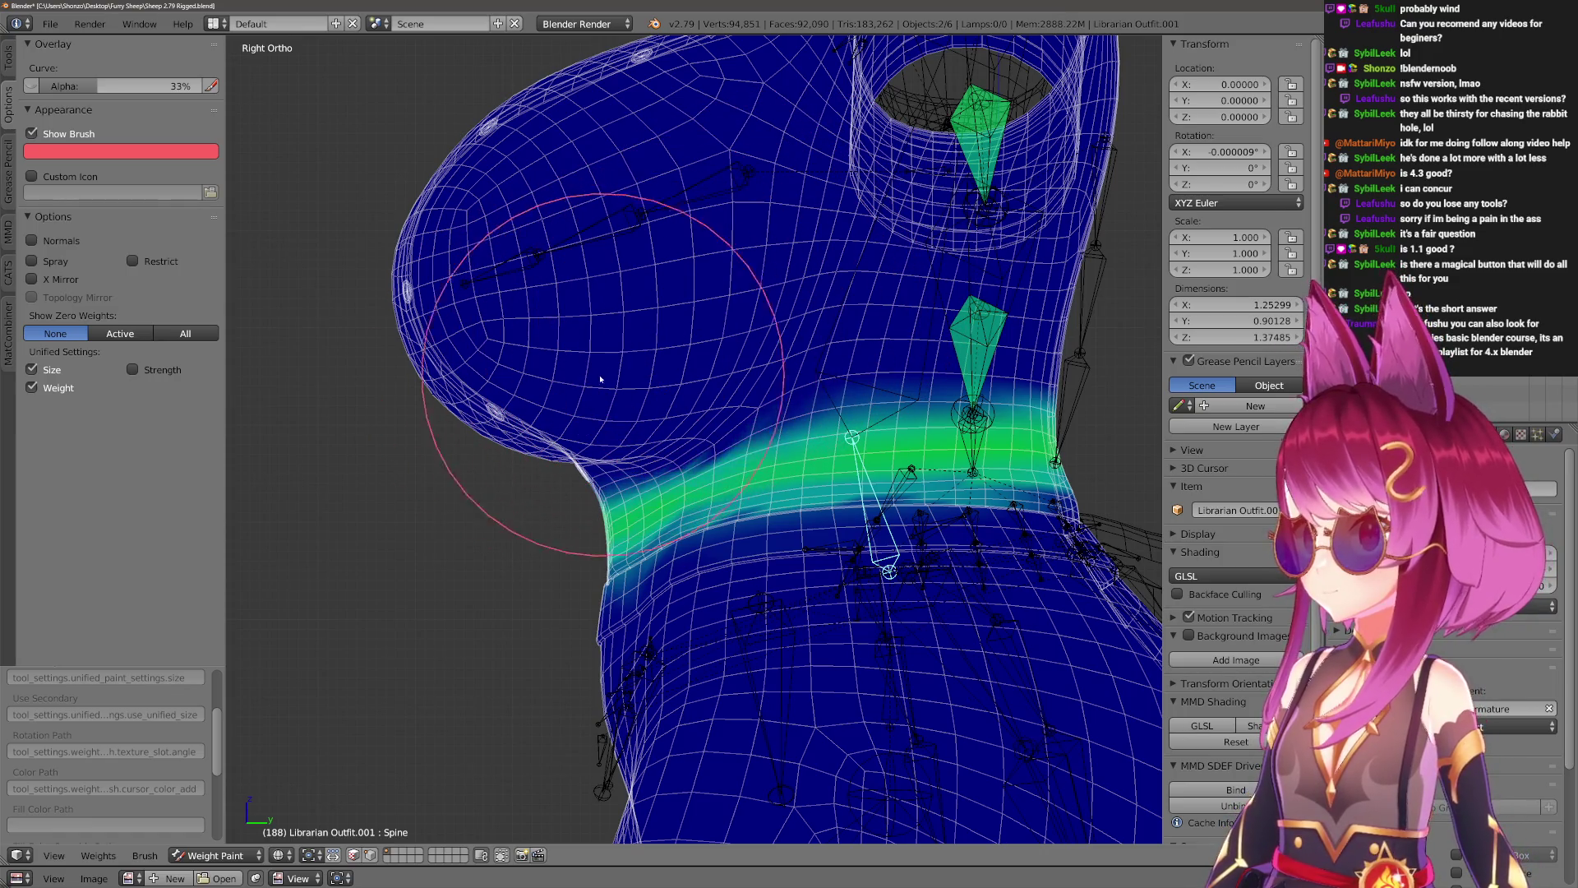
key("bracketleft")
key("bracketleft")
key("bracketleft")
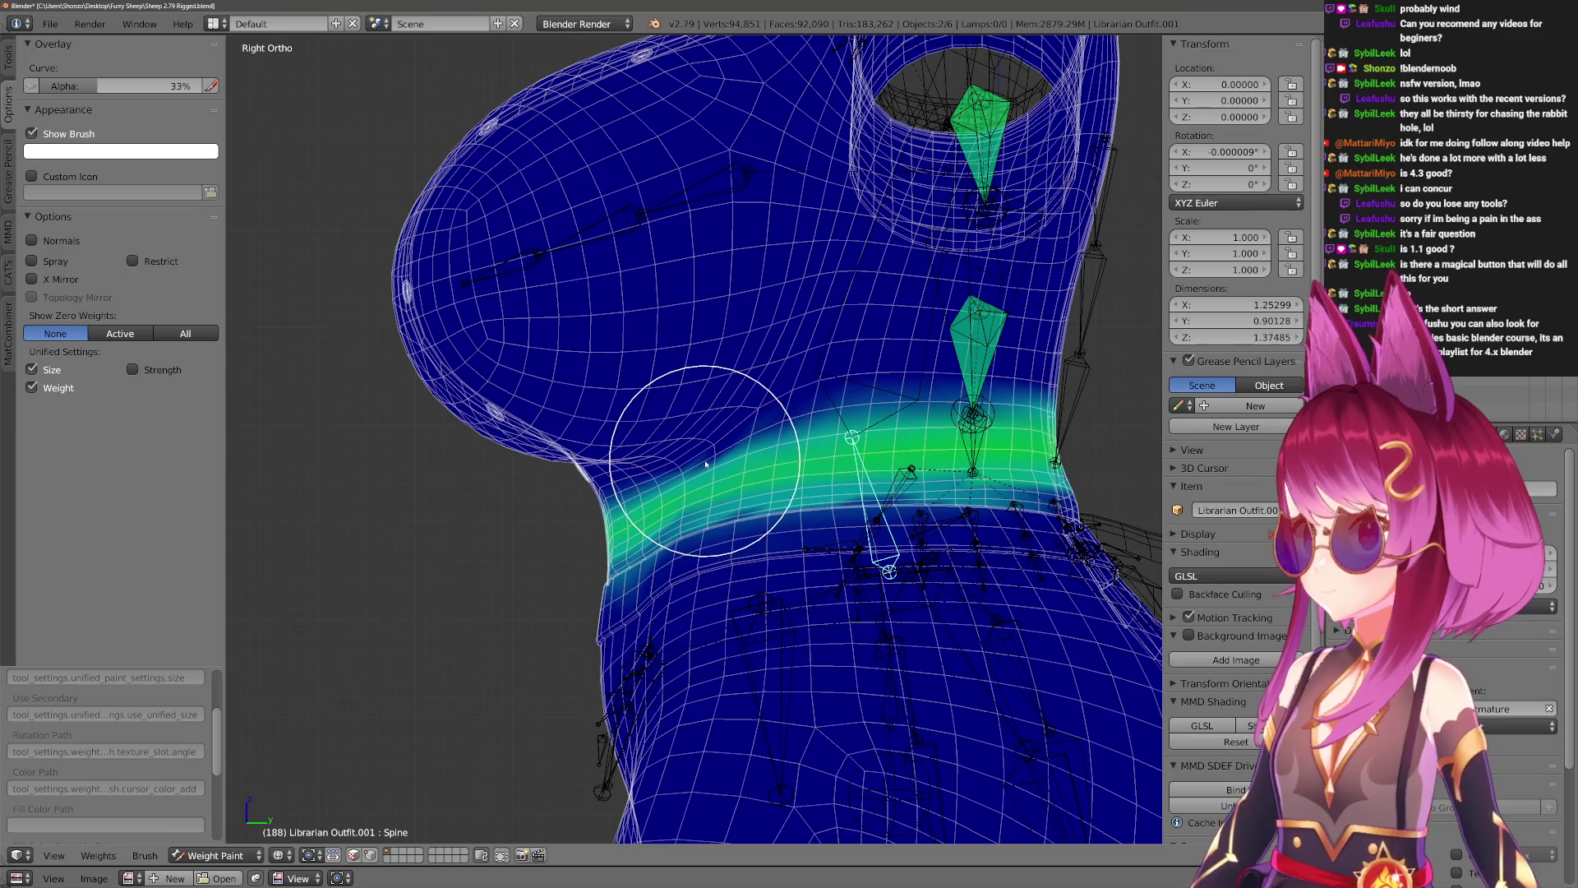
left_click_drag(791, 433, 720, 445)
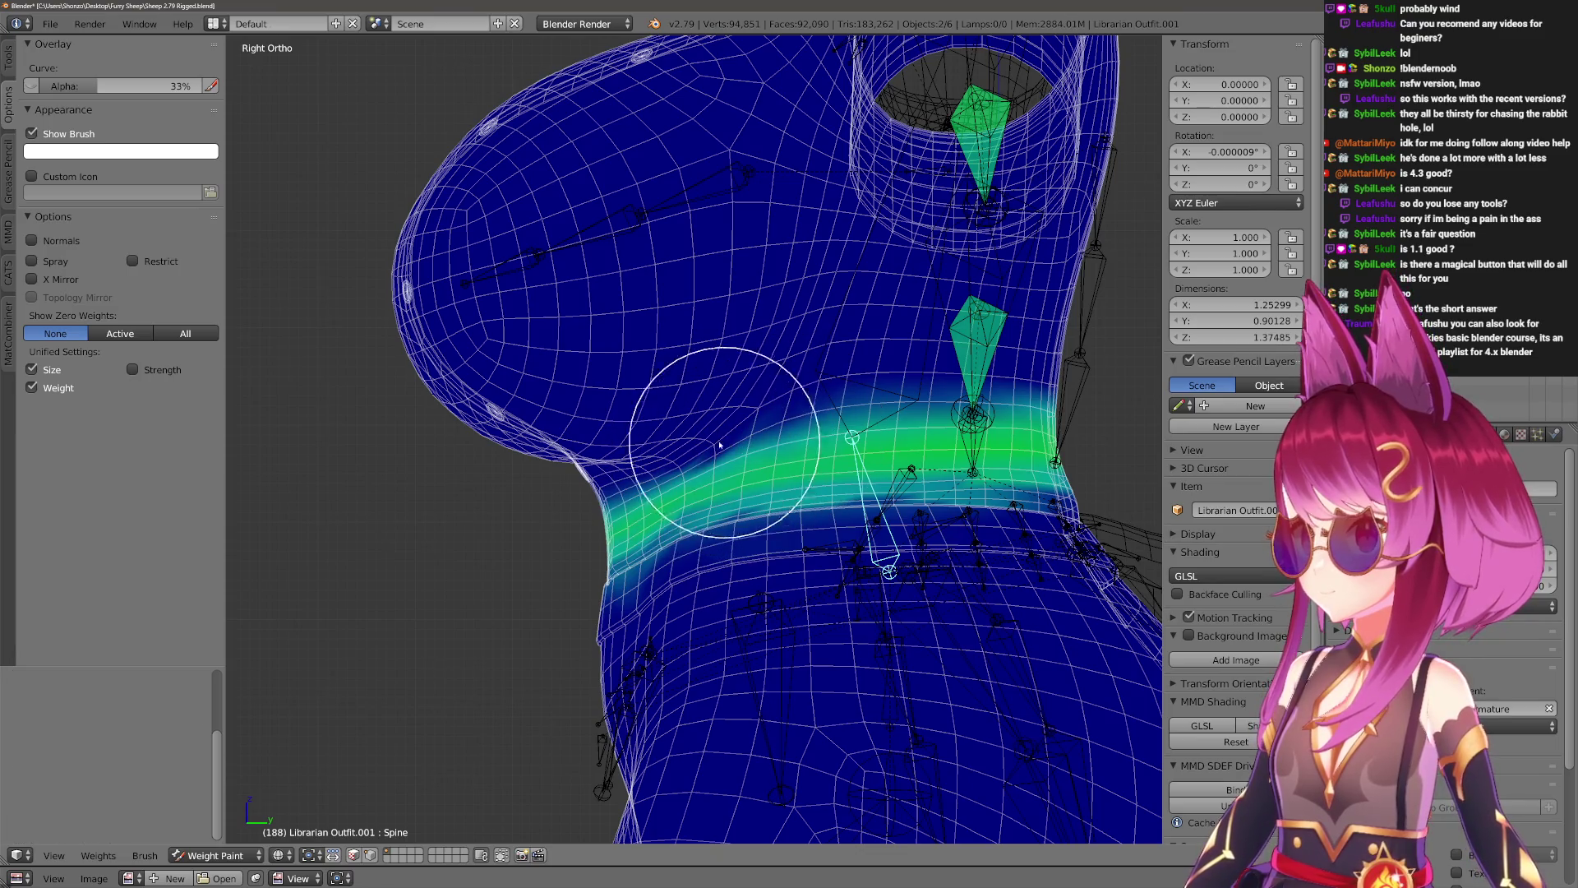
left_click(12, 66)
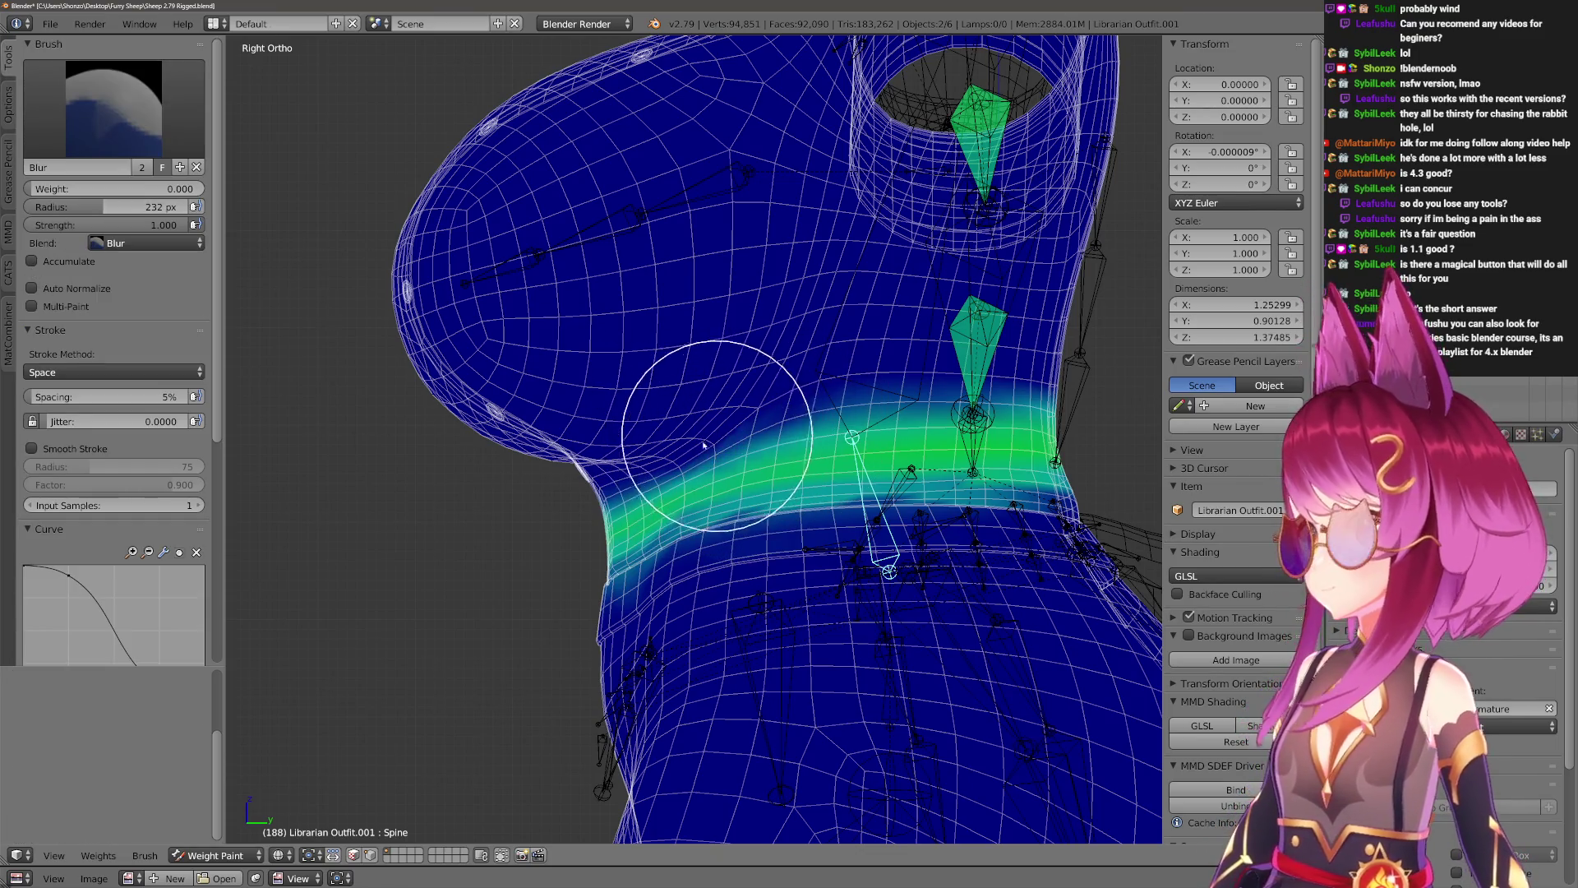
Enlarge the blur brush to 347 px, then return to the zero-weight Draw brush.
key("f")
left_click(807, 418)
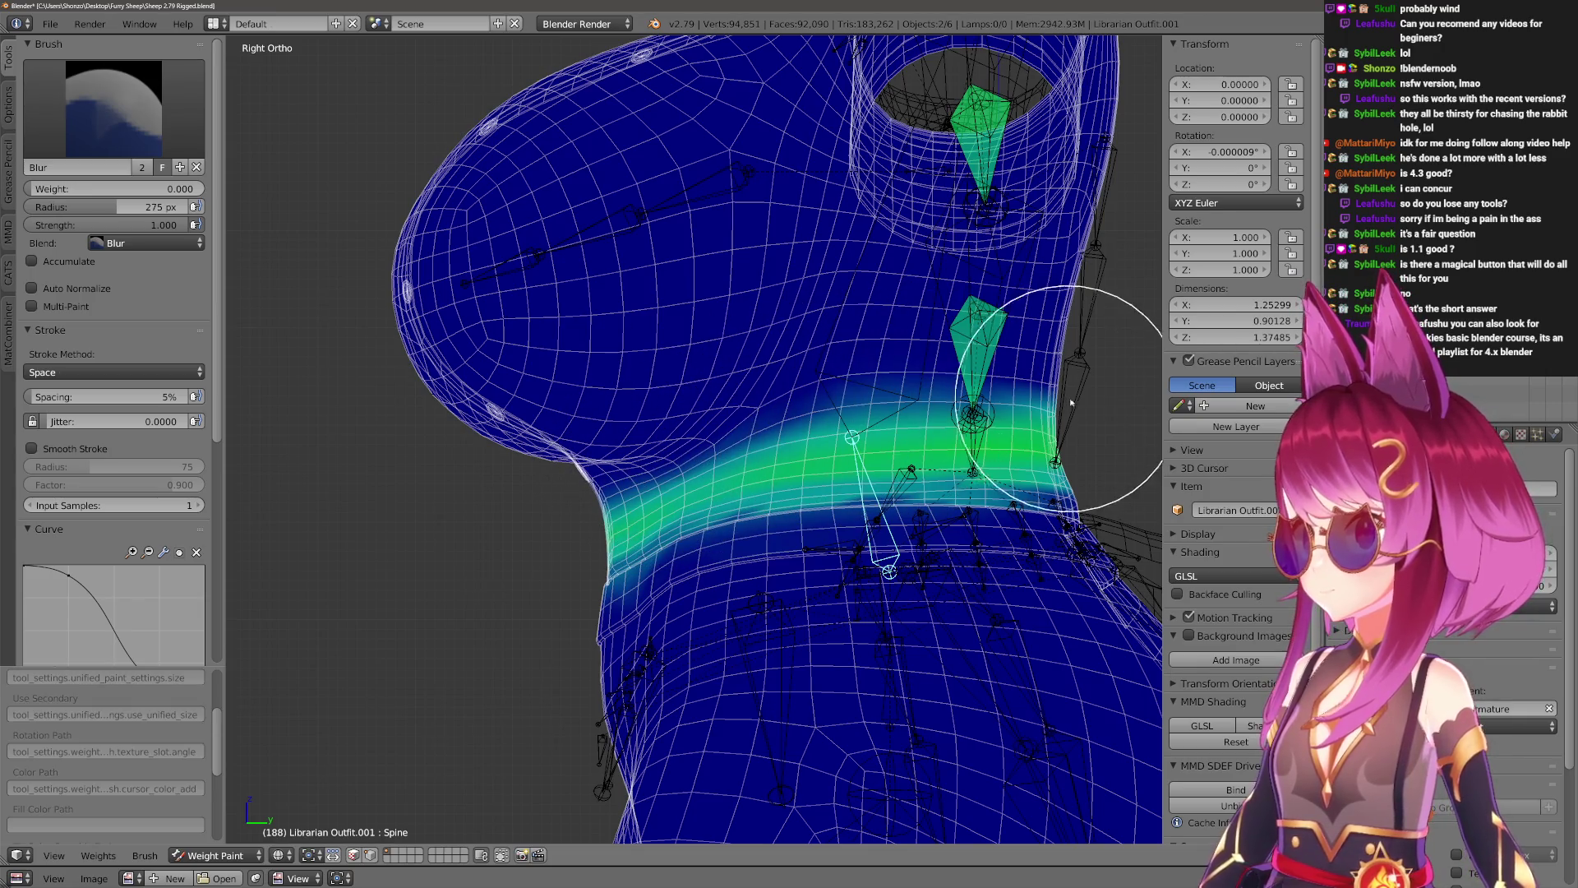
key("f")
left_click(1082, 445)
key("4")
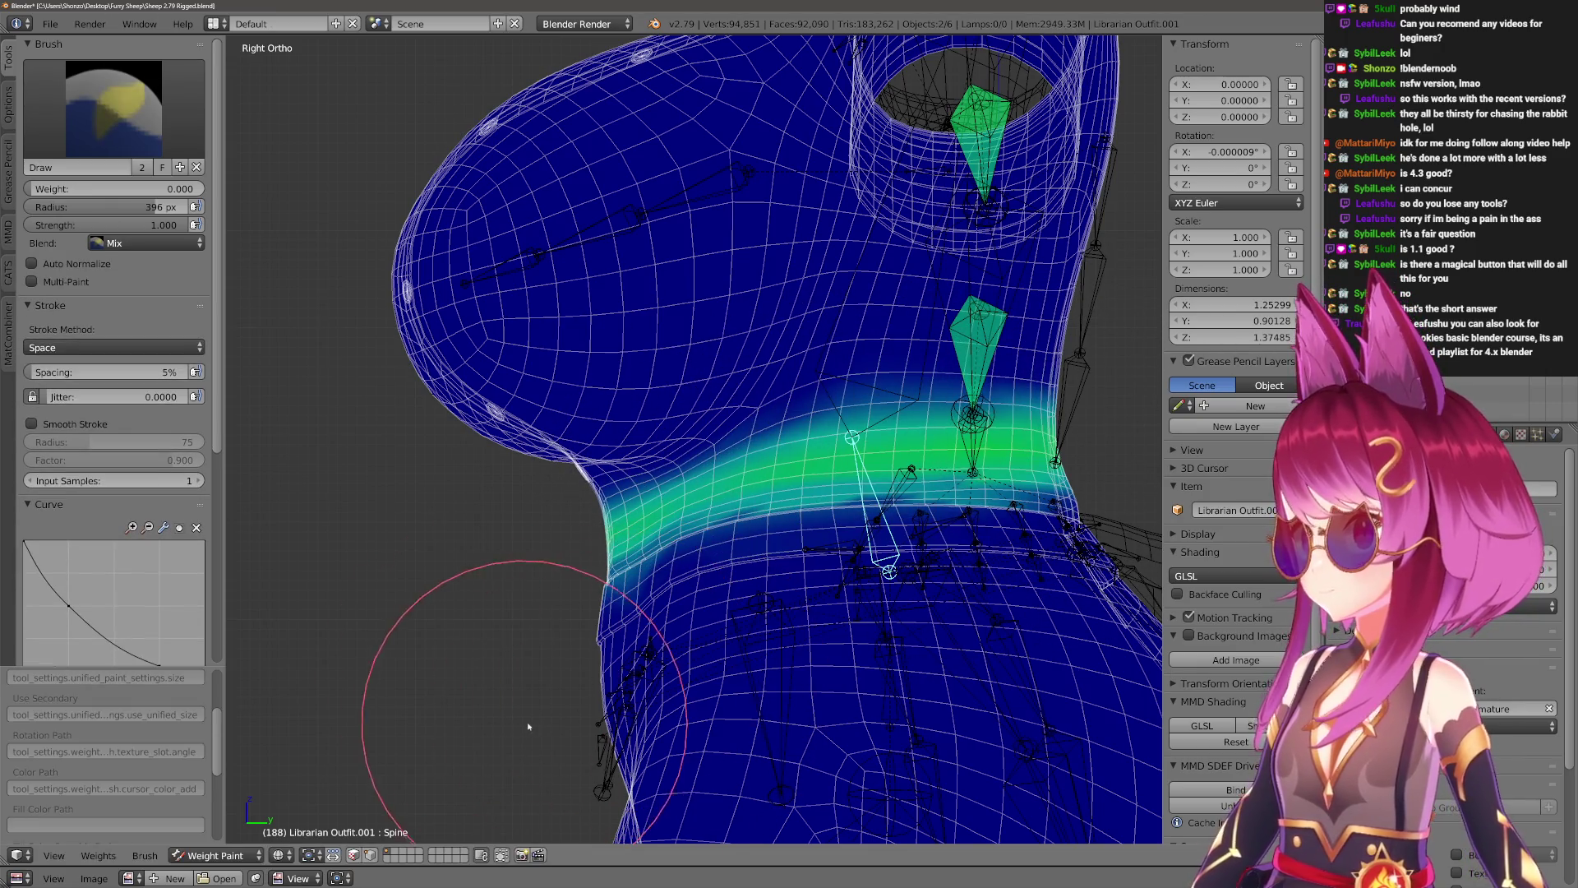
scroll(719, 635, "down", 2)
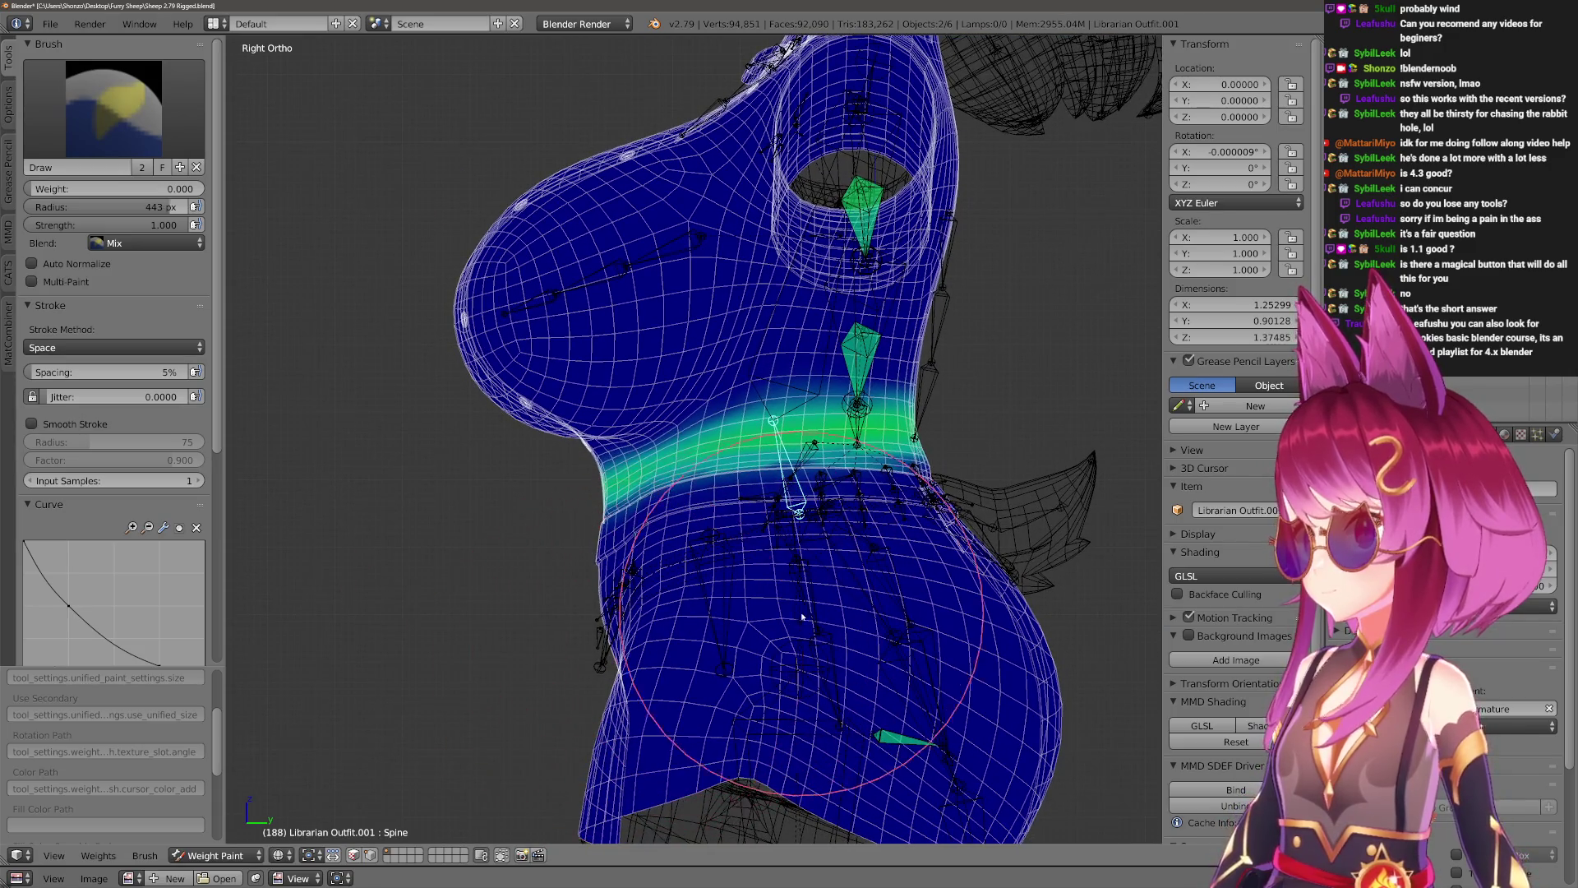
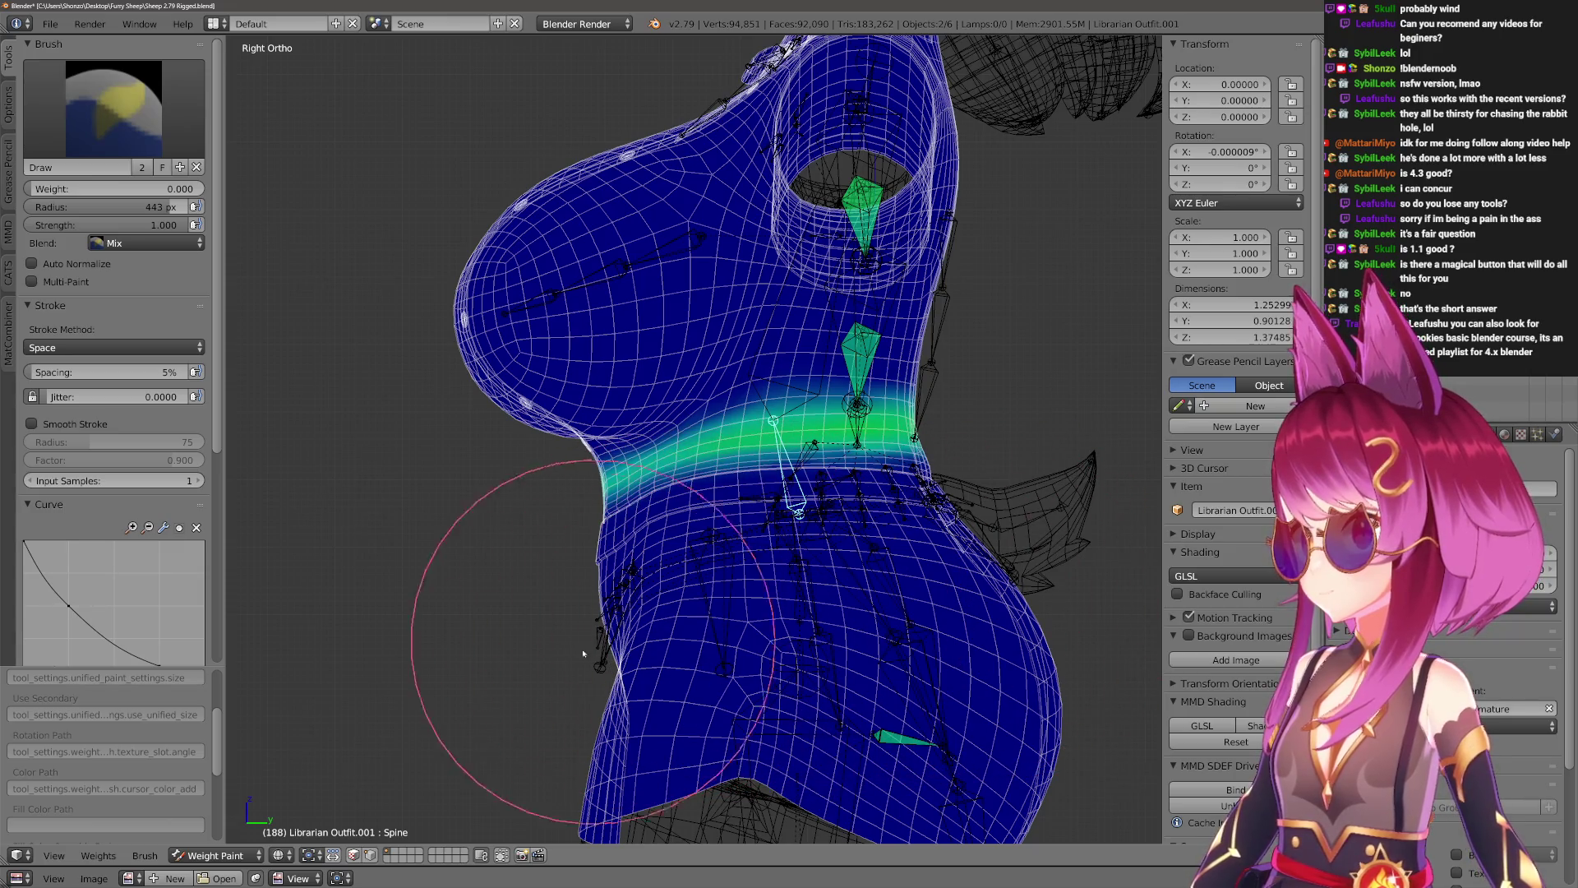
Try an X-axis test rotation on the bone, then cancel it.
scroll(583, 674, "up", 2)
mouse_move(576, 731)
middle_mouse_down()
mouse_move(722, 740)
mouse_move(736, 685)
middle_mouse_up()
key("r")
key("x")
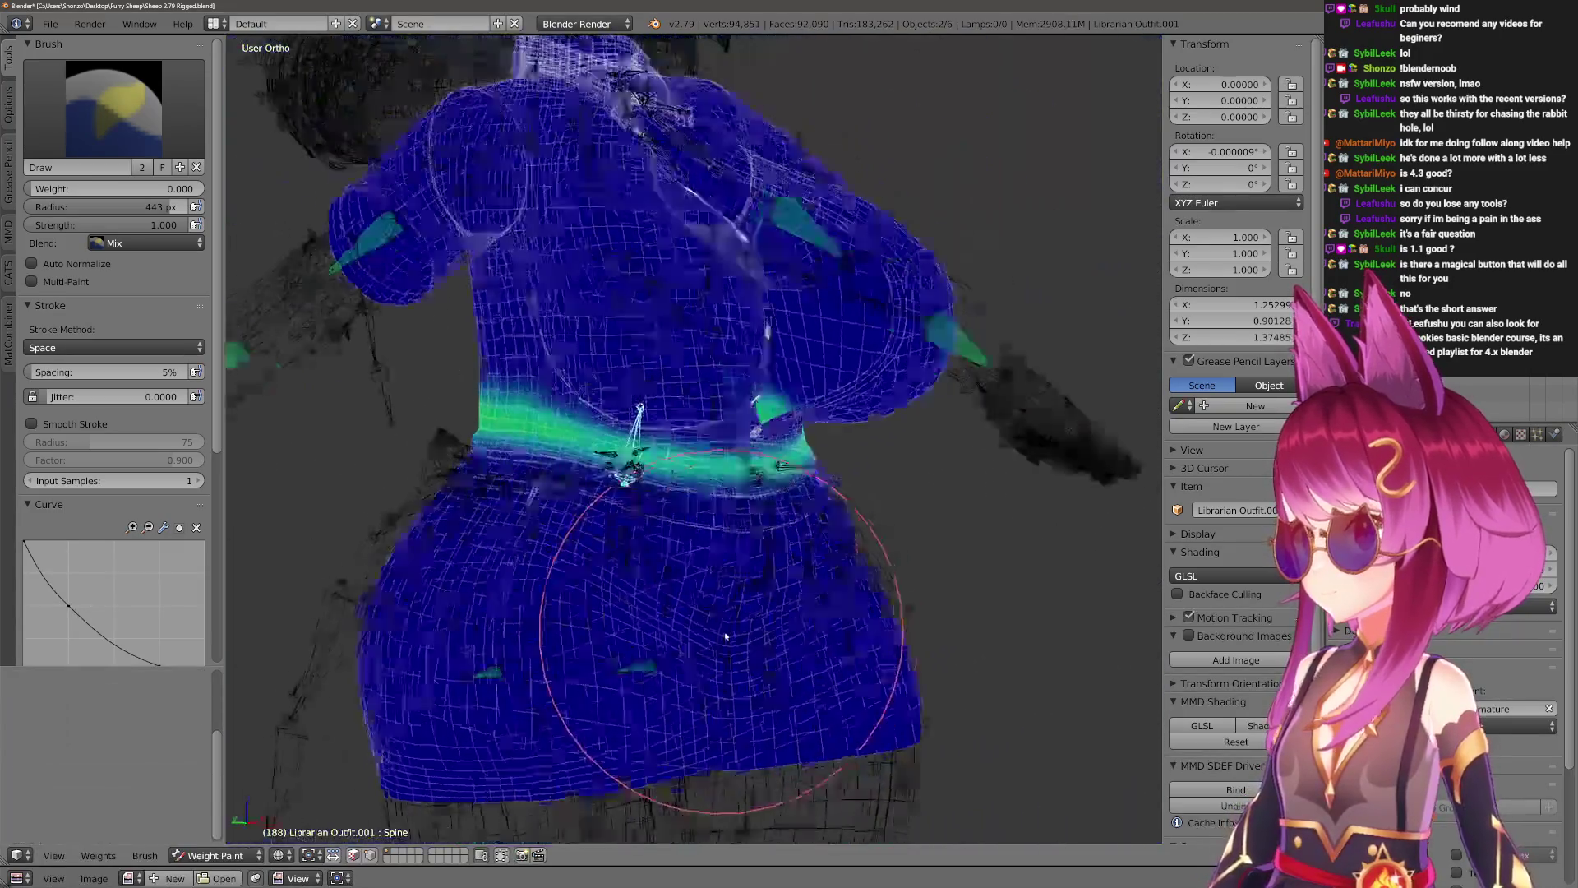
key("Escape")
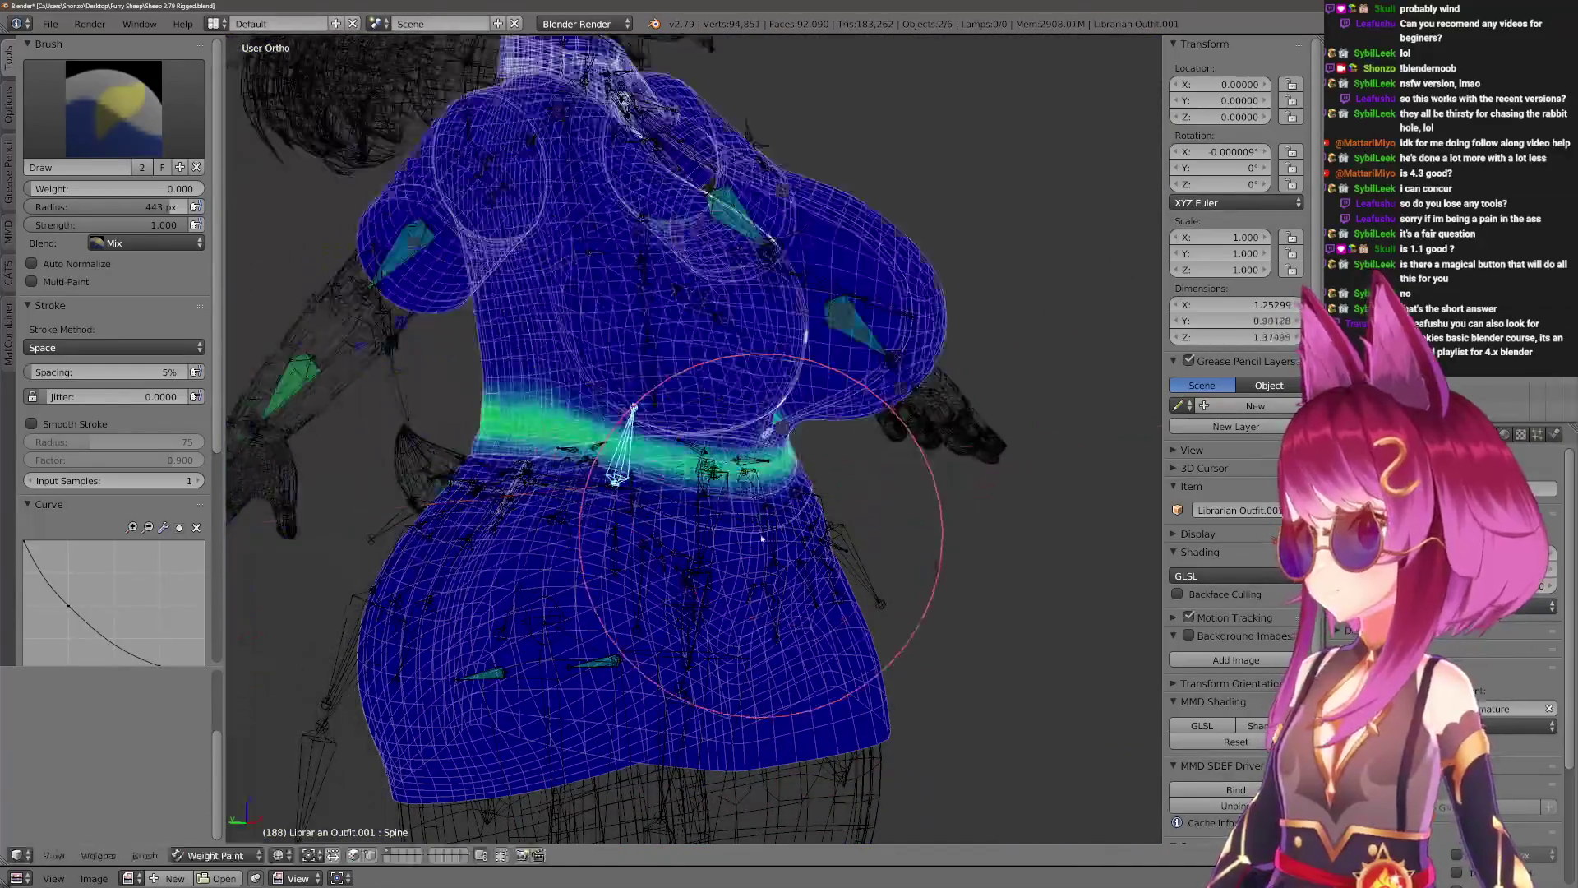
In Pose Mode, rotate the Spine bone about X to test the waist deformation.
key("ctrl+Tab")
key("alt+z")
mouse_move(636, 409)
middle_mouse_down()
mouse_move(625, 428)
mouse_move(629, 345)
mouse_move(617, 542)
middle_mouse_up()
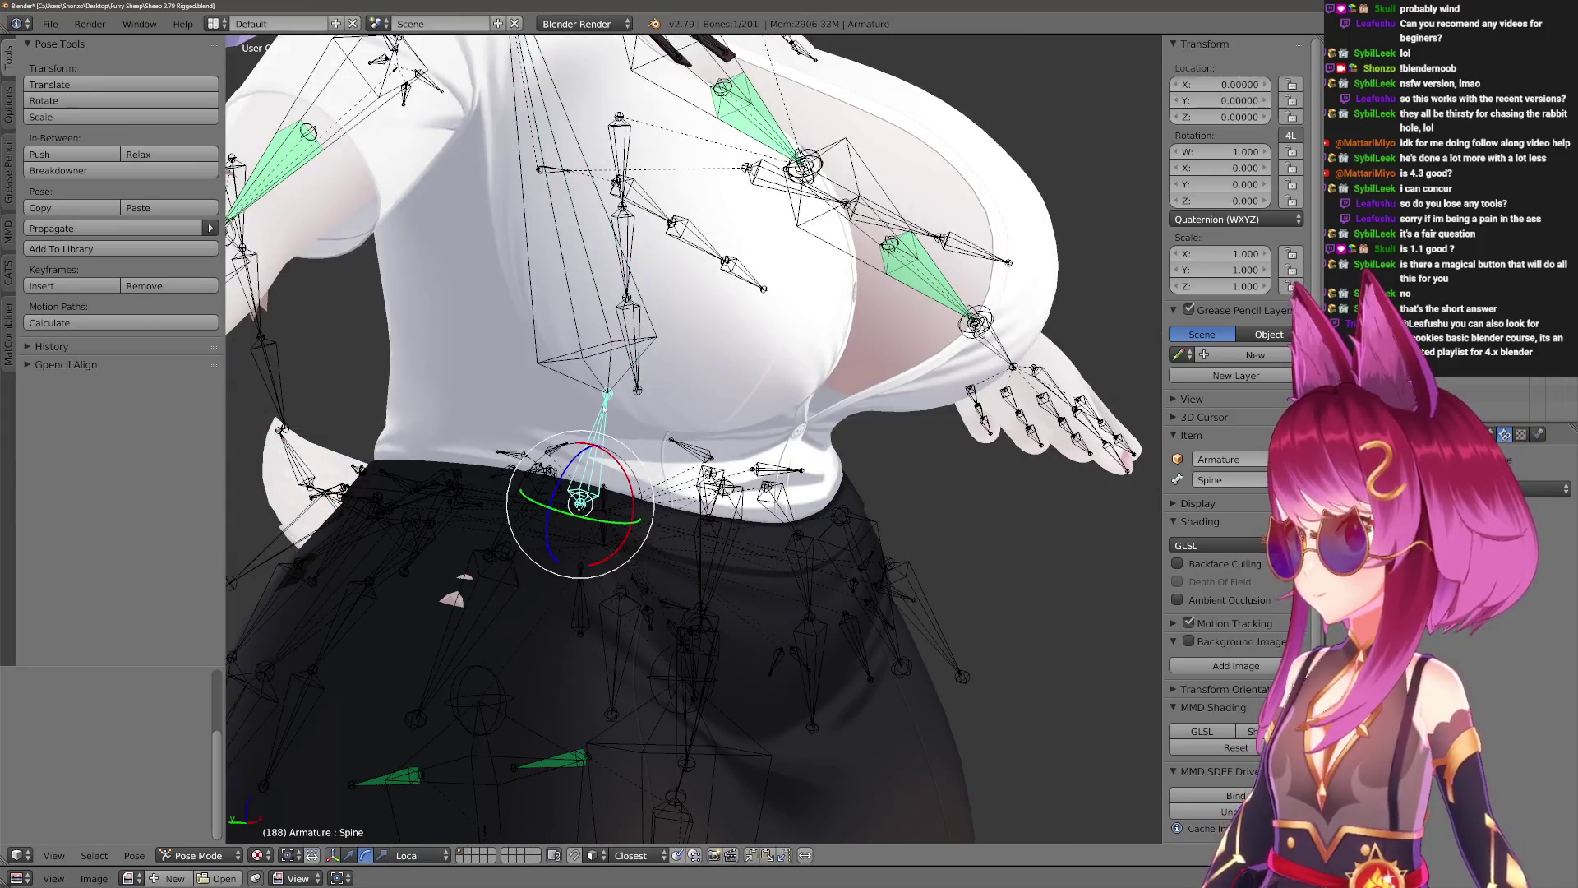
right_click(604, 411)
key("r")
key("x")
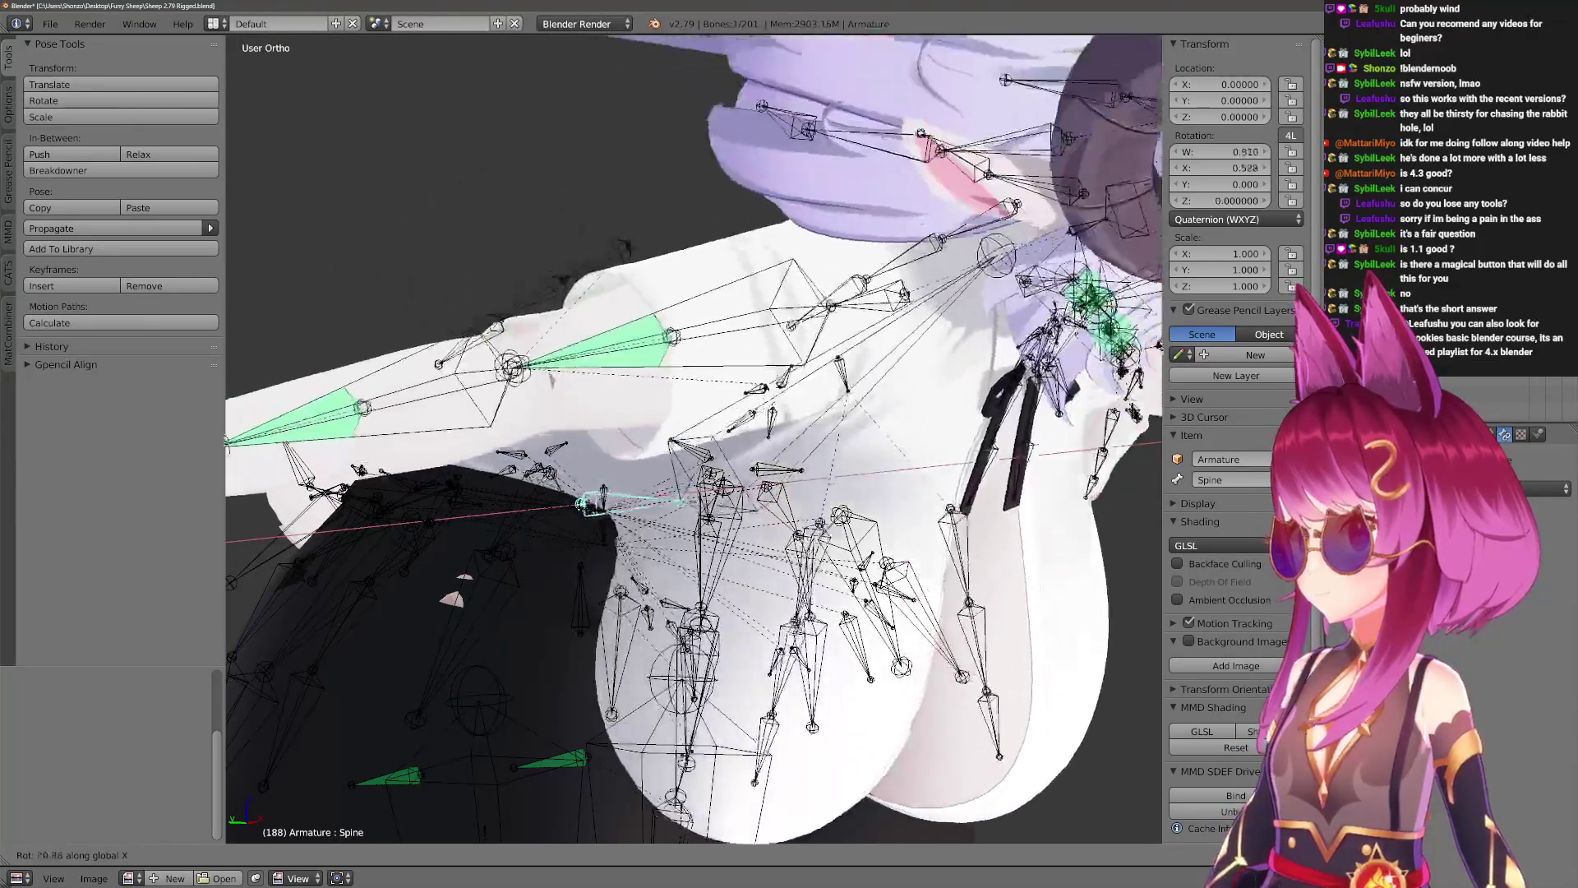
key("Return")
mouse_move(624, 493)
middle_mouse_down()
mouse_move(674, 427)
mouse_move(698, 460)
middle_mouse_up()
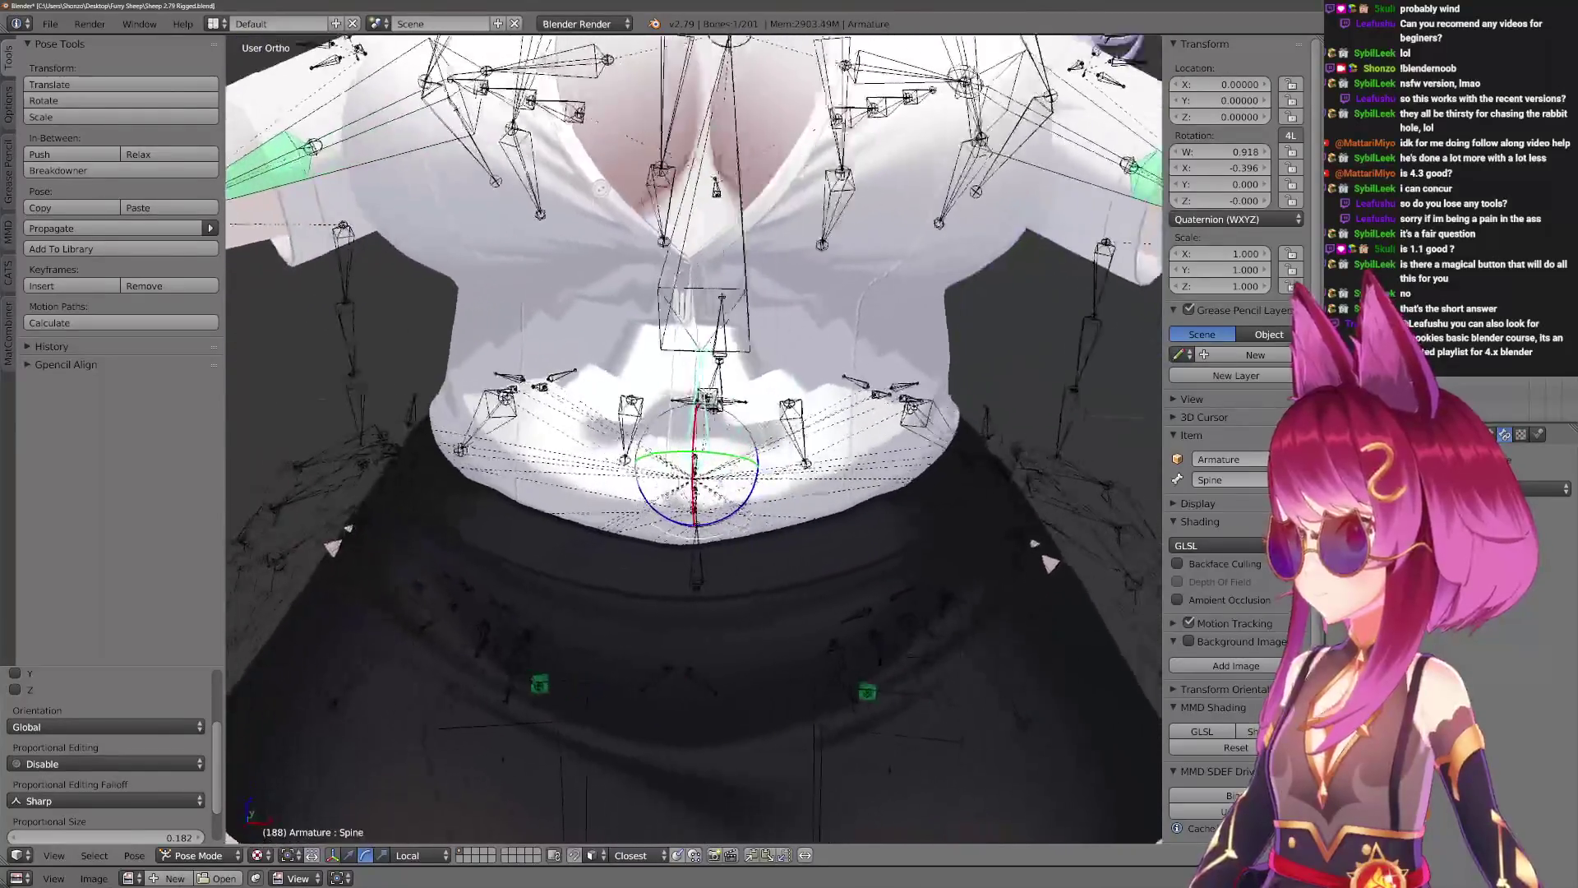
Return to weight painting Librarian Outfit.001 and show the Chest bone's weights at the neckline.
key("ctrl+Tab")
right_click(744, 366)
key("ctrl+Tab")
scroll(744, 366, "up", 3)
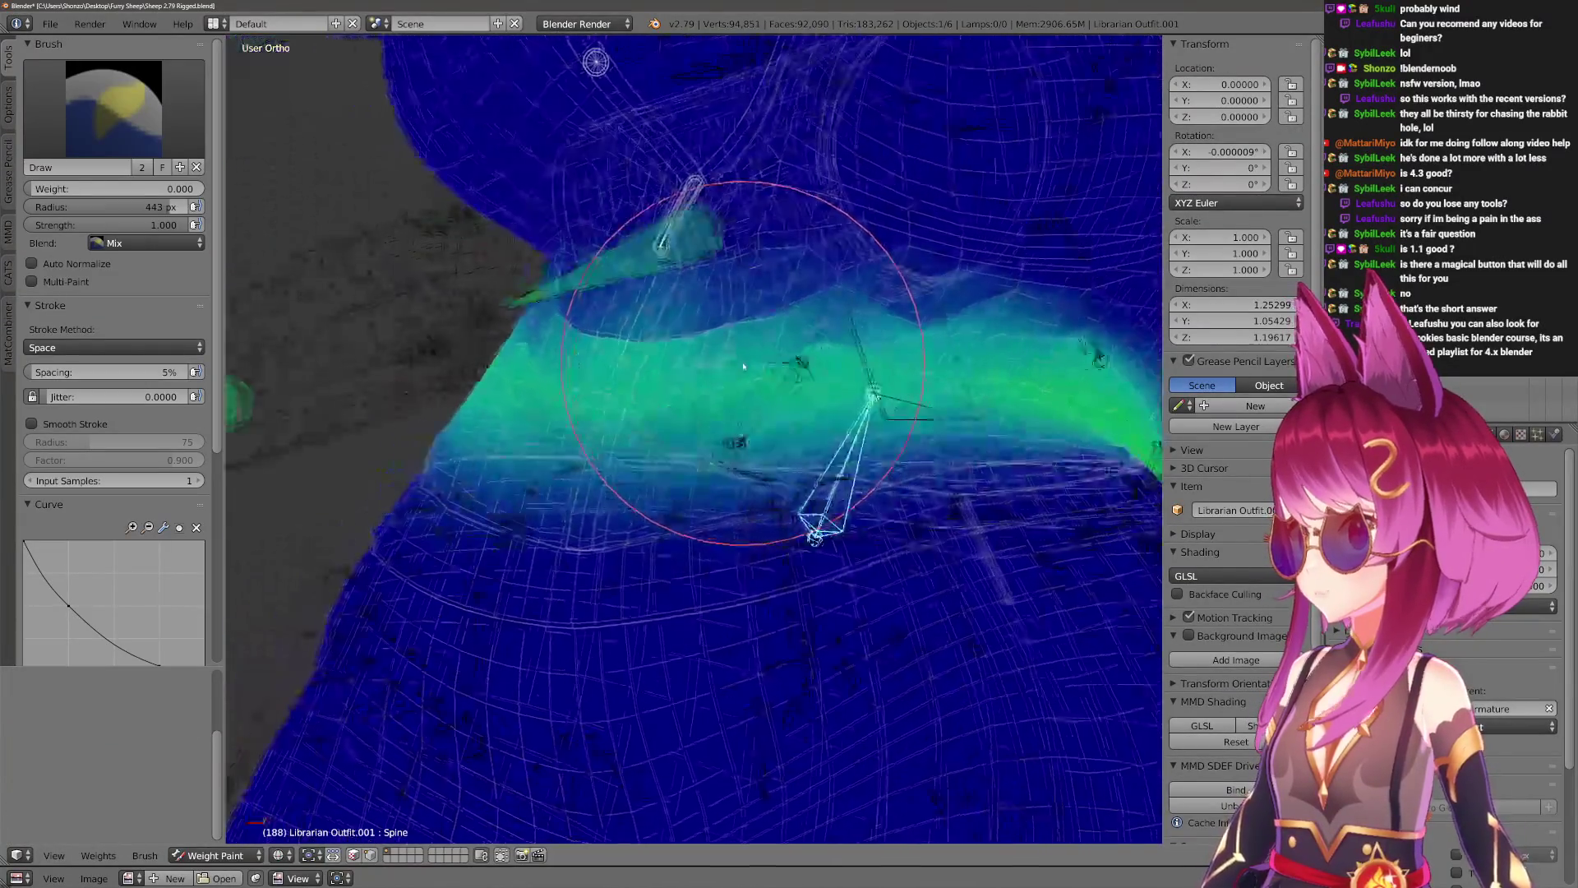
scroll(743, 366, "down", 3)
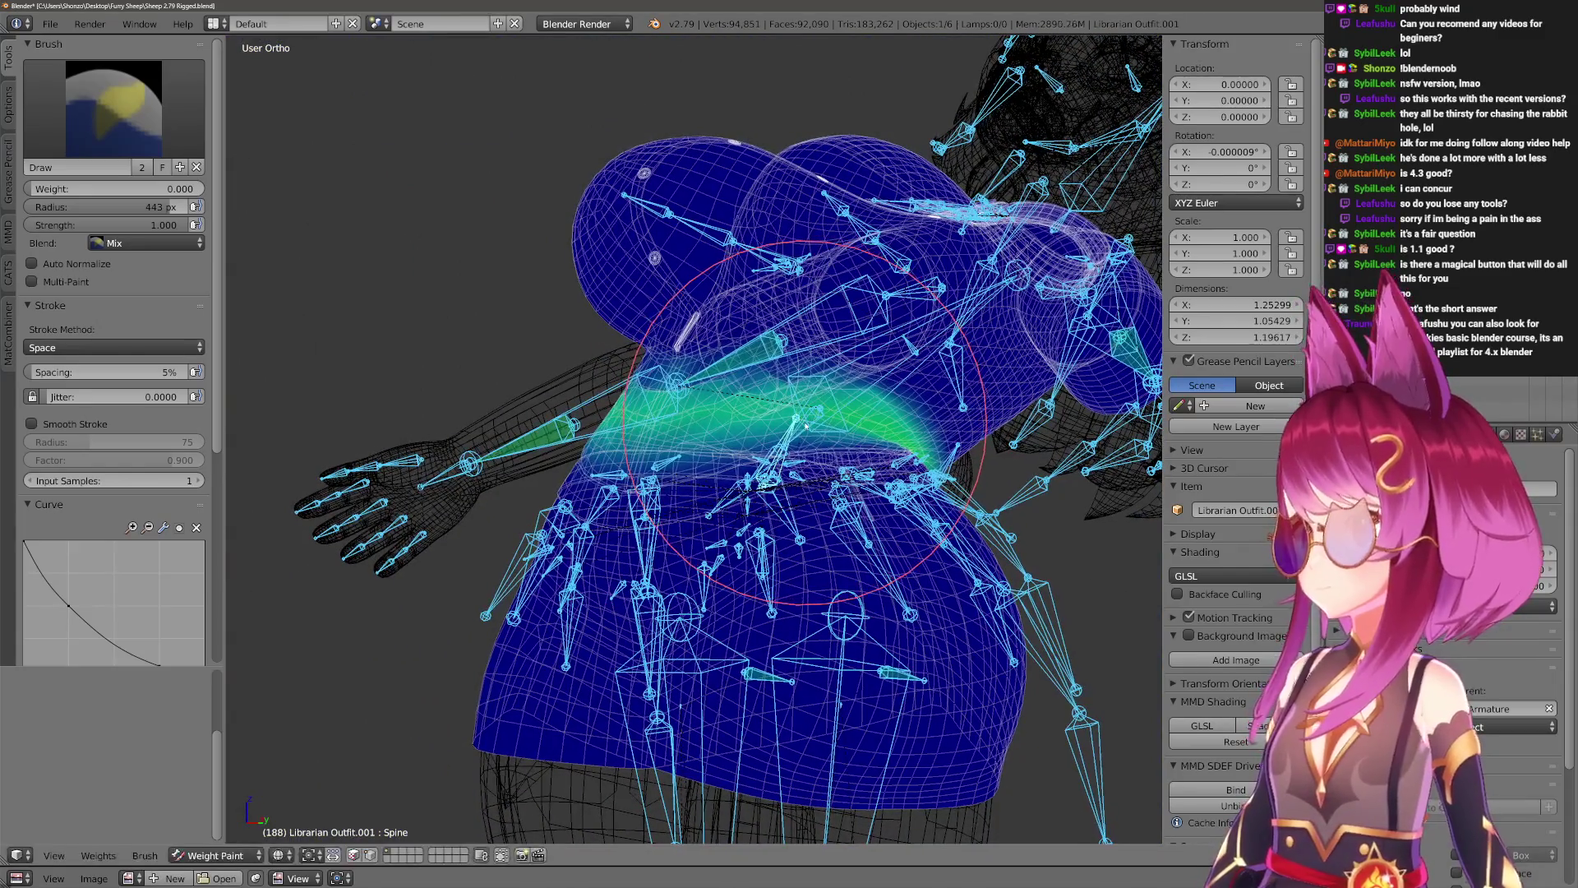
middle_click_drag(806, 426, 701, 388)
scroll(701, 388, "up", 2)
right_click(753, 339)
middle_click_drag(753, 339, 724, 500)
scroll(754, 405, "up", 3)
middle_click_drag(793, 430, 744, 460)
Shrink the brush to 300 px, then switch to the Blur brush at 178 px.
key("f")
left_click(706, 470)
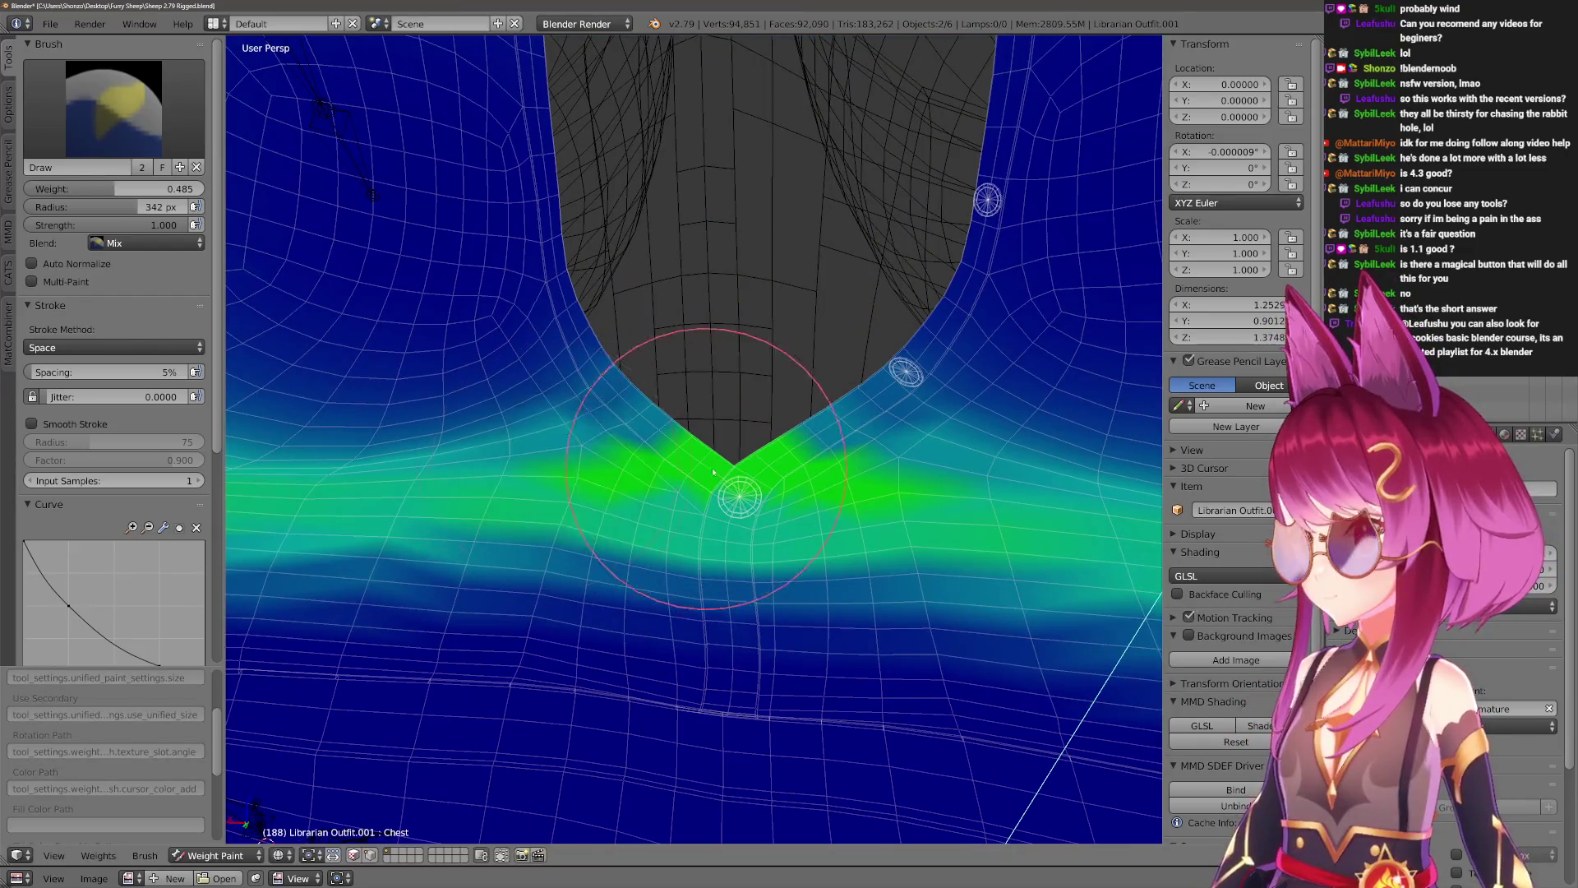
key("2")
mouse_move(570, 338)
middle_mouse_down()
mouse_move(535, 627)
mouse_move(723, 546)
middle_mouse_up()
key("f")
left_click(763, 440)
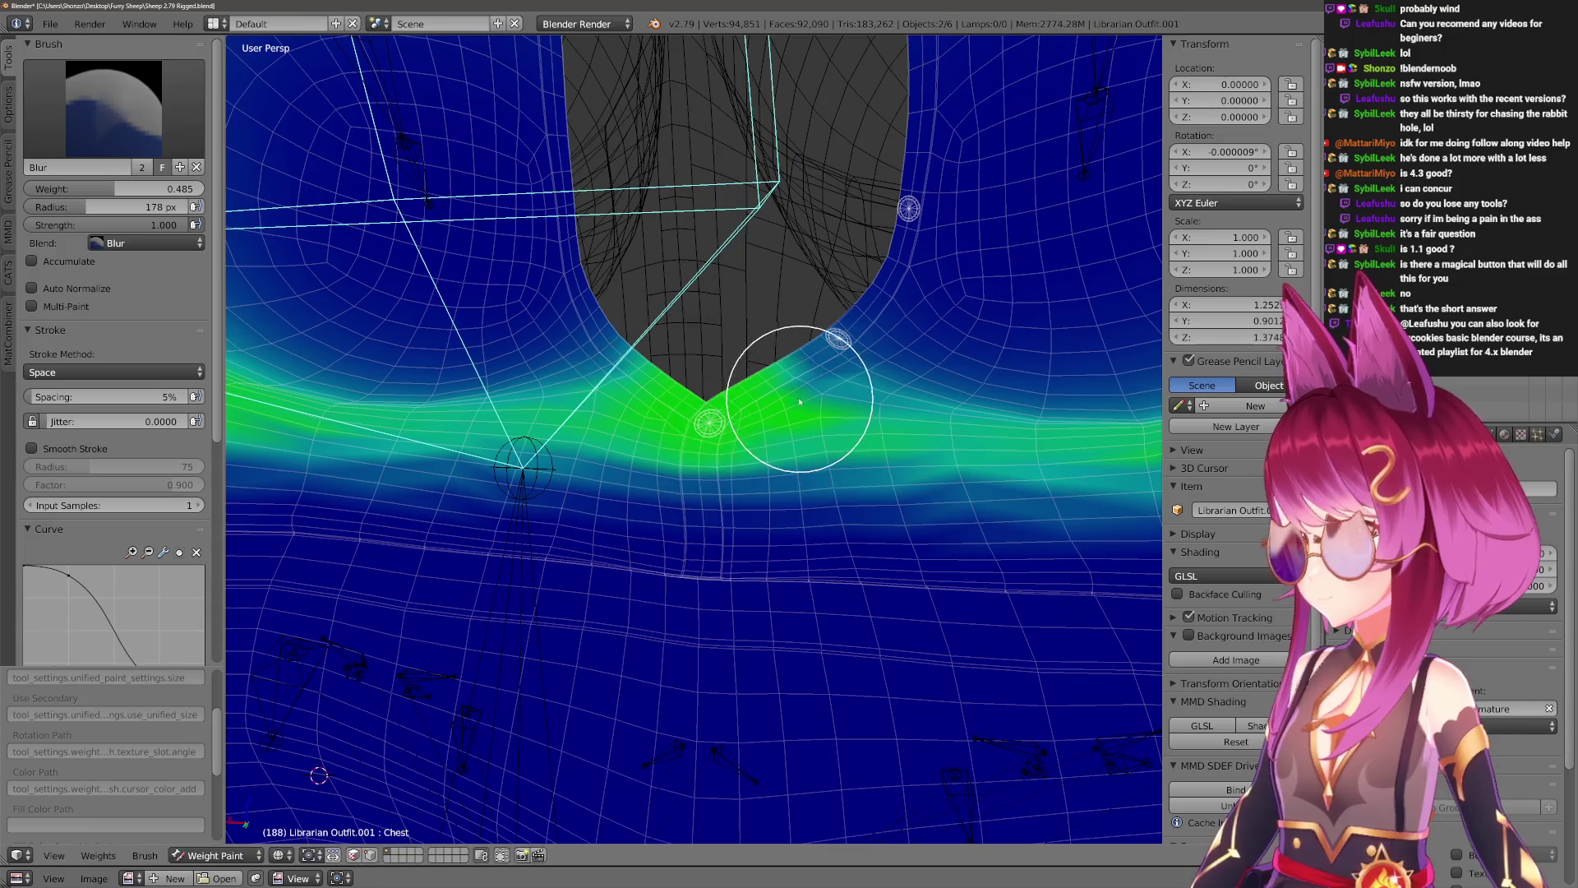
From an orthographic right view, test-rotate the chest bone and cancel, then make Circle.002 active.
mouse_move(875, 478)
middle_mouse_down()
mouse_move(581, 546)
mouse_move(679, 553)
mouse_move(644, 589)
mouse_move(689, 558)
middle_mouse_up()
key("KP_1")
key("KP_3")
key("KP_5")
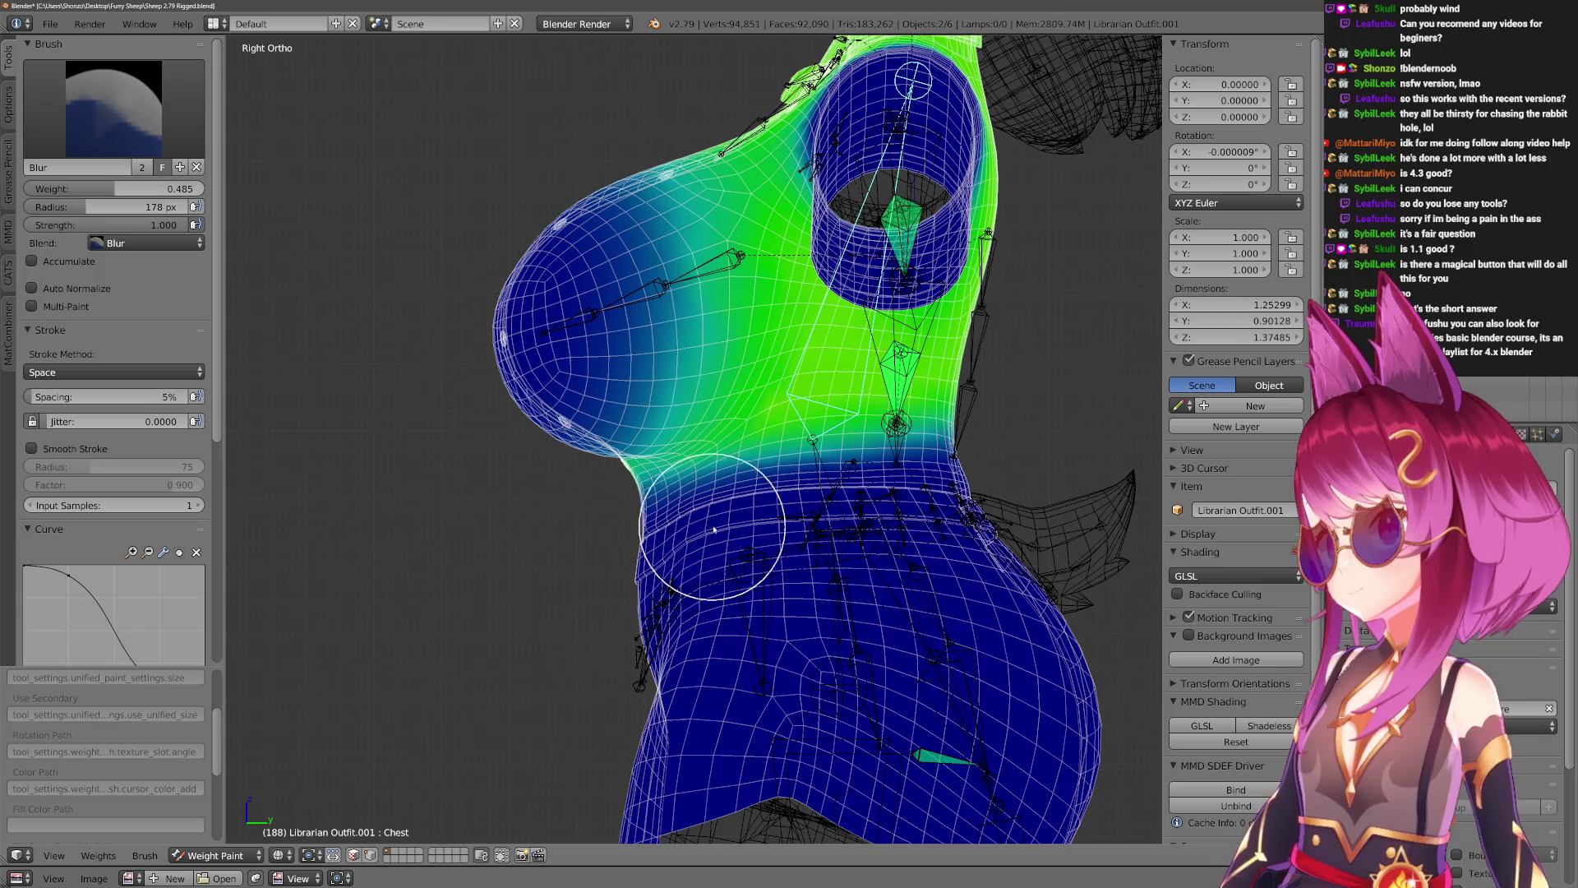
key("r")
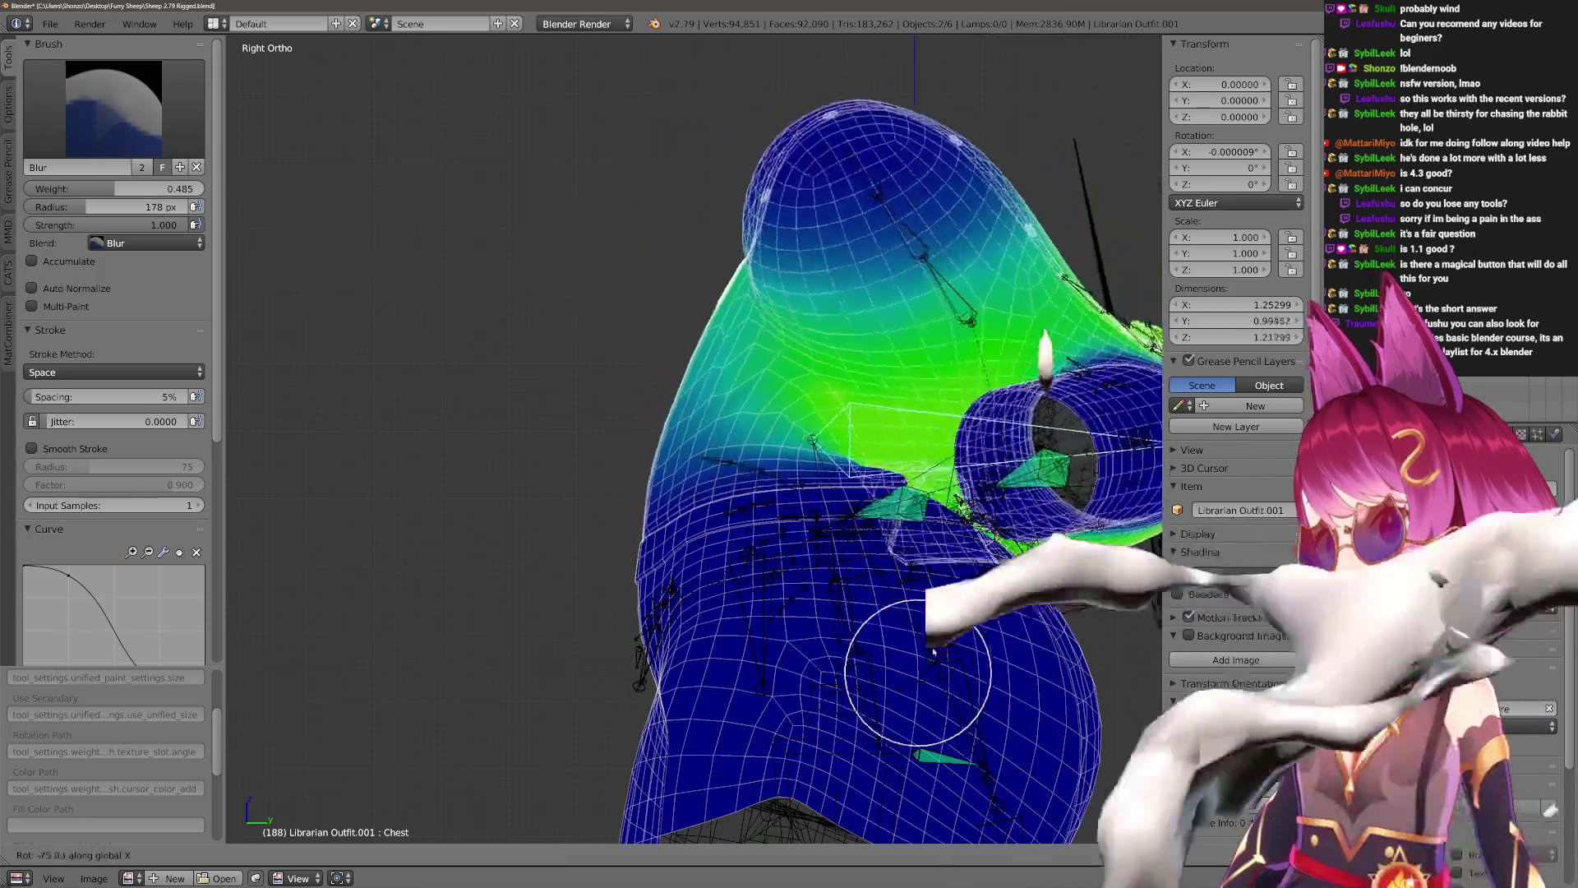
right_click(908, 347)
mouse_move(909, 347)
middle_mouse_down()
mouse_move(863, 504)
mouse_move(839, 416)
mouse_move(757, 423)
mouse_move(899, 393)
middle_mouse_up()
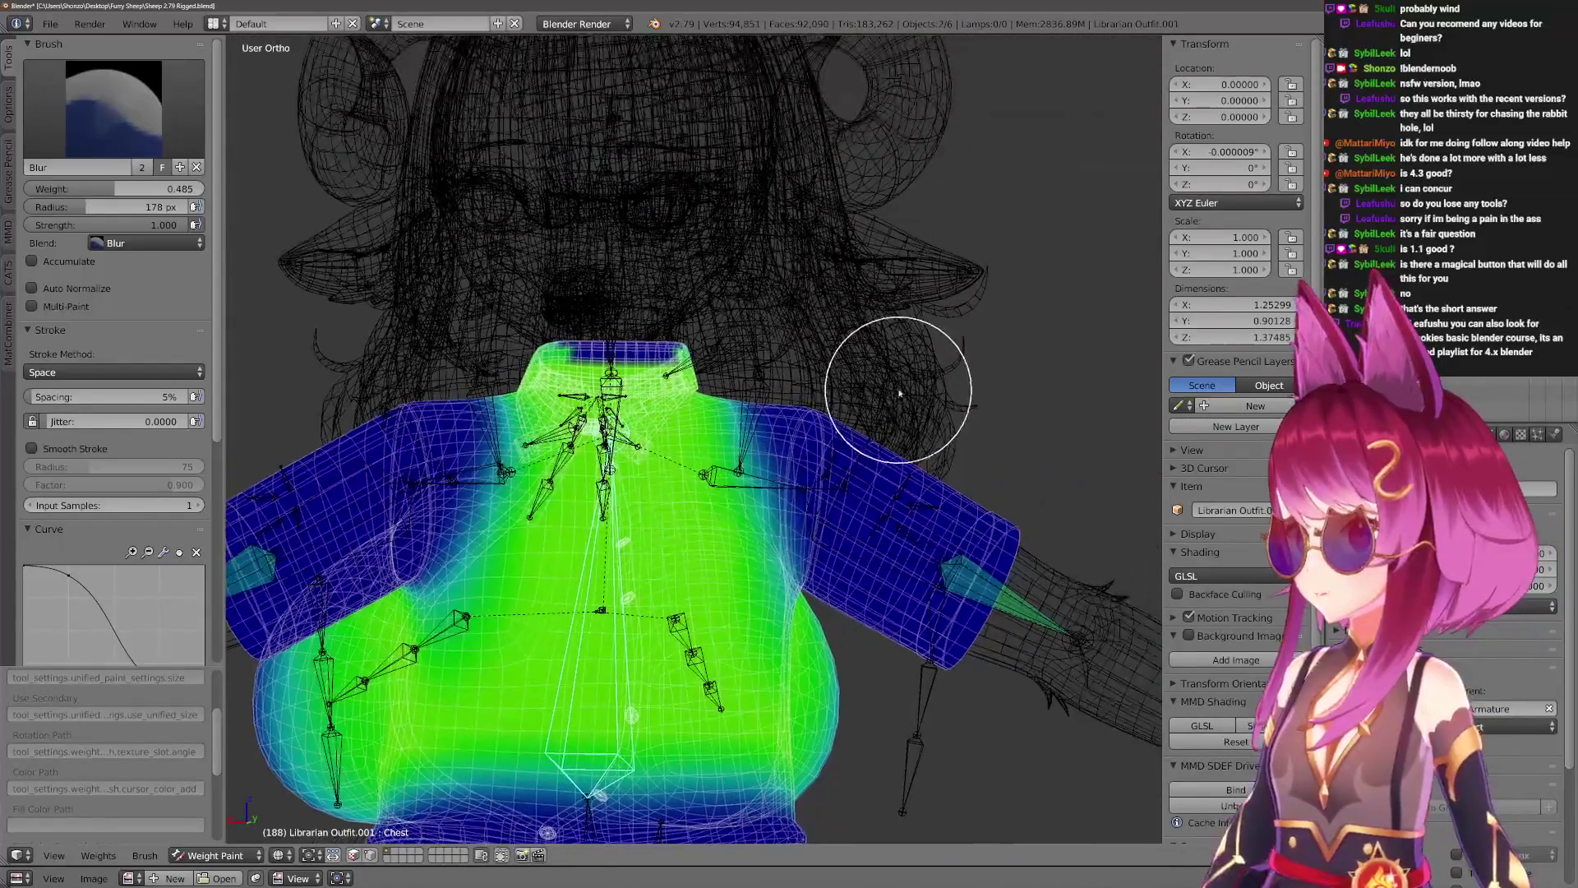
right_click(899, 393)
In solid shading, check the Head bone's hair weights with a cancelled test rotation.
key("z")
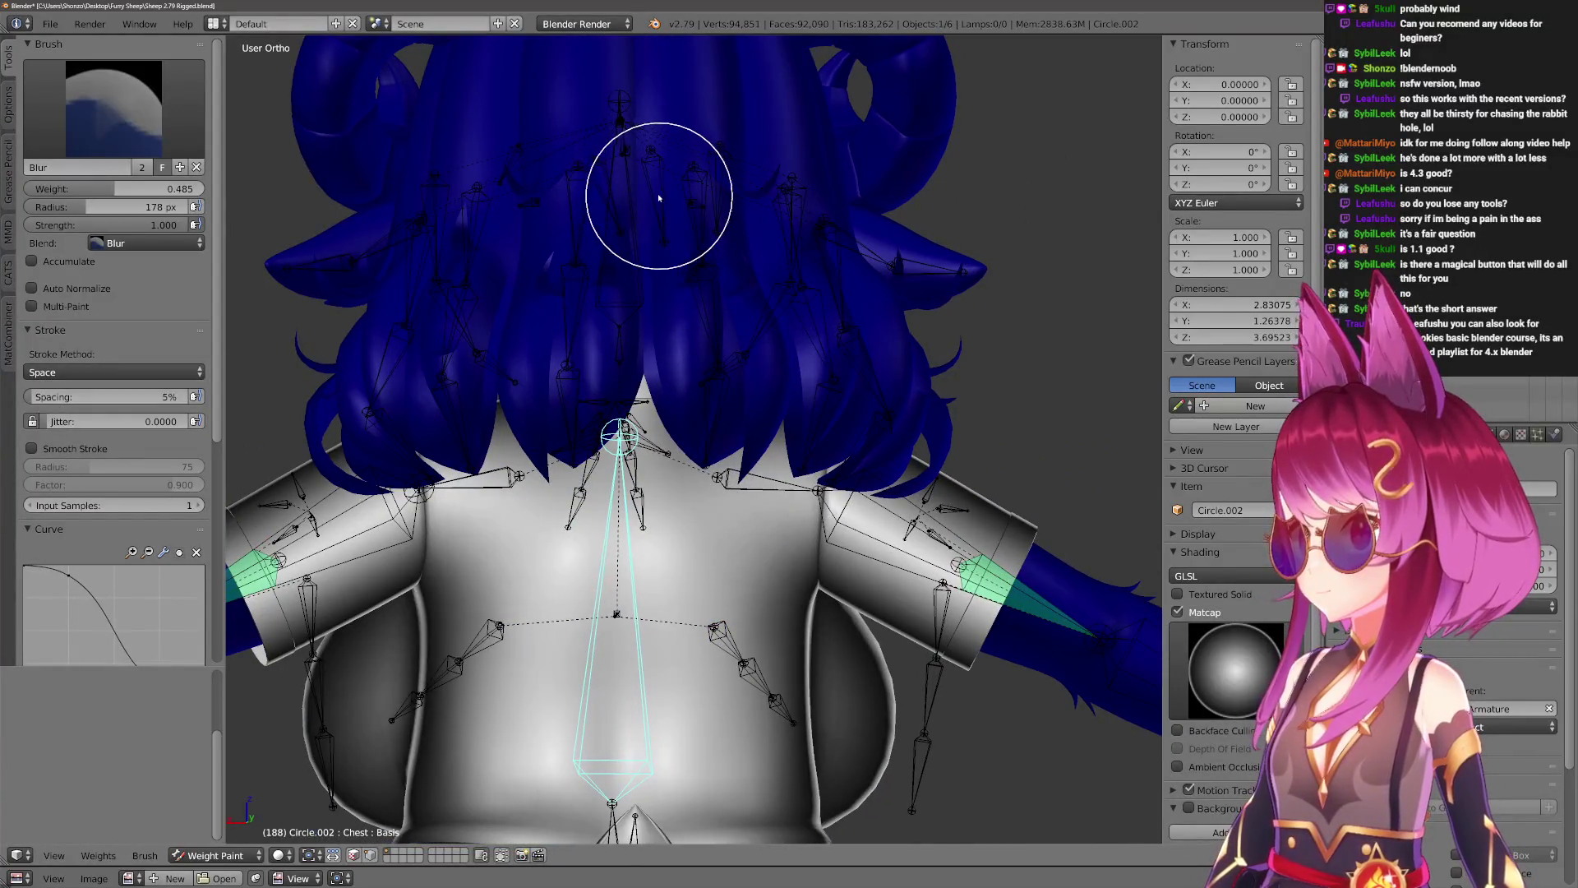
right_click(625, 189)
key("r")
right_click(662, 197)
mouse_move(929, 292)
middle_mouse_down()
mouse_move(997, 335)
mouse_move(715, 342)
mouse_move(803, 264)
mouse_move(841, 287)
mouse_move(849, 255)
mouse_move(745, 355)
middle_mouse_up()
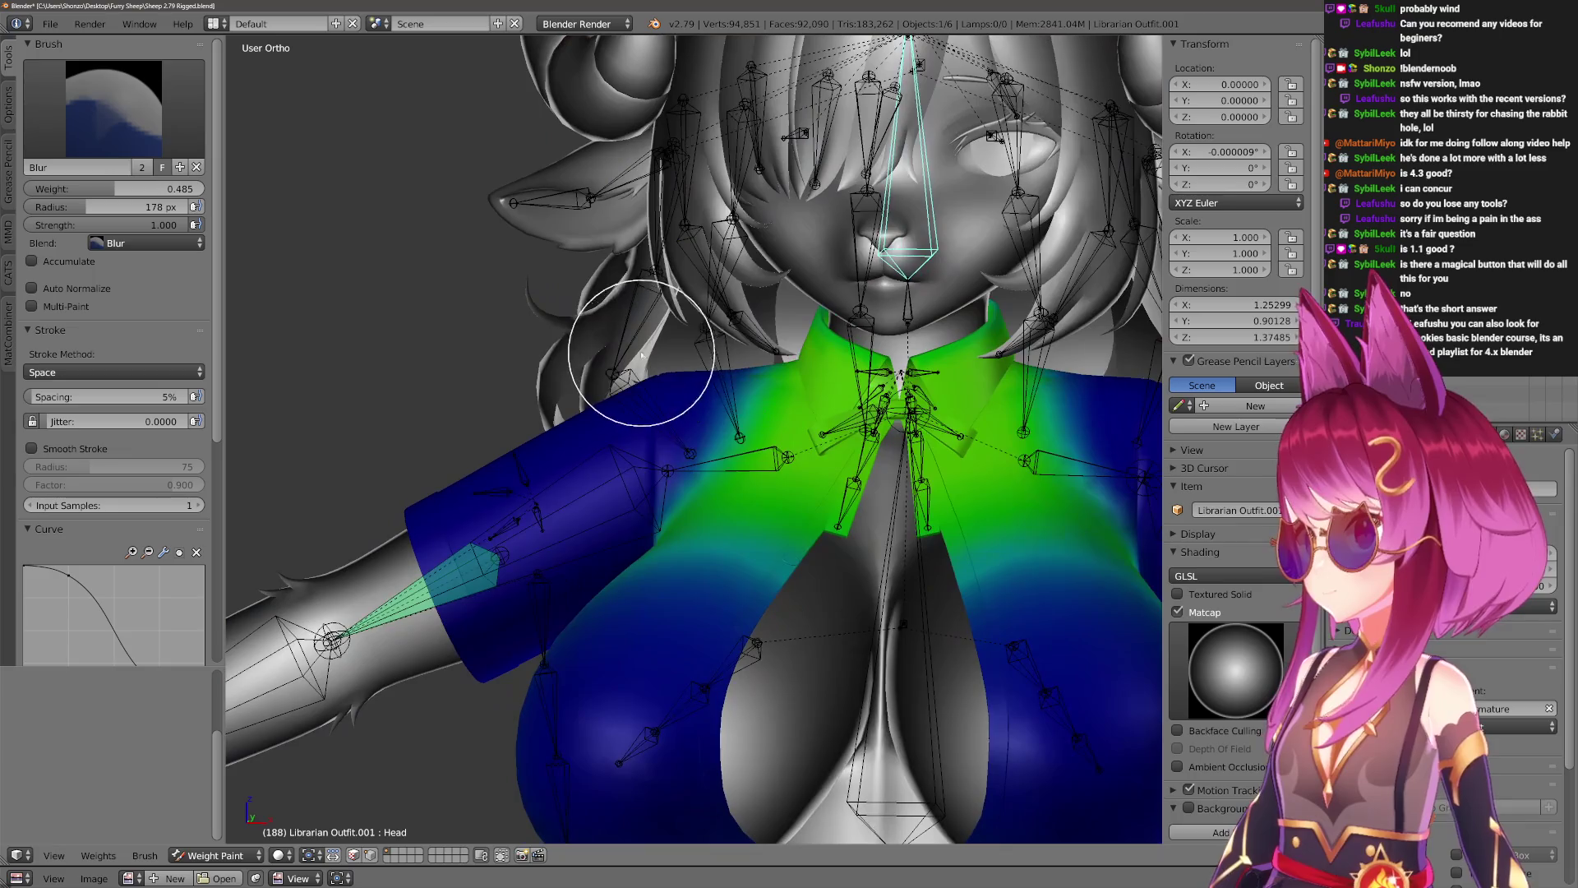
Make Librarian Outfit.001 active and switch to the Draw brush at 179 px.
right_click(646, 353)
middle_click_drag(650, 345, 618, 325)
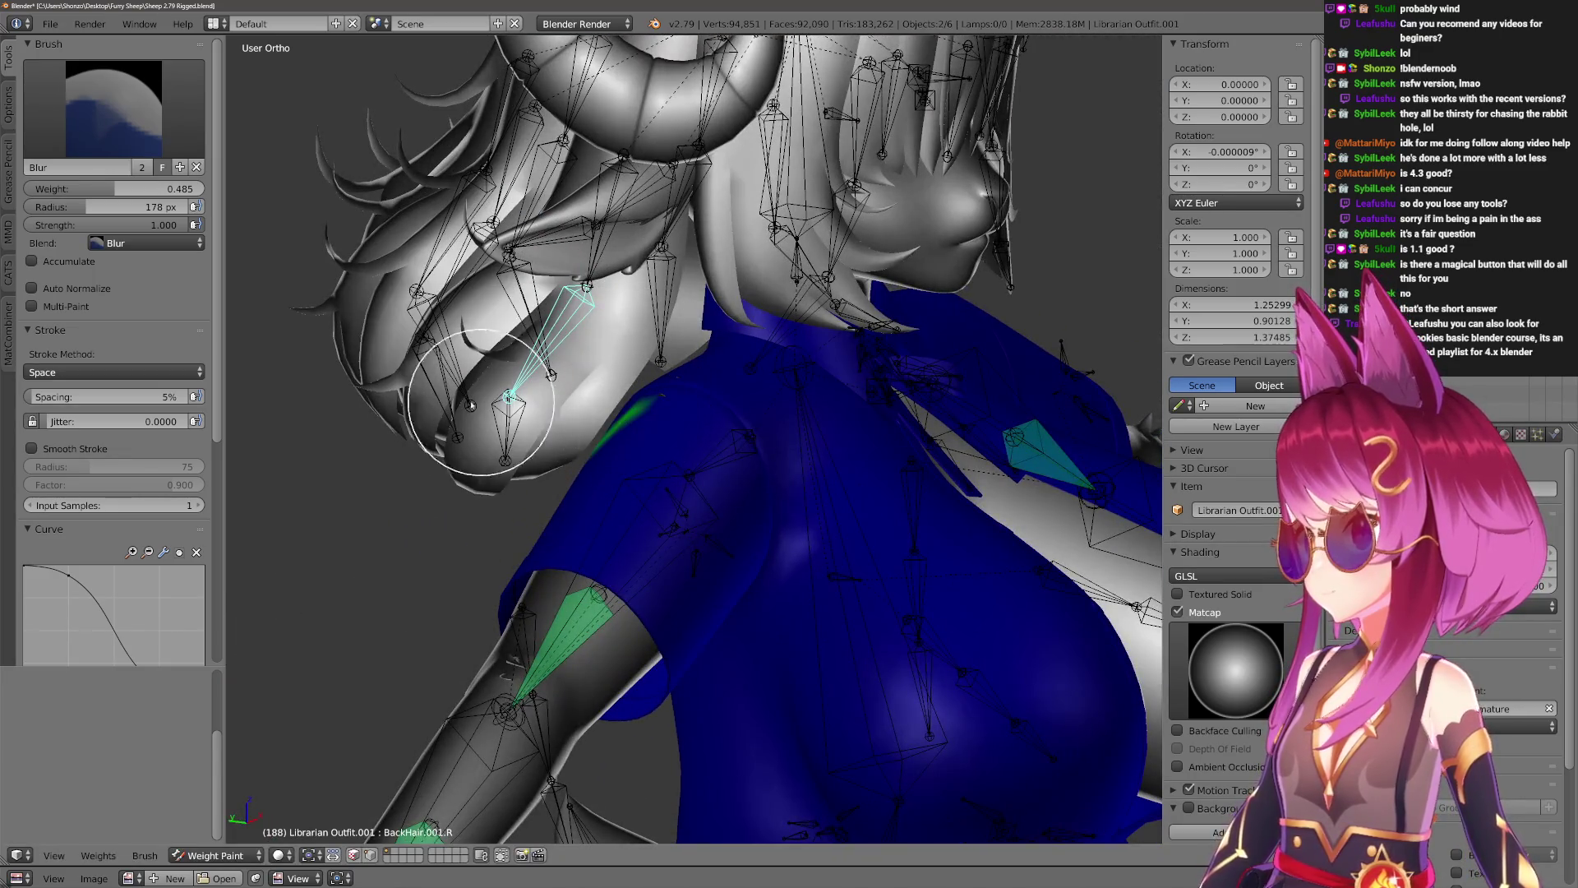
key("4")
key("f")
left_click(698, 447)
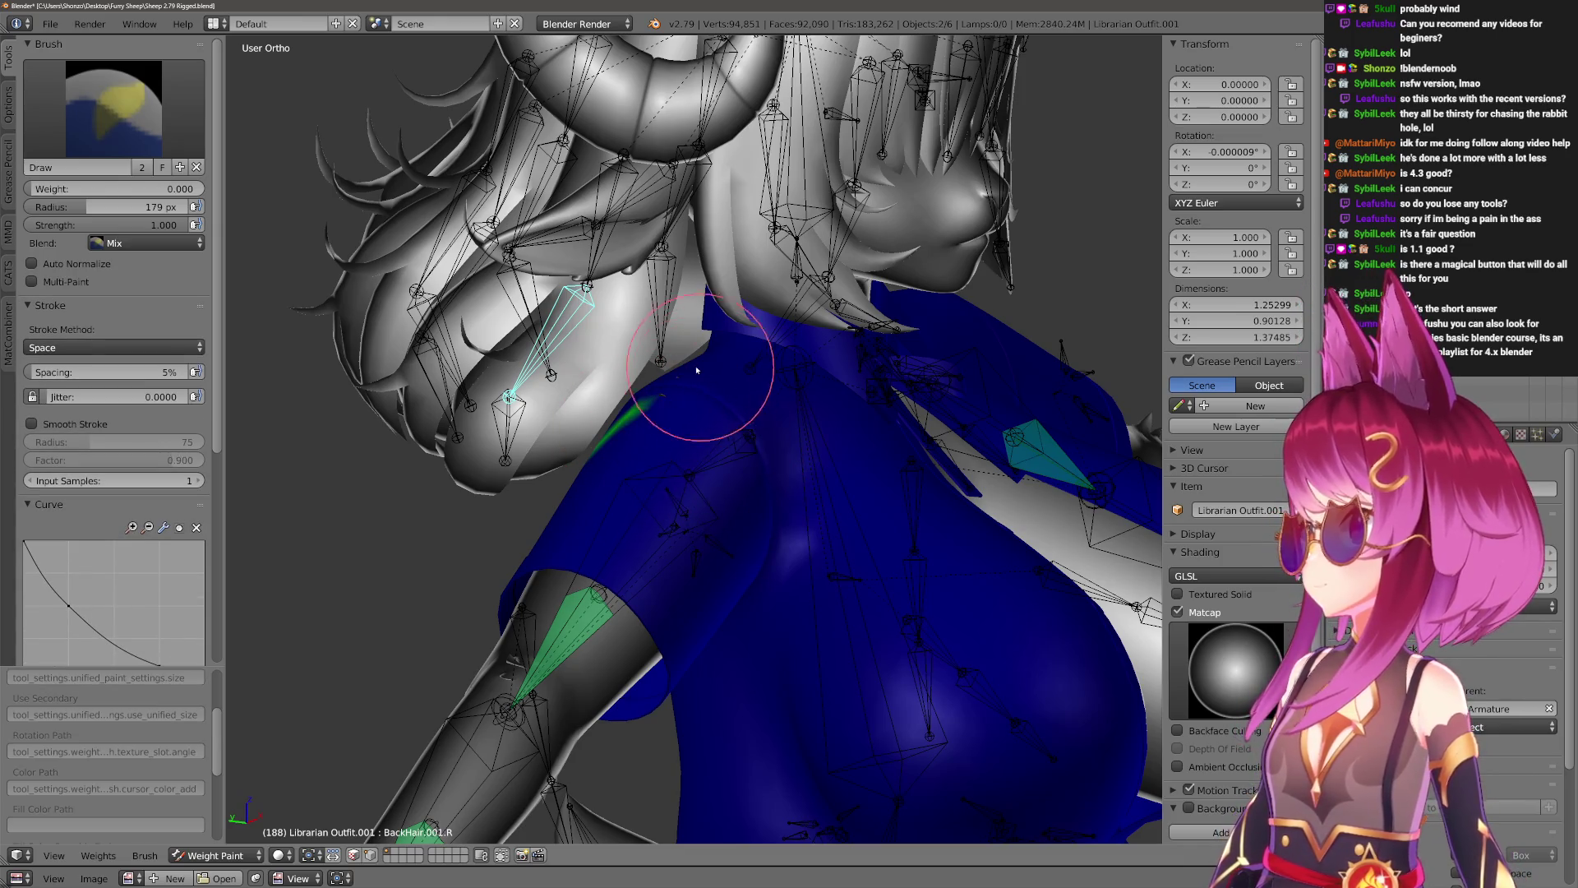
middle_click_drag(613, 380, 637, 395)
scroll(822, 362, "down", 2)
Inspect the Neck bone's weights on the hair mesh Circle.002 and the neck band.
right_click(851, 328)
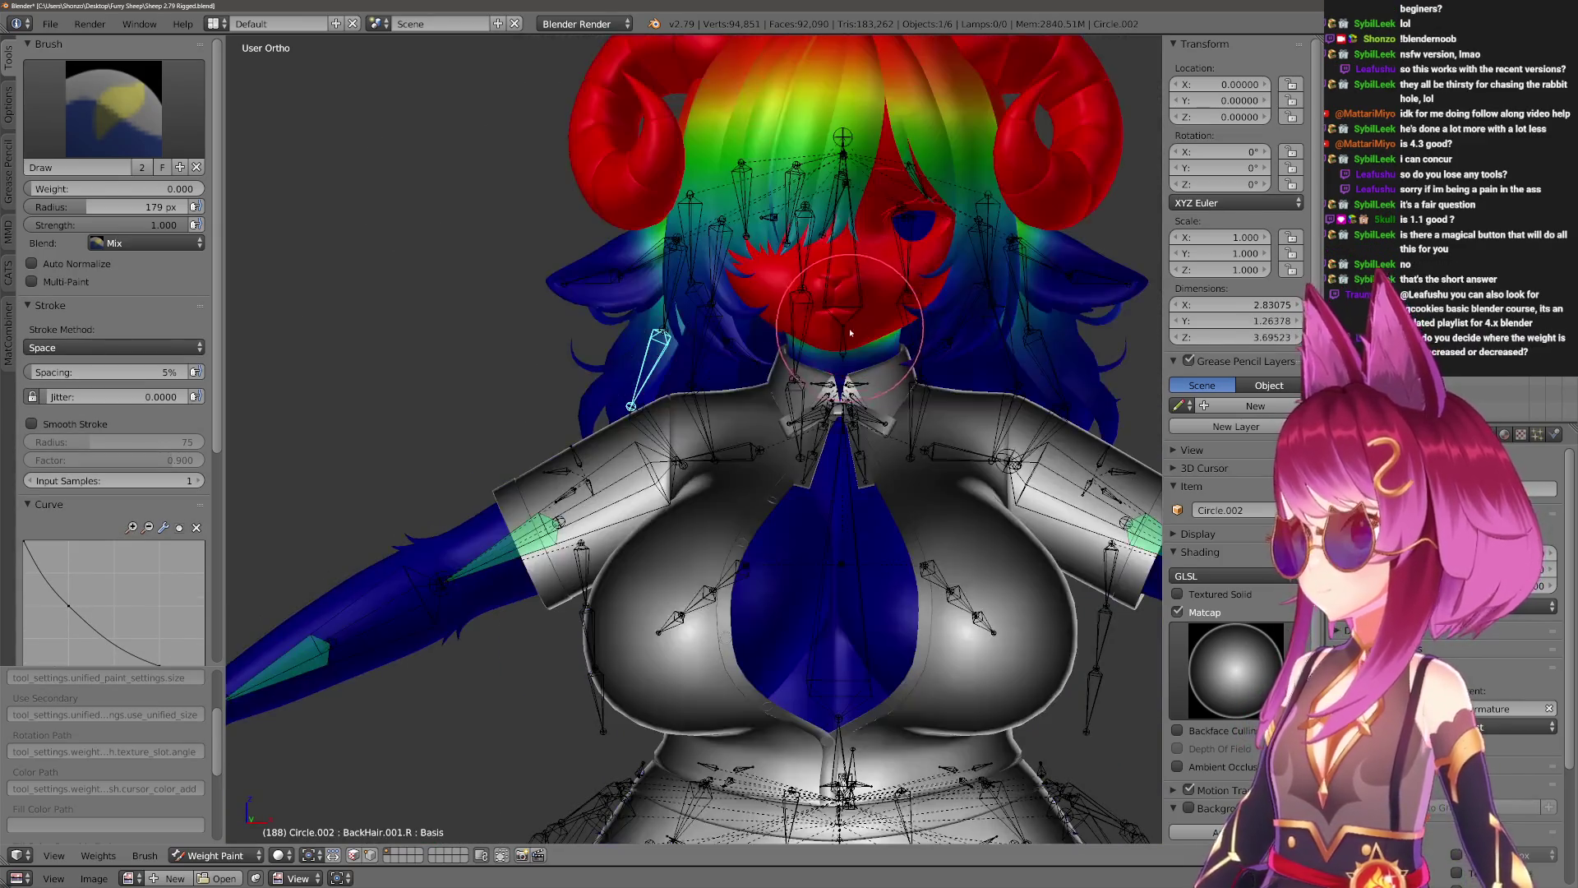
right_click(844, 345)
right_click(821, 207)
right_click(839, 336)
scroll(839, 335, "up", 3)
mouse_move(792, 141)
middle_mouse_down()
mouse_move(493, 352)
mouse_move(669, 387)
middle_mouse_up()
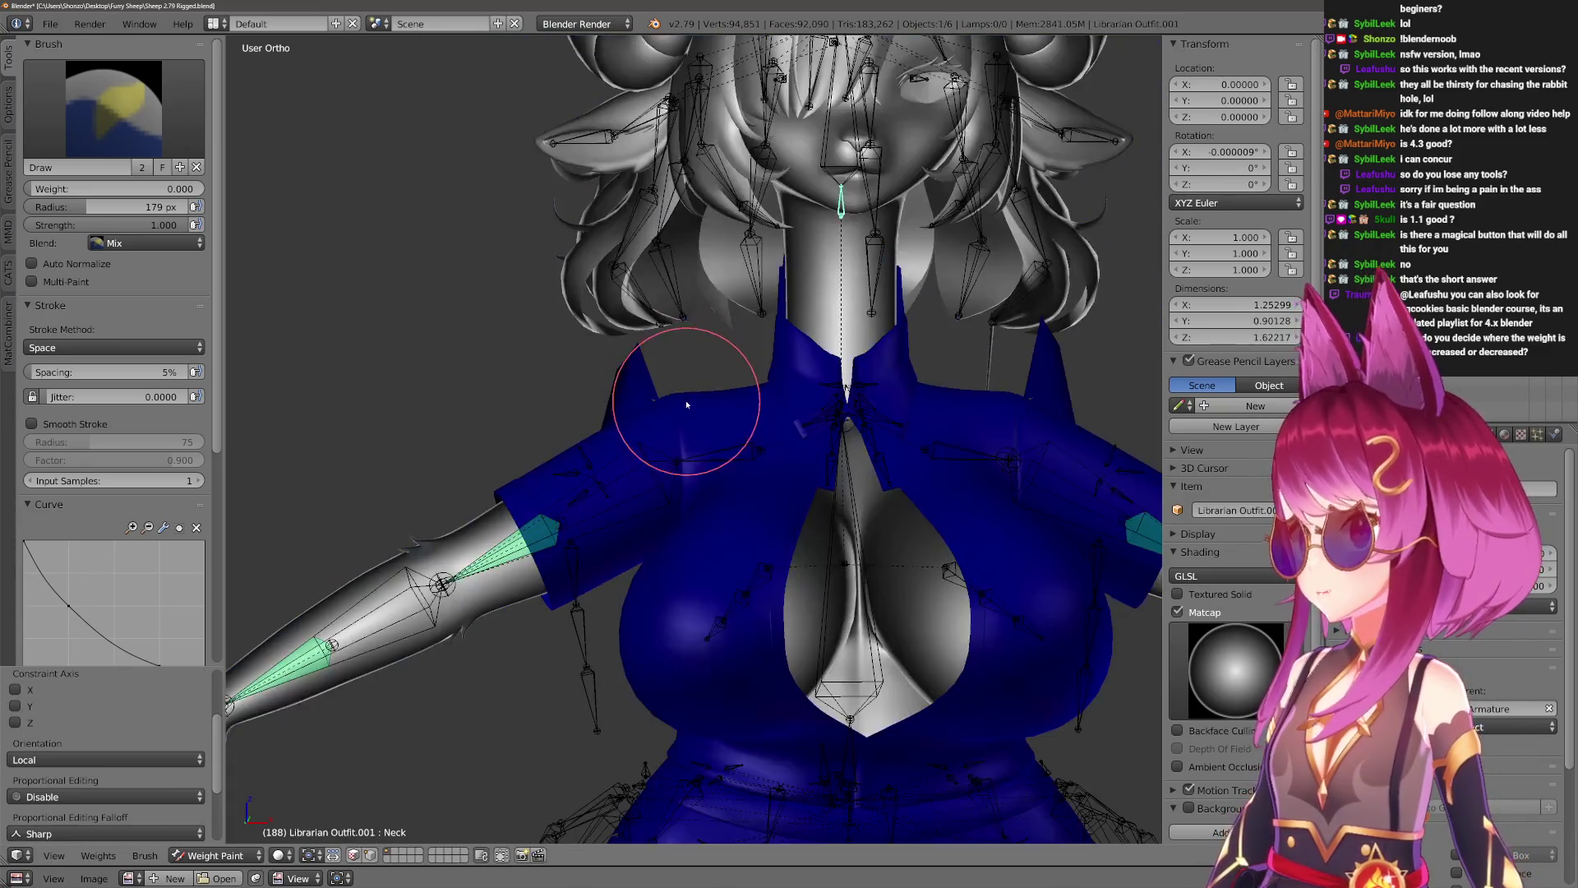
mouse_move(713, 462)
middle_mouse_down()
mouse_move(694, 345)
mouse_move(638, 260)
middle_mouse_up()
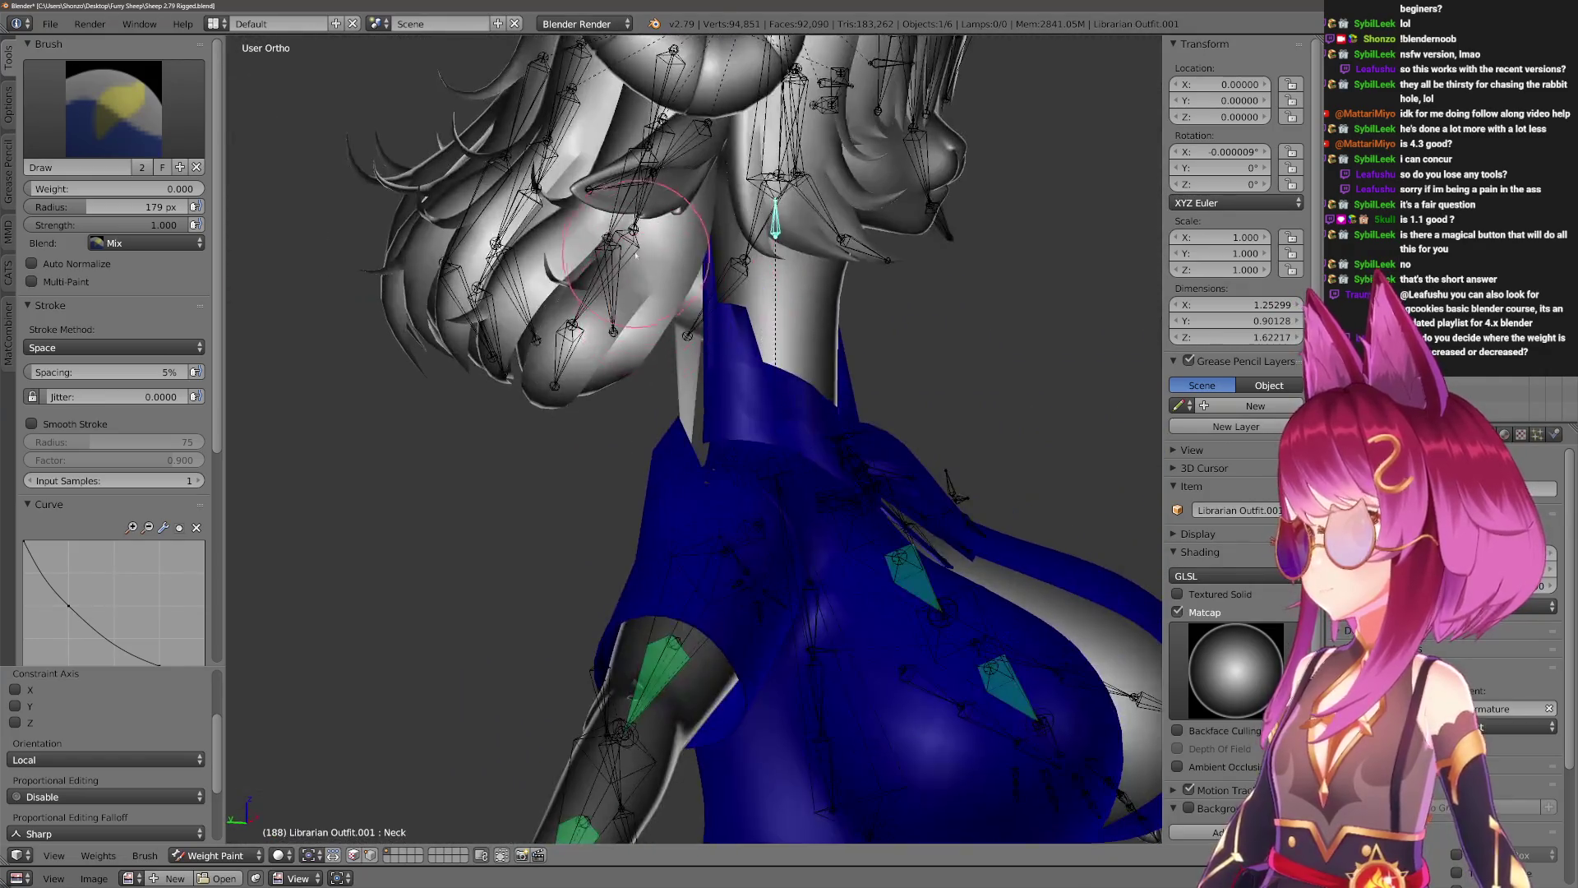
Show BackHair.002.R weights on the Librarian outfit and orbit round to the character's back.
right_click(576, 337)
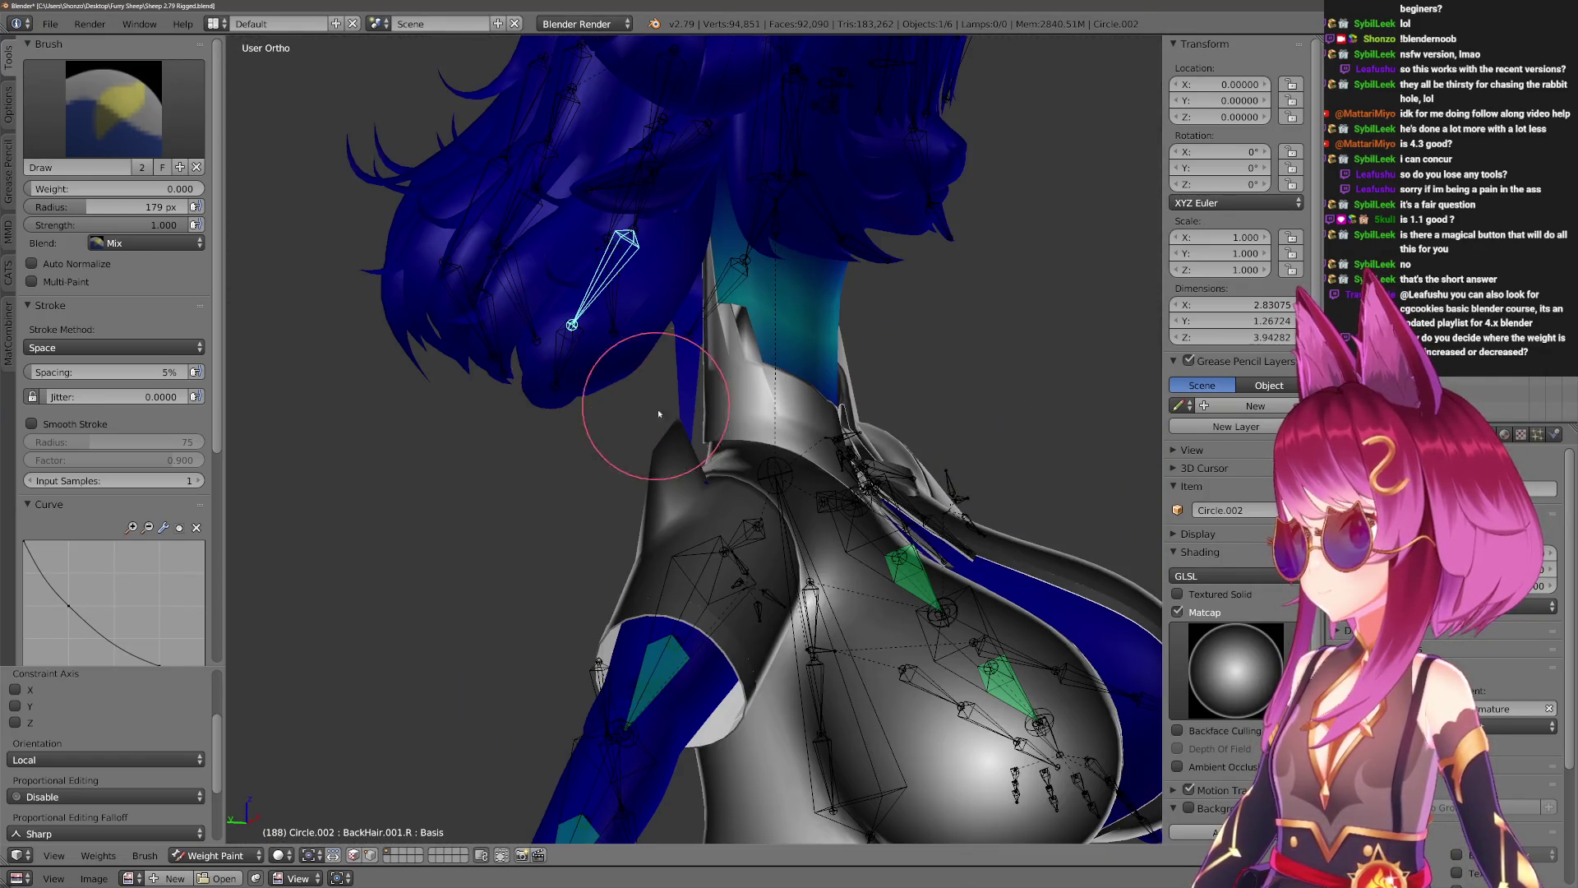
right_click(633, 431)
right_click(575, 345)
mouse_move(646, 543)
middle_mouse_down()
mouse_move(705, 482)
mouse_move(312, 322)
middle_mouse_up()
scroll(109, 629, "down", 2)
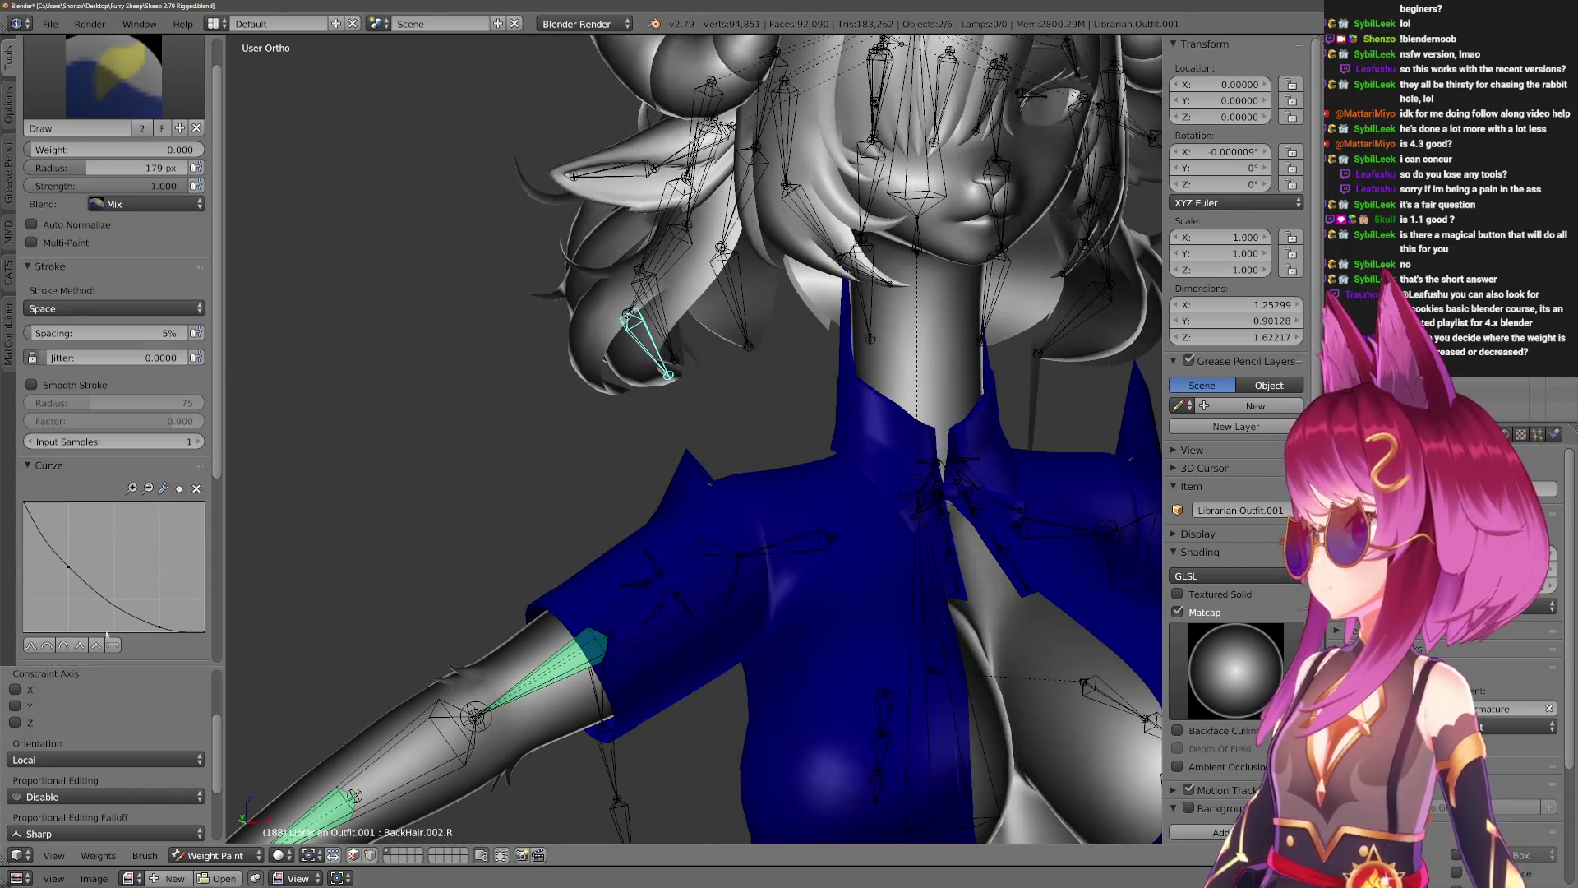
middle_click_drag(670, 428, 672, 203)
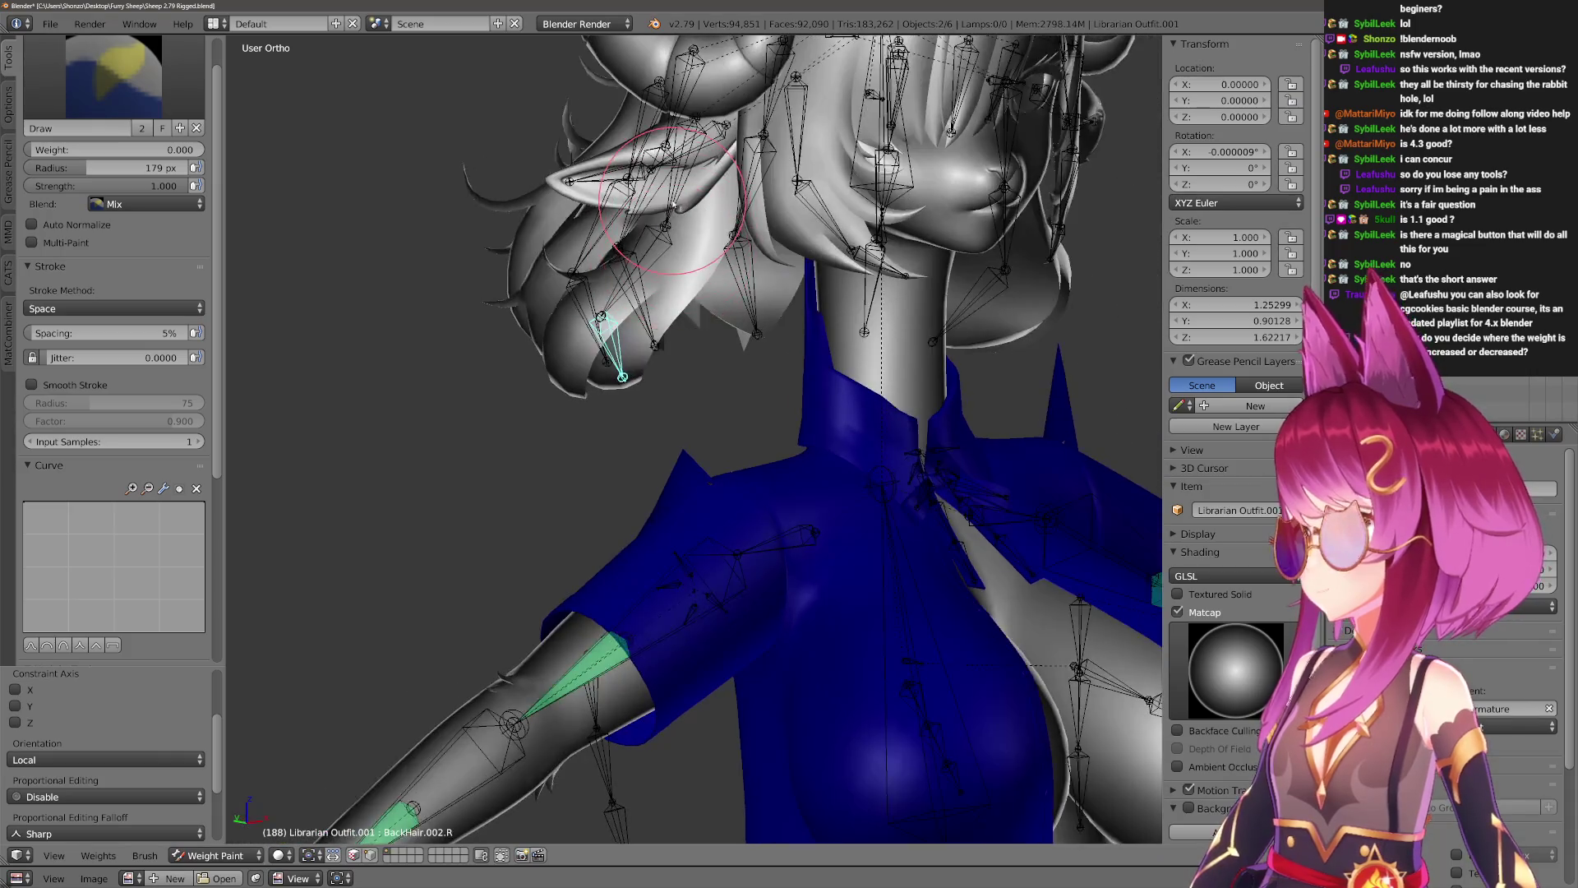
scroll(655, 496, "down", 3)
mouse_move(655, 495)
middle_mouse_down()
mouse_move(690, 416)
mouse_move(704, 458)
mouse_move(767, 476)
mouse_move(875, 457)
mouse_move(616, 500)
mouse_move(662, 405)
mouse_move(682, 436)
middle_mouse_up()
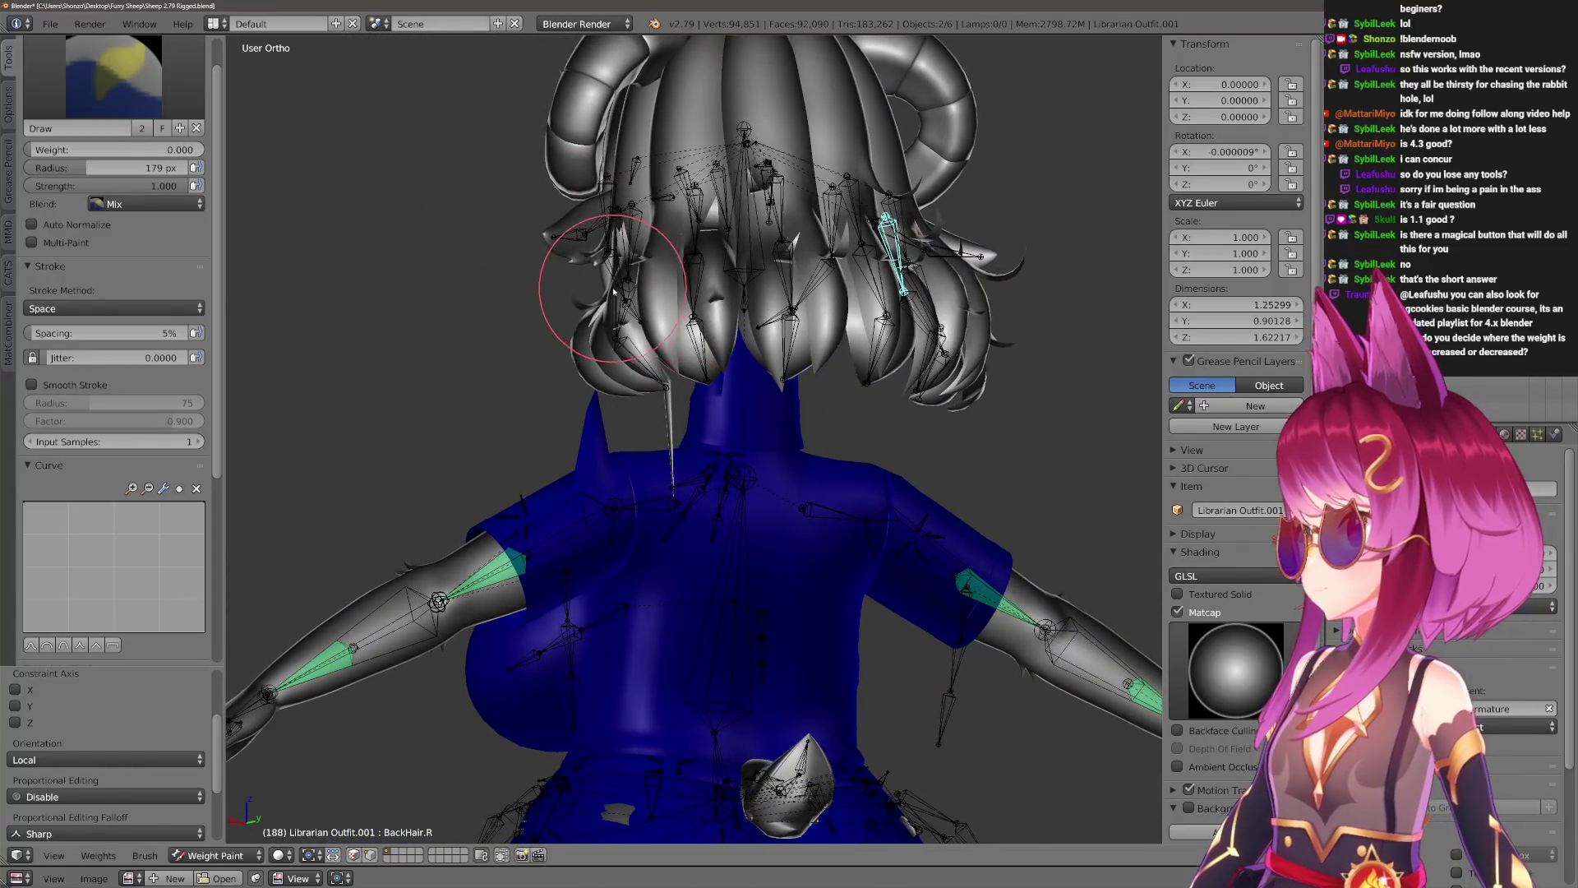
Check the BackHair.001.L and BackHair.002.L weights on the Librarian outfit.
right_click(648, 306)
right_click(622, 445)
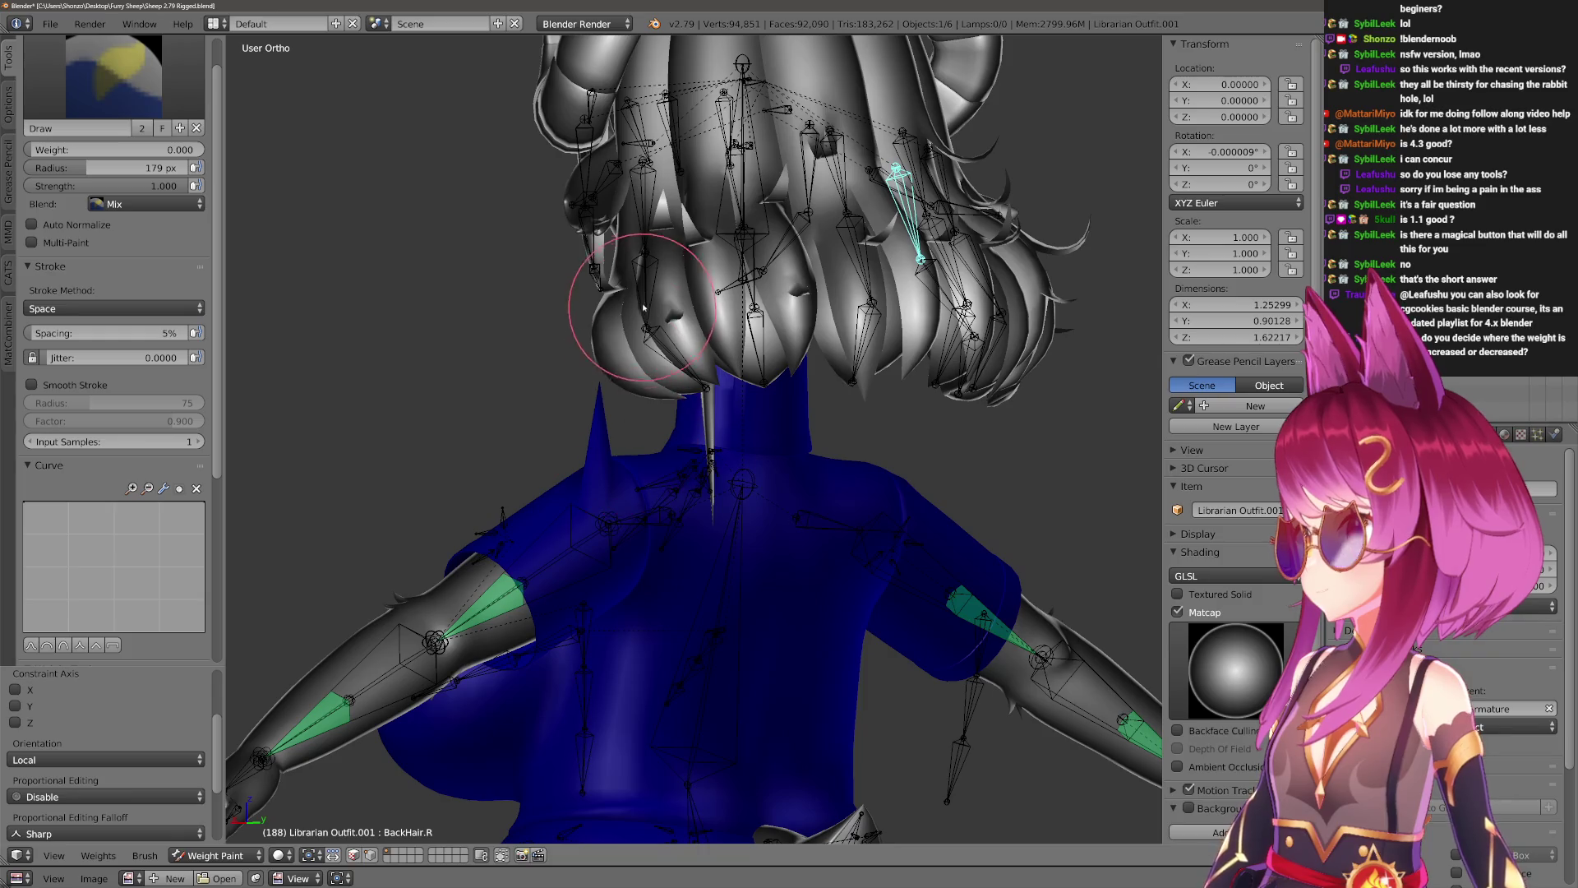
right_click(653, 256)
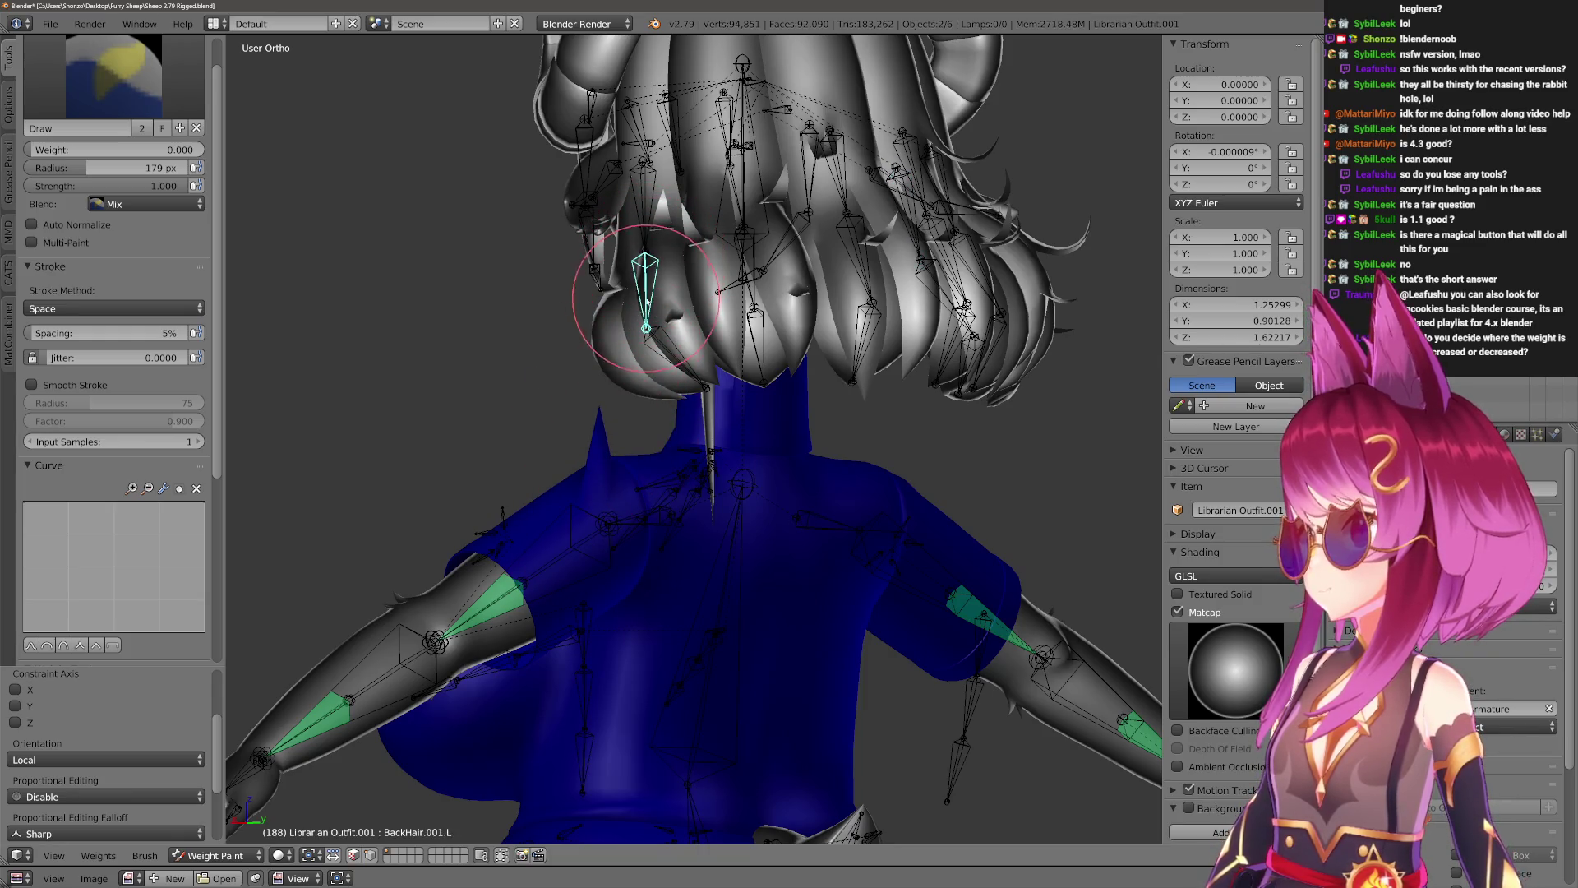
right_click(663, 333)
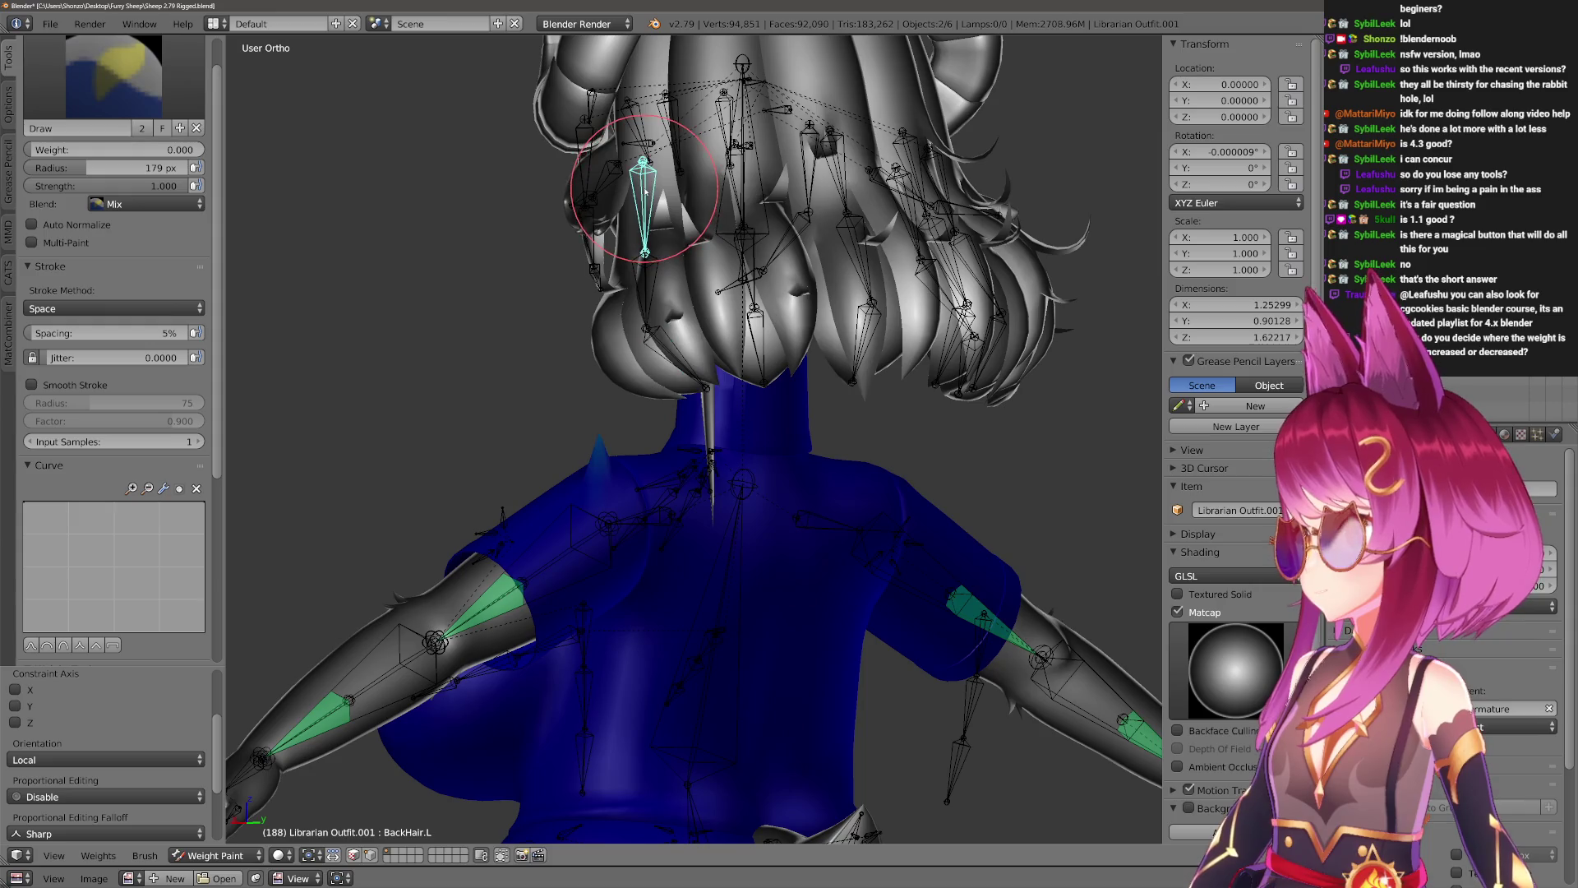
Turn the view to the front in perspective and orbit around the dress at the hips.
mouse_move(718, 457)
middle_mouse_down()
mouse_move(616, 345)
mouse_move(899, 528)
mouse_move(826, 518)
mouse_move(820, 345)
middle_mouse_up()
key("ctrl+z")
scroll(818, 337, "up", 2)
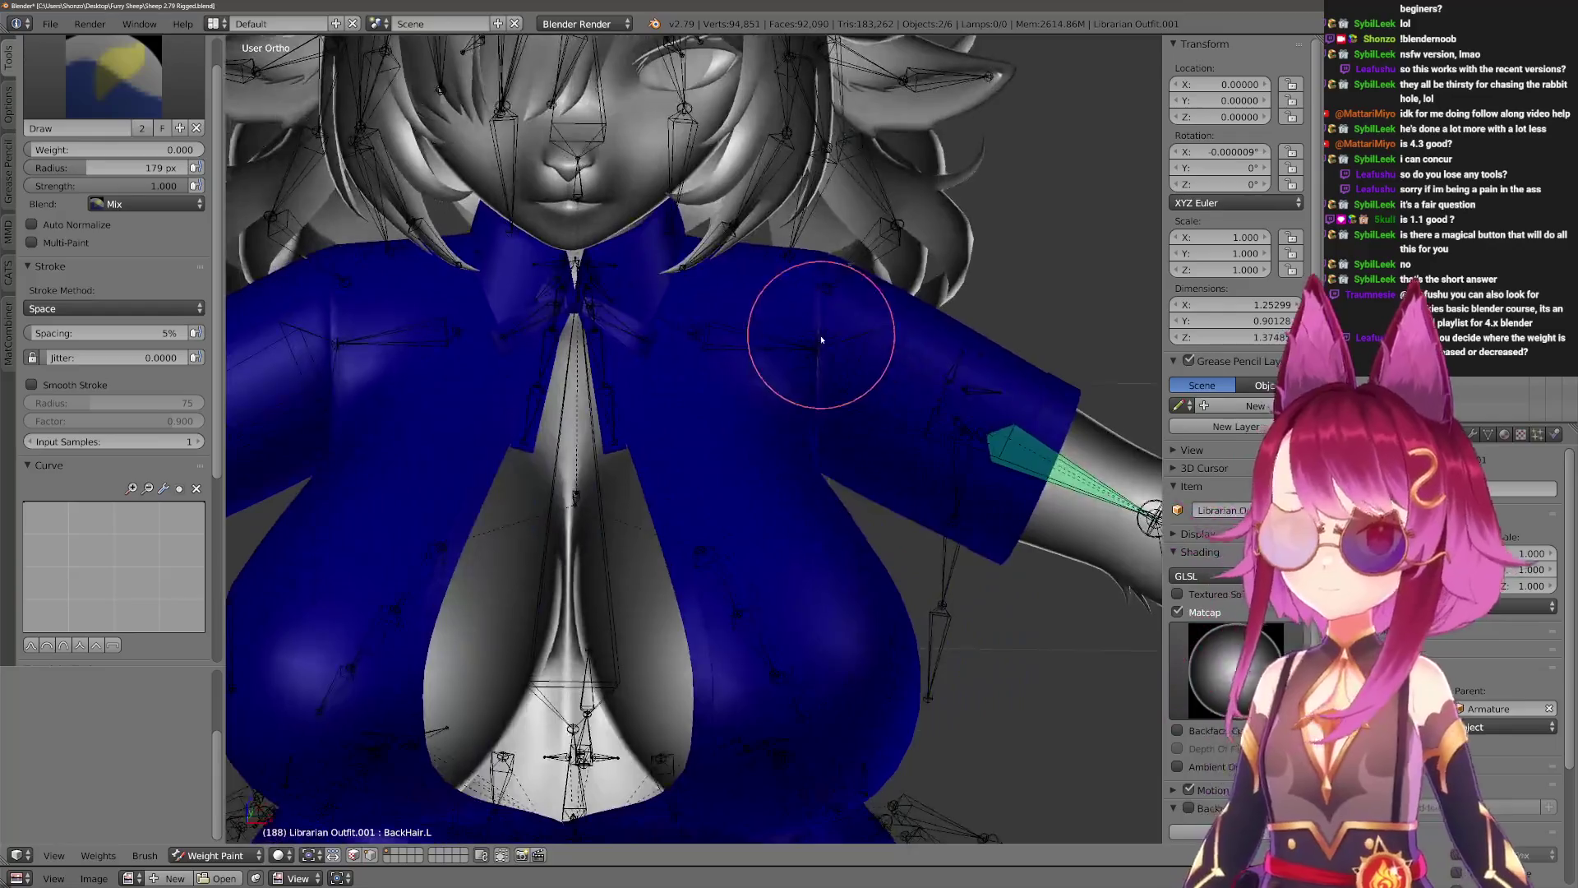
scroll(830, 428, "up", 2)
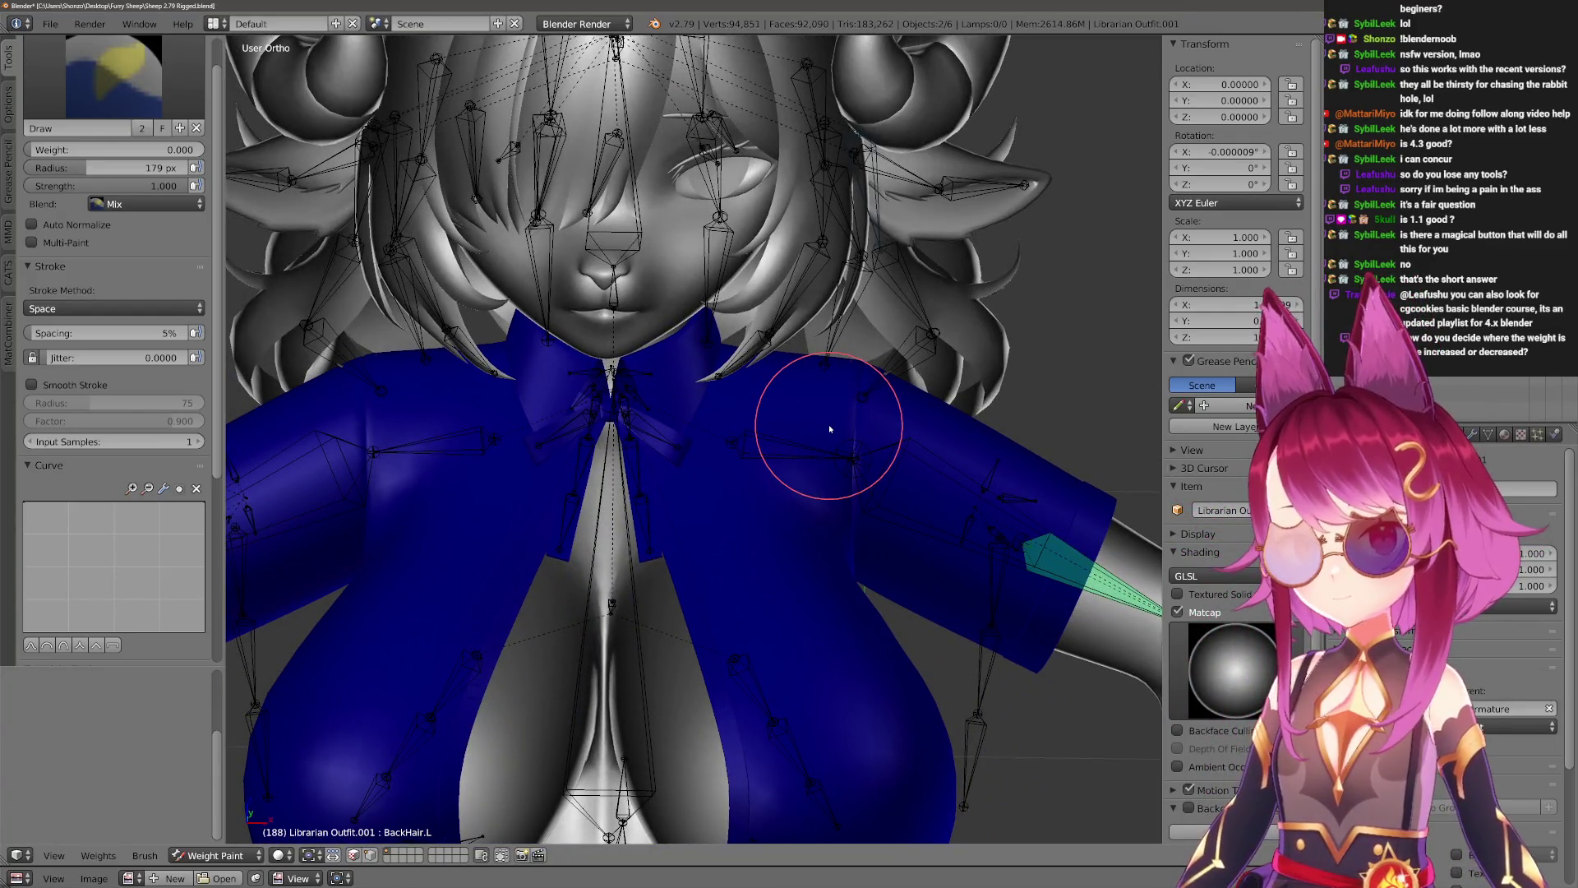
key("KP_5")
mouse_move(838, 430)
middle_mouse_down()
mouse_move(876, 442)
mouse_move(1000, 402)
mouse_move(715, 381)
mouse_move(782, 352)
mouse_move(859, 373)
mouse_move(834, 425)
mouse_move(769, 403)
middle_mouse_up()
mouse_move(831, 436)
middle_mouse_down()
mouse_move(633, 528)
mouse_move(644, 470)
mouse_move(549, 662)
mouse_move(570, 504)
mouse_move(664, 491)
middle_mouse_up()
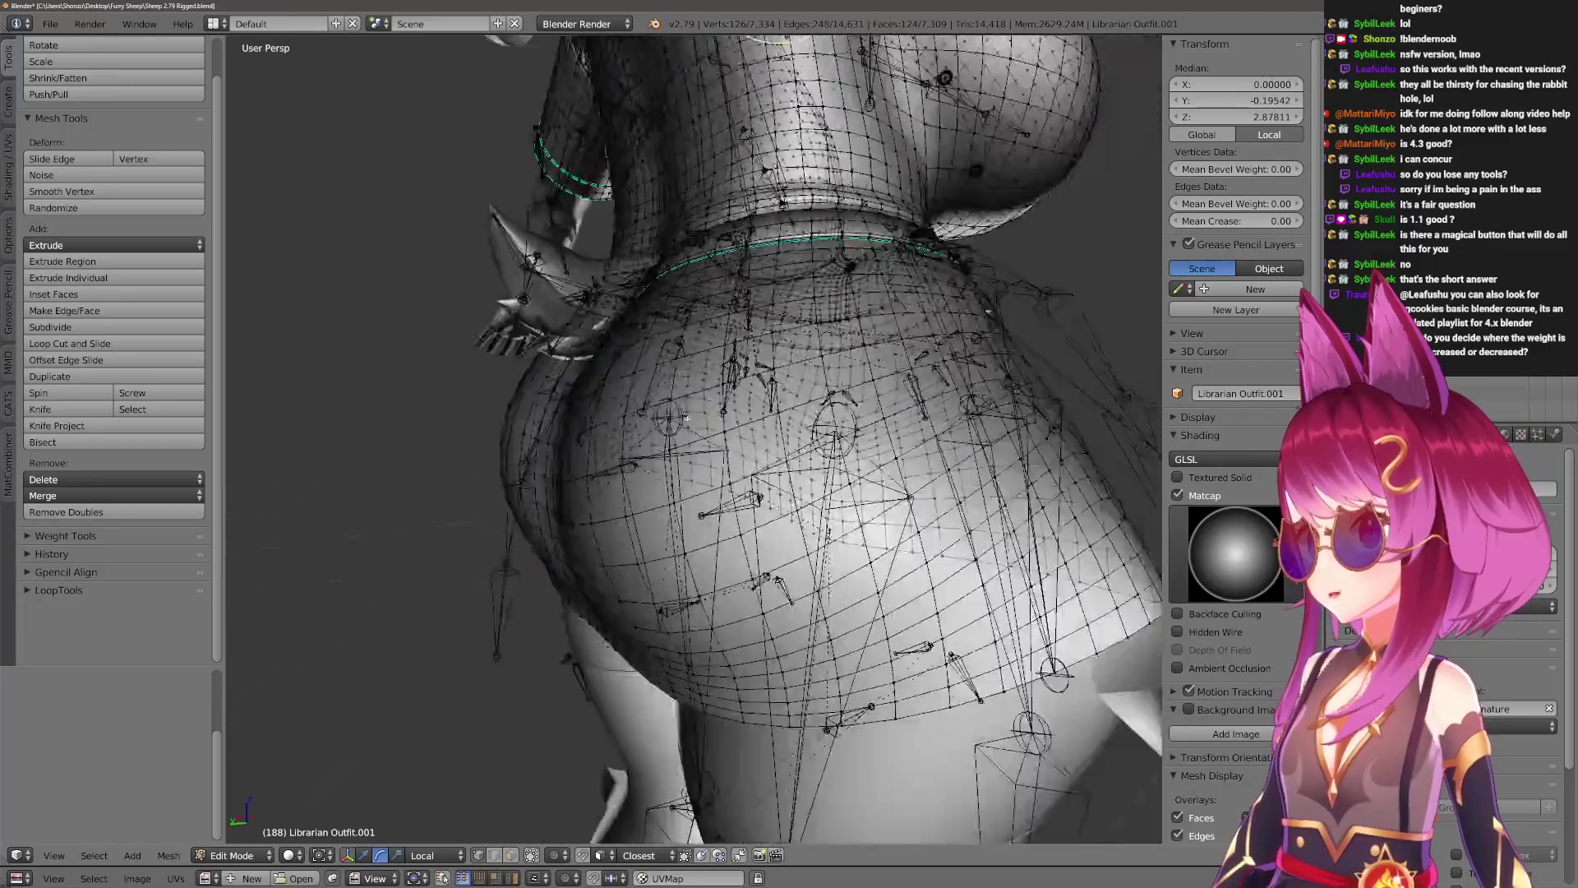
middle_click_drag(684, 417, 828, 457)
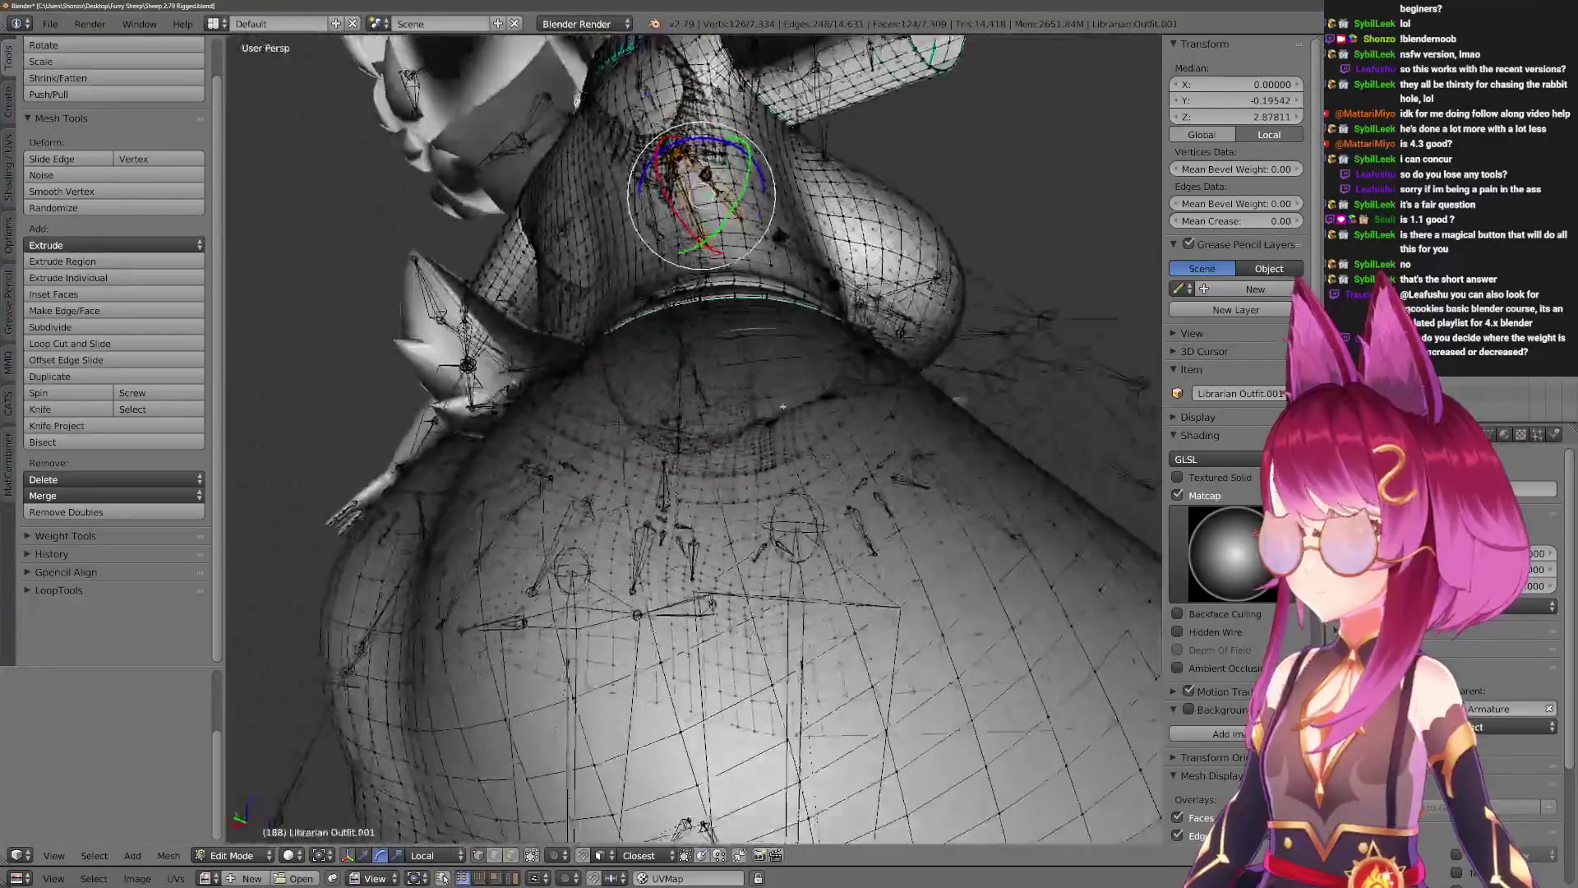
Select a dress vertex at the hip and make two soft proportional-editing moves.
mouse_move(783, 406)
middle_mouse_down()
mouse_move(917, 457)
mouse_move(959, 495)
middle_mouse_up()
right_click(789, 416)
key("g")
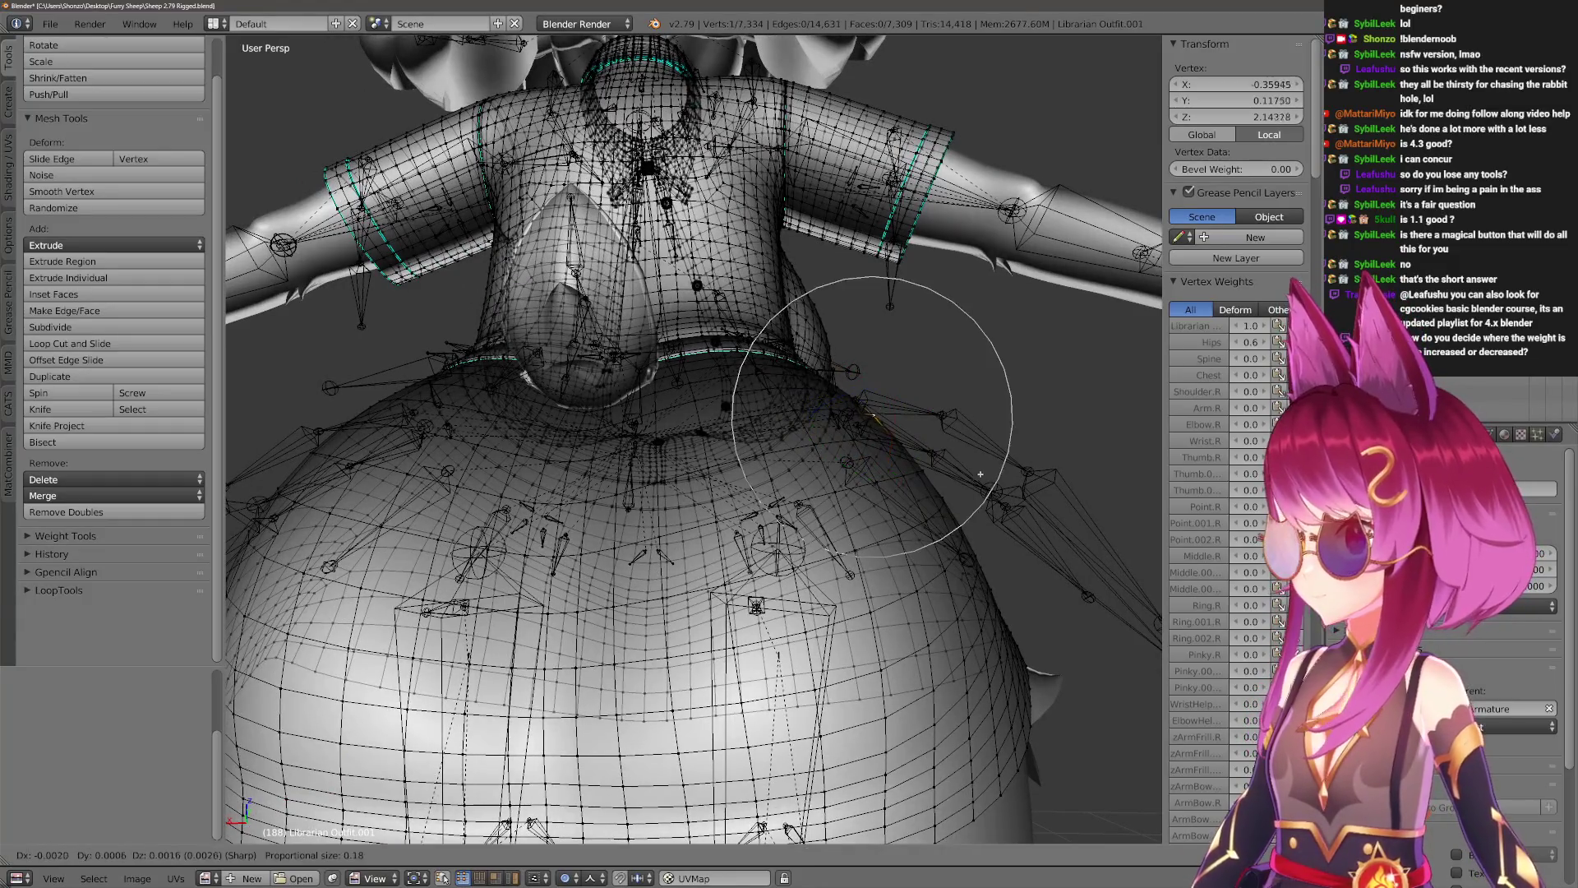
left_click(999, 456)
middle_click_drag(999, 457, 994, 477)
key("g")
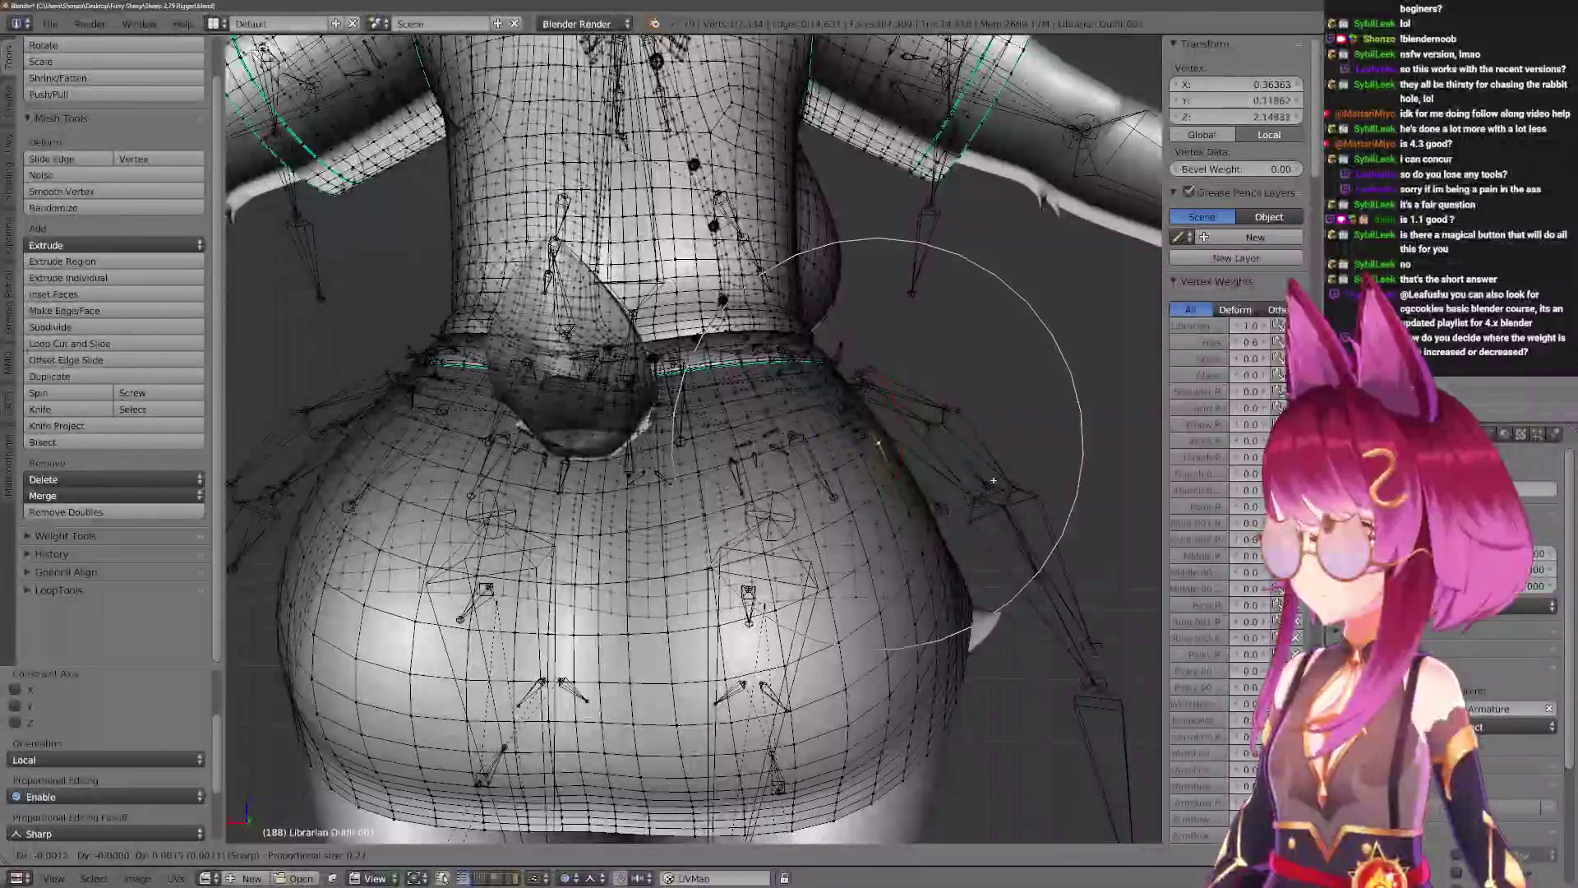
left_click(989, 484)
Enable X Mirror in the mesh editing options.
key("Tab")
mouse_move(946, 529)
middle_mouse_down()
mouse_move(721, 521)
mouse_move(764, 526)
middle_mouse_up()
key("Tab")
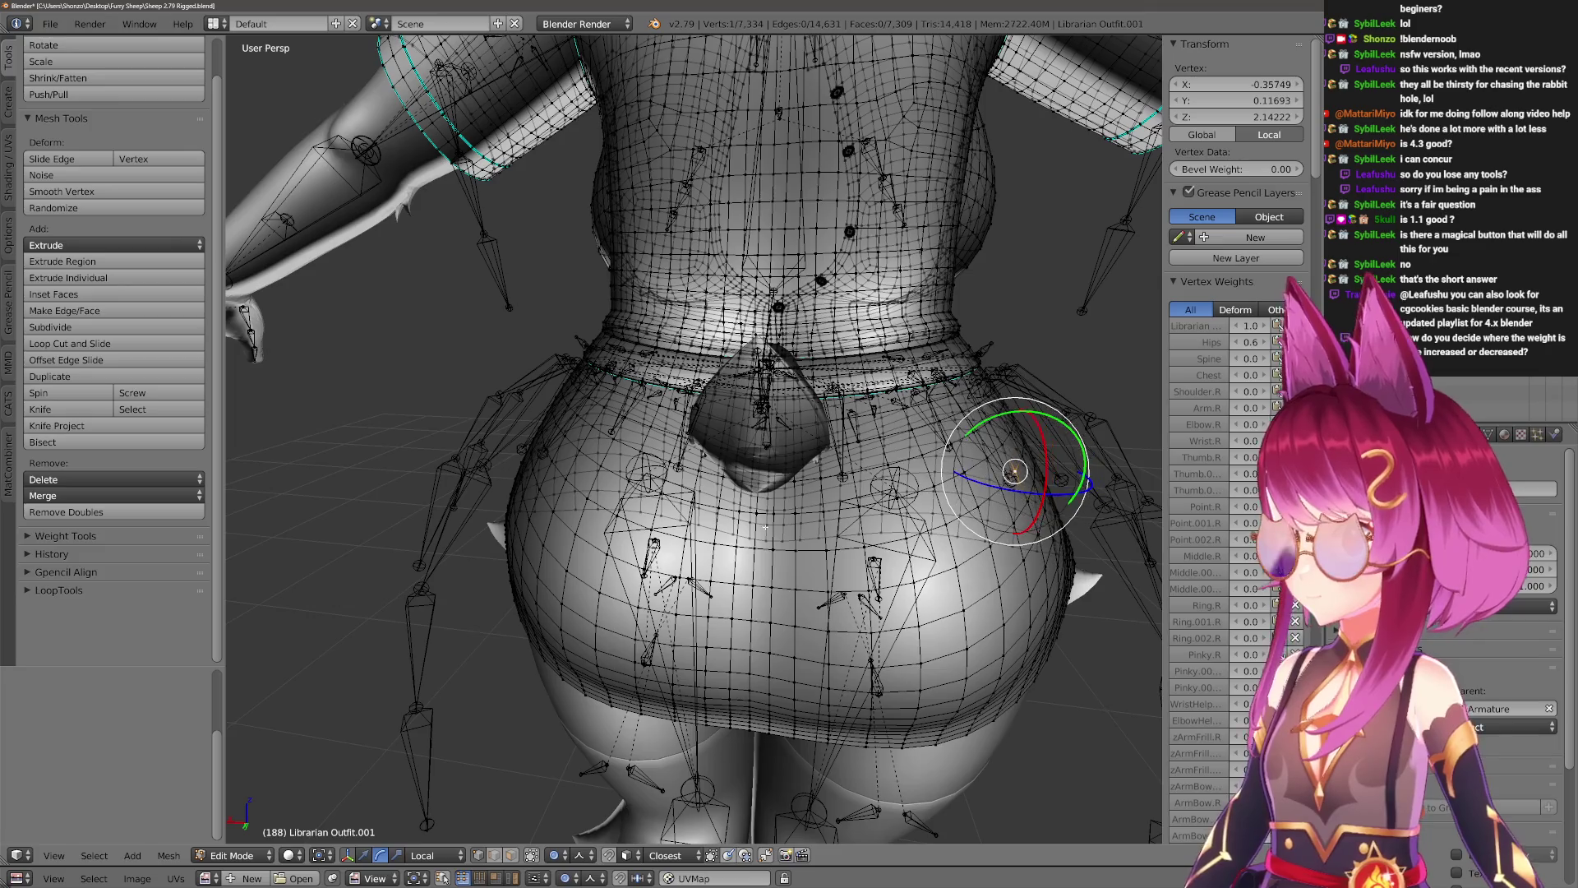
left_click(10, 223)
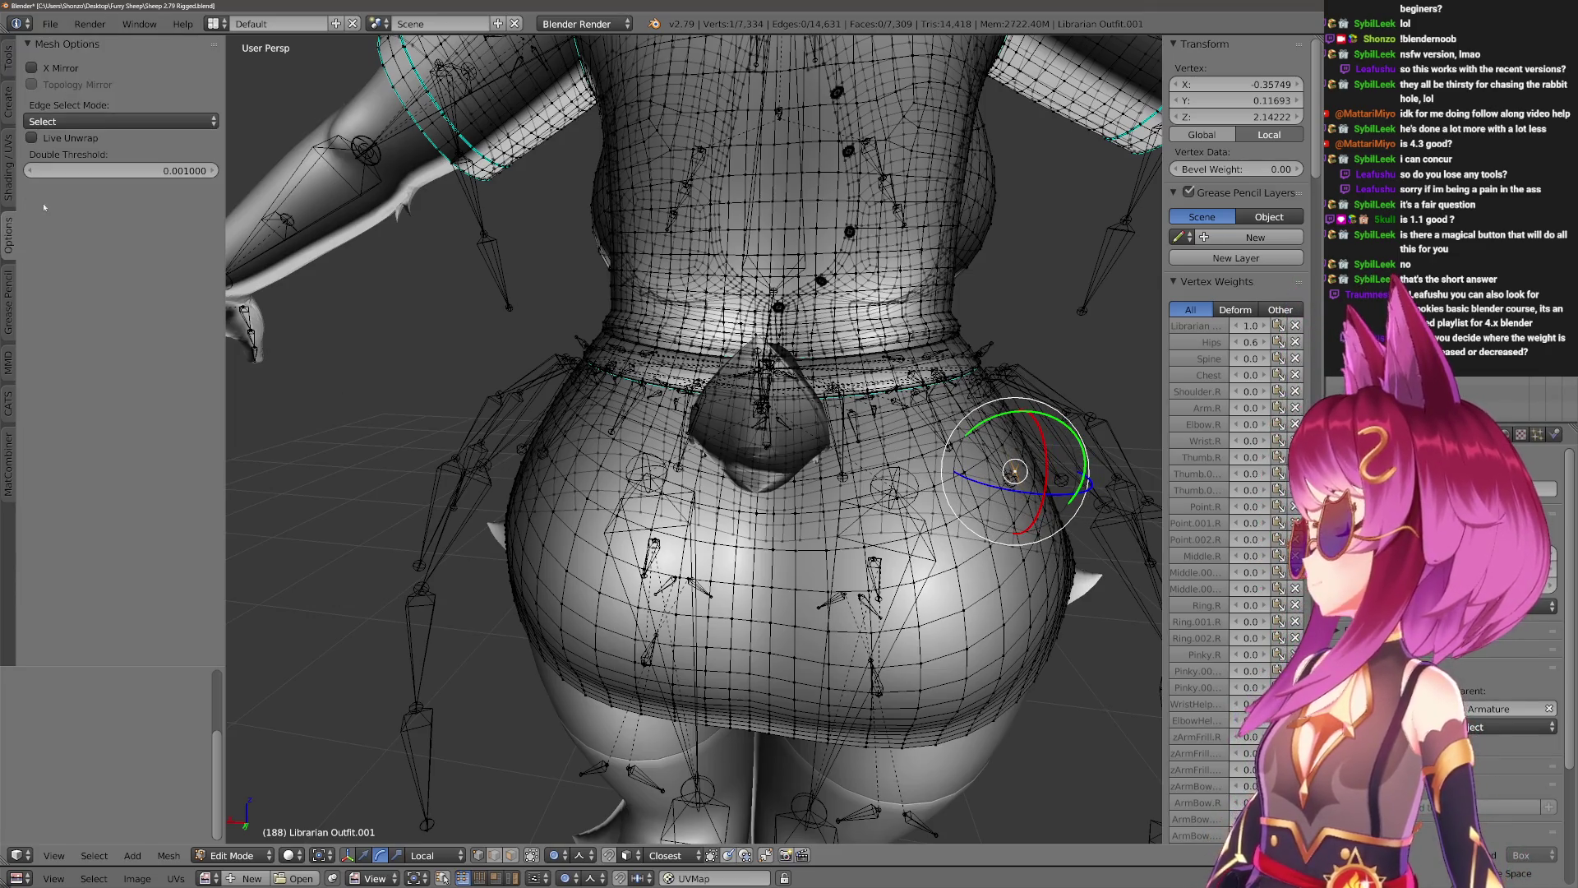
Make further mirrored soft moves of the hip vertices, then return the outfit to Weight Paint.
mouse_move(961, 334)
middle_mouse_down()
mouse_move(995, 465)
mouse_move(951, 440)
mouse_move(816, 443)
mouse_move(917, 496)
mouse_move(754, 456)
middle_mouse_up()
left_click(1012, 448)
key("g")
left_click(968, 451)
key("g")
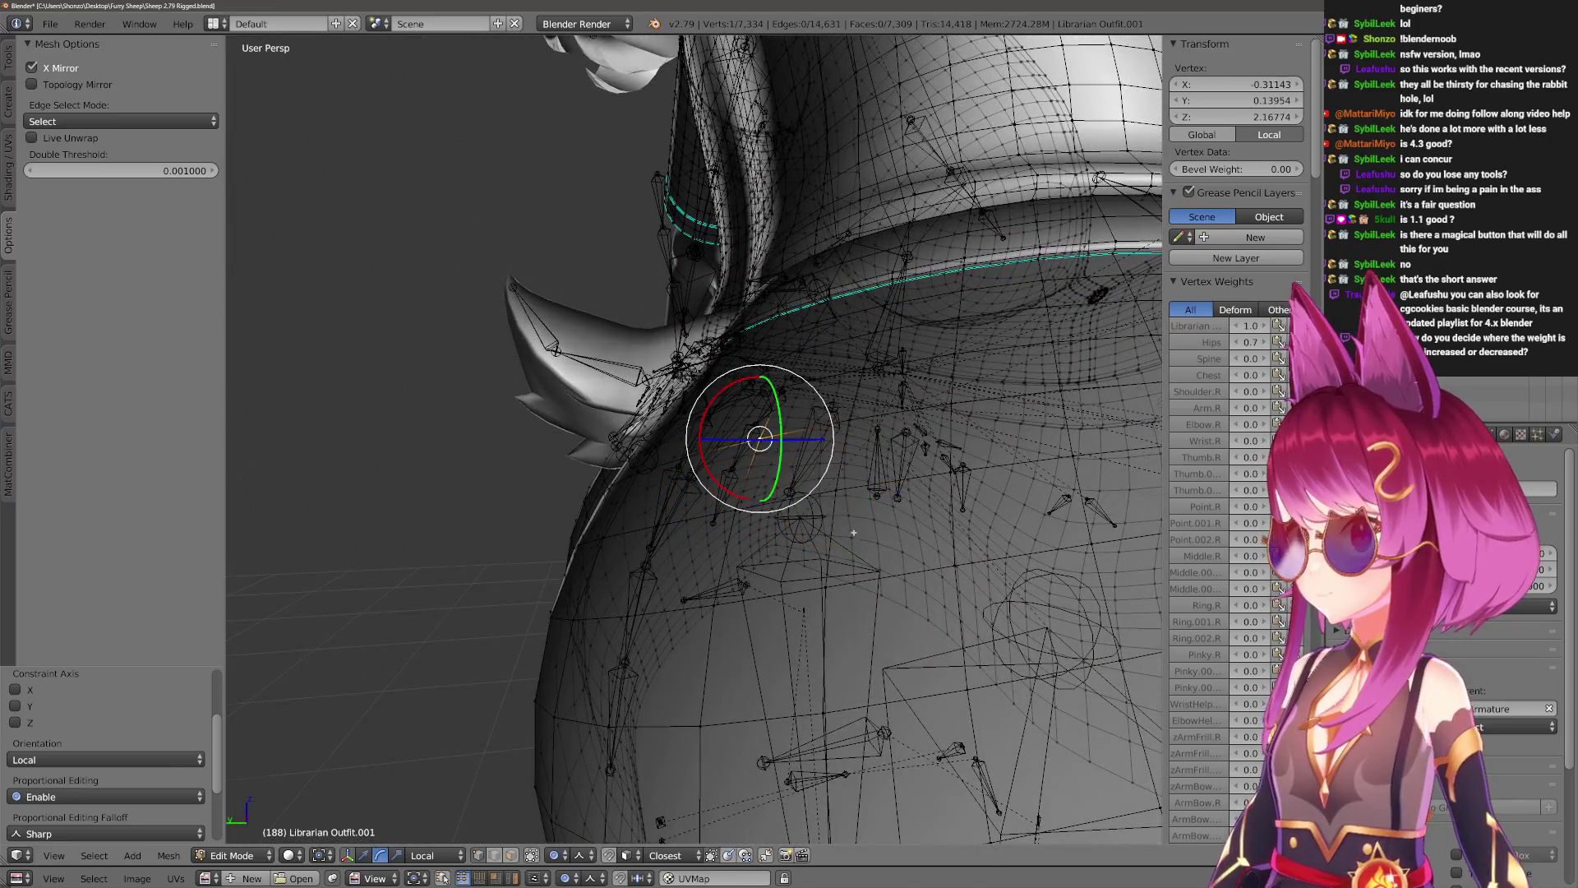
middle_click_drag(847, 526, 853, 537)
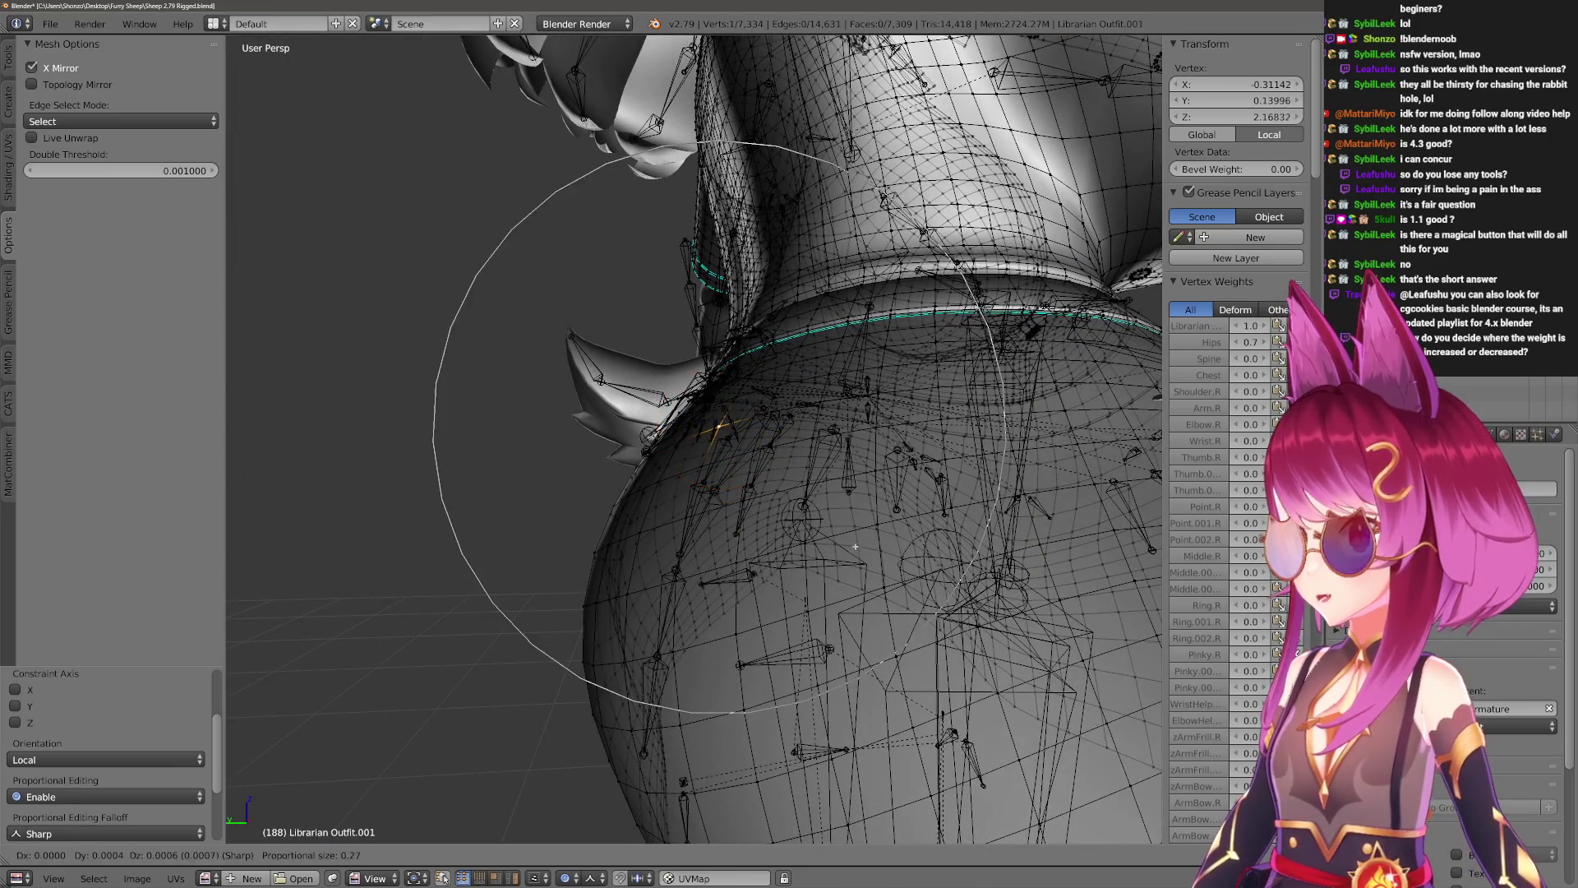
key("ctrl+Tab")
scroll(846, 652, "down", 5)
scroll(767, 642, "up", 6)
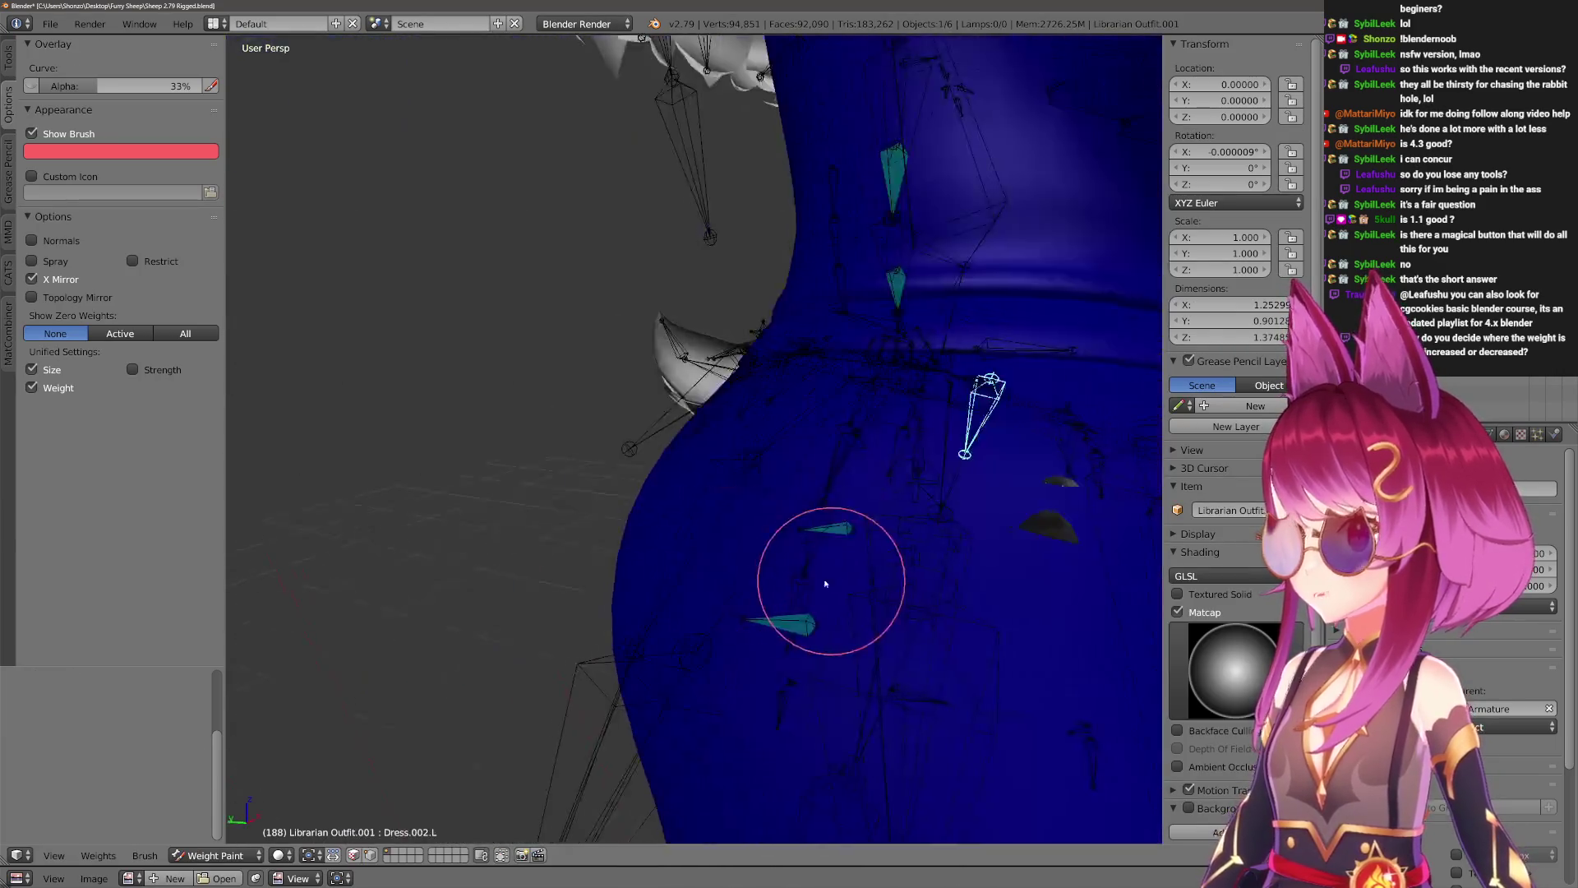
Orbit and zoom up to the outfit's chest and switch the view to wireframe.
mouse_move(691, 523)
middle_mouse_down()
mouse_move(743, 529)
mouse_move(680, 521)
mouse_move(821, 669)
middle_mouse_up()
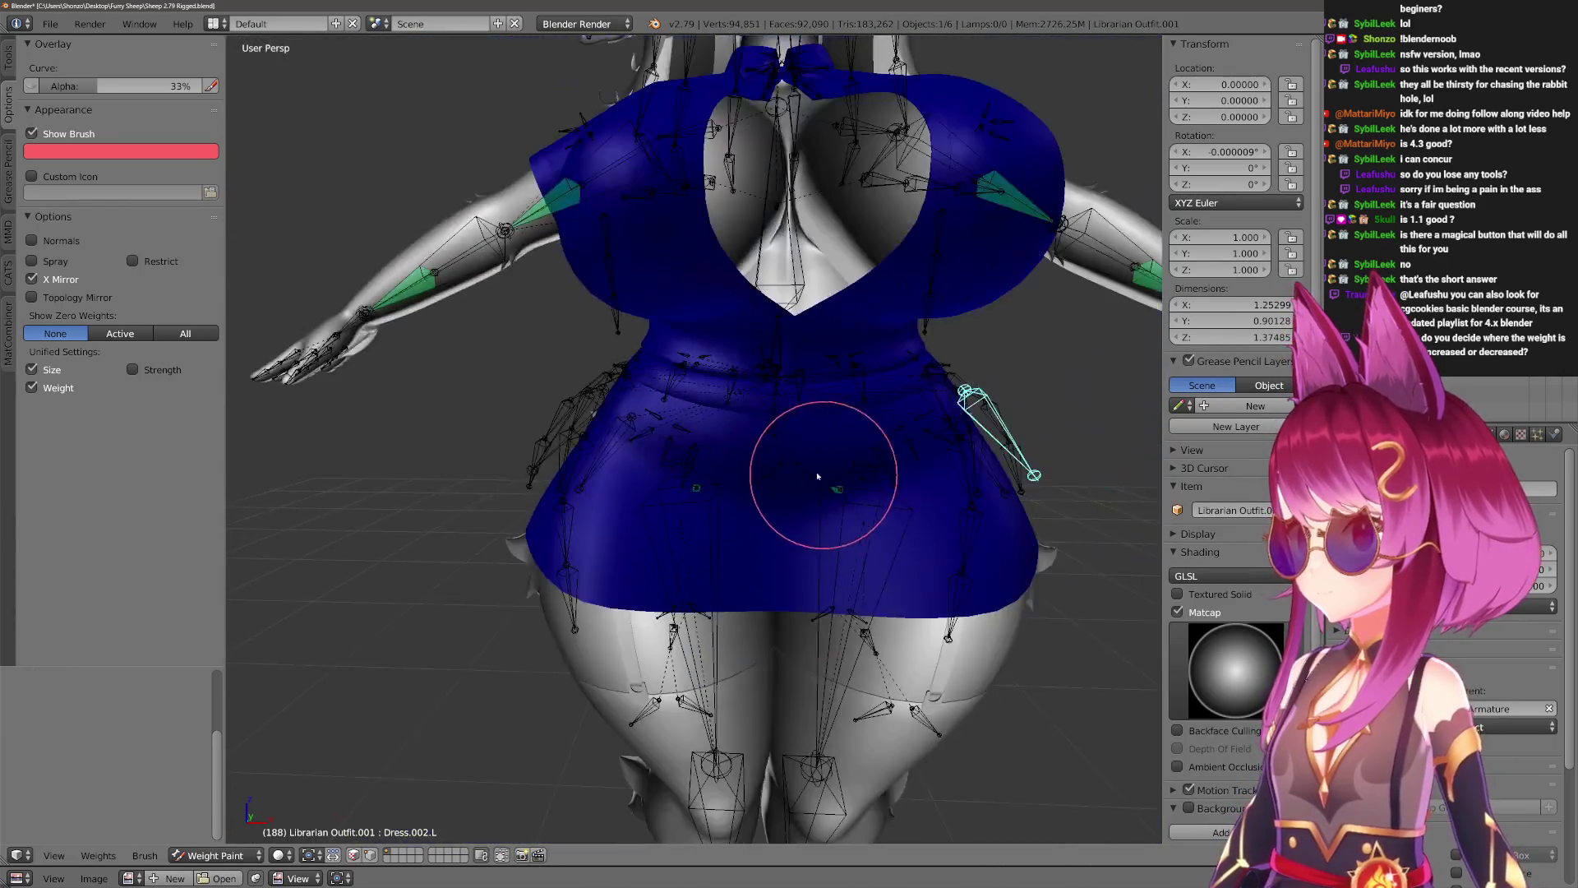
scroll(701, 508, "up", 2)
scroll(701, 507, "down", 2)
mouse_move(732, 645)
middle_mouse_down()
mouse_move(768, 574)
mouse_move(723, 522)
mouse_move(776, 564)
mouse_move(782, 627)
mouse_move(756, 523)
mouse_move(696, 461)
mouse_move(705, 493)
mouse_move(768, 370)
mouse_move(692, 508)
mouse_move(729, 451)
mouse_move(662, 653)
mouse_move(821, 365)
middle_mouse_up()
scroll(757, 531, "up", 2)
scroll(756, 524, "down", 2)
scroll(756, 523, "up", 4)
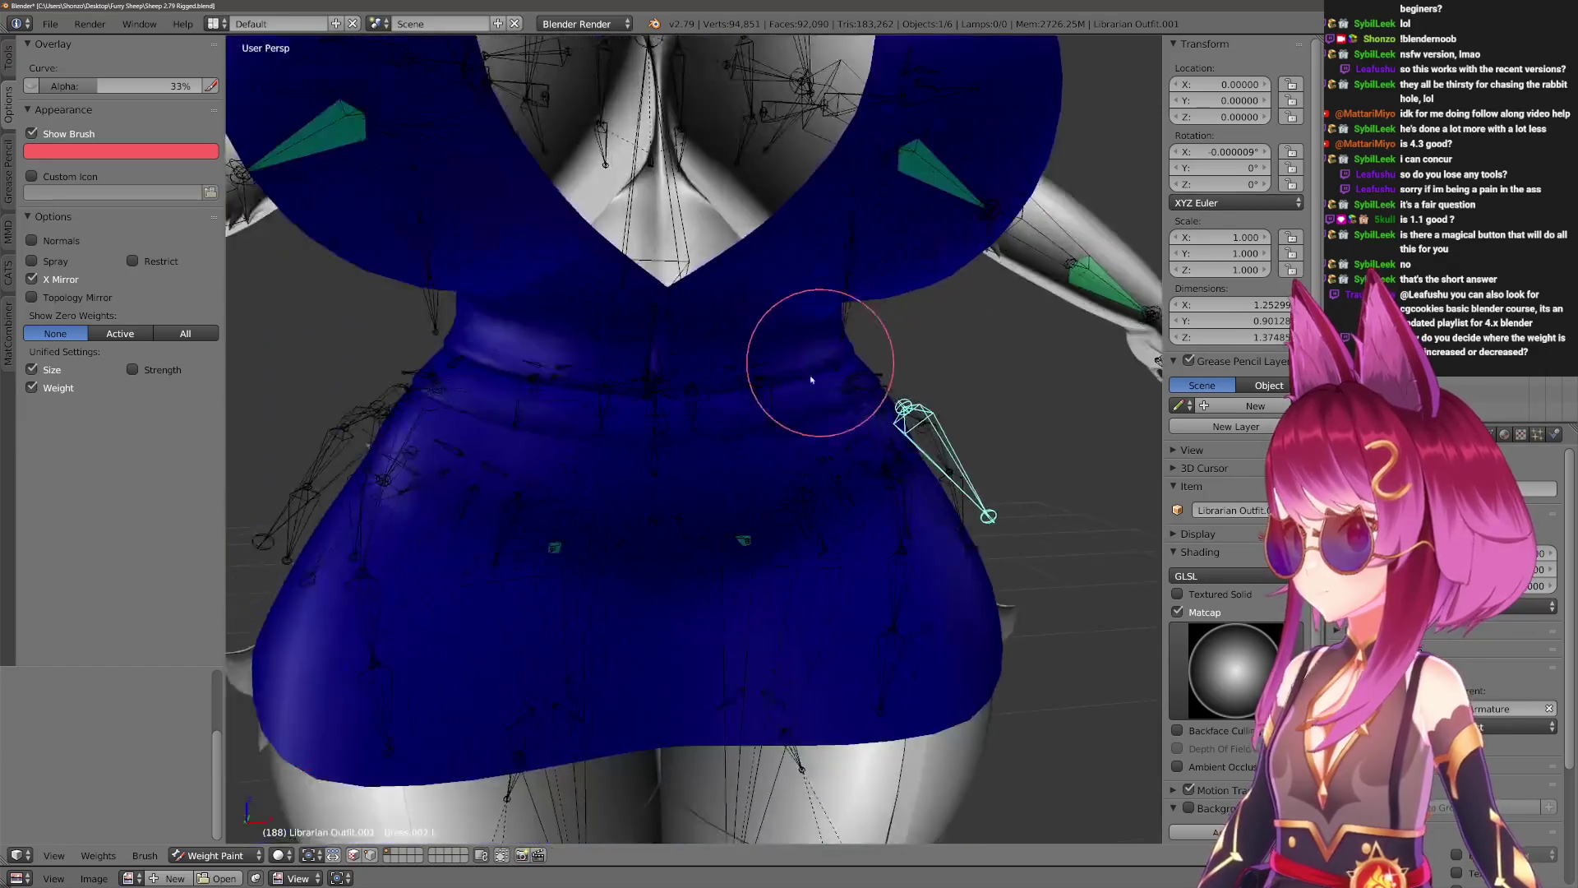
key("z")
mouse_move(664, 327)
middle_mouse_down()
mouse_move(822, 460)
mouse_move(965, 515)
mouse_move(781, 453)
mouse_move(831, 438)
middle_mouse_up()
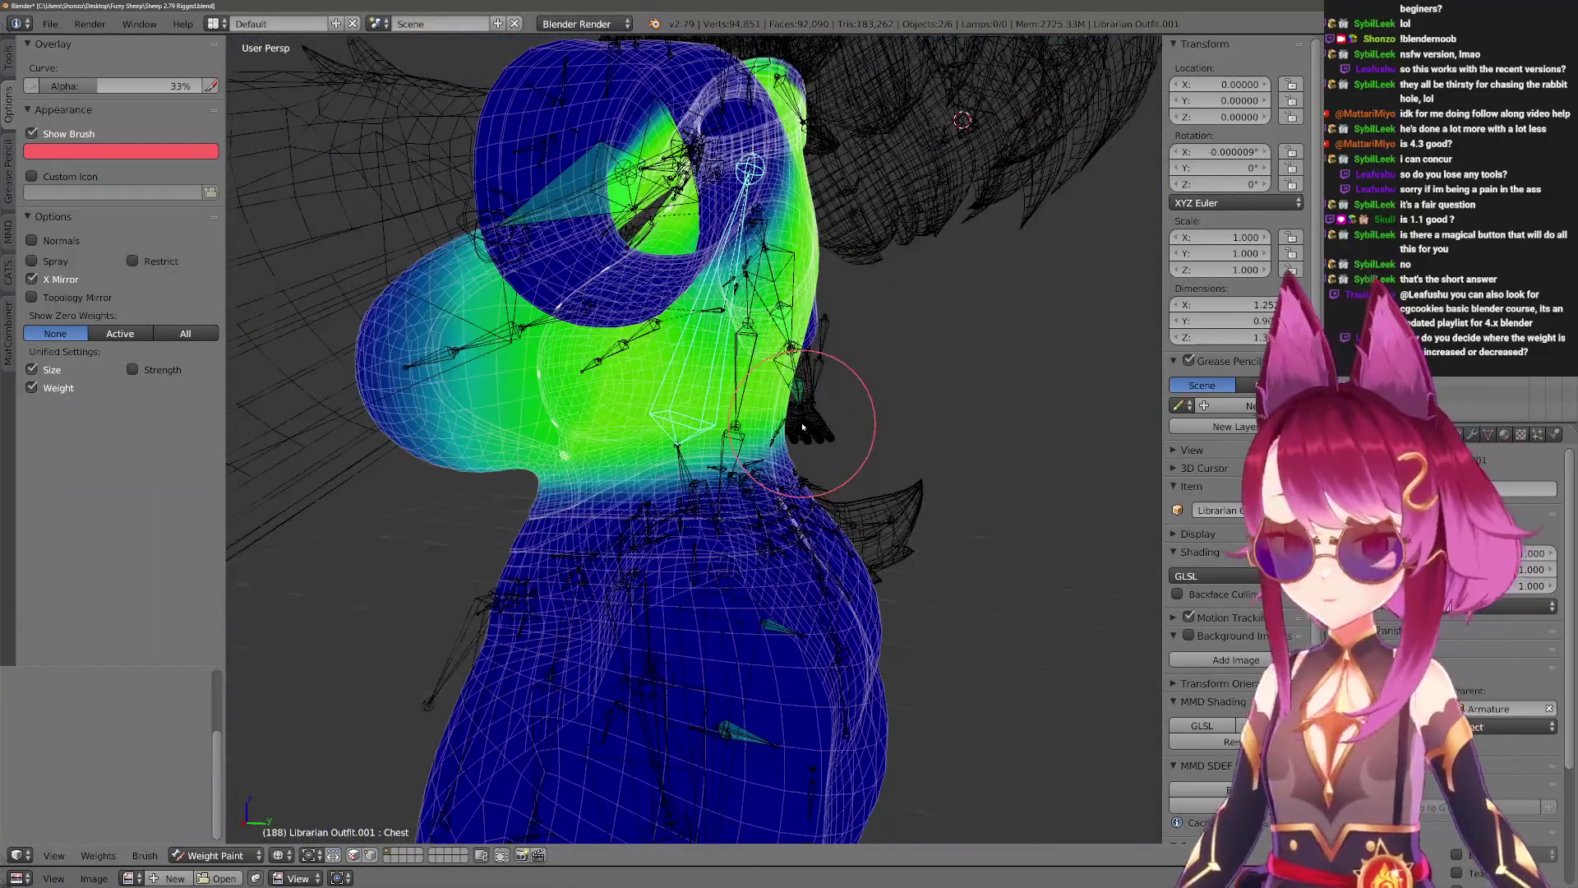
In the right side view, resize the paint brush, ending with a larger radius.
key("KP_3")
key("f")
left_click(408, 324)
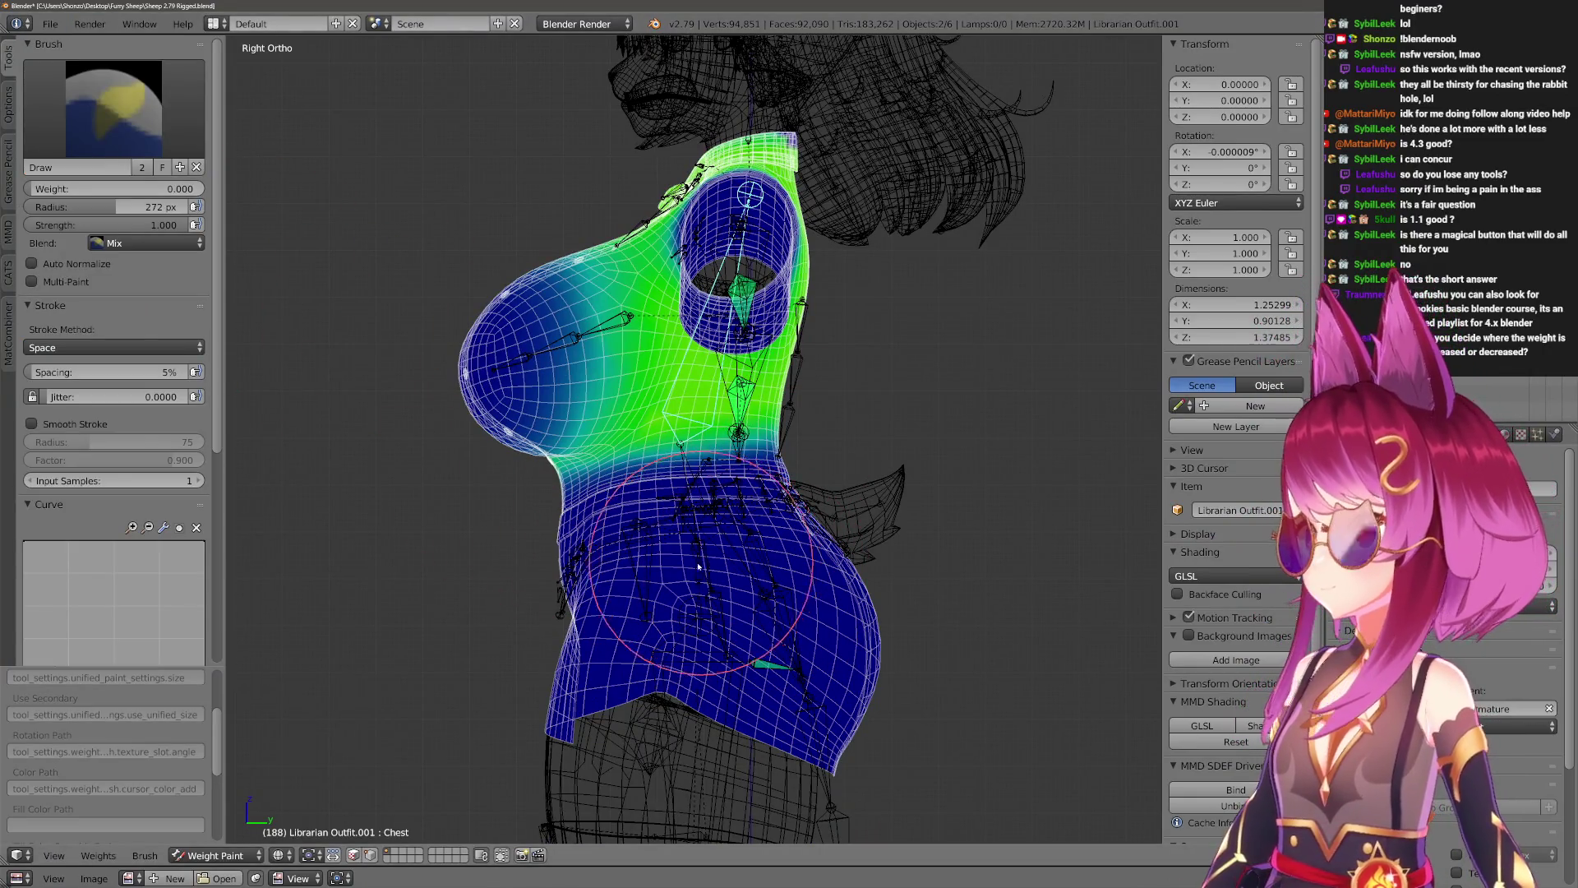
scroll(704, 565, "up", 2)
scroll(86, 592, "down", 3)
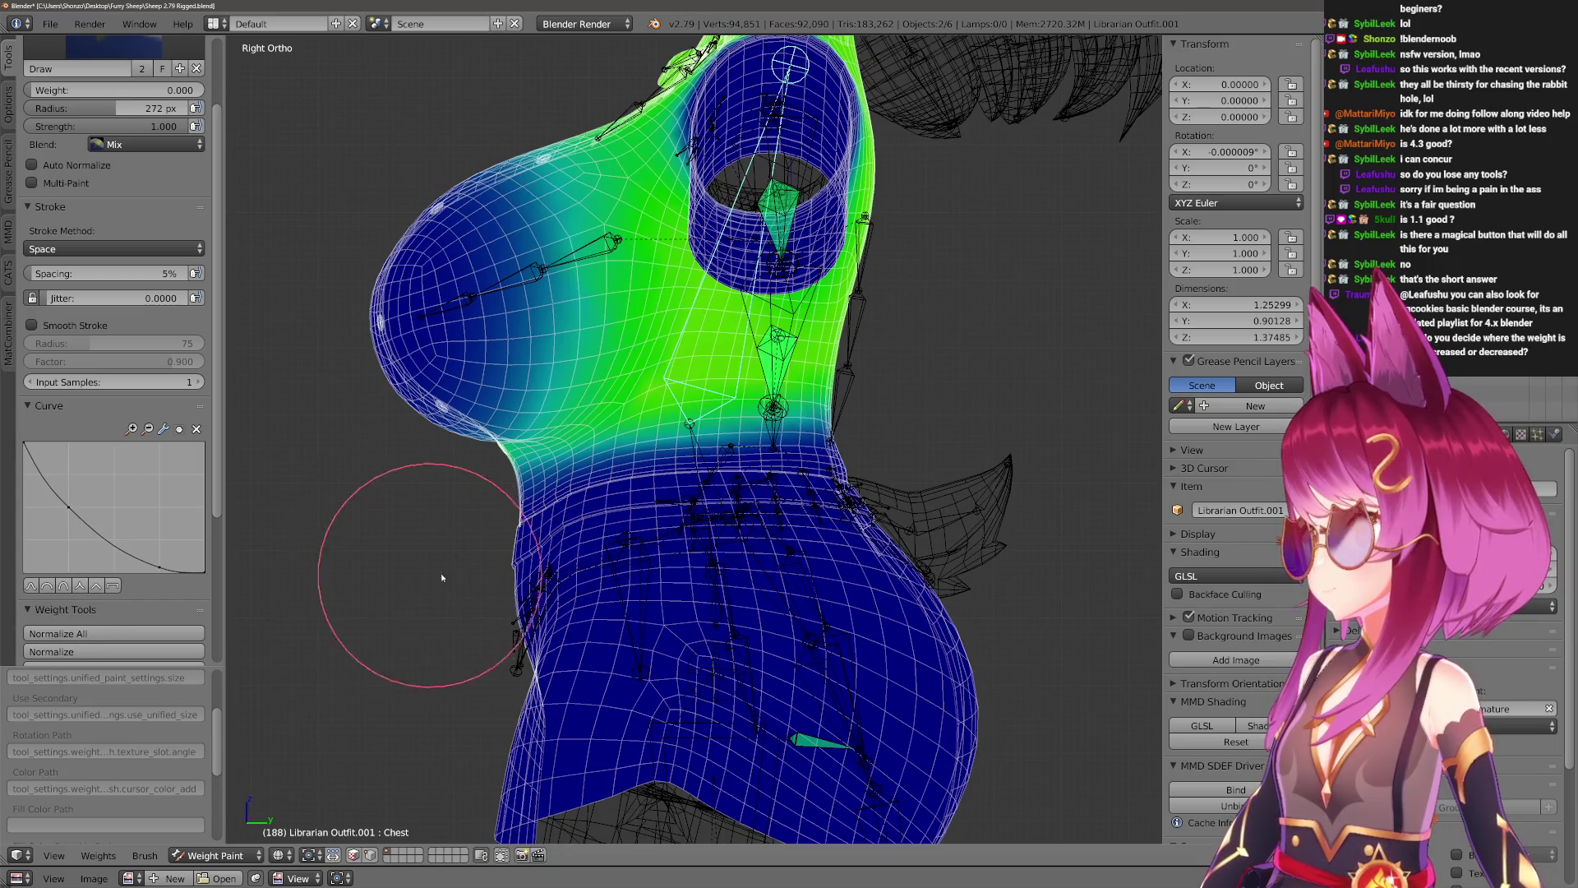
scroll(615, 543, "down", 3)
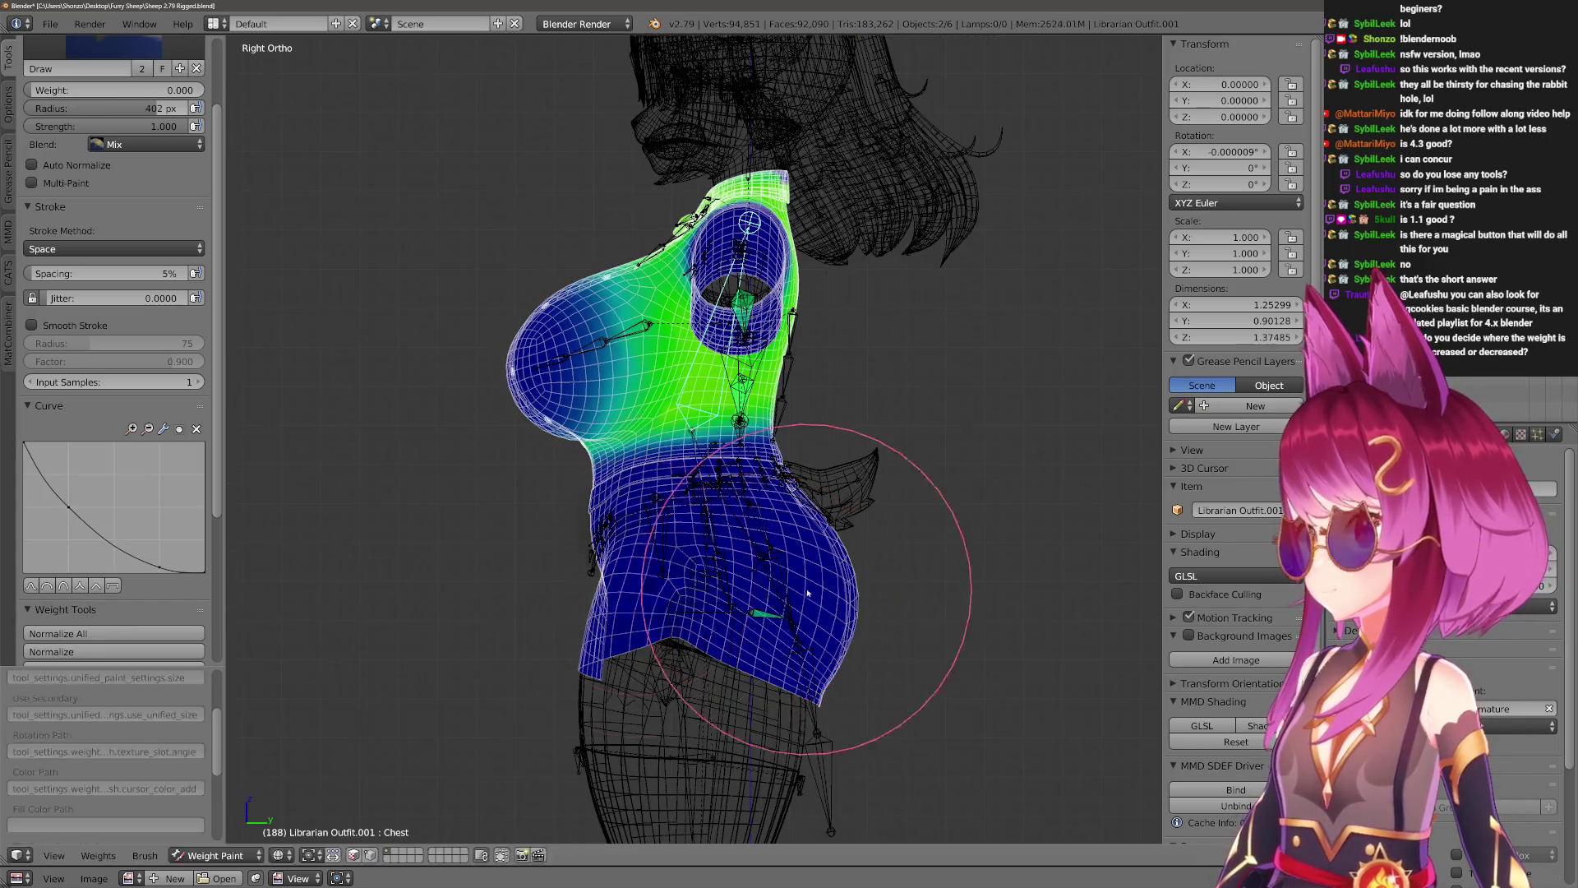
key("f")
left_click(954, 557)
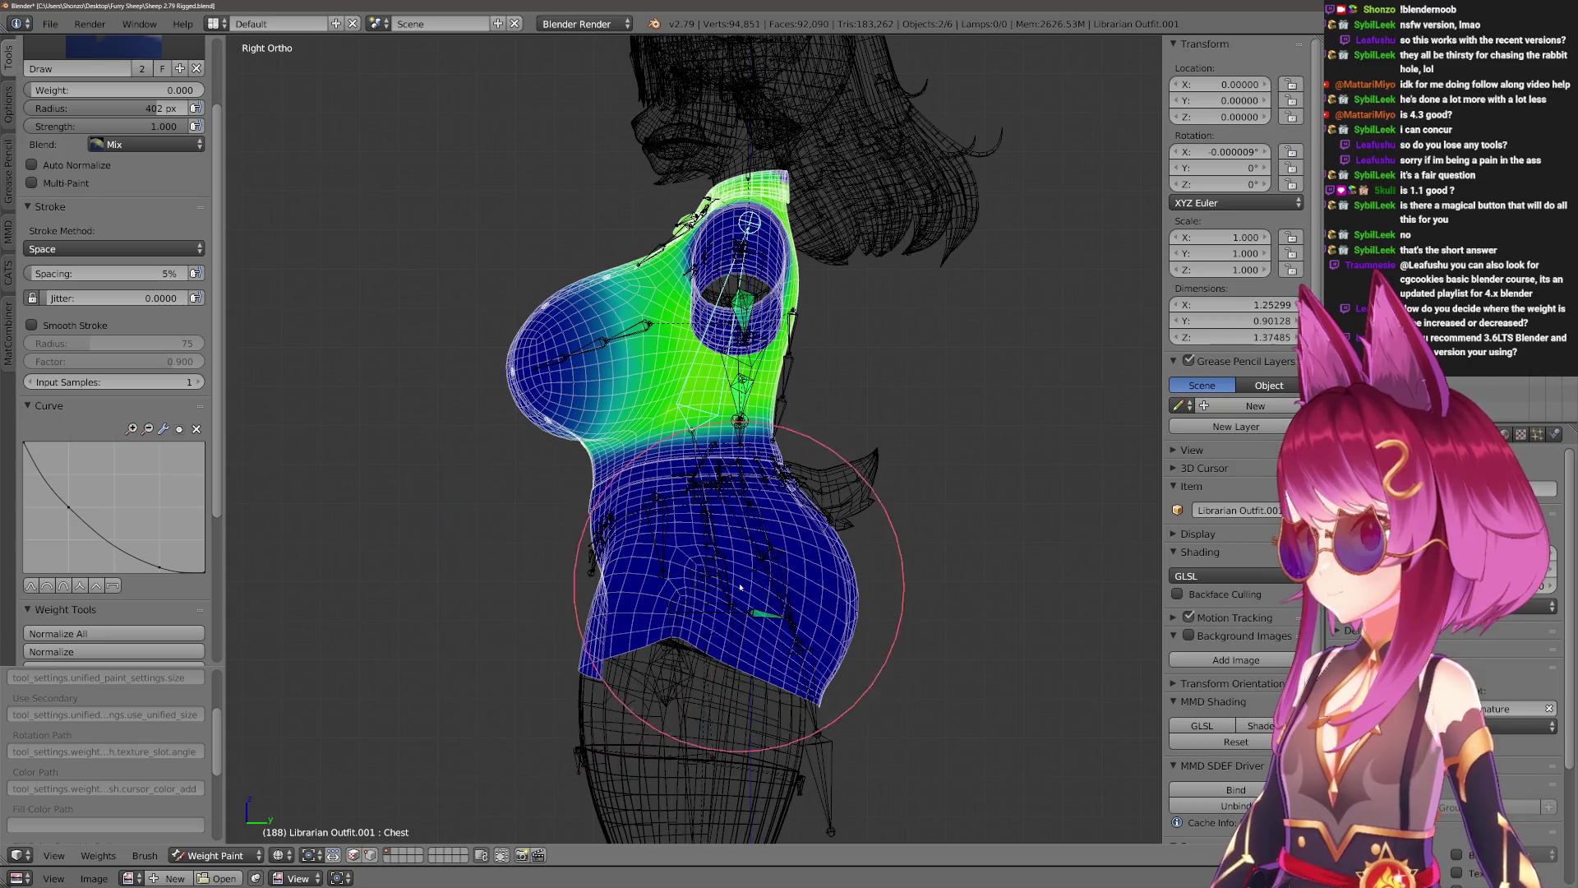
scroll(922, 599, "up", 3)
Rotate the Chest bone about X to test the bend, then view the neckline V in perspective.
key("r")
key("x")
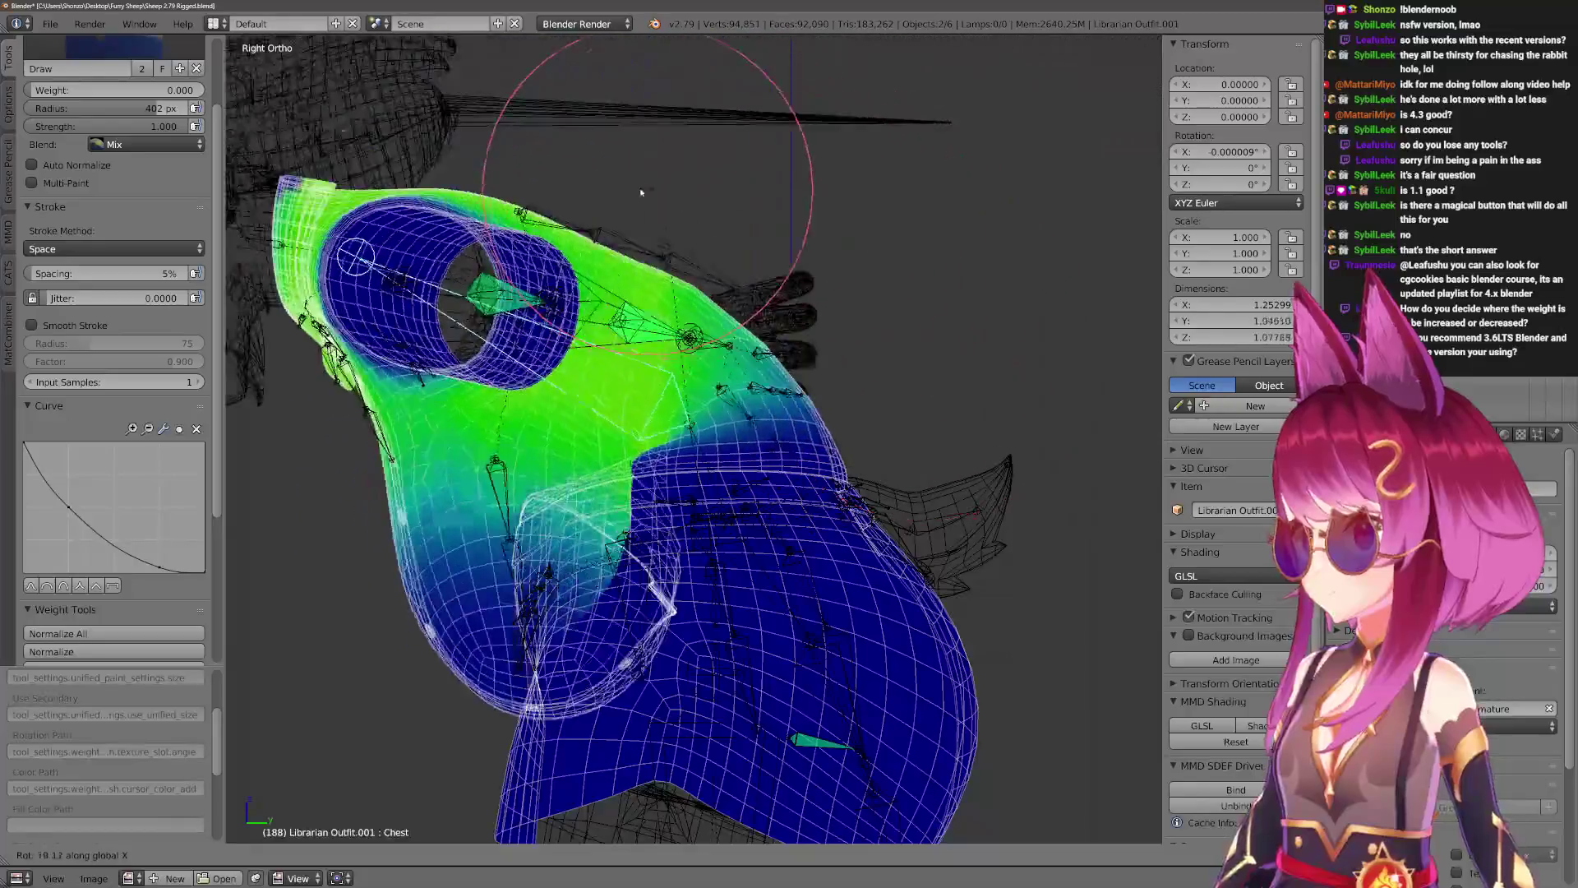
left_click(879, 592)
mouse_move(879, 592)
middle_mouse_down()
mouse_move(728, 501)
mouse_move(816, 508)
middle_mouse_up()
key("KP_5")
mouse_move(768, 427)
middle_mouse_down()
mouse_move(846, 493)
mouse_move(571, 466)
mouse_move(564, 485)
mouse_move(583, 481)
middle_mouse_up()
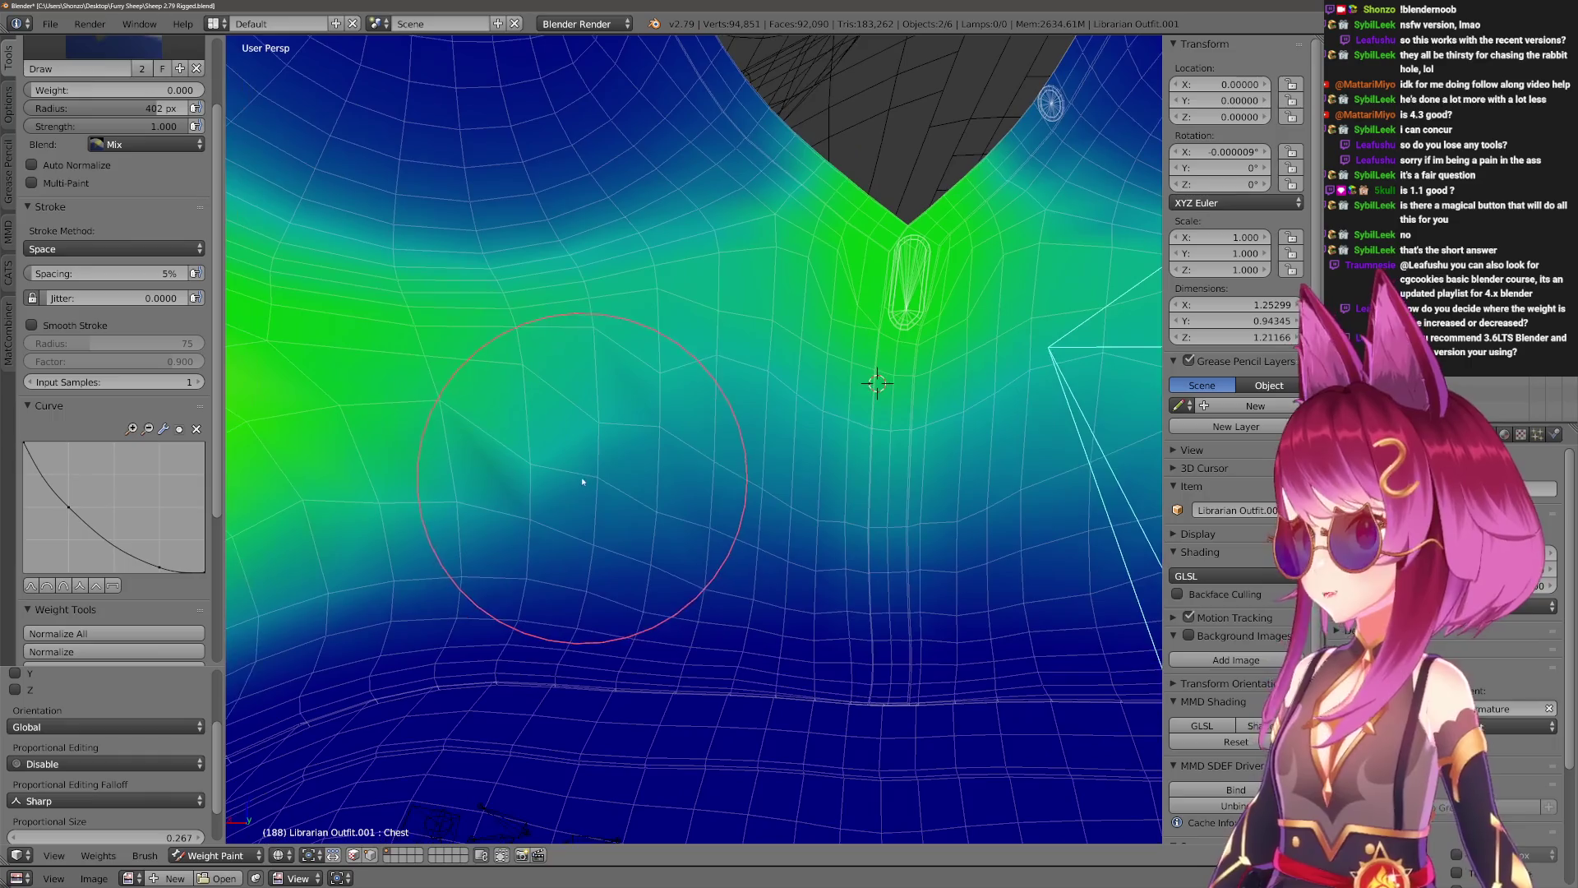
Switch to the Blur brush at 394 px.
key("2")
key("f")
left_click(546, 457)
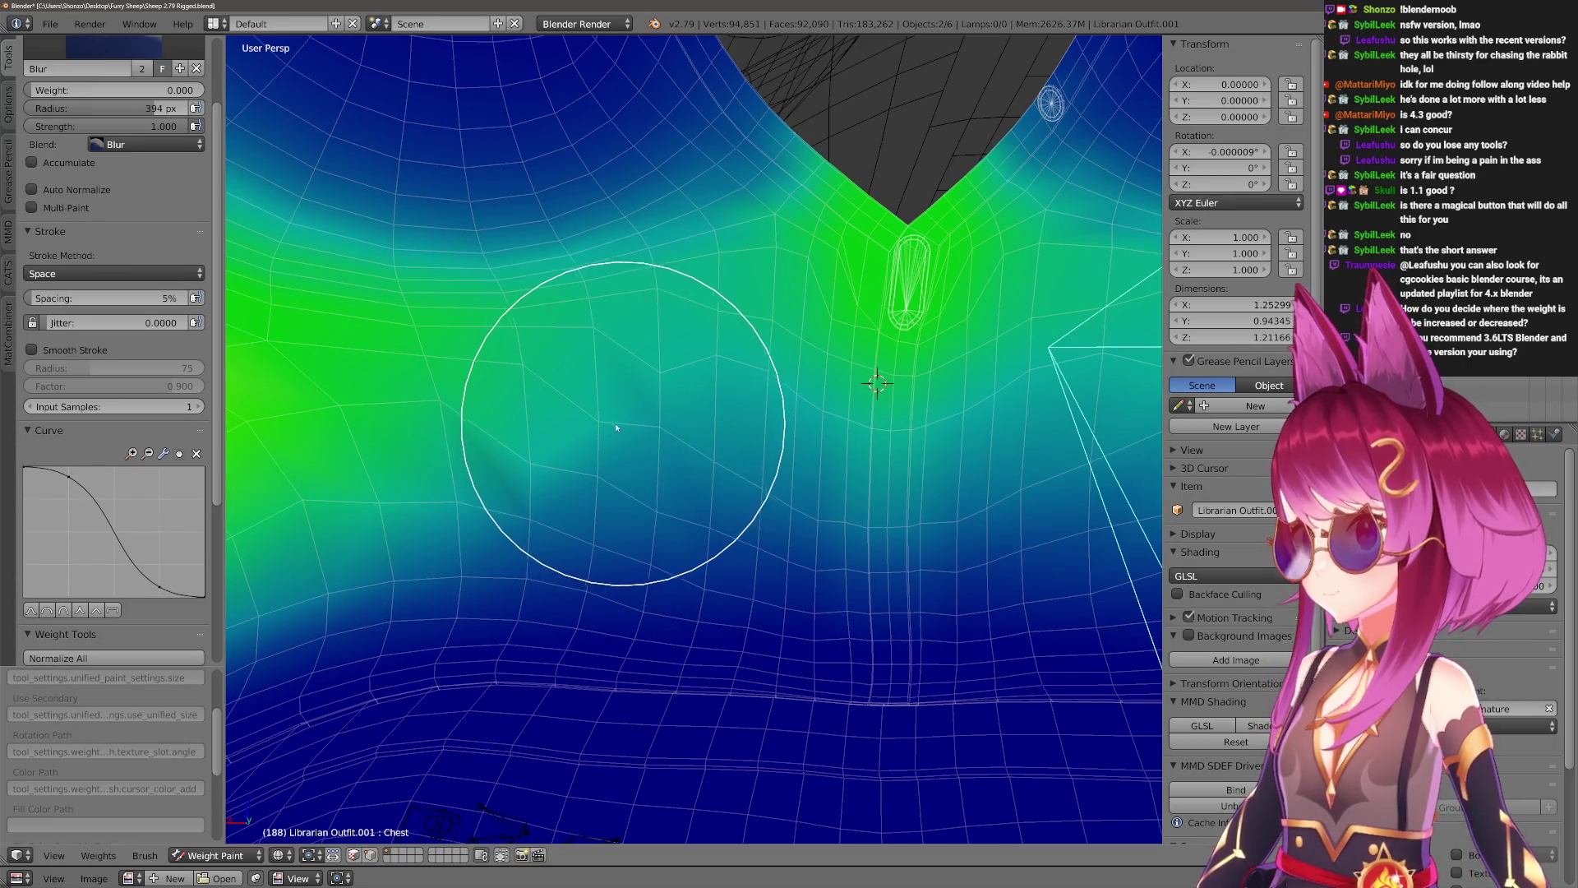
Blur the weights beside the neckline, then select the Spine bone and shrink the brush.
left_click_drag(587, 442, 641, 422)
mouse_move(676, 476)
middle_mouse_down()
mouse_move(616, 482)
mouse_move(634, 463)
mouse_move(821, 659)
mouse_move(606, 627)
middle_mouse_up()
right_click(706, 534)
scroll(575, 460, "up", 2)
key("f")
left_click(521, 453)
Show the Hips weights at the waist and switch to the Draw brush at 500 px.
mouse_move(327, 464)
middle_mouse_down()
mouse_move(624, 337)
mouse_move(672, 561)
middle_mouse_up()
middle_click_drag(762, 723, 669, 634)
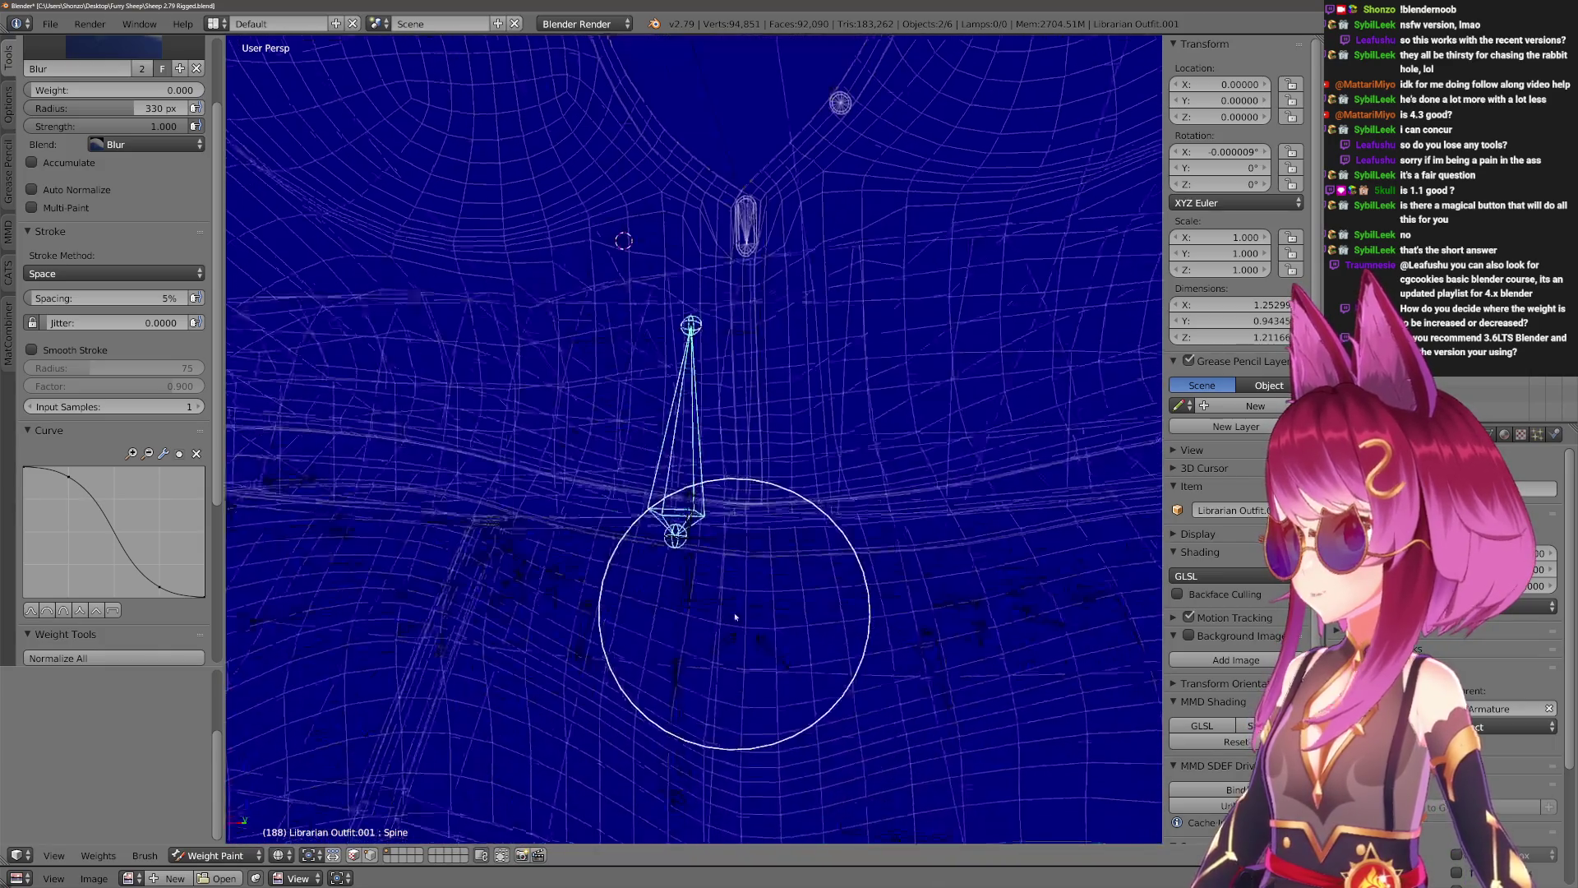
left_click(677, 658, "ctrl")
mouse_move(592, 423)
middle_mouse_down()
mouse_move(688, 559)
mouse_move(582, 546)
mouse_move(564, 521)
mouse_move(521, 275)
middle_mouse_up()
key("1")
key("f")
left_click(638, 220)
scroll(639, 219, "down", 4)
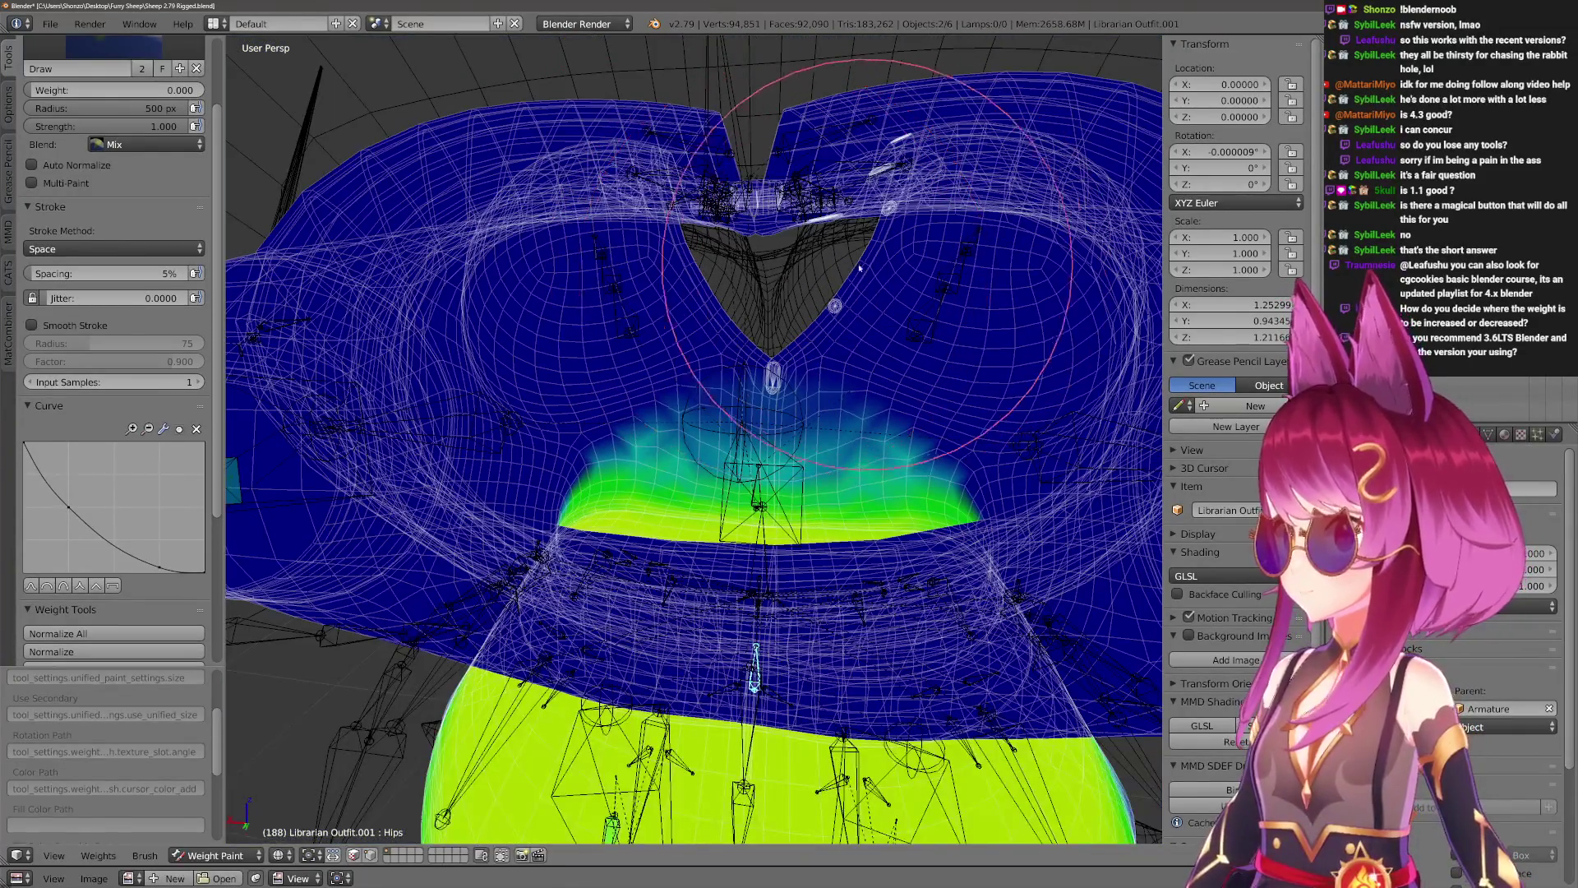
Blur the Hips weights smoothly across the outfit's waist band and centre.
scroll(794, 269, "up", 5)
key("2")
middle_click_drag(793, 269, 570, 442)
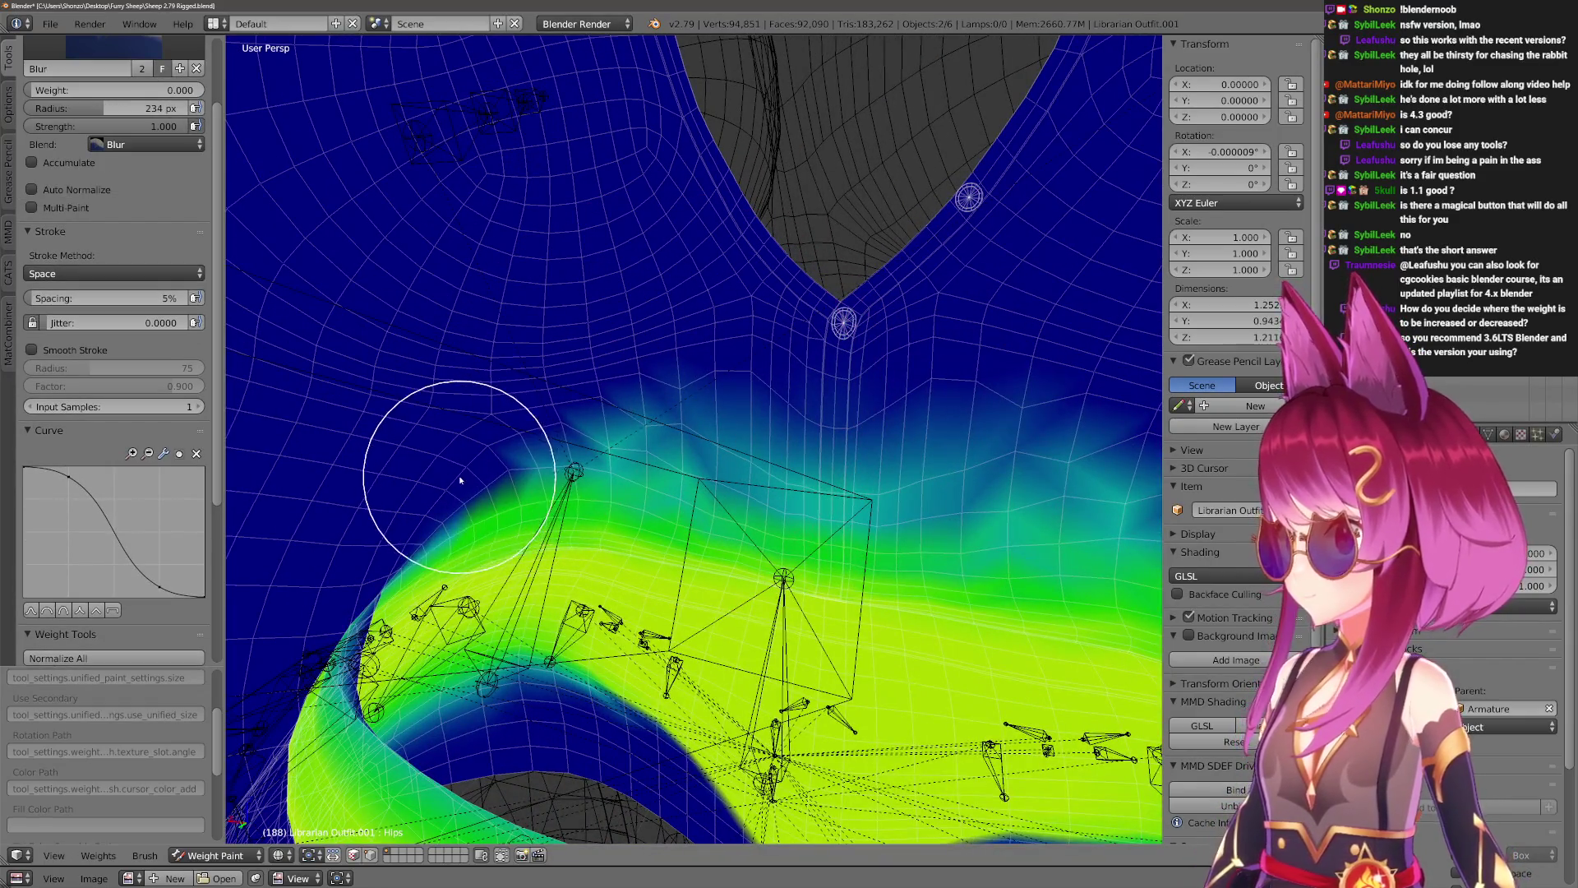
middle_click_drag(460, 480, 472, 461)
mouse_move(470, 466)
left_mouse_down()
mouse_move(652, 449)
mouse_move(833, 491)
left_mouse_up()
left_click_drag(759, 428, 749, 453)
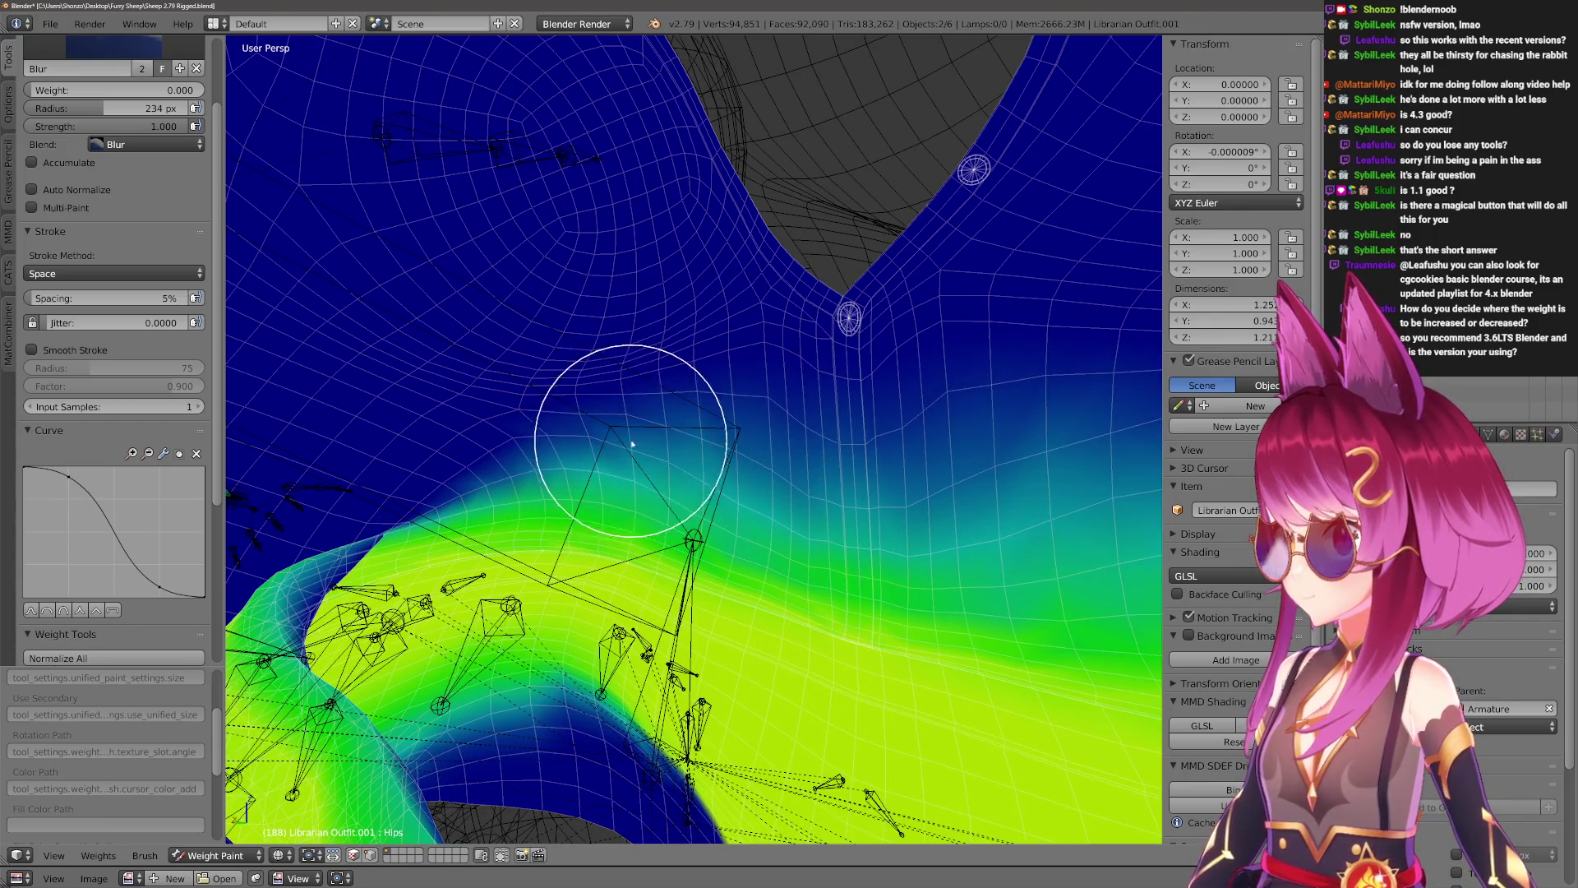
mouse_move(515, 443)
middle_mouse_down()
mouse_move(756, 395)
mouse_move(750, 503)
middle_mouse_up()
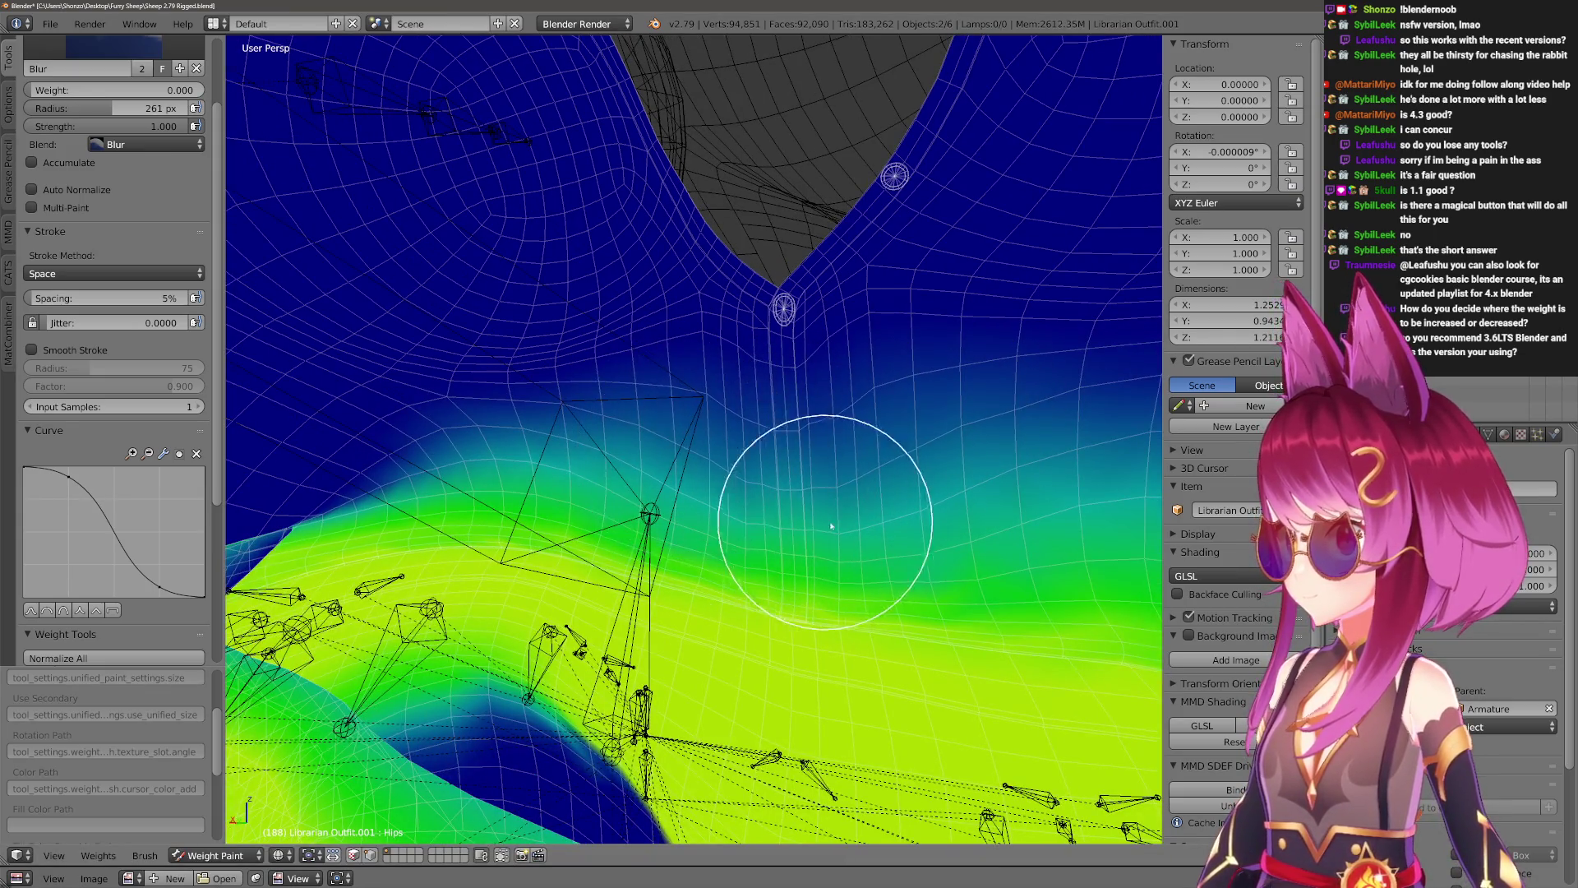
middle_click_drag(827, 525, 1012, 478)
mouse_move(1101, 450)
middle_mouse_down()
mouse_move(458, 334)
mouse_move(756, 506)
mouse_move(822, 489)
mouse_move(789, 526)
middle_mouse_up()
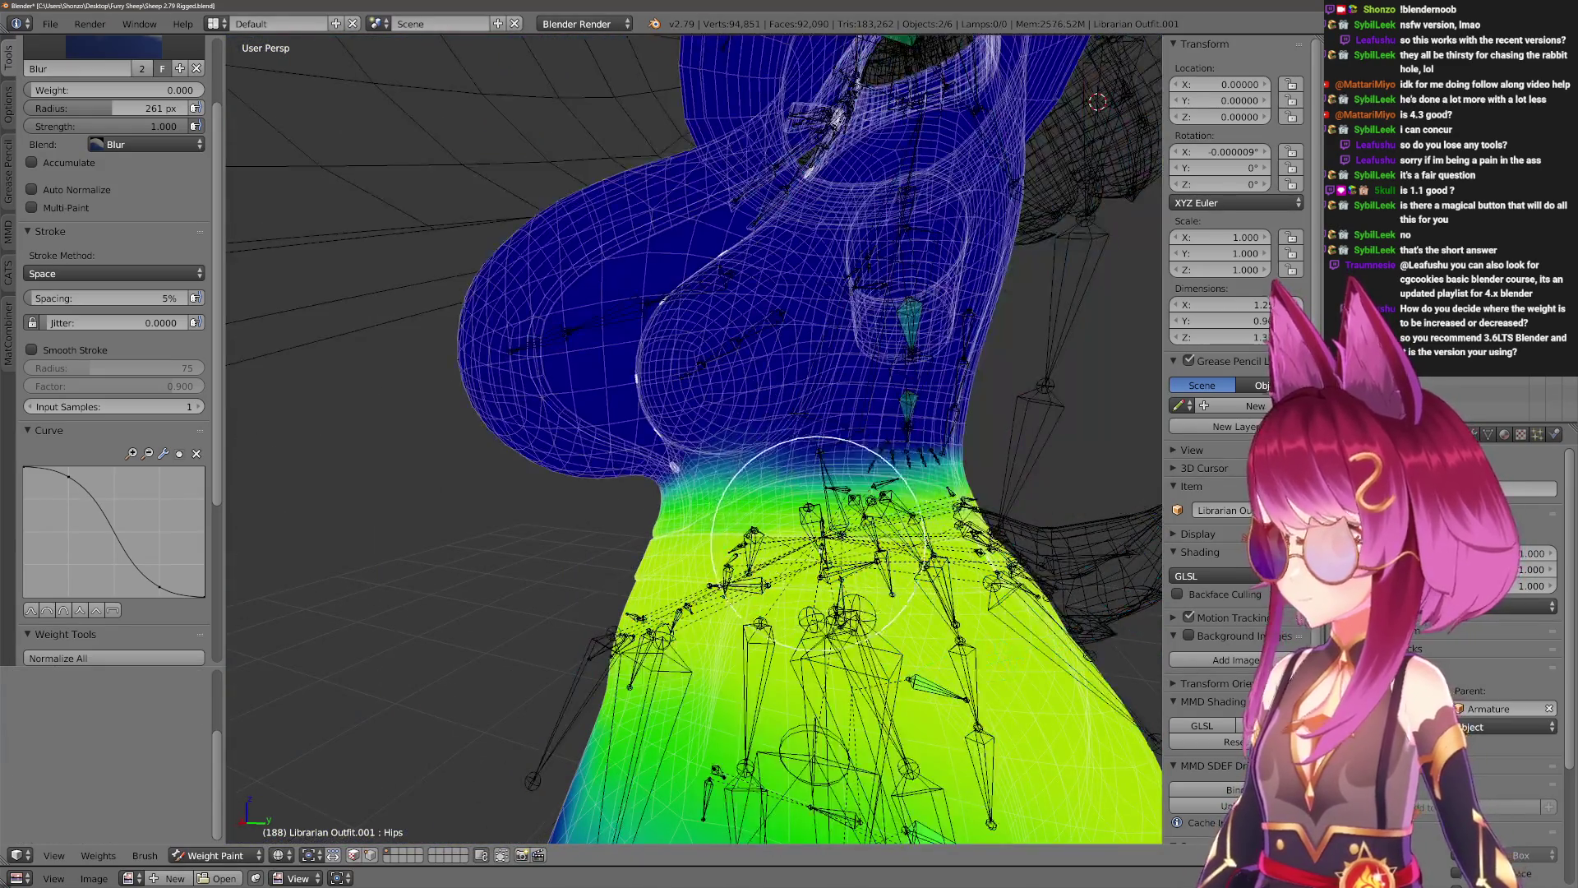
Check a dress bone's weights, then return to the Hips weights in right side view.
right_click(824, 559)
mouse_move(832, 581)
middle_mouse_down()
mouse_move(813, 704)
mouse_move(811, 616)
mouse_move(771, 489)
middle_mouse_up()
right_click(863, 673)
key("alt+z")
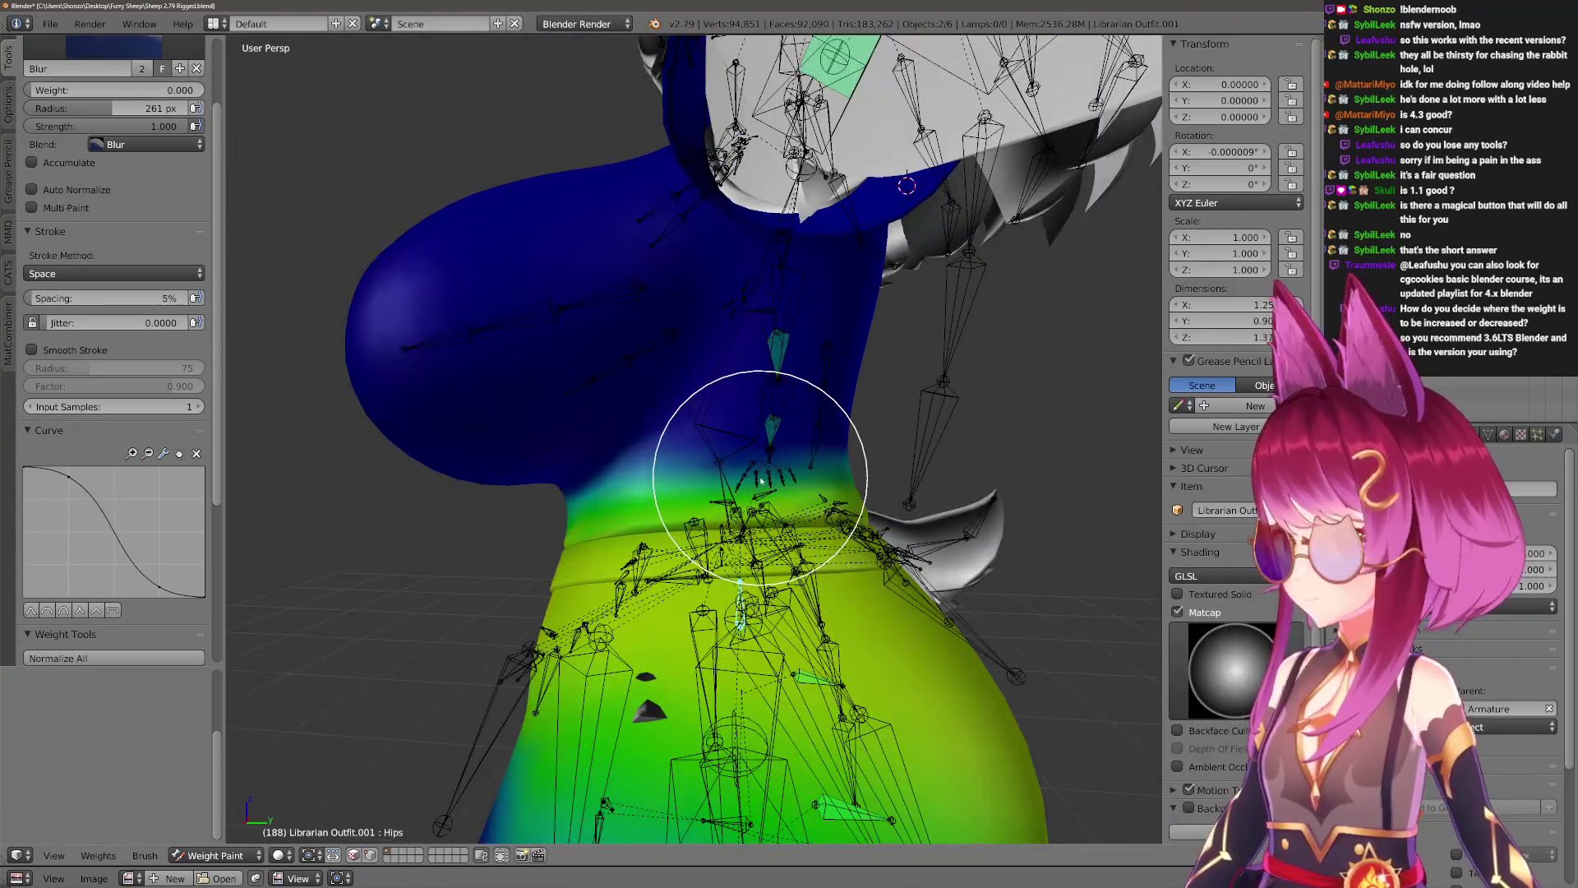
key("KP_3")
key("alt+z")
scroll(776, 483, "up", 3)
Set the brush radius to 241 px and switch to the weight-adding brush.
key("f")
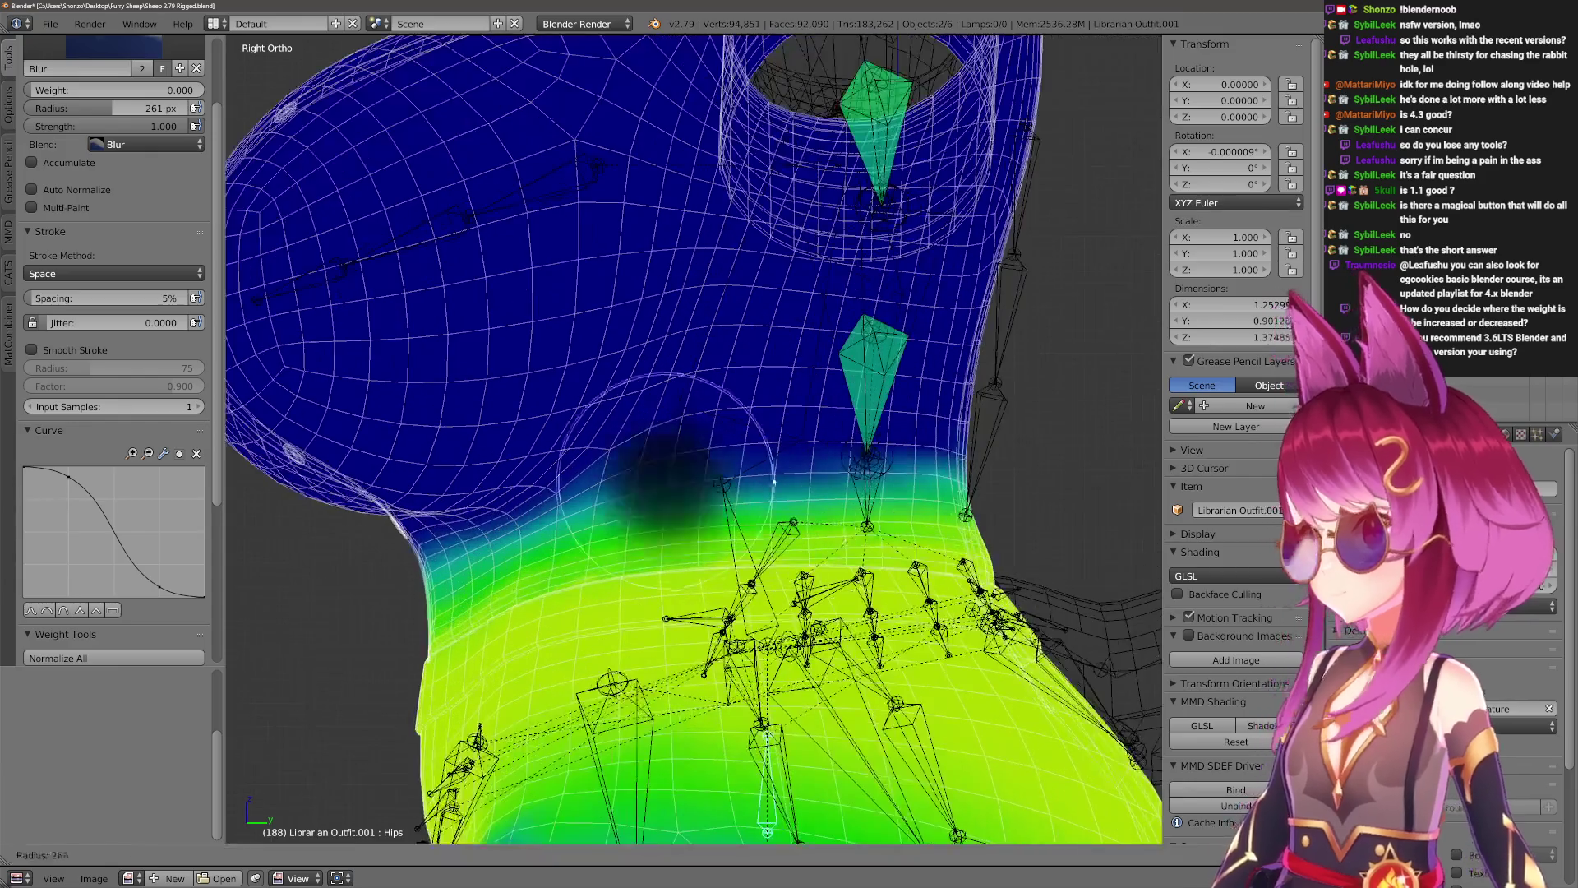
left_click(779, 477)
scroll(704, 466, "down", 2)
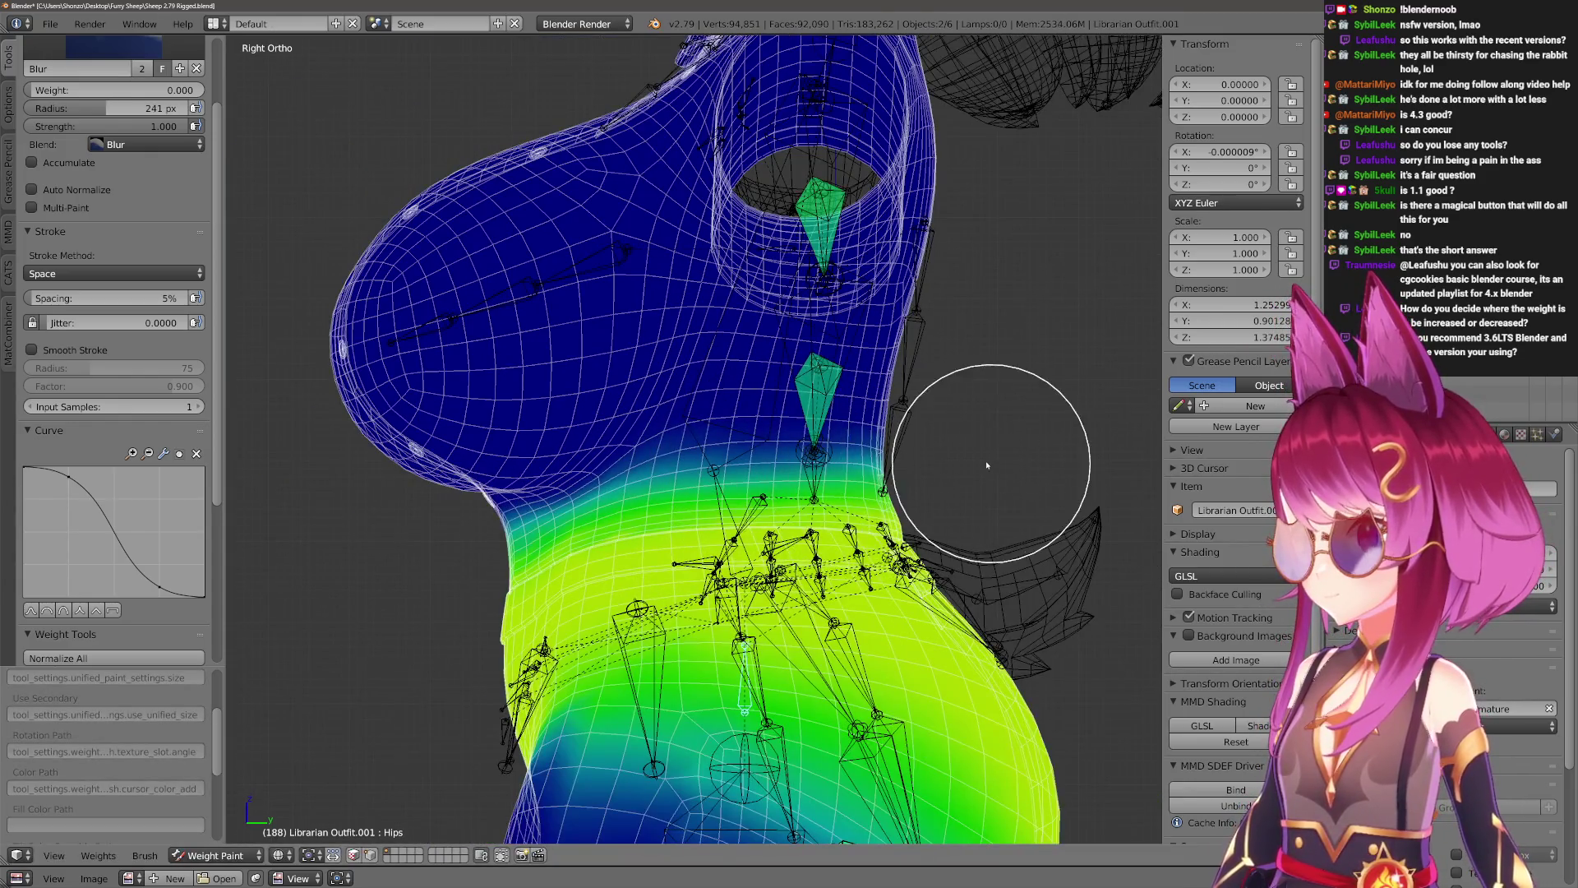
scroll(673, 331, "down", 3)
key("1")
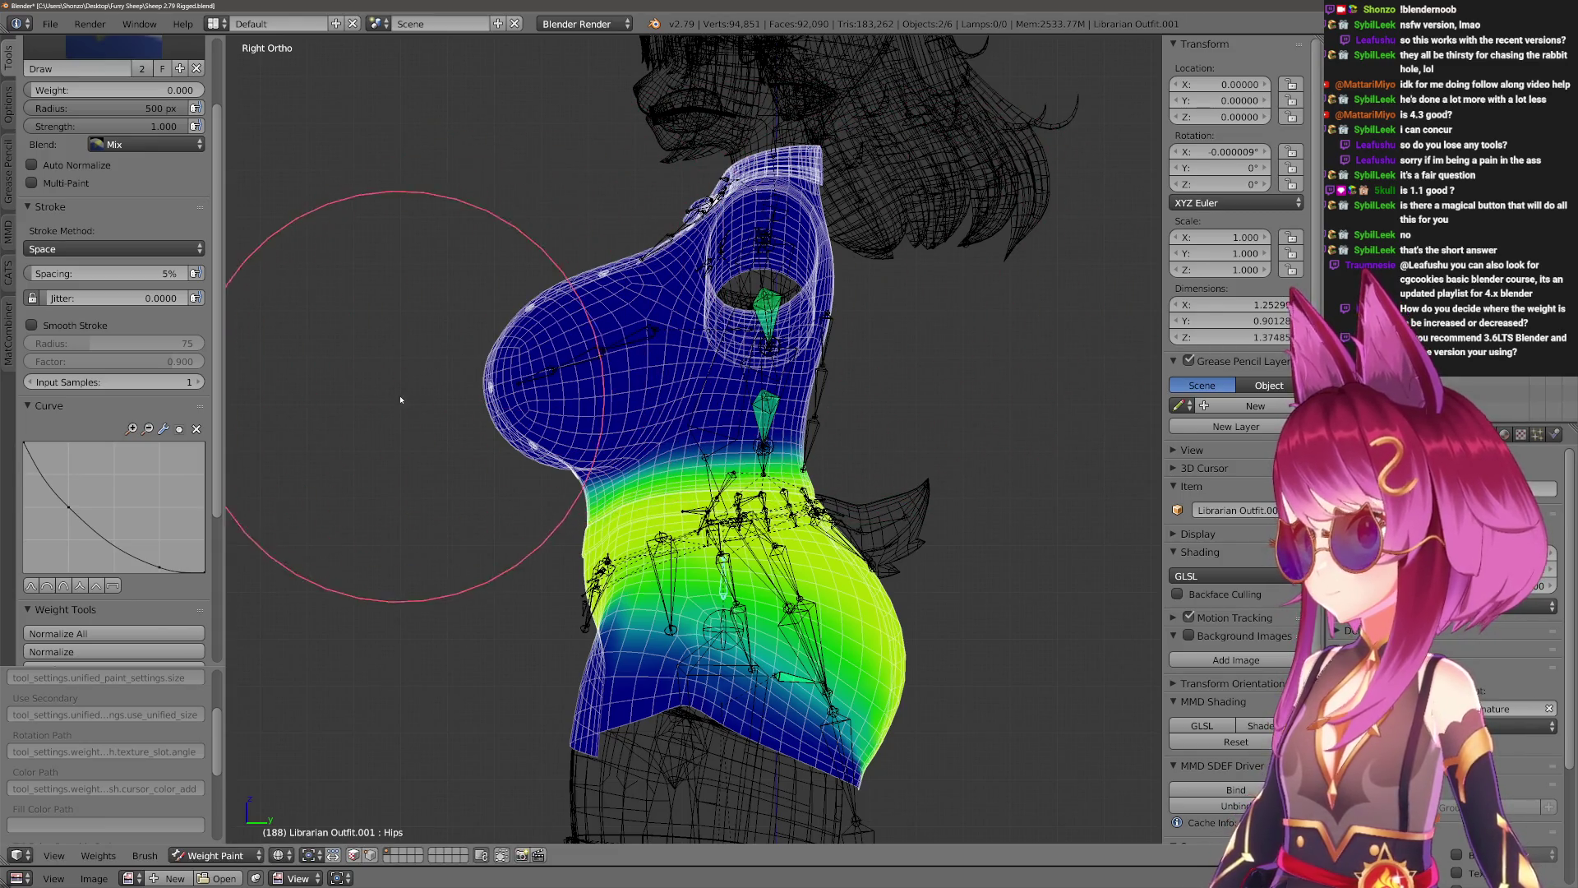
Select the Chest bone and switch the armature into Pose Mode.
scroll(904, 318, "up", 3)
right_click(758, 699)
key("ctrl+Tab")
key("ctrl+Tab")
mouse_move(822, 411)
middle_mouse_down()
mouse_move(831, 437)
mouse_move(868, 408)
mouse_move(880, 446)
middle_mouse_up()
From the front, bend the Spine bone around X to check the outfit, then clear the rotation.
scroll(880, 447, "up", 2)
key("KP_1")
key("r")
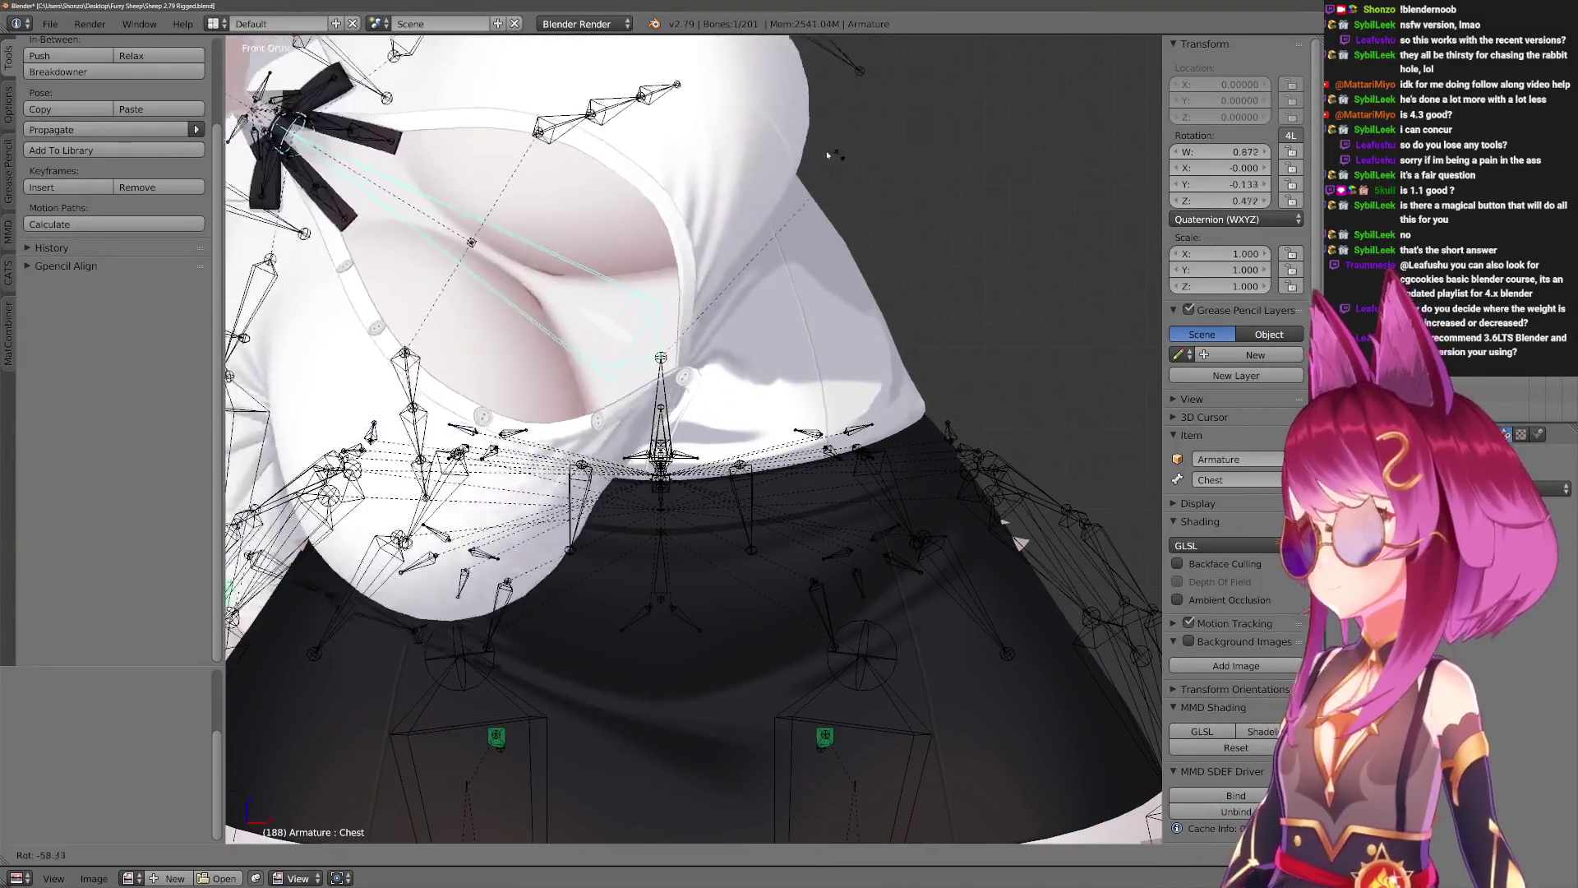
key("Escape")
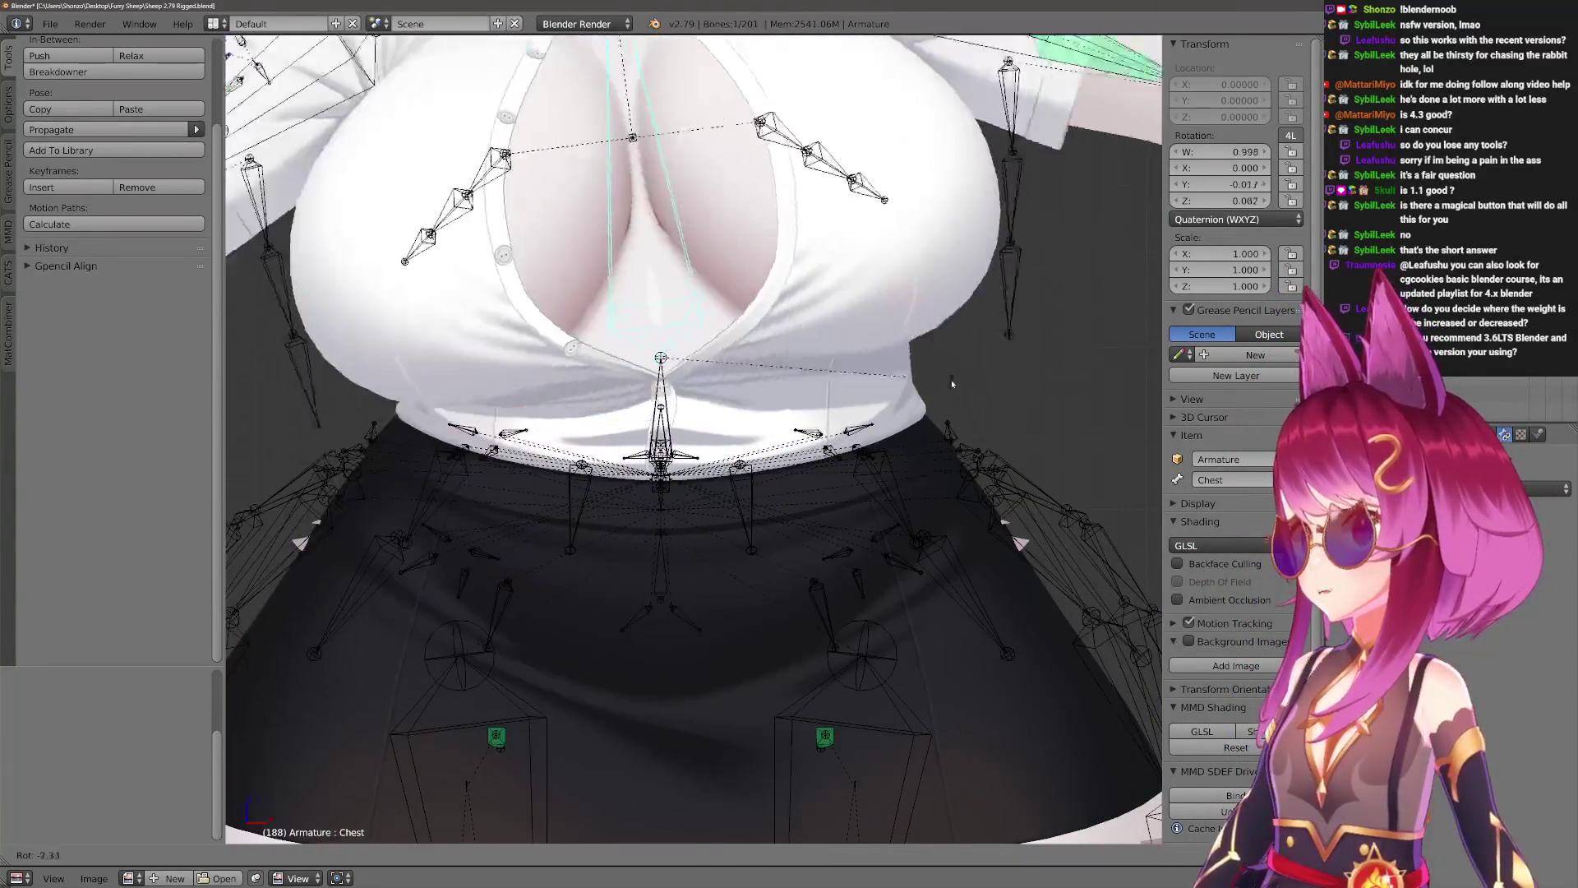
key("r")
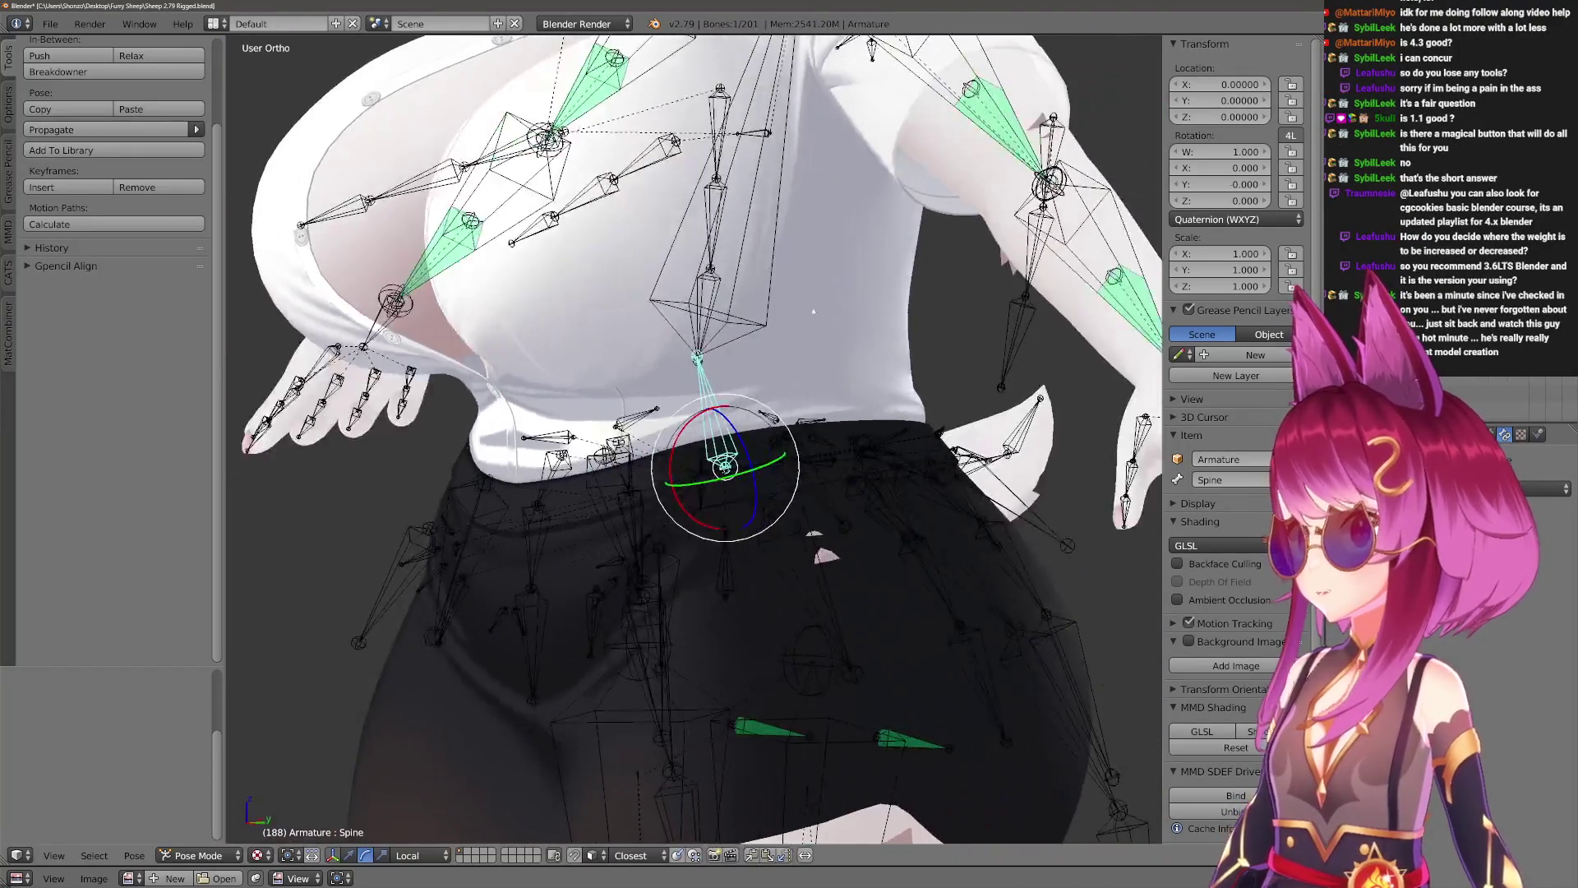
key("x")
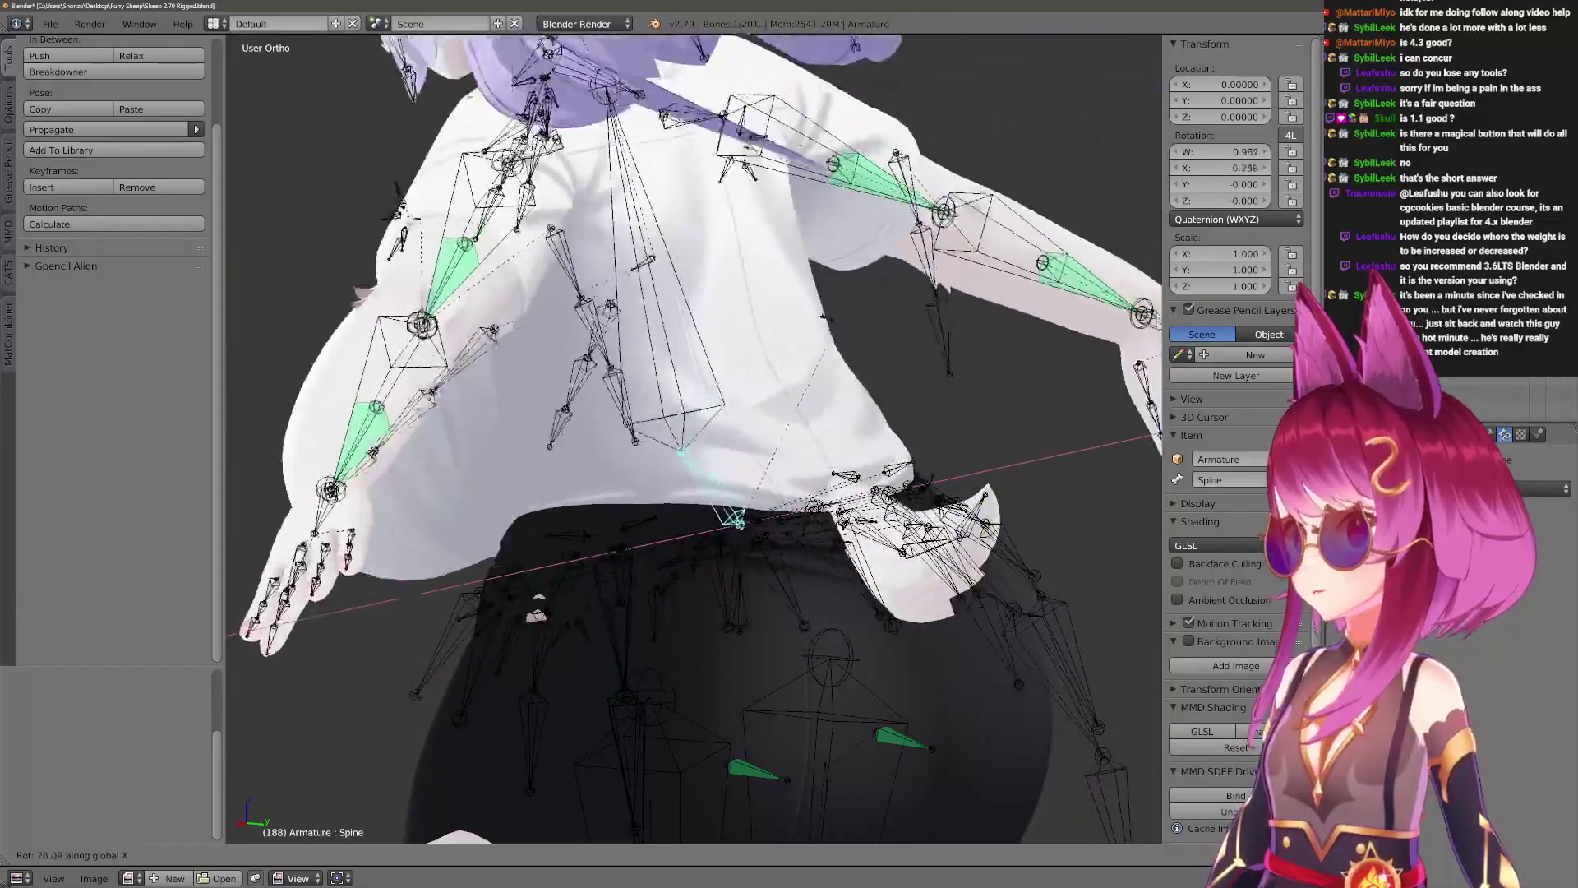
left_click(808, 440)
mouse_move(807, 439)
middle_mouse_down()
mouse_move(625, 444)
mouse_move(822, 444)
middle_mouse_up()
key("alt+r")
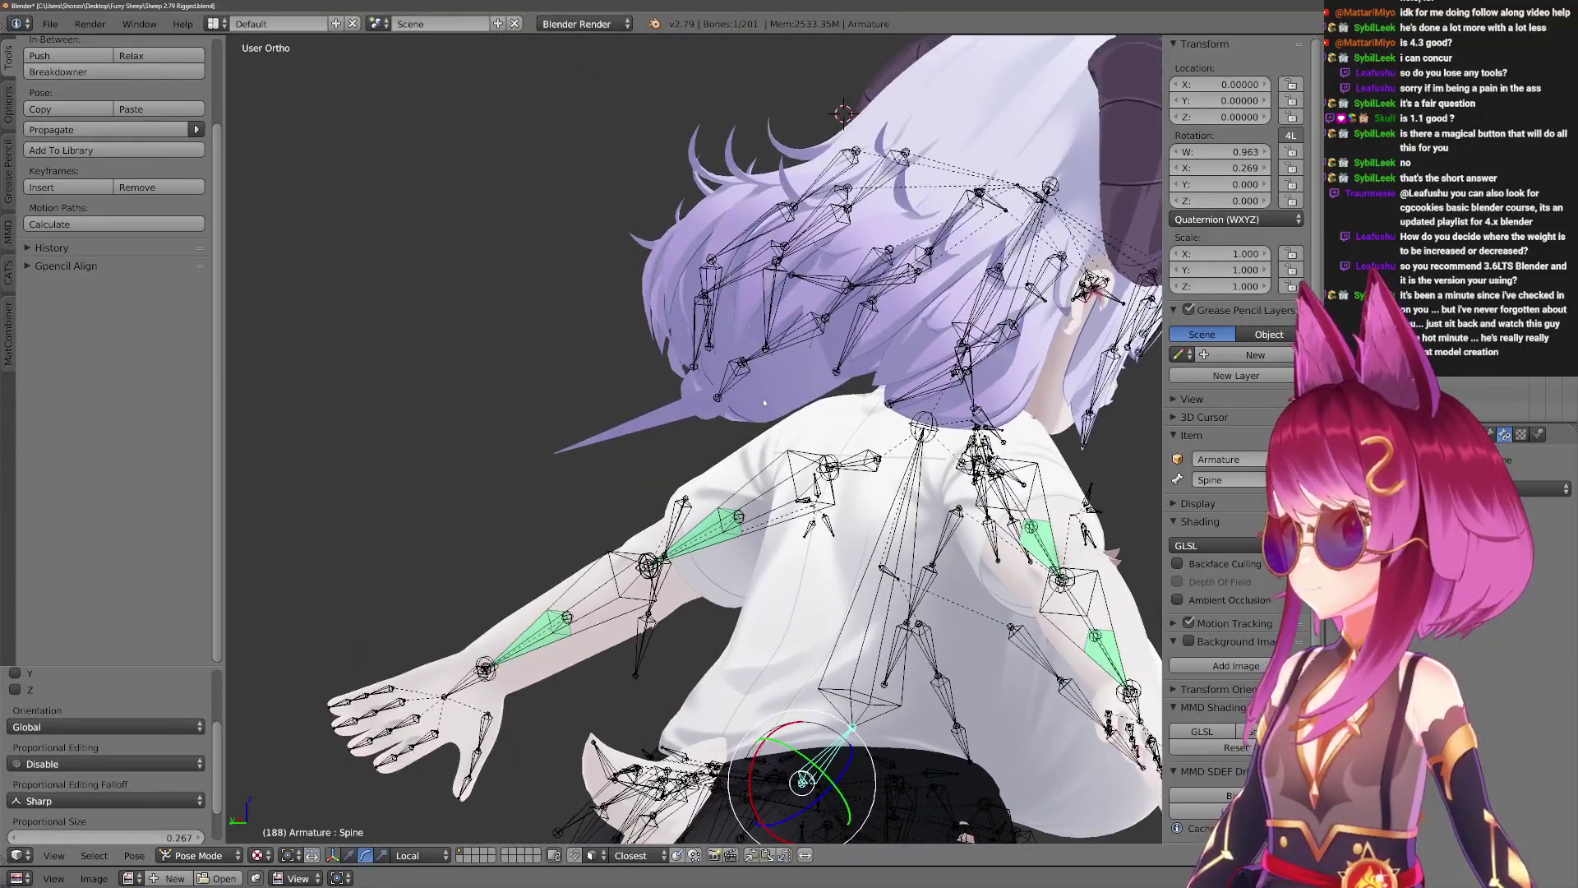
Select the back-hair mesh Circle.002 together with the armature and enter Weight Paint.
right_click(794, 411)
scroll(794, 411, "up", 4)
middle_click_drag(794, 411, 727, 391)
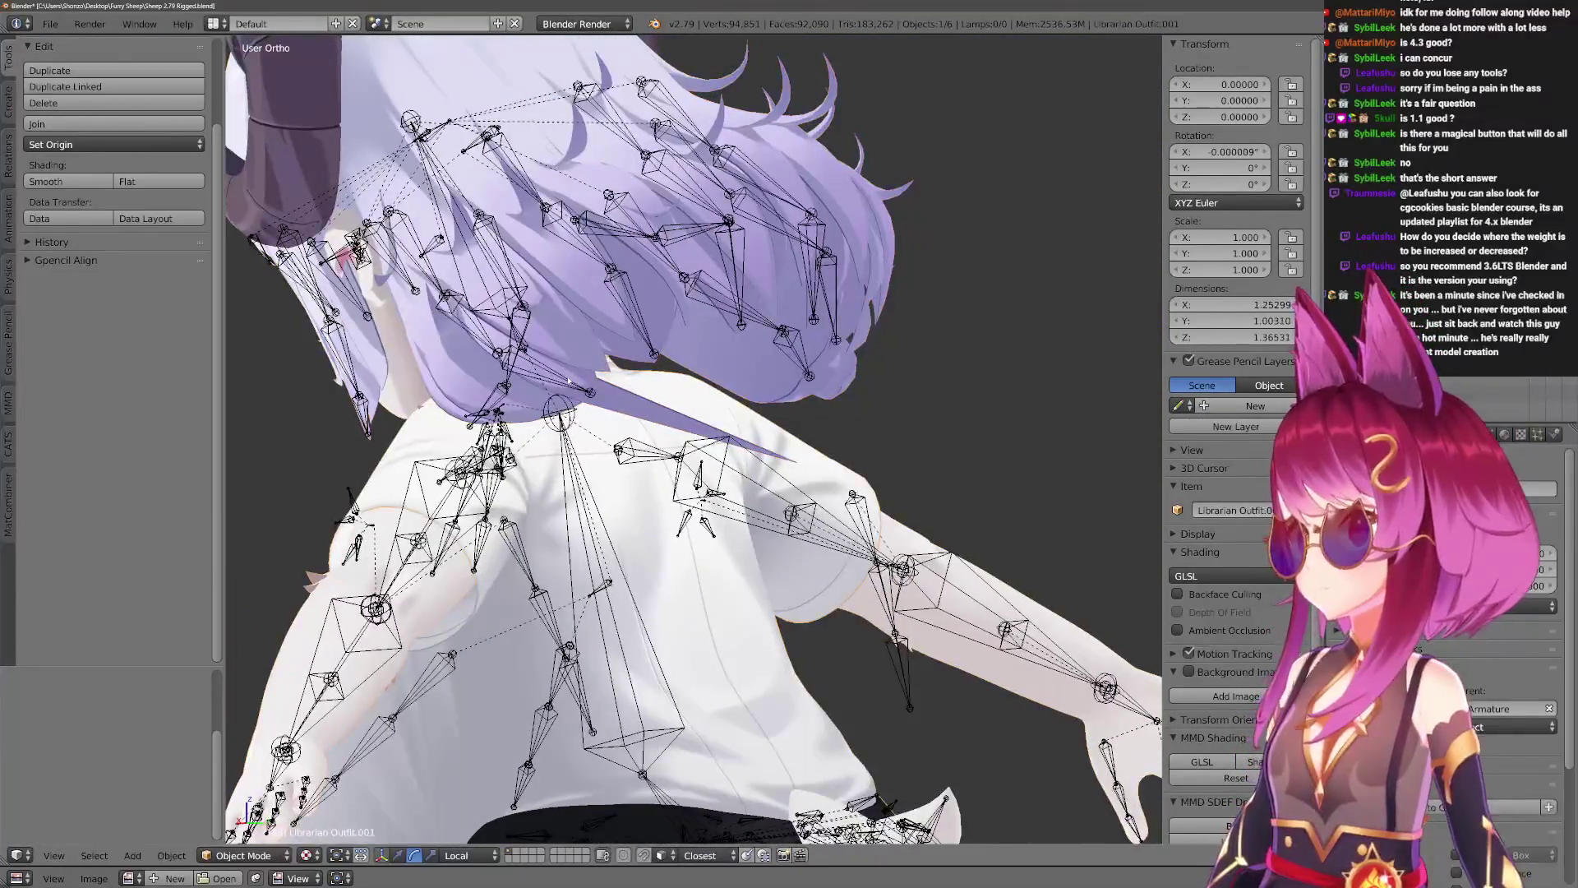
right_click(568, 381)
middle_click_drag(568, 380, 659, 424)
right_click(658, 424)
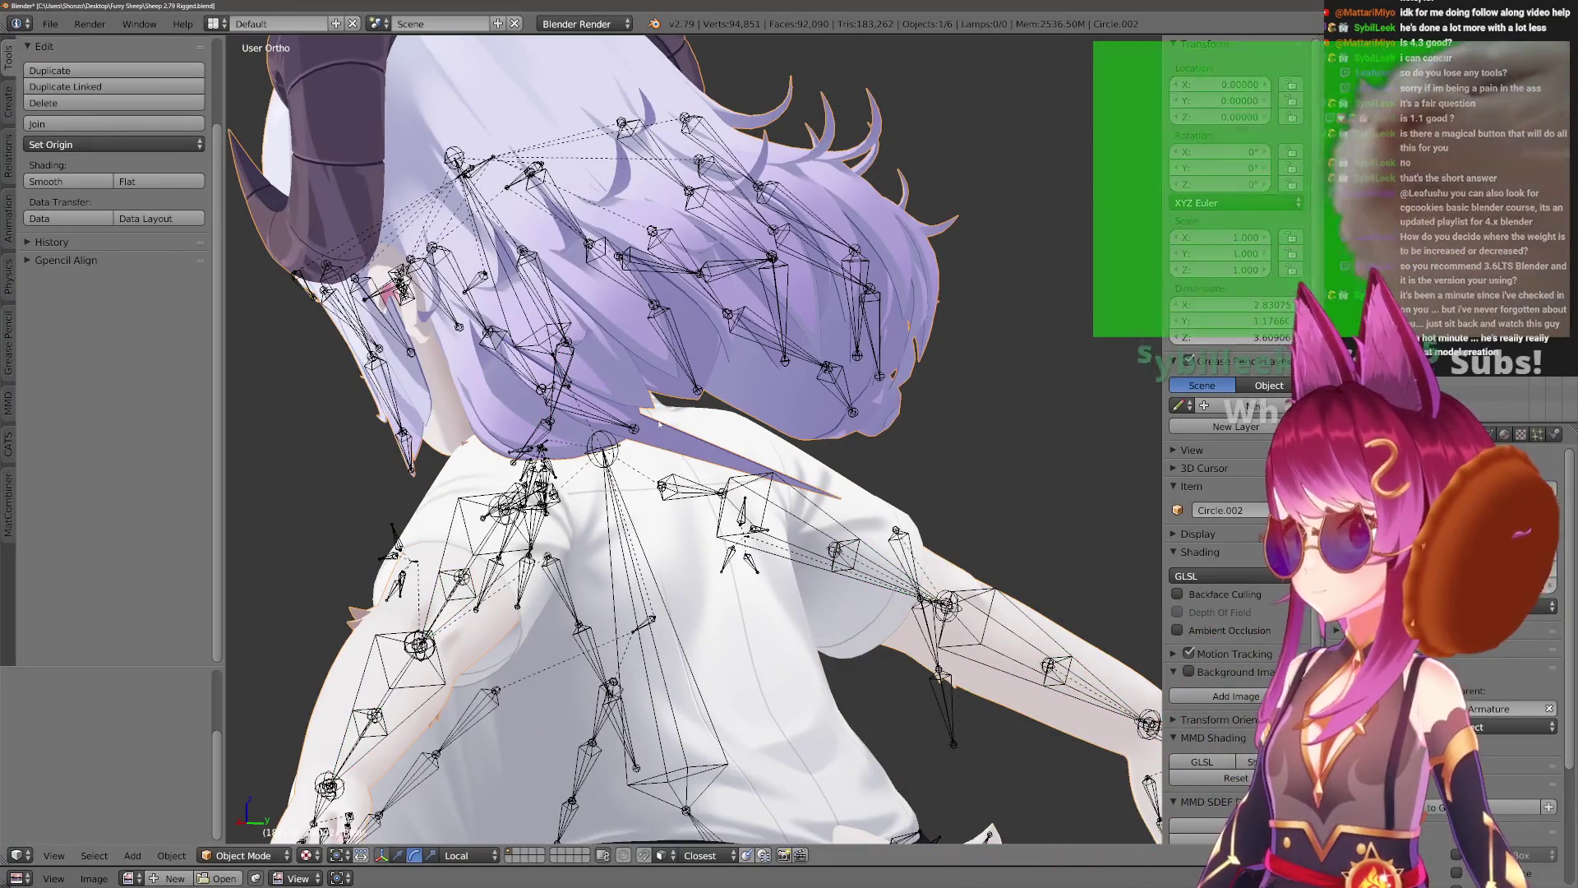
right_click(633, 426, "shift")
key("ctrl+Tab")
Shrink the brush to 122 px and sample the hair's weight.
mouse_move(610, 420)
middle_mouse_down()
mouse_move(653, 530)
mouse_move(581, 416)
mouse_move(564, 476)
middle_mouse_up()
key("f")
left_click(667, 437)
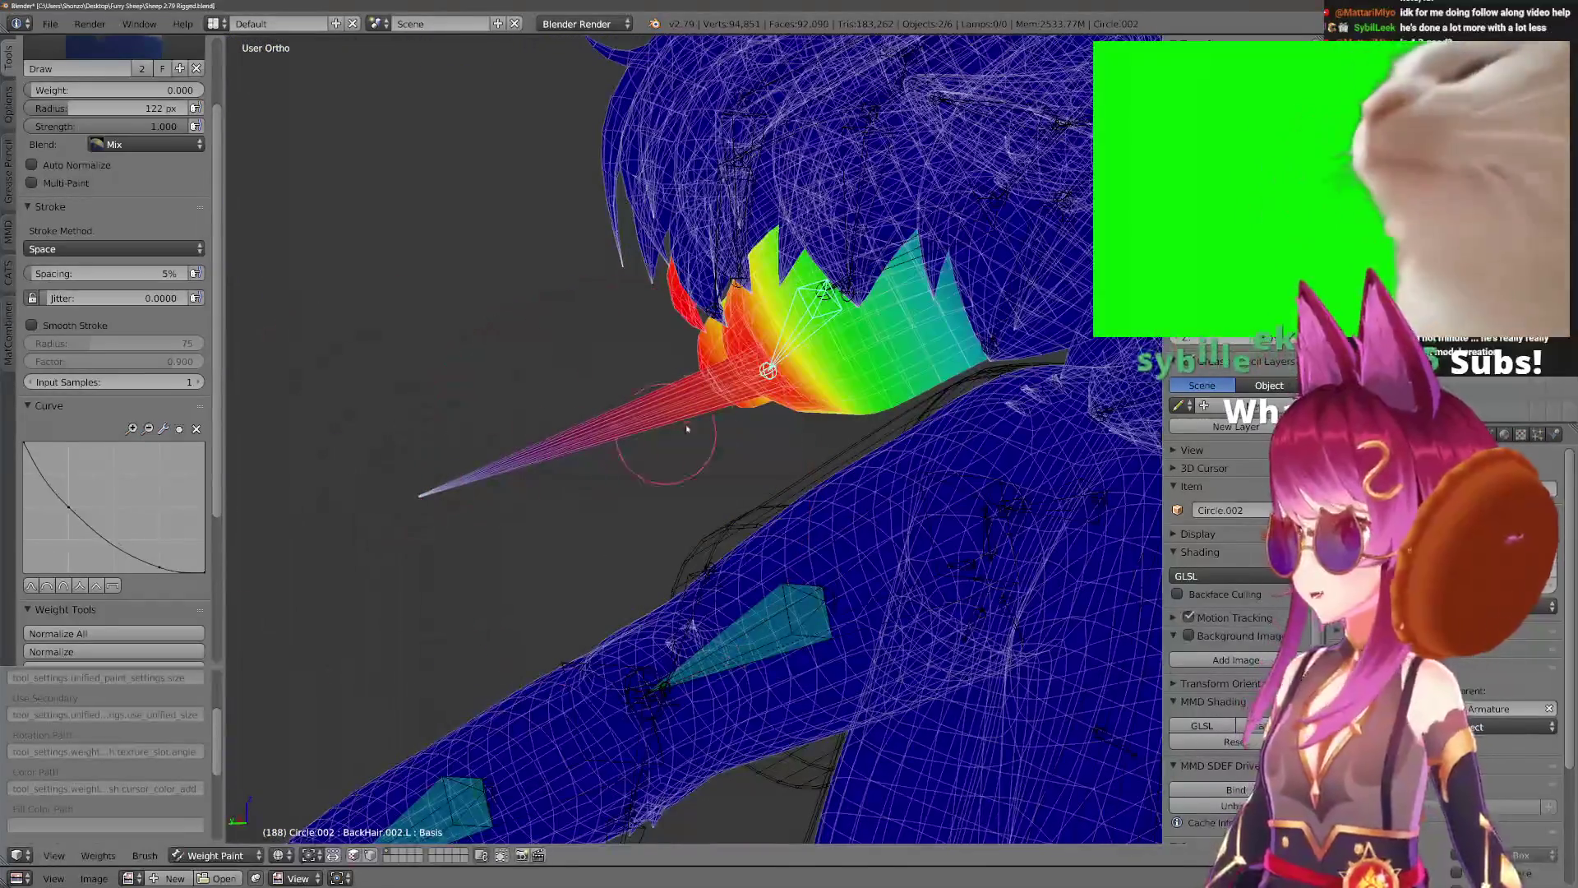
left_click(667, 437, "ctrl")
middle_click_drag(667, 438, 617, 370)
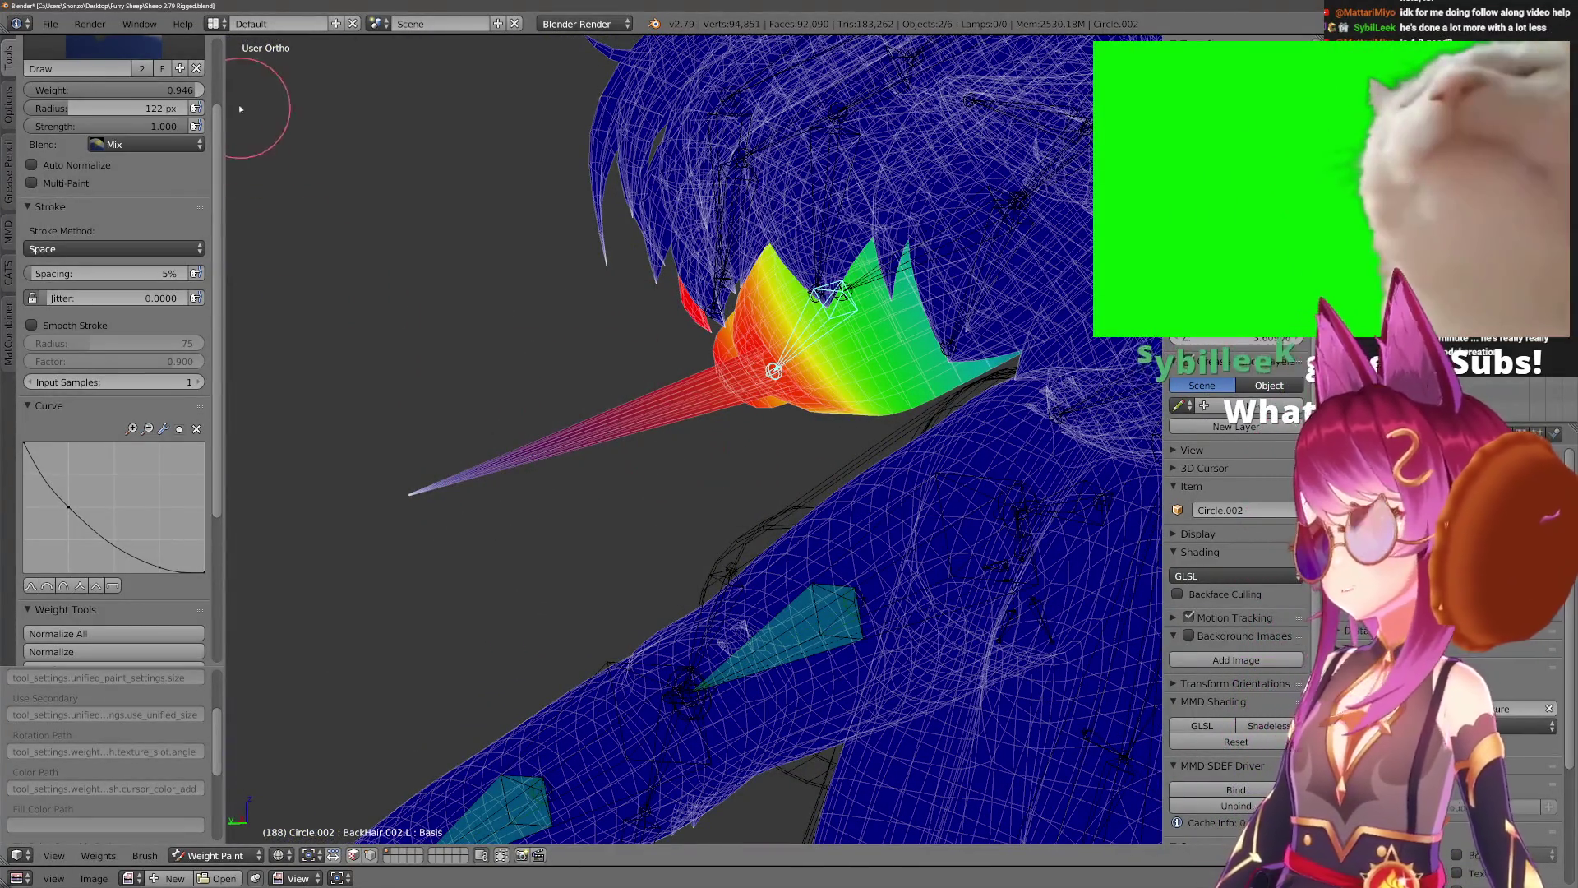
mouse_move(358, 510)
middle_mouse_down()
mouse_move(617, 497)
mouse_move(529, 528)
mouse_move(529, 641)
mouse_move(626, 517)
middle_mouse_up()
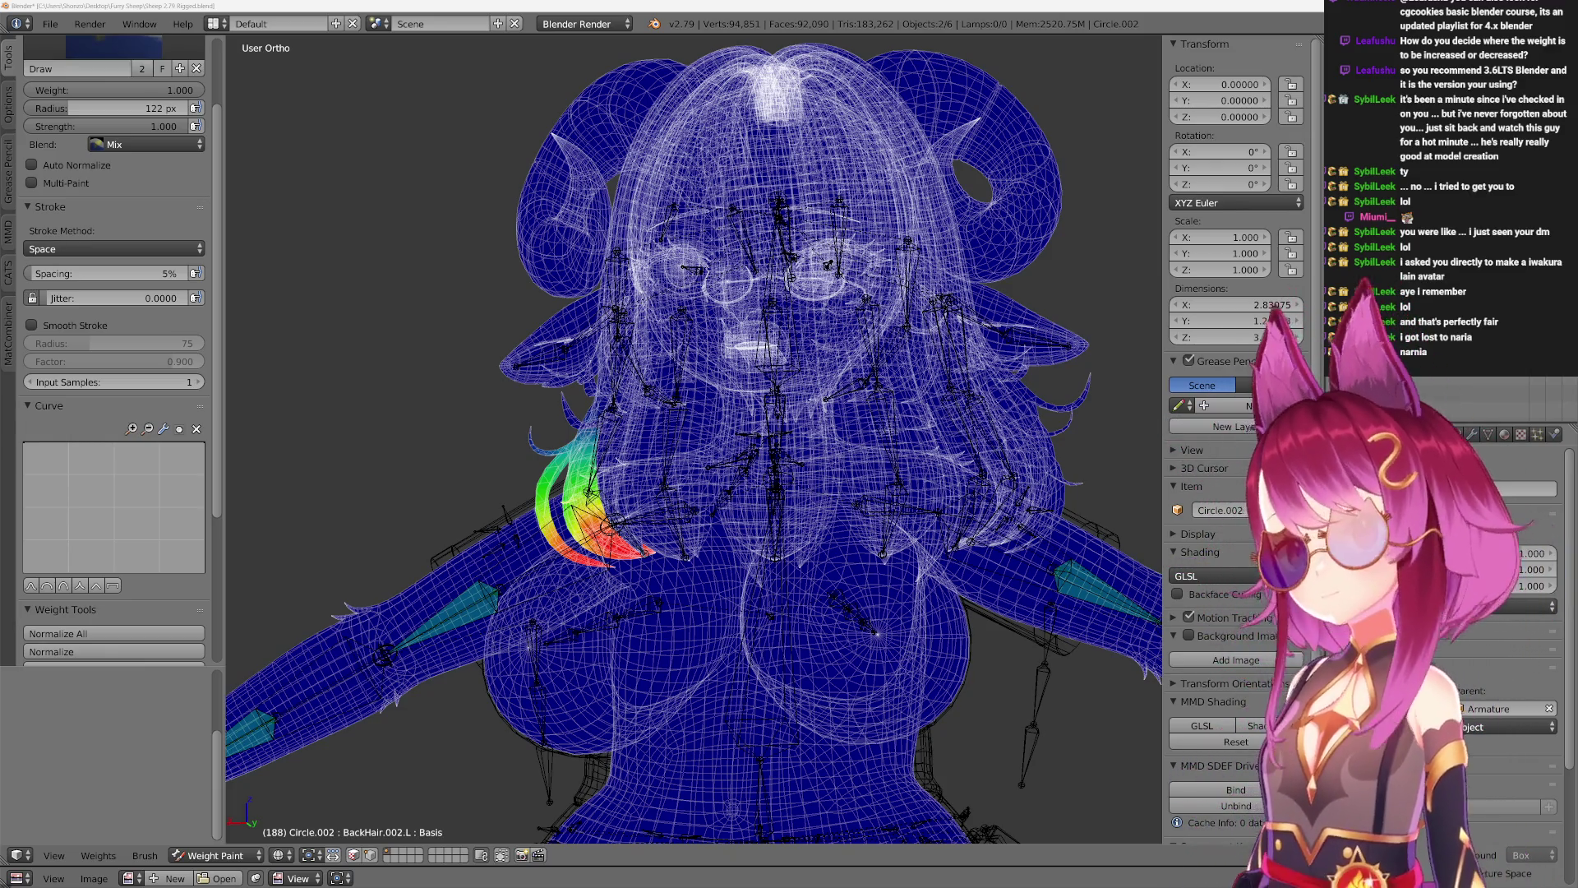
Orbit and zoom in on the outfit's neck, shoulders and chest.
middle_click_drag(657, 427, 688, 456)
scroll(688, 456, "up", 5)
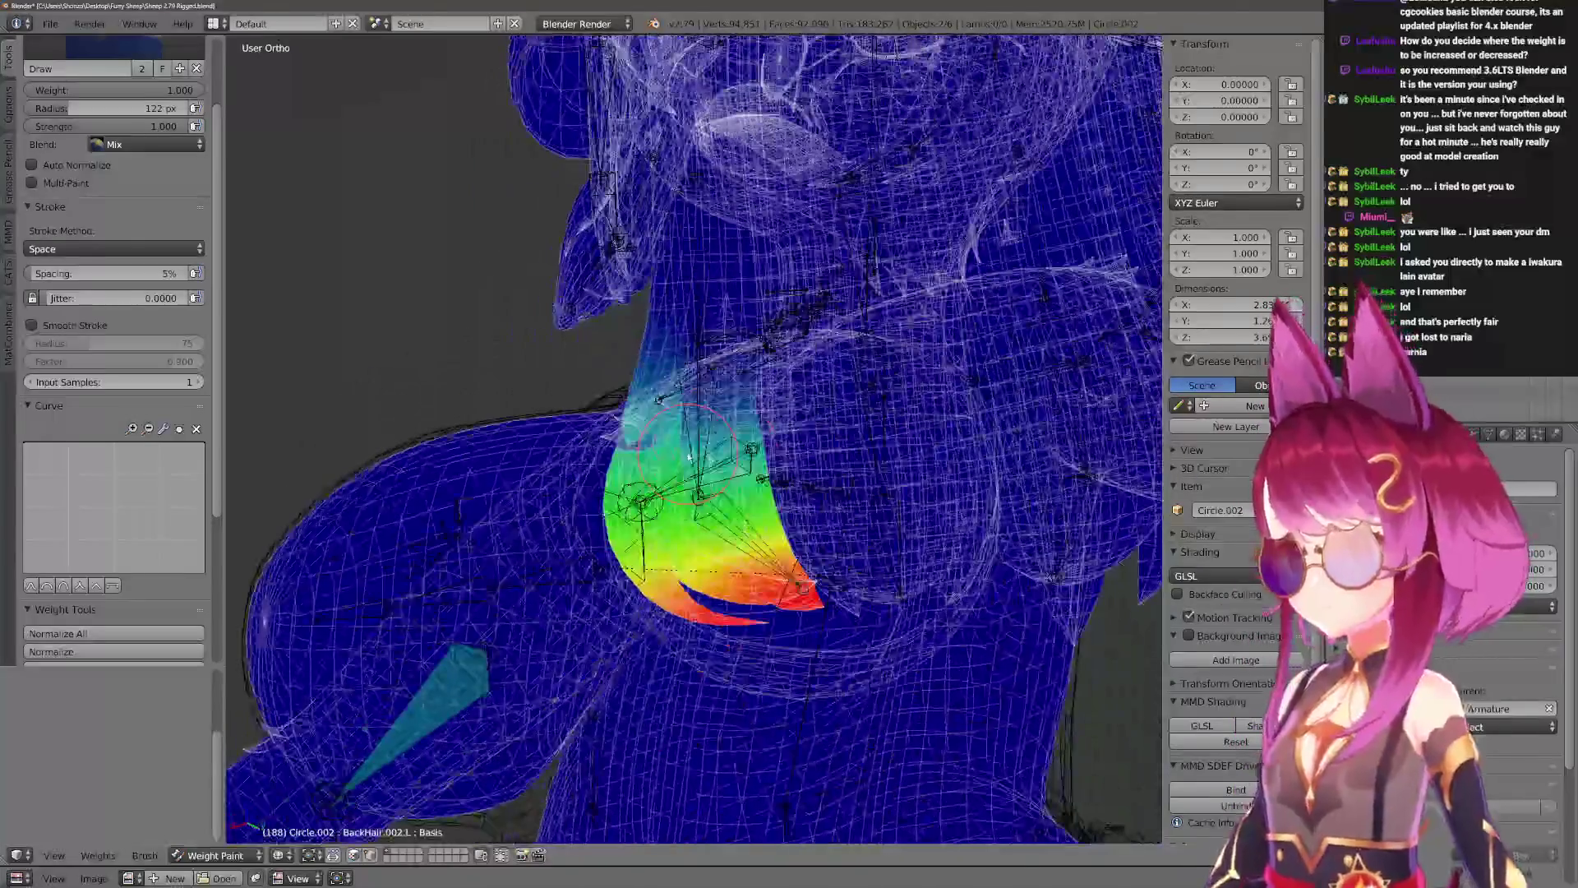
scroll(688, 456, "down", 6)
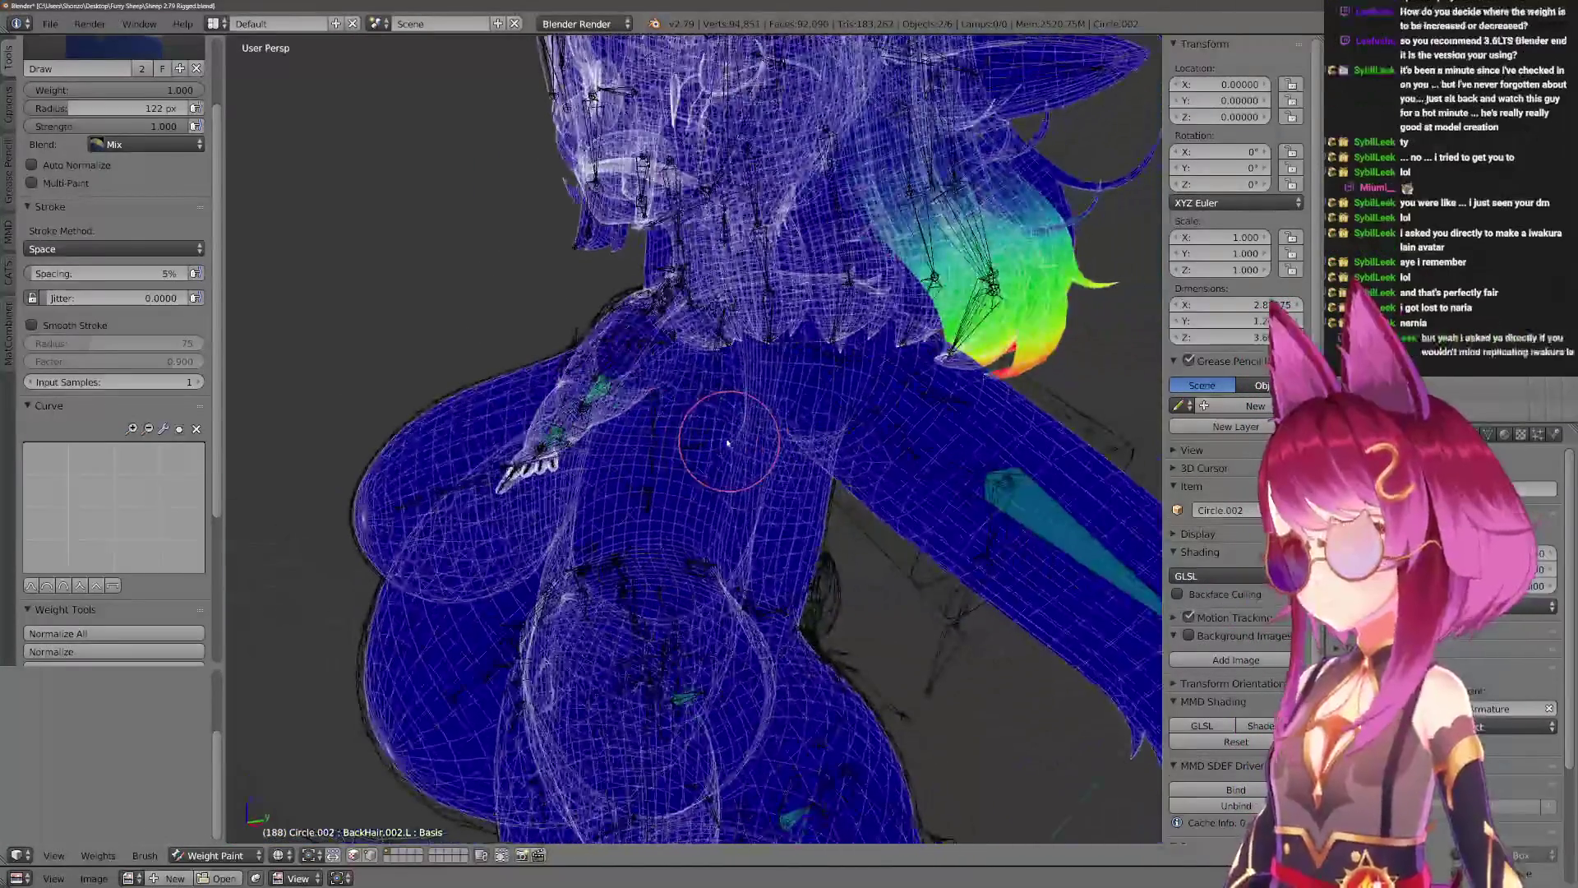
middle_click_drag(694, 415, 715, 415)
scroll(743, 416, "up", 4)
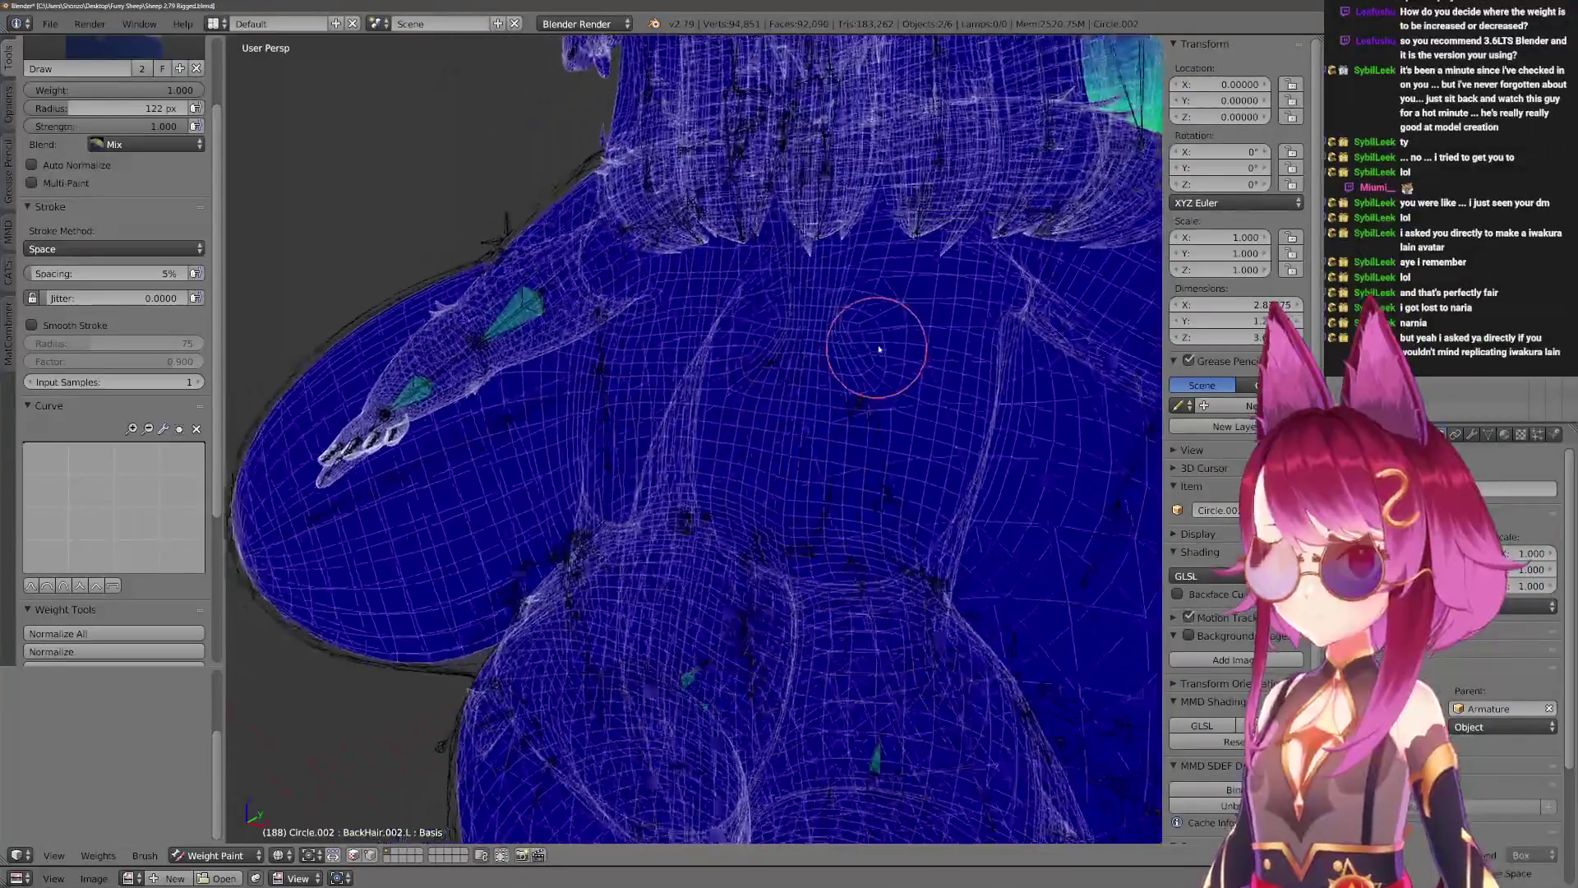
middle_click_drag(839, 346, 814, 428)
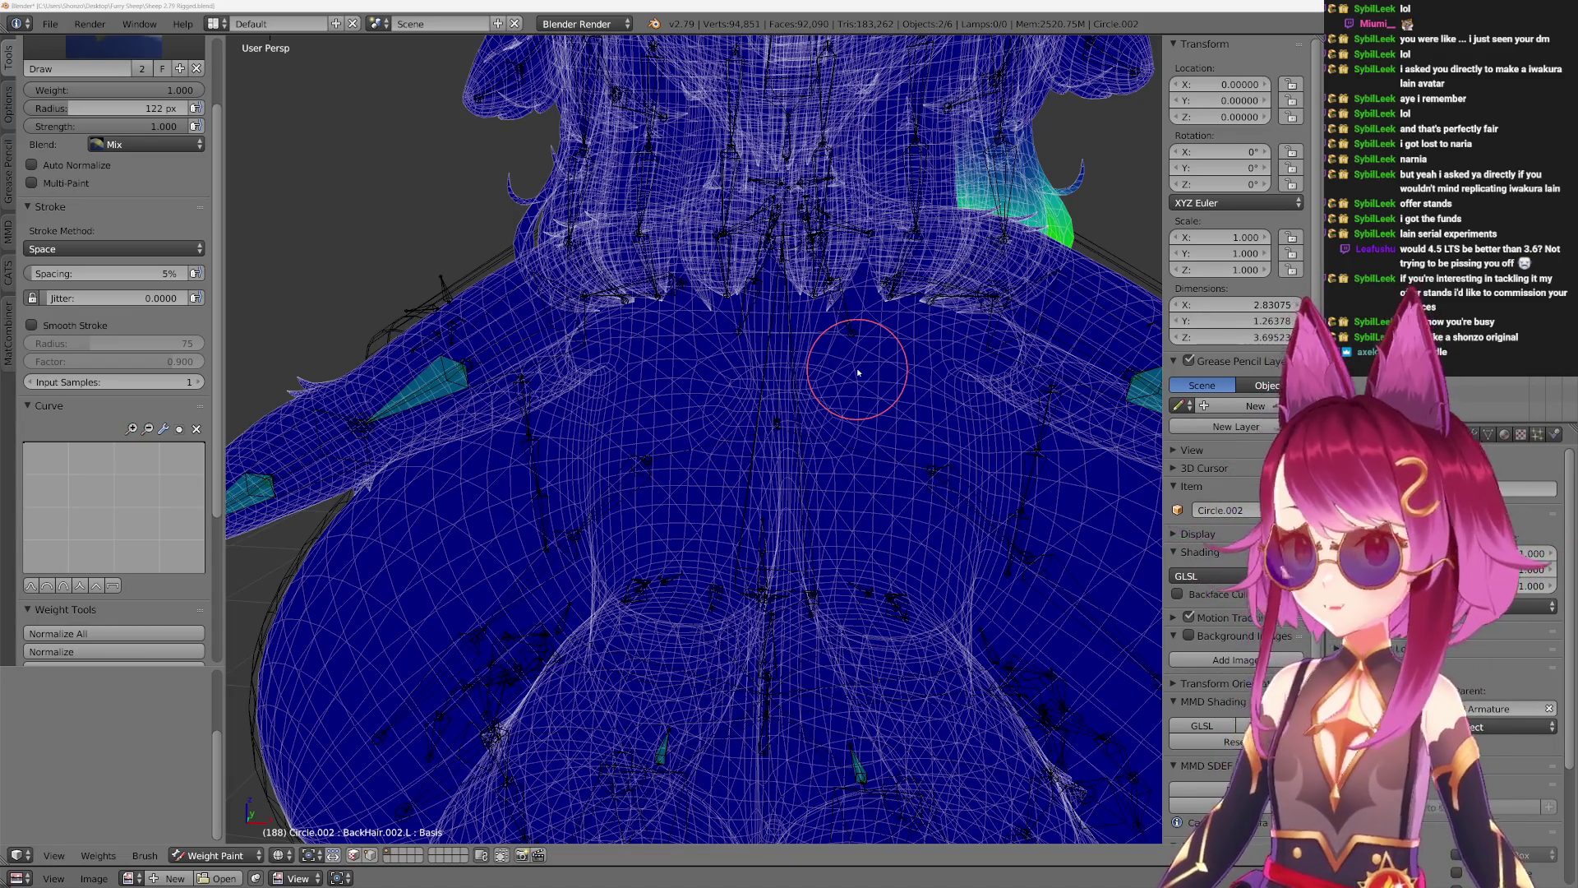
scroll(720, 264, "down", 10)
scroll(723, 264, "down", 5)
Sketch grease-pencil axes over the viewport and letter 'P' and 'High' beside them.
mouse_move(723, 264)
middle_mouse_down()
mouse_move(829, 282)
mouse_move(832, 449)
mouse_move(708, 377)
mouse_move(519, 340)
middle_mouse_up()
scroll(801, 433, "up", 2)
middle_click_drag(435, 313, 447, 229)
mouse_move(437, 132)
left_mouse_down()
mouse_move(428, 358)
mouse_move(772, 387)
left_mouse_up()
mouse_move(390, 352)
left_mouse_down()
mouse_move(391, 368)
mouse_move(440, 372)
mouse_move(412, 438)
mouse_move(408, 424)
left_mouse_up()
middle_click_drag(483, 335, 402, 282)
mouse_move(326, 148)
left_mouse_down()
mouse_move(325, 195)
mouse_move(339, 171)
left_mouse_up()
mouse_move(339, 150)
left_mouse_down()
mouse_move(337, 197)
mouse_move(372, 212)
mouse_move(383, 167)
mouse_move(392, 211)
left_mouse_up()
mouse_move(430, 211)
middle_mouse_down()
mouse_move(441, 405)
mouse_move(540, 441)
middle_mouse_up()
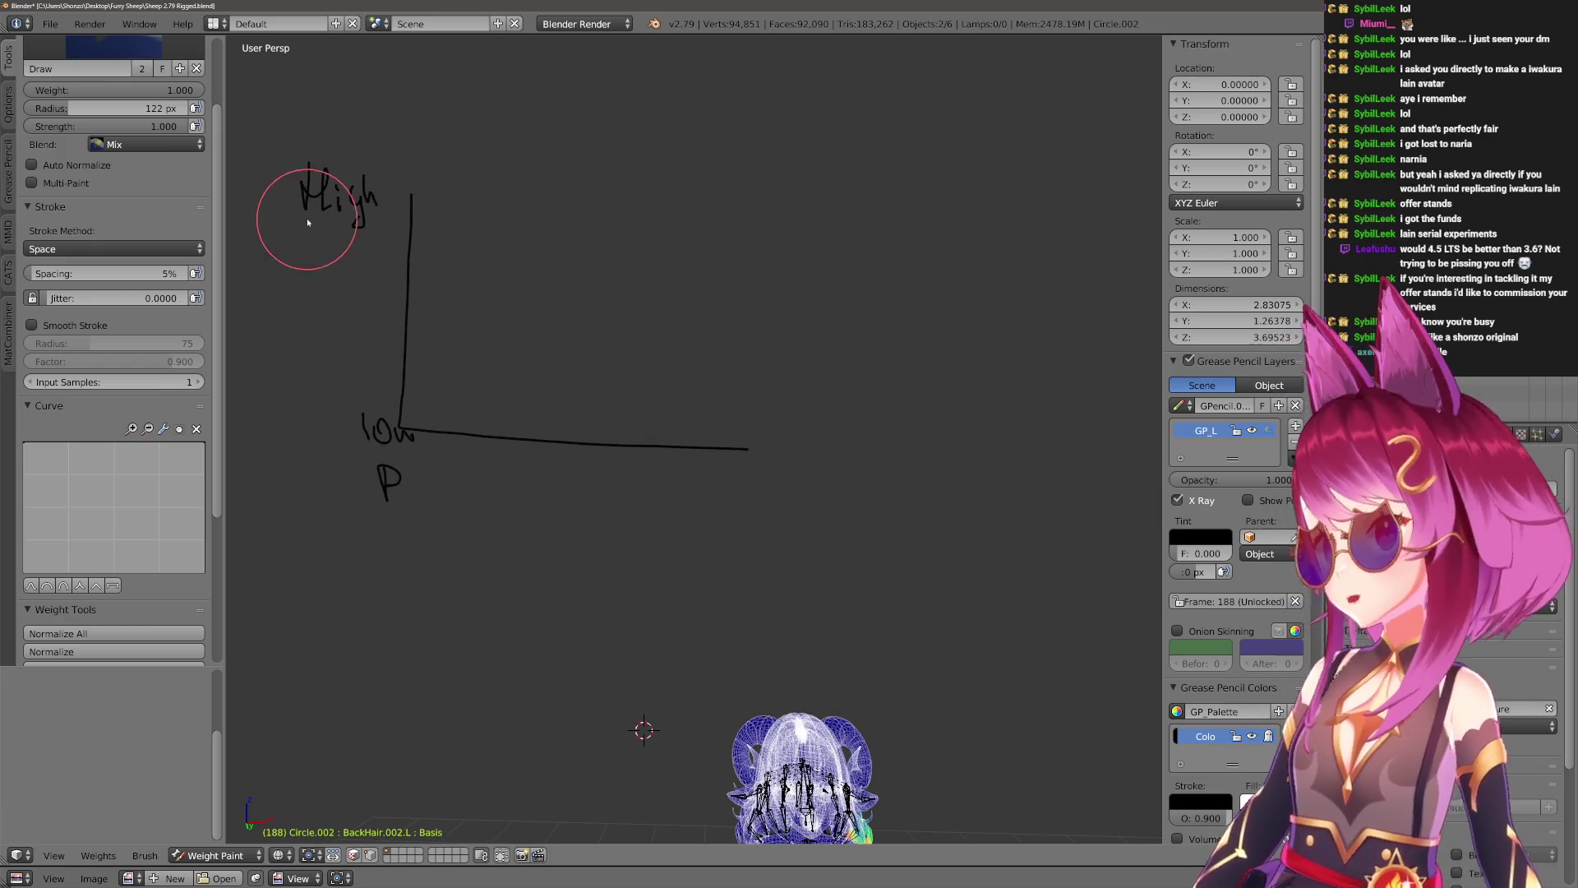
mouse_move(352, 194)
right_mouse_down()
mouse_move(367, 197)
mouse_move(345, 211)
mouse_move(318, 195)
right_mouse_up()
mouse_move(729, 491)
left_mouse_down()
mouse_move(727, 518)
mouse_move(757, 528)
mouse_move(803, 530)
mouse_move(821, 503)
mouse_move(845, 521)
left_mouse_up()
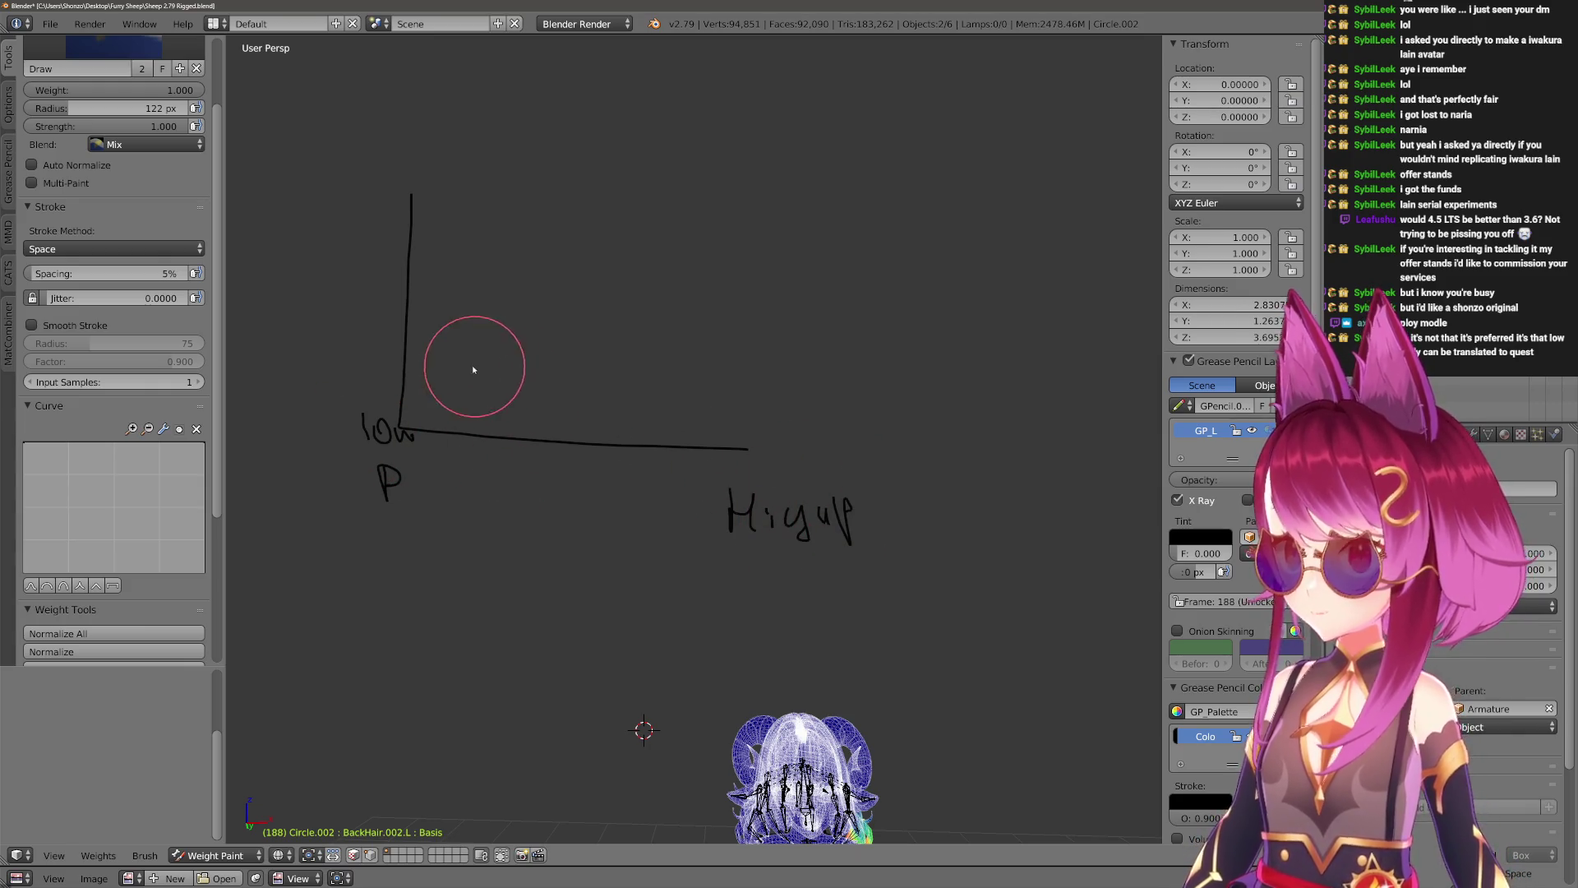
Add an arrowhead and label to the vertical axis, then freehand the bell curve.
middle_click_drag(483, 362, 382, 267)
left_click_drag(419, 248, 440, 242)
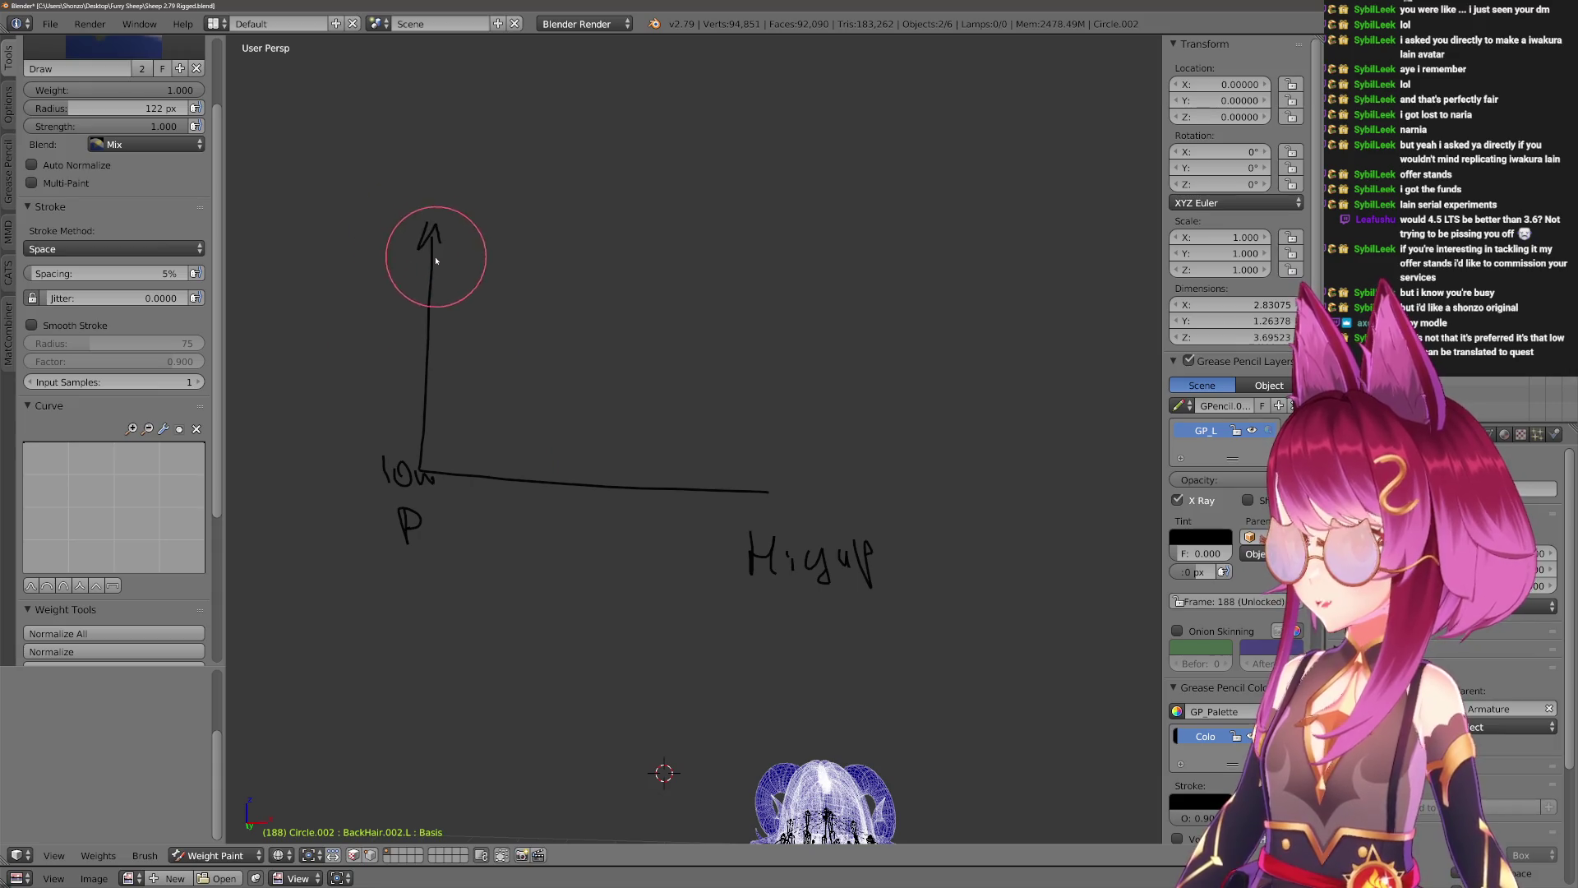
mouse_move(273, 232)
left_mouse_down()
mouse_move(327, 260)
mouse_move(379, 247)
mouse_move(387, 261)
left_mouse_up()
left_click_drag(385, 256, 394, 265)
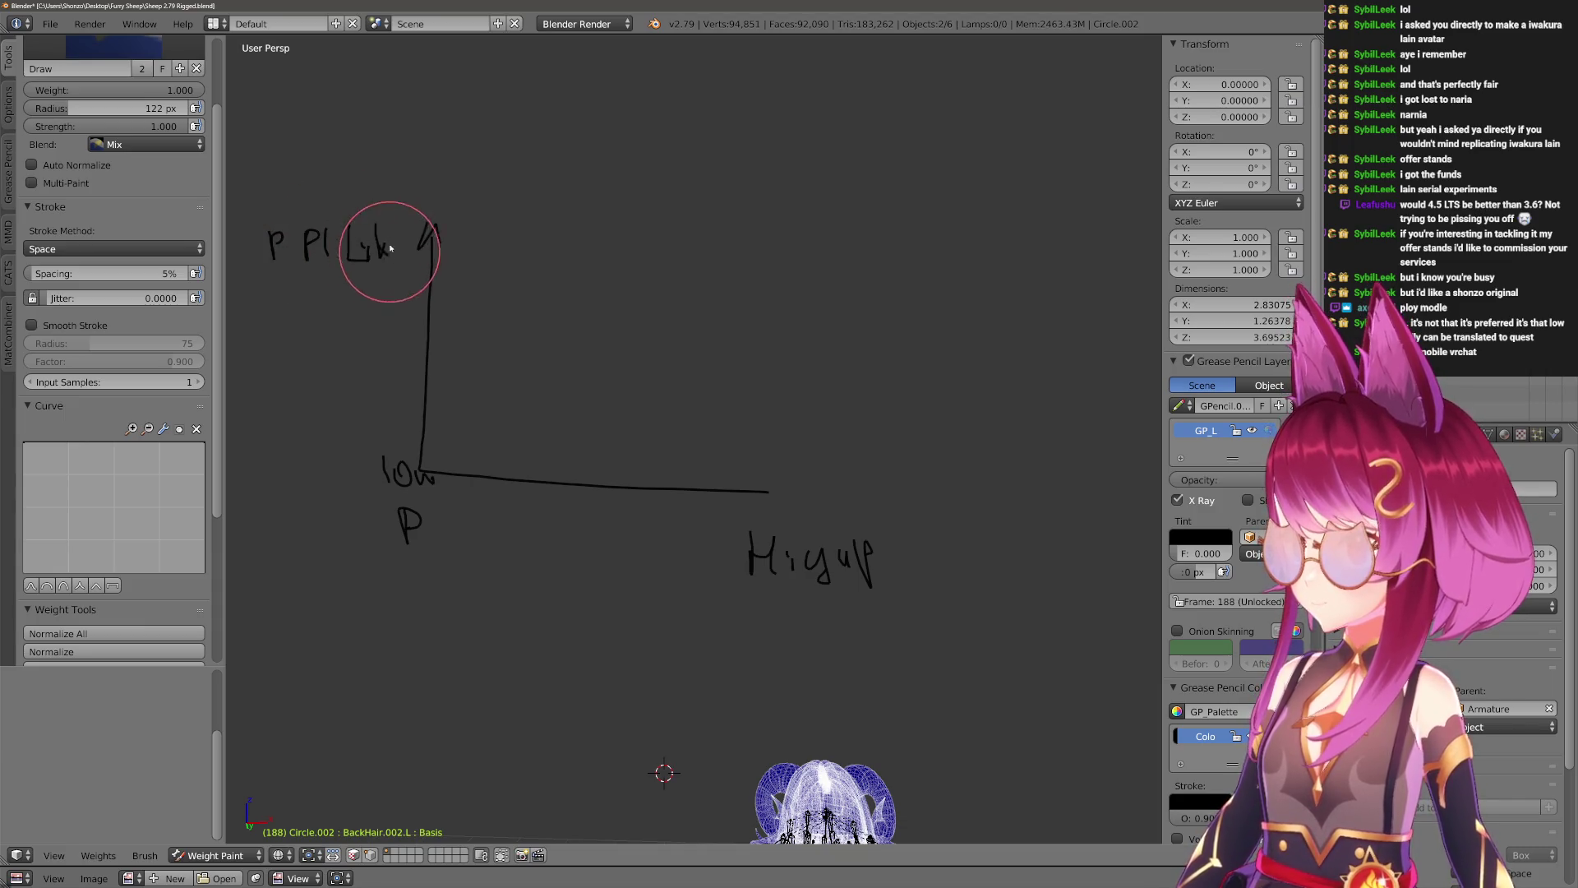
middle_click_drag(468, 268, 453, 283, "shift")
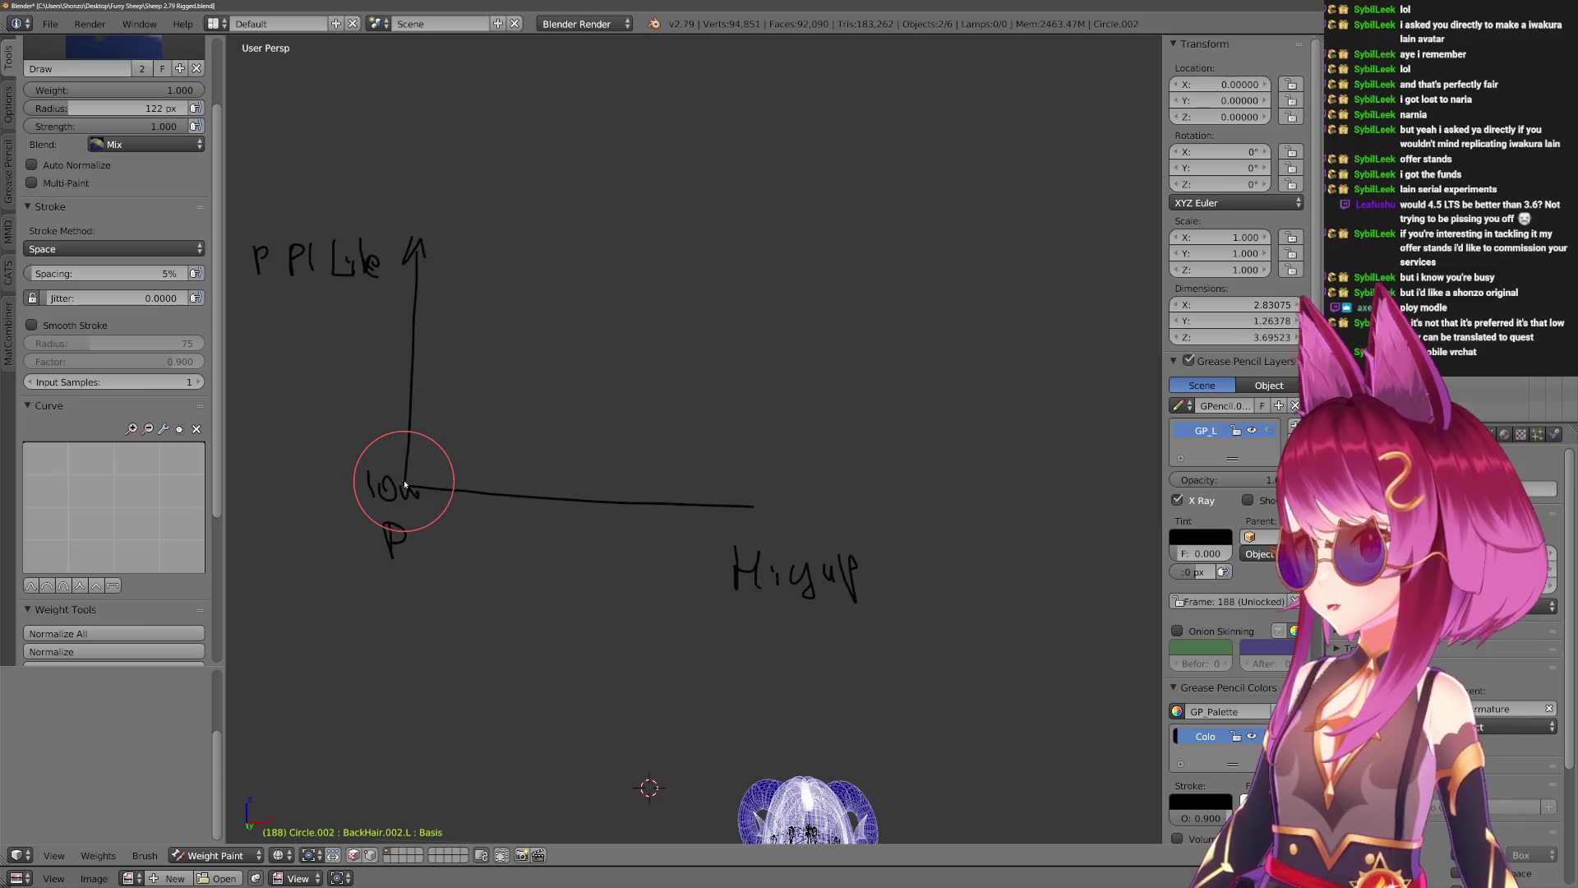
mouse_move(406, 478)
left_mouse_down()
mouse_move(504, 257)
mouse_move(546, 275)
mouse_move(635, 417)
mouse_move(744, 497)
left_mouse_up()
middle_click_drag(415, 458, 485, 465, "shift")
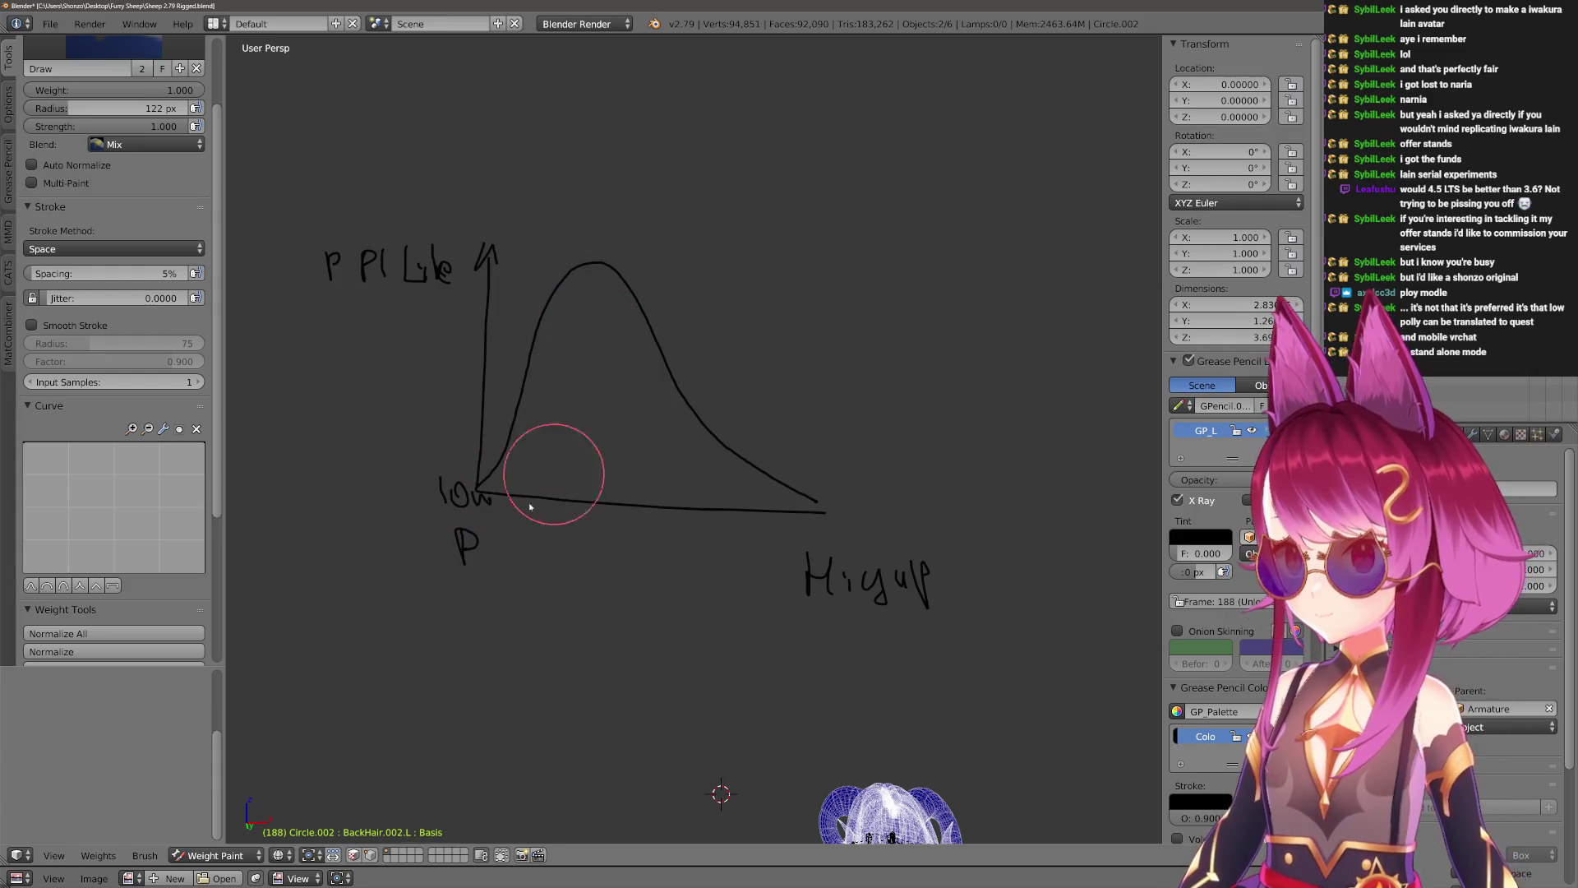
Drop a line from the curve's peak to the axis and redraw a longer tail.
mouse_move(573, 495)
left_mouse_down()
mouse_move(546, 544)
mouse_move(574, 539)
mouse_move(595, 566)
mouse_move(613, 534)
mouse_move(628, 542)
mouse_move(567, 590)
mouse_move(612, 575)
mouse_move(630, 594)
left_mouse_up()
left_click_drag(592, 264, 582, 498)
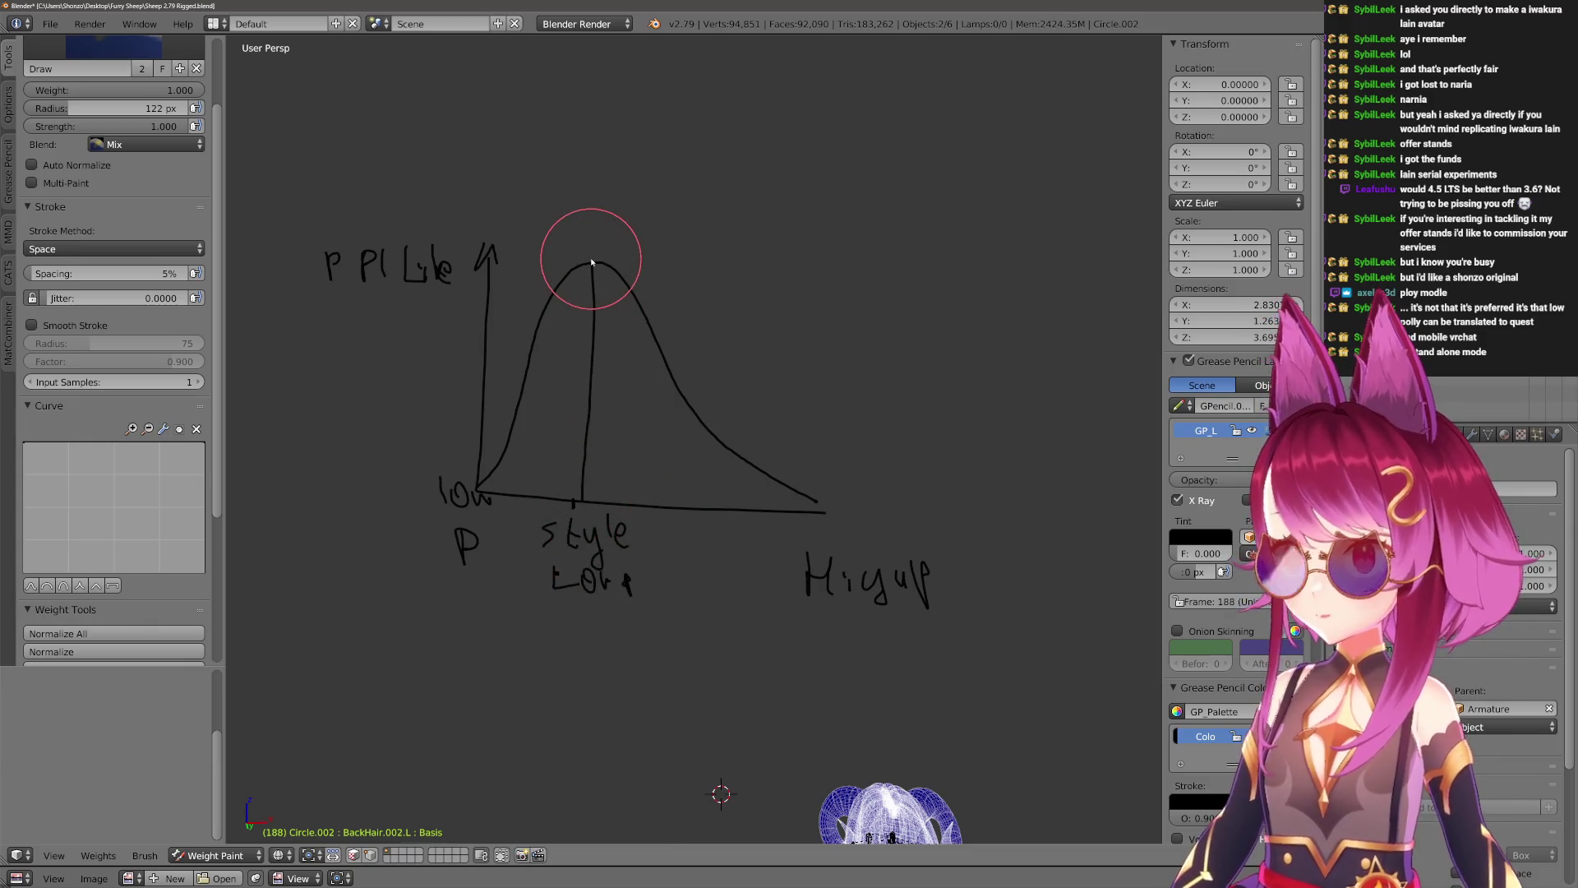
left_click_drag(591, 262, 596, 261)
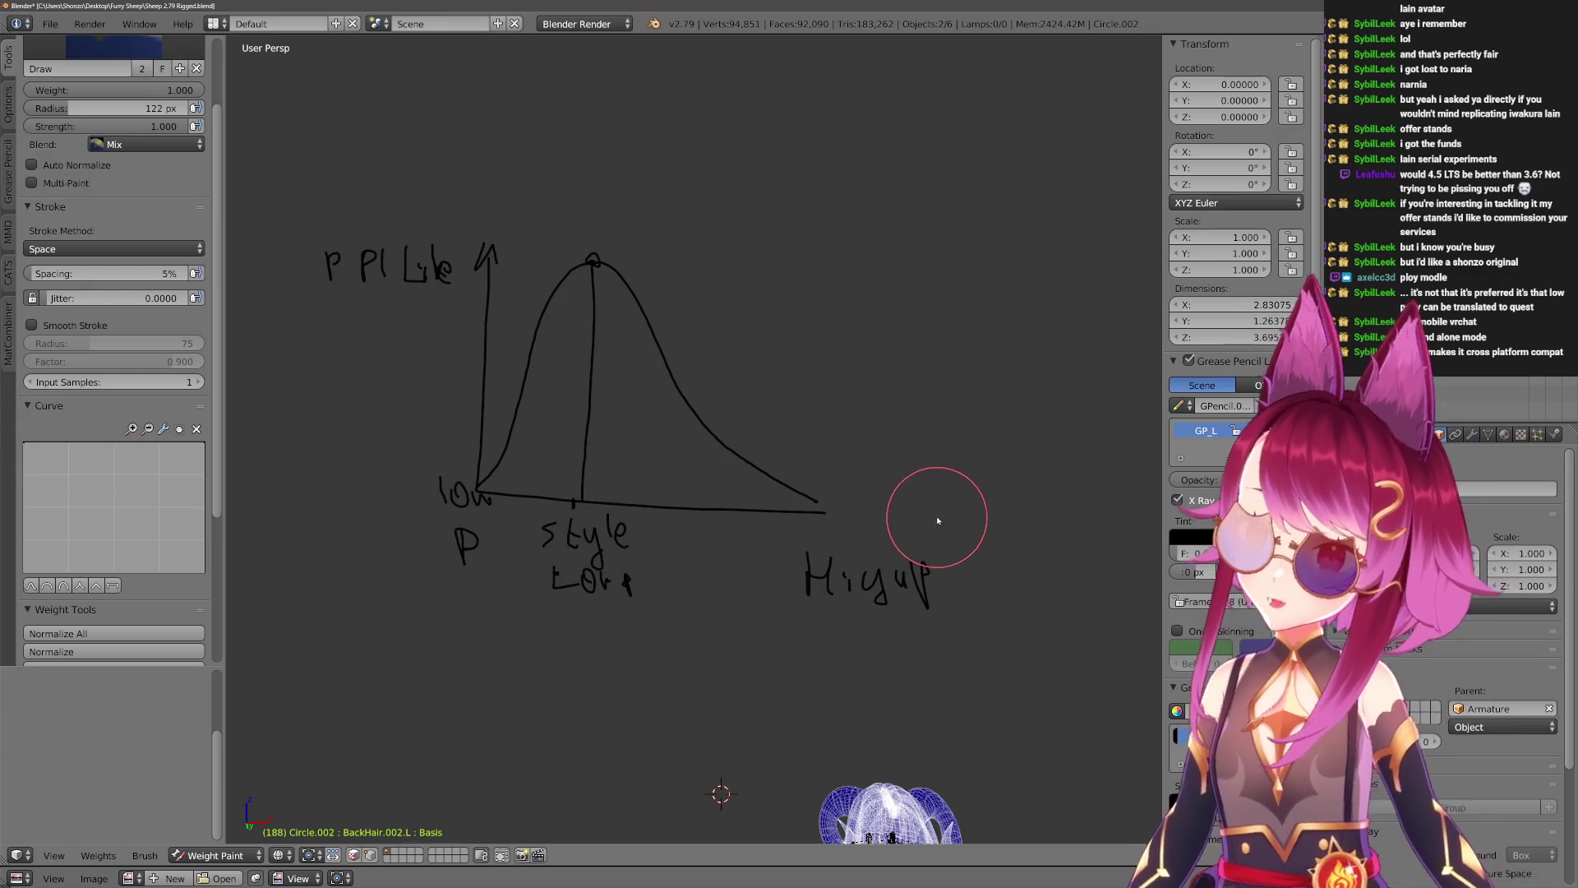
left_click_drag(916, 510, 826, 502)
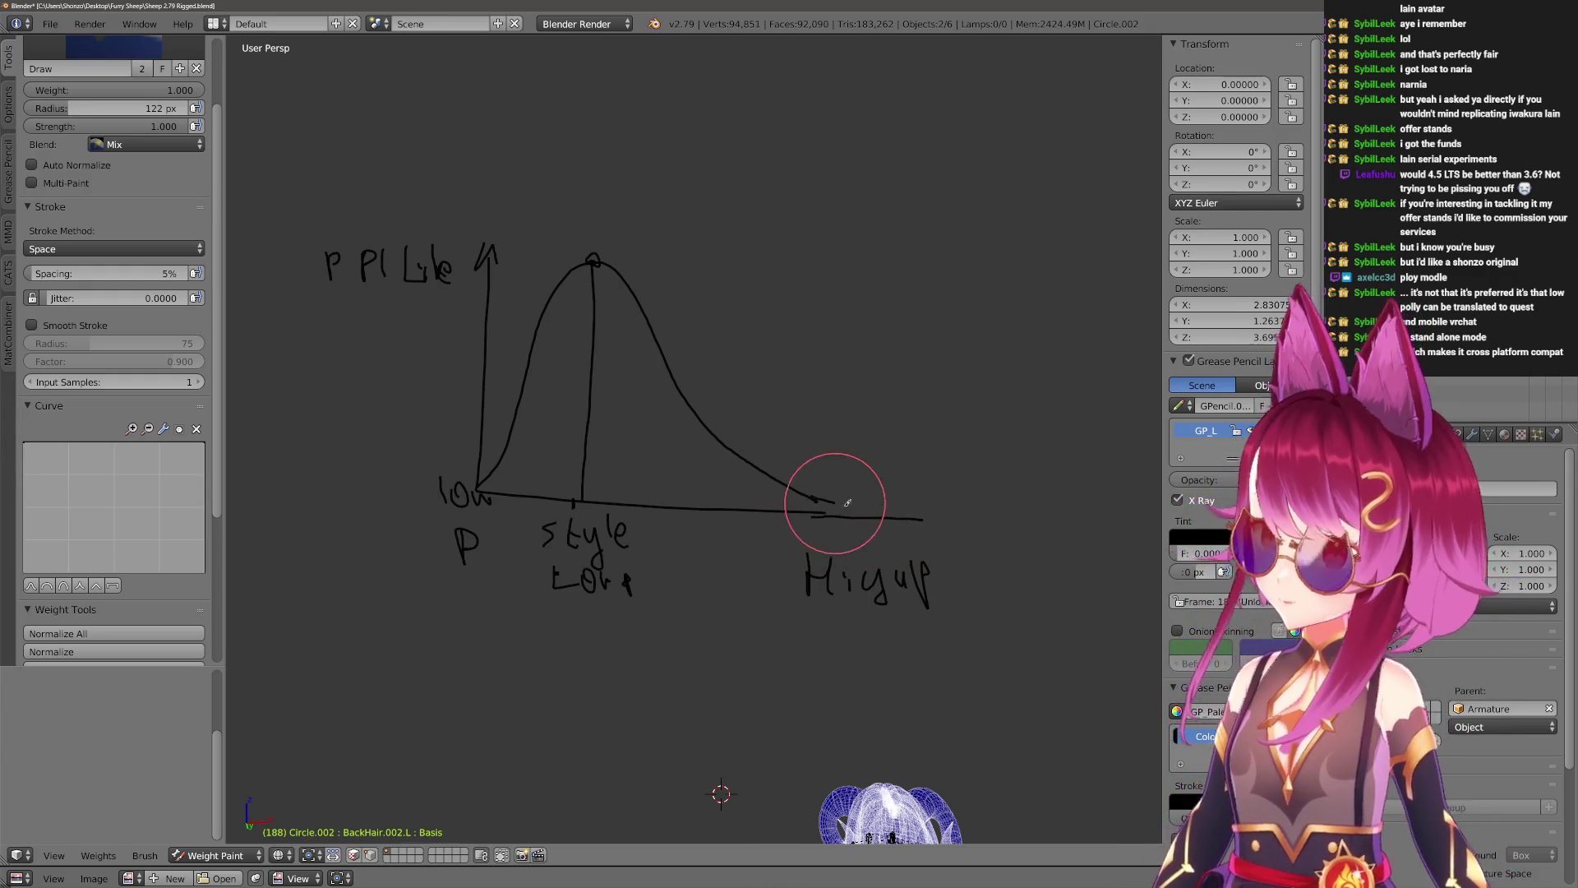
left_click_drag(694, 410, 926, 486)
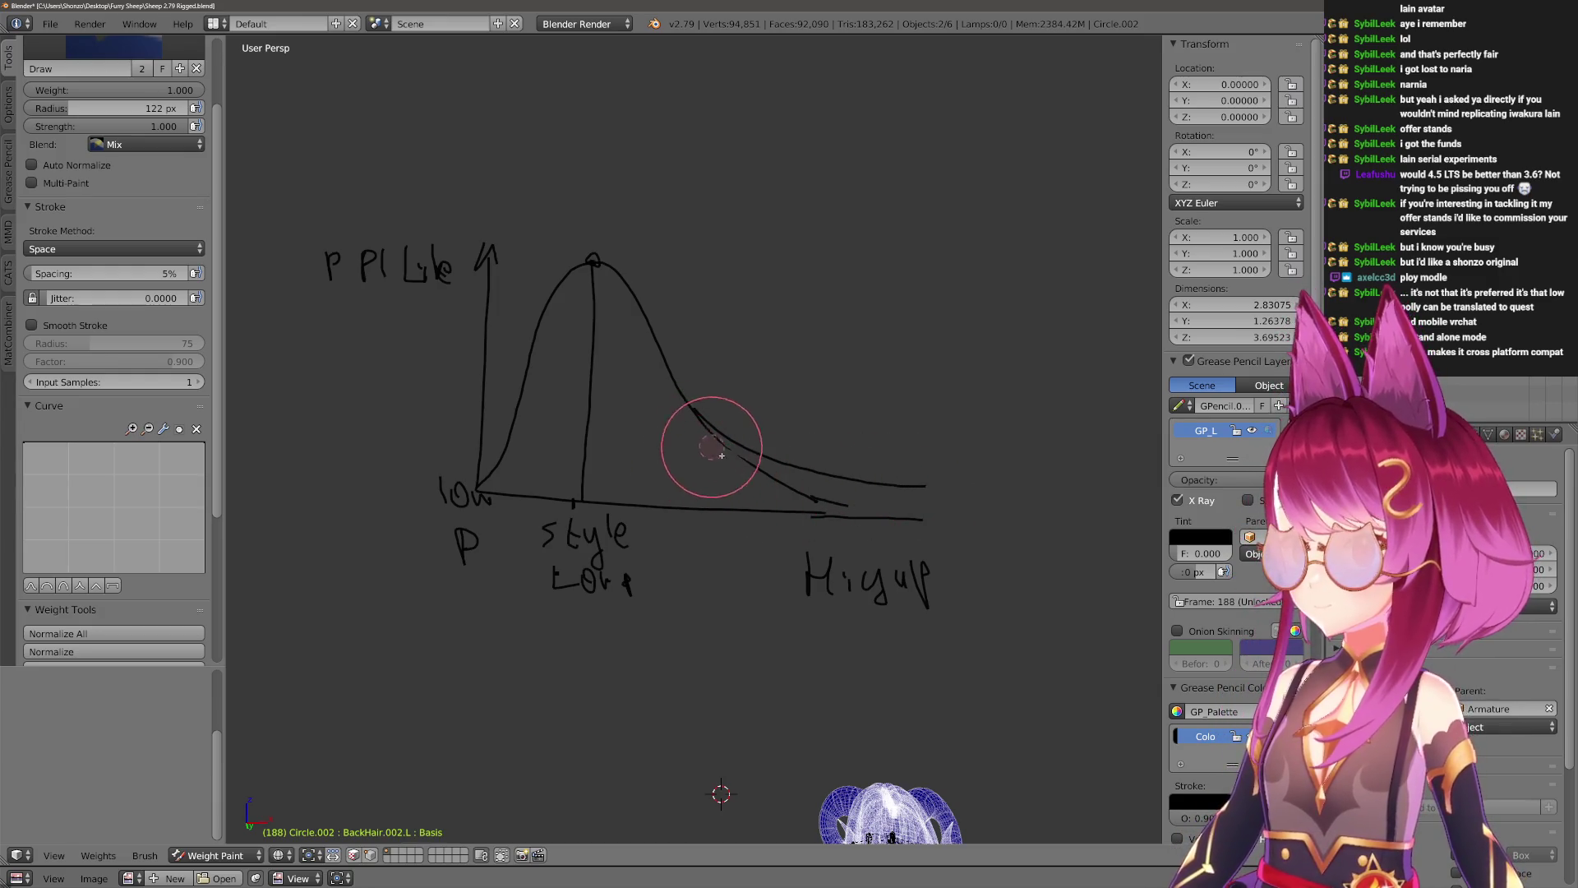
mouse_move(698, 434)
right_mouse_down()
mouse_move(751, 468)
mouse_move(735, 476)
mouse_move(859, 483)
mouse_move(838, 504)
mouse_move(713, 485)
mouse_move(703, 433)
mouse_move(859, 453)
mouse_move(921, 497)
right_mouse_up()
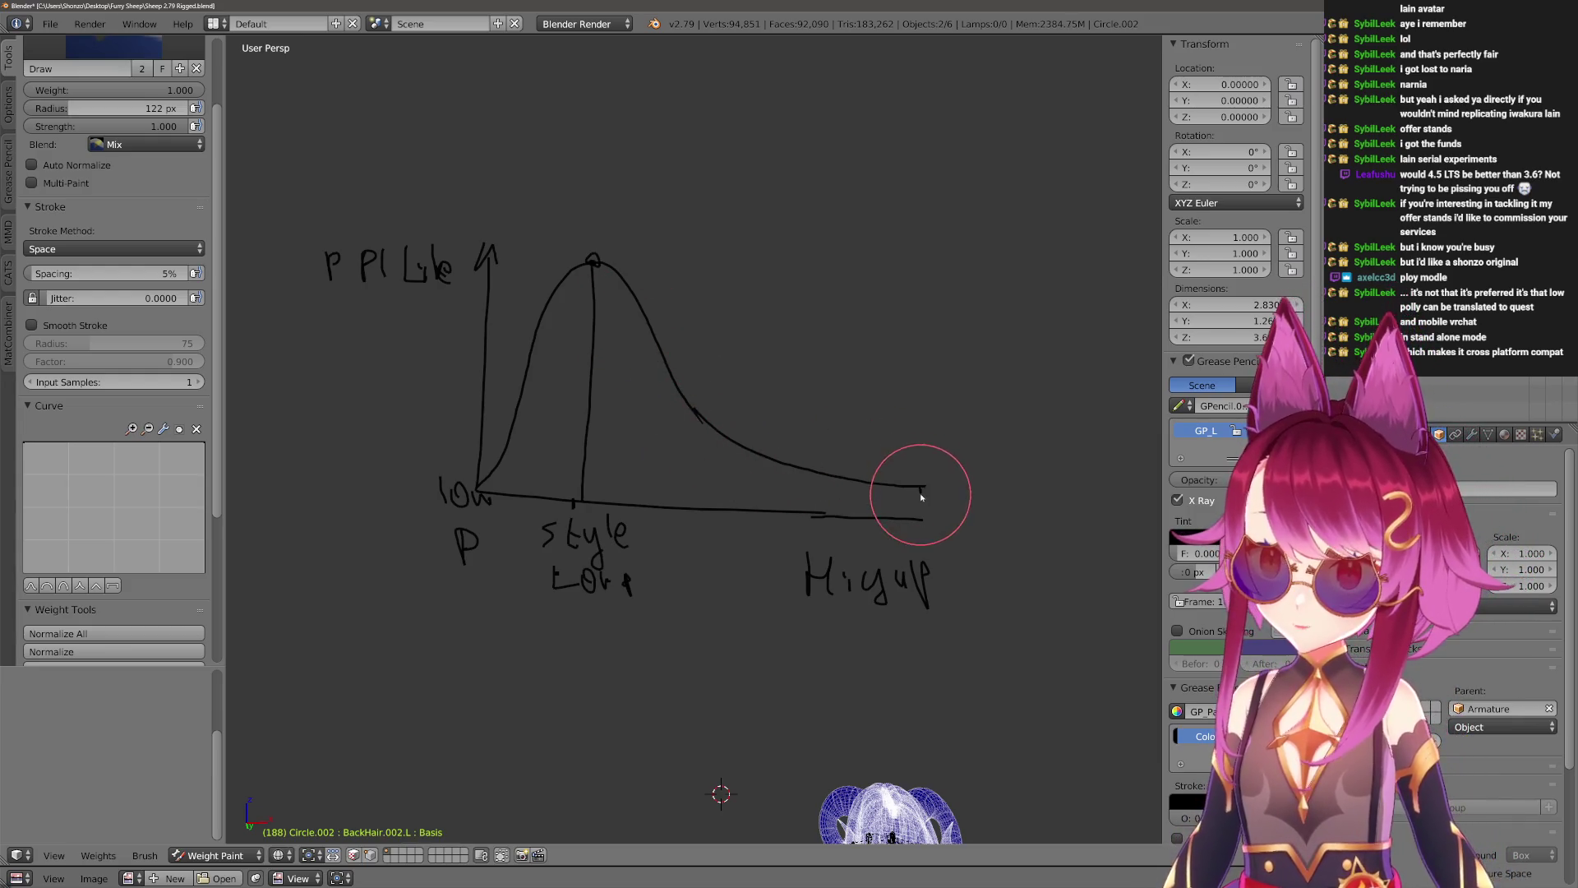
left_click_drag(920, 487, 919, 516)
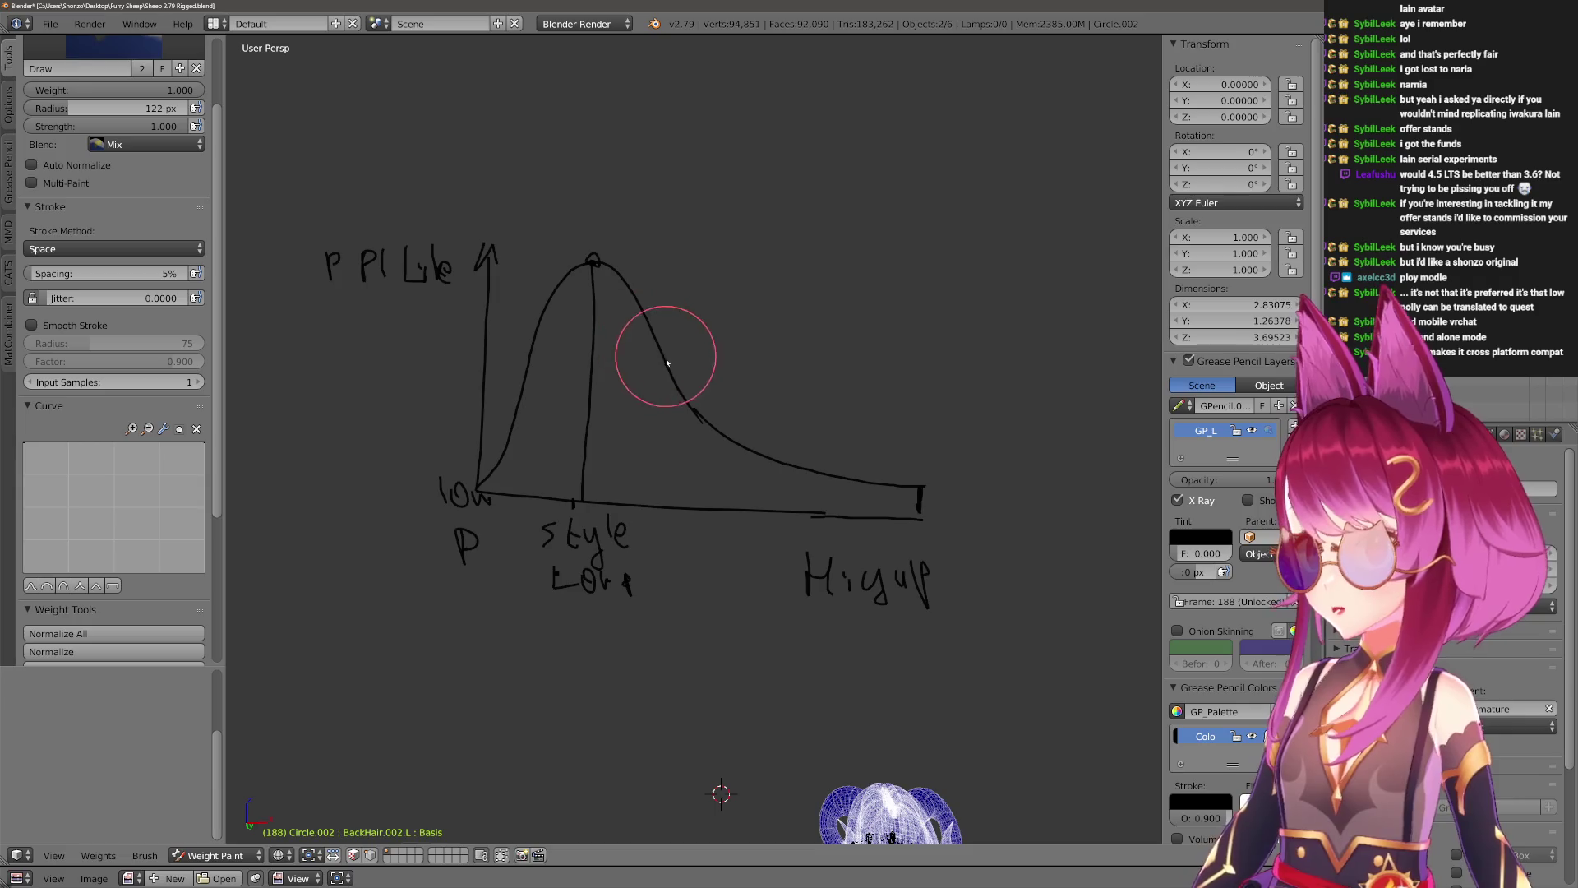
Mark the curve's right slope with a vertical line, erasing the stray mark.
left_click_drag(657, 345, 666, 340)
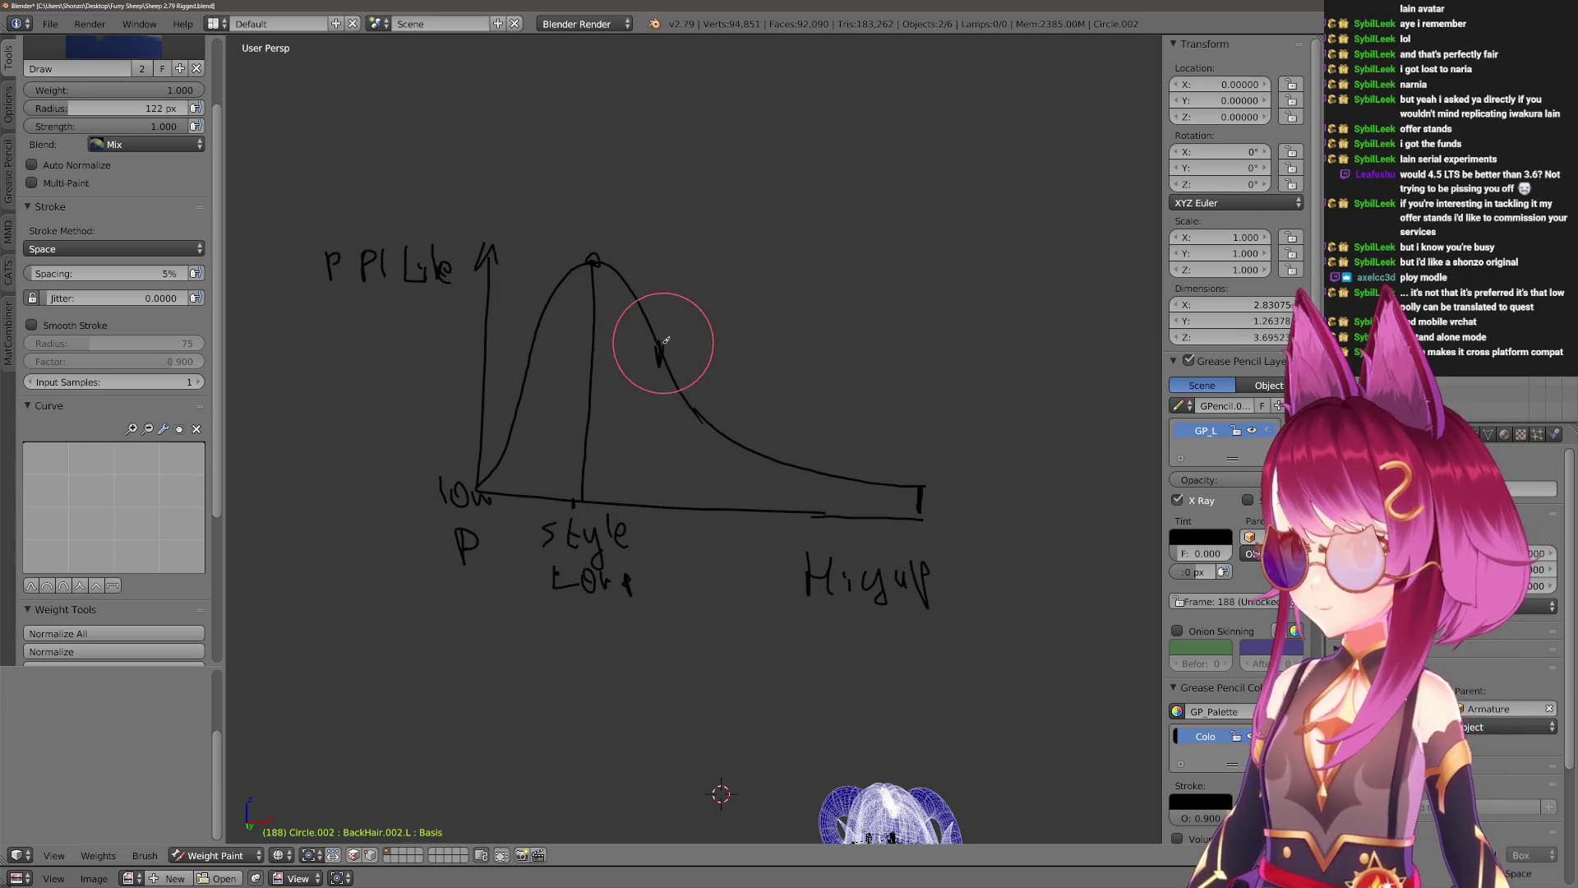
left_click_drag(679, 393, 673, 489)
mouse_move(677, 481)
right_mouse_down()
mouse_move(678, 407)
mouse_move(684, 483)
mouse_move(666, 465)
right_mouse_up()
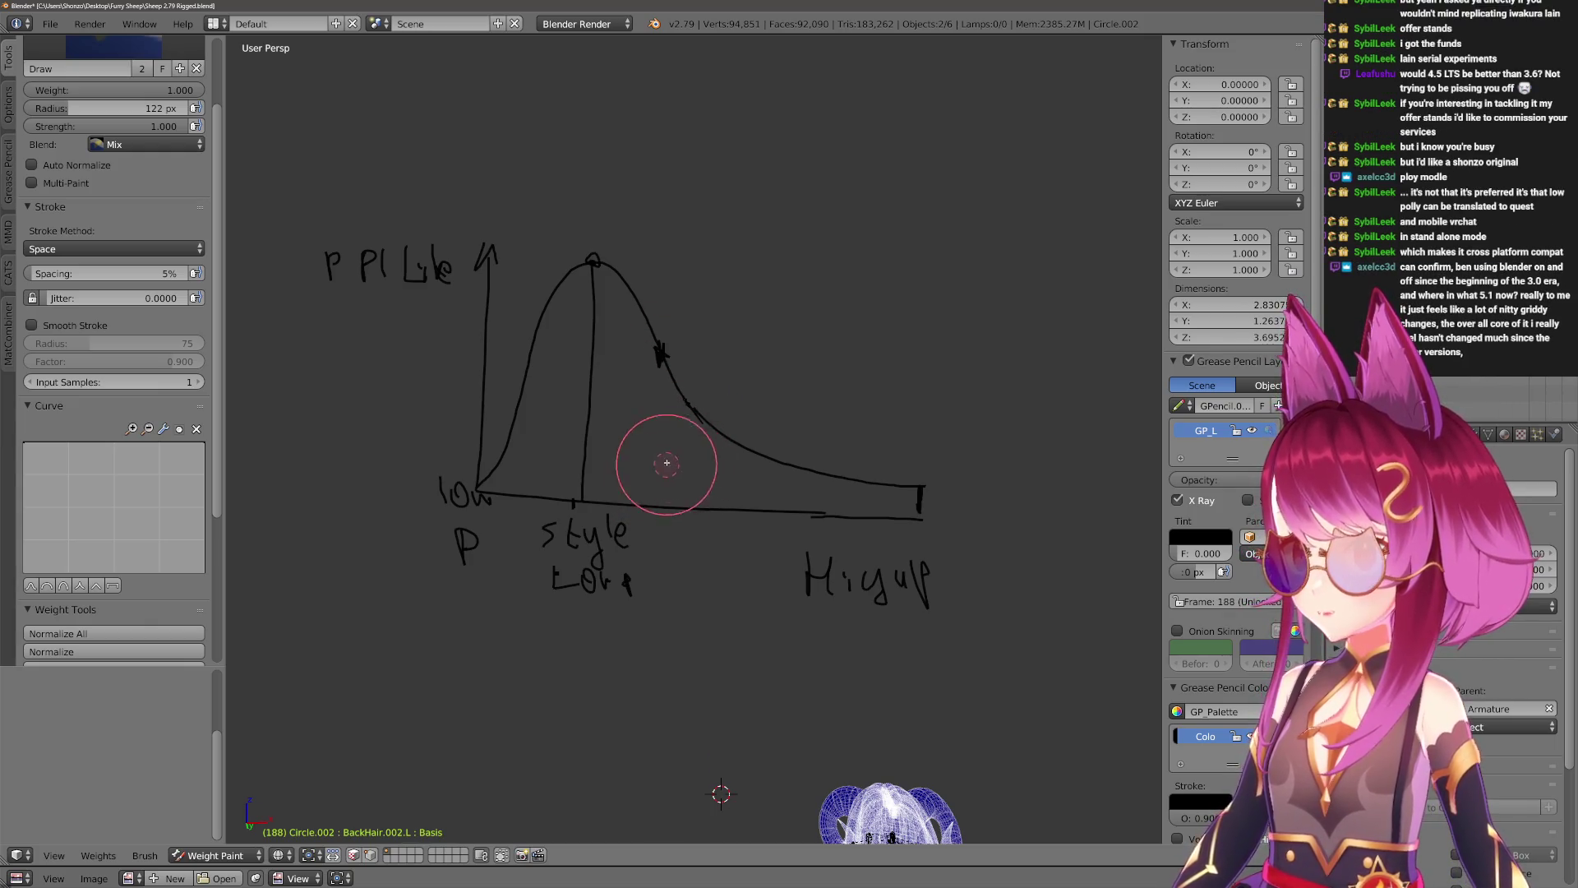
mouse_move(656, 349)
left_mouse_down()
mouse_move(669, 335)
mouse_move(660, 502)
left_mouse_up()
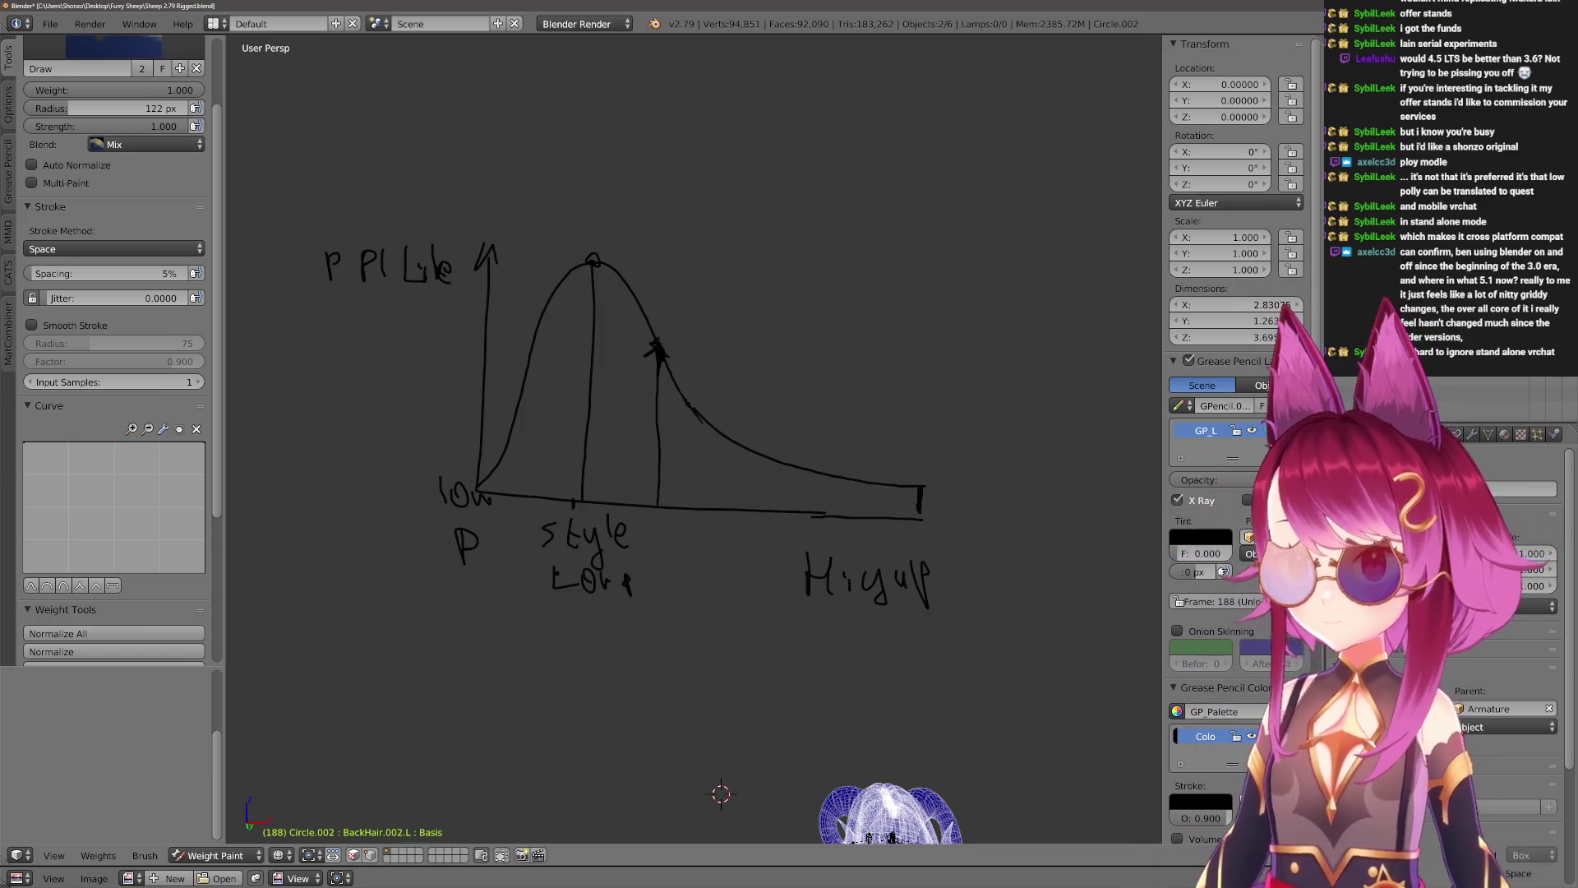
Delete the GP_L grease-pencil layer and pan the character back into view.
left_click(1307, 444)
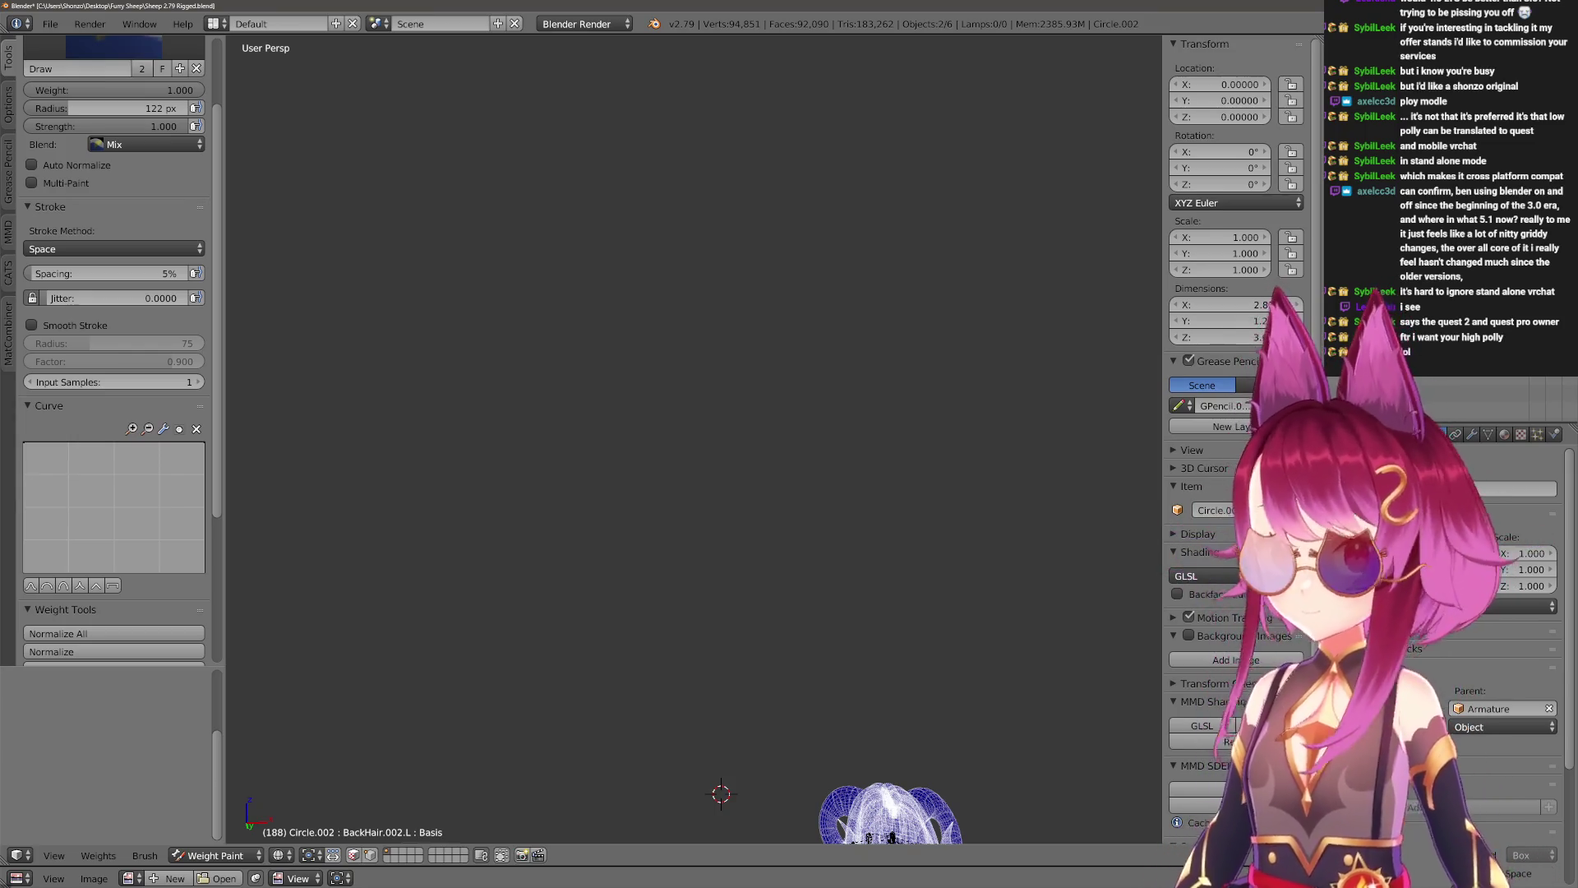
middle_click_drag(923, 539, 782, 46, "shift")
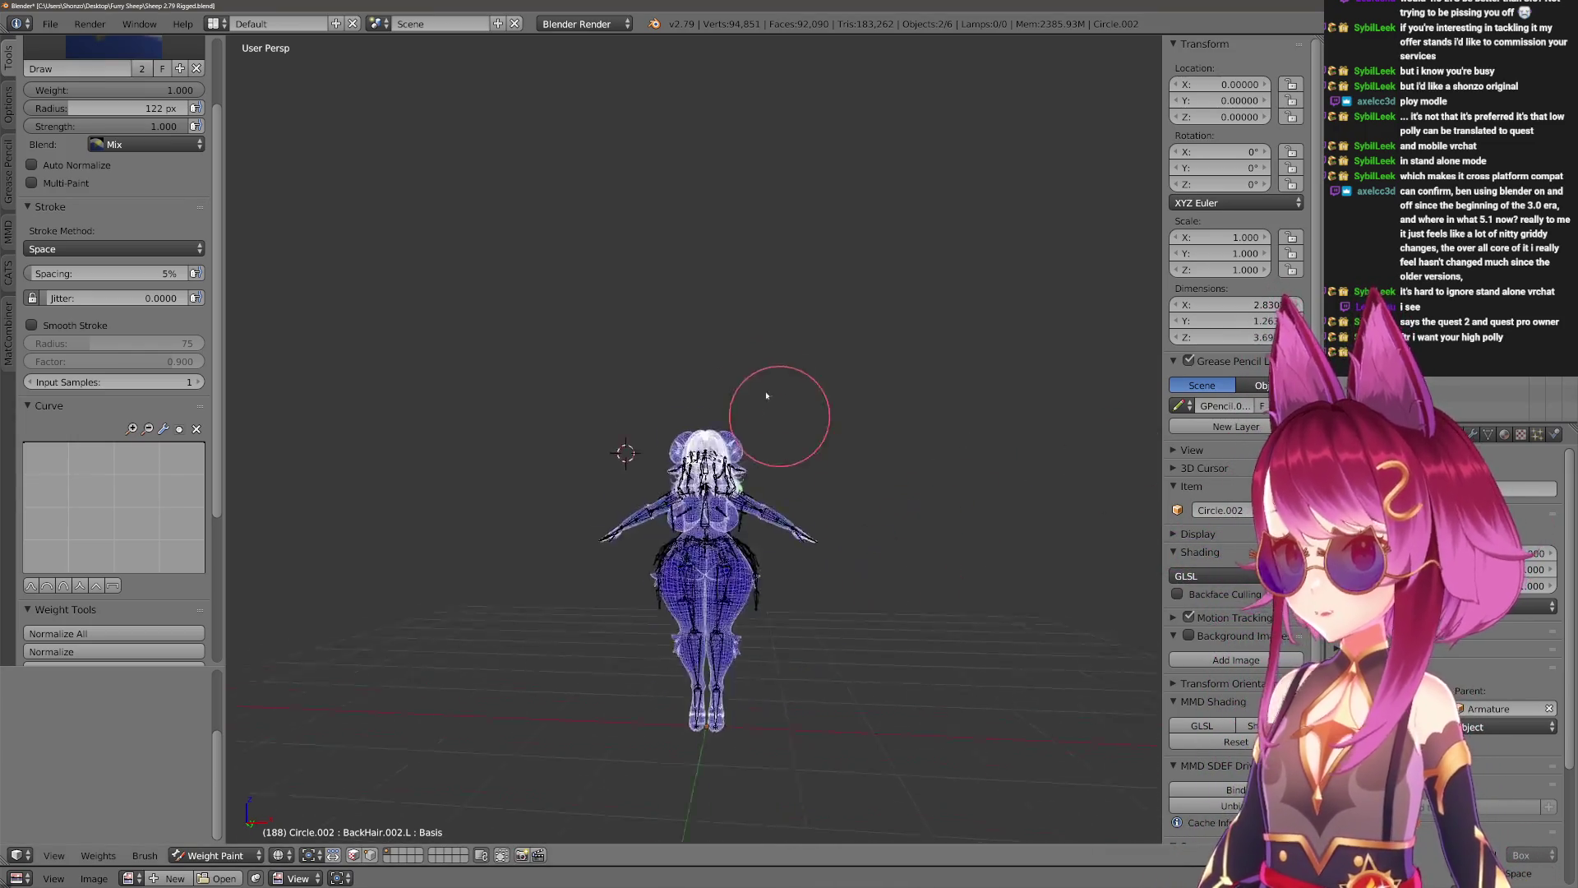
Orbit and zoom the viewport onto the character's chest, torso and outstretched arms.
scroll(803, 521, "up", 5)
middle_click_drag(766, 511, 714, 530)
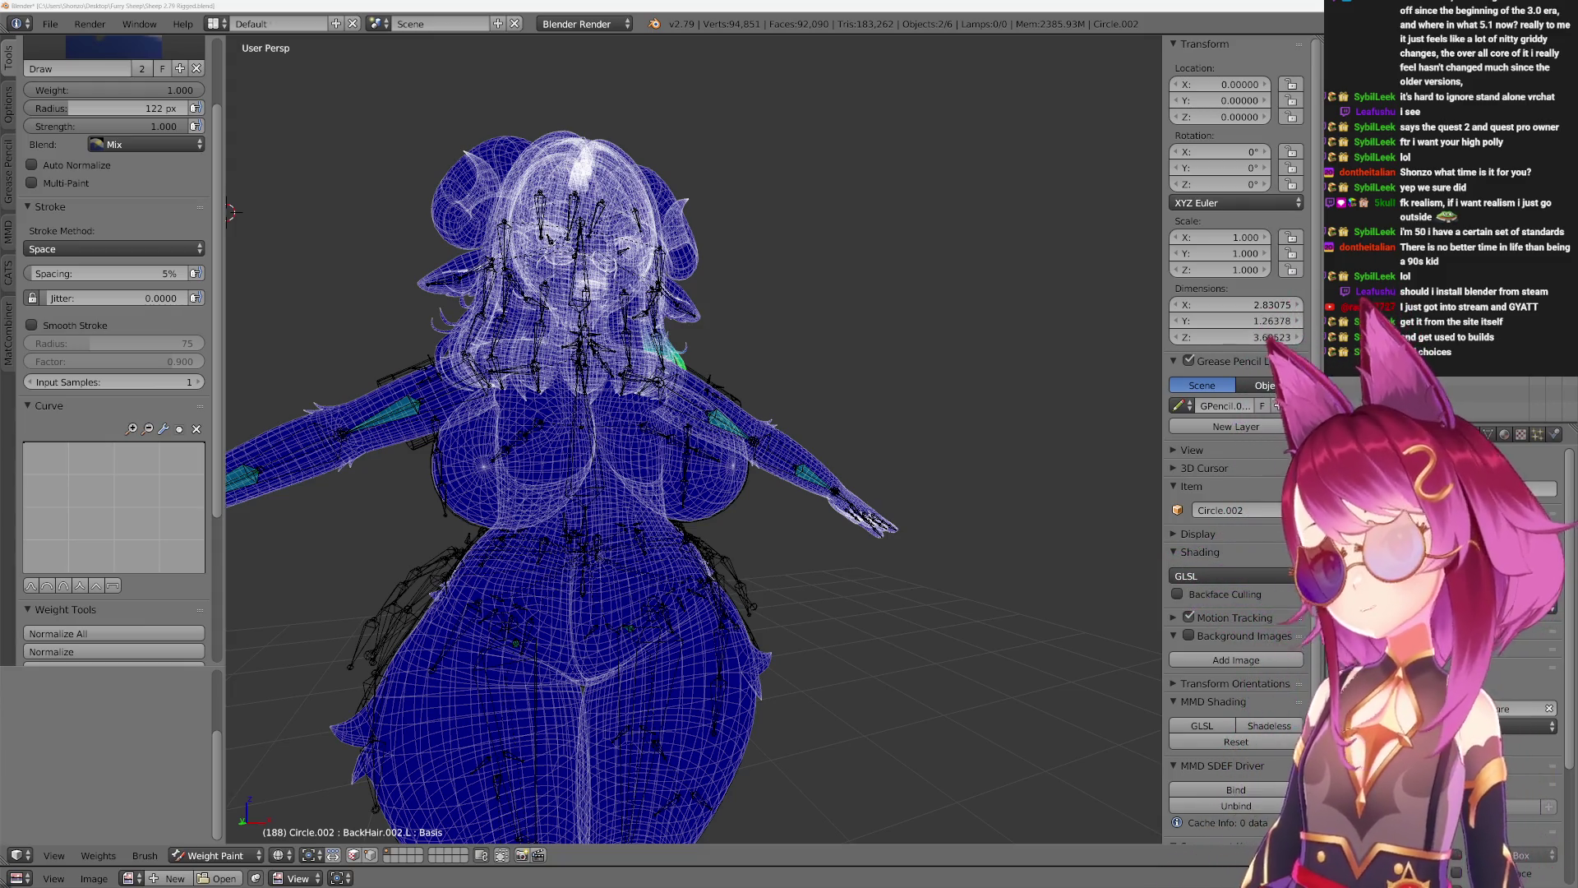
mouse_move(1134, 338)
middle_mouse_down()
mouse_move(696, 481)
mouse_move(734, 377)
mouse_move(724, 338)
mouse_move(739, 337)
mouse_move(707, 386)
mouse_move(703, 493)
middle_mouse_up()
Show the Boob.R weights in solid shading and test-rotate the bone around X.
right_click(707, 386)
key("z")
key("r")
key("x")
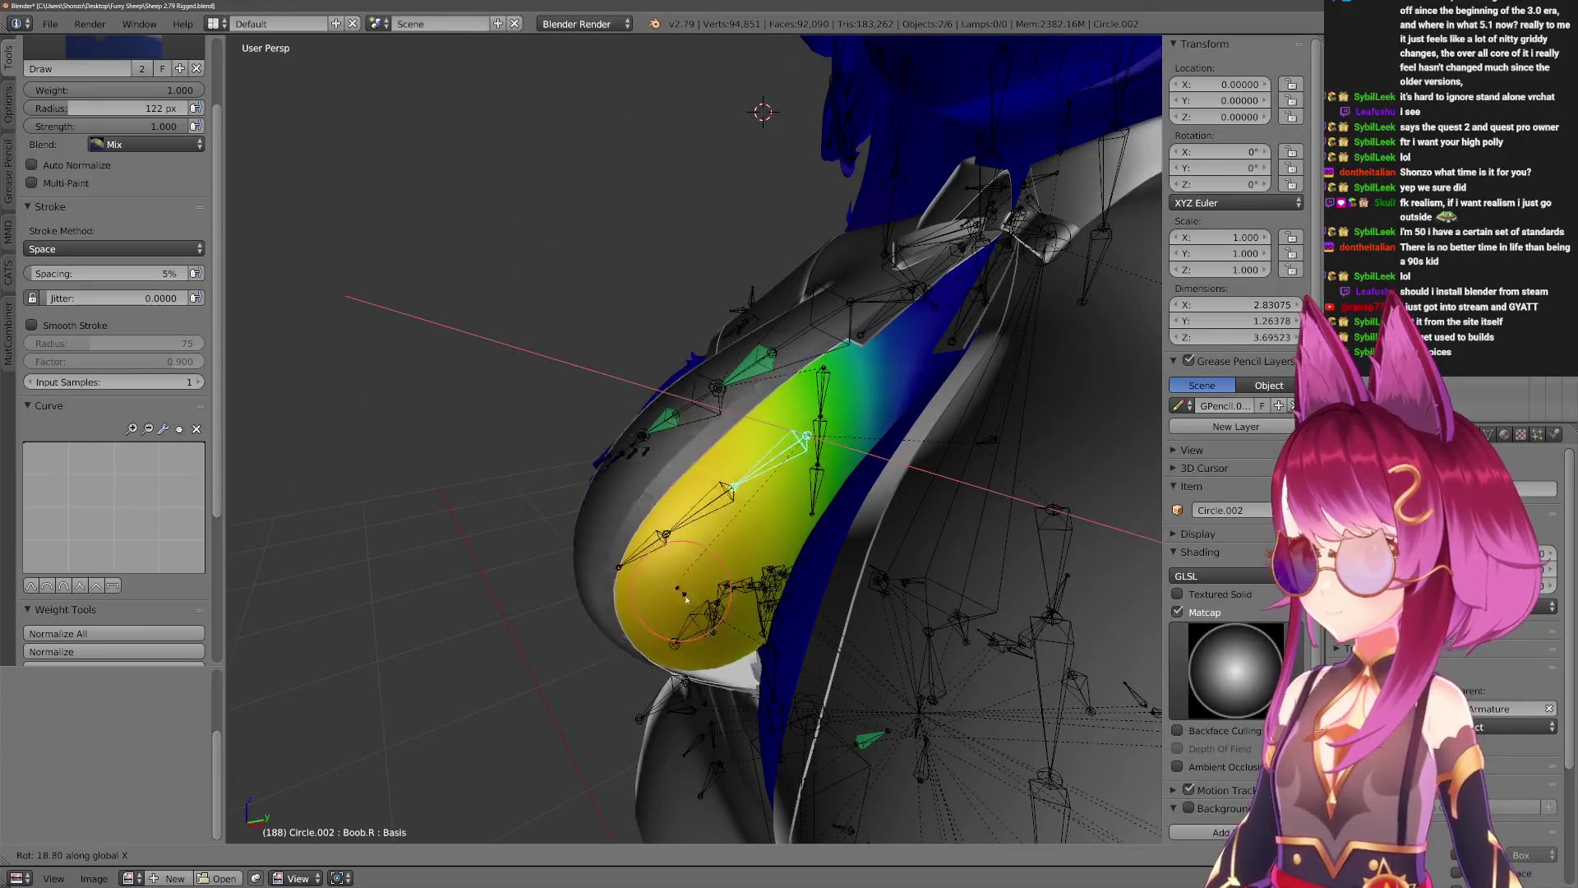
left_click(705, 359)
mouse_move(705, 359)
middle_mouse_down()
mouse_move(786, 349)
mouse_move(645, 466)
middle_mouse_up()
Weight paint Librarian Outfit.001 on Boob.R and test-rotate the bone around X.
key("ctrl+Tab")
right_click(785, 349)
right_click(645, 467)
key("ctrl+Tab")
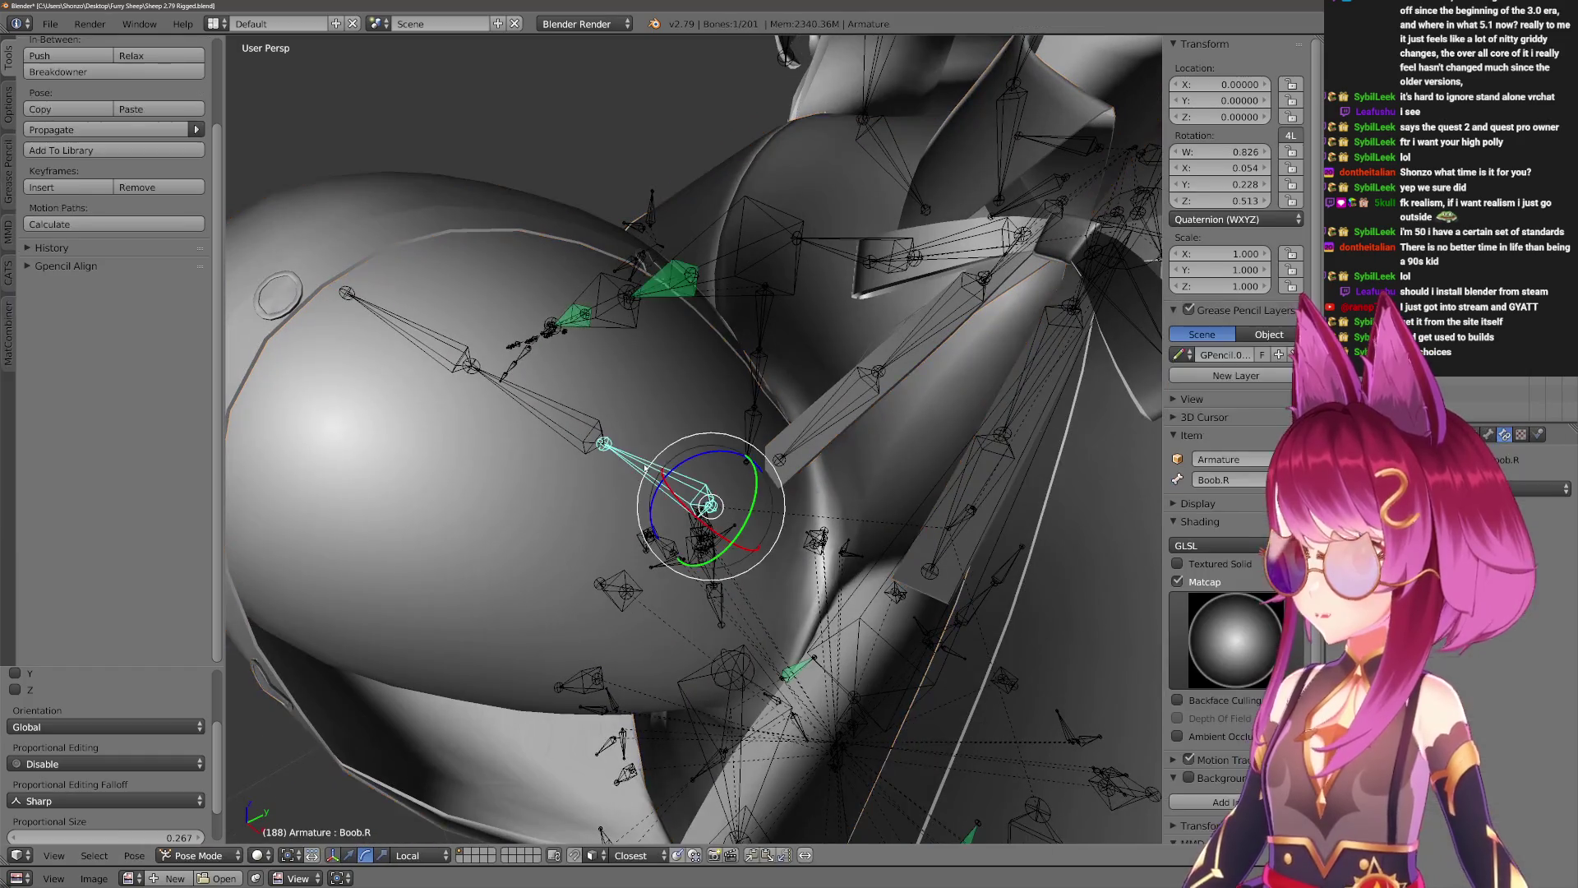
right_click(761, 349)
key("ctrl+Tab")
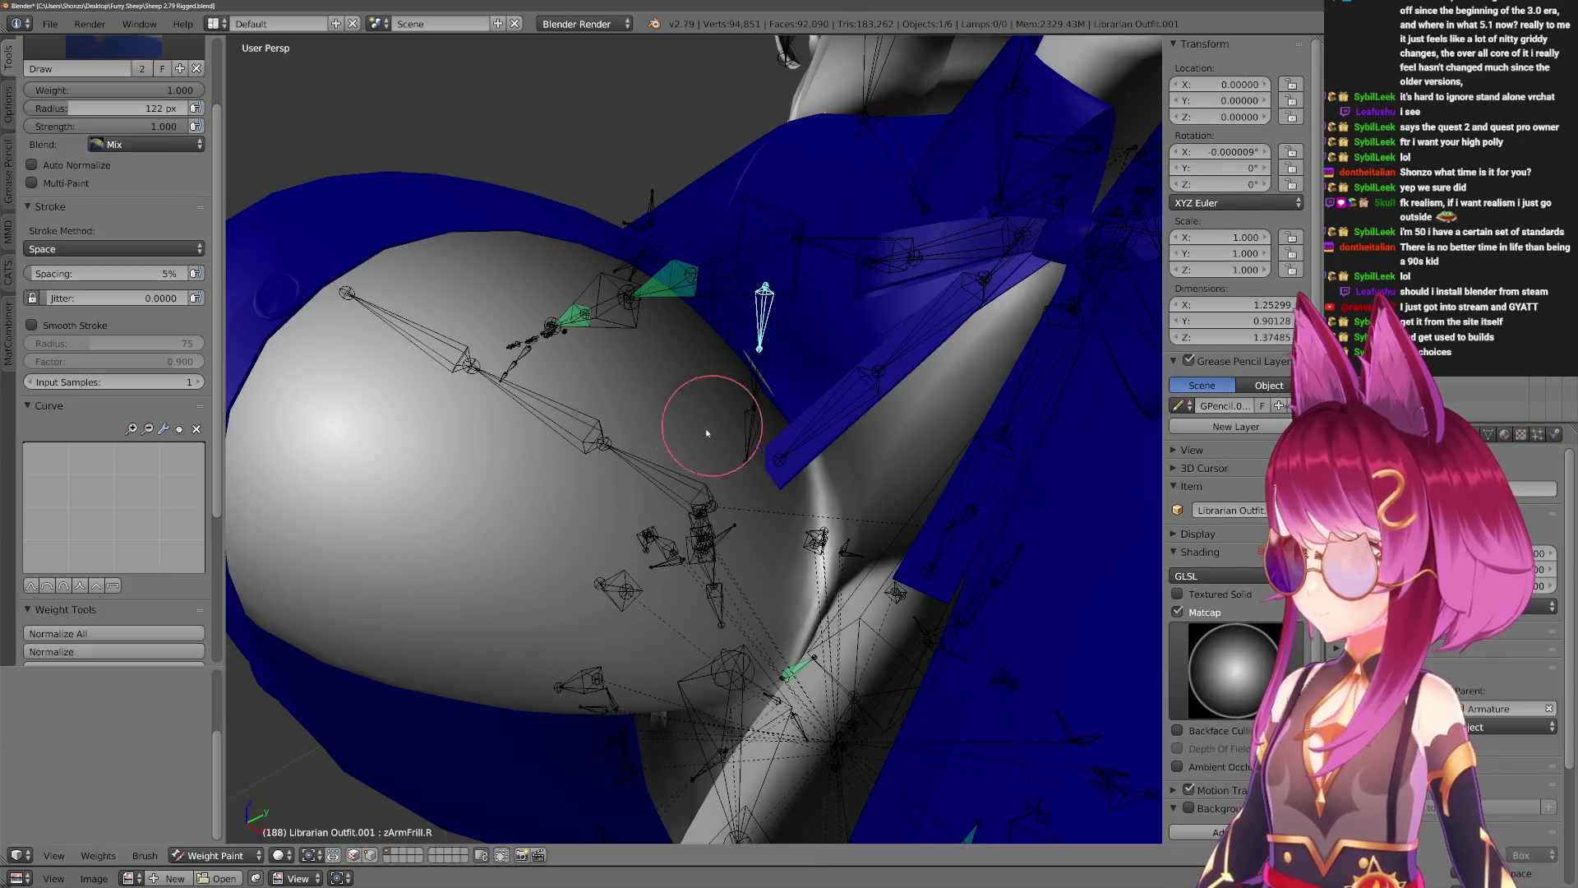
right_click(639, 468)
mouse_move(639, 469)
middle_mouse_down()
mouse_move(716, 452)
mouse_move(697, 522)
mouse_move(657, 468)
middle_mouse_up()
key("r")
key("x")
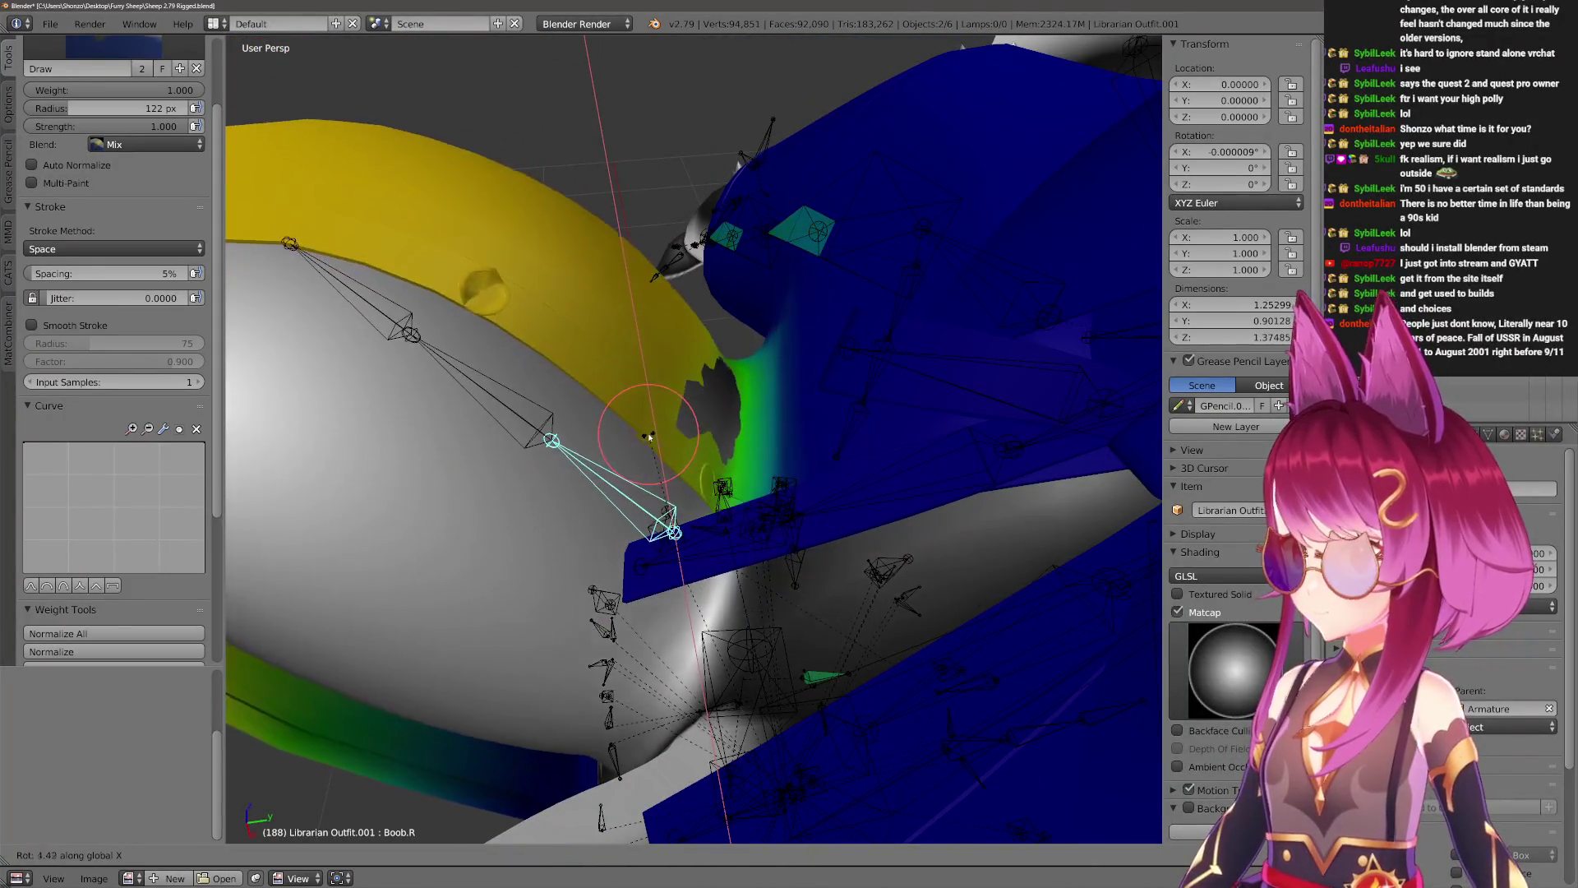
left_click(638, 431)
mouse_move(638, 430)
middle_mouse_down()
mouse_move(863, 555)
mouse_move(813, 551)
mouse_move(583, 407)
middle_mouse_up()
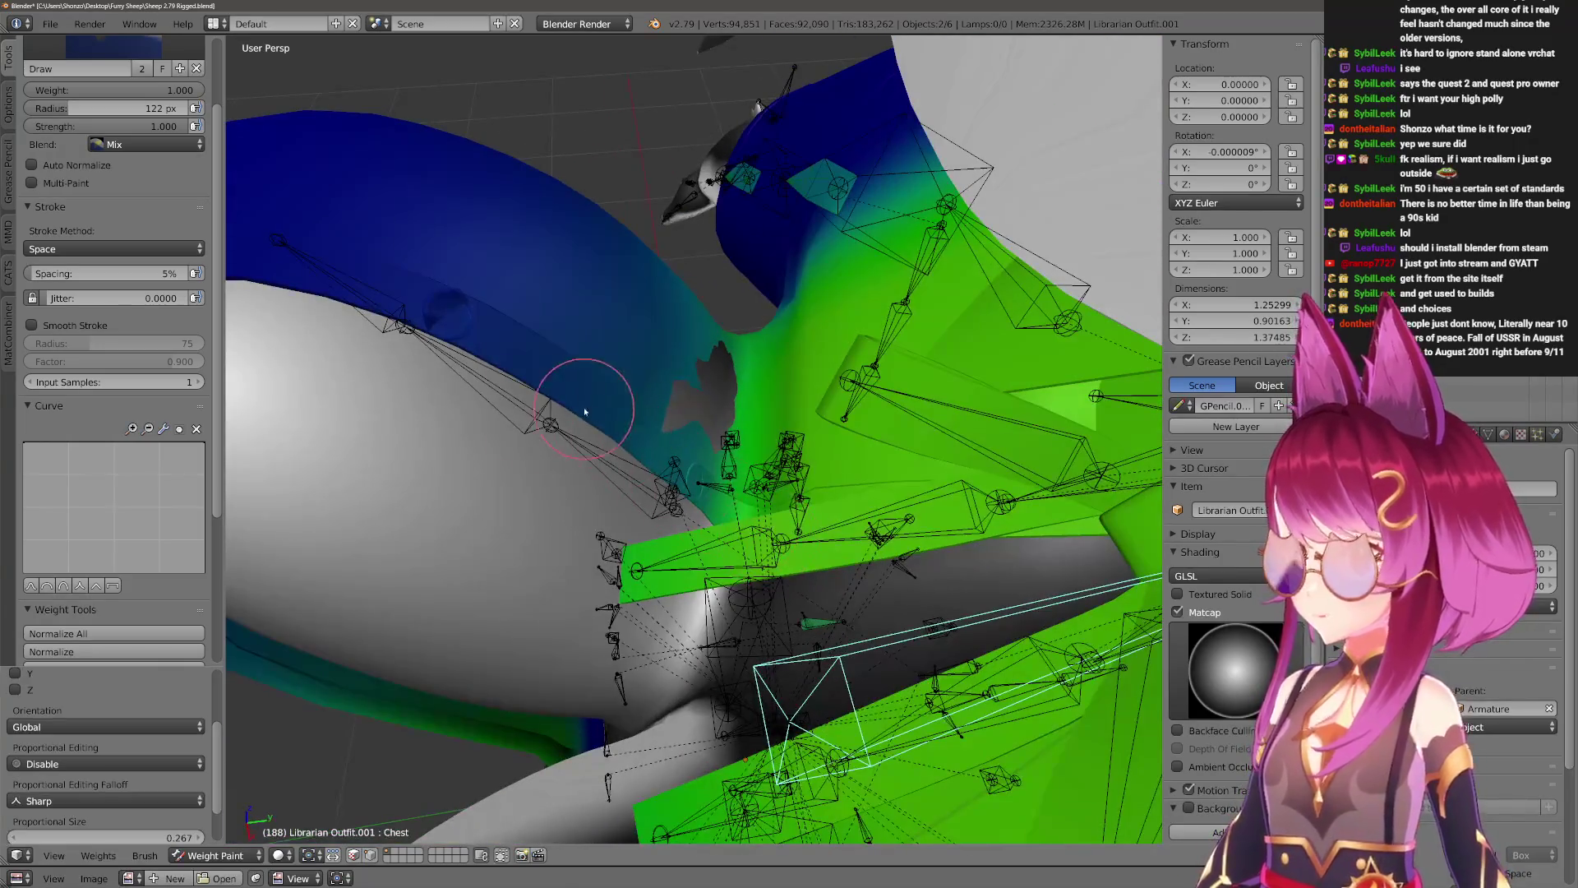
Pick the Chest bone and set the brush weight to 0.000.
key("f")
left_click(617, 472)
mouse_move(370, 264)
middle_mouse_down()
mouse_move(351, 299)
mouse_move(460, 408)
mouse_move(503, 354)
middle_mouse_up()
left_click(424, 290, "ctrl")
left_click(405, 336, "ctrl")
Set the brush radius to 500 px with a Smooth falloff curve.
key("alt+z")
mouse_move(456, 264)
middle_mouse_down()
mouse_move(528, 316)
mouse_move(537, 413)
middle_mouse_up()
key("f")
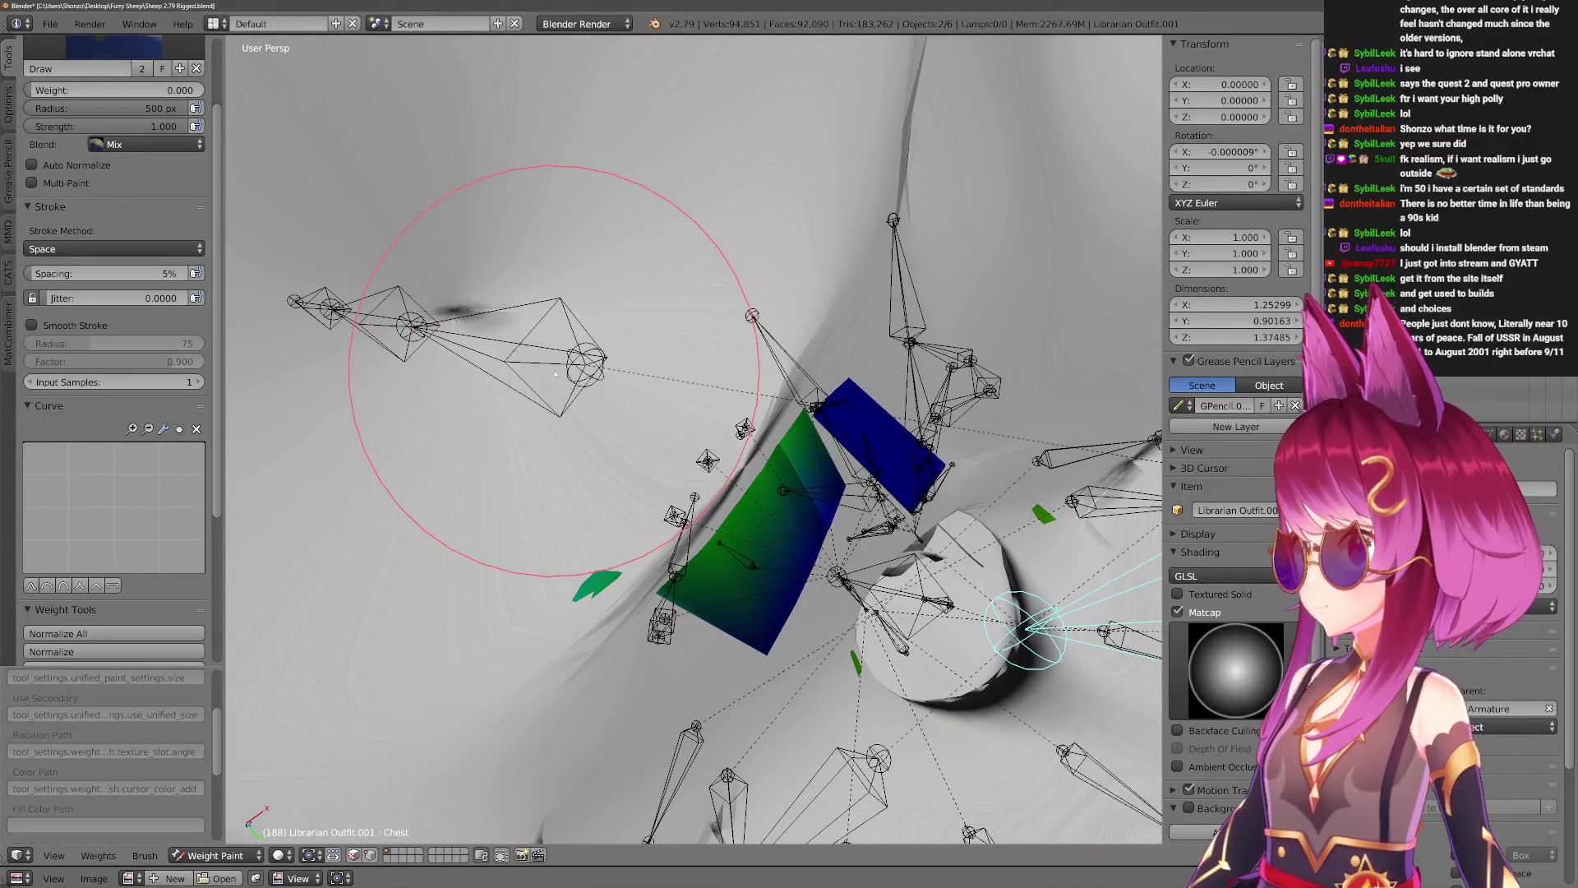
left_click(197, 456)
left_click(80, 585)
mouse_move(575, 461)
middle_mouse_down()
mouse_move(633, 493)
mouse_move(598, 353)
mouse_move(705, 247)
mouse_move(698, 345)
middle_mouse_up()
key("alt+z")
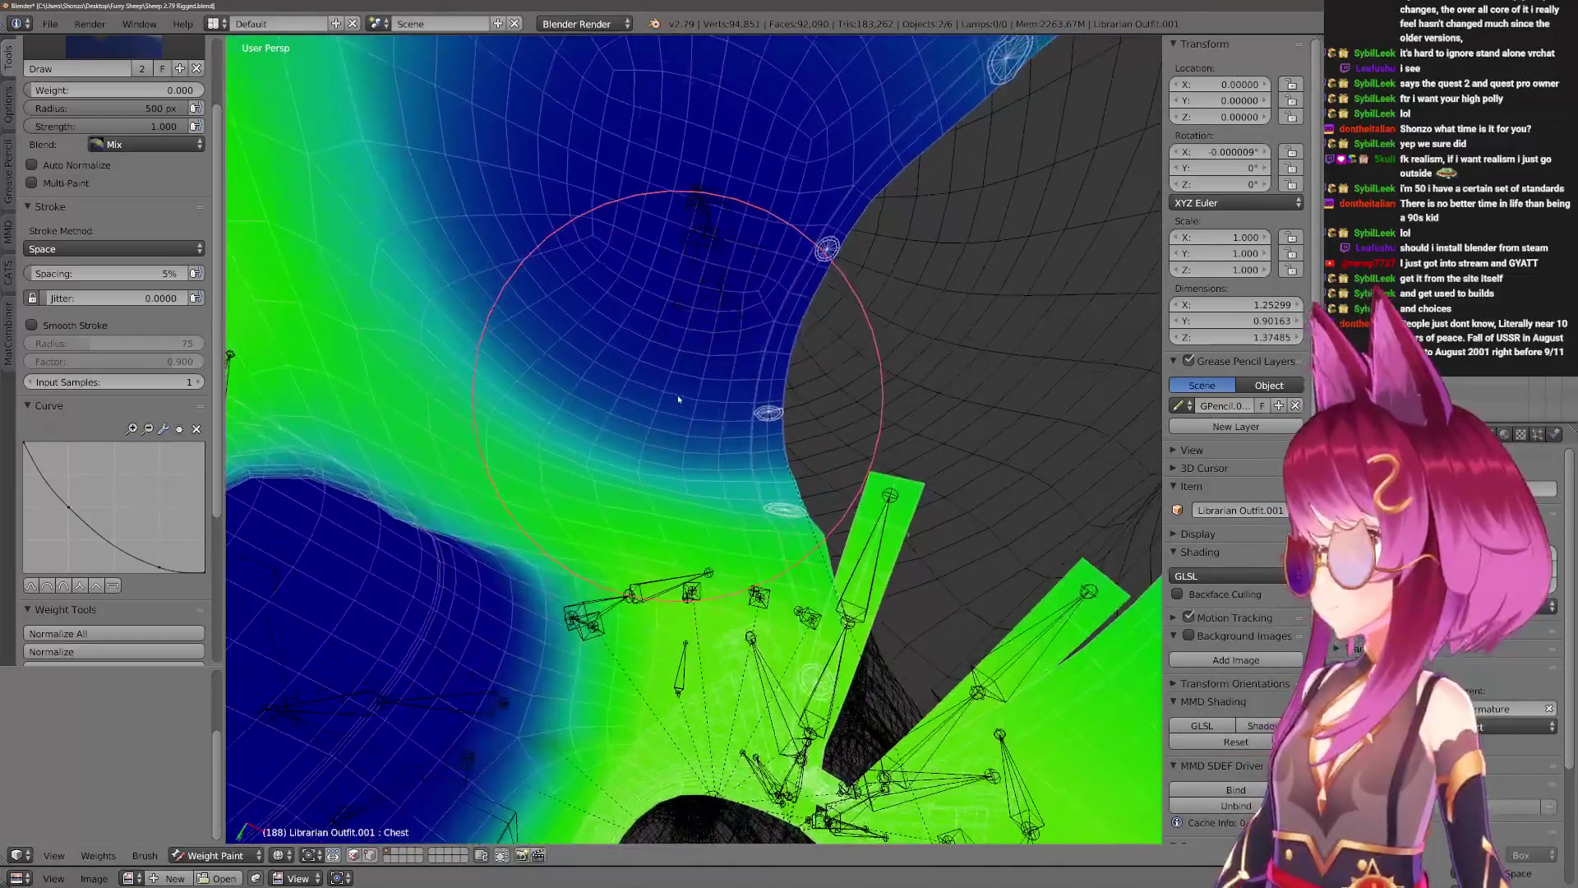
key("Tab")
key("l")
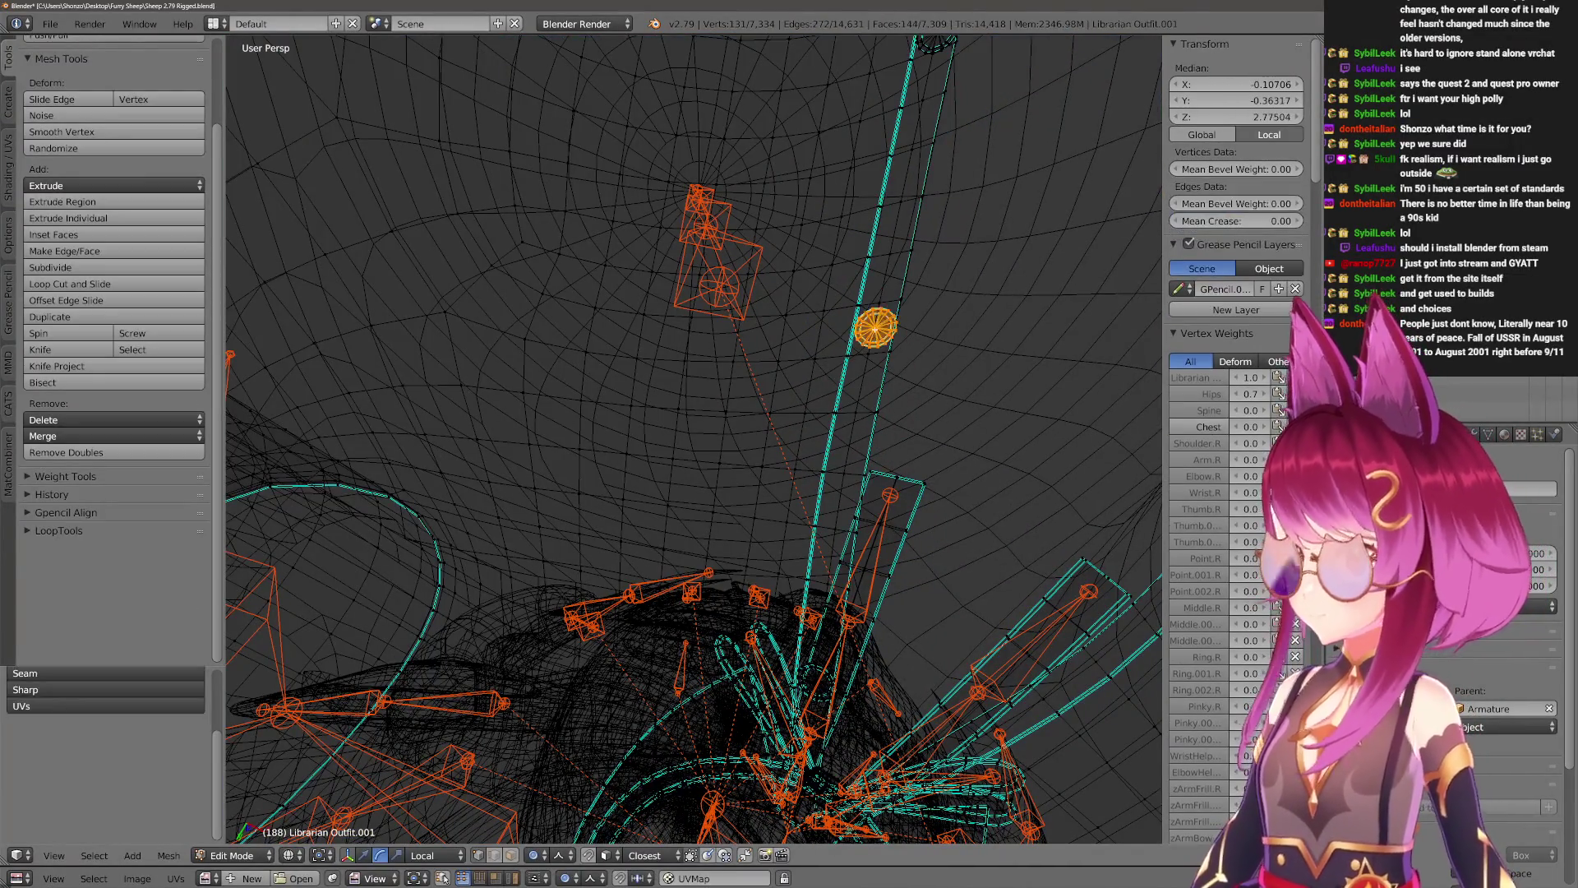
key("KP_Decimal")
key("l")
key("KP_Decimal")
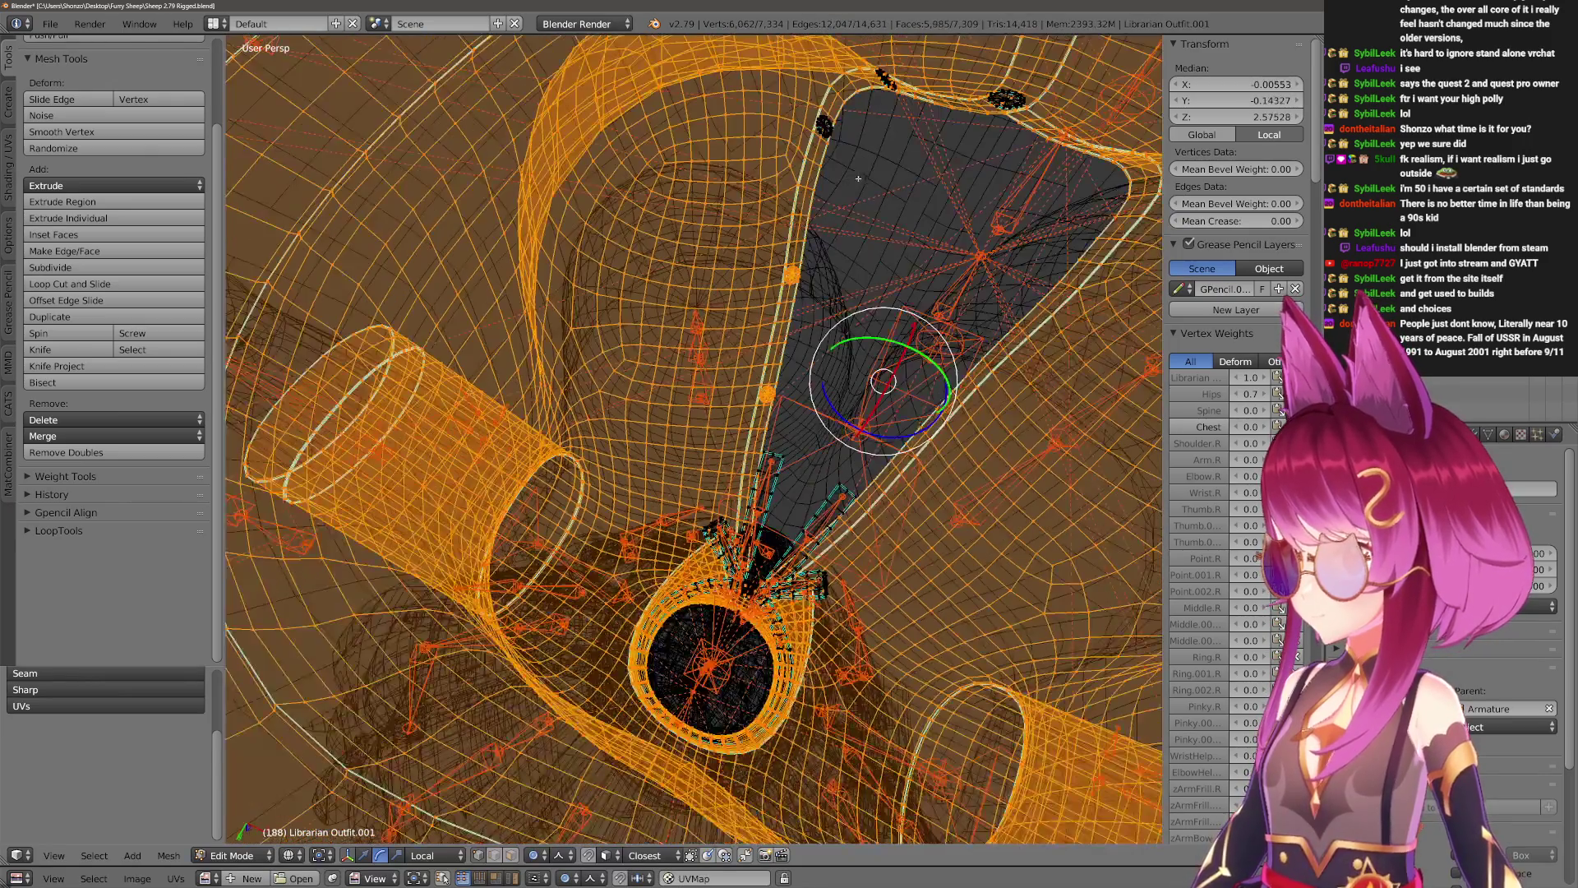
key("Tab")
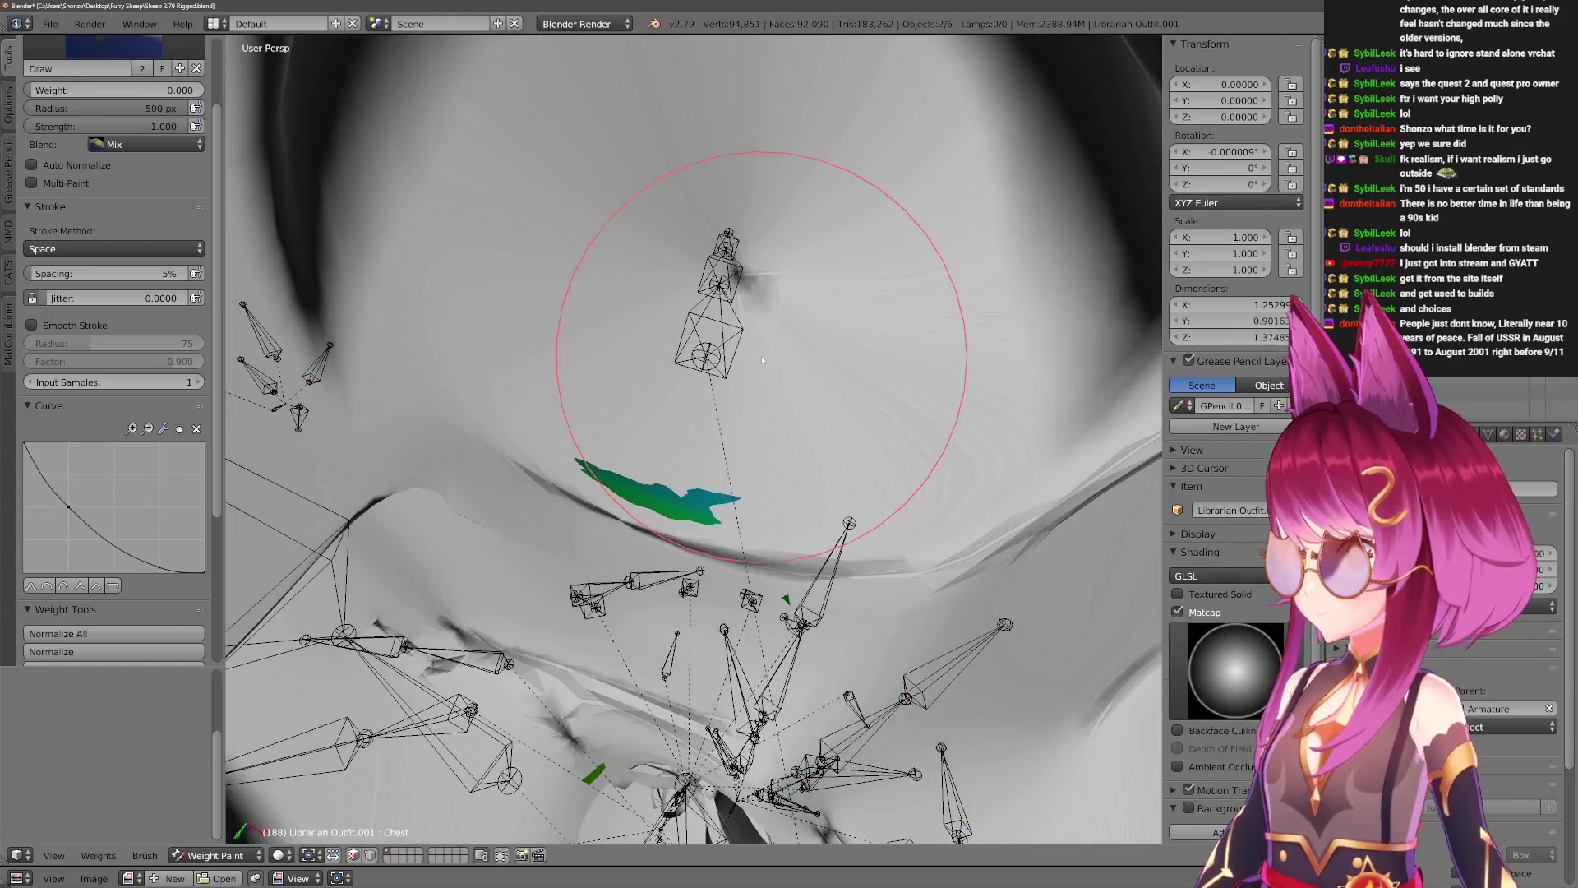
key("alt+z")
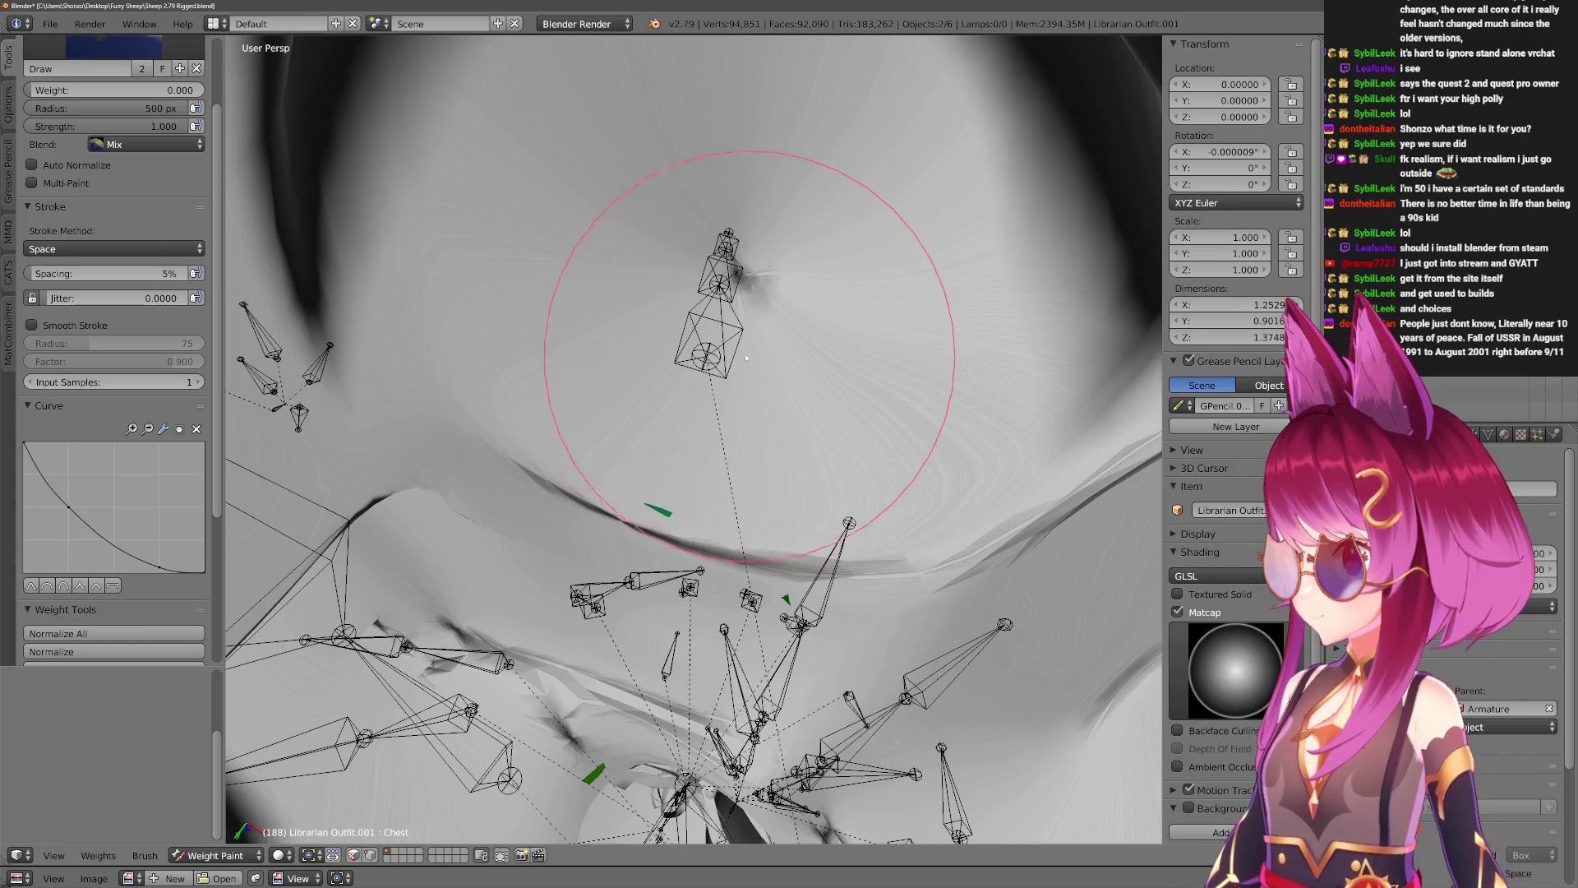
scroll(689, 331, "down", 6)
key("alt+z")
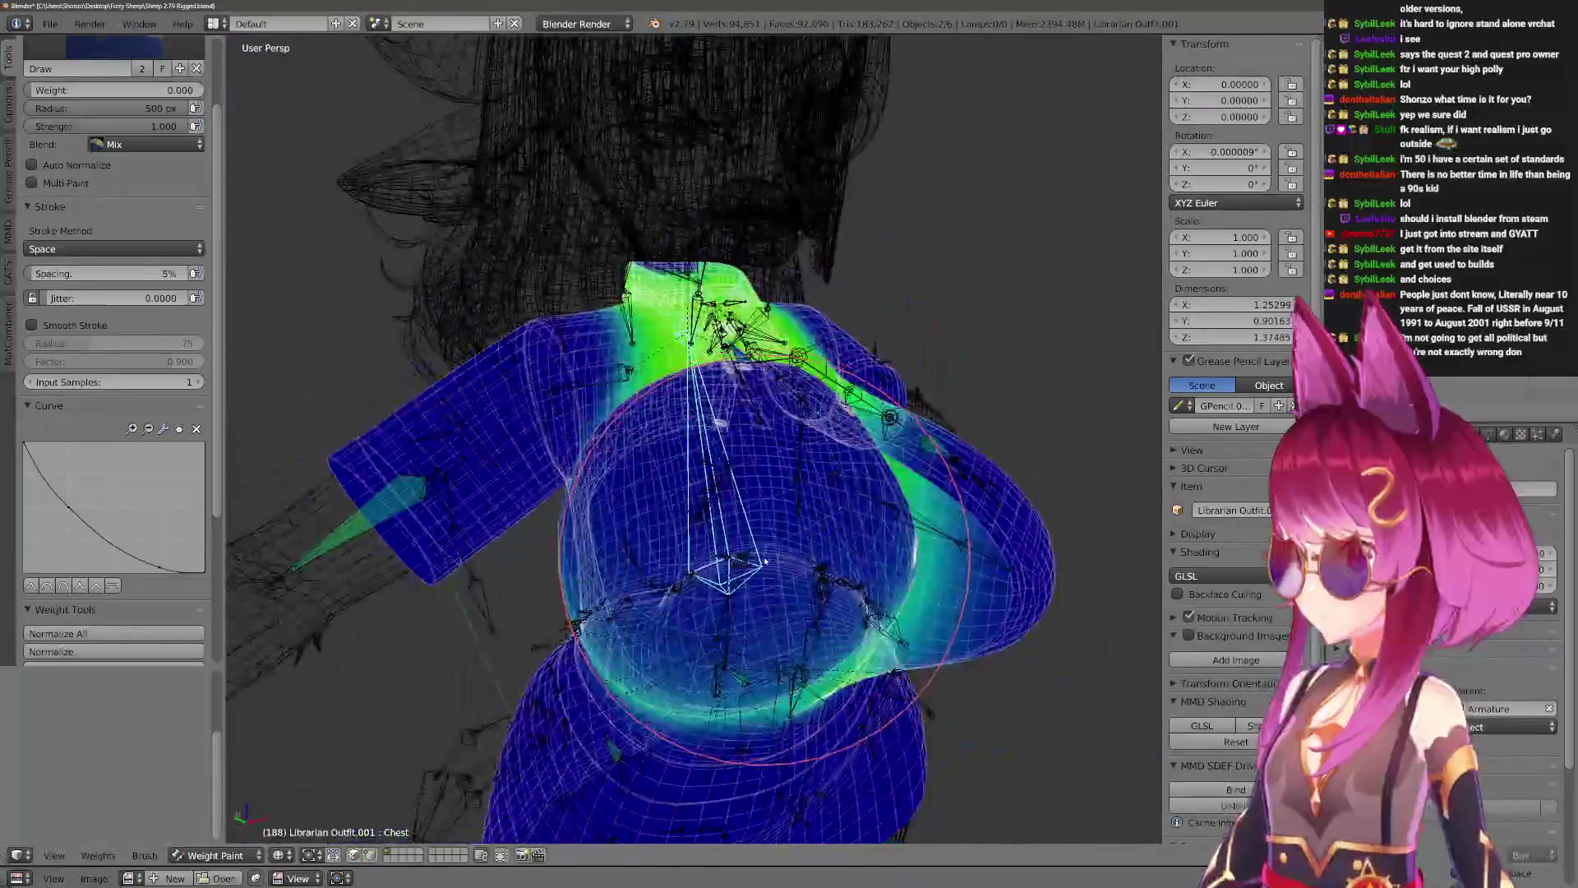
mouse_move(796, 511)
middle_mouse_down()
mouse_move(748, 485)
mouse_move(739, 444)
middle_mouse_up()
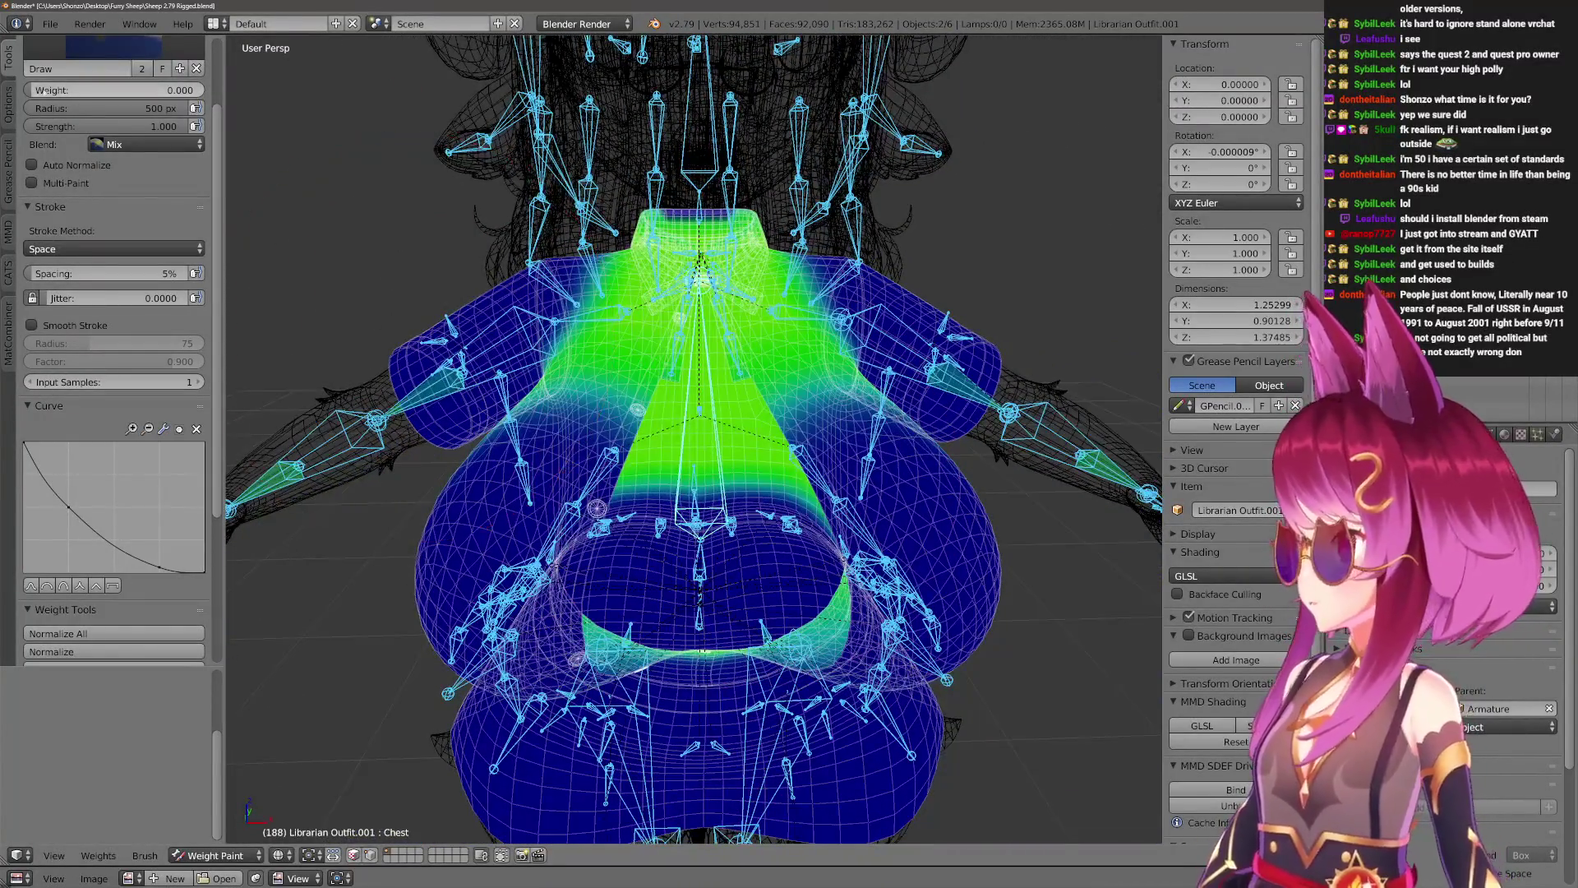
Pick the Subtract weight brush and orbit to a frontal view of the torso.
scroll(106, 246, "up", 5)
left_click(113, 106)
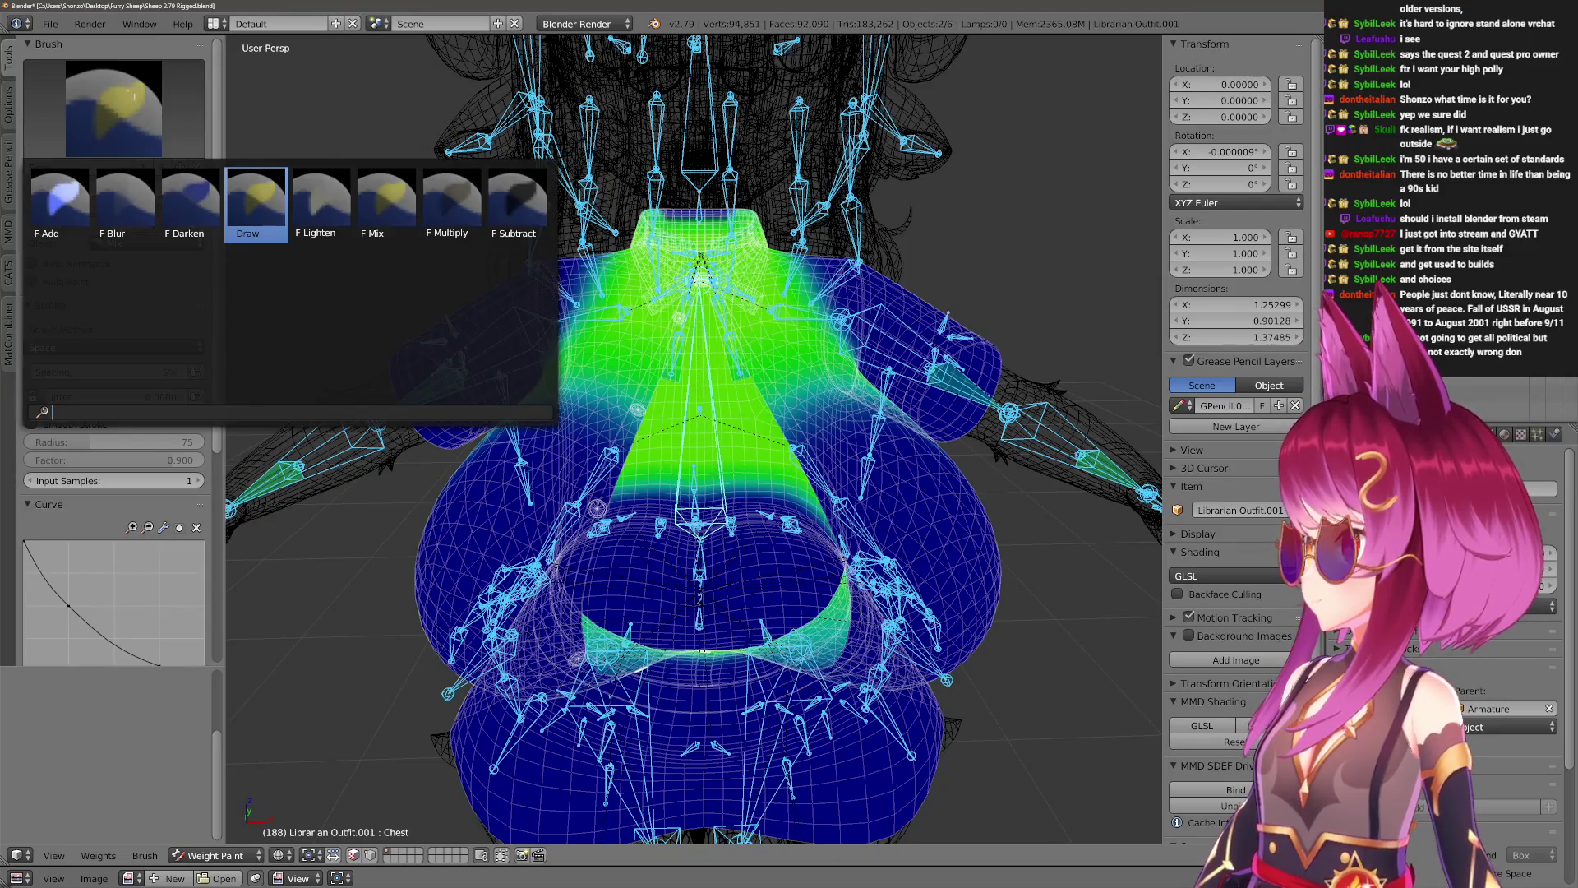
left_click(516, 202)
middle_click_drag(704, 299, 521, 556)
Inspect the weights of the Boob.R, Boob.R.002 and Boob.R.001 bones.
right_click(612, 448)
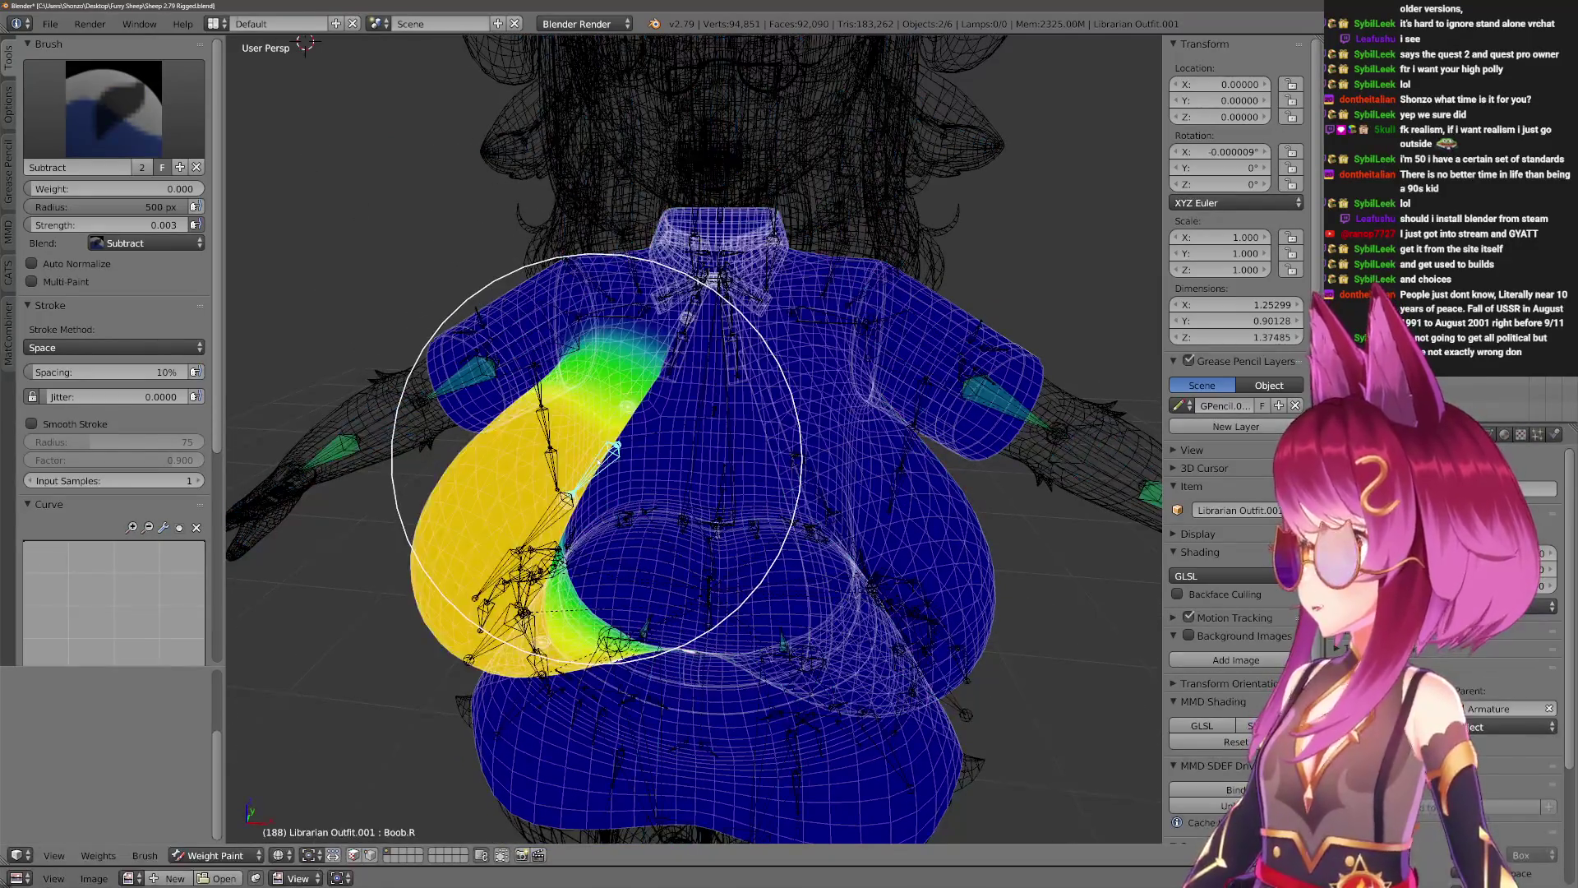
scroll(603, 462, "up", 1)
scroll(530, 399, "down", 3)
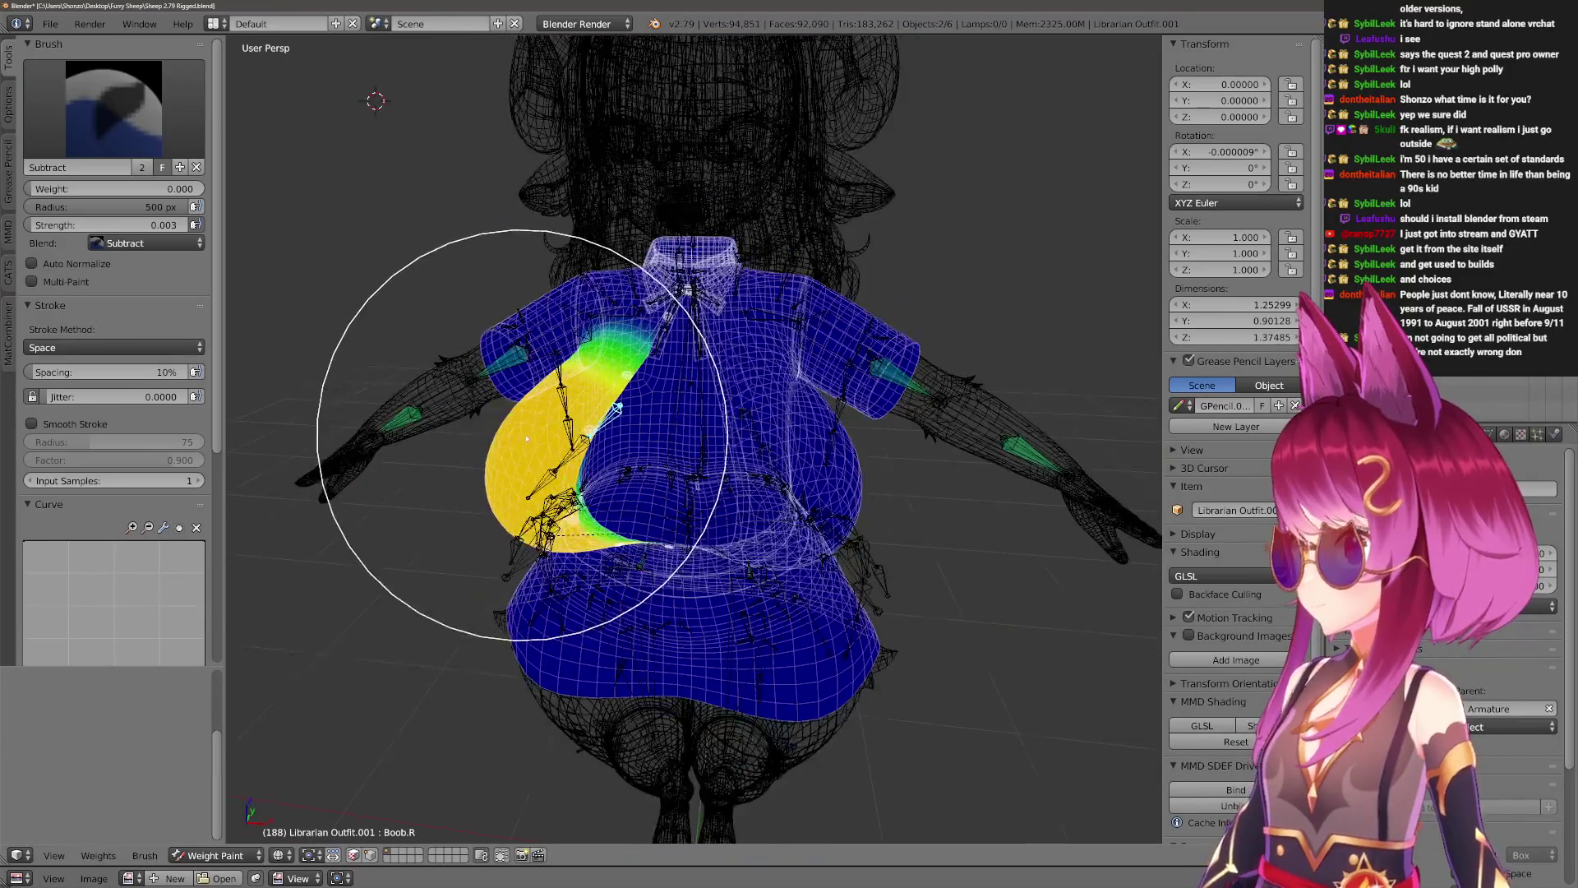
right_click(575, 444)
right_click(704, 546)
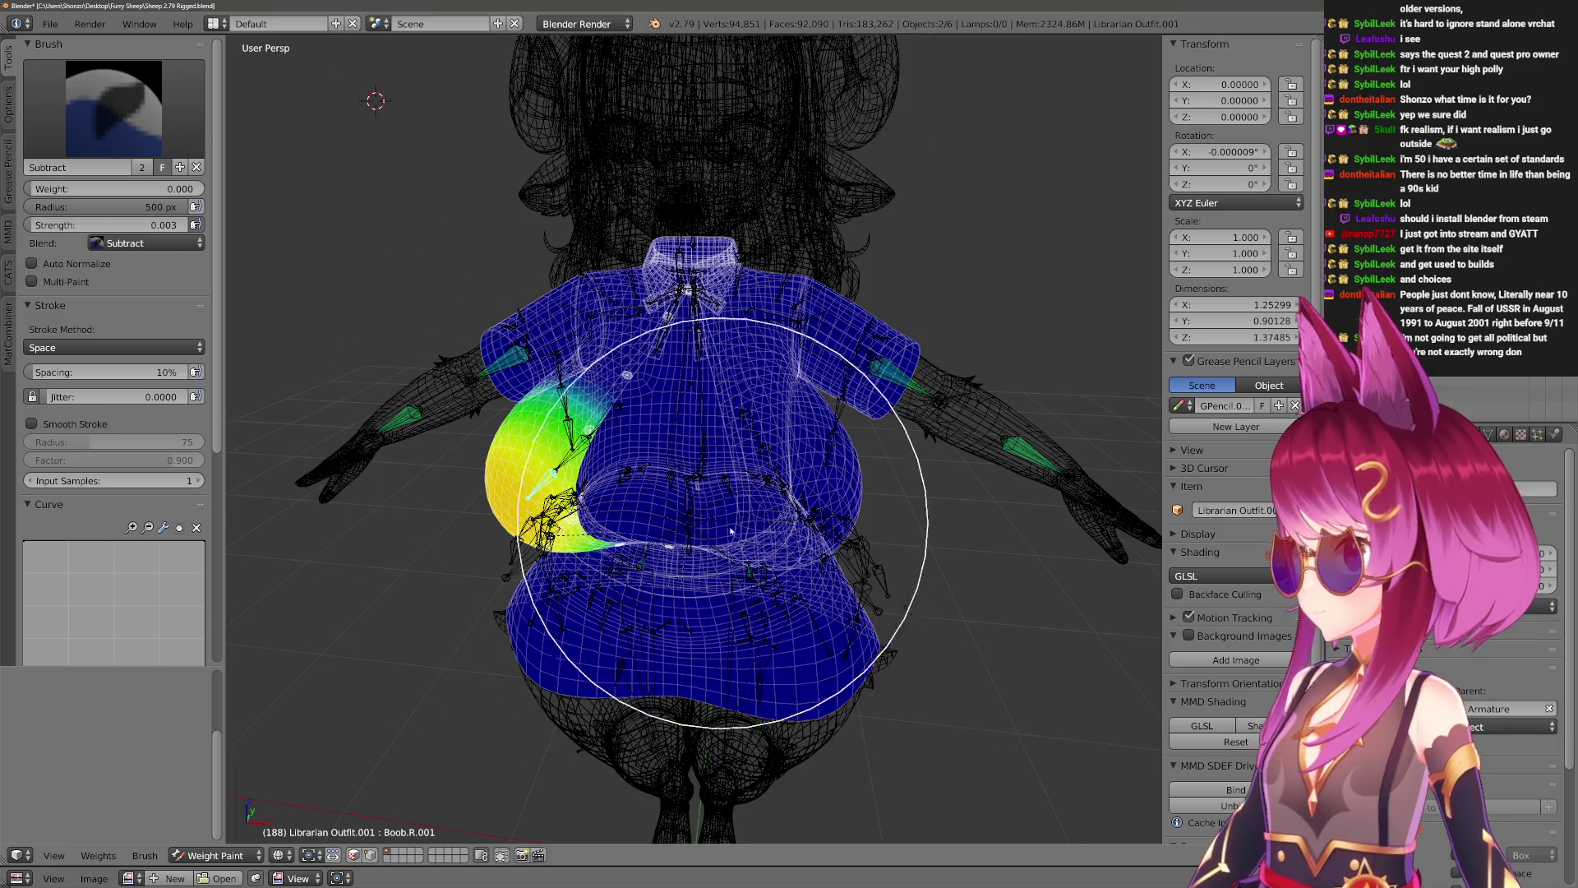
scroll(764, 538, "up", 2)
Rotate the Boob.L bone about global X, viewing it in textured shading.
right_click(744, 335)
mouse_move(744, 334)
middle_mouse_down()
mouse_move(723, 422)
mouse_move(765, 415)
middle_mouse_up()
key("r")
key("x")
key("alt+z")
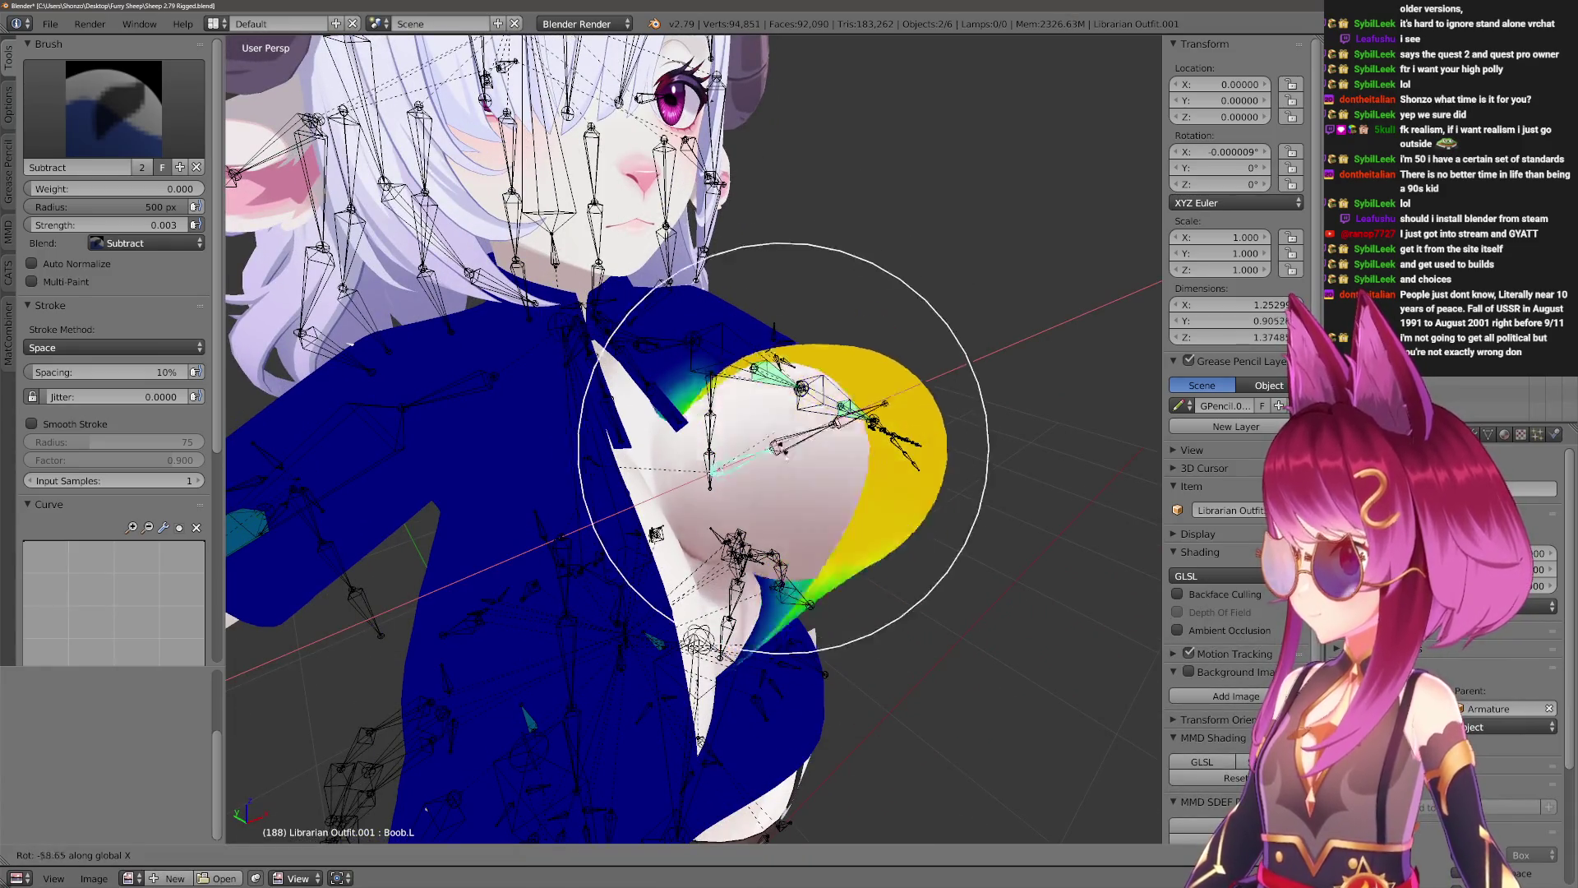
left_click(769, 557)
scroll(764, 567, "down", 3)
Move the Boob.L bone to test how the breast deforms.
key("KP_2")
key("g")
left_click(707, 534)
mouse_move(707, 534)
middle_mouse_down()
mouse_move(592, 564)
mouse_move(581, 529)
mouse_move(581, 564)
mouse_move(740, 493)
mouse_move(723, 504)
mouse_move(698, 511)
mouse_move(764, 464)
mouse_move(599, 546)
mouse_move(581, 476)
mouse_move(509, 428)
middle_mouse_up()
key("g")
left_click(781, 451)
Return to the Draw brush in matcap shading with a 447 px radius.
key("1")
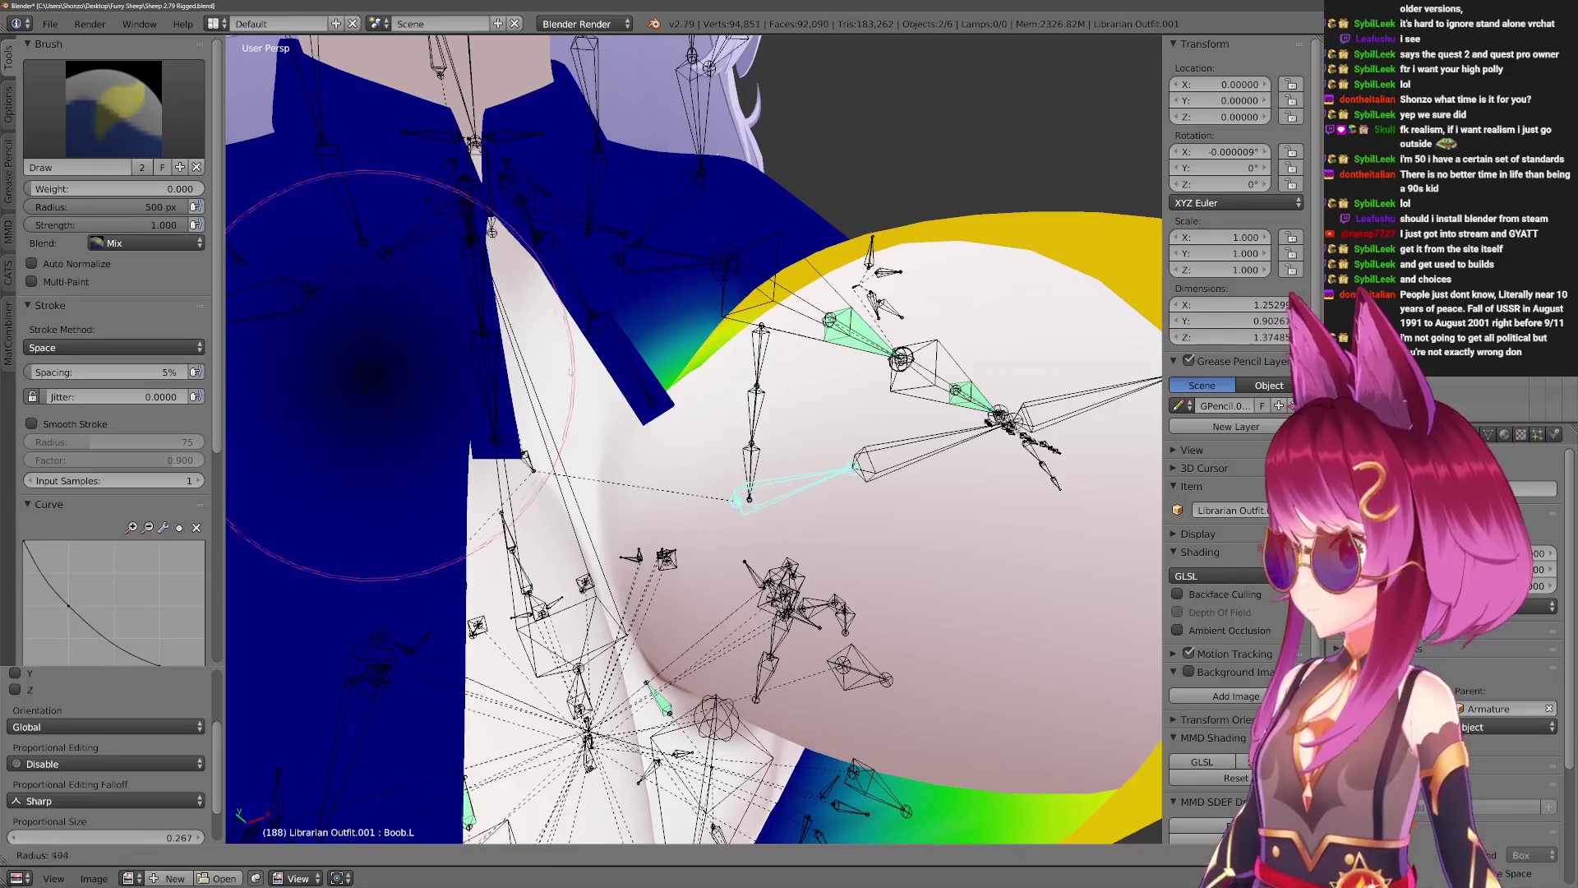
key("f")
left_click(540, 372)
key("z")
key("z")
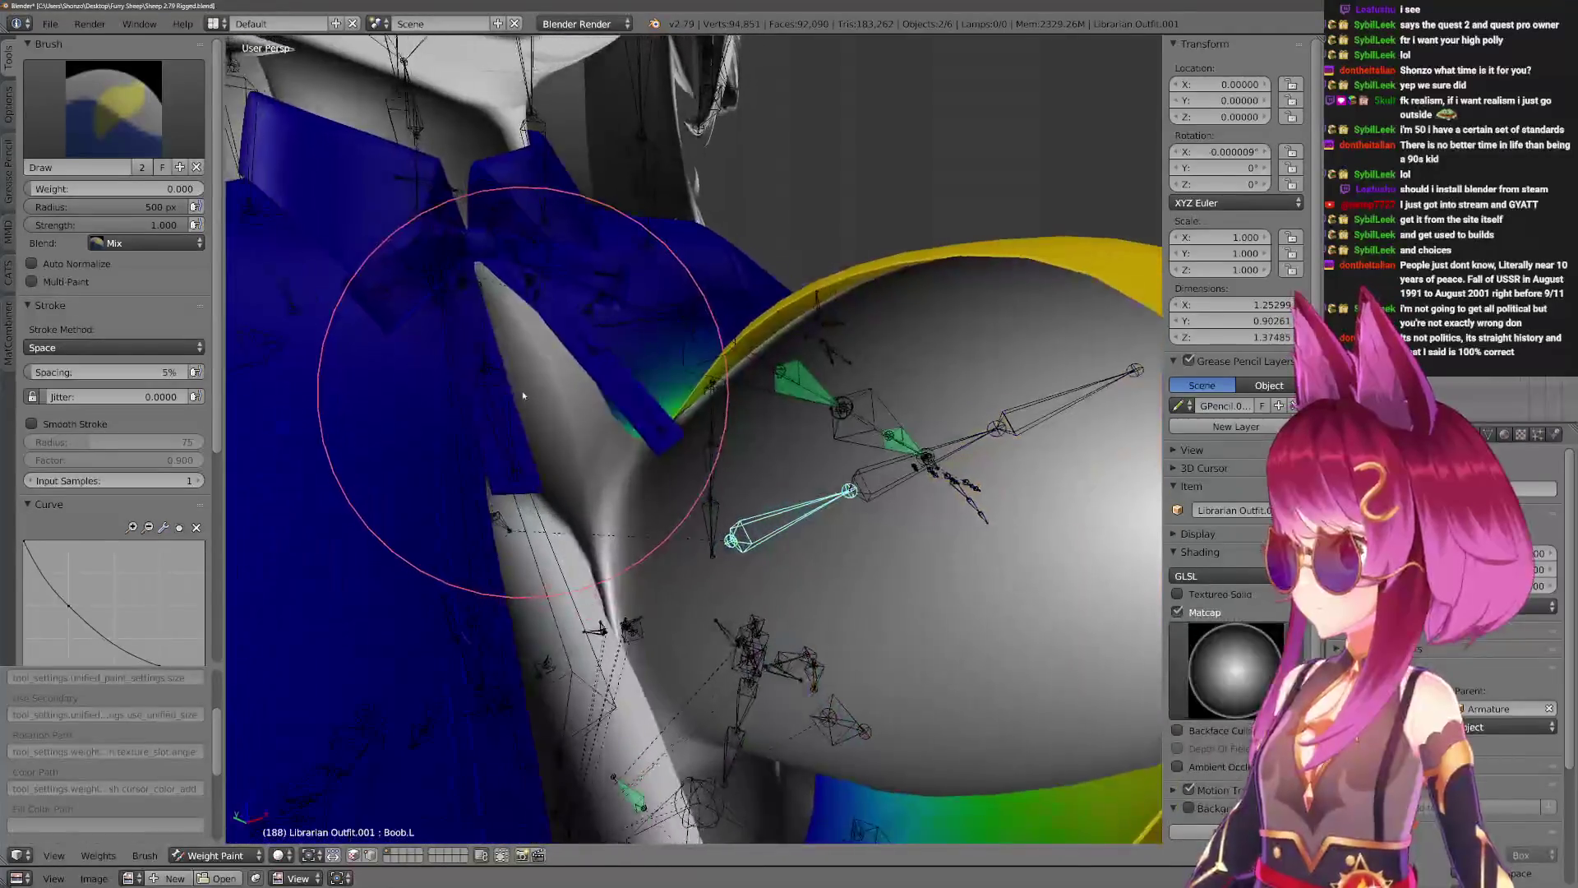
middle_click_drag(504, 408, 575, 313)
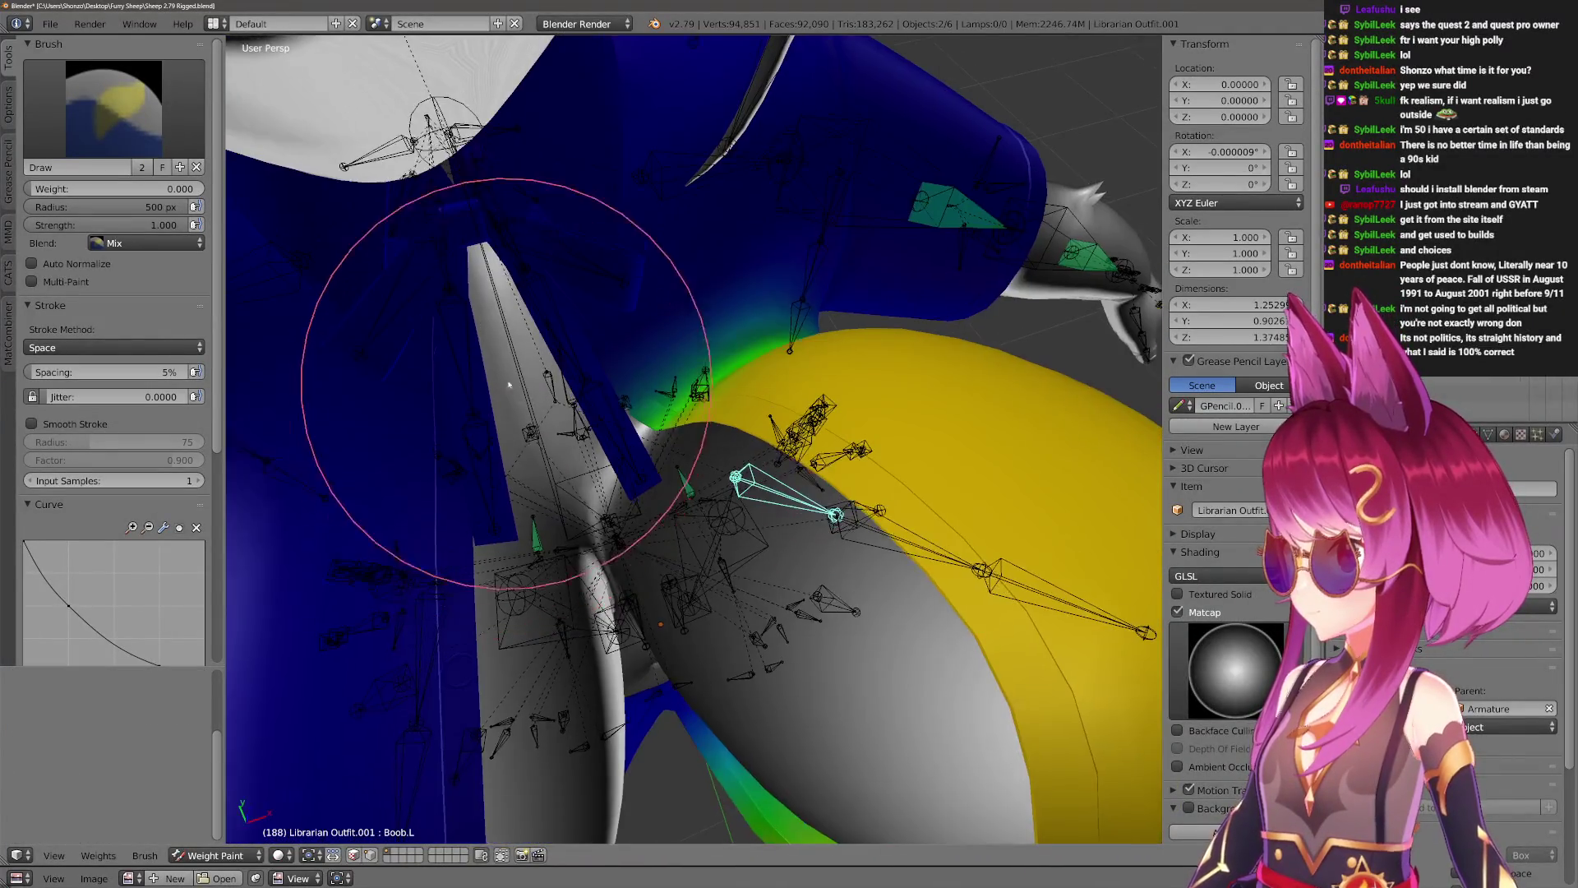
key("f")
left_click(595, 277)
mouse_move(489, 352)
middle_mouse_down()
mouse_move(487, 394)
mouse_move(509, 379)
mouse_move(553, 387)
middle_mouse_up()
Switch to the Circle.002 mesh and start rotating Boob.L.002 about global X.
key("r")
key("x")
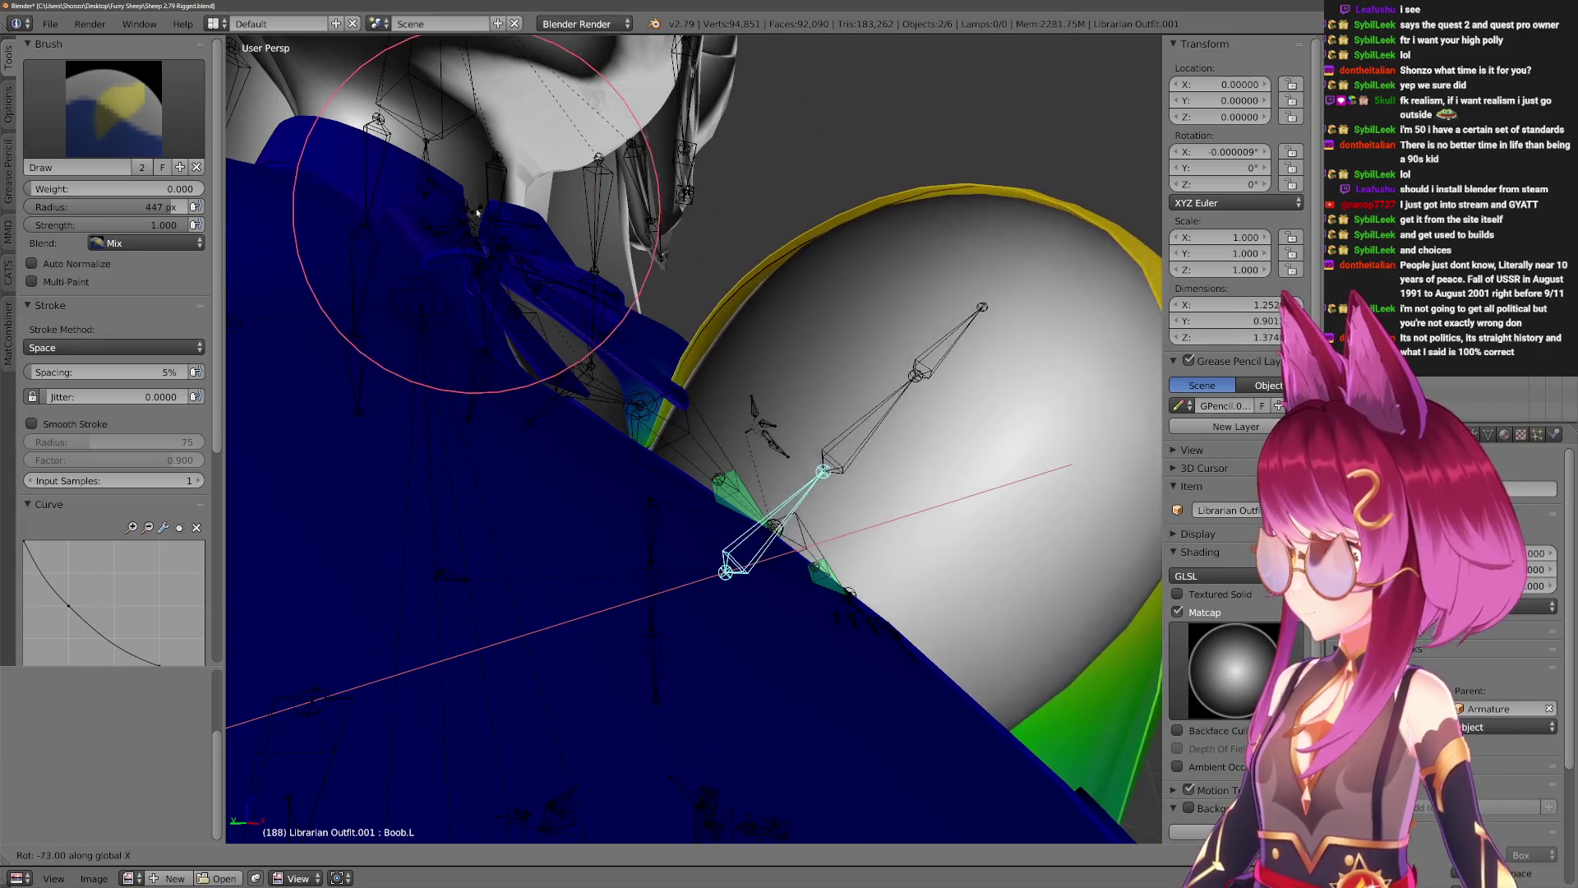
right_click(752, 440)
mouse_move(754, 445)
middle_mouse_down()
mouse_move(670, 458)
mouse_move(768, 453)
mouse_move(768, 275)
middle_mouse_up()
right_click(758, 511)
right_click(705, 493)
key("r")
key("x")
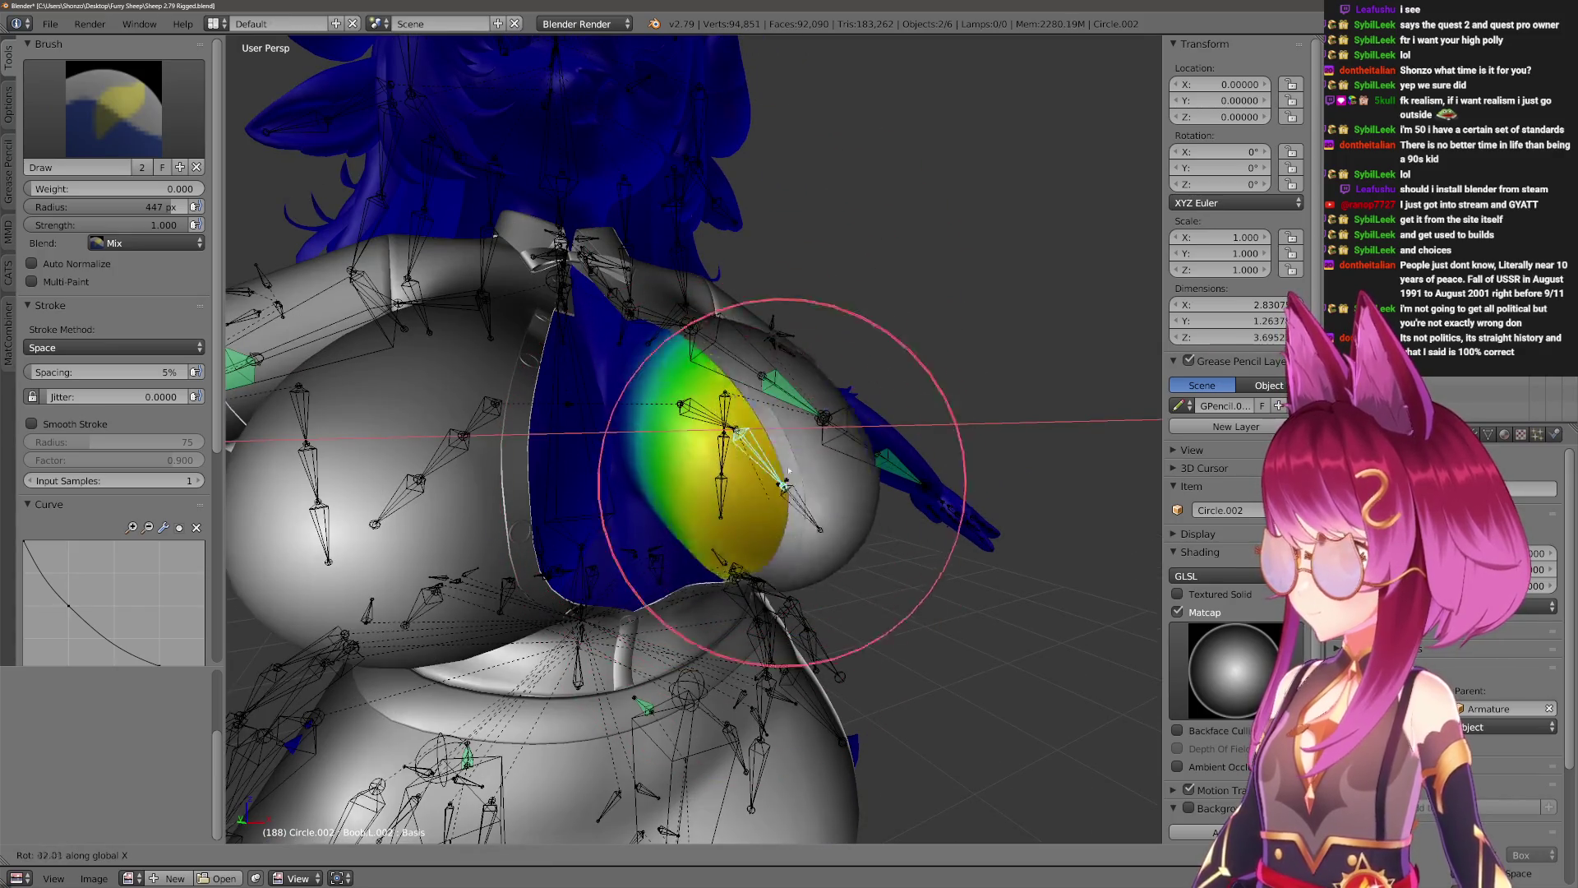
Confirm the Boob.L.002 rotation and orbit and zoom onto the deformed breast.
left_click(715, 658)
mouse_move(715, 657)
middle_mouse_down()
mouse_move(669, 493)
mouse_move(714, 482)
mouse_move(692, 485)
middle_mouse_up()
middle_click_drag(701, 543, 773, 514)
scroll(773, 514, "up", 3)
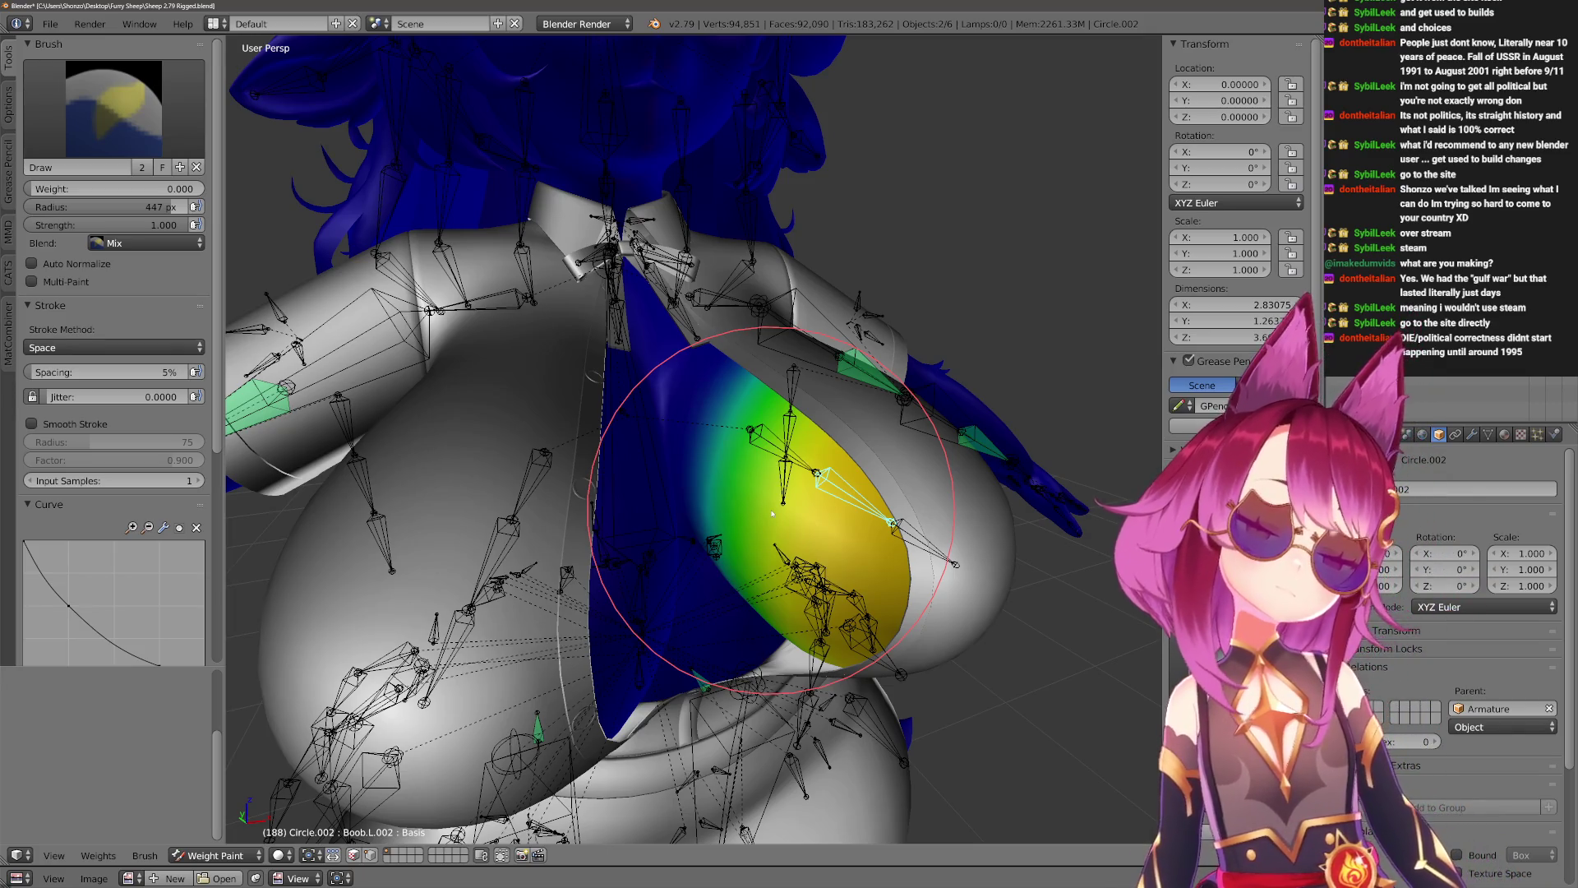
Rotate the right arm bone down to test the shoulder deformation.
mouse_move(447, 217)
middle_mouse_down()
mouse_move(606, 430)
mouse_move(599, 567)
mouse_move(620, 465)
mouse_move(634, 529)
mouse_move(653, 442)
mouse_move(682, 448)
mouse_move(639, 421)
mouse_move(724, 469)
mouse_move(879, 403)
middle_mouse_up()
mouse_move(773, 411)
middle_mouse_down()
mouse_move(867, 407)
mouse_move(769, 641)
mouse_move(794, 355)
mouse_move(687, 476)
mouse_move(617, 634)
mouse_move(617, 528)
mouse_move(682, 557)
mouse_move(679, 519)
mouse_move(595, 430)
mouse_move(677, 416)
mouse_move(745, 441)
mouse_move(623, 581)
mouse_move(750, 528)
mouse_move(669, 553)
mouse_move(731, 559)
mouse_move(757, 627)
mouse_move(754, 363)
mouse_move(757, 455)
mouse_move(534, 530)
mouse_move(534, 608)
mouse_move(575, 534)
middle_mouse_up()
key("r")
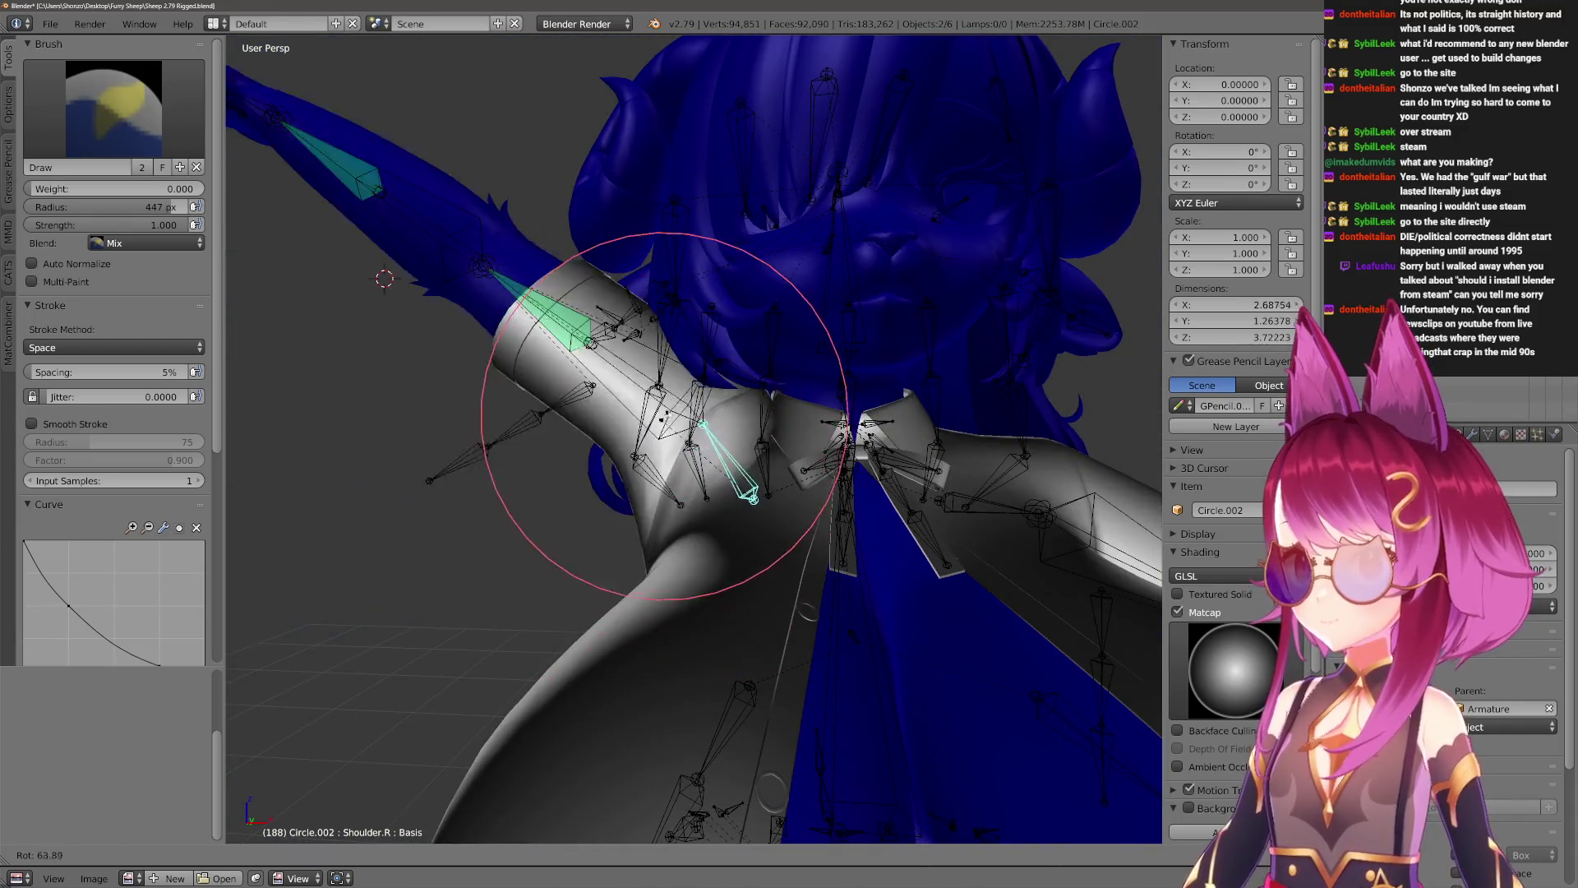
left_click(737, 485)
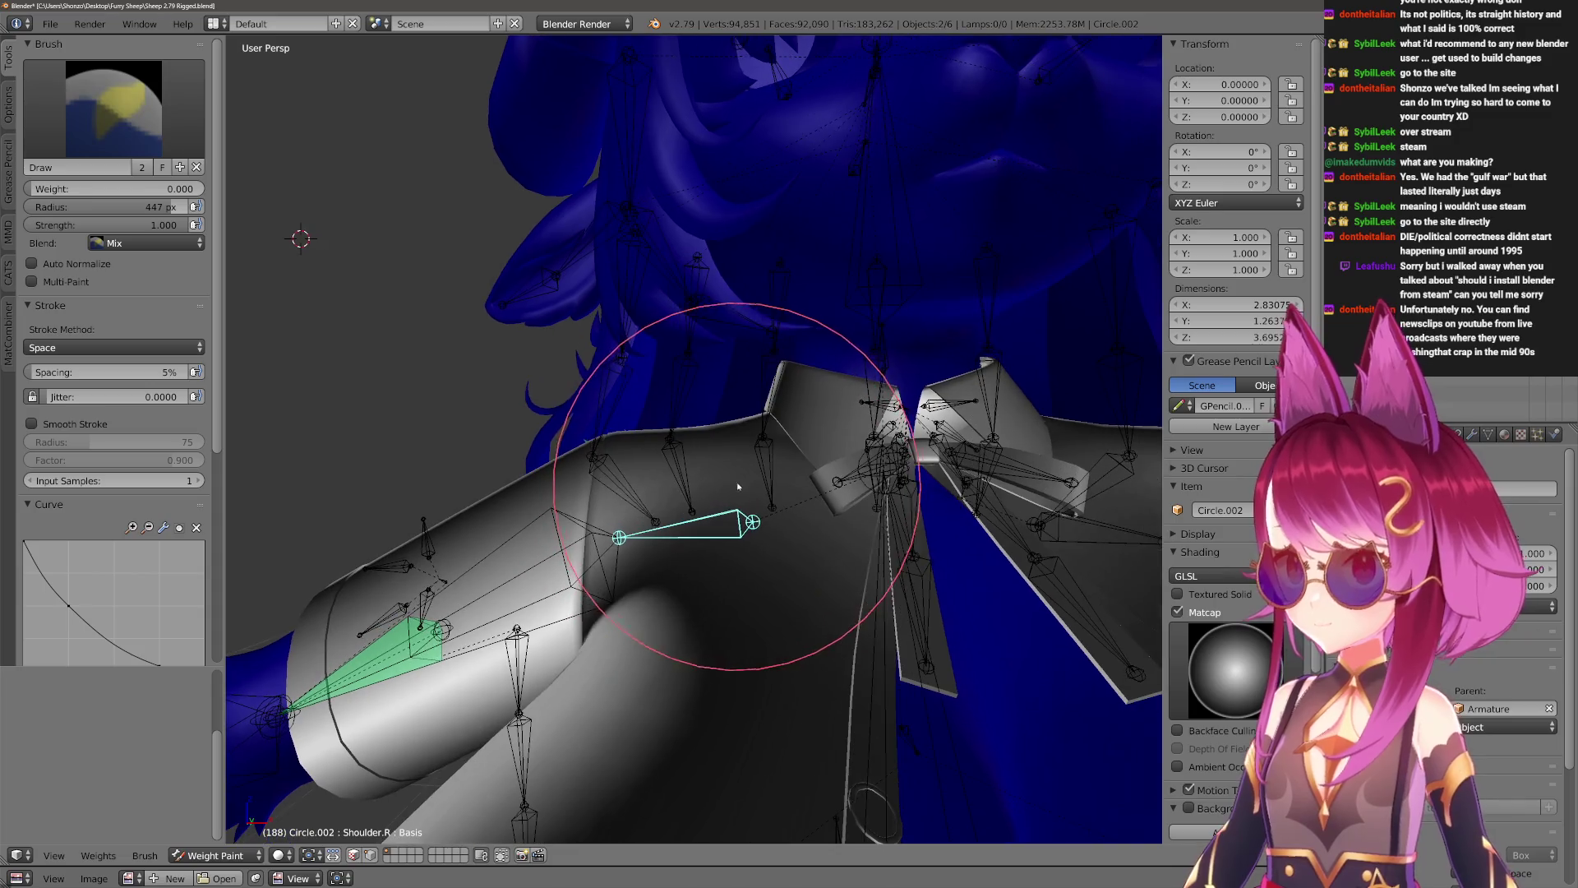
Paint on Librarian Outfit.001 again with a 500 px brush radius.
key("ctrl+z")
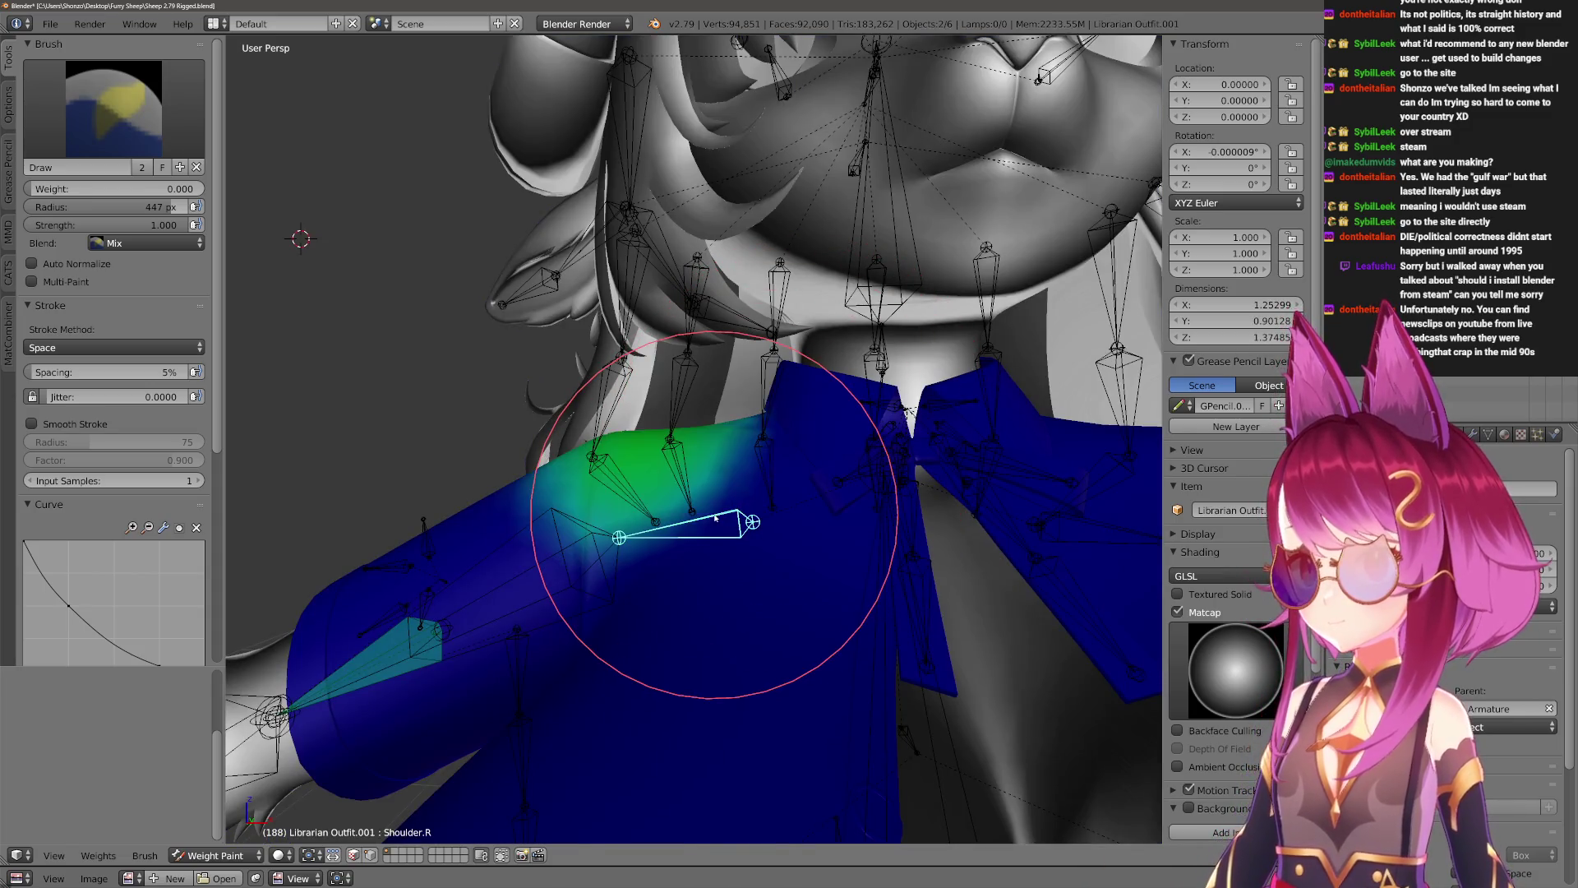
middle_click_drag(715, 516, 810, 518)
key("f")
left_click(864, 445)
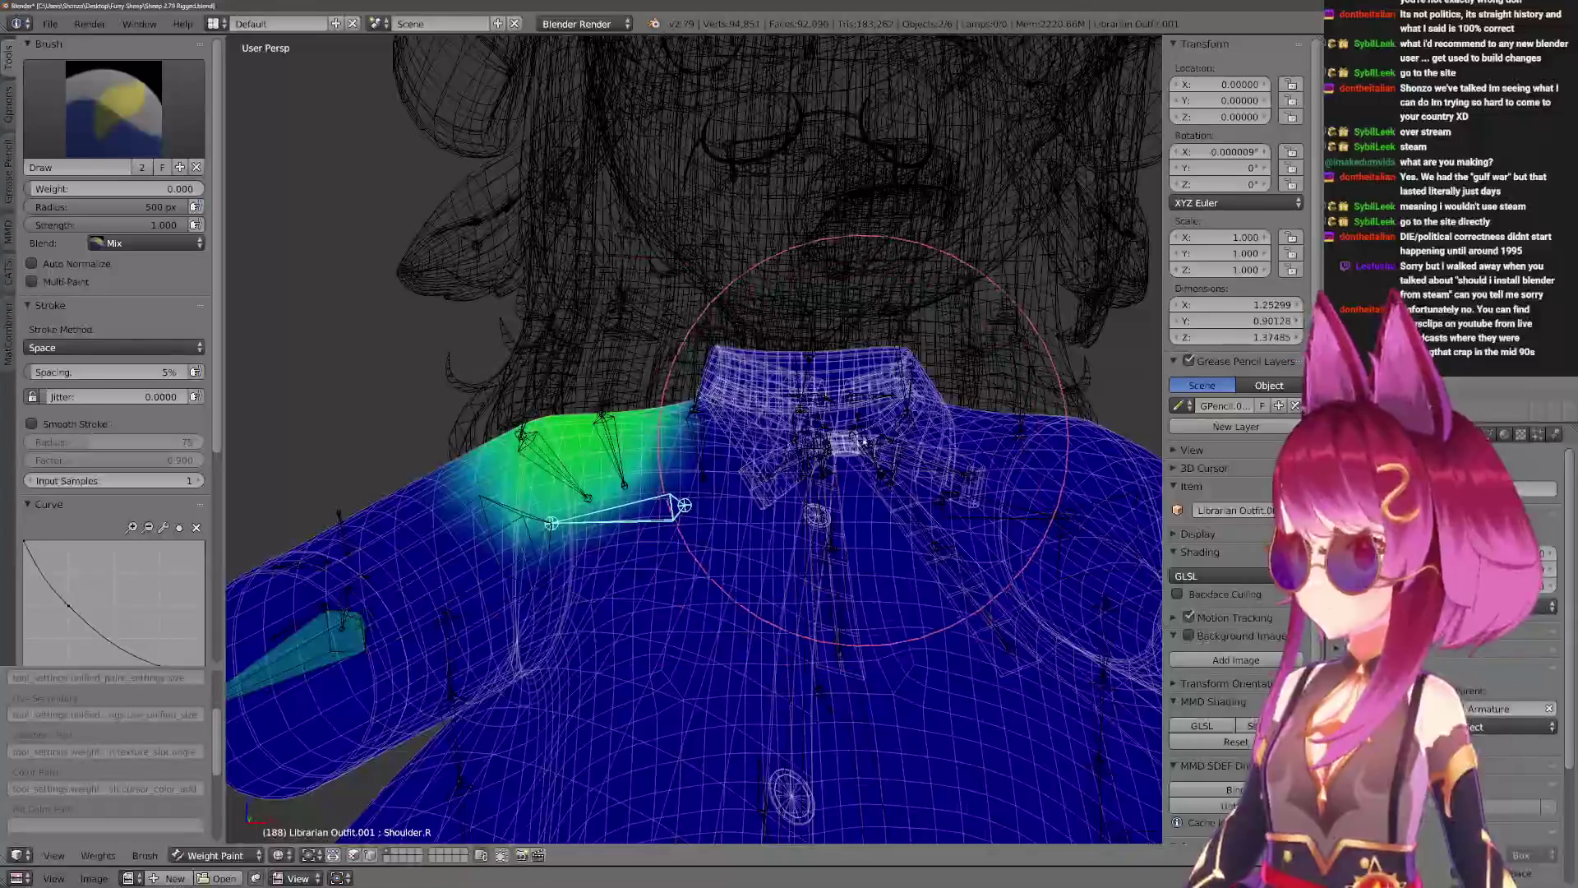
middle_click_drag(719, 464, 690, 443)
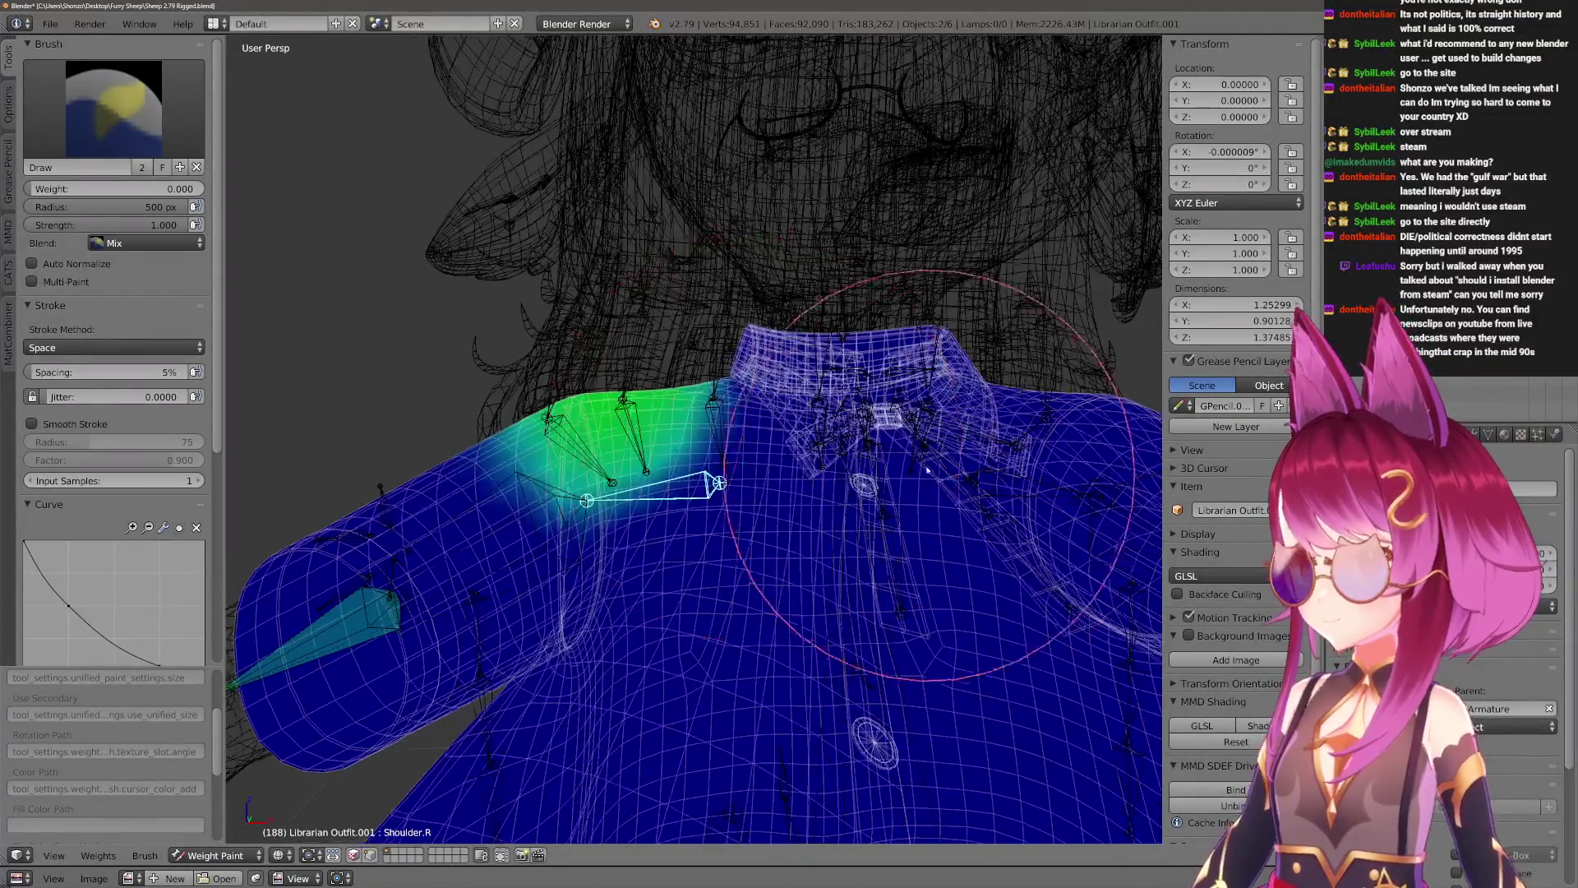
mouse_move(846, 211)
middle_mouse_down()
mouse_move(652, 388)
mouse_move(766, 443)
middle_mouse_up()
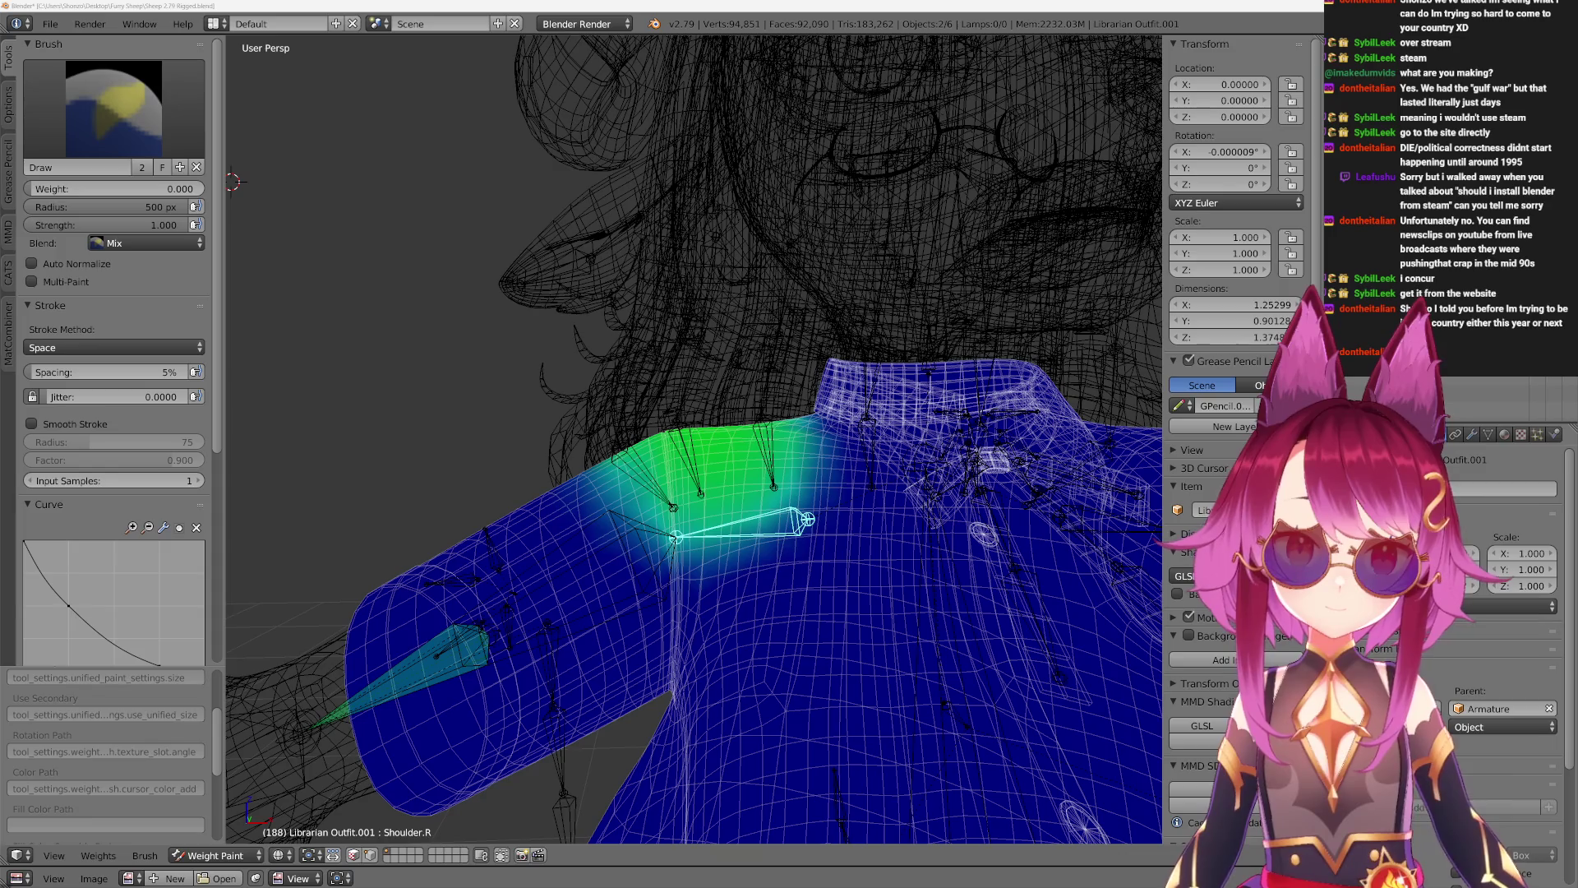
Blur the Shoulder.R weight gradient across the shoulder top.
mouse_move(879, 383)
middle_mouse_down()
mouse_move(740, 352)
mouse_move(627, 581)
mouse_move(521, 576)
mouse_move(680, 663)
mouse_move(722, 740)
mouse_move(680, 345)
mouse_move(728, 528)
mouse_move(644, 170)
mouse_move(680, 363)
middle_mouse_up()
key("2")
left_click_drag(687, 408, 703, 376)
mouse_move(812, 348)
middle_mouse_down()
mouse_move(732, 359)
mouse_move(644, 482)
mouse_move(669, 592)
mouse_move(705, 513)
mouse_move(679, 419)
mouse_move(672, 458)
mouse_move(691, 489)
middle_mouse_up()
Test-rotate the Arm.R bone in solid shading, then return to wireframe.
key("z")
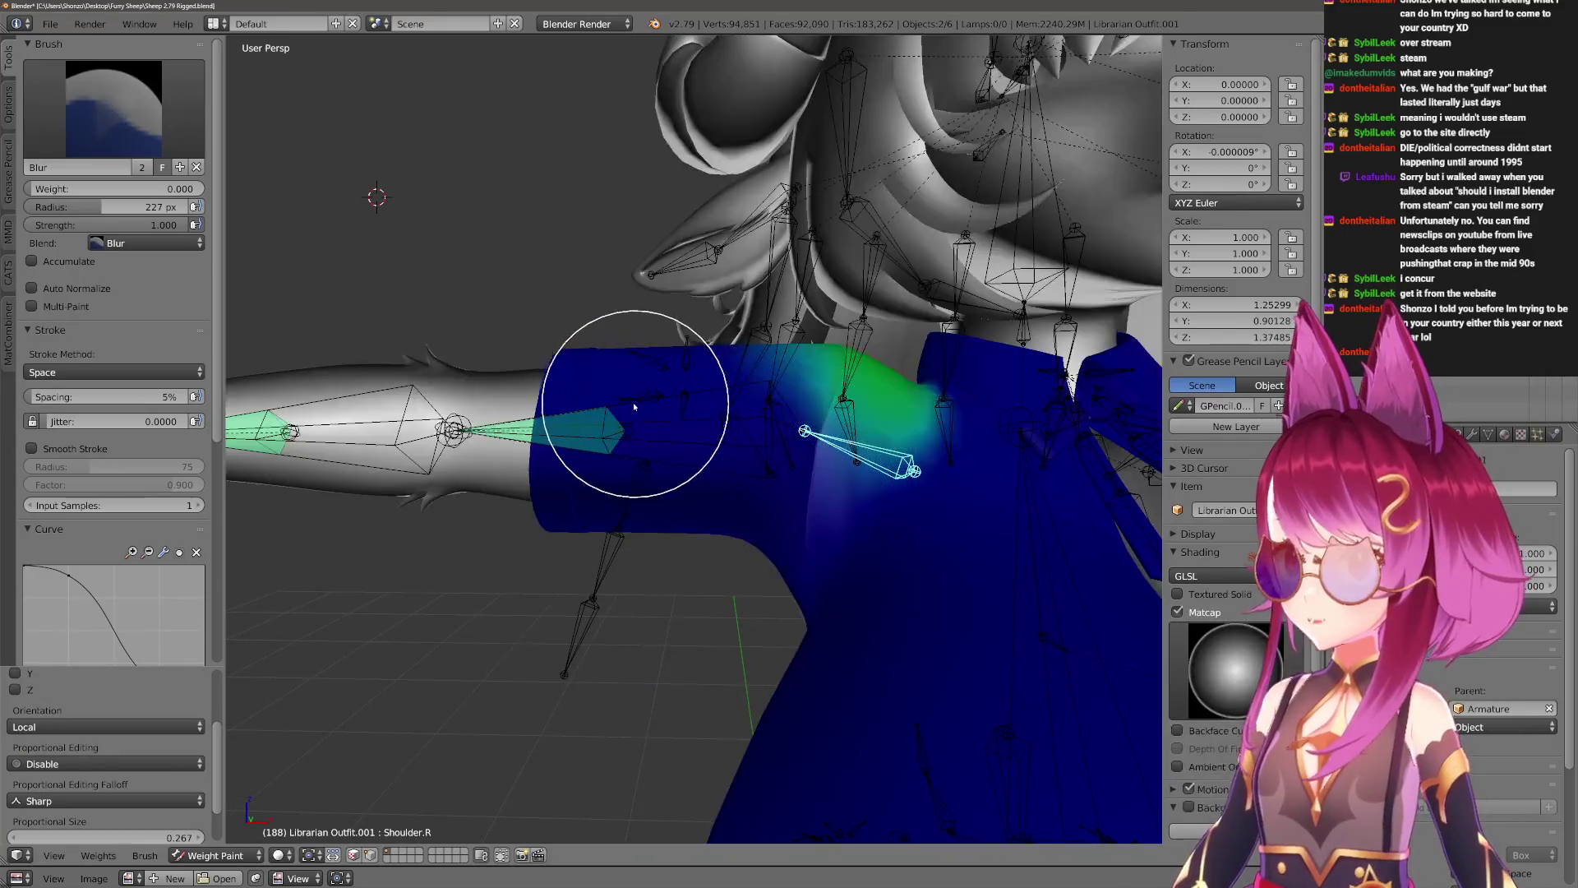
right_click(576, 649)
key("r")
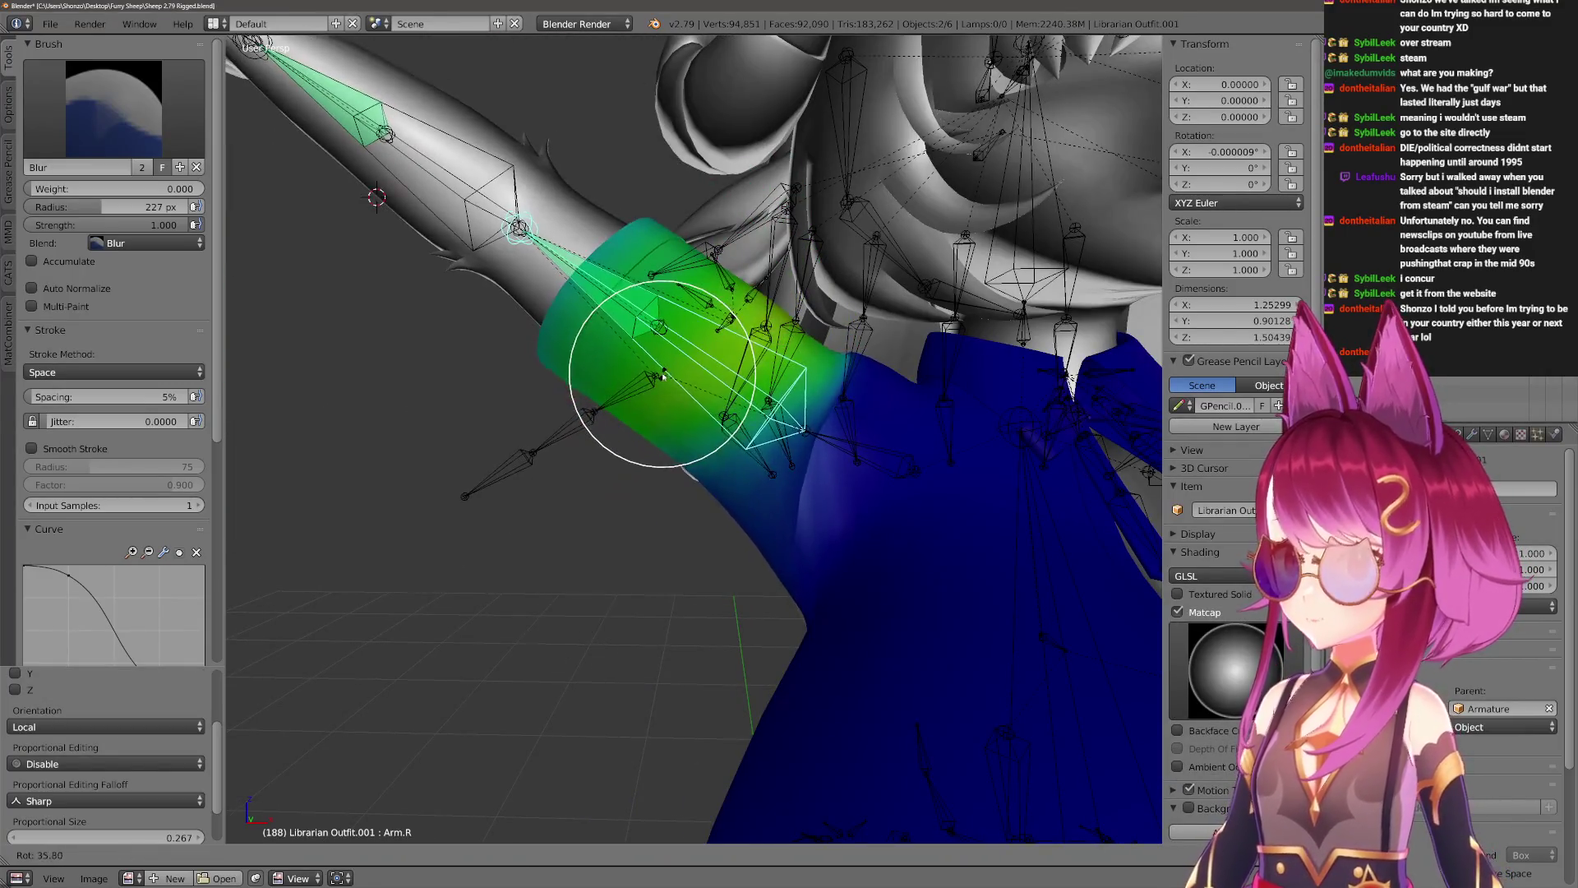
left_click(657, 362)
key("z")
Use the Draw brush at 481 px radius and display the Chest bone's weights.
key("1")
key("f")
left_click(812, 520)
middle_click_drag(812, 519, 849, 507)
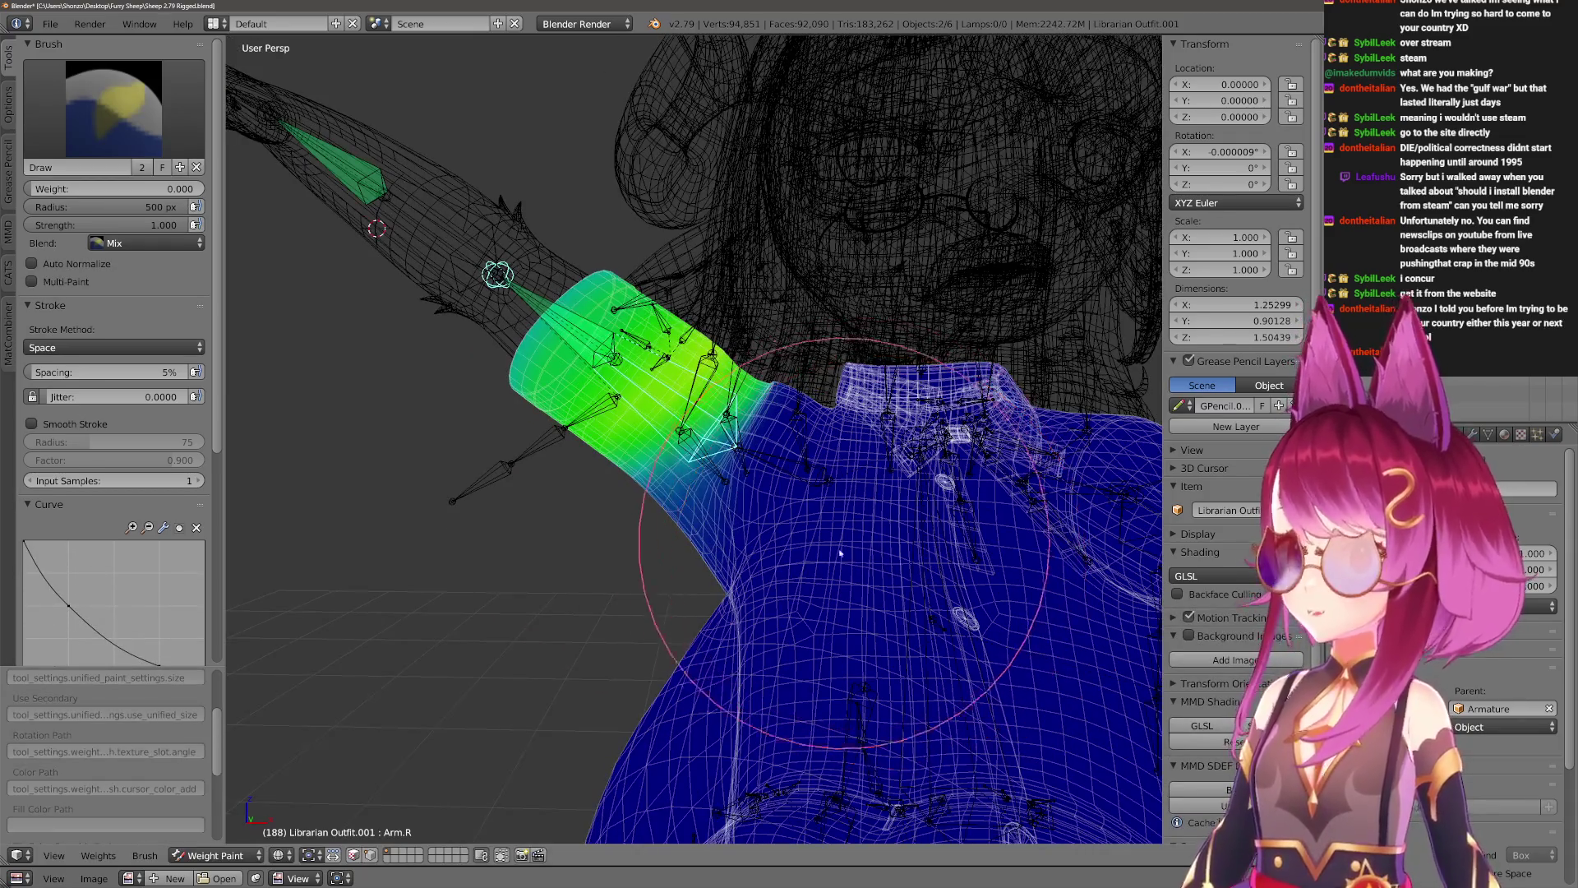
key("f")
left_click(861, 522)
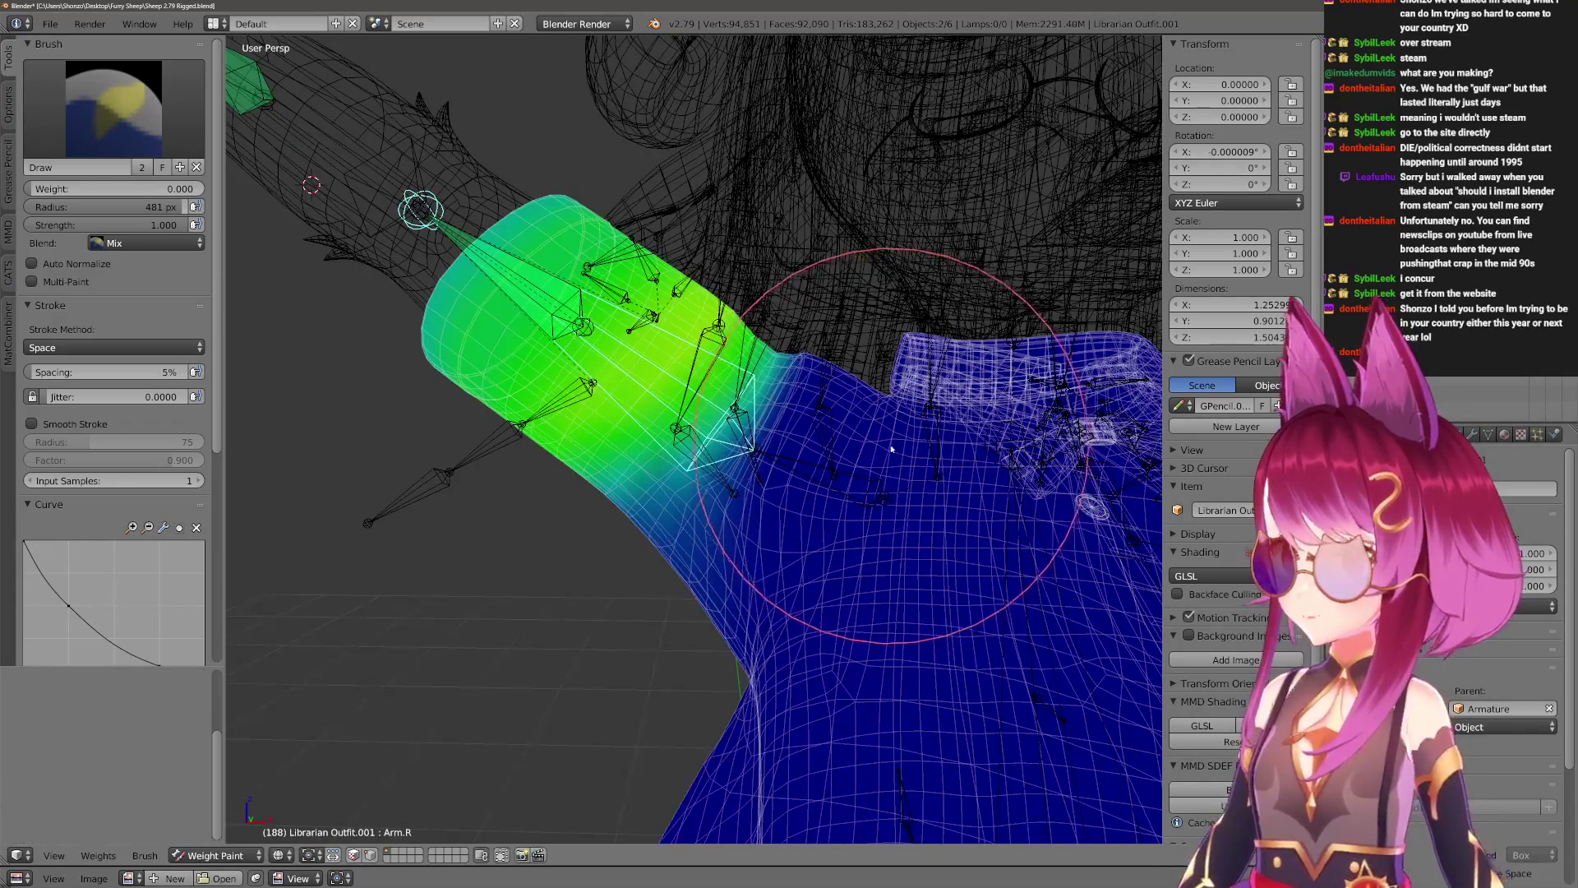
scroll(862, 431, "up", 1)
mouse_move(853, 438)
middle_mouse_down()
mouse_move(934, 582)
mouse_move(828, 528)
middle_mouse_up()
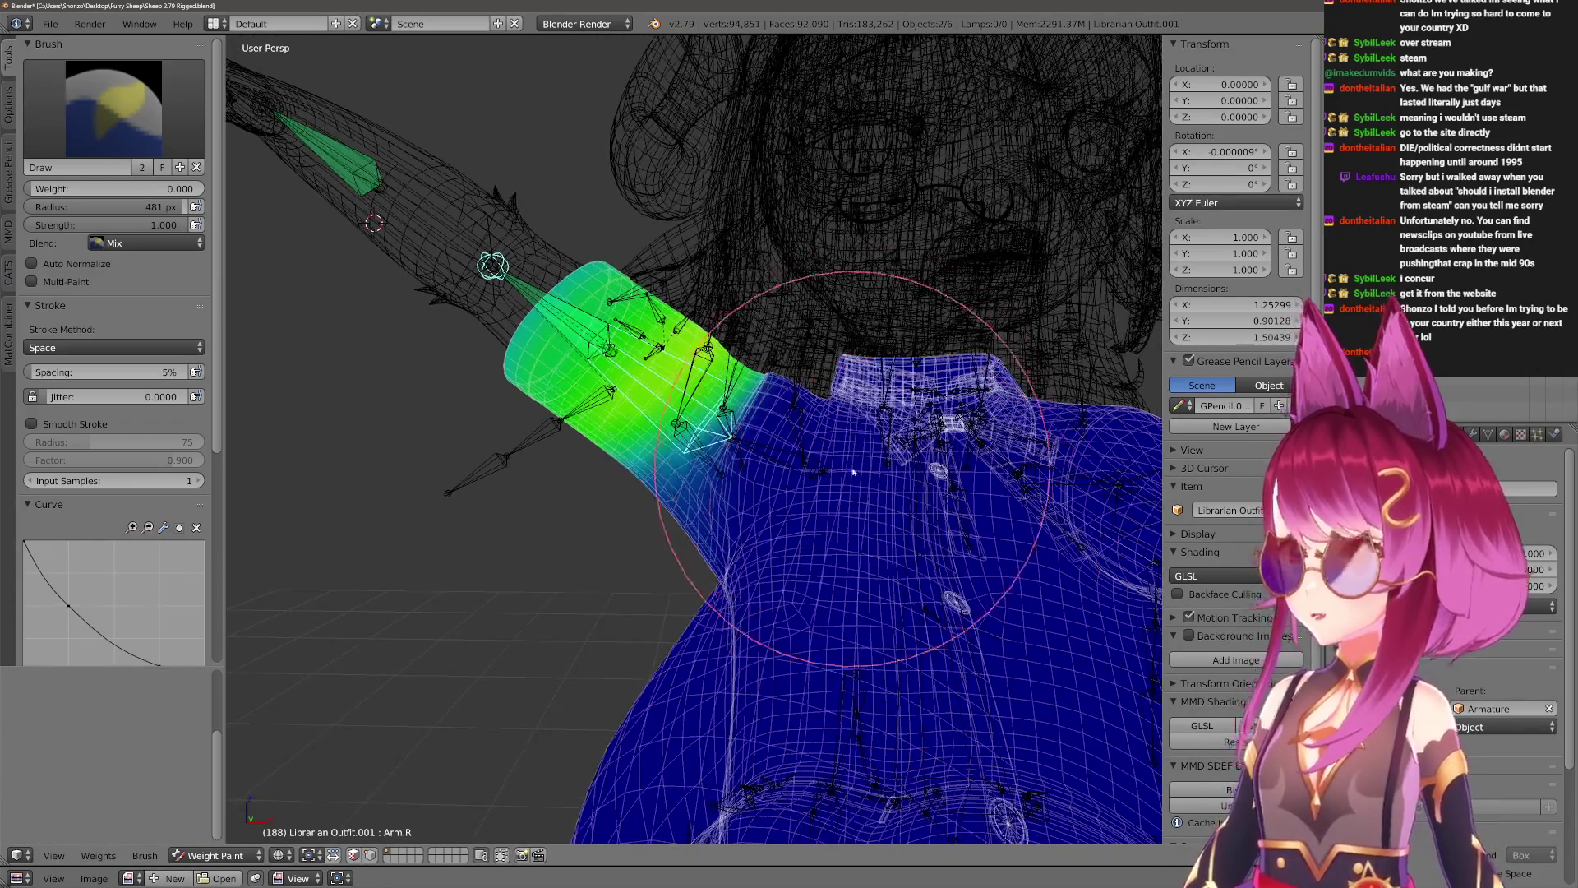
right_click(898, 581)
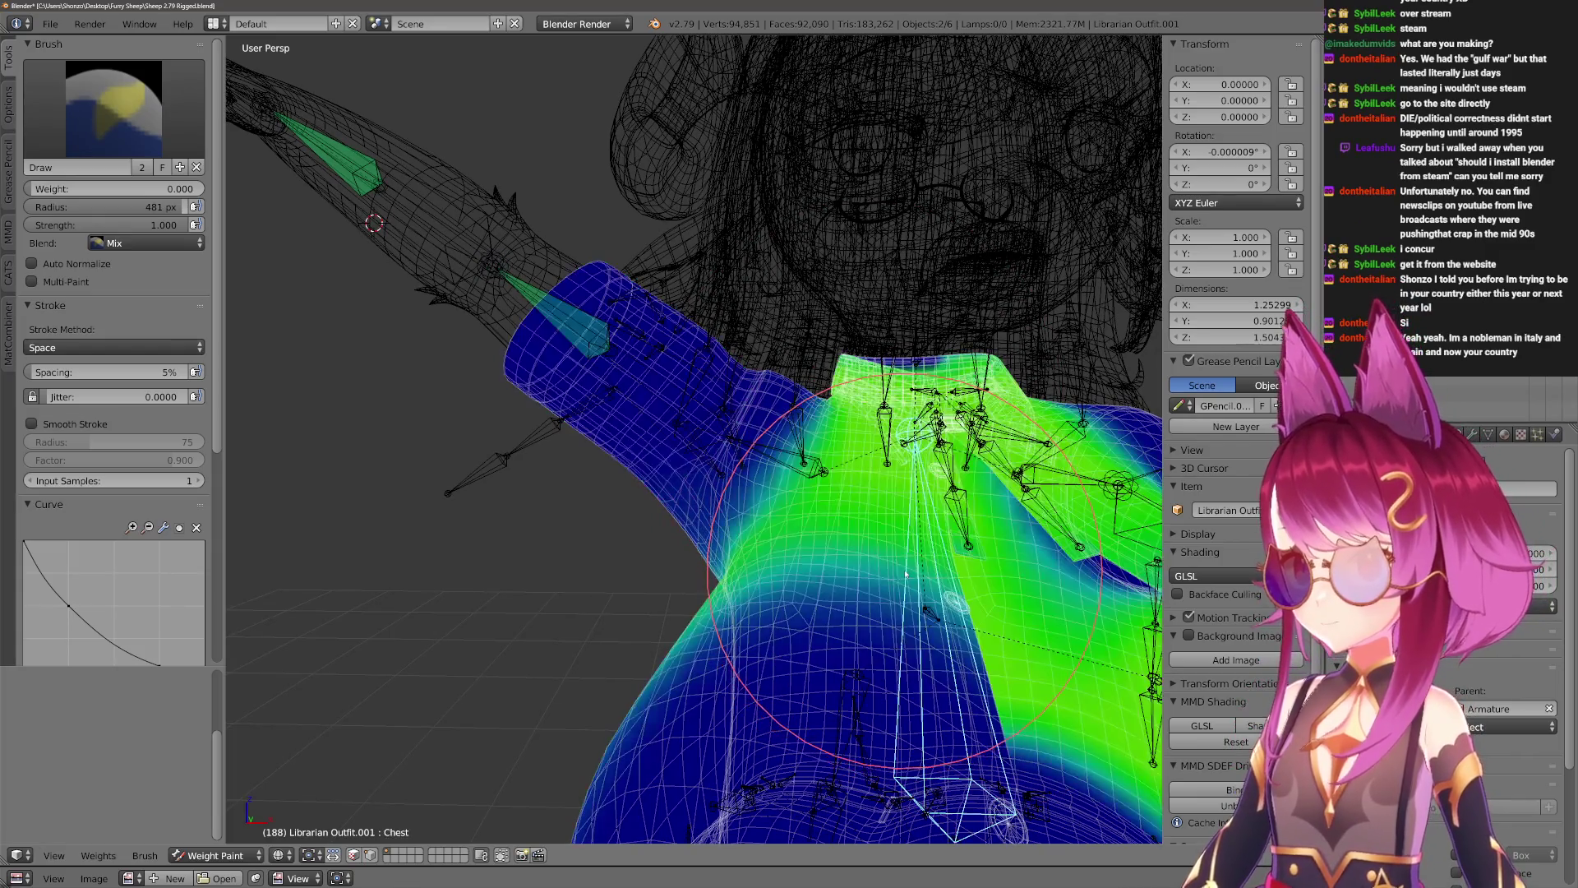
Shrink the brush to 380 px, then show Shoulder.R weights at 463 px.
middle_click_drag(898, 581, 692, 455)
key("f")
left_click(692, 455)
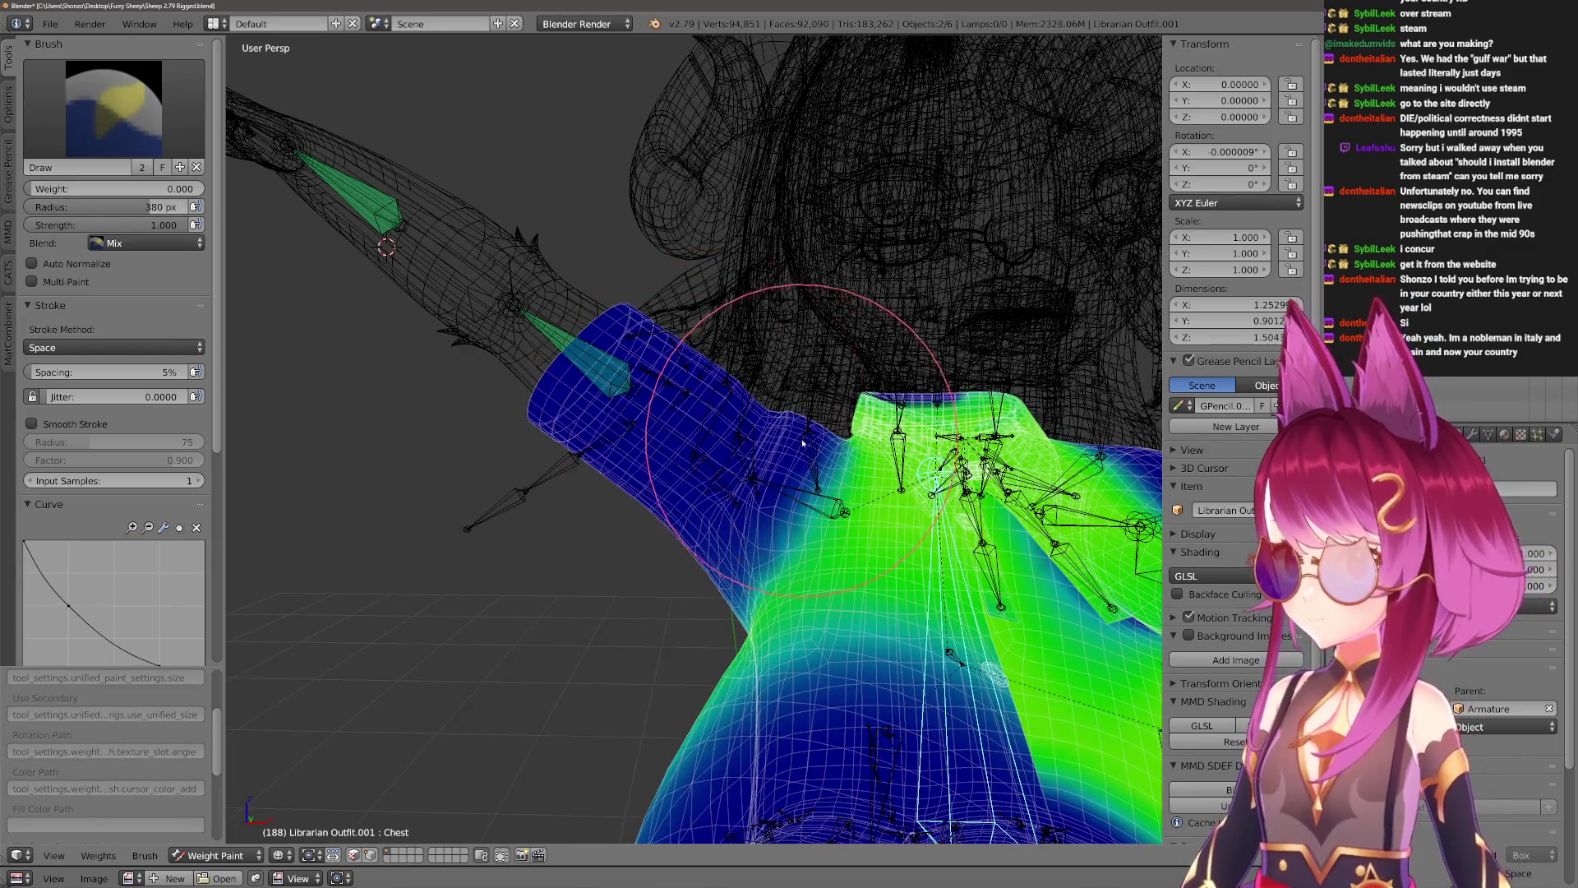
right_click(794, 494)
key("f")
left_click(658, 456)
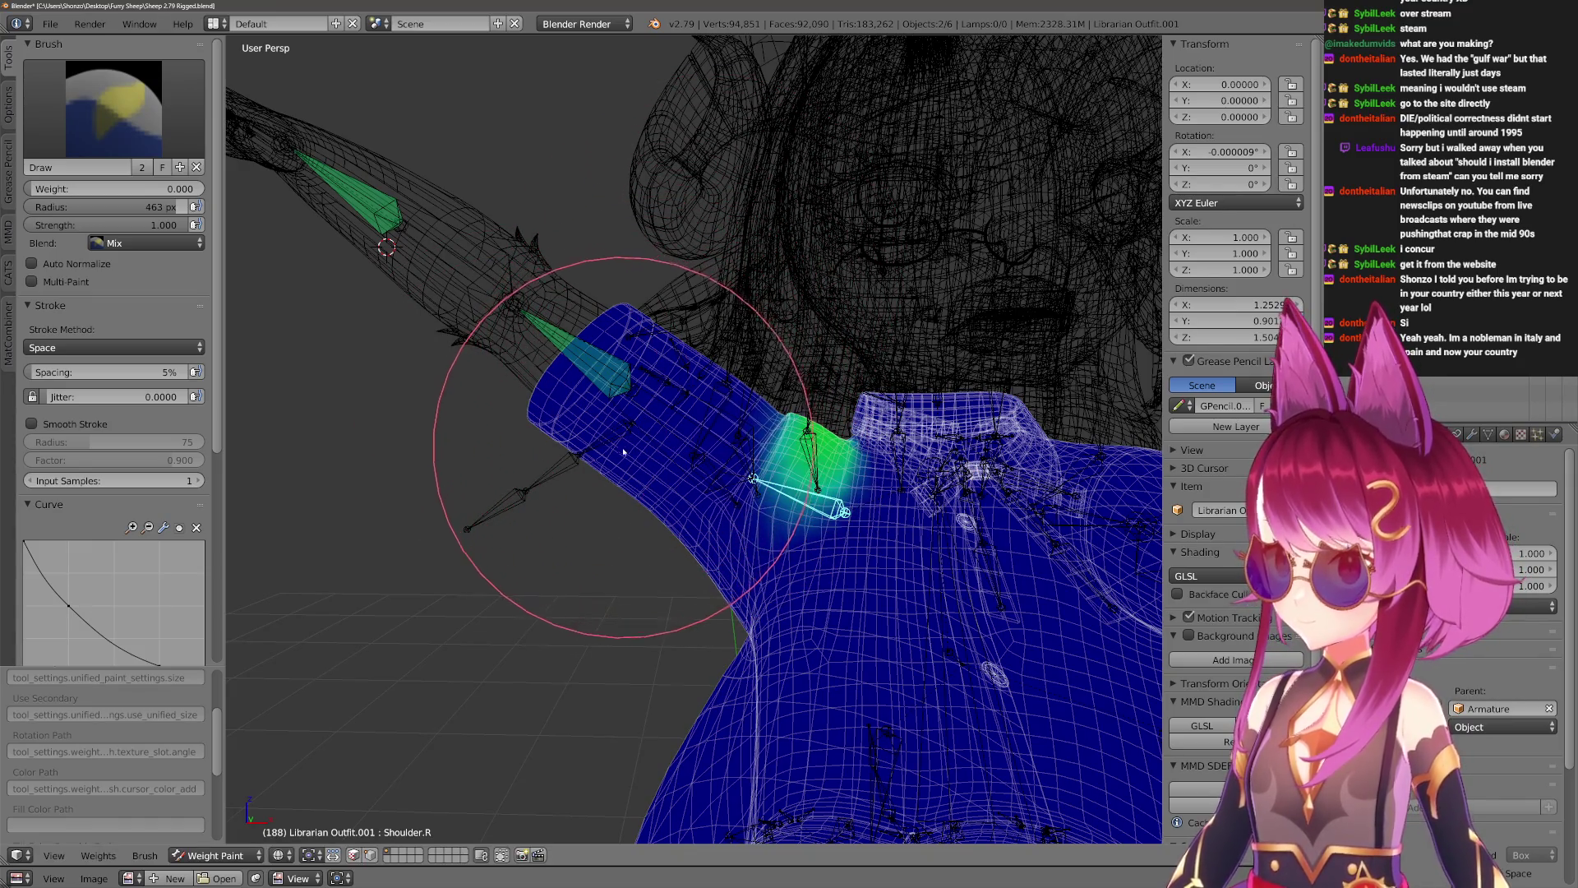
Inspect the Shoulder.R weights from front and back, then enter Pose Mode.
mouse_move(674, 545)
middle_mouse_down()
mouse_move(659, 546)
mouse_move(704, 651)
mouse_move(655, 427)
mouse_move(762, 526)
middle_mouse_up()
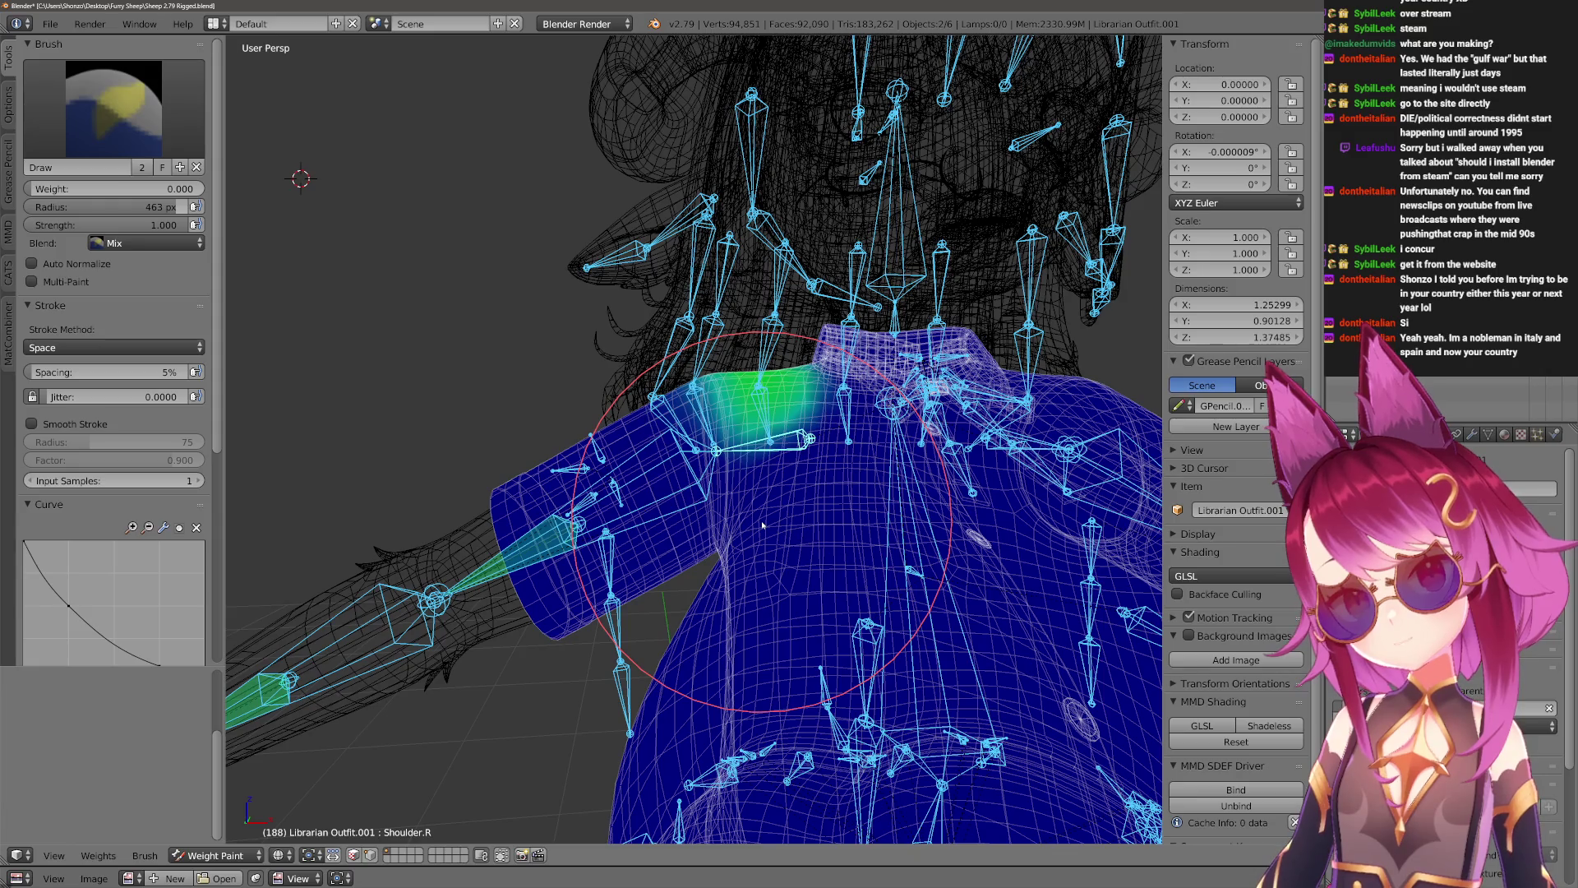
mouse_move(753, 519)
middle_mouse_down()
mouse_move(550, 641)
mouse_move(564, 649)
mouse_move(658, 575)
mouse_move(723, 395)
mouse_move(581, 505)
mouse_move(682, 464)
mouse_move(625, 542)
mouse_move(617, 658)
mouse_move(651, 581)
mouse_move(737, 534)
mouse_move(625, 481)
mouse_move(715, 818)
mouse_move(657, 657)
mouse_move(634, 401)
mouse_move(617, 448)
mouse_move(657, 438)
mouse_move(765, 534)
mouse_move(945, 510)
middle_mouse_up()
key("ctrl+Tab")
Test-rotate Shoulder.R about global Z, cancel back to rest, and re-enter Pose Mode.
key("r")
key("z")
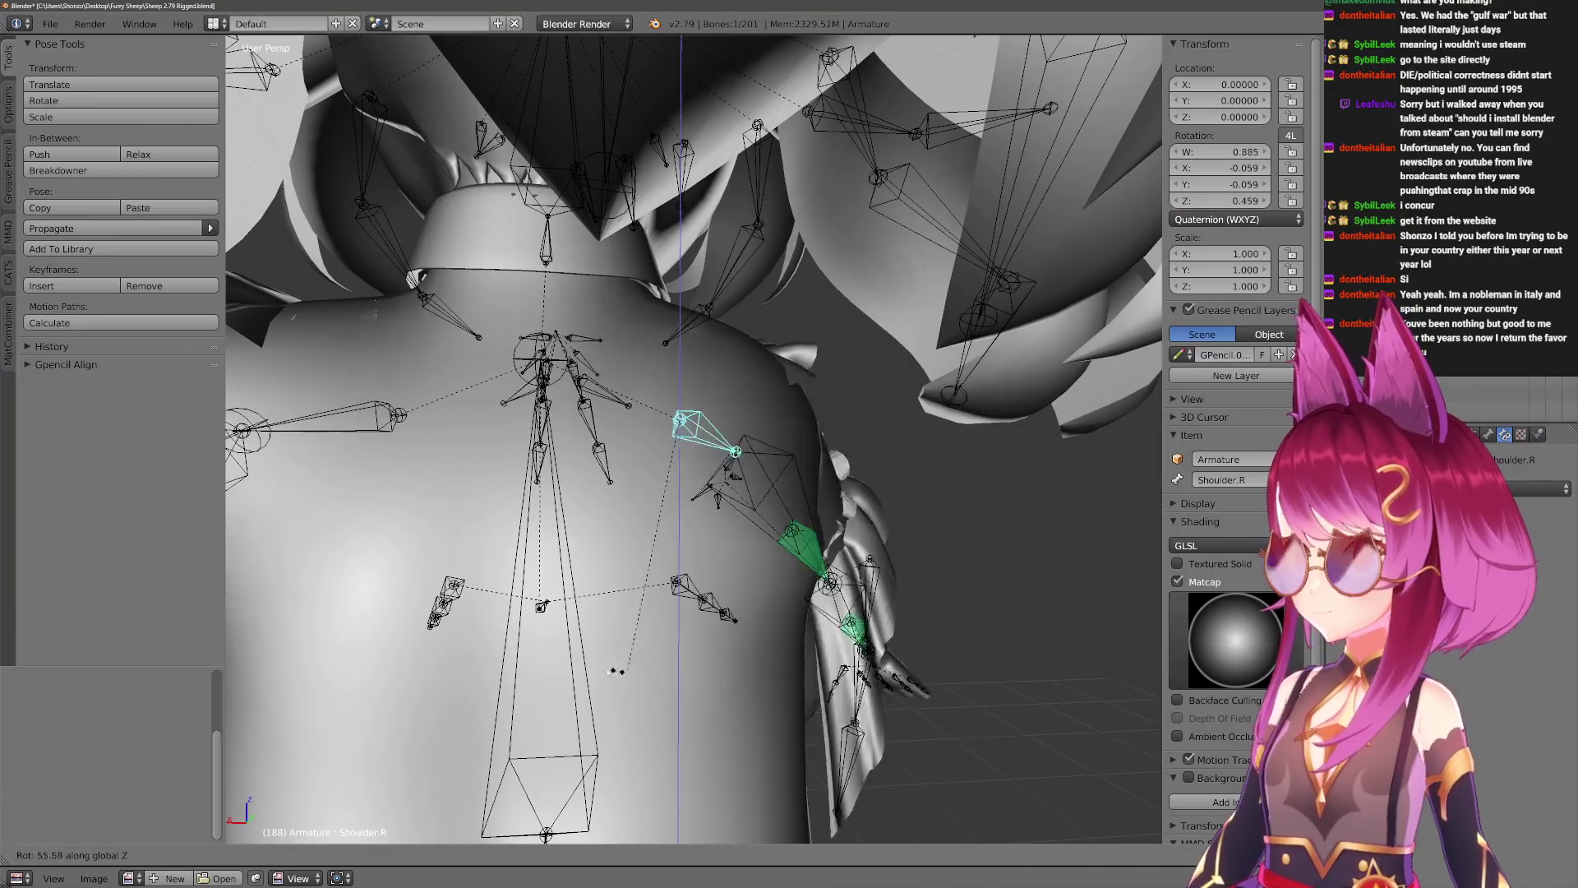
key("Escape")
mouse_move(814, 587)
middle_mouse_down()
mouse_move(849, 620)
mouse_move(625, 555)
mouse_move(747, 544)
middle_mouse_up()
key("ctrl+Tab")
middle_click_drag(605, 411, 734, 552)
key("ctrl+Tab")
middle_click_drag(765, 477, 871, 657)
Rotate Shoulder.R about global Z and then freely, confirming each pose.
key("r")
key("z")
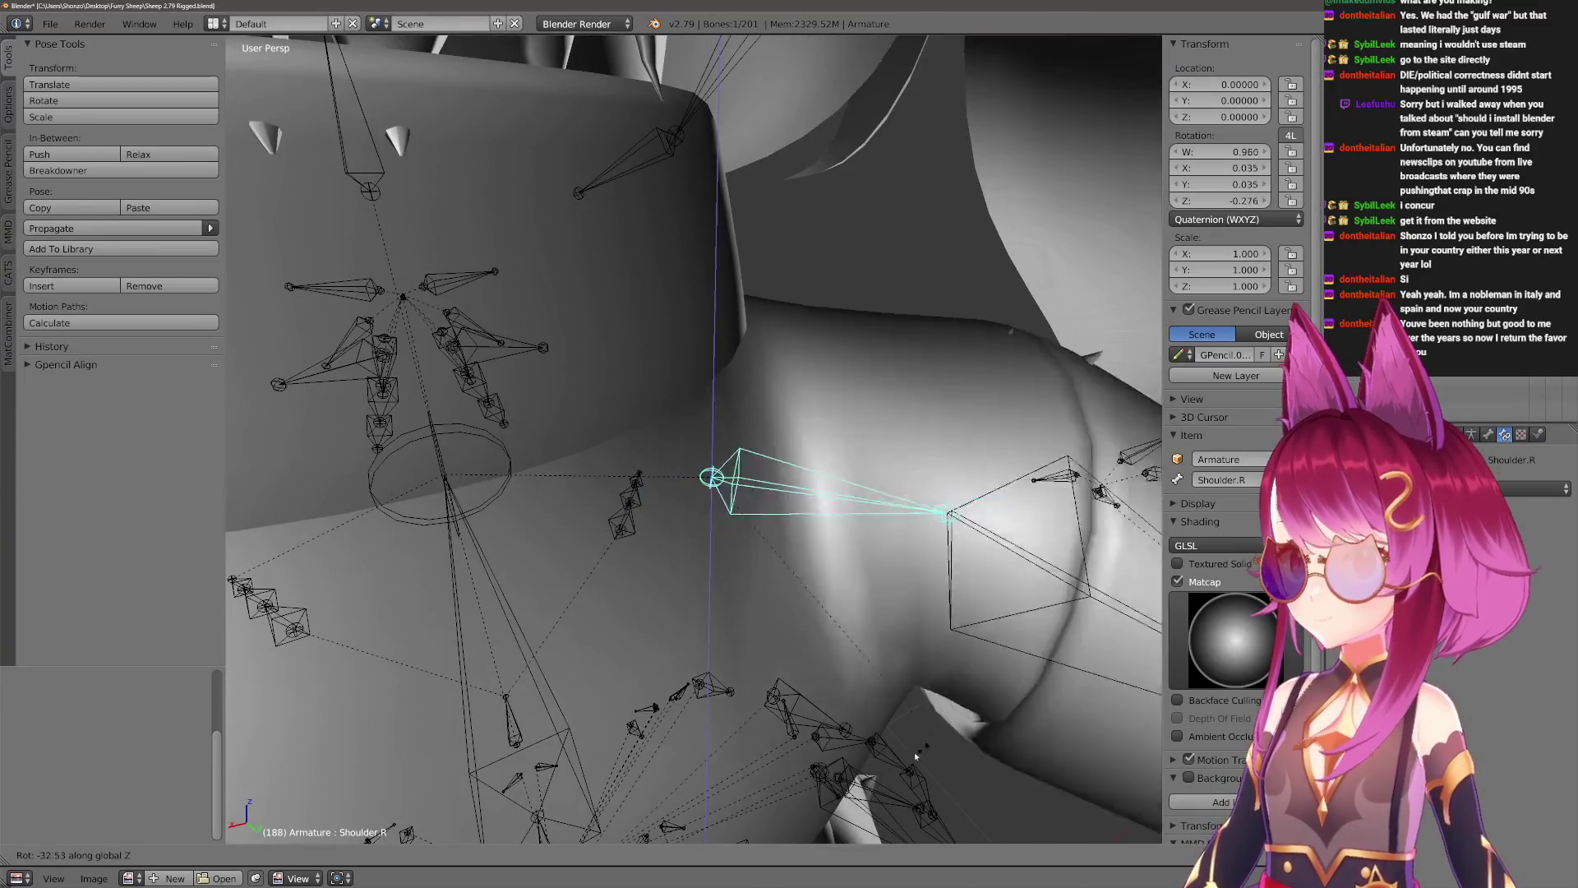
left_click(926, 750)
middle_click_drag(927, 751, 806, 672)
key("r")
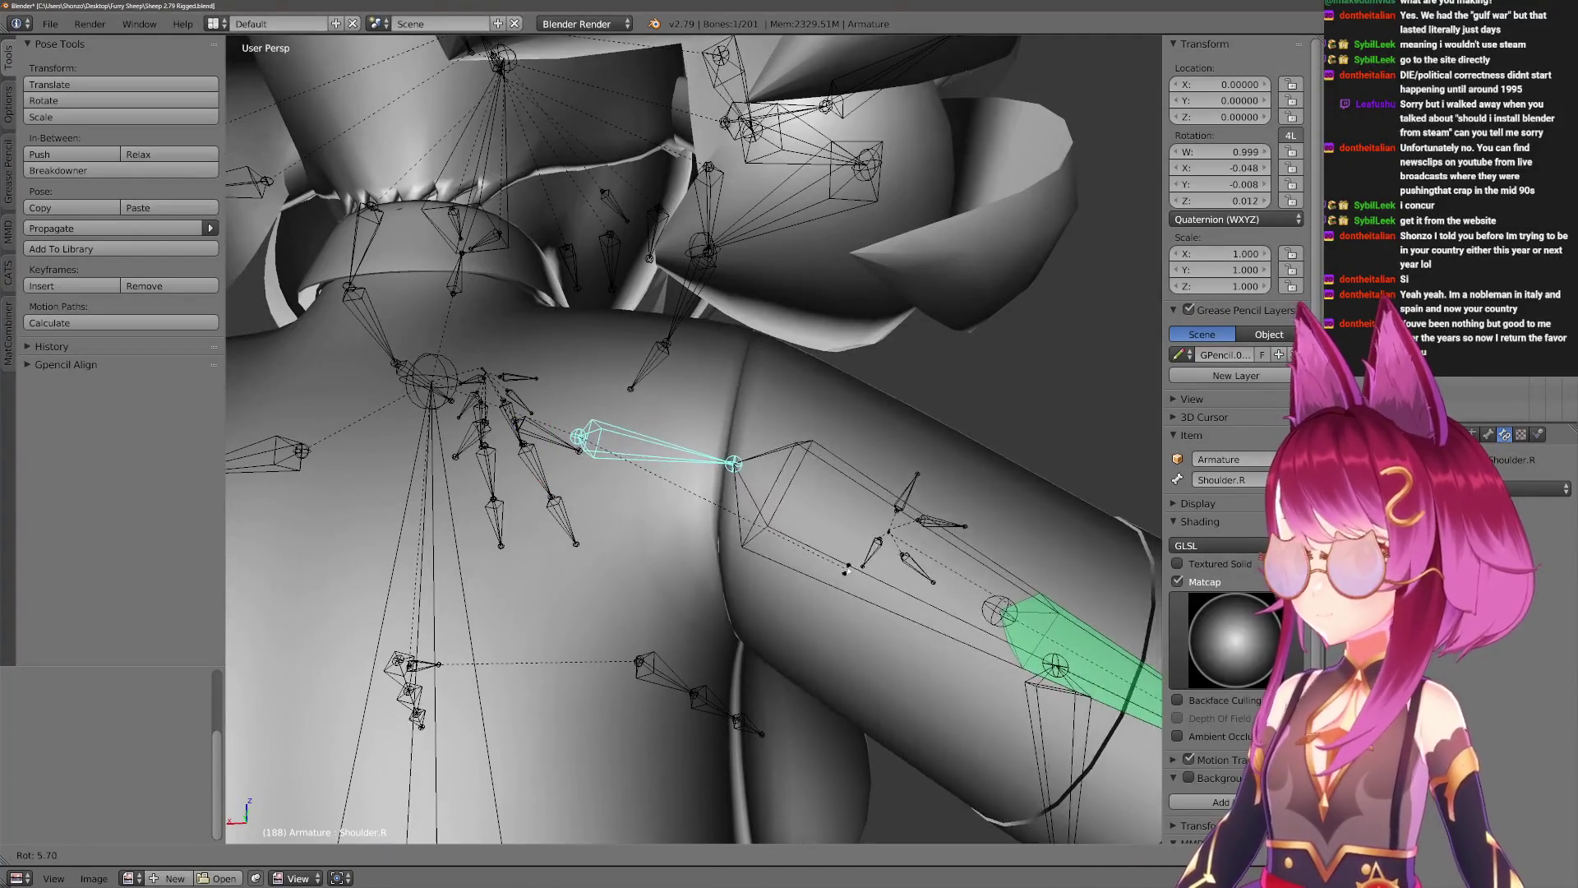
left_click(847, 572)
Rotate the Arm.R bone through several test poses, ending back at rest.
right_click(789, 509)
key("r")
left_click(766, 645)
mouse_move(766, 645)
middle_mouse_down()
mouse_move(705, 623)
mouse_move(869, 544)
middle_mouse_up()
key("r")
left_click(814, 571)
key("r")
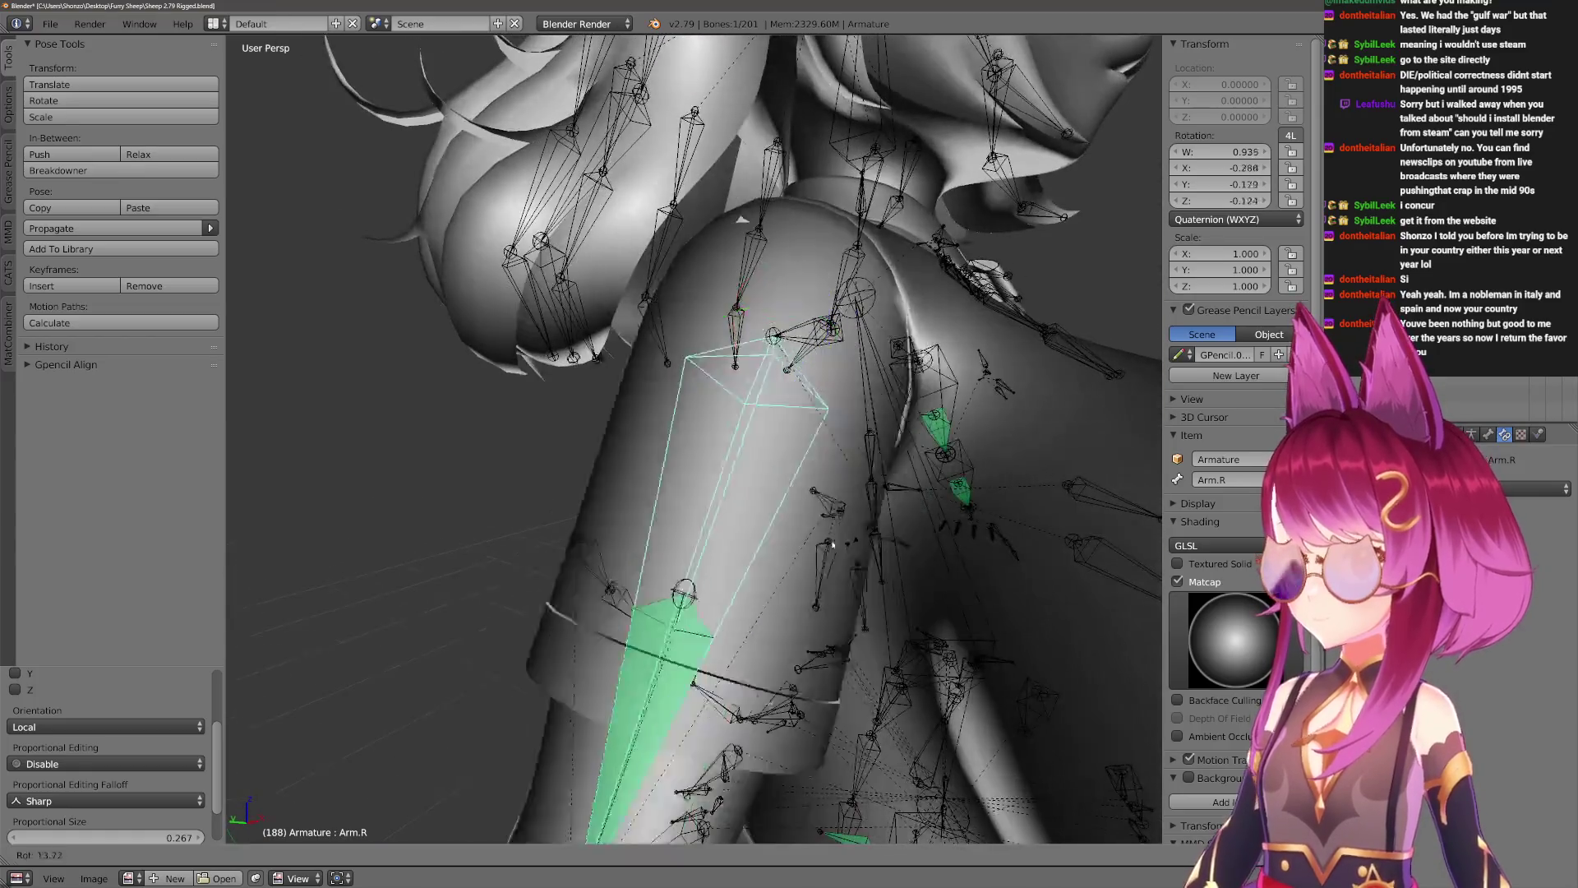
right_click(679, 465)
key("r")
right_click(602, 458)
mouse_move(601, 459)
middle_mouse_down()
mouse_move(803, 535)
mouse_move(629, 577)
mouse_move(670, 472)
mouse_move(687, 617)
mouse_move(701, 616)
mouse_move(693, 522)
mouse_move(873, 644)
middle_mouse_up()
Return the outfit to Weight Paint in wireframe with a 266 px Blur brush.
key("ctrl+Tab")
right_click(670, 469, "shift")
key("ctrl+Tab")
key("z")
key("f")
left_click(627, 443)
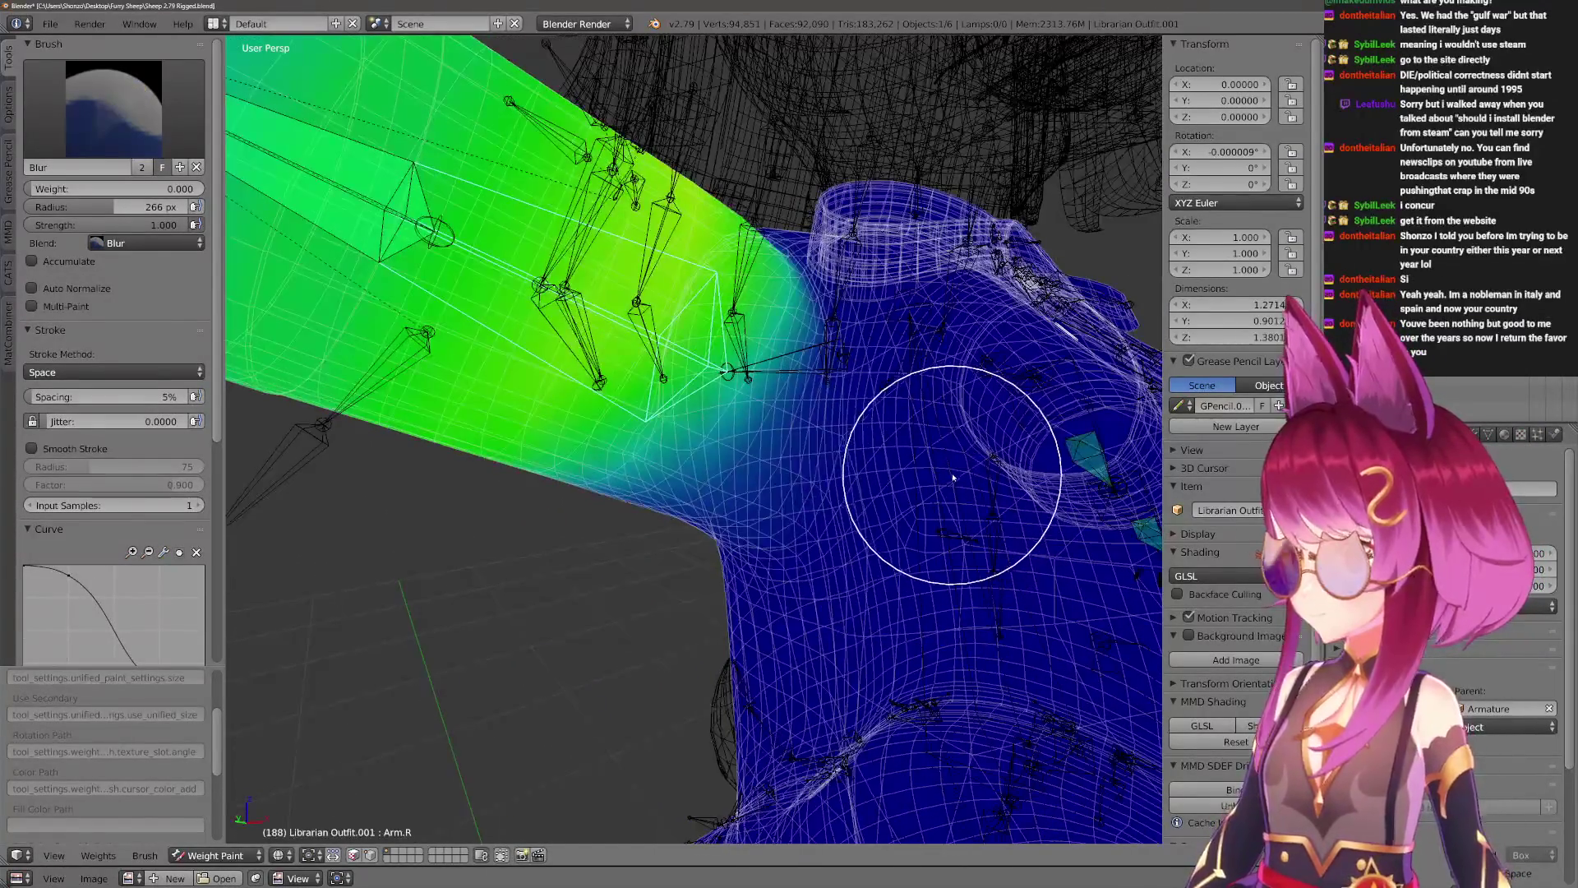
Show the Chest bone's weights and switch to the Draw brush at 314 px.
right_click(937, 567)
middle_click_drag(792, 528, 649, 503)
key("f")
left_click(650, 509)
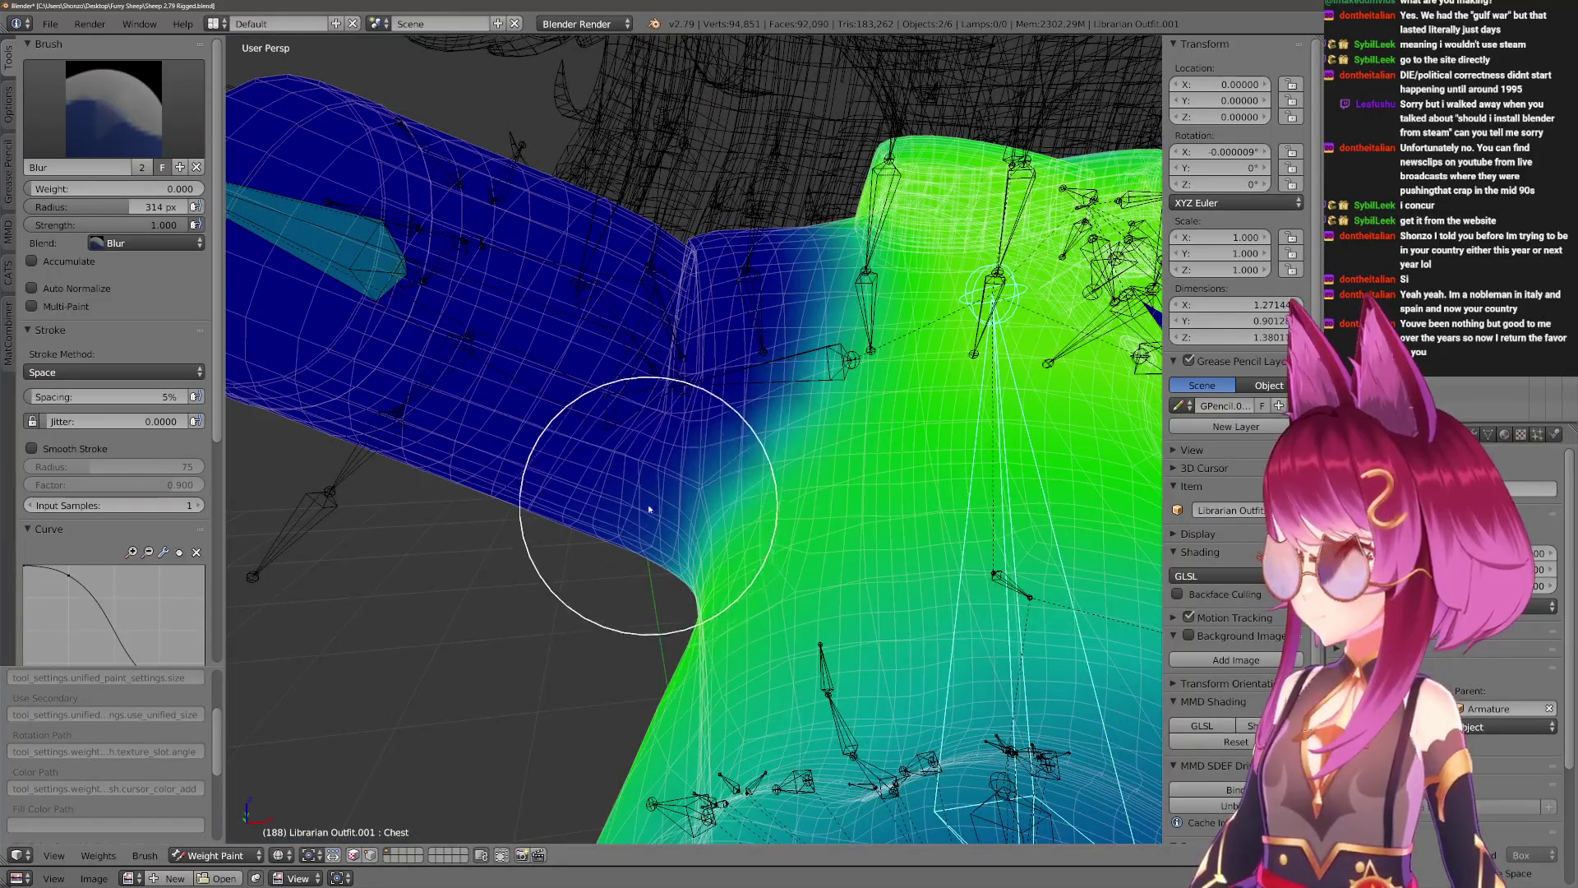
key("1")
middle_click_drag(478, 473, 502, 352)
scroll(501, 352, "down", 2)
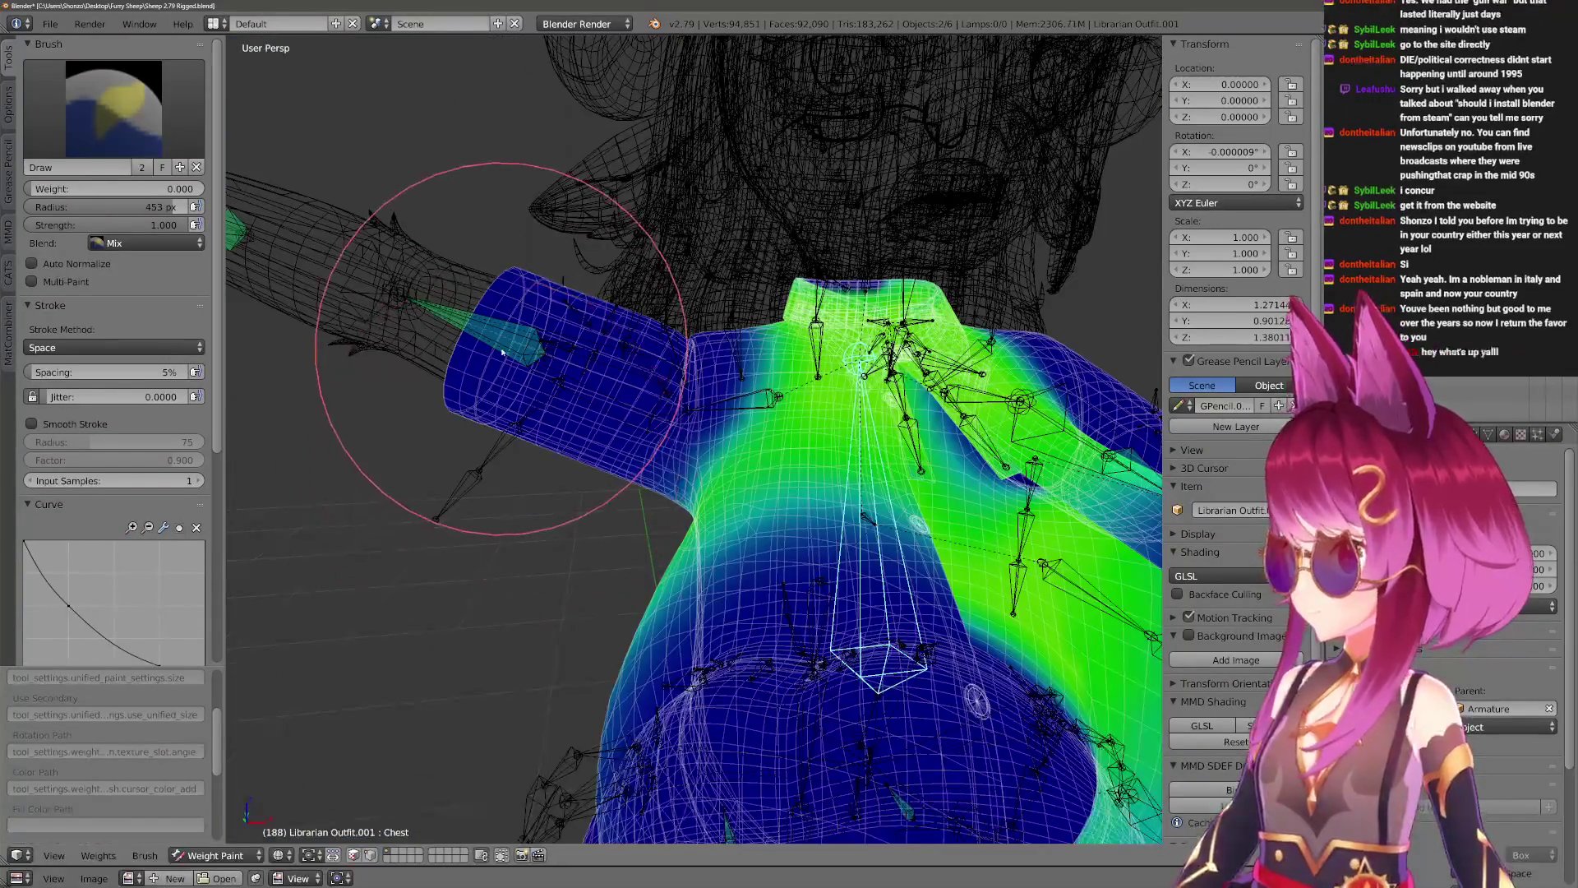
scroll(564, 406, "up", 3)
Show the Arm.R weights and resize the brush to 485, then 448 px.
right_click(575, 477)
mouse_move(581, 510)
middle_mouse_down()
mouse_move(722, 533)
mouse_move(785, 570)
middle_mouse_up()
key("f")
left_click(733, 534)
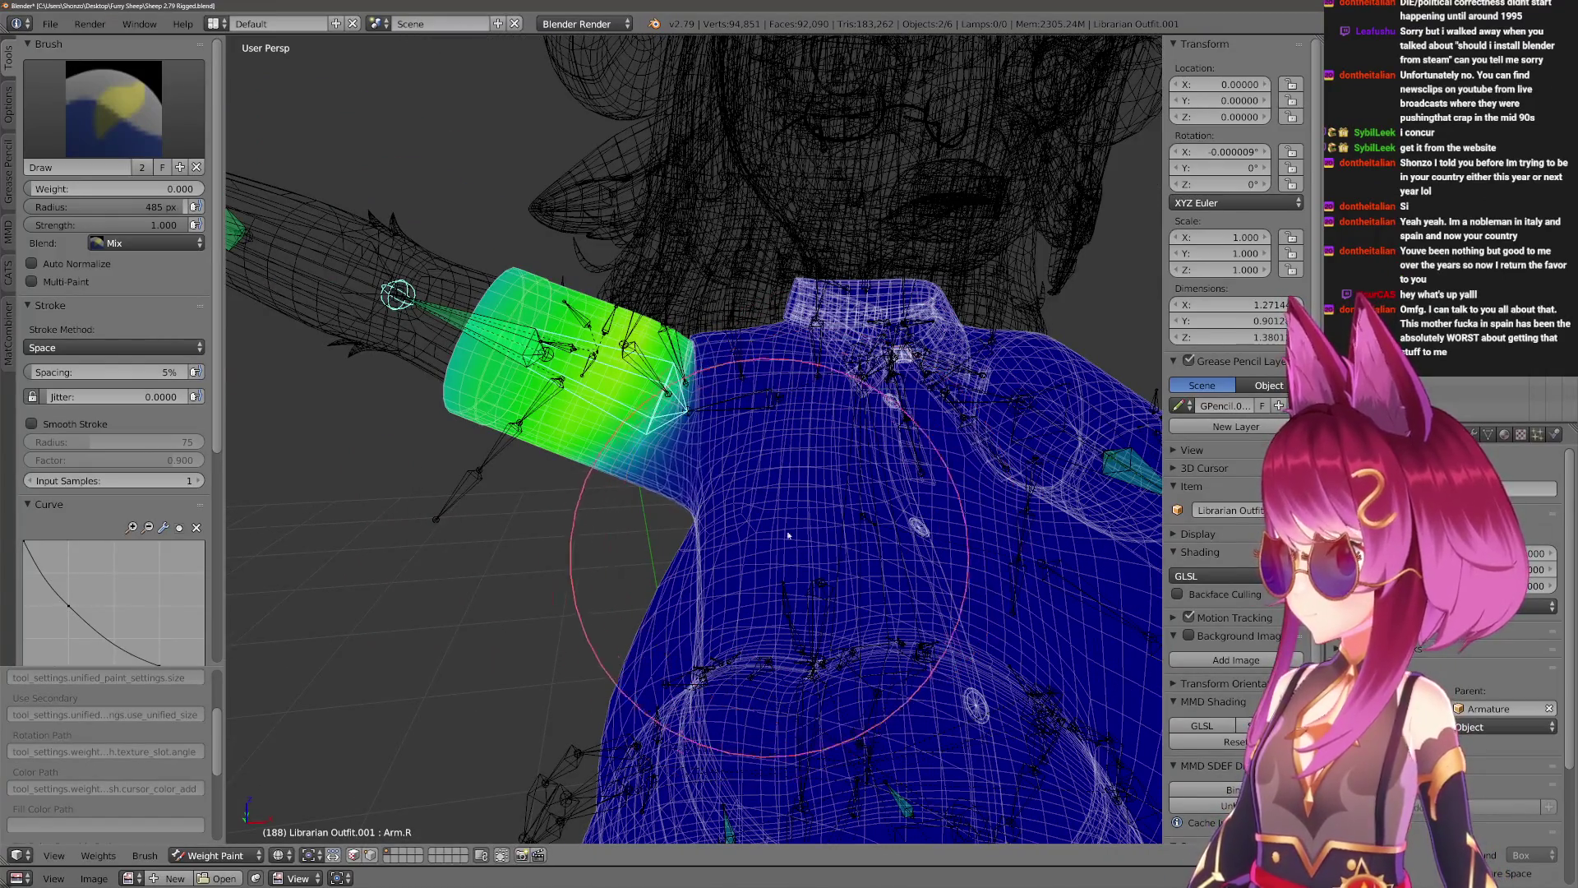
scroll(786, 524, "up", 3)
key("f")
left_click(764, 522)
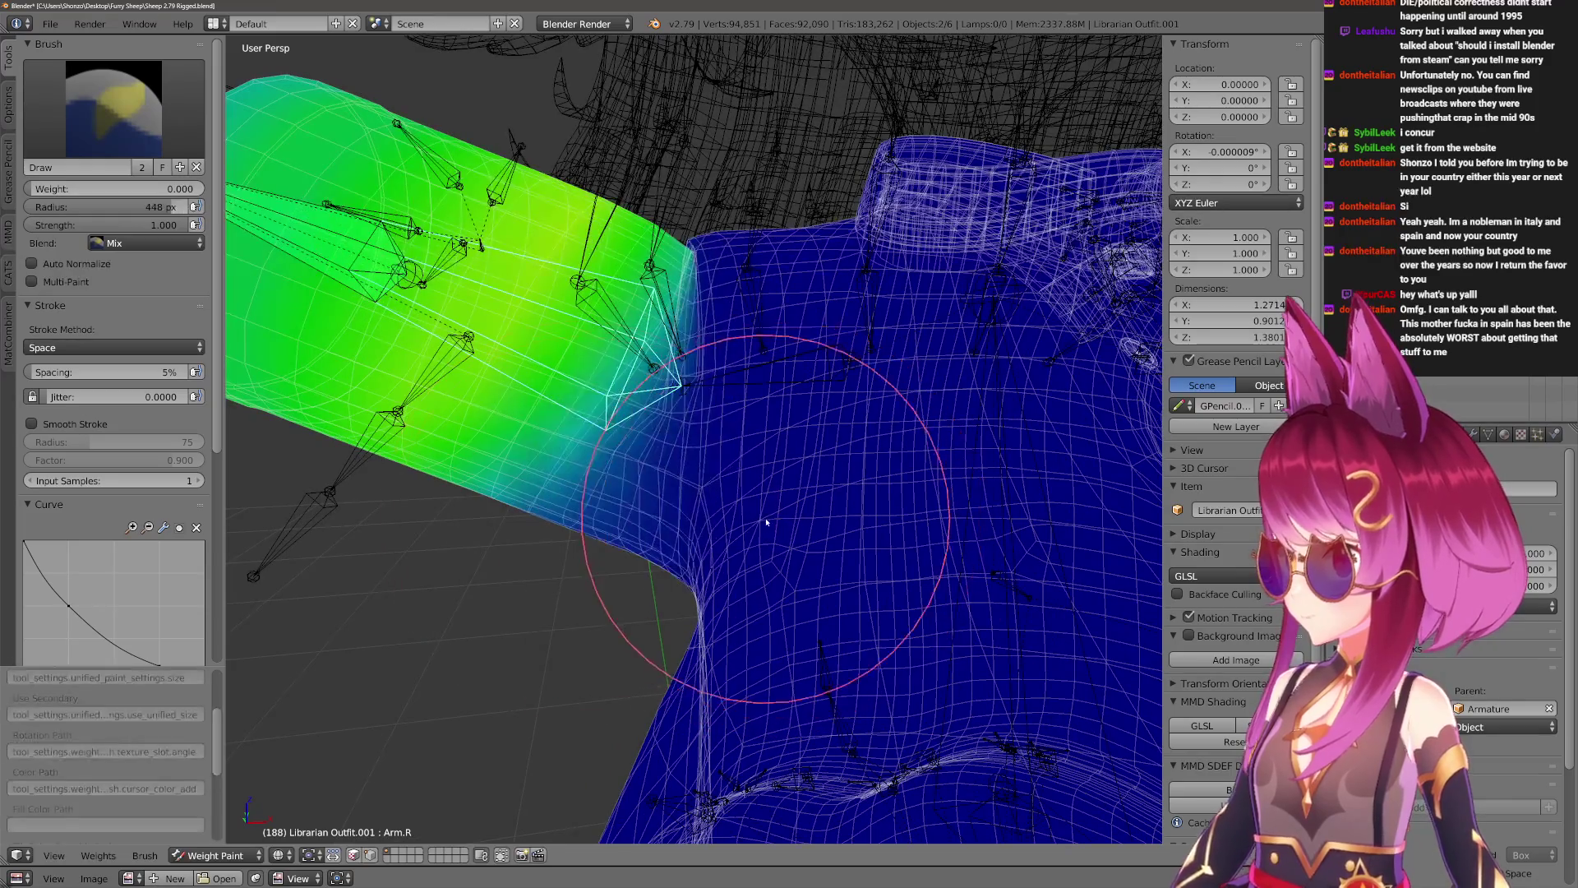
scroll(717, 510, "up", 5)
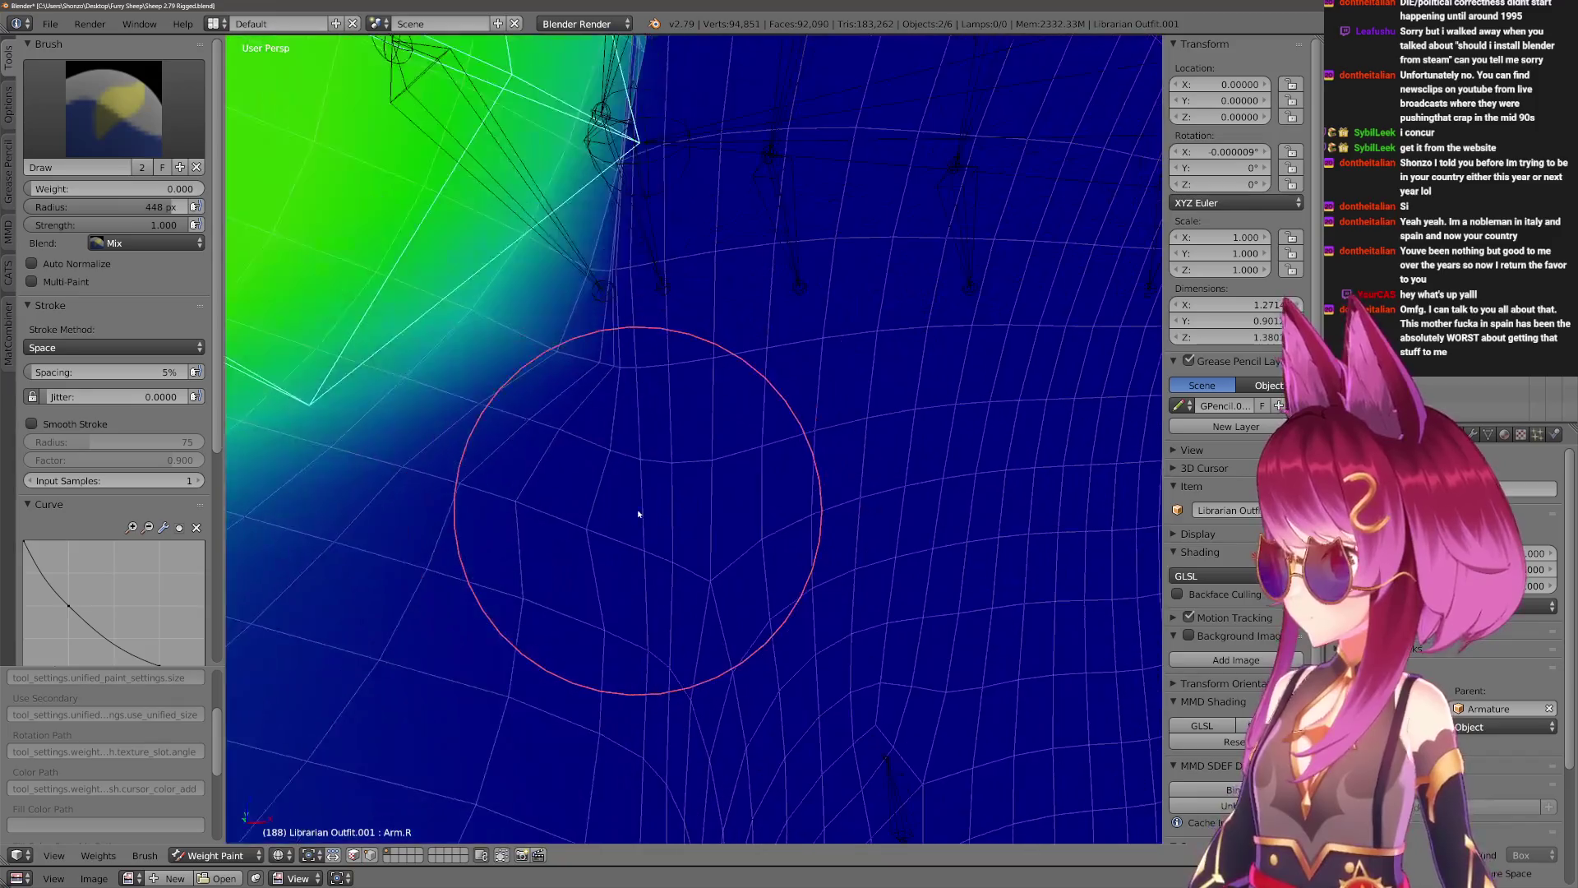
scroll(639, 514, "up", 1)
Use the Blur brush with Accumulate on at 420 px, checking inside the sleeve.
key("f")
left_click(732, 452)
key("2")
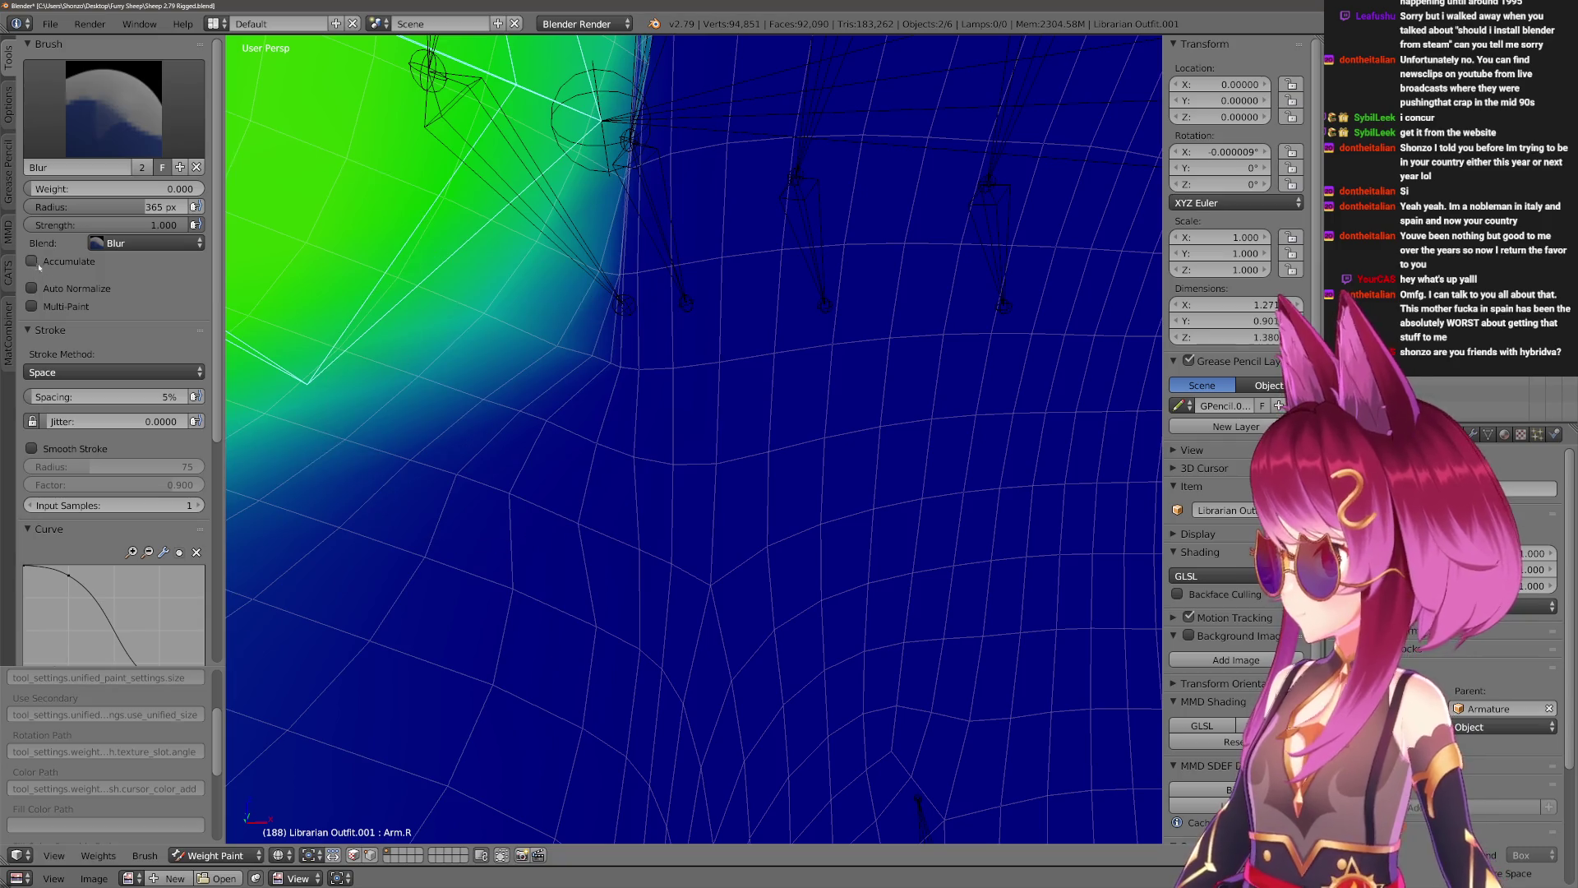
key("f")
left_click(675, 602)
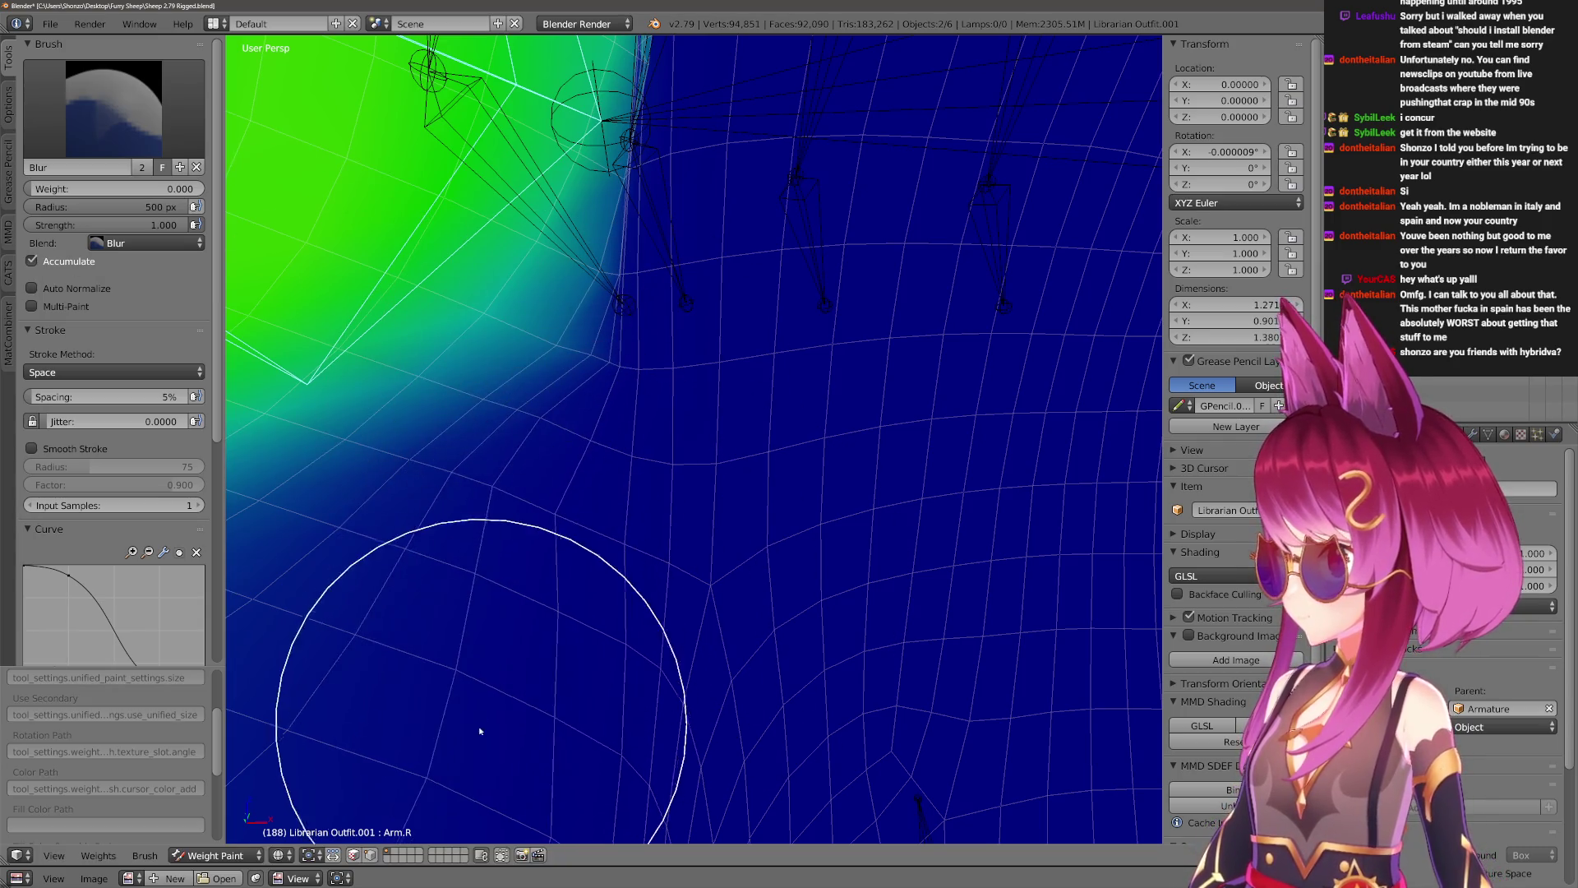
middle_click_drag(609, 574, 806, 578)
key("f")
left_click(427, 430)
mouse_move(589, 495)
middle_mouse_down()
mouse_move(458, 529)
mouse_move(786, 698)
mouse_move(545, 599)
mouse_move(530, 505)
mouse_move(718, 669)
mouse_move(664, 610)
mouse_move(654, 727)
mouse_move(618, 602)
mouse_move(704, 633)
middle_mouse_up()
In solid shading, rotate Arm.R to test the painted sleeve's deformation, then return to the front chest view.
key("z")
key("r")
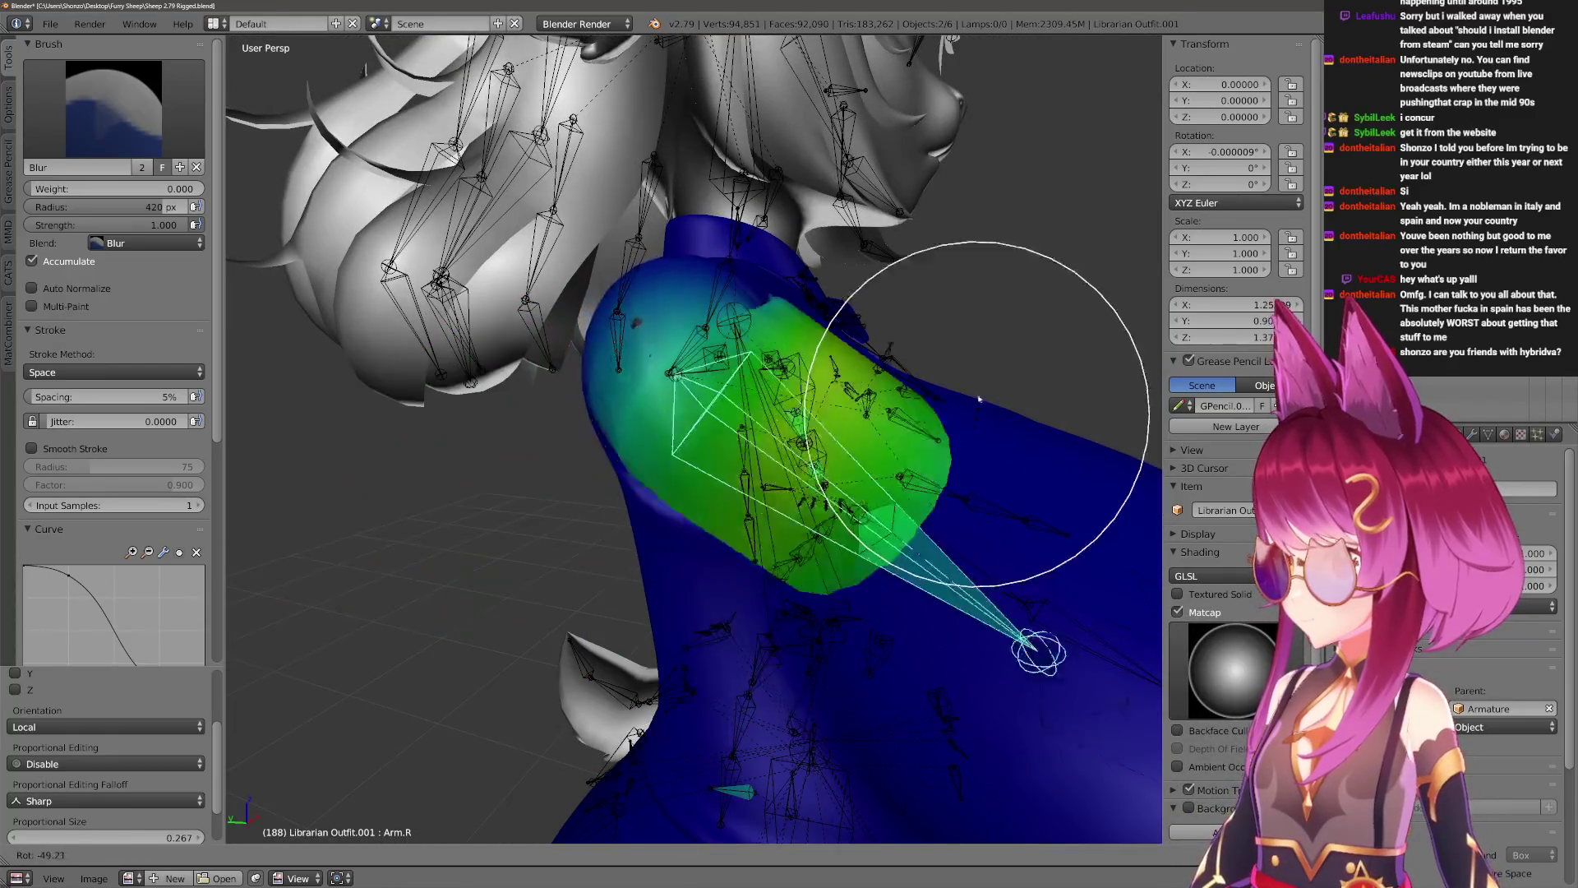
left_click(700, 532)
mouse_move(701, 537)
middle_mouse_down()
mouse_move(747, 546)
mouse_move(758, 578)
middle_mouse_up()
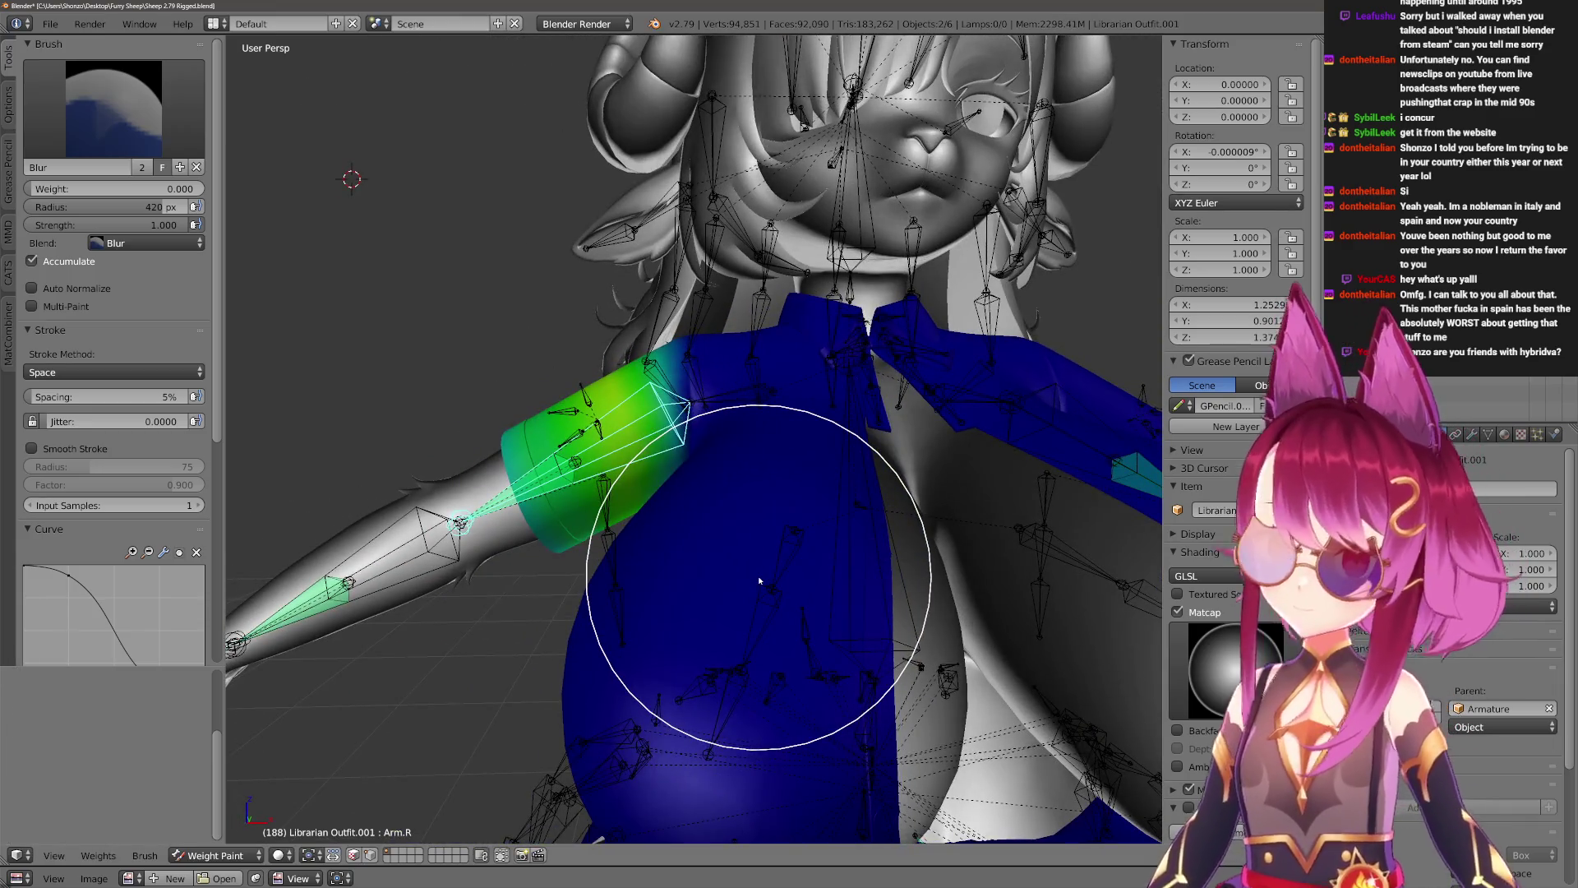